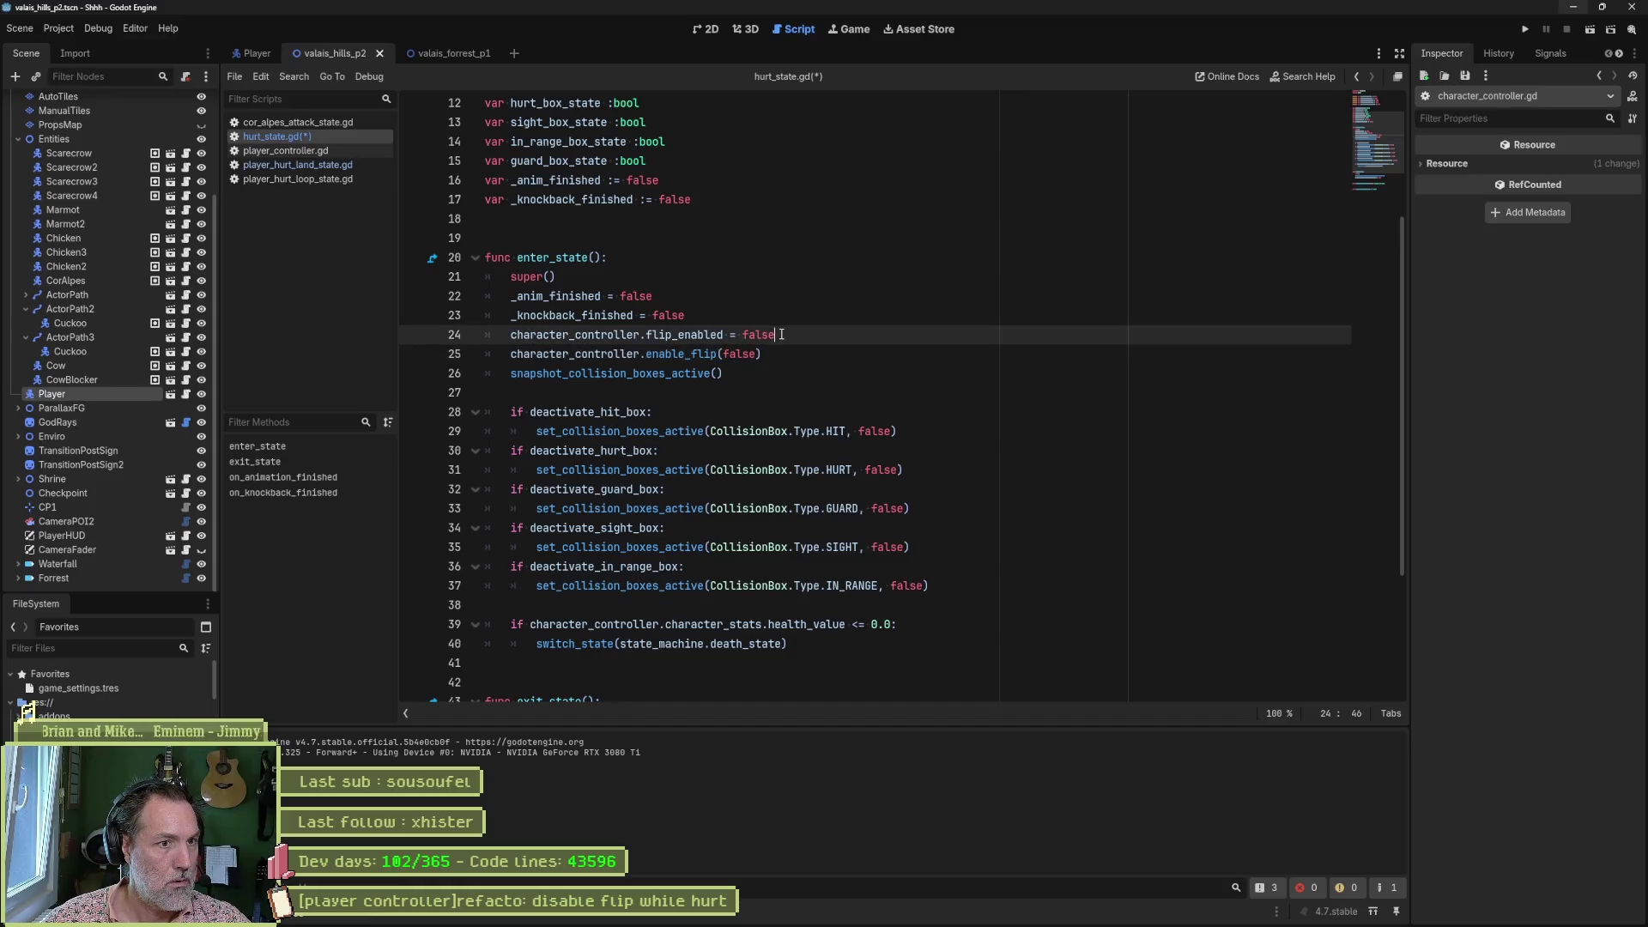
# Replace the entering flip_enabled = false line with enable_flip(false) in hurt_state.gd.
pyautogui.hotkey('ctrl', 'shift', 'k')
pyautogui.hotkey('shift', 'Up')
pyautogui.scroll(-3, 810, 509)
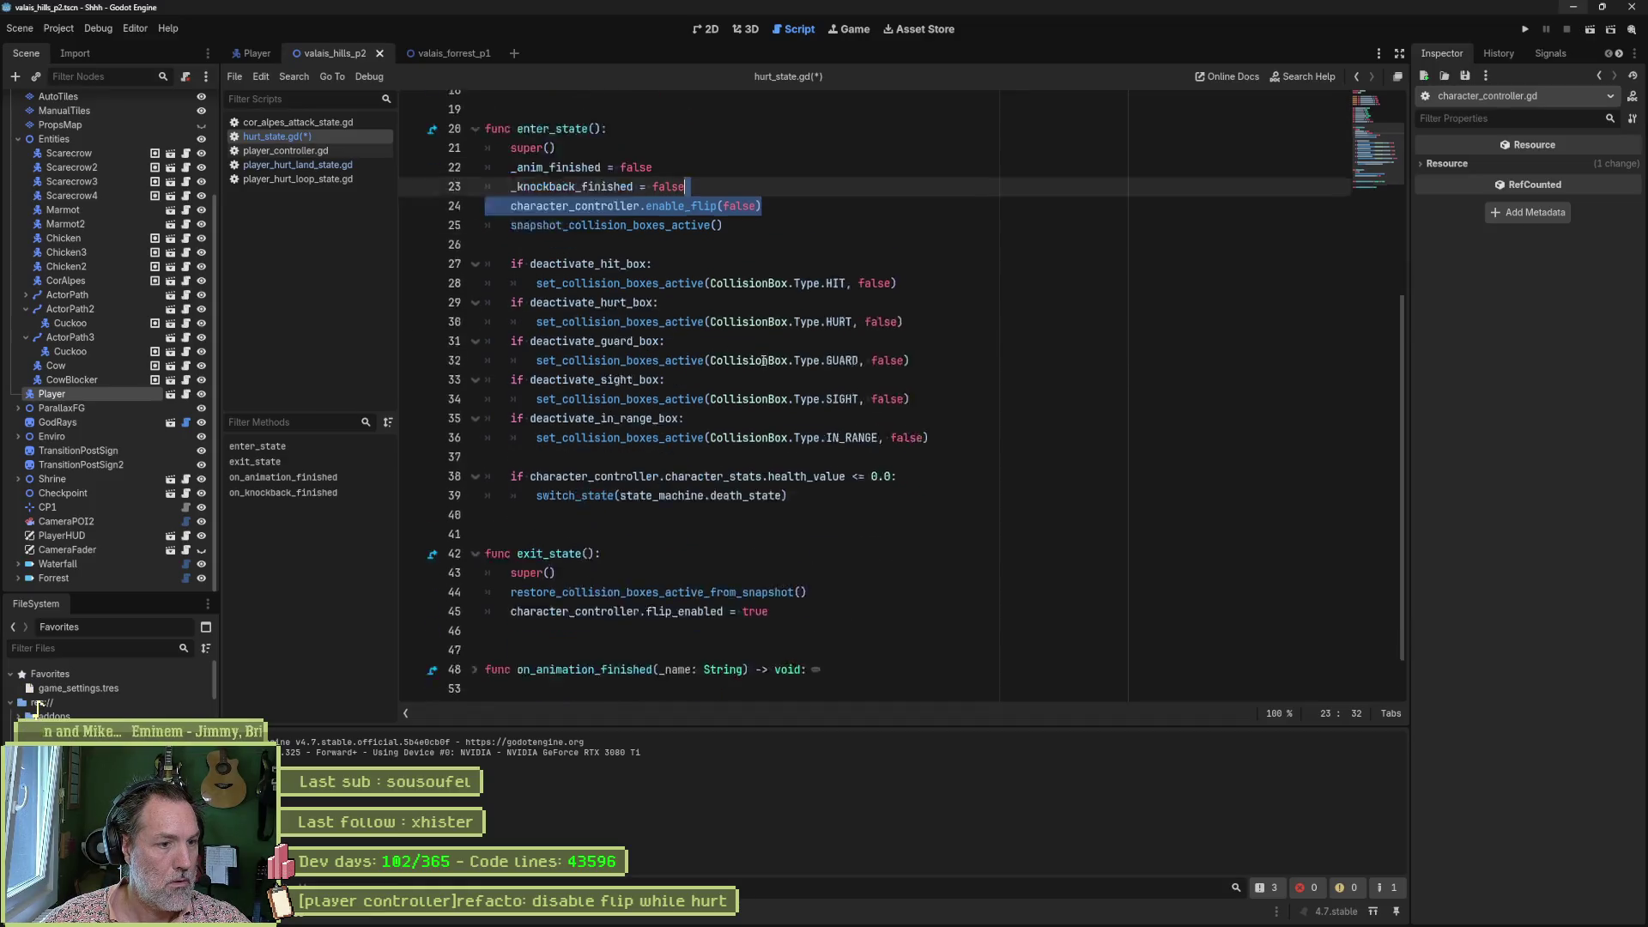
pyautogui.hotkey('ctrl', 'c')
# Change the exiting flip_enabled = true line to enable_flip(true), save the script, and run the scene.
pyautogui.tripleClick(807, 553)
pyautogui.hotkey('ctrl', 'v')
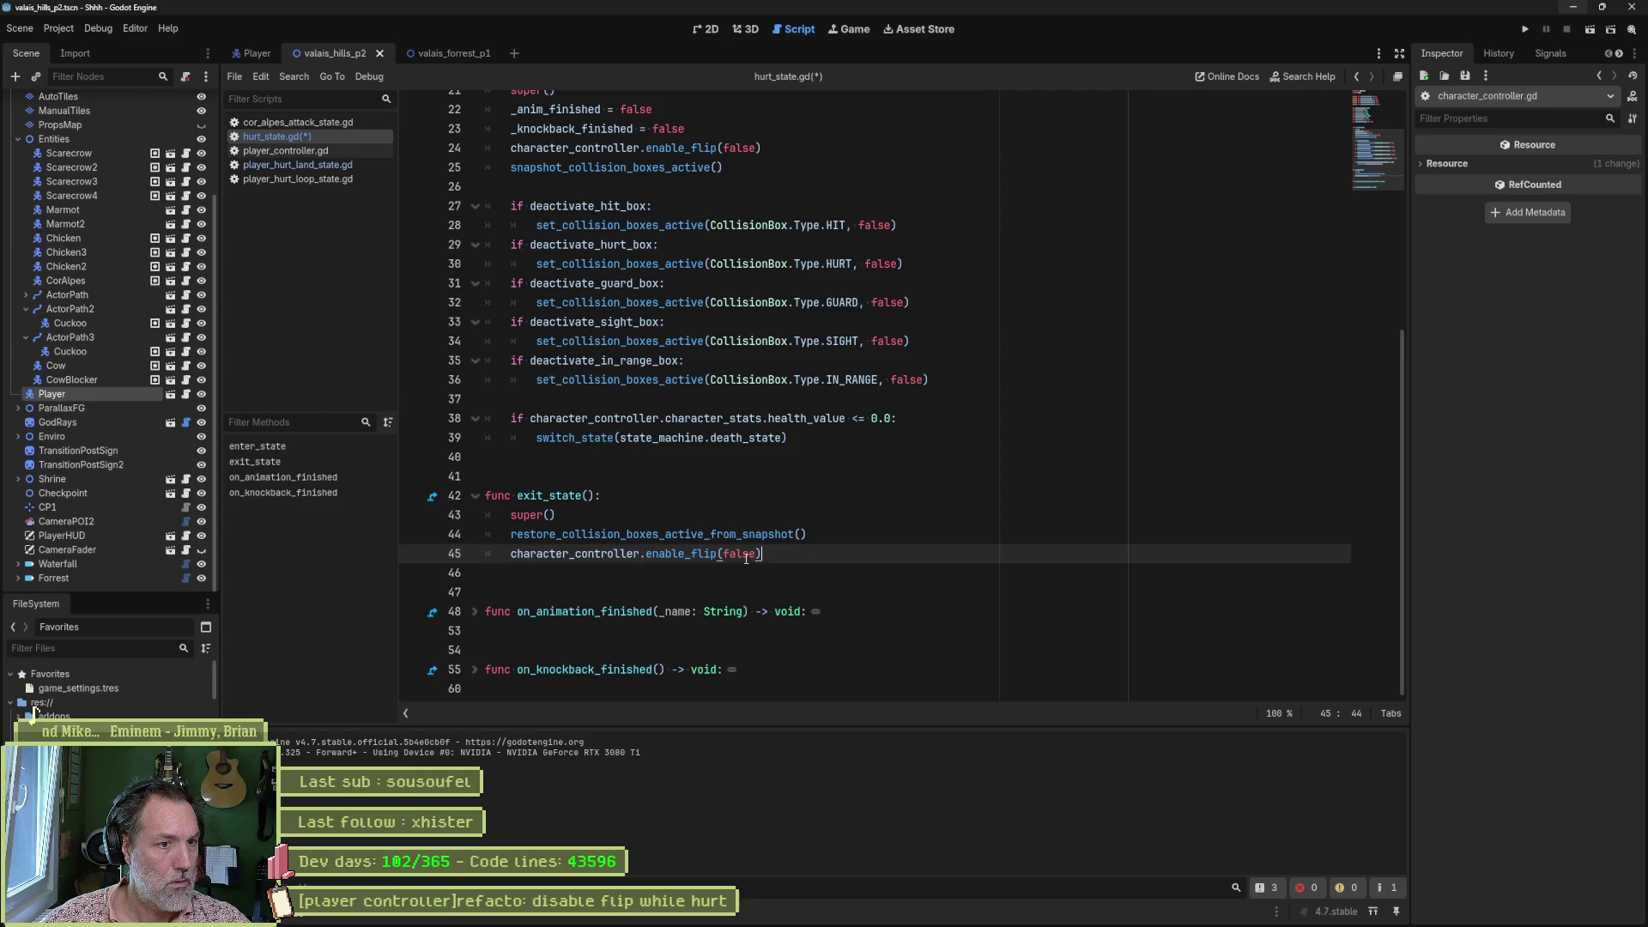
pyautogui.doubleClick(734, 554)
pyautogui.write('true')
pyautogui.hotkey('ctrl', 's')
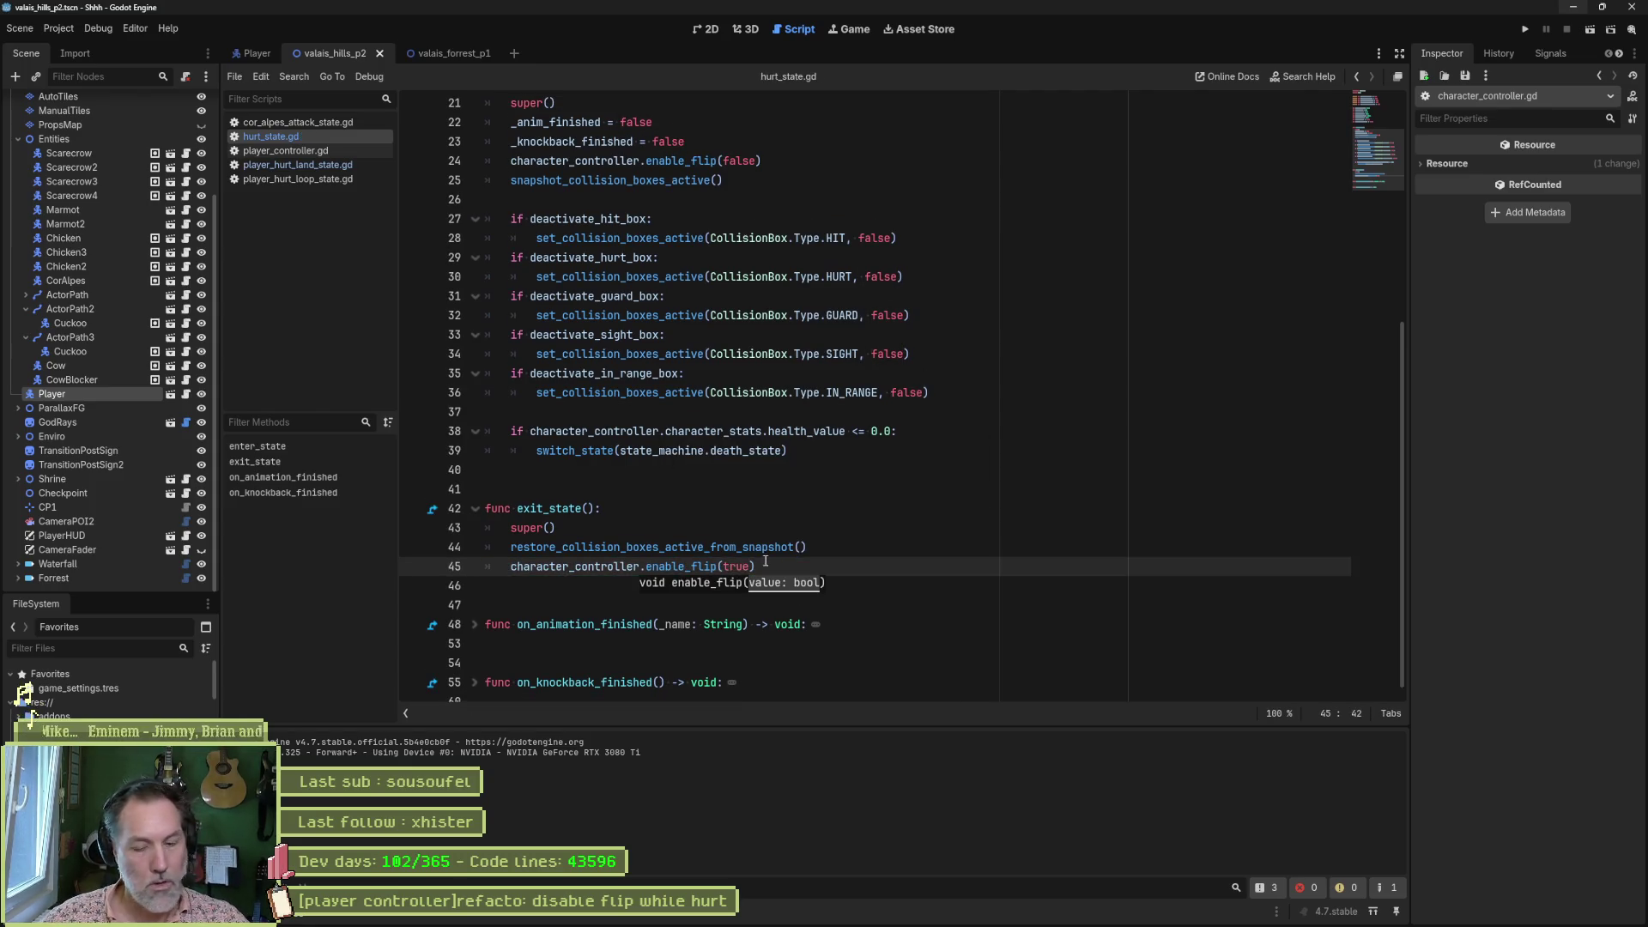
pyautogui.press('F6')
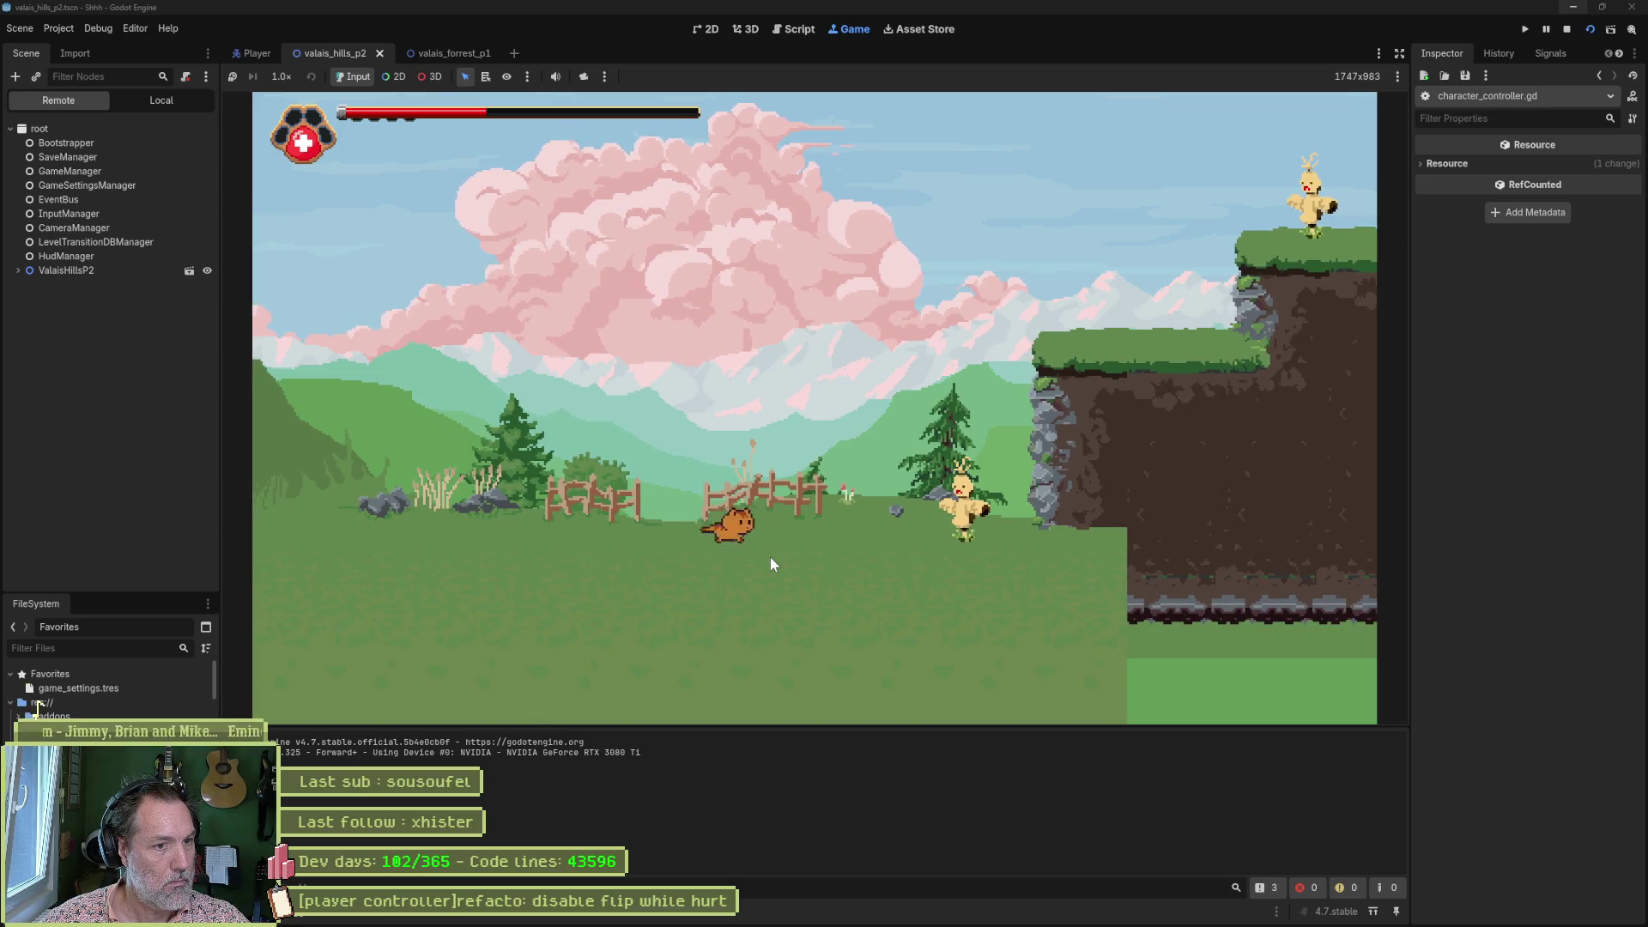
# Walk the cat left and right to test the flip, then stop the game.
pyautogui.press('Left')
pyautogui.press('Right')
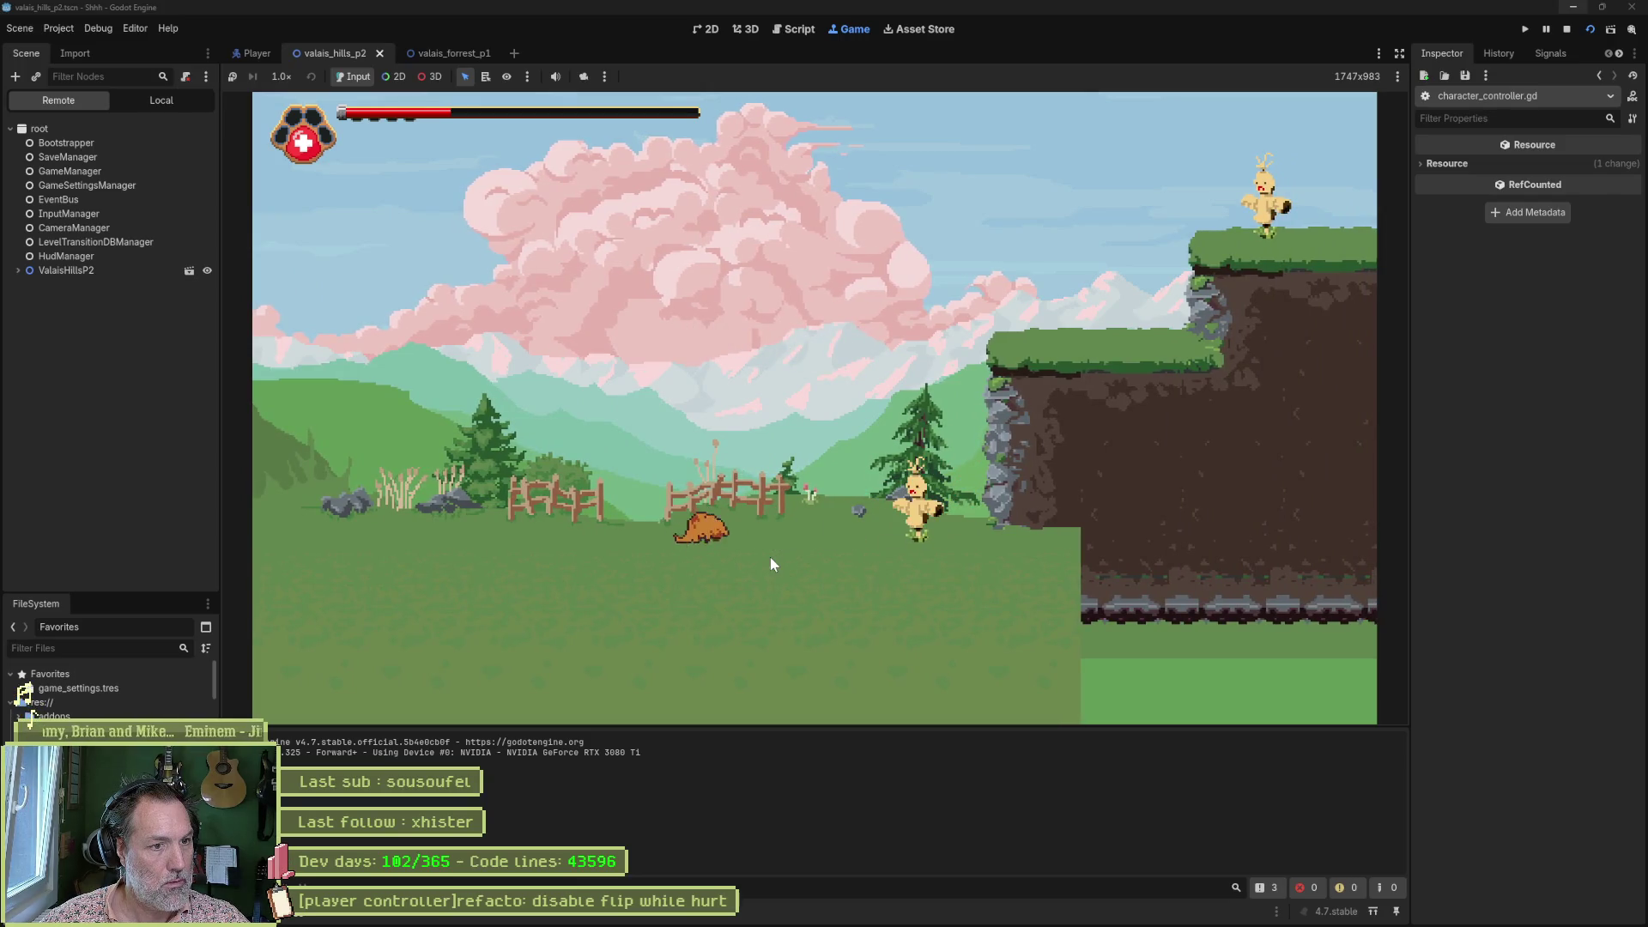
pyautogui.press('F8')
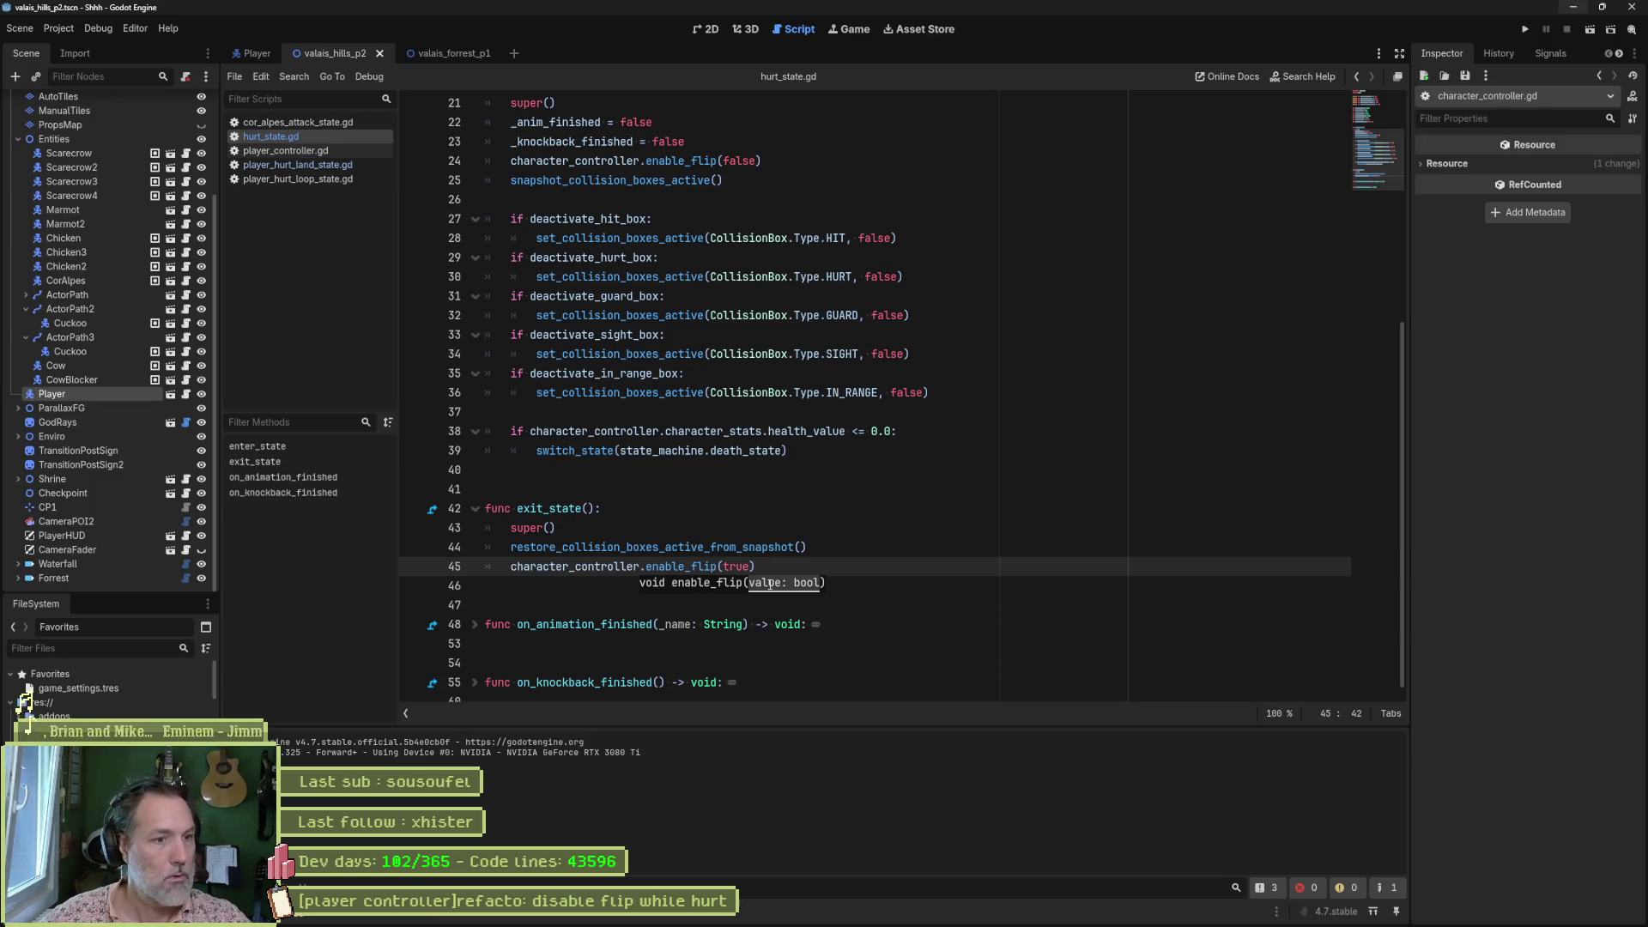
# Review the disable-flip-while-hurt task card in Asana, then bring up Fork.
pyautogui.moveTo(941, 923)
pyautogui.click(880, 917)
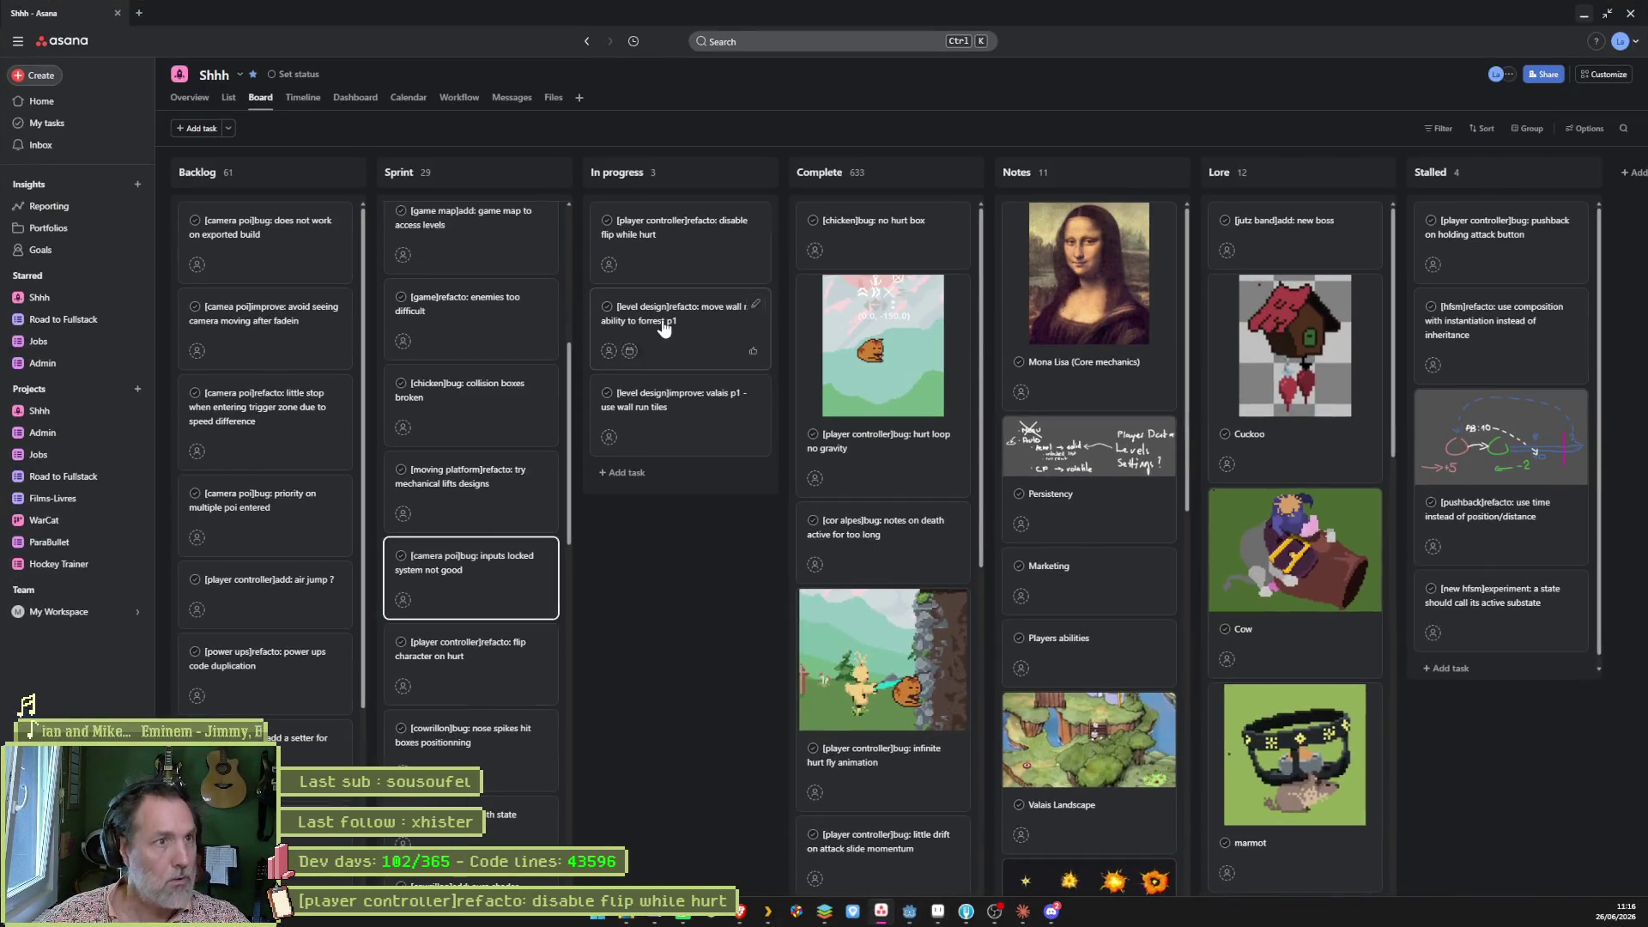
pyautogui.click(680, 227)
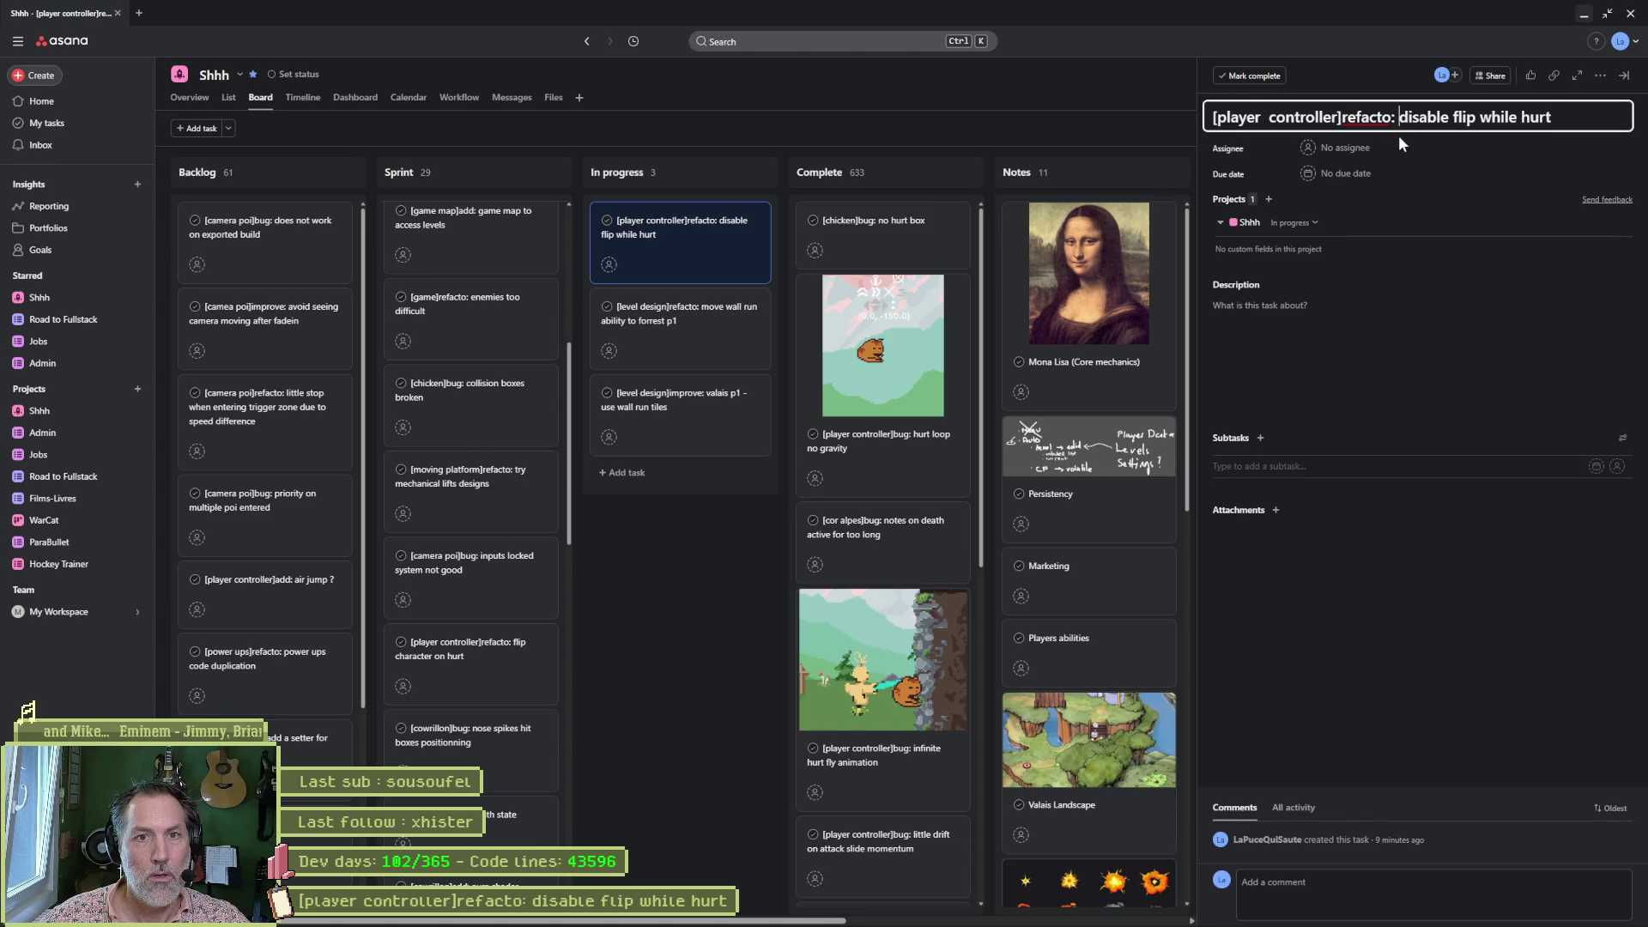
pyautogui.click(748, 590)
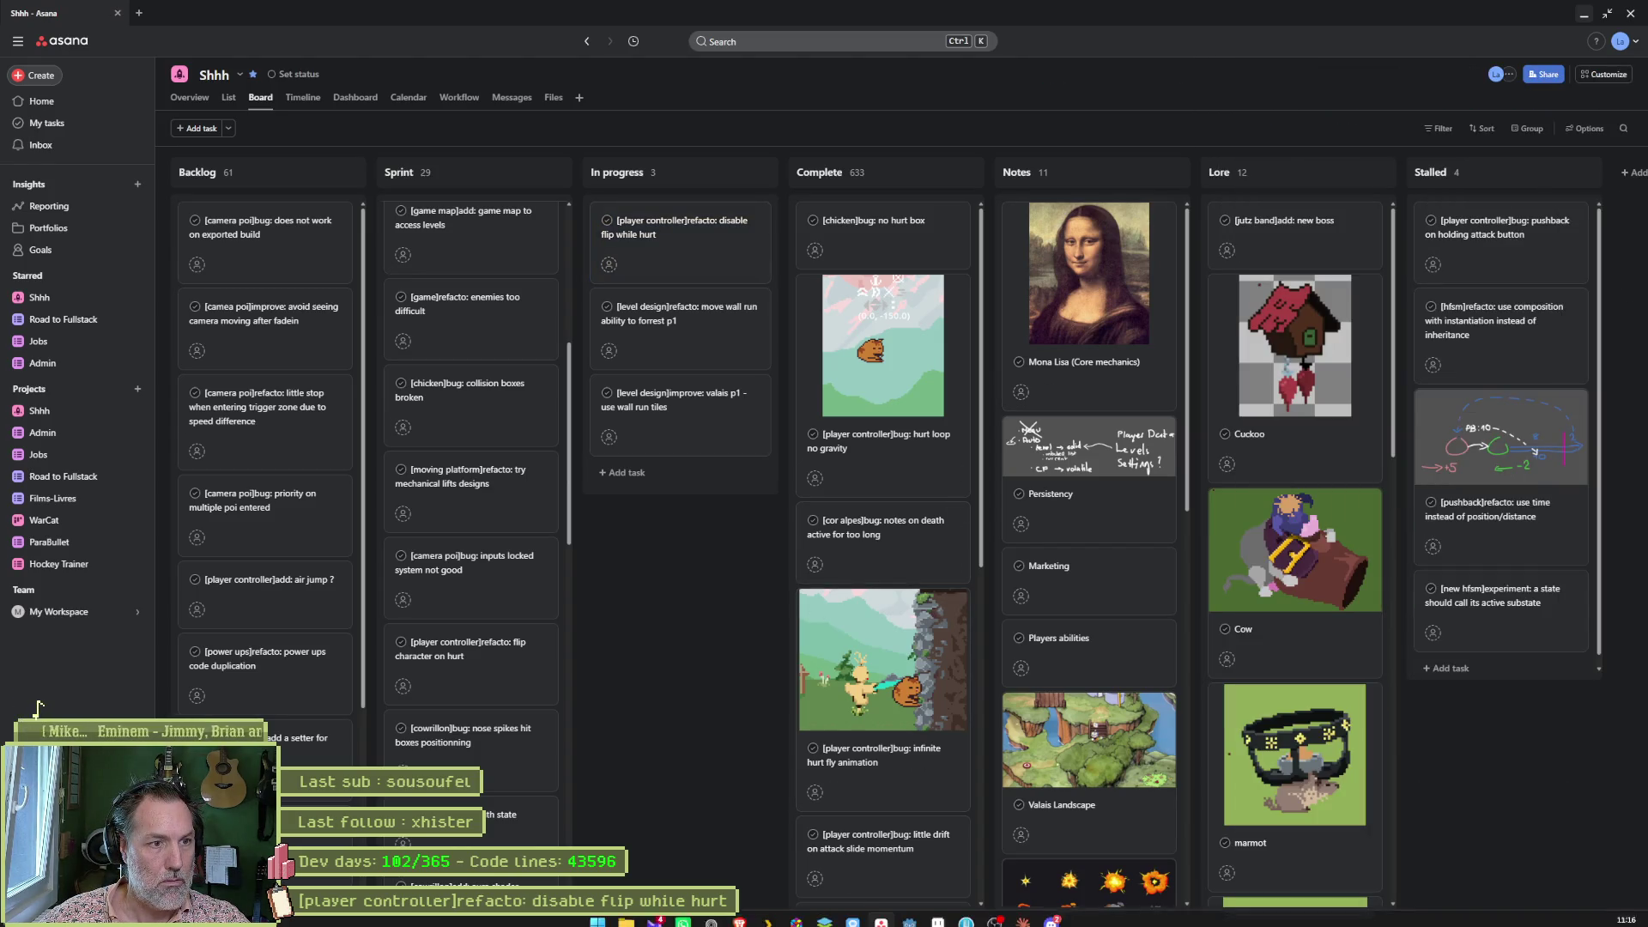
pyautogui.click(1023, 913)
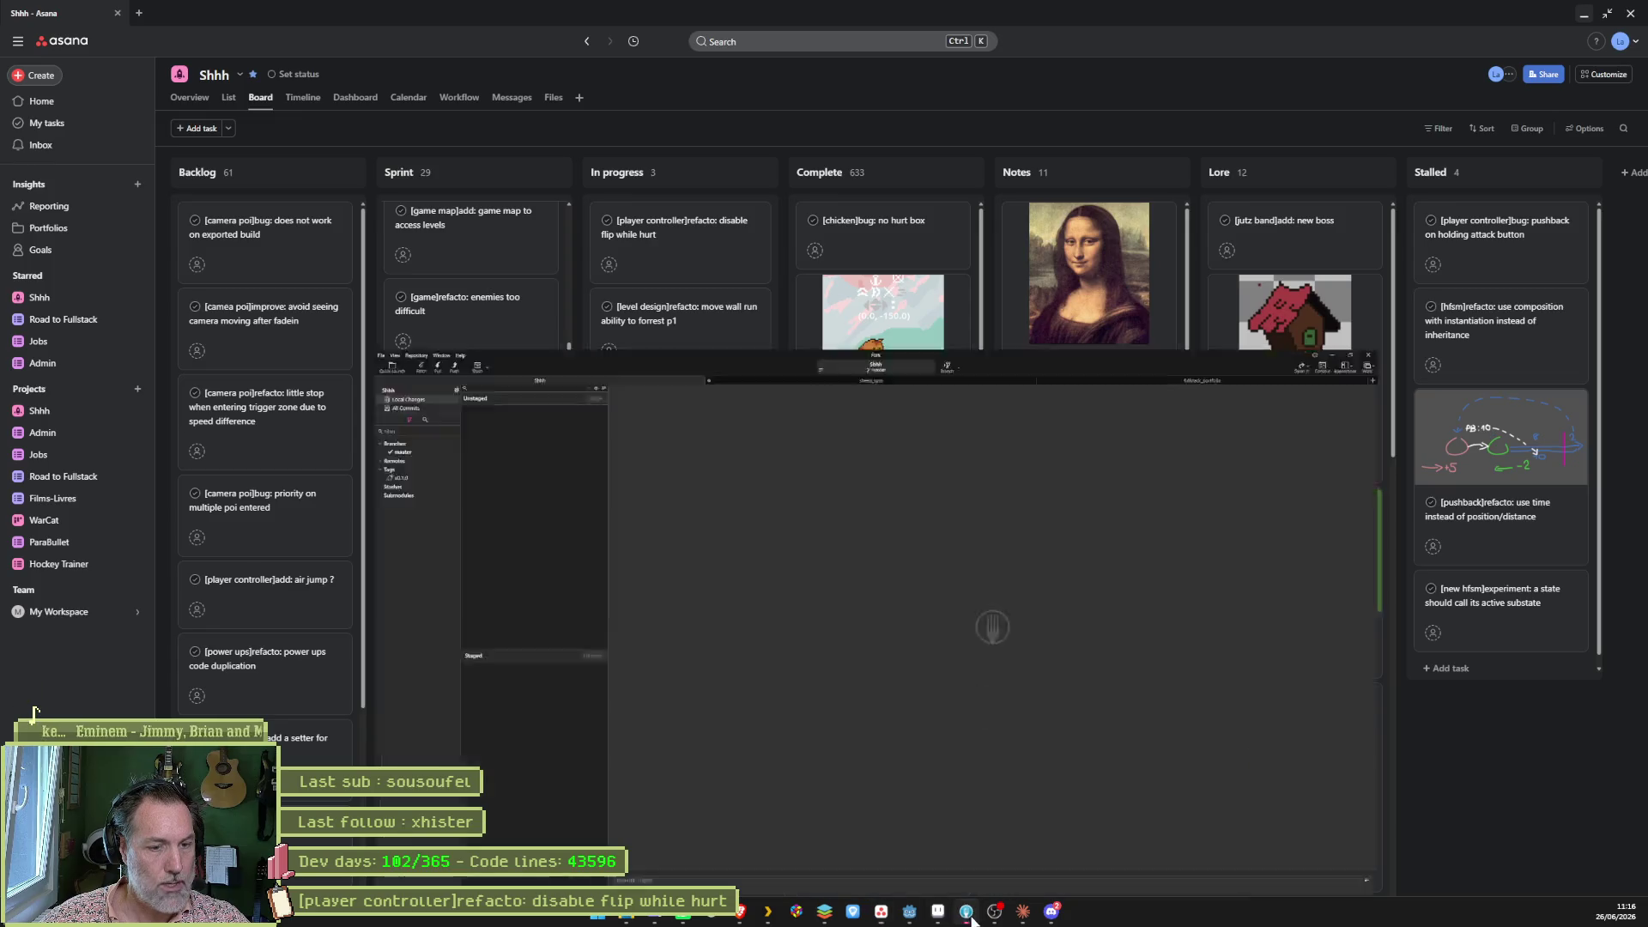
# Review the character_controller.gd and player_hurt_land_state.gd diffs.
pyautogui.moveTo(512, 94)
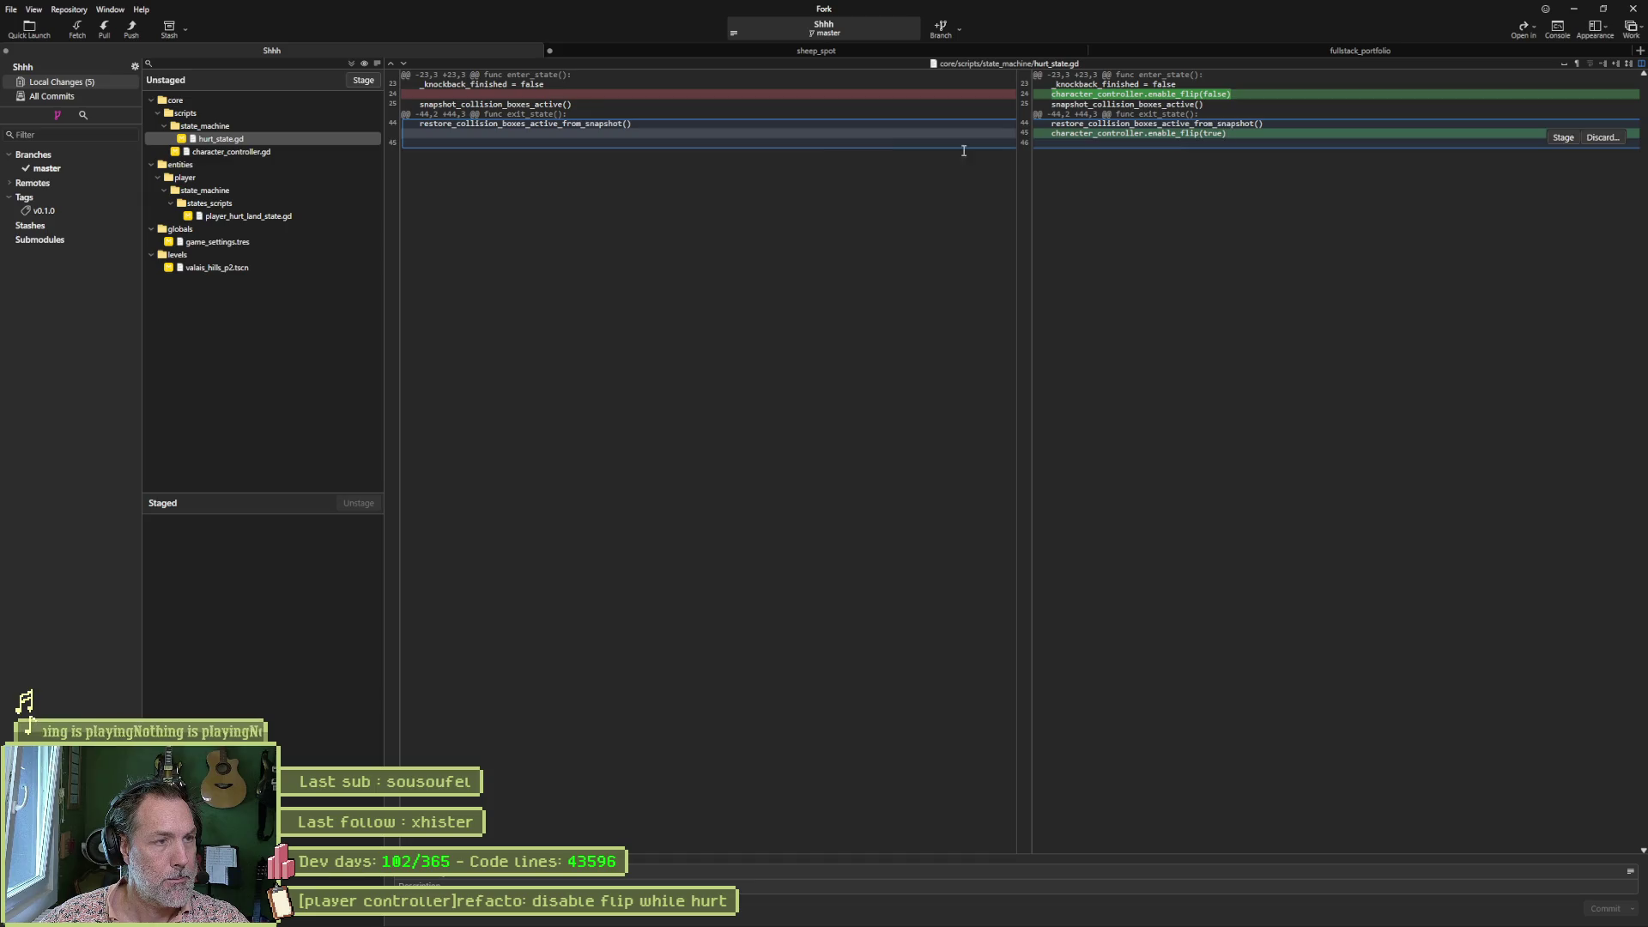
pyautogui.click(270, 152)
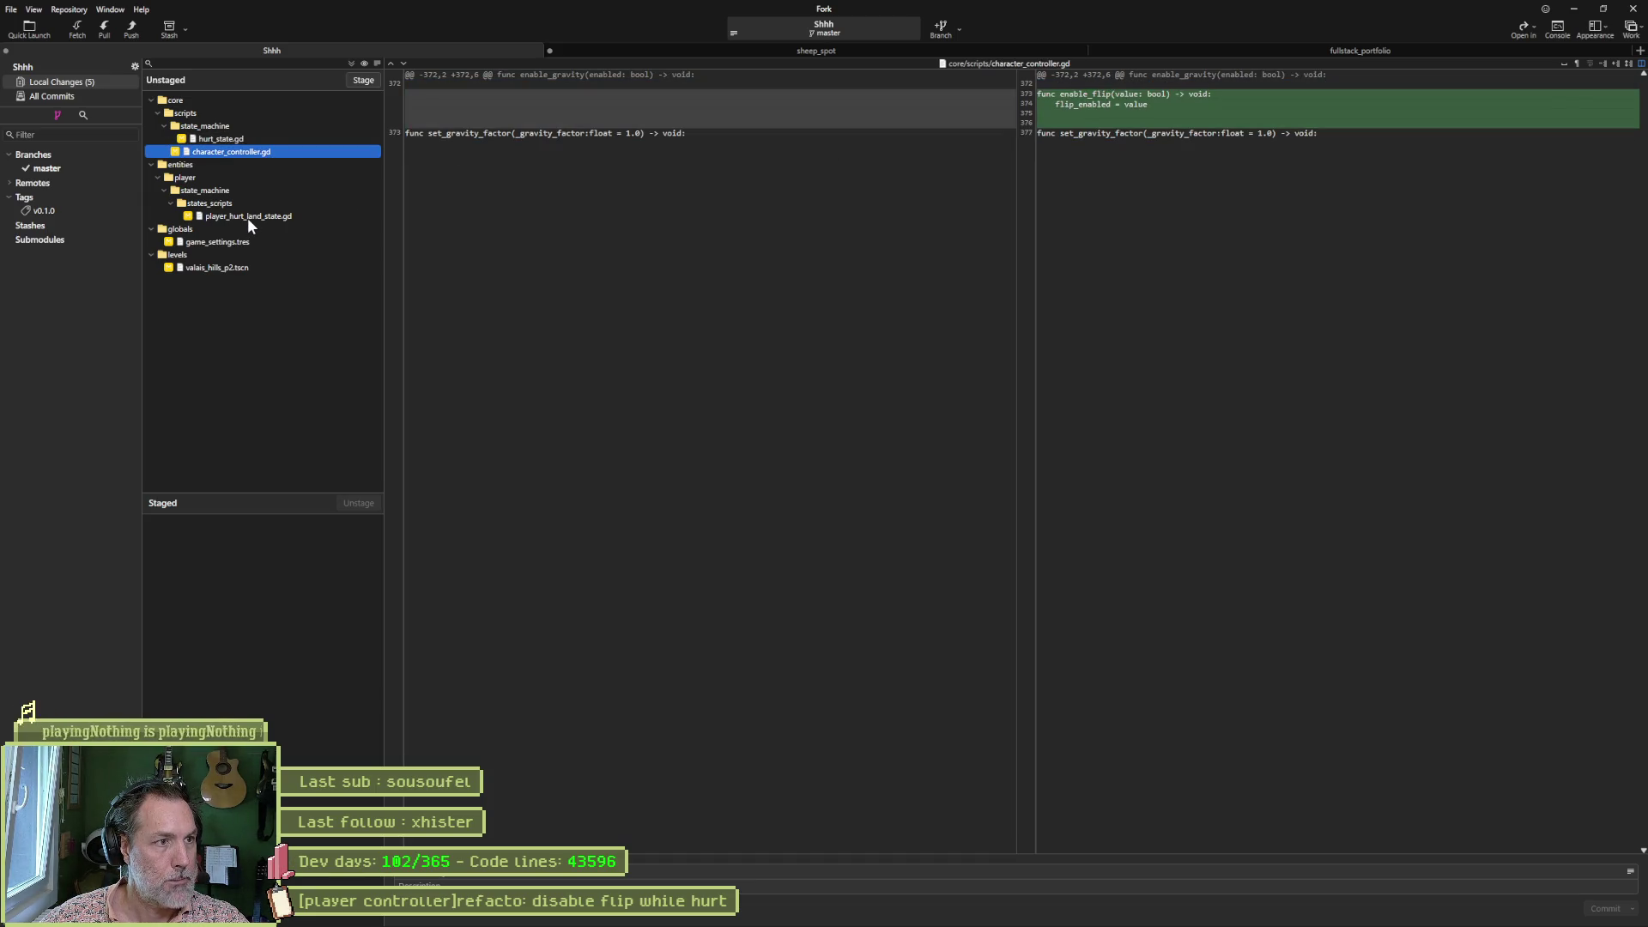
pyautogui.click(247, 218)
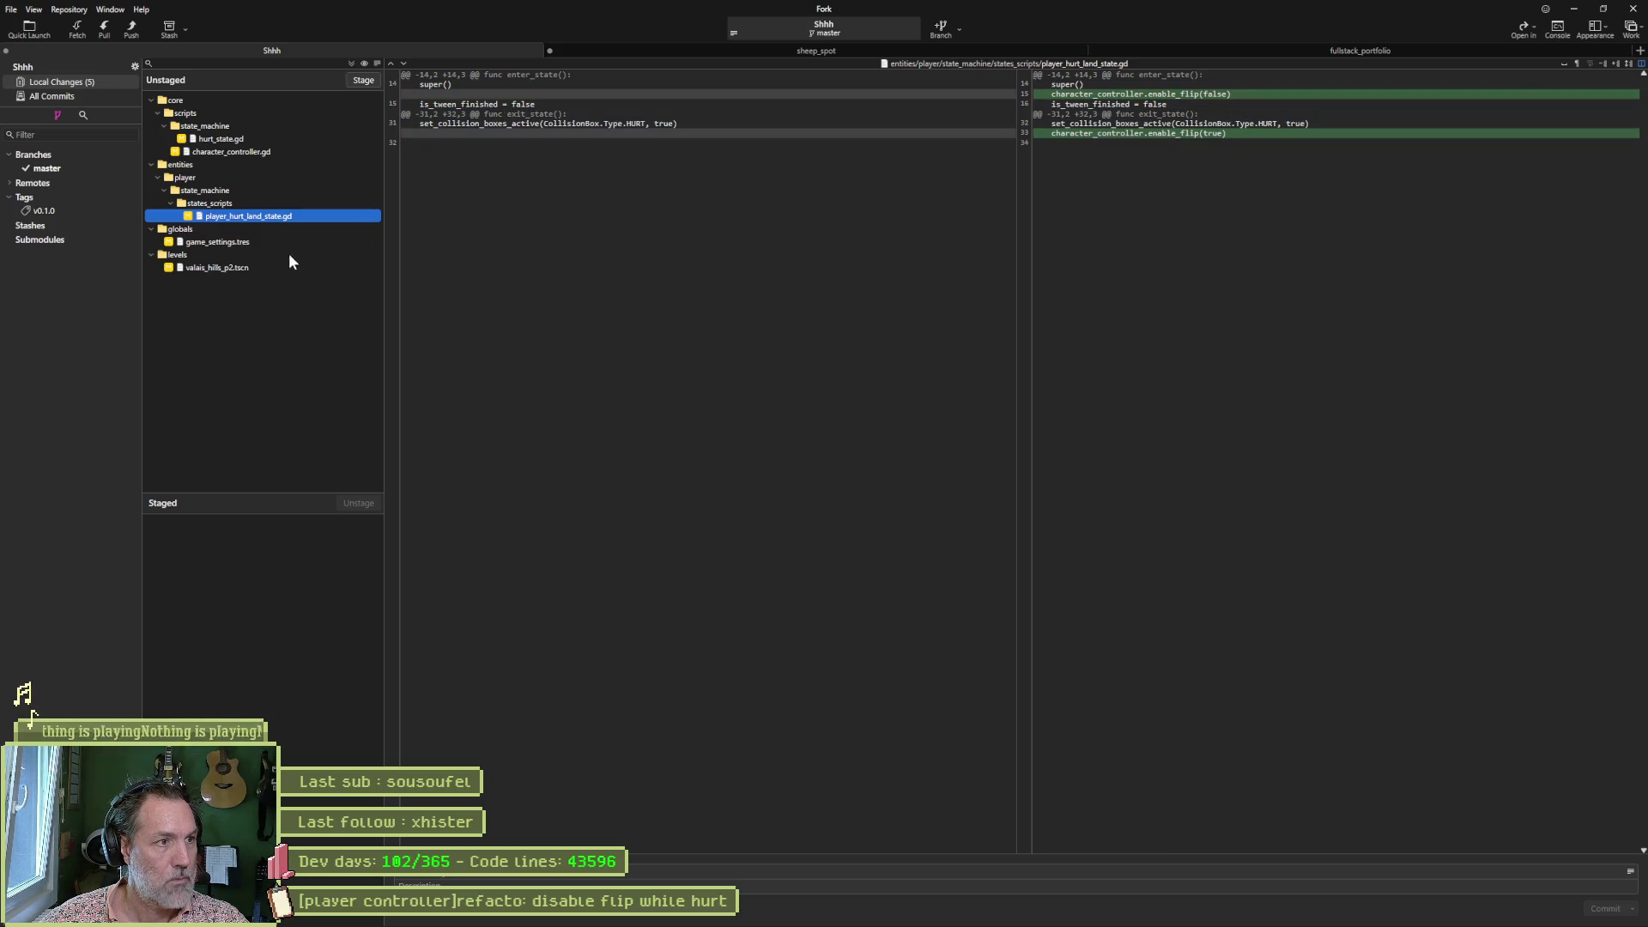
# Stage all five changed files and commit them with a pasted, shortened subject.
pyautogui.click(363, 80)
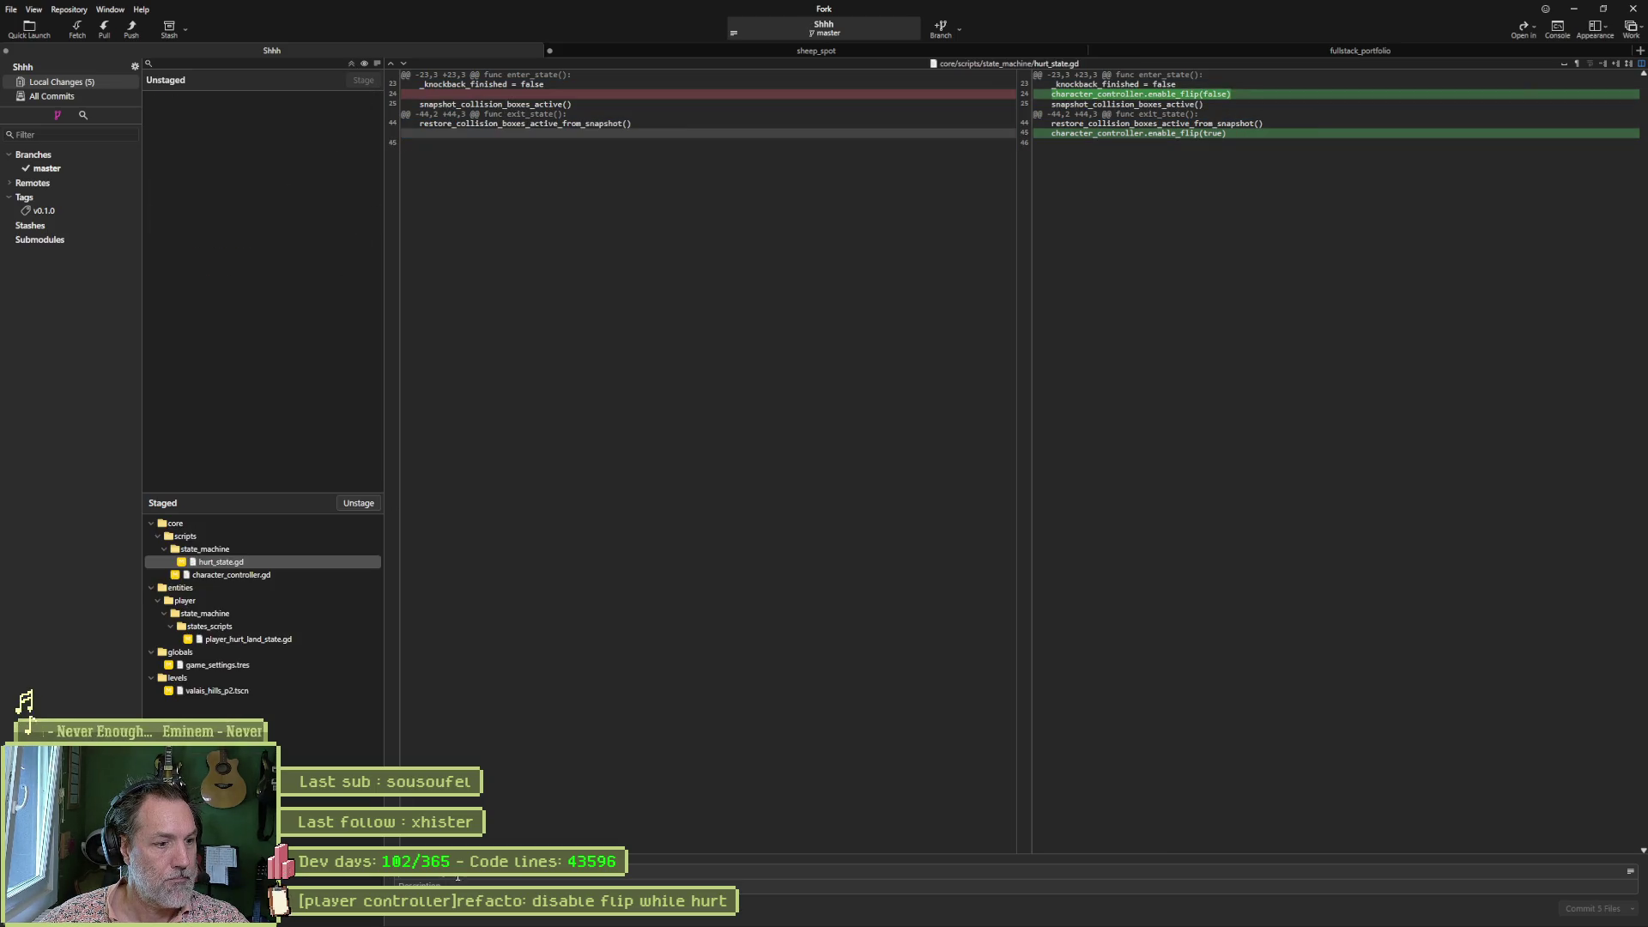
pyautogui.hotkey('ctrl', 'v')
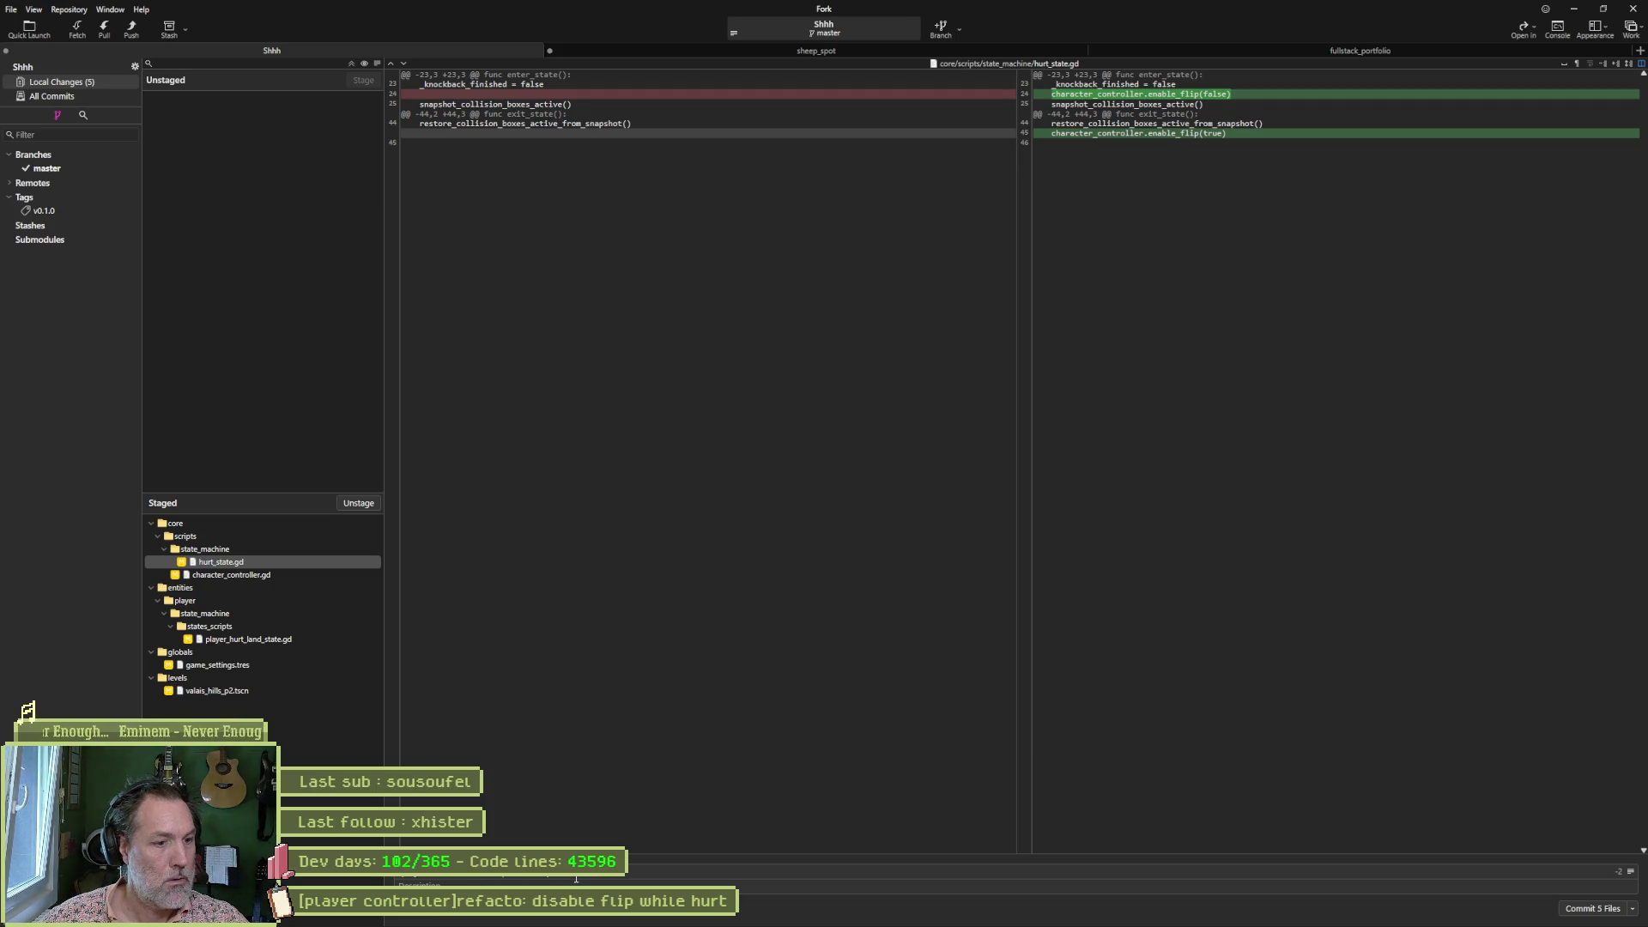
pyautogui.press('BackSpace')
pyautogui.press('BackSpace')
pyautogui.press('BackSpace')
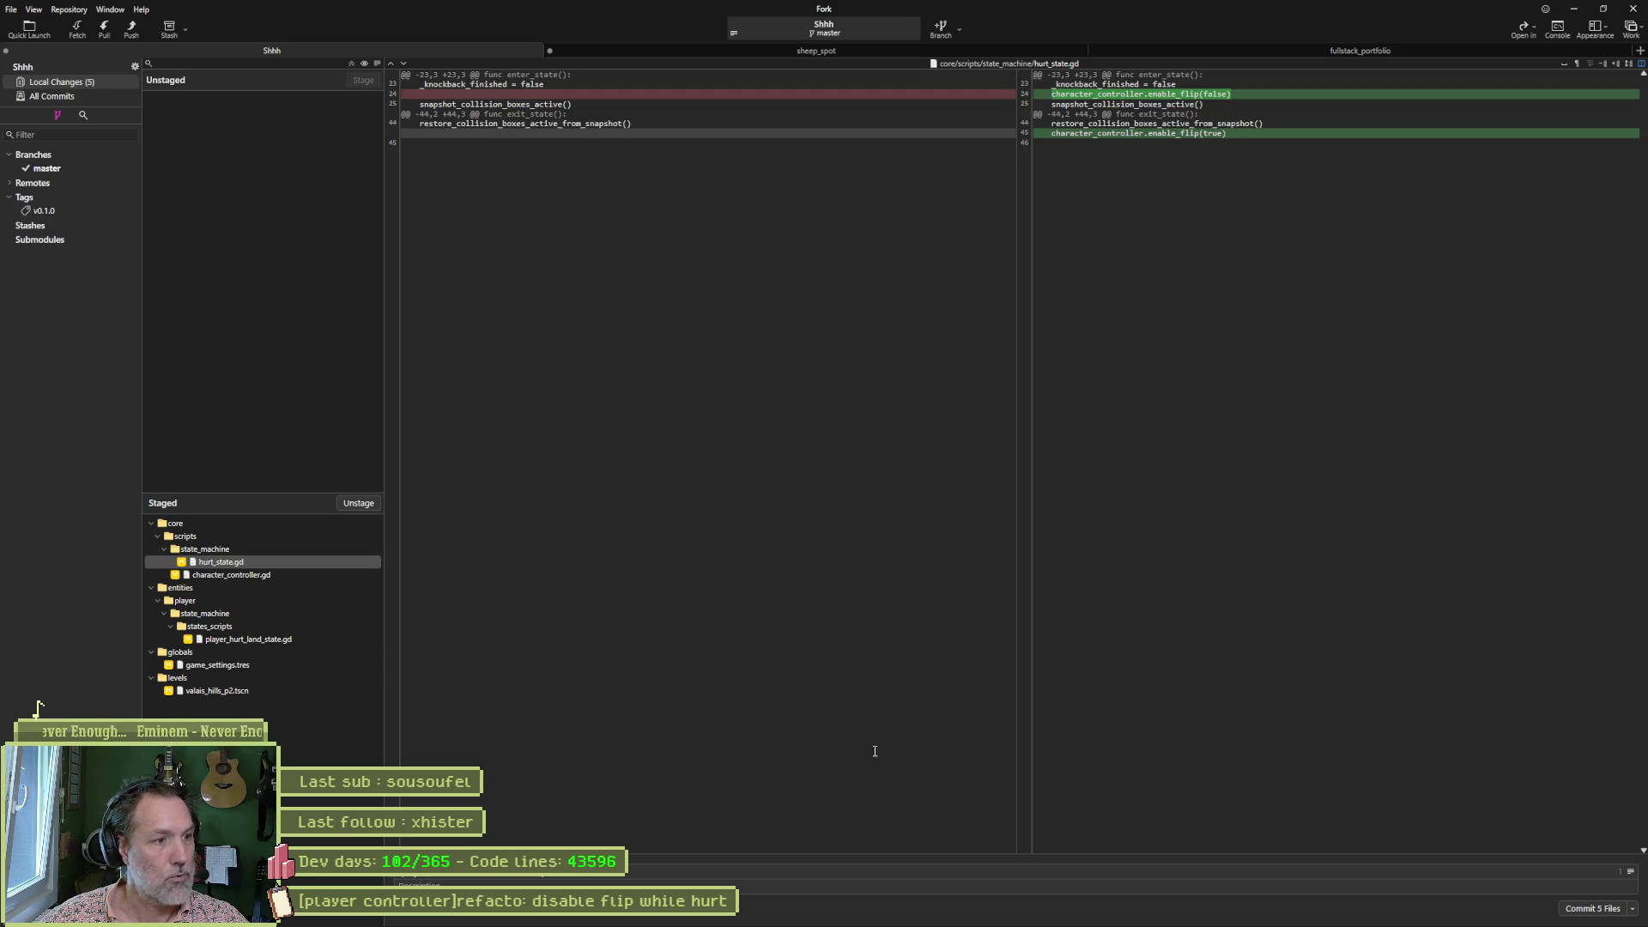
pyautogui.click(1592, 908)
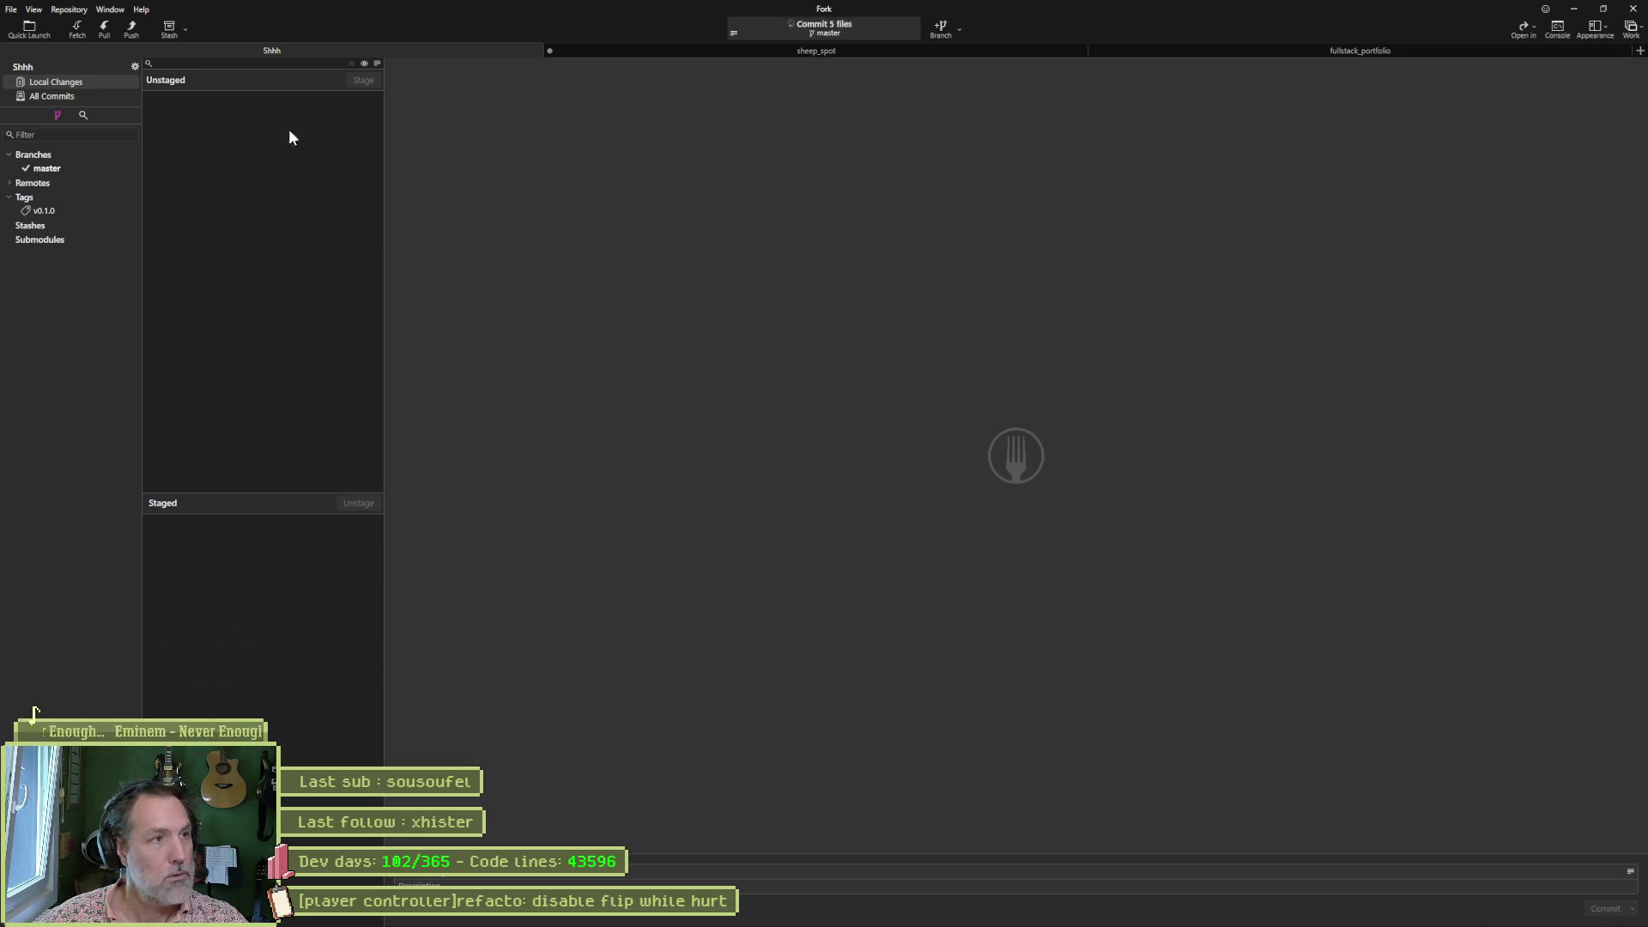
# Push master to origin, check the Asana board, and return to Godot.
pyautogui.click(132, 33)
pyautogui.click(907, 508)
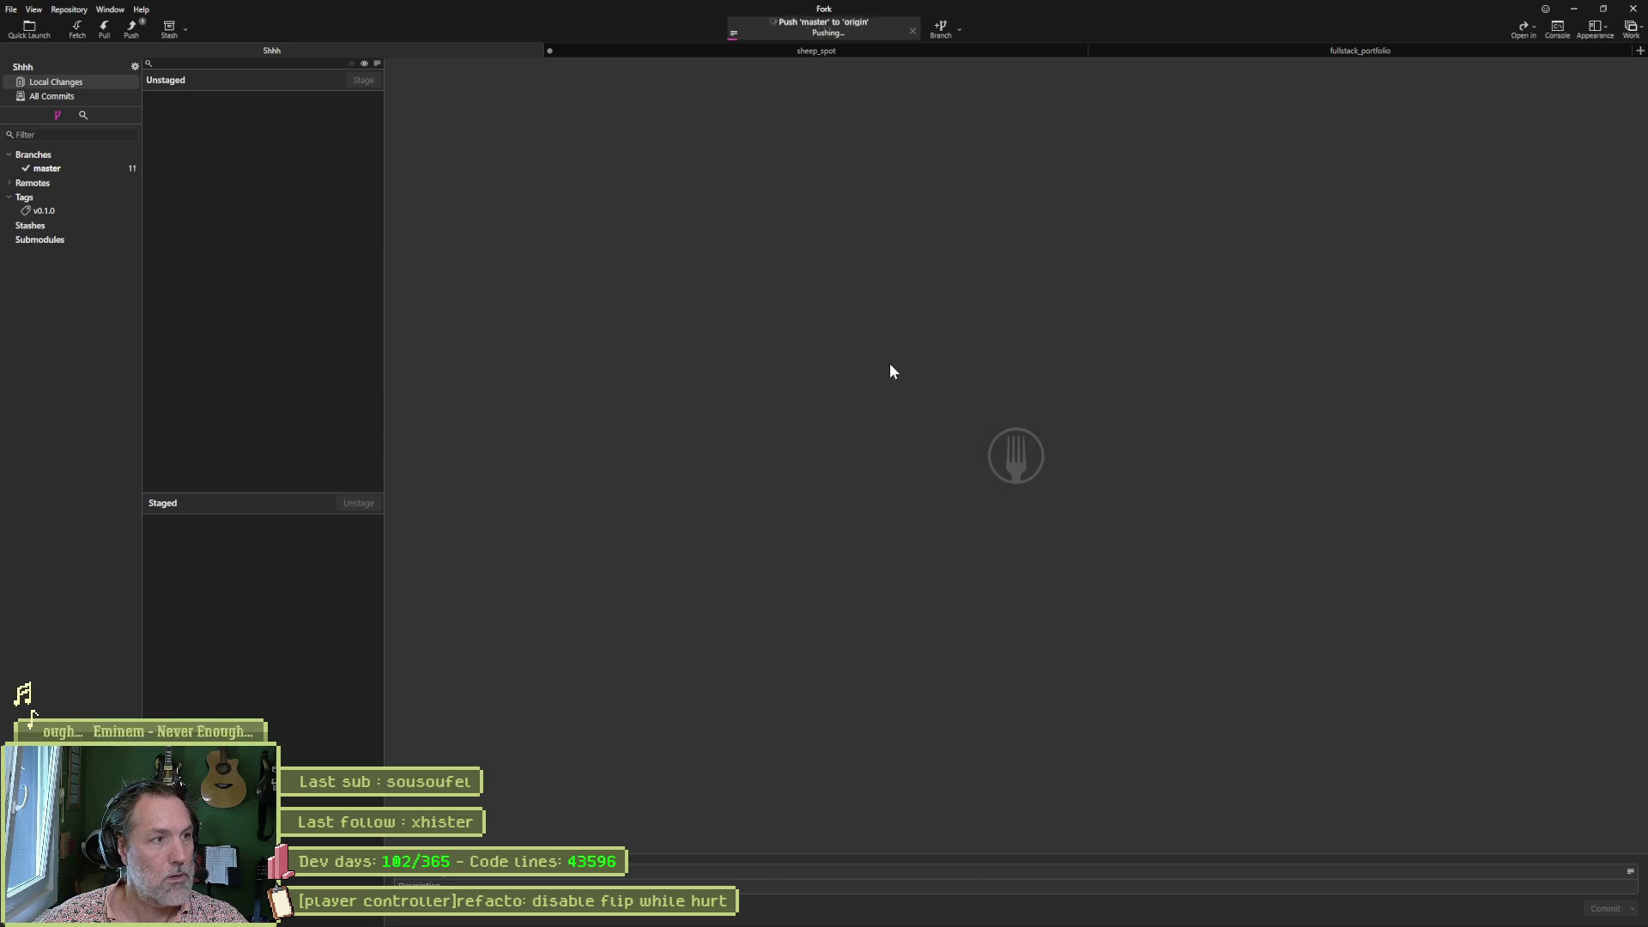
pyautogui.hotkey('alt', 'Tab')
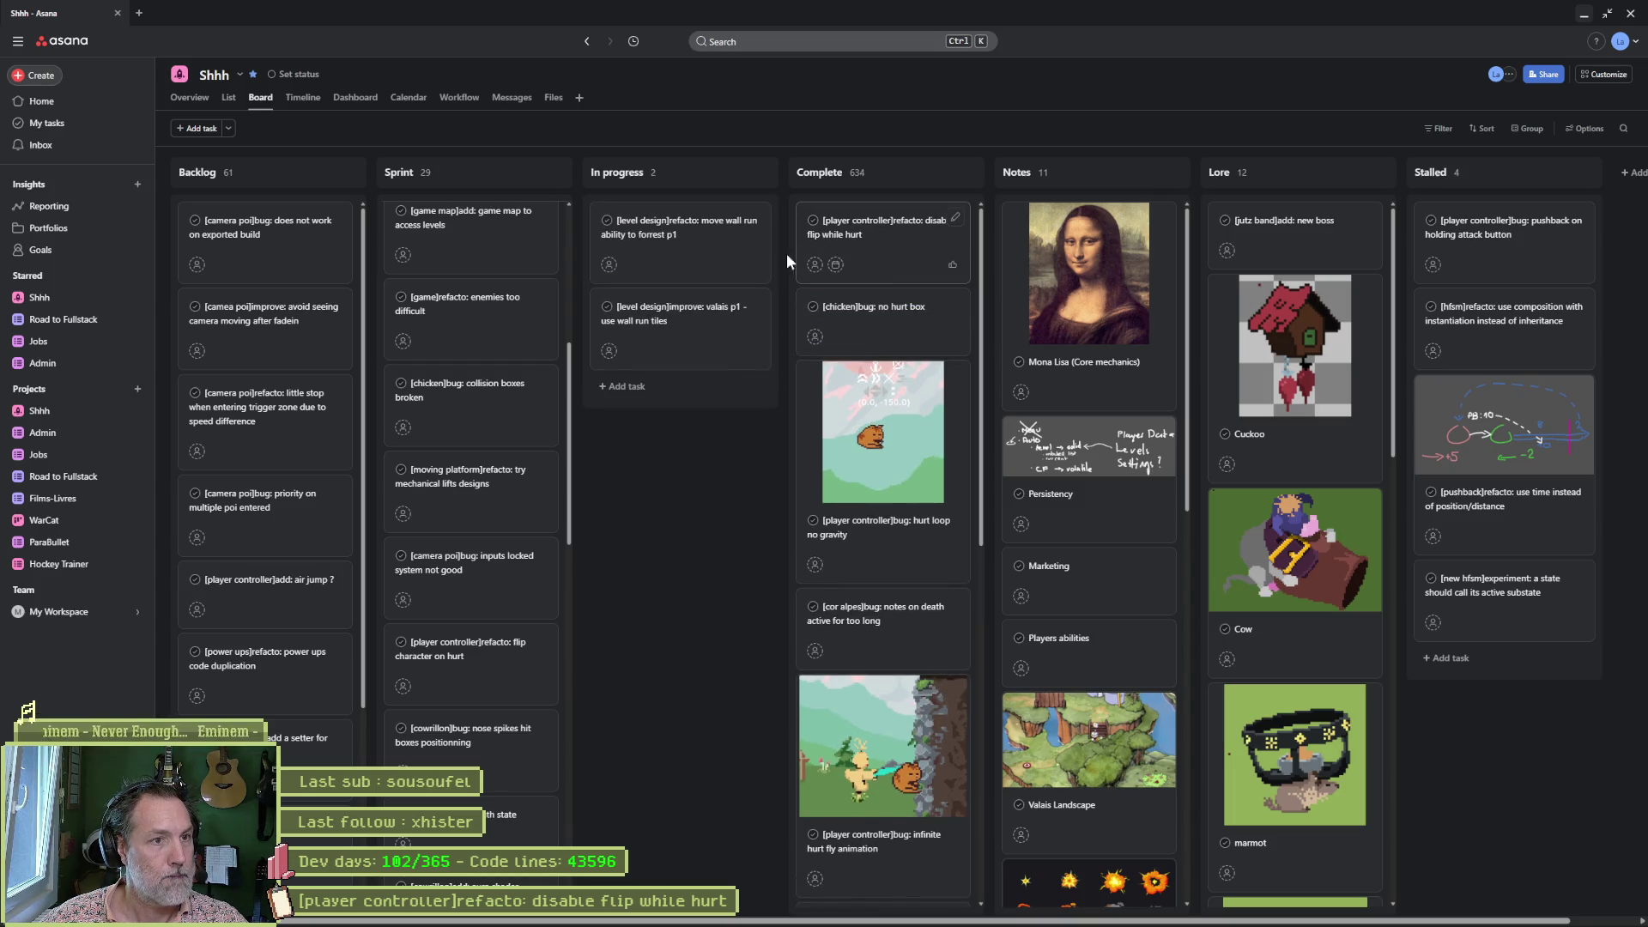
pyautogui.click(1584, 13)
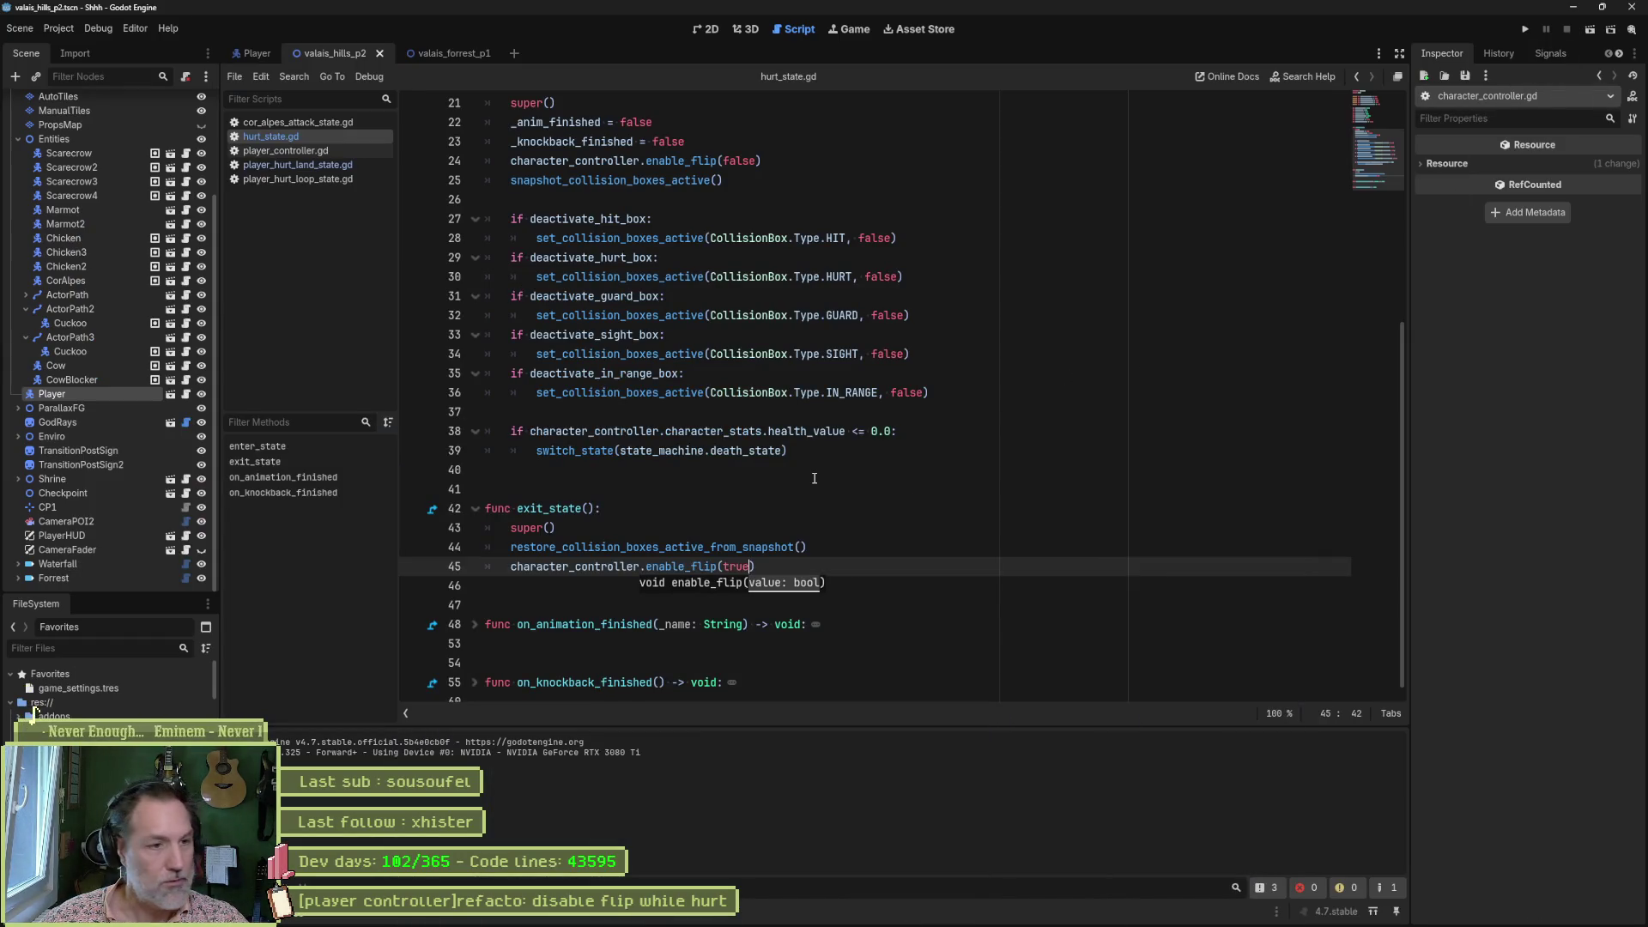
# Dismiss the enable_flip hint, run the scene, run the cat left through the transition, and stop.
pyautogui.click(784, 512)
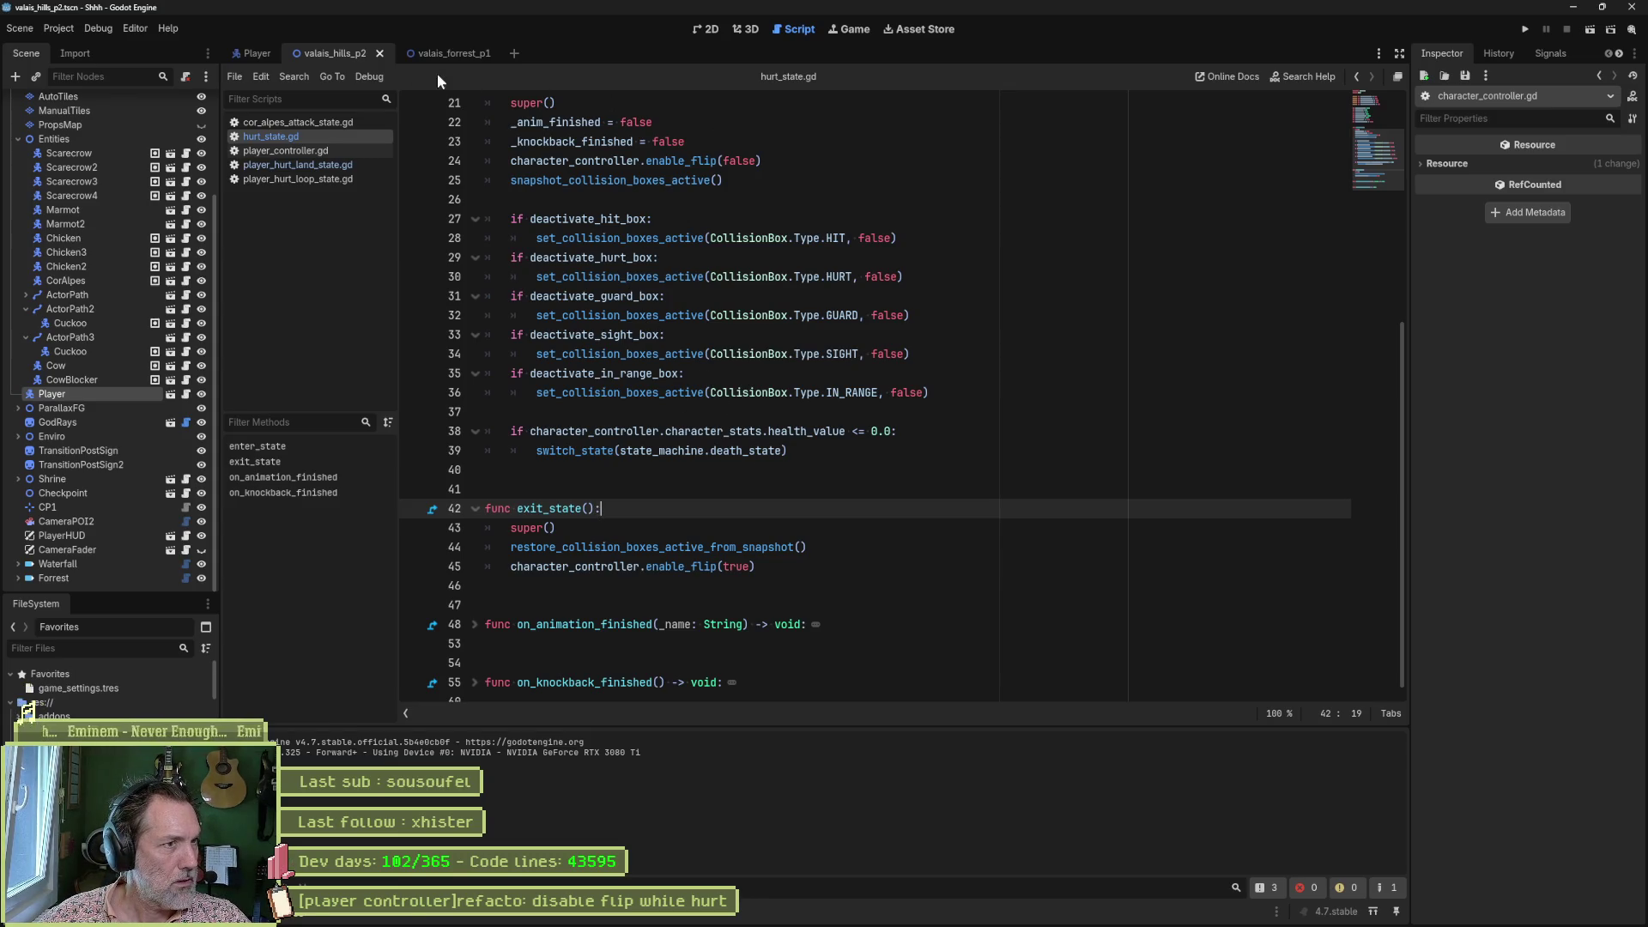
pyautogui.click(697, 29)
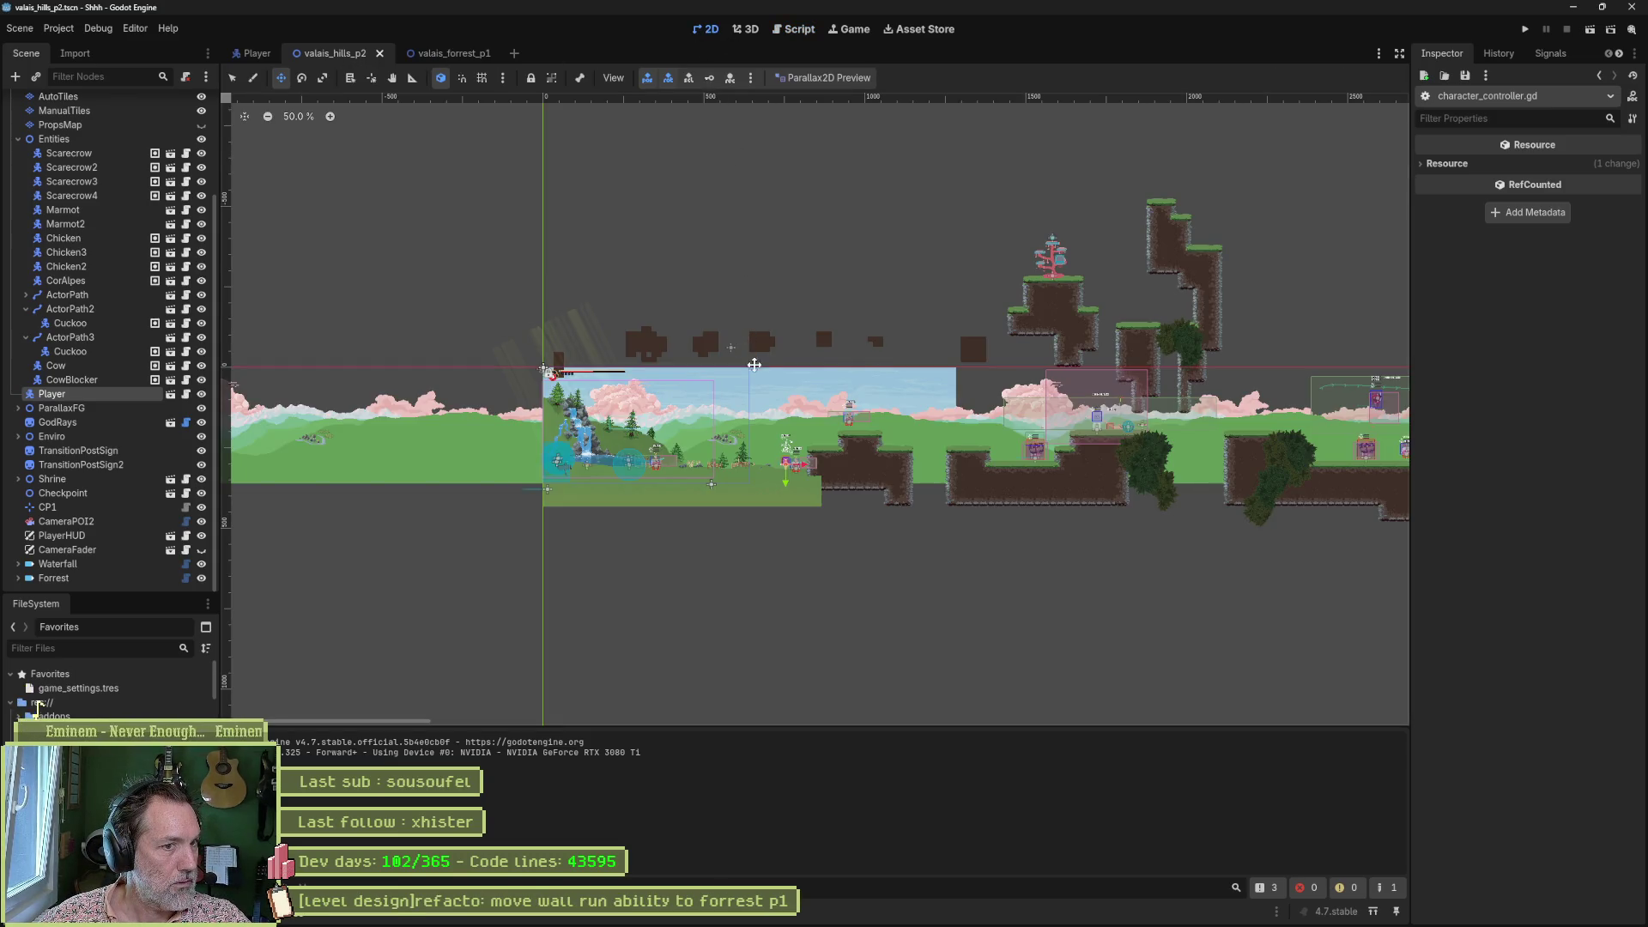
pyautogui.press('F6')
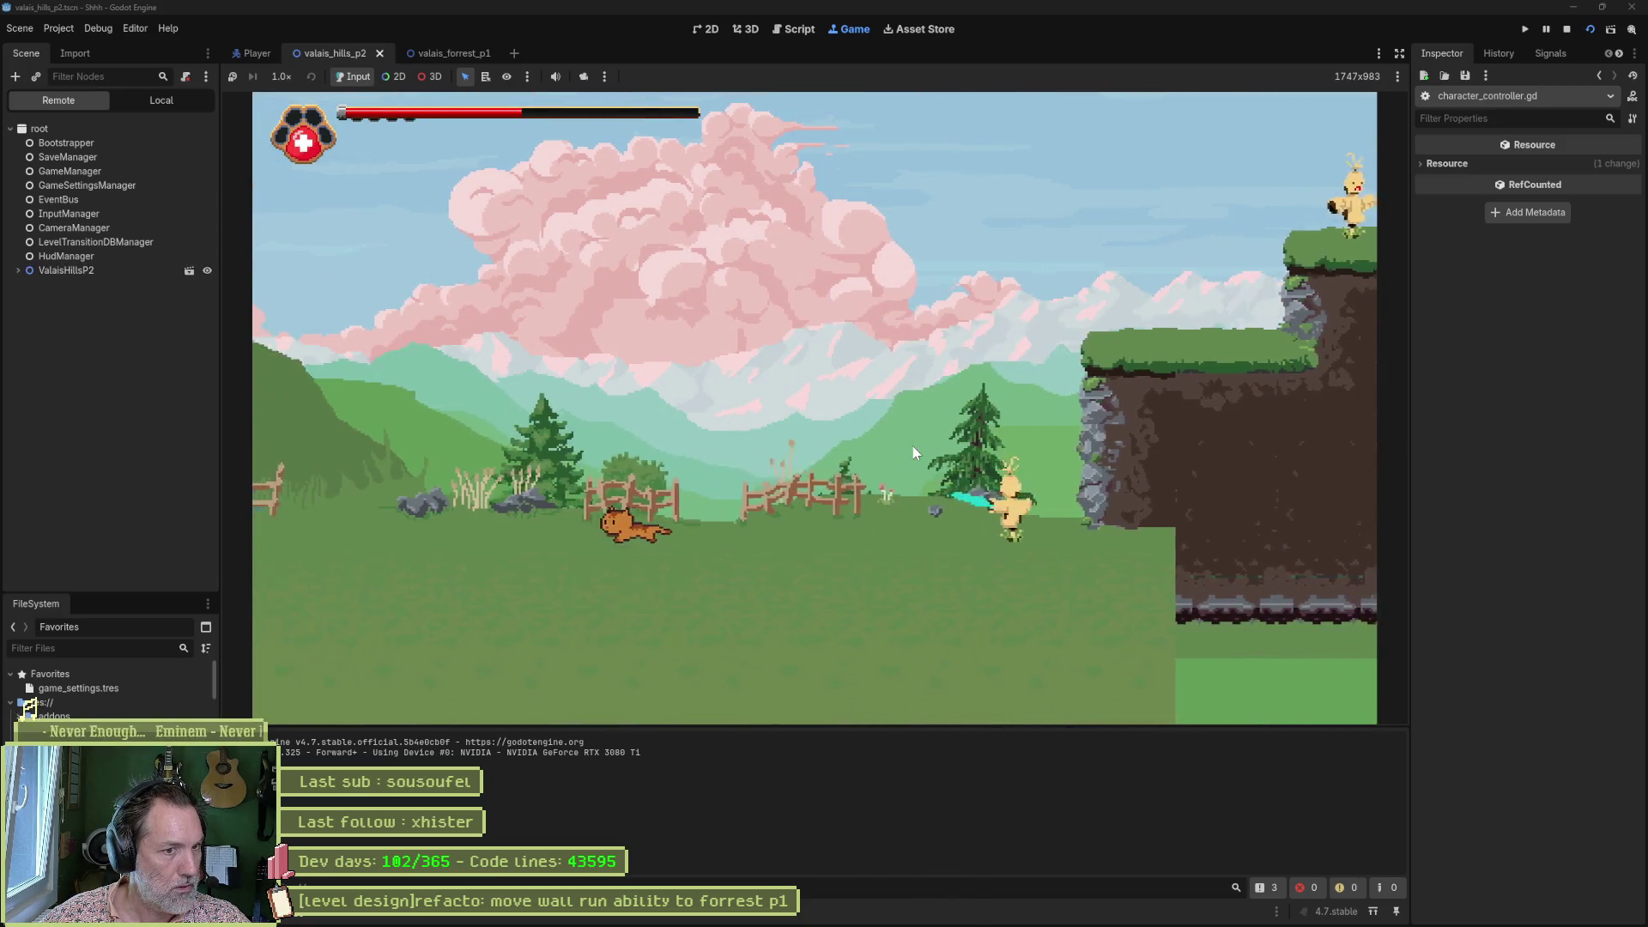
pyautogui.press('Left')
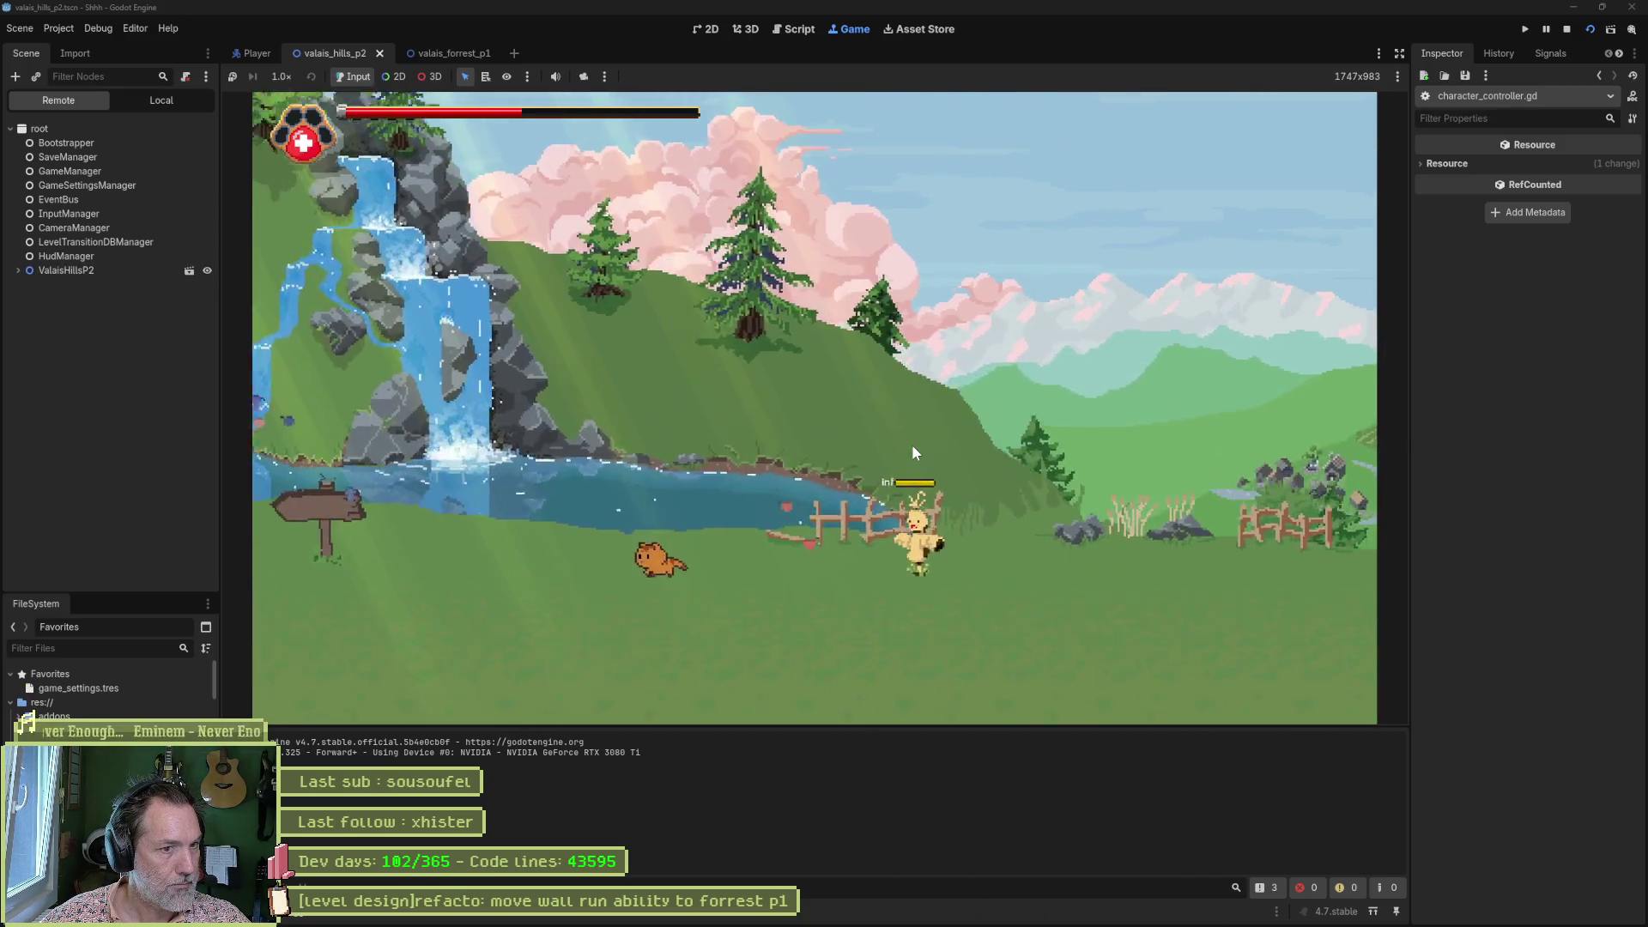
pyautogui.press('Left')
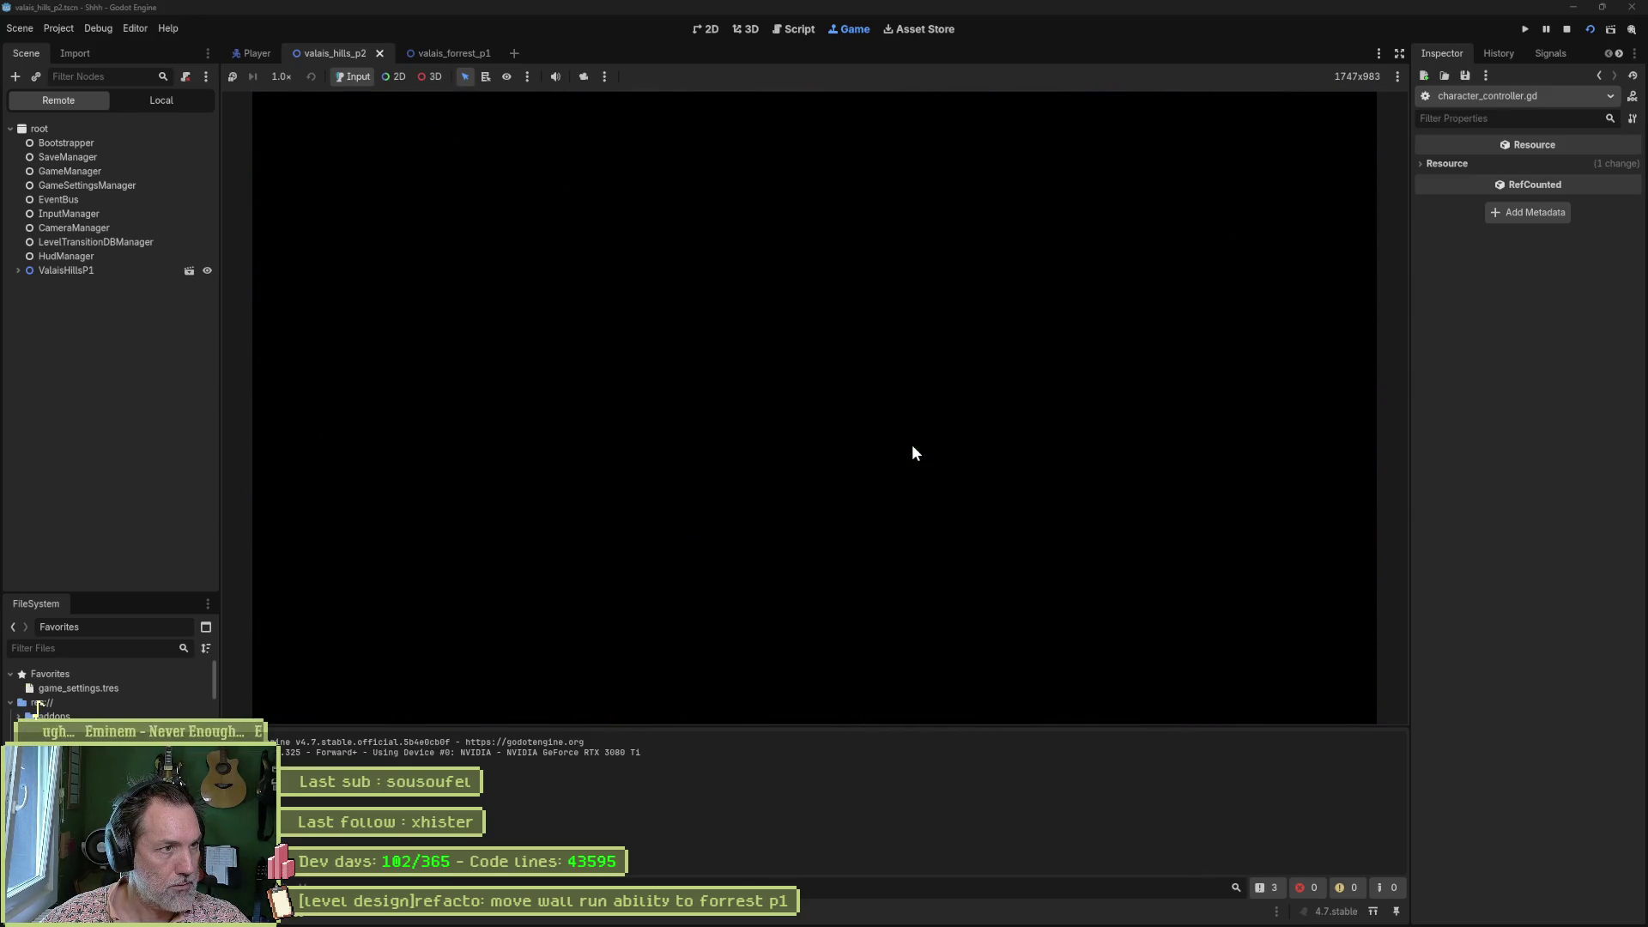
pyautogui.press('Escape')
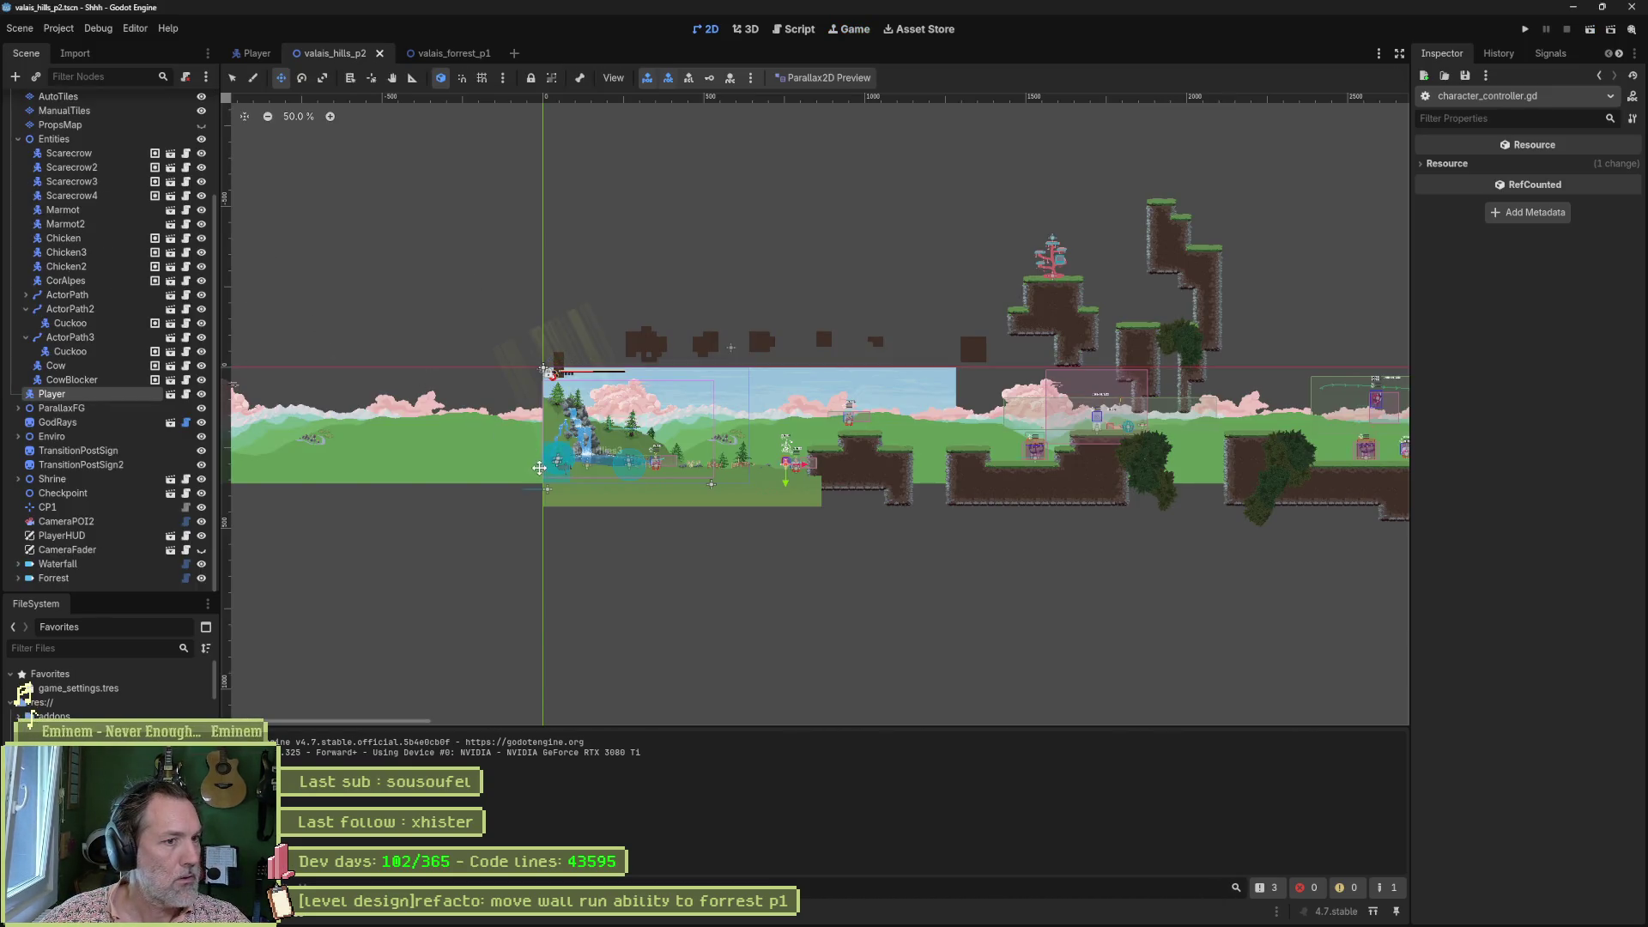
# Move TransitionPostSign and TransitionPostSign2 above Enviro in the Scene tree.
pyautogui.scroll(6, 569, 459)
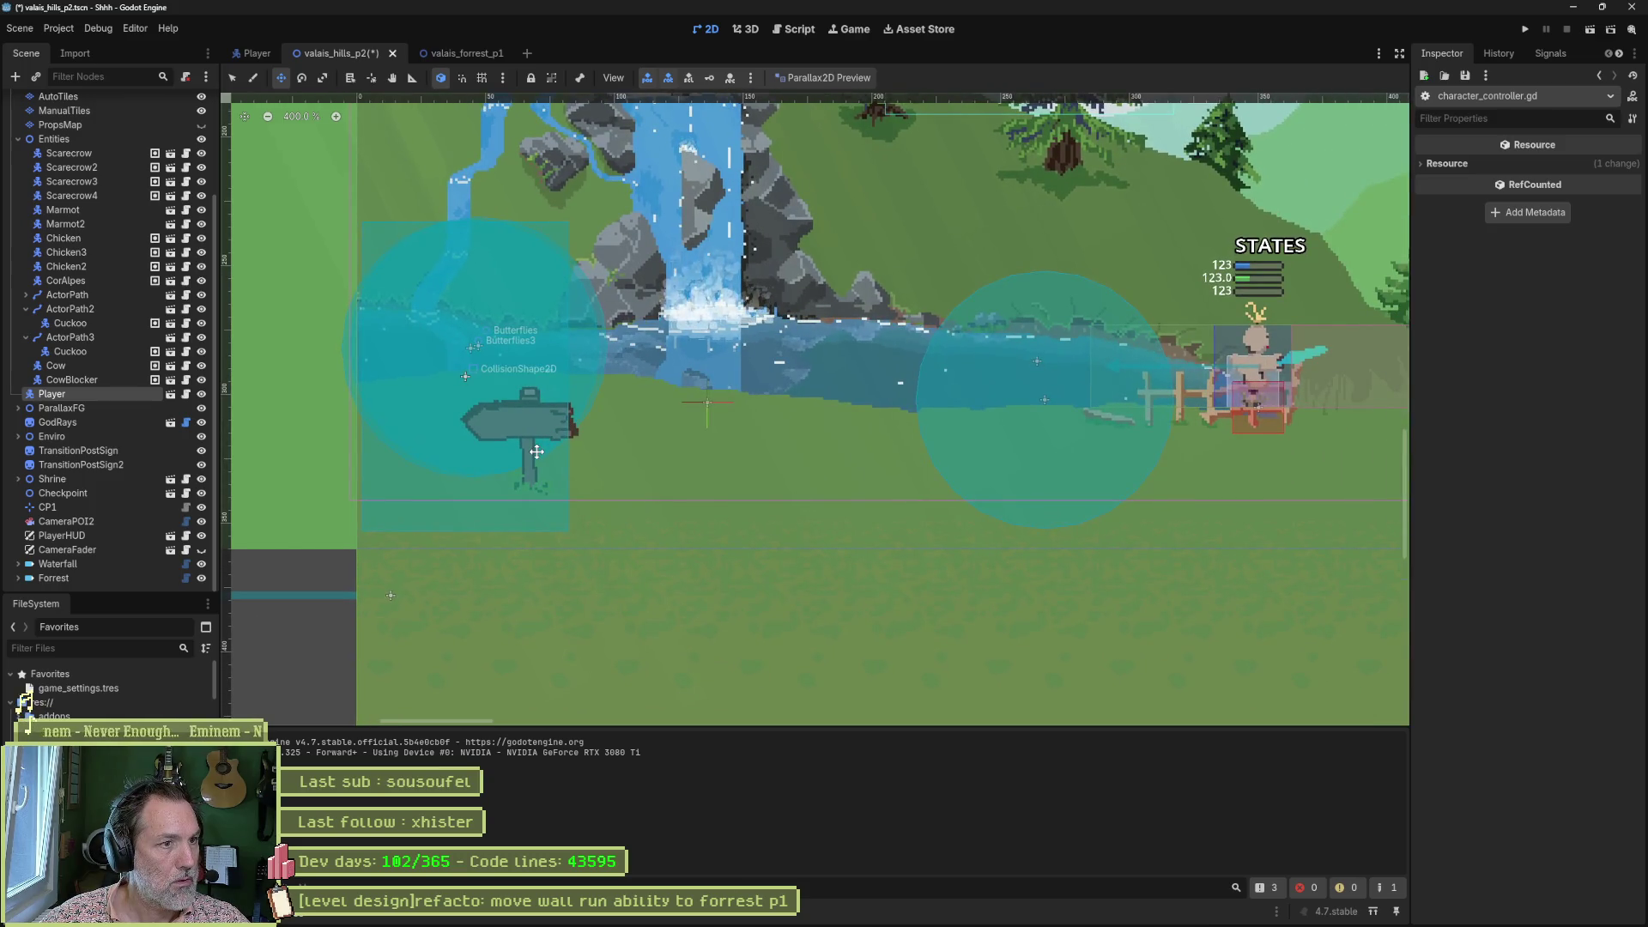
pyautogui.click(191, 452)
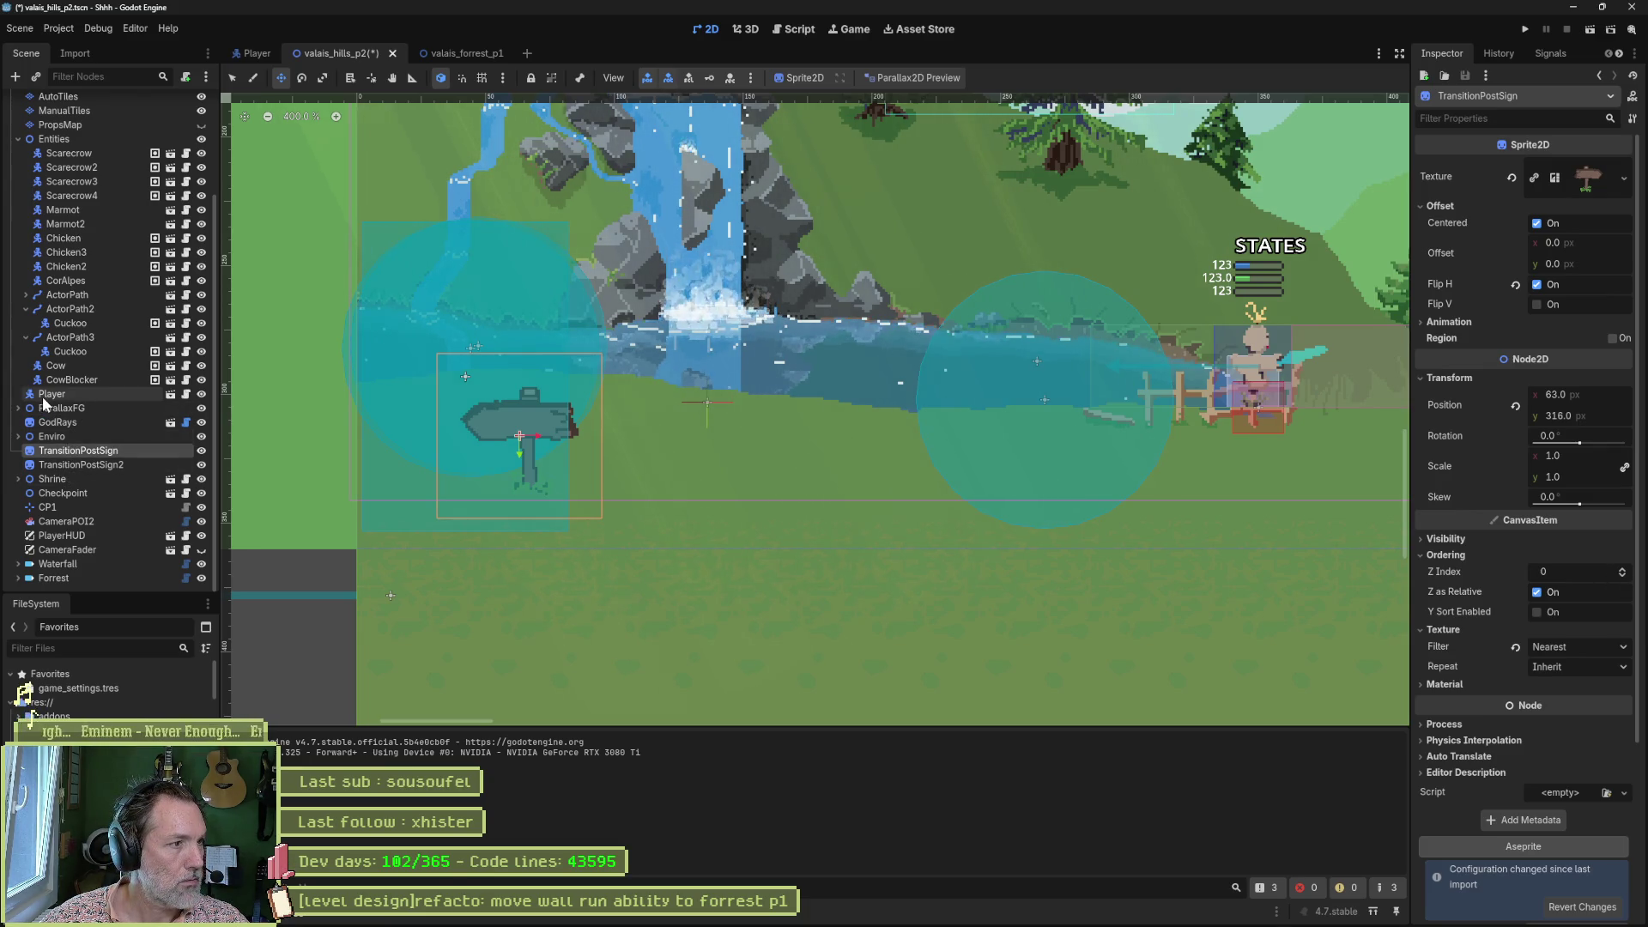
pyautogui.keyDown('ctrl'); pyautogui.click(59, 463); pyautogui.keyUp('ctrl')
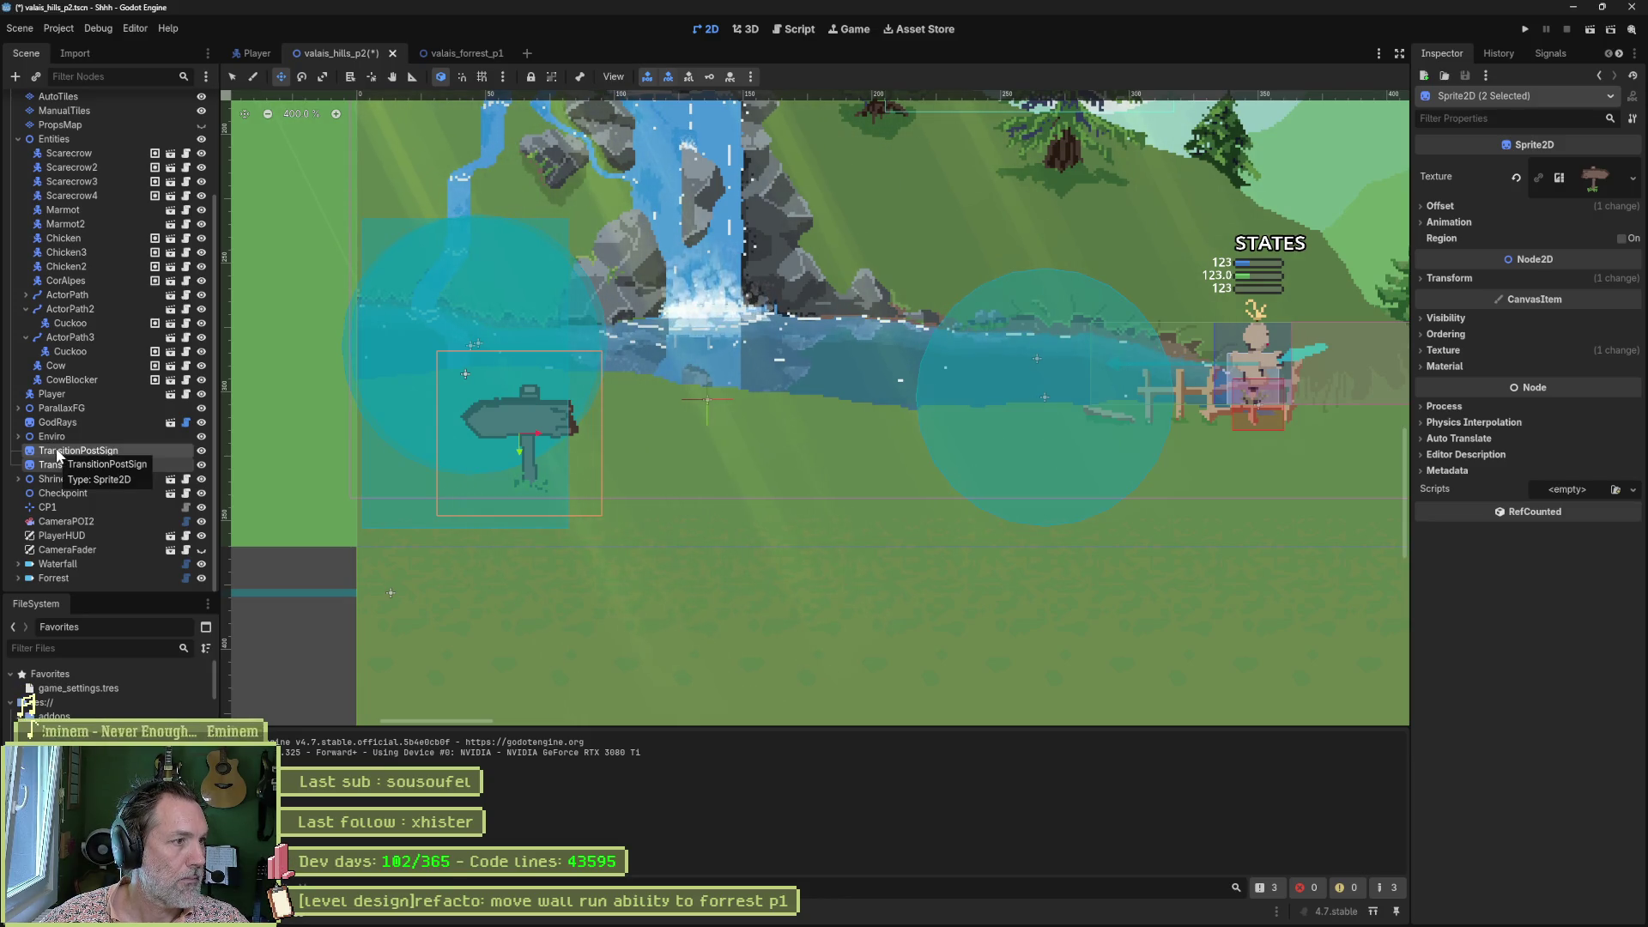
pyautogui.moveTo(59, 455); pyautogui.dragTo(59, 431)
# Save and run the level, running left to the signpost exit, then stop.
pyautogui.press('F6')
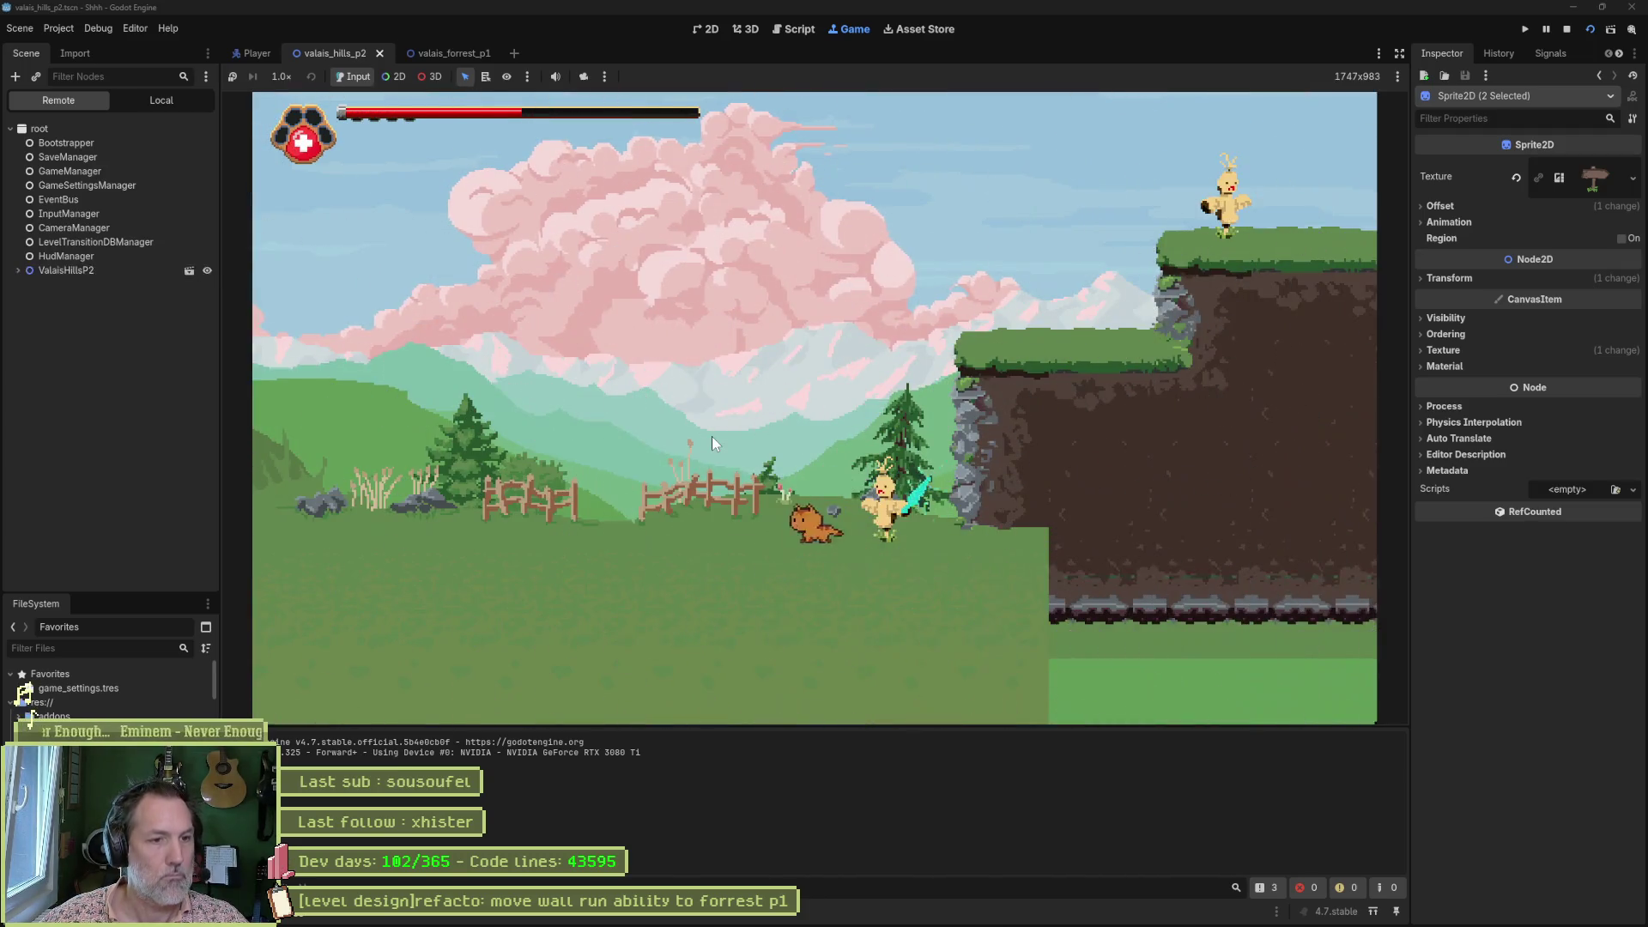
pyautogui.press('Left')
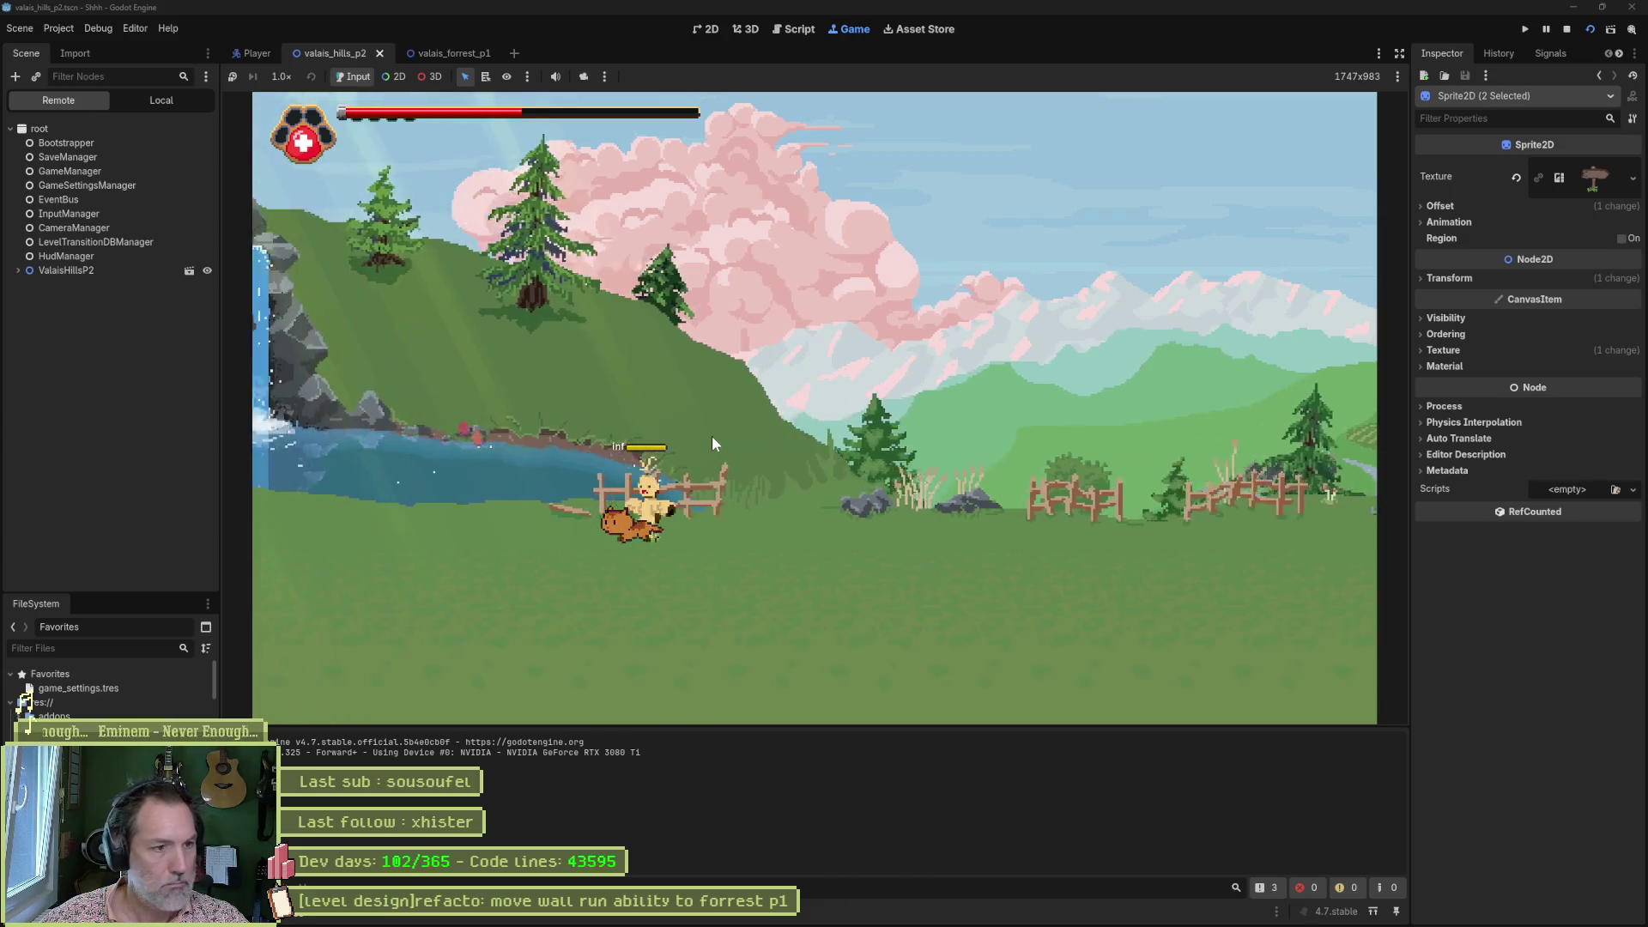
pyautogui.press('Left')
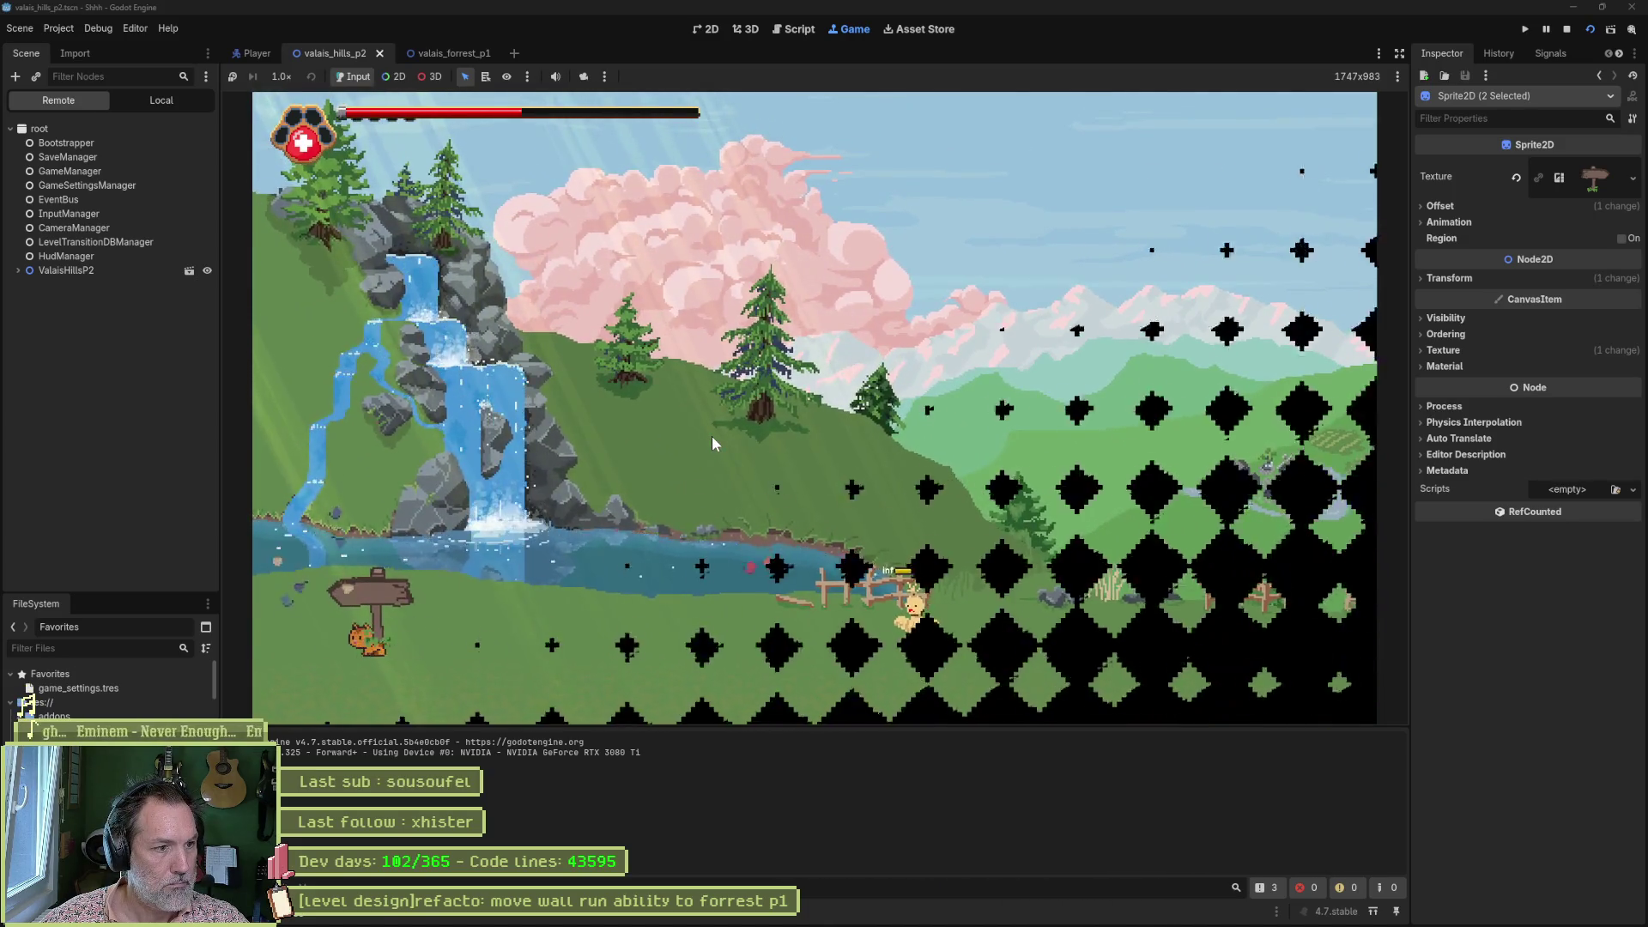
pyautogui.press('F8')
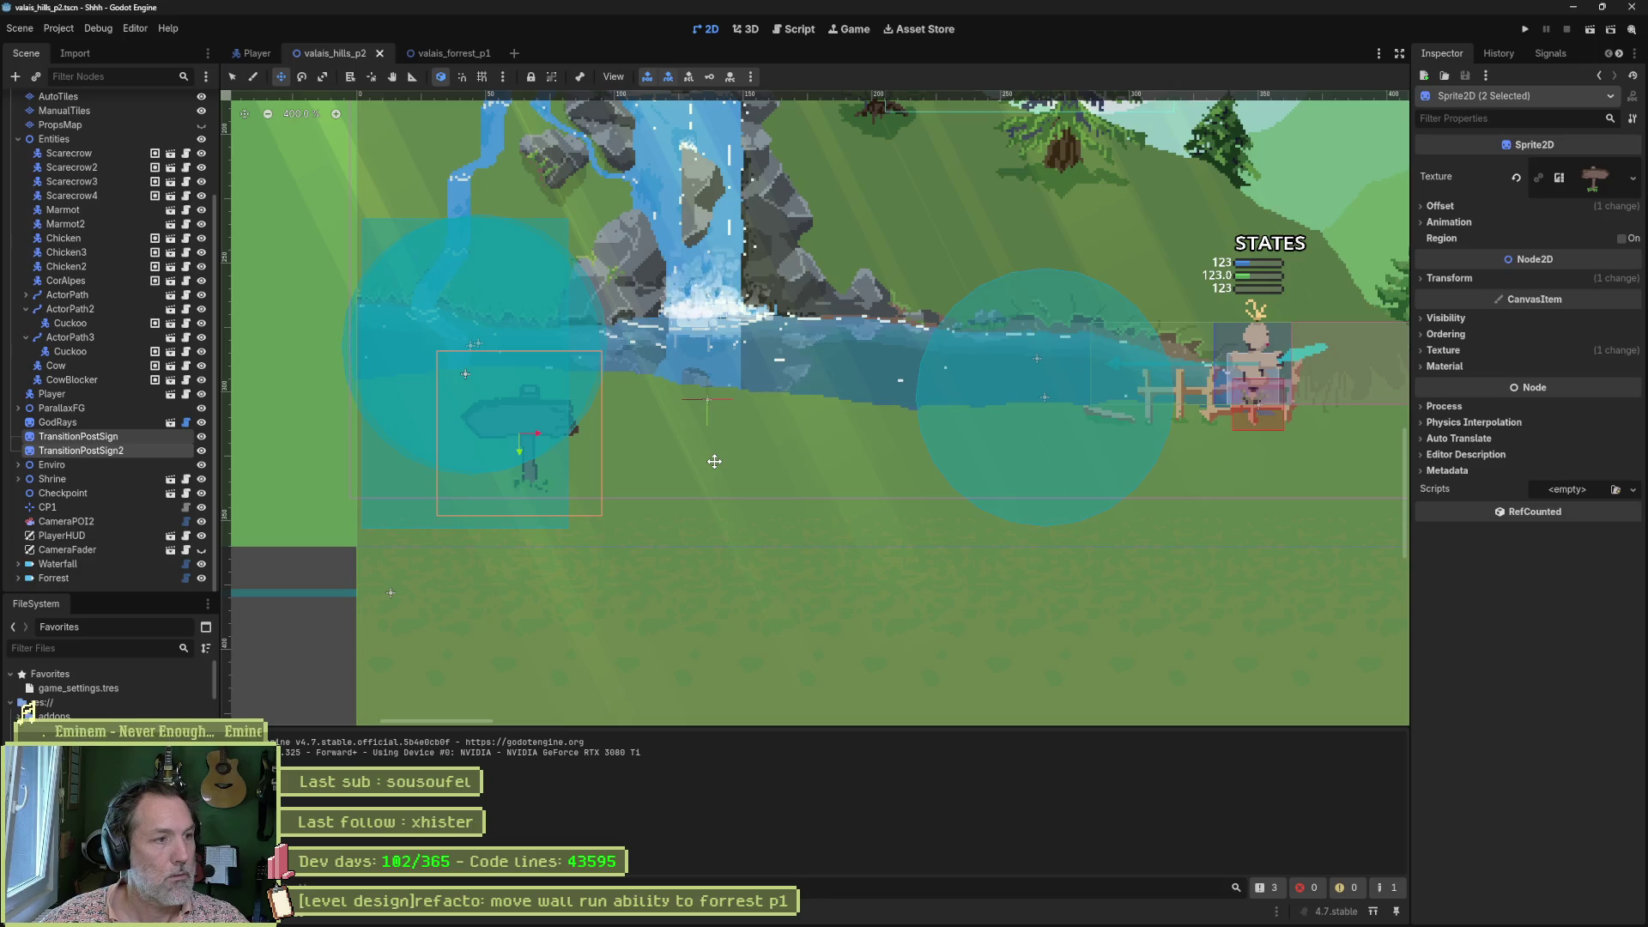
# Move the Player beside the signpost and put both TransitionPostSign nodes under CowBlocker in Entities.
pyautogui.click(88, 393)
pyautogui.moveTo(645, 492); pyautogui.dragTo(293, 563)
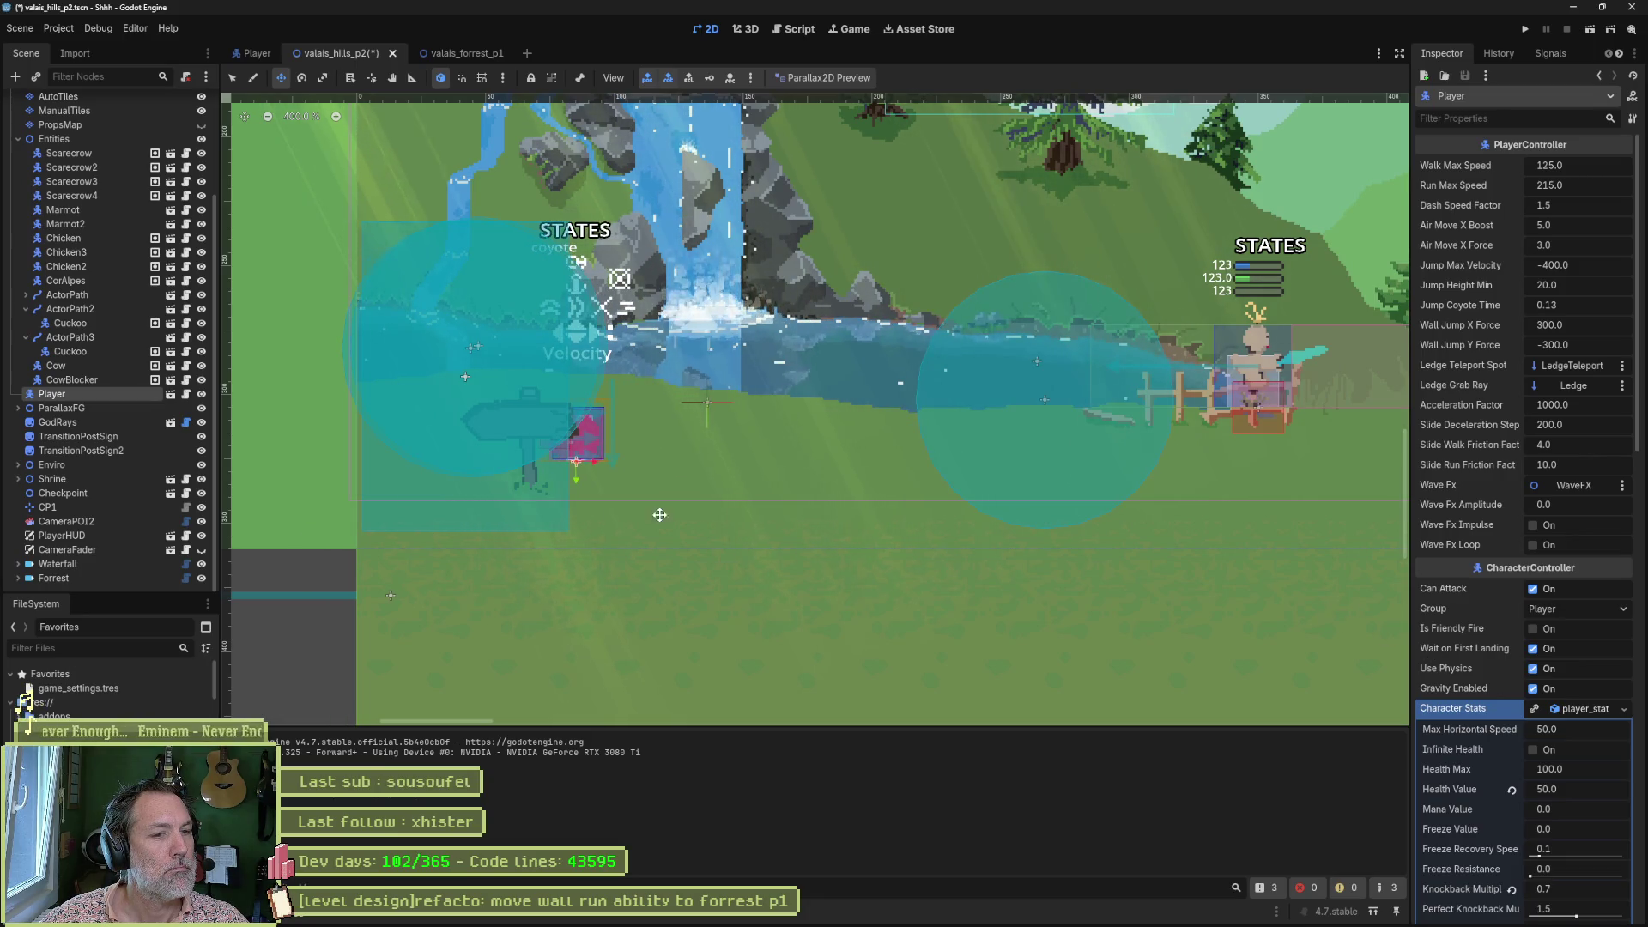
pyautogui.click(125, 436)
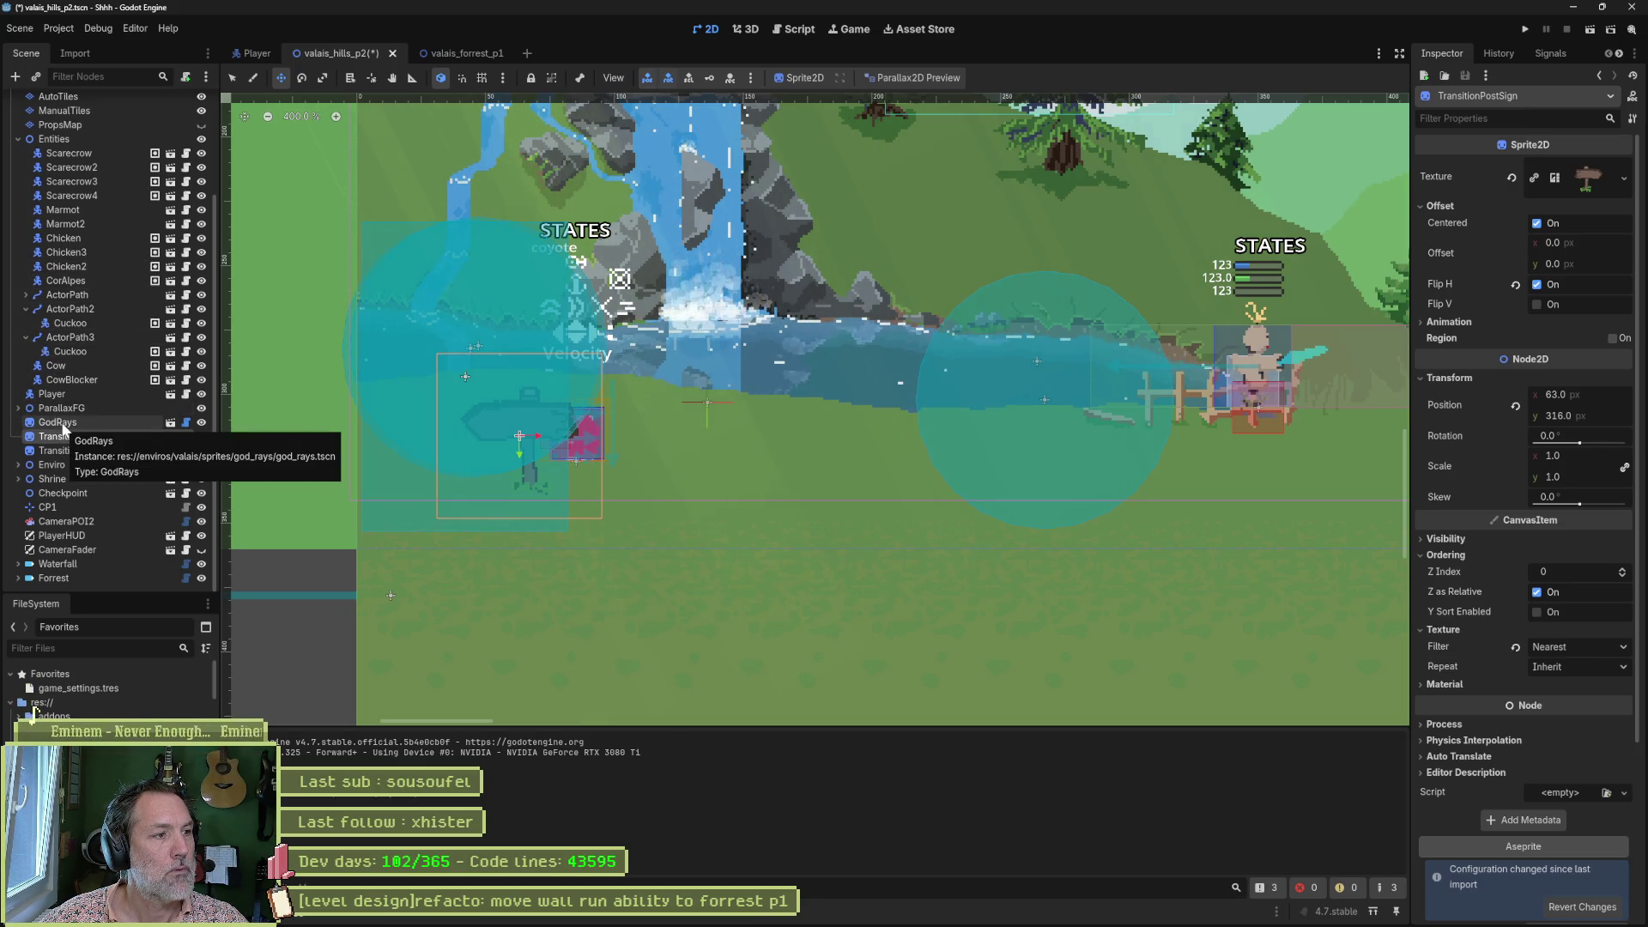
pyautogui.keyDown('shift'); pyautogui.click(65, 450); pyautogui.keyUp('shift')
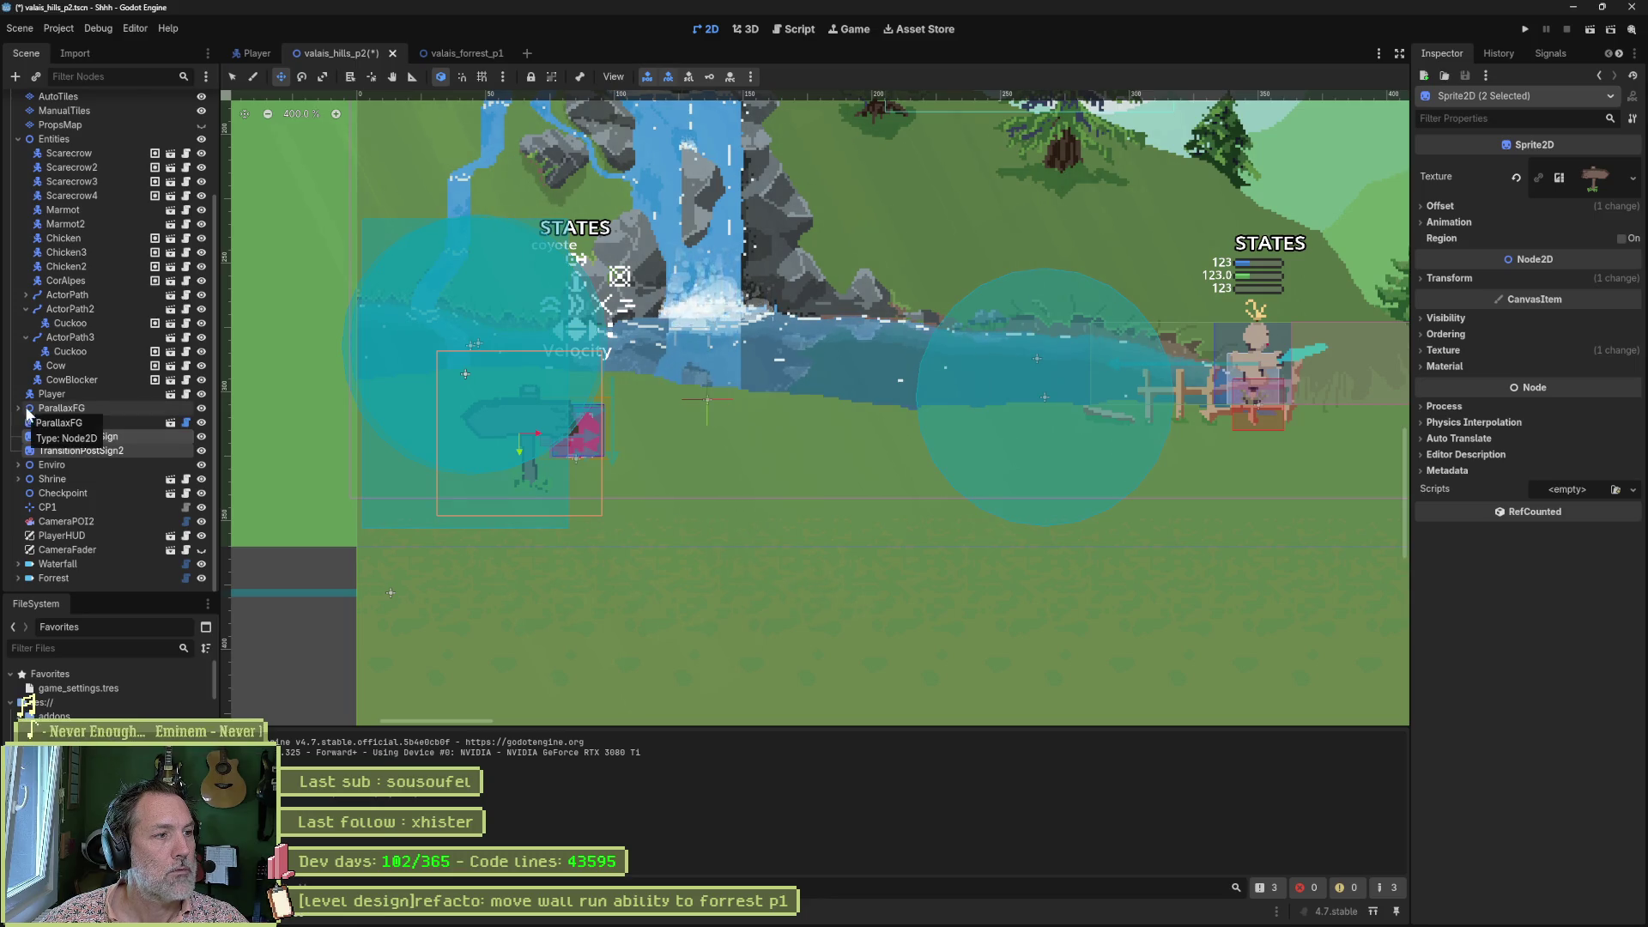
pyautogui.moveTo(65, 442); pyautogui.dragTo(49, 393)
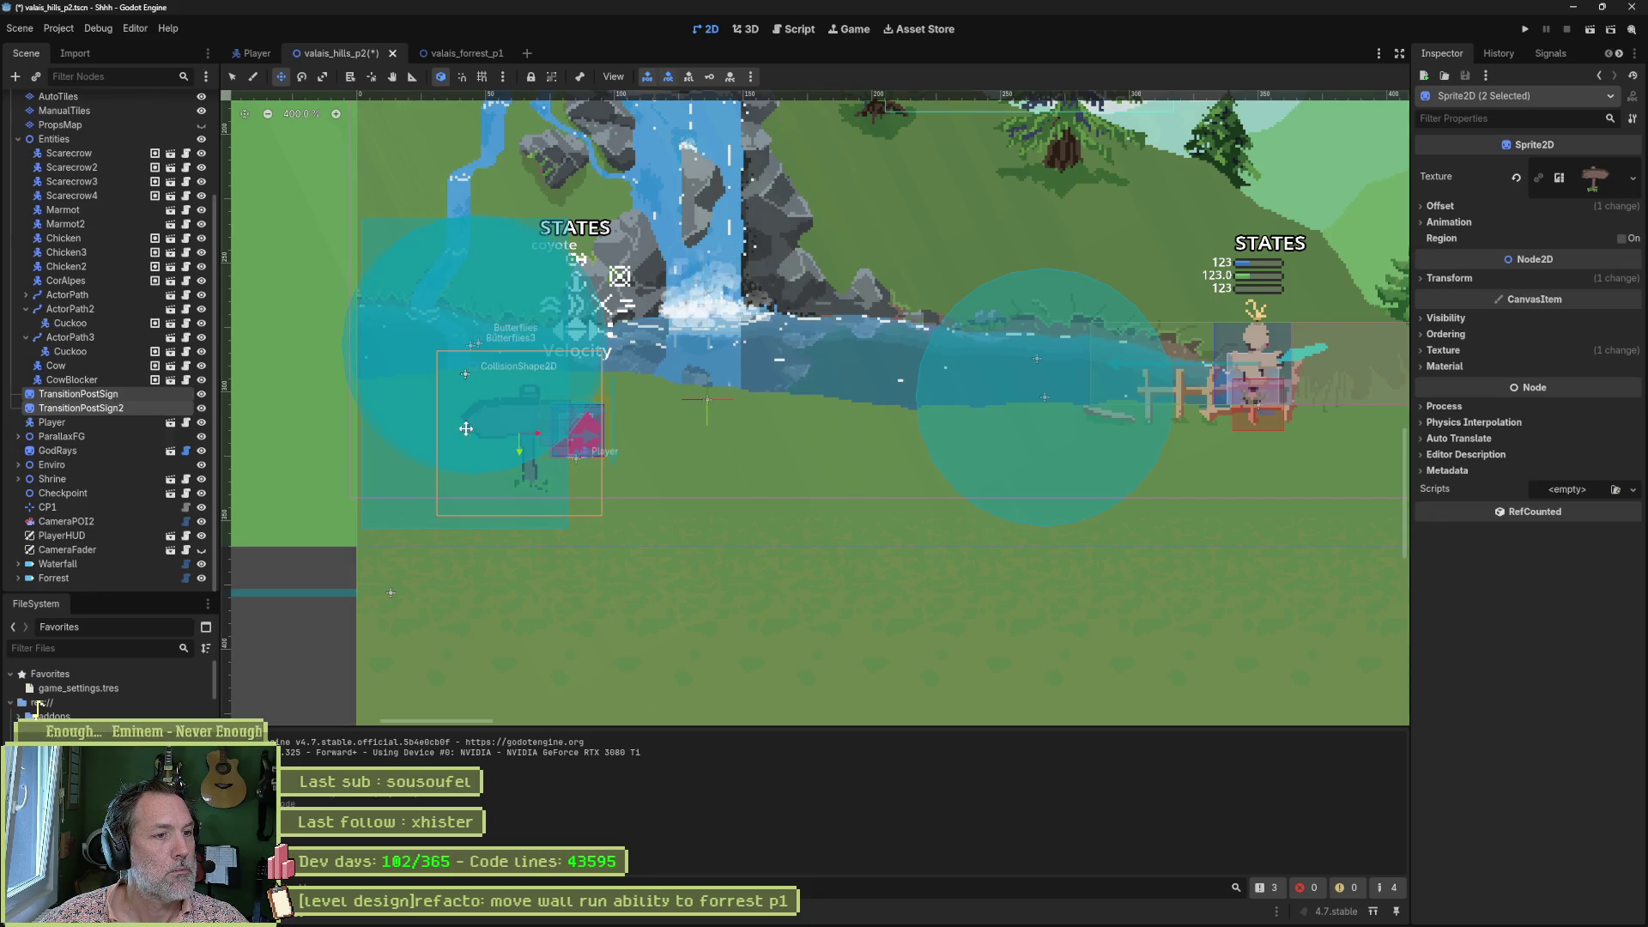
# Shift the Player slightly right of the sign, then save and run the level.
pyautogui.scroll(4, 541, 454)
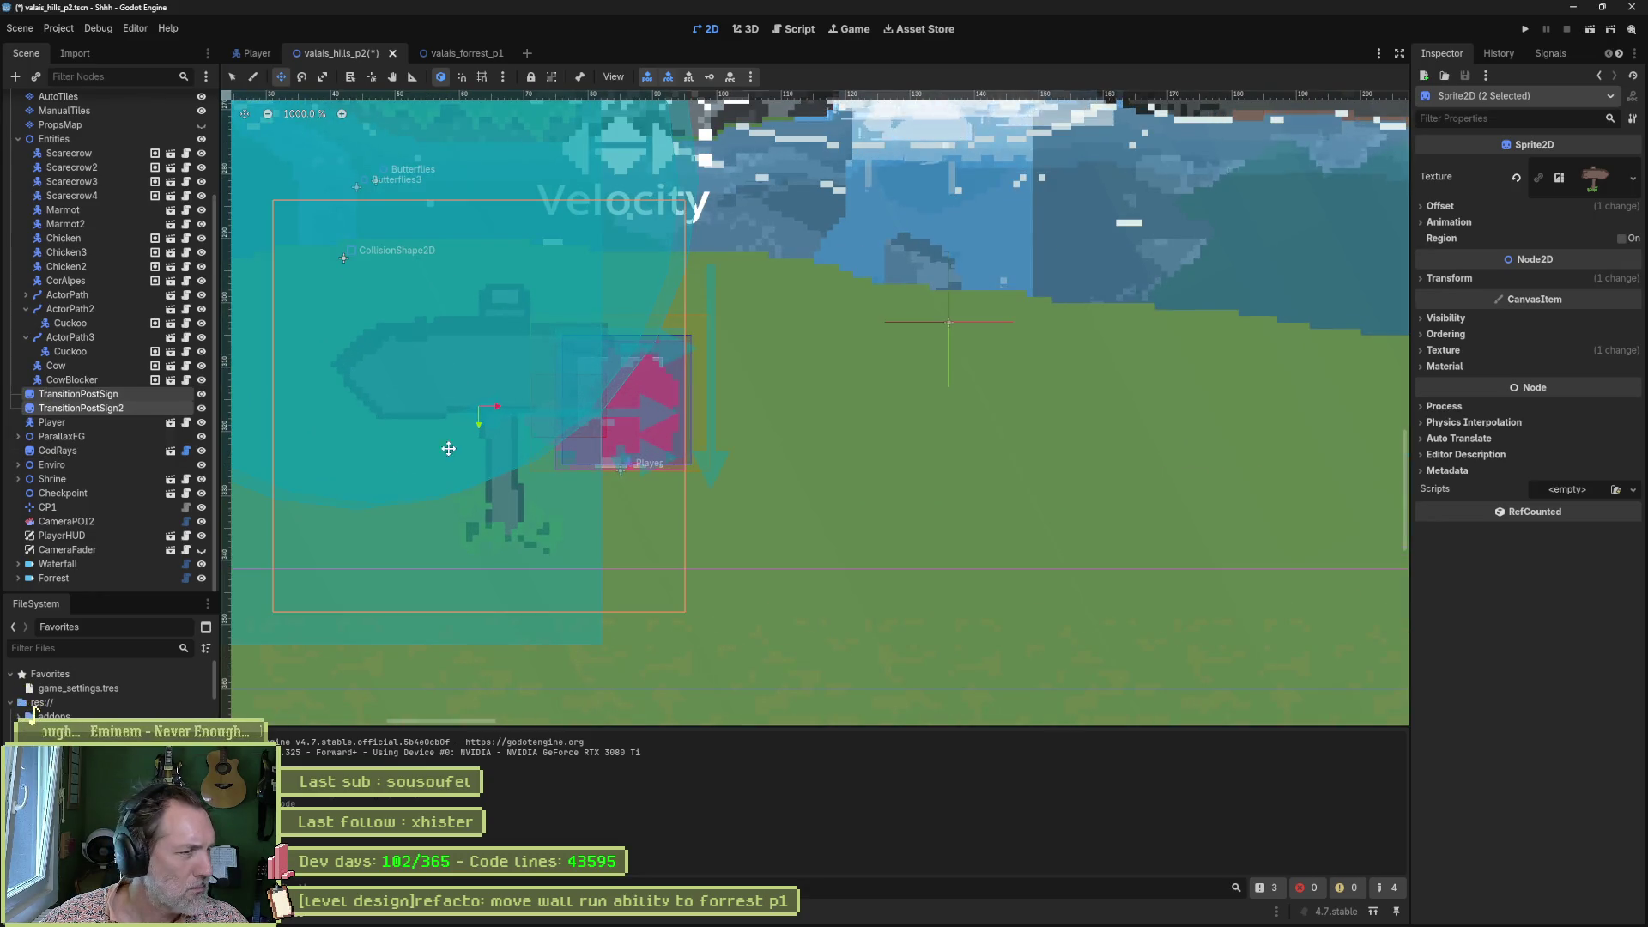
pyautogui.click(96, 424)
pyautogui.moveTo(637, 501)
pyautogui.mouseDown()
pyautogui.moveTo(652, 519)
pyautogui.moveTo(636, 559)
pyautogui.moveTo(954, 518)
pyautogui.mouseUp()
pyautogui.press('F6')
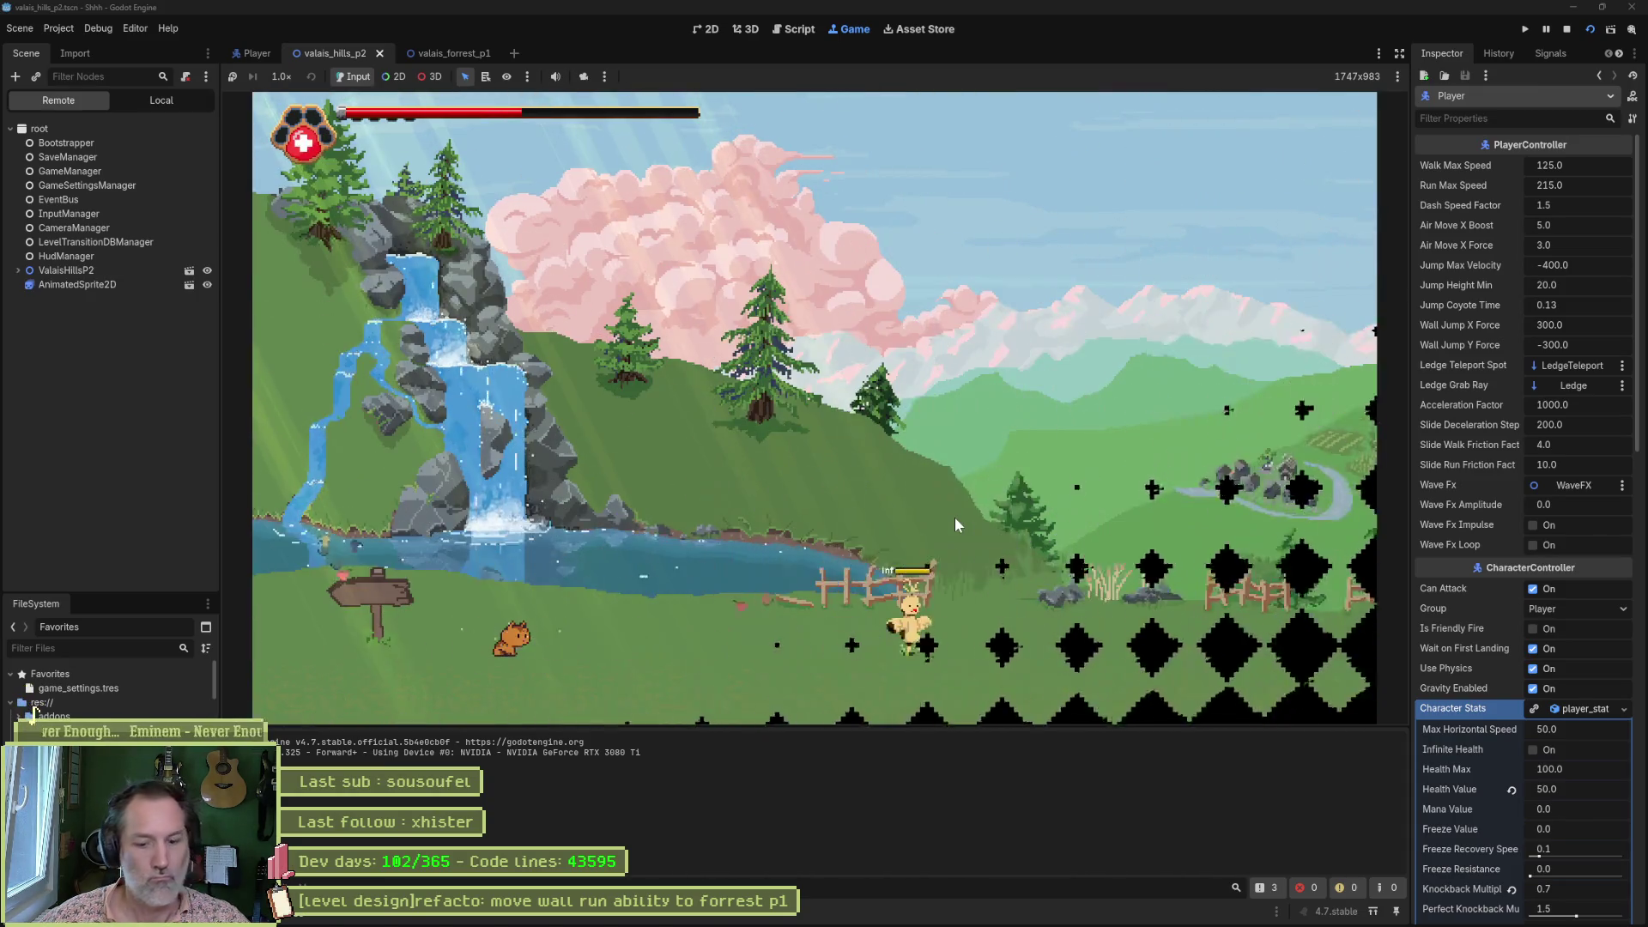
# Stop the game, open valais_hills_p1 via the quick picker, and reselect TransitionPostSign in valais_hills_p2.
pyautogui.press('F8')
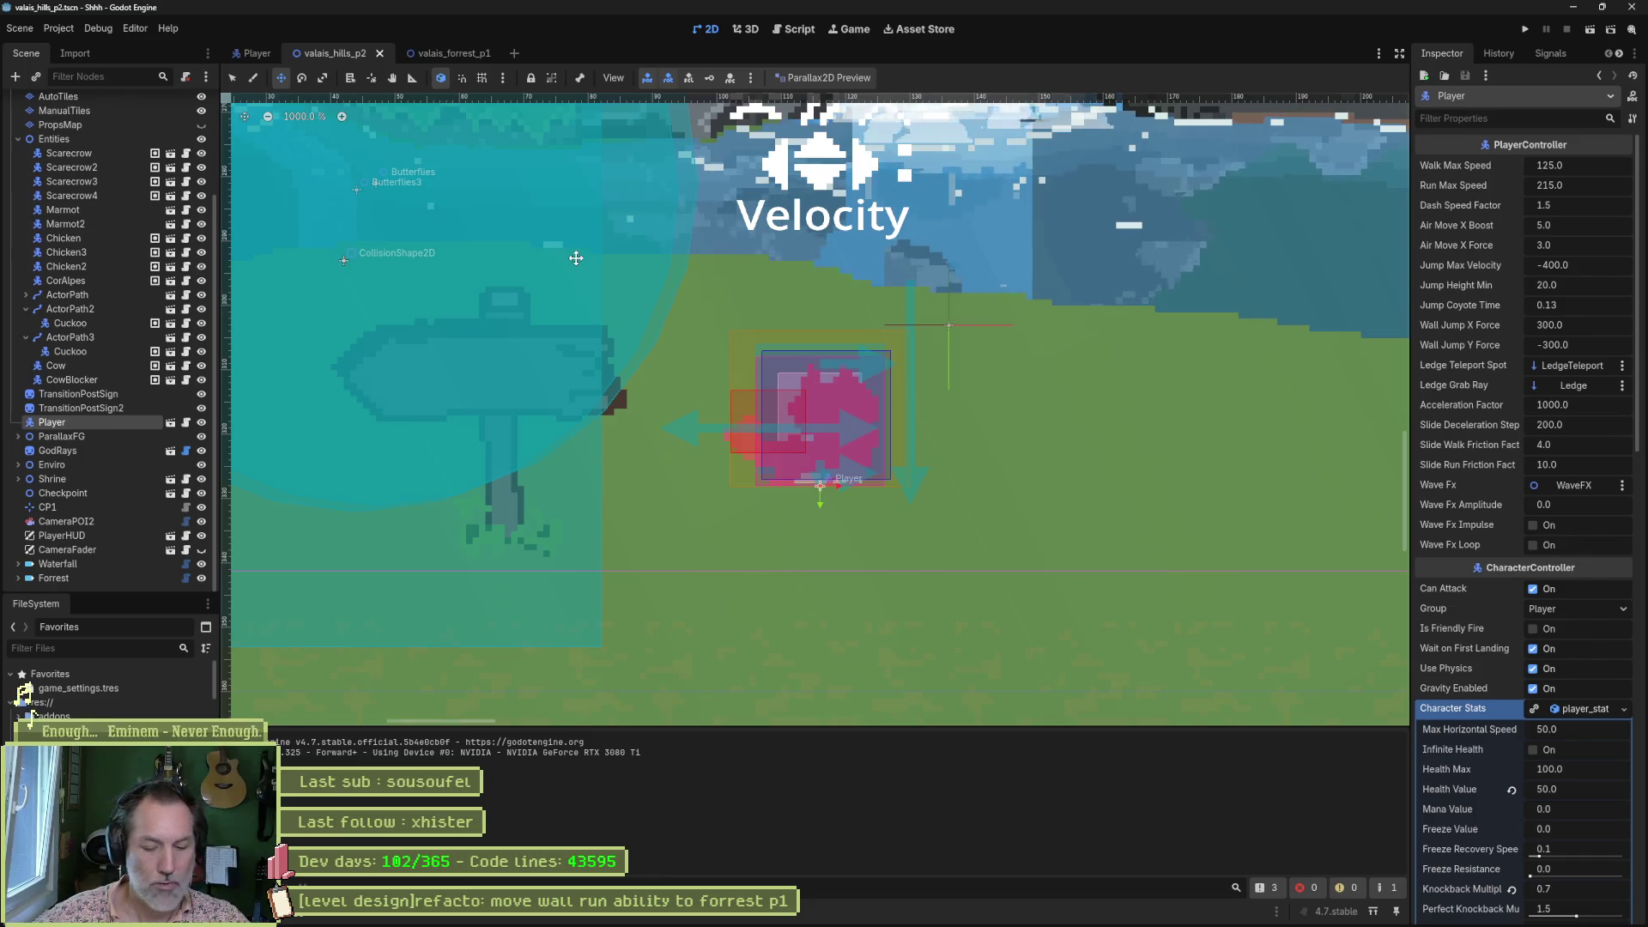
pyautogui.hotkey('shift', 'alt', 'o')
pyautogui.write('hills_p1')
pyautogui.press('Return')
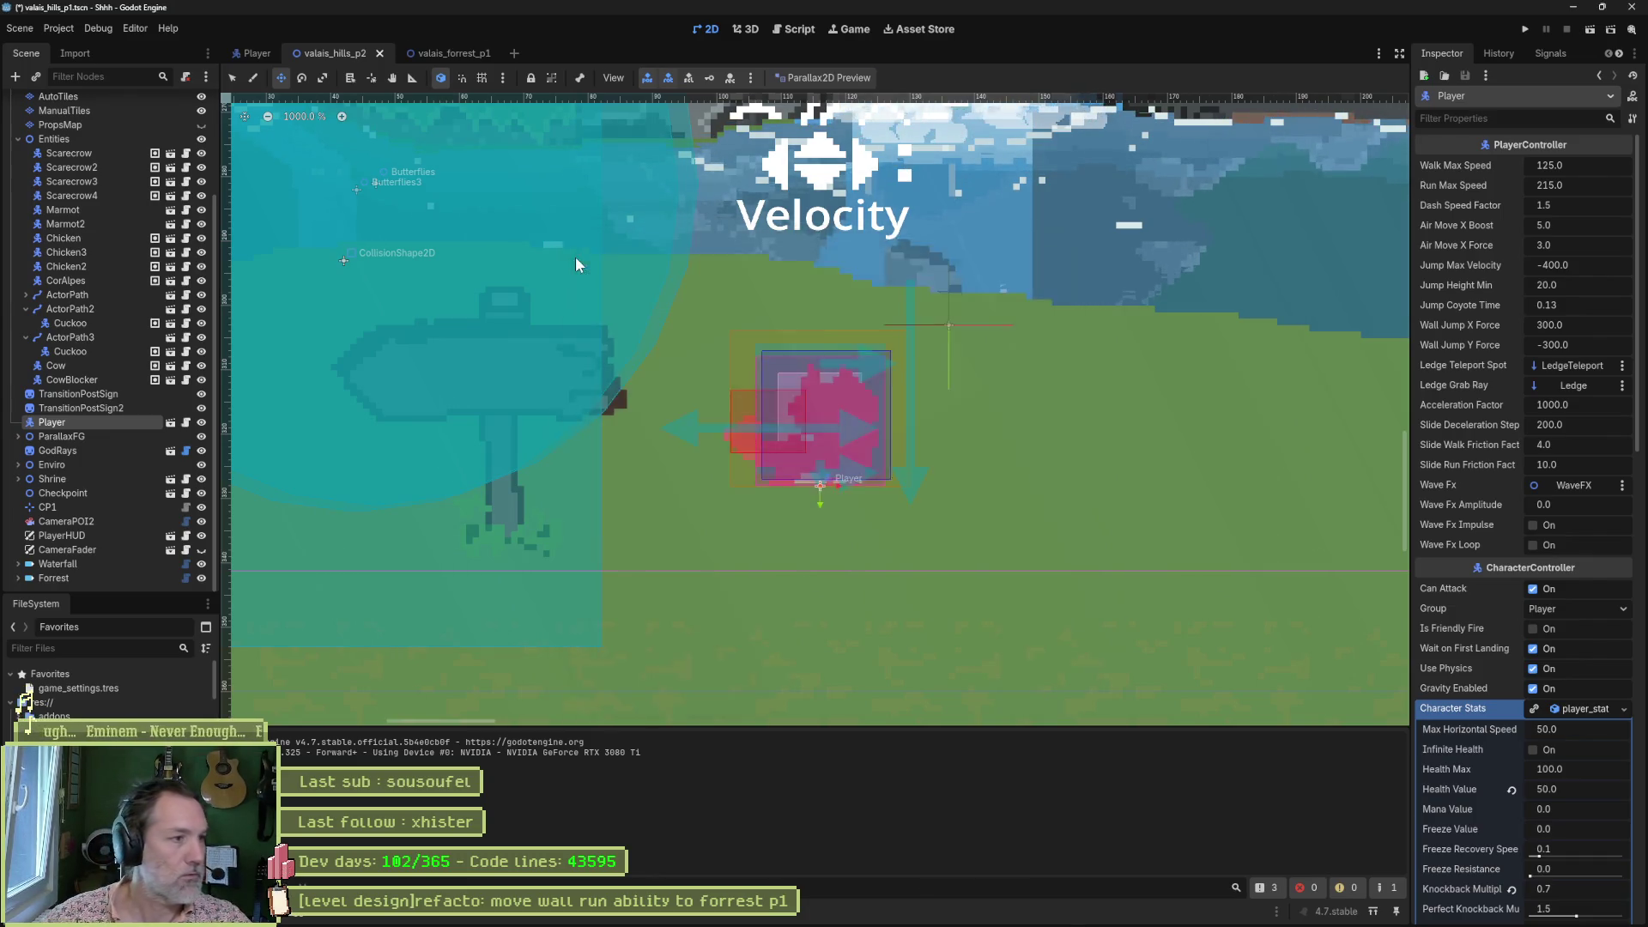
pyautogui.click(338, 52)
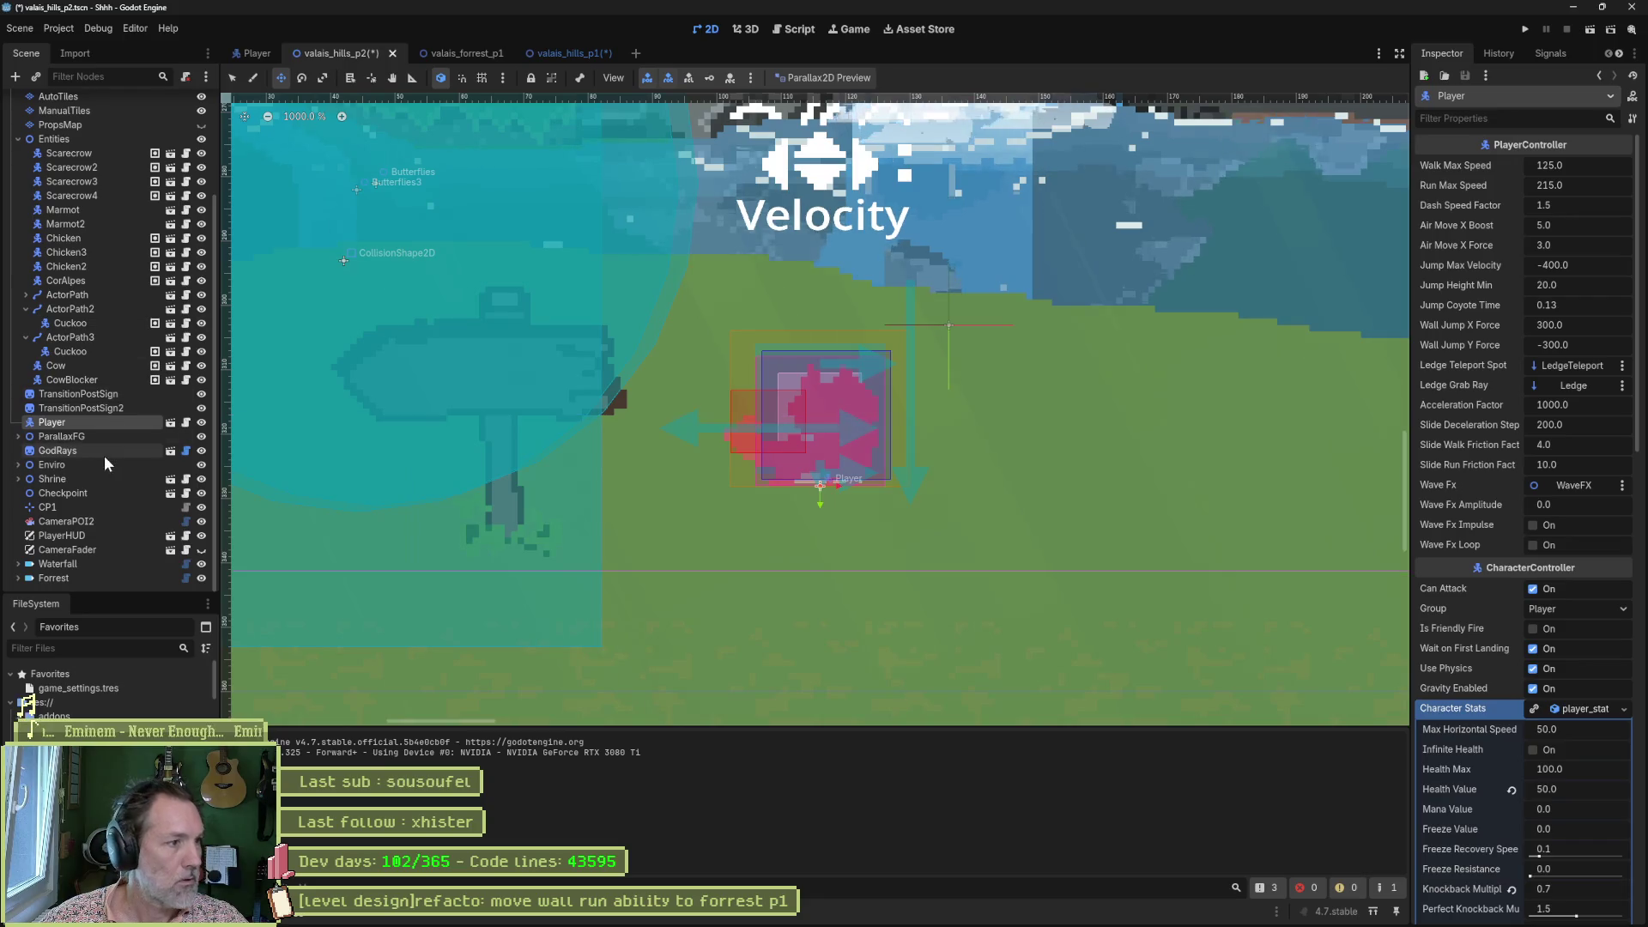
pyautogui.click(90, 394)
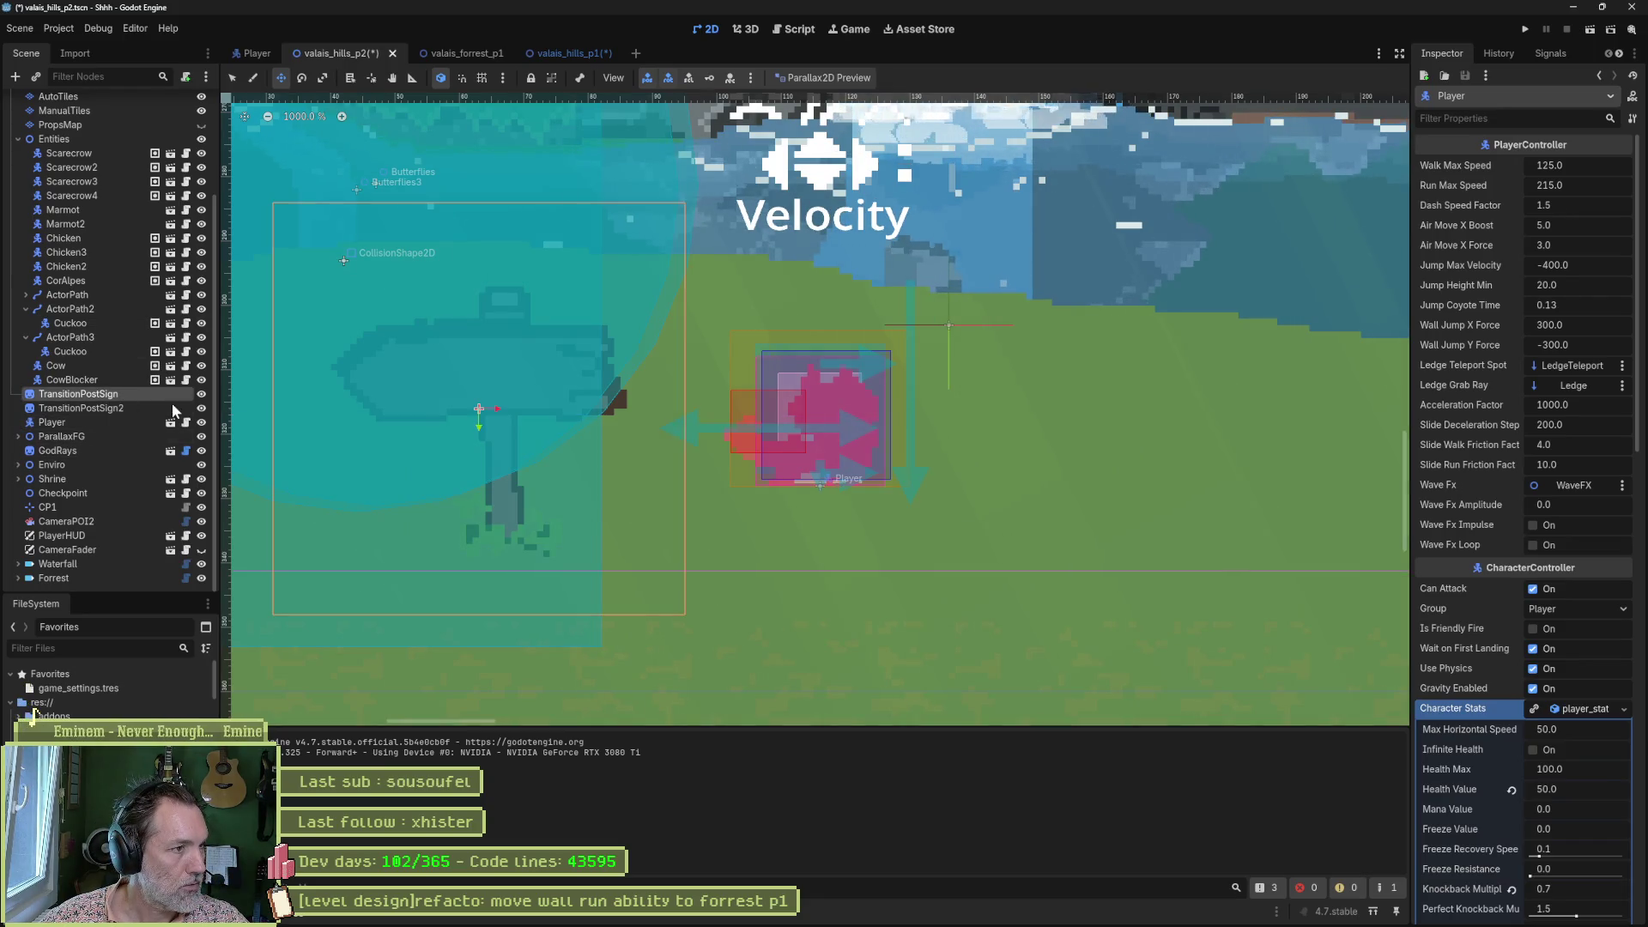
# In valais_hills_p1, change the Parallax2D preview mode and drop a TransitionPostSign sprite into the scene.
pyautogui.click(567, 56)
pyautogui.scroll(-6, 622, 386)
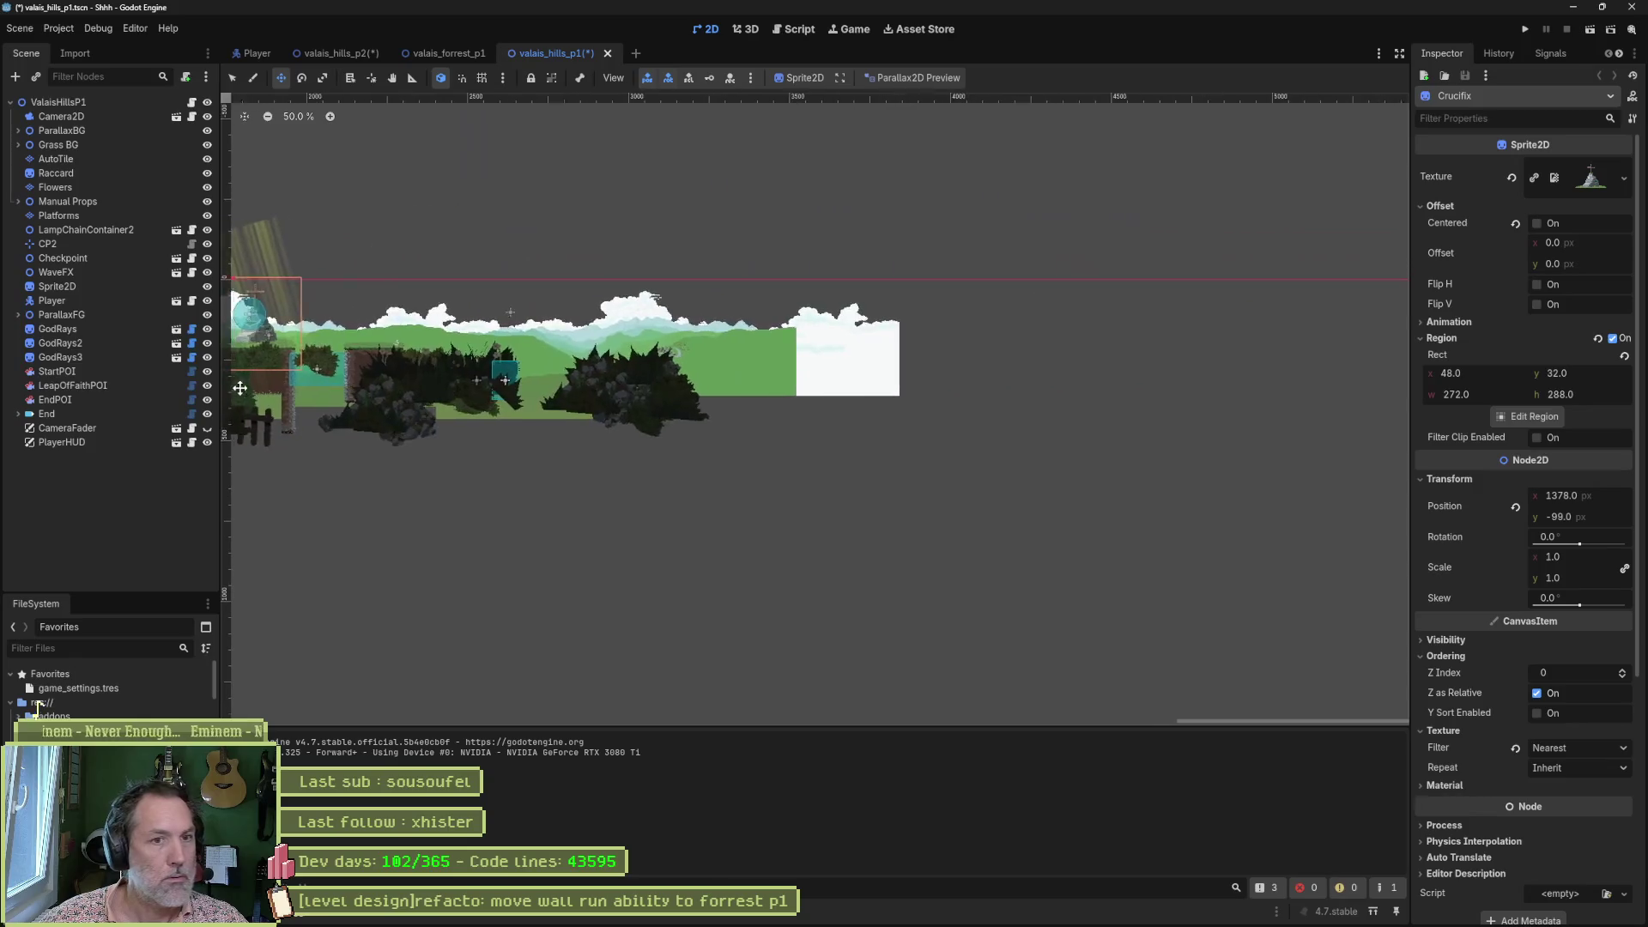
pyautogui.scroll(8, 519, 382)
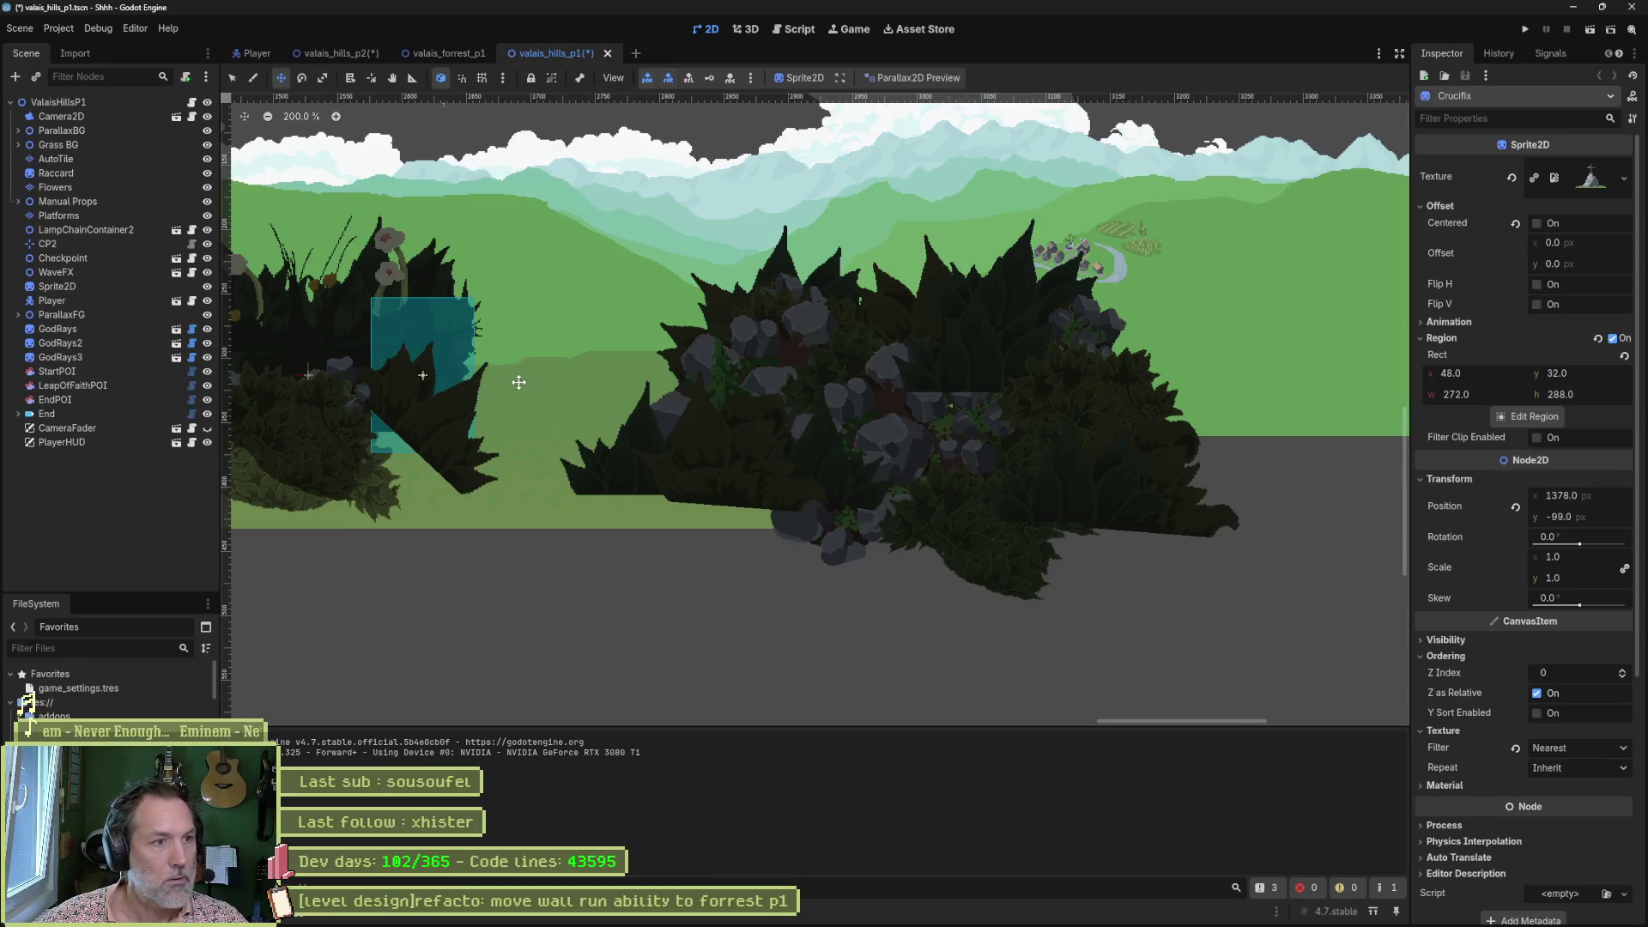
pyautogui.click(901, 79)
pyautogui.click(879, 127)
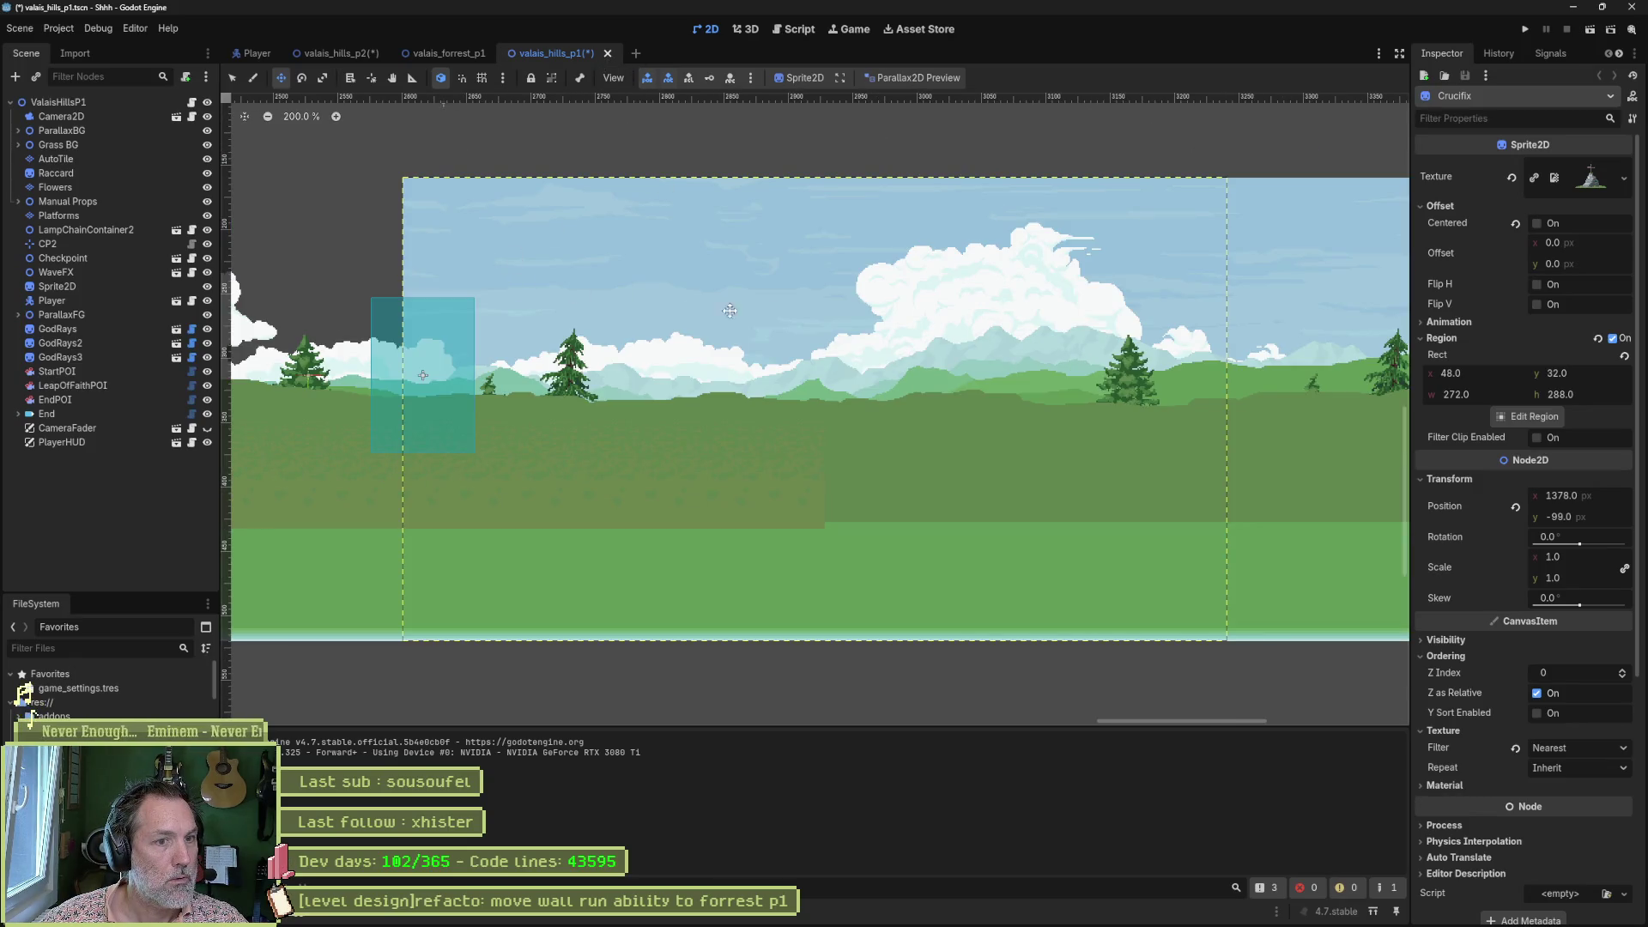
pyautogui.scroll(-4, 1113, 341)
pyautogui.scroll(5, 771, 331)
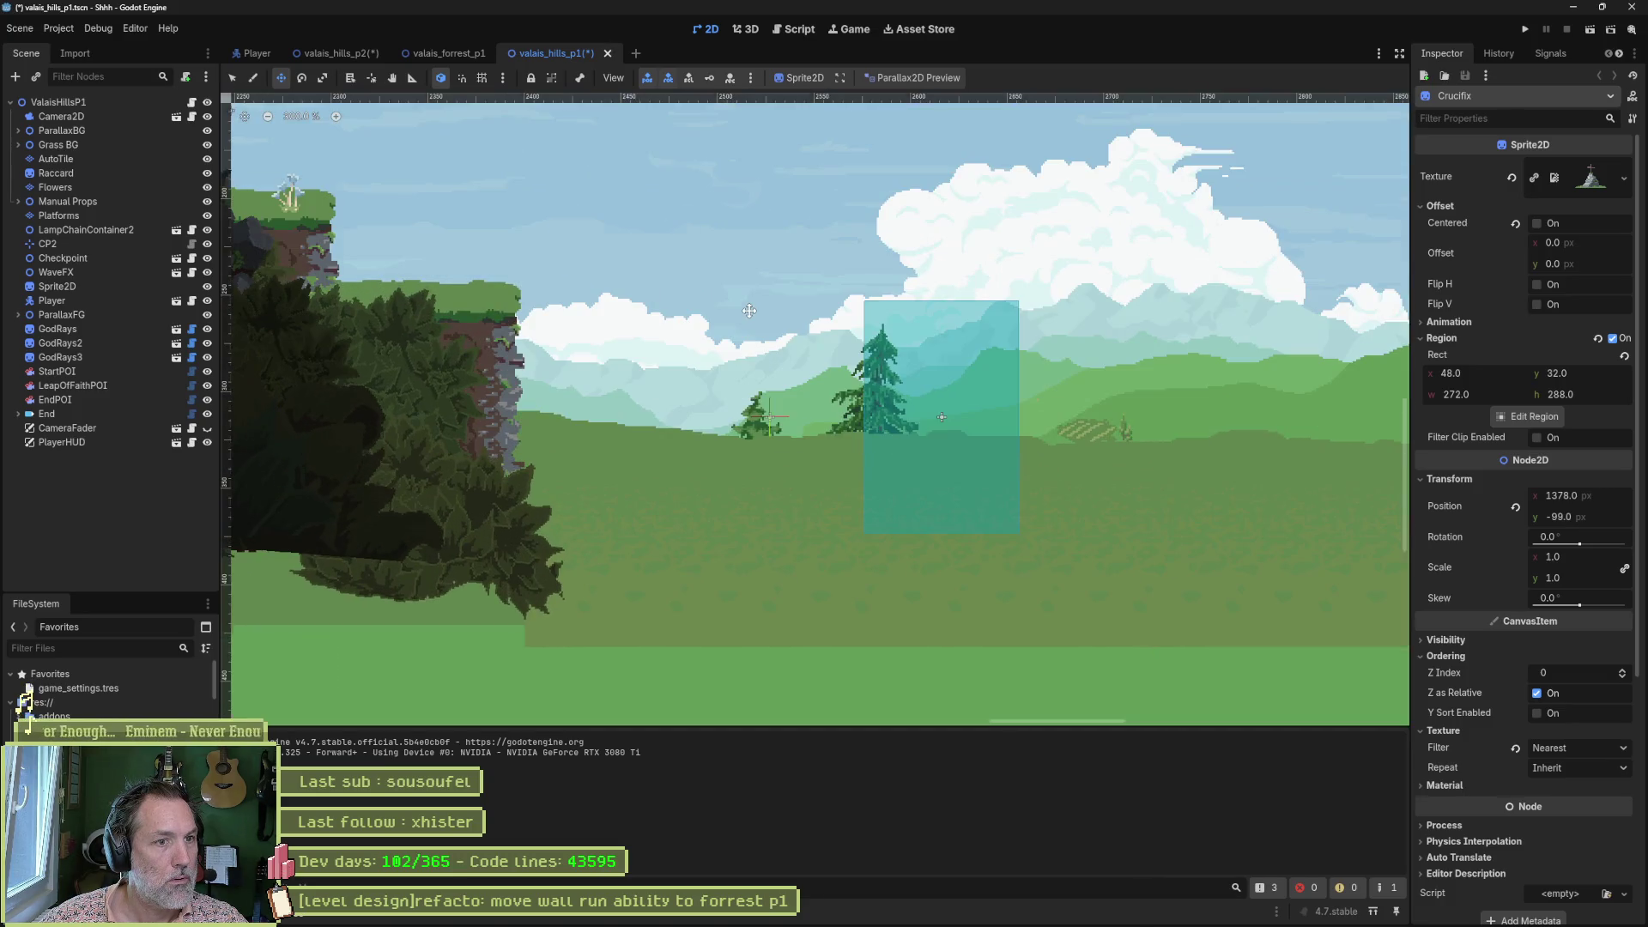
pyautogui.moveTo(248, 411); pyautogui.dragTo(105, 478)
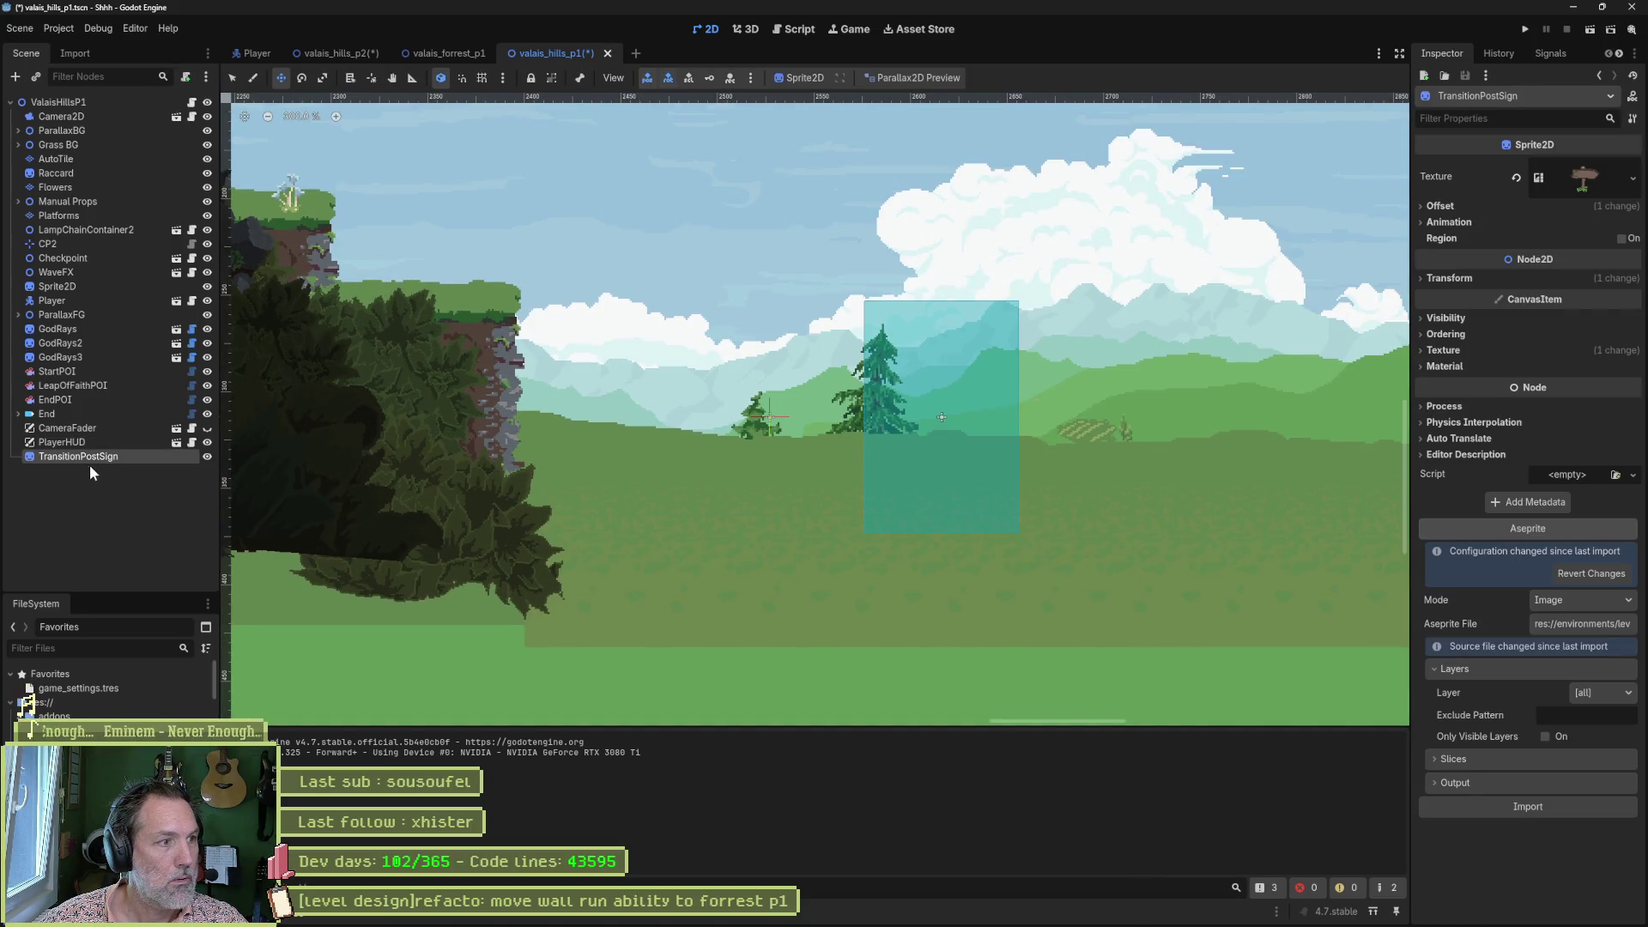
# Pan to the village by the signpost at x 2603, show its Transform, then switch to valais_forrest_p1.
pyautogui.scroll(-8, 434, 417)
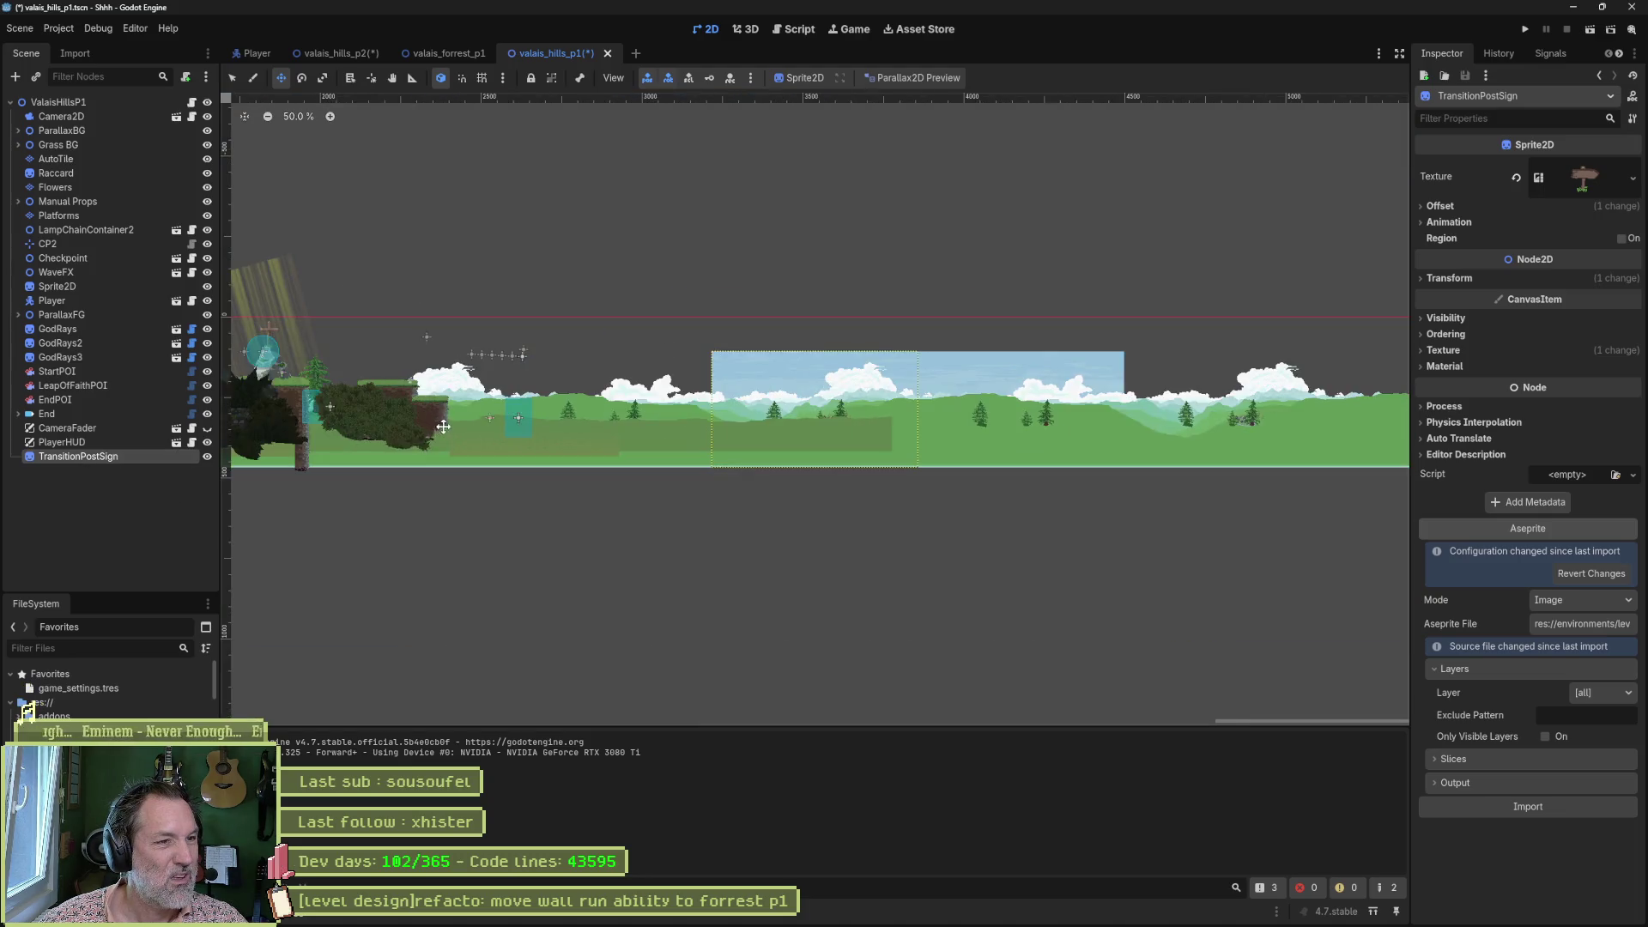
pyautogui.moveTo(443, 427); pyautogui.dragTo(1176, 410)
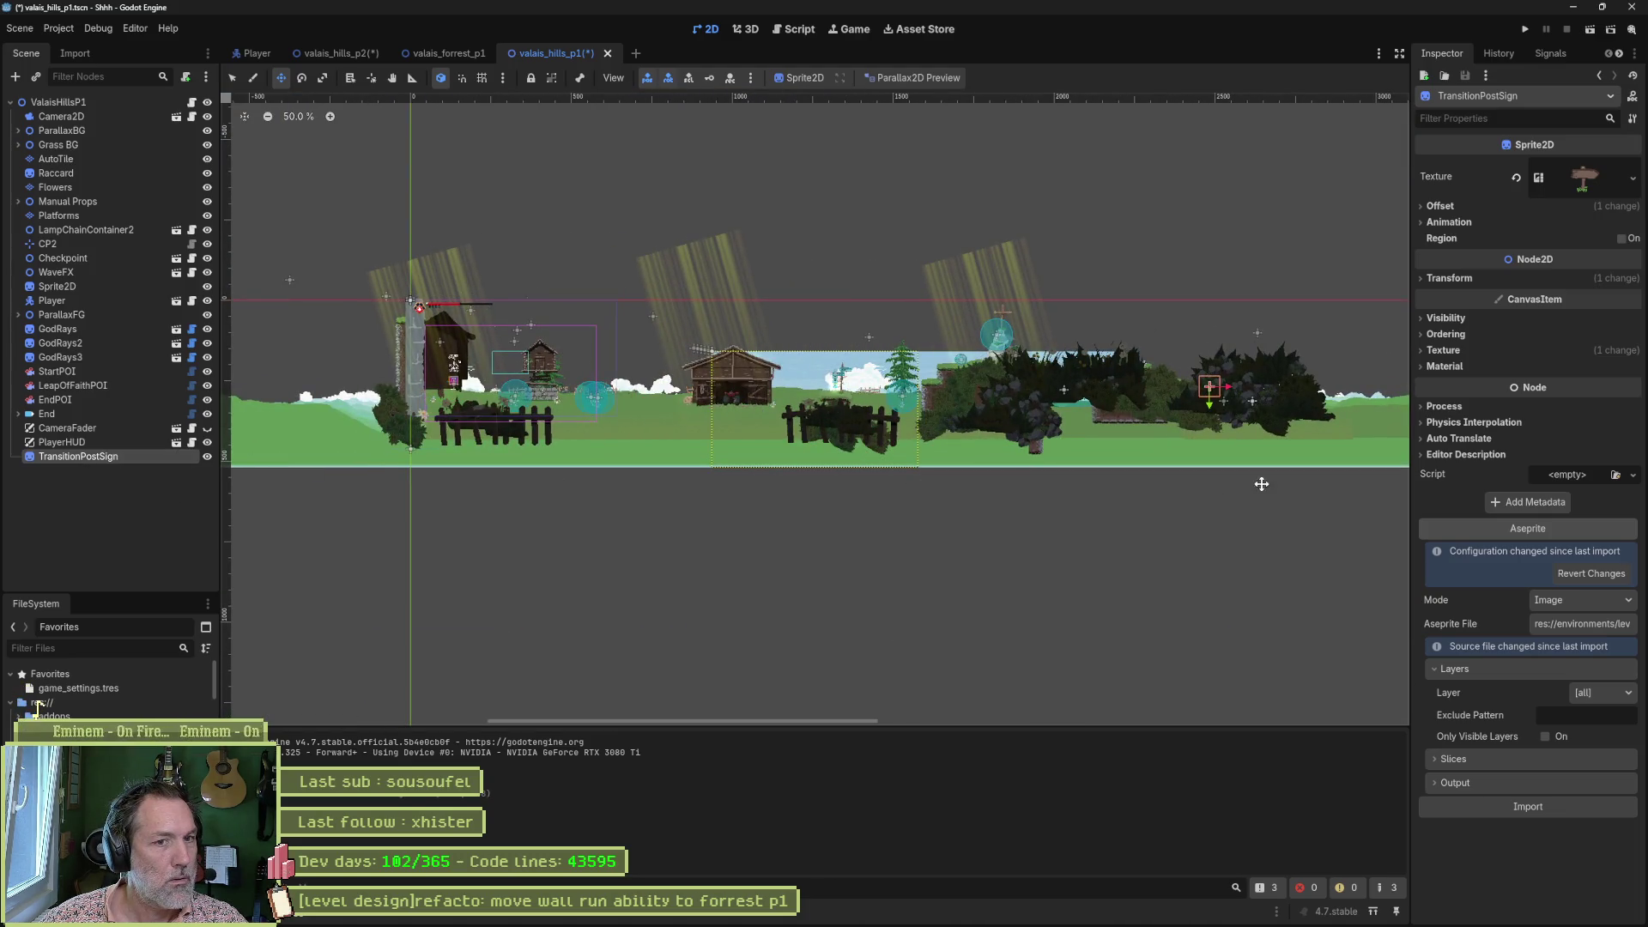
pyautogui.moveTo(1261, 484); pyautogui.dragTo(809, 515)
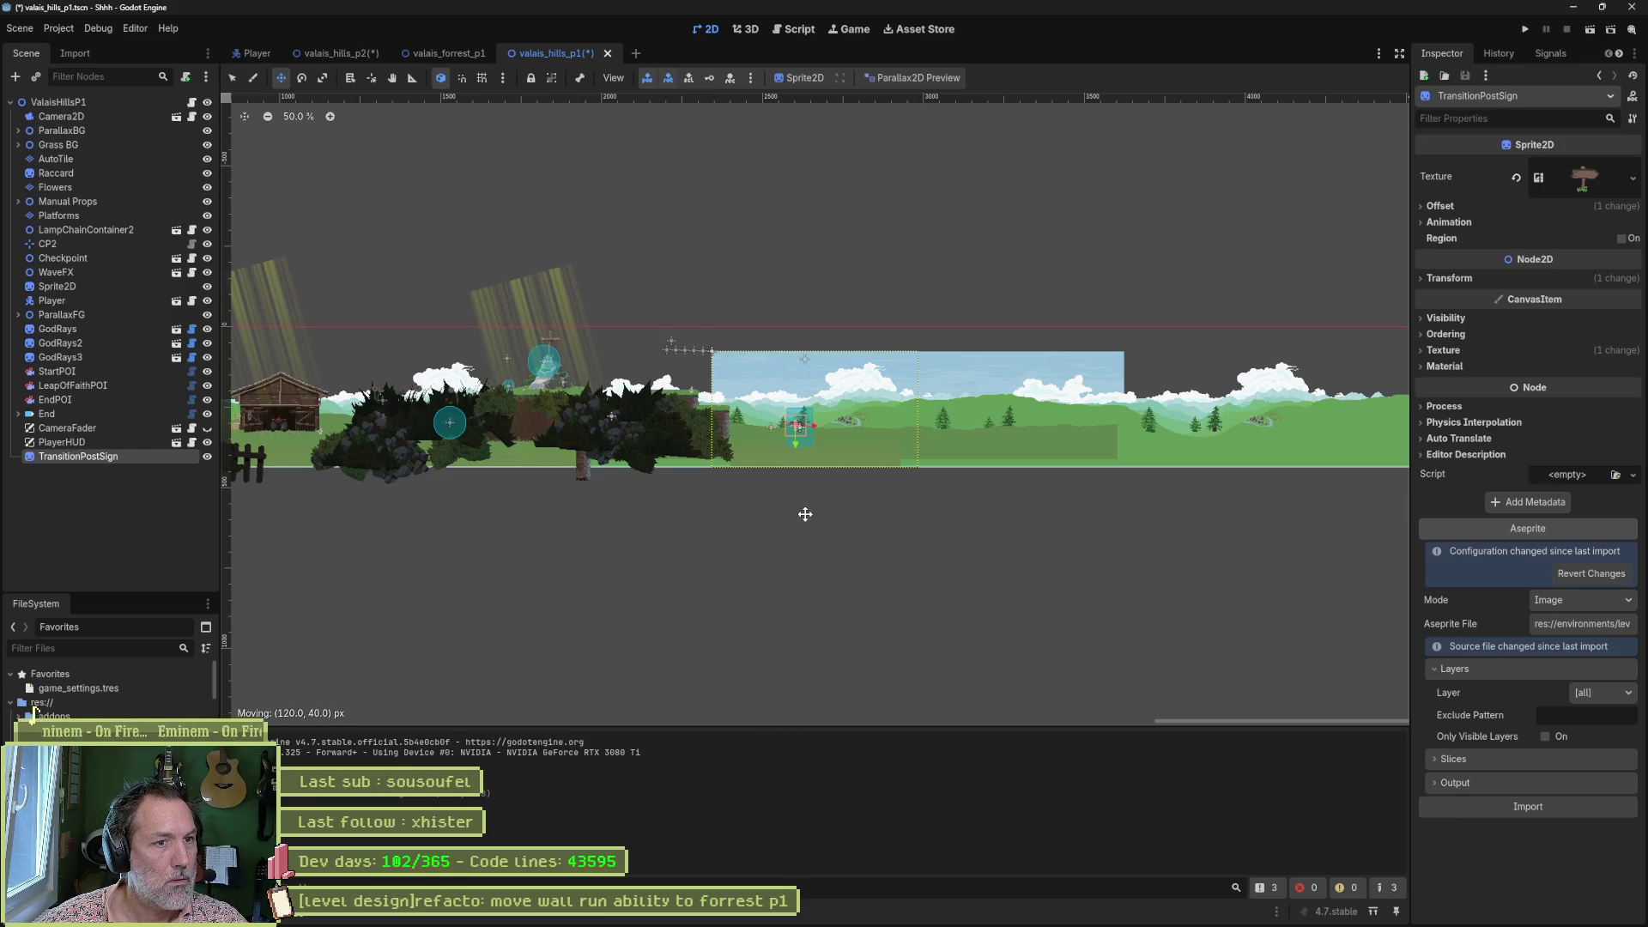
pyautogui.scroll(8, 792, 439)
pyautogui.moveTo(792, 439)
pyautogui.mouseDown()
pyautogui.moveTo(777, 515)
pyautogui.moveTo(842, 512)
pyautogui.mouseUp()
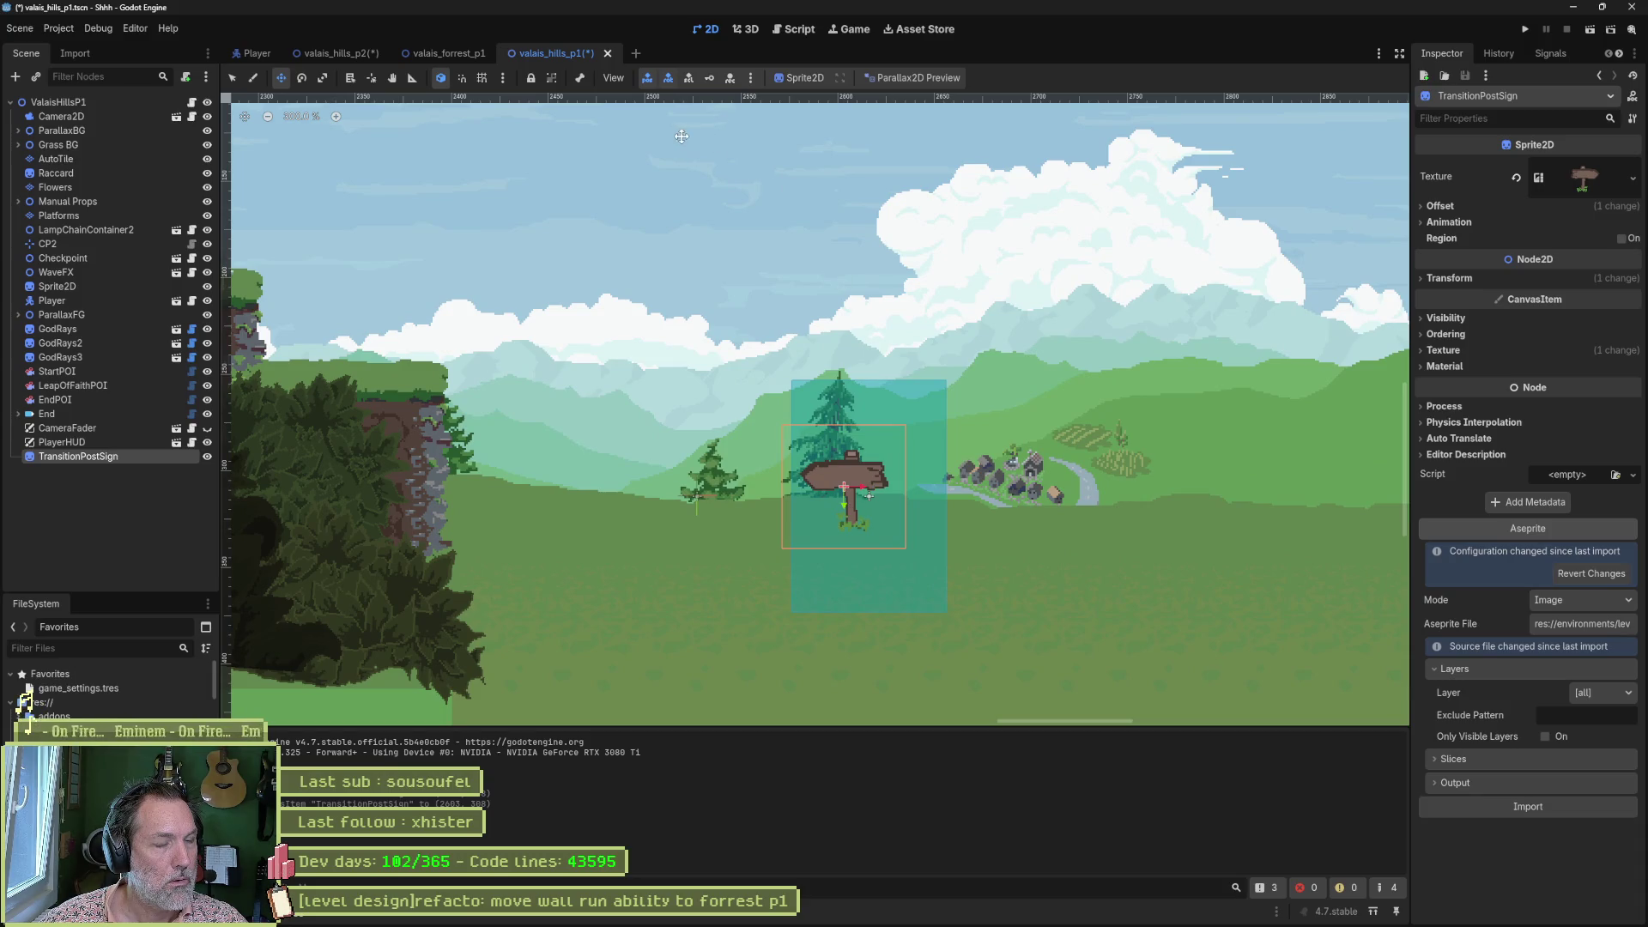
pyautogui.click(1447, 279)
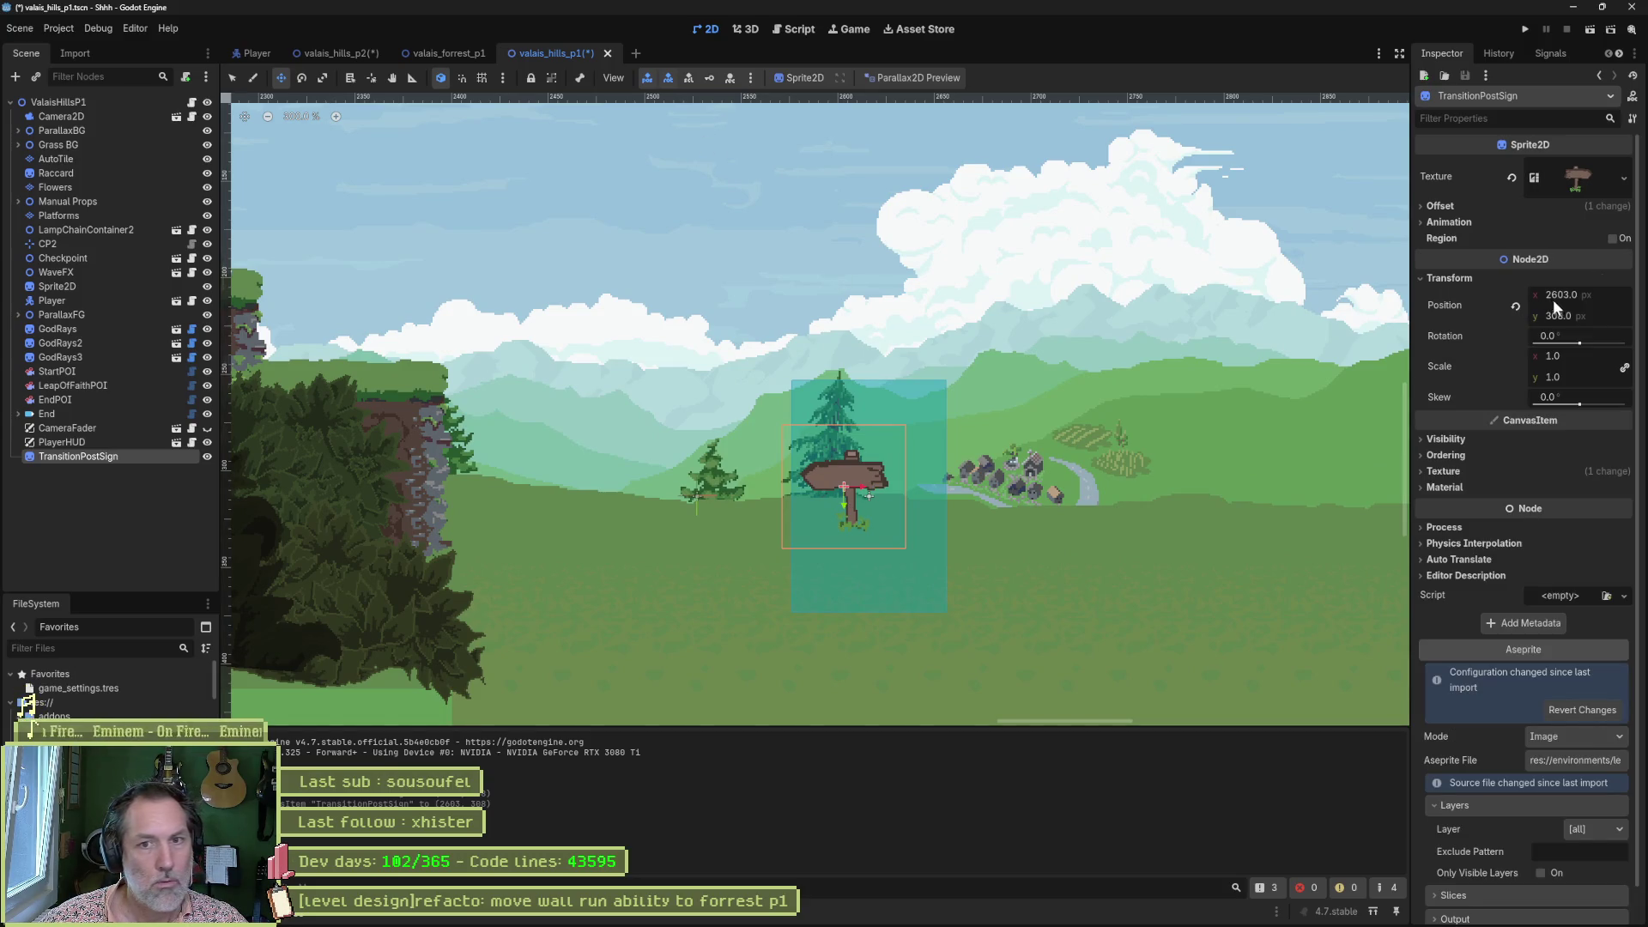
pyautogui.click(446, 53)
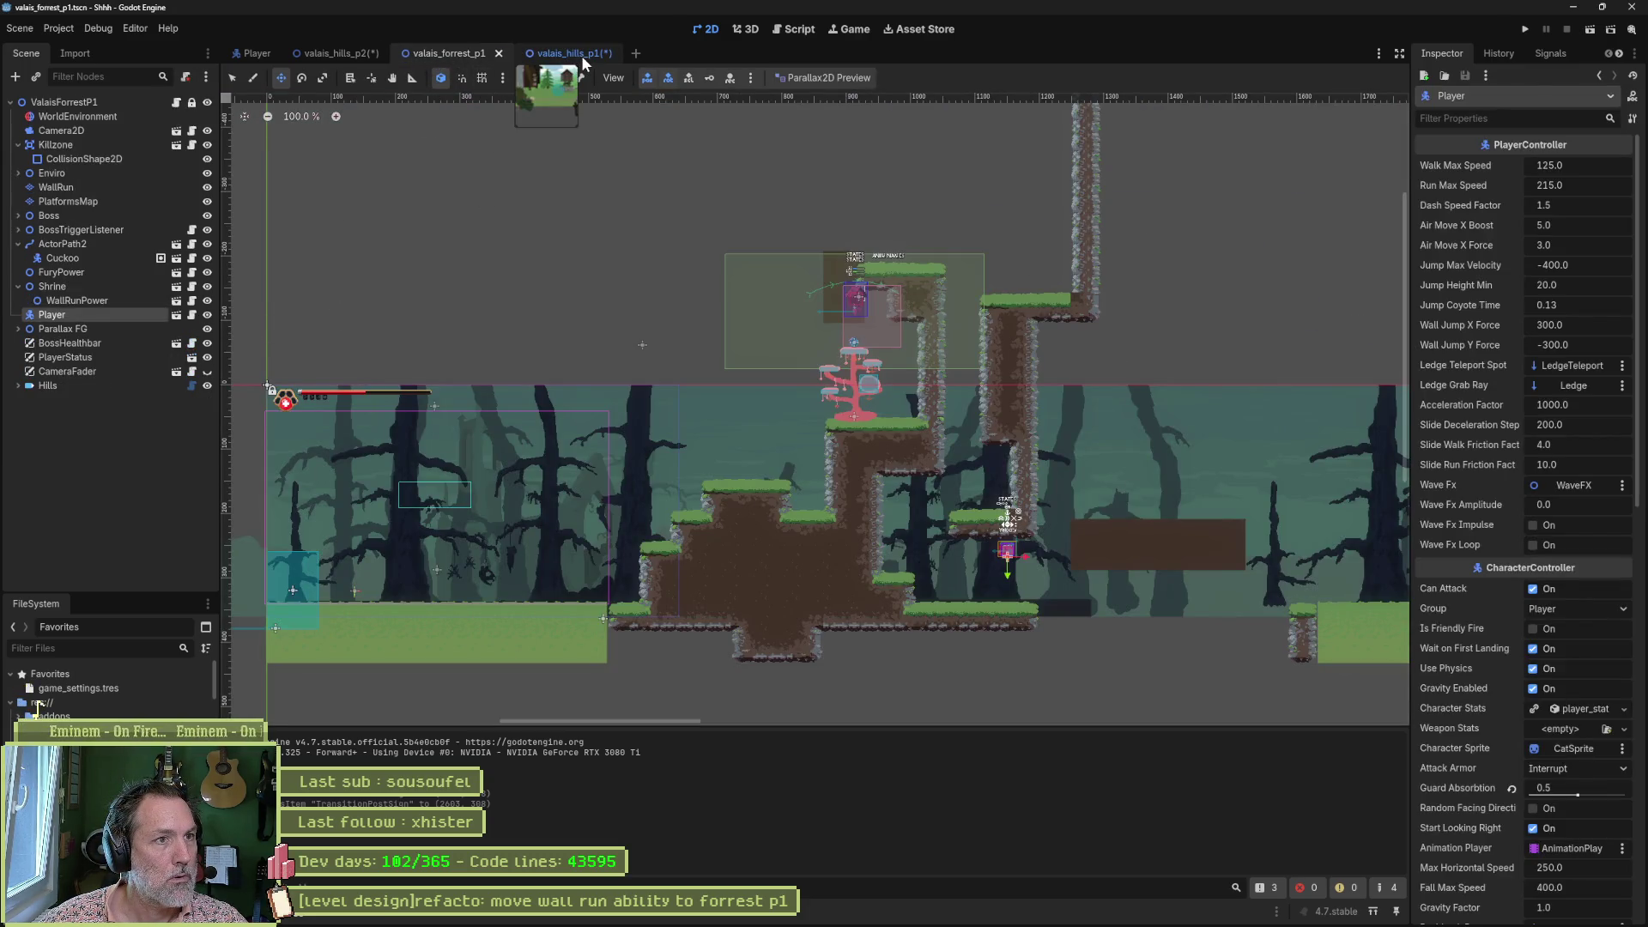
# In valais_hills_p1, set the signpost's y position to 316 and change the parallax preview mode.
pyautogui.click(316, 53)
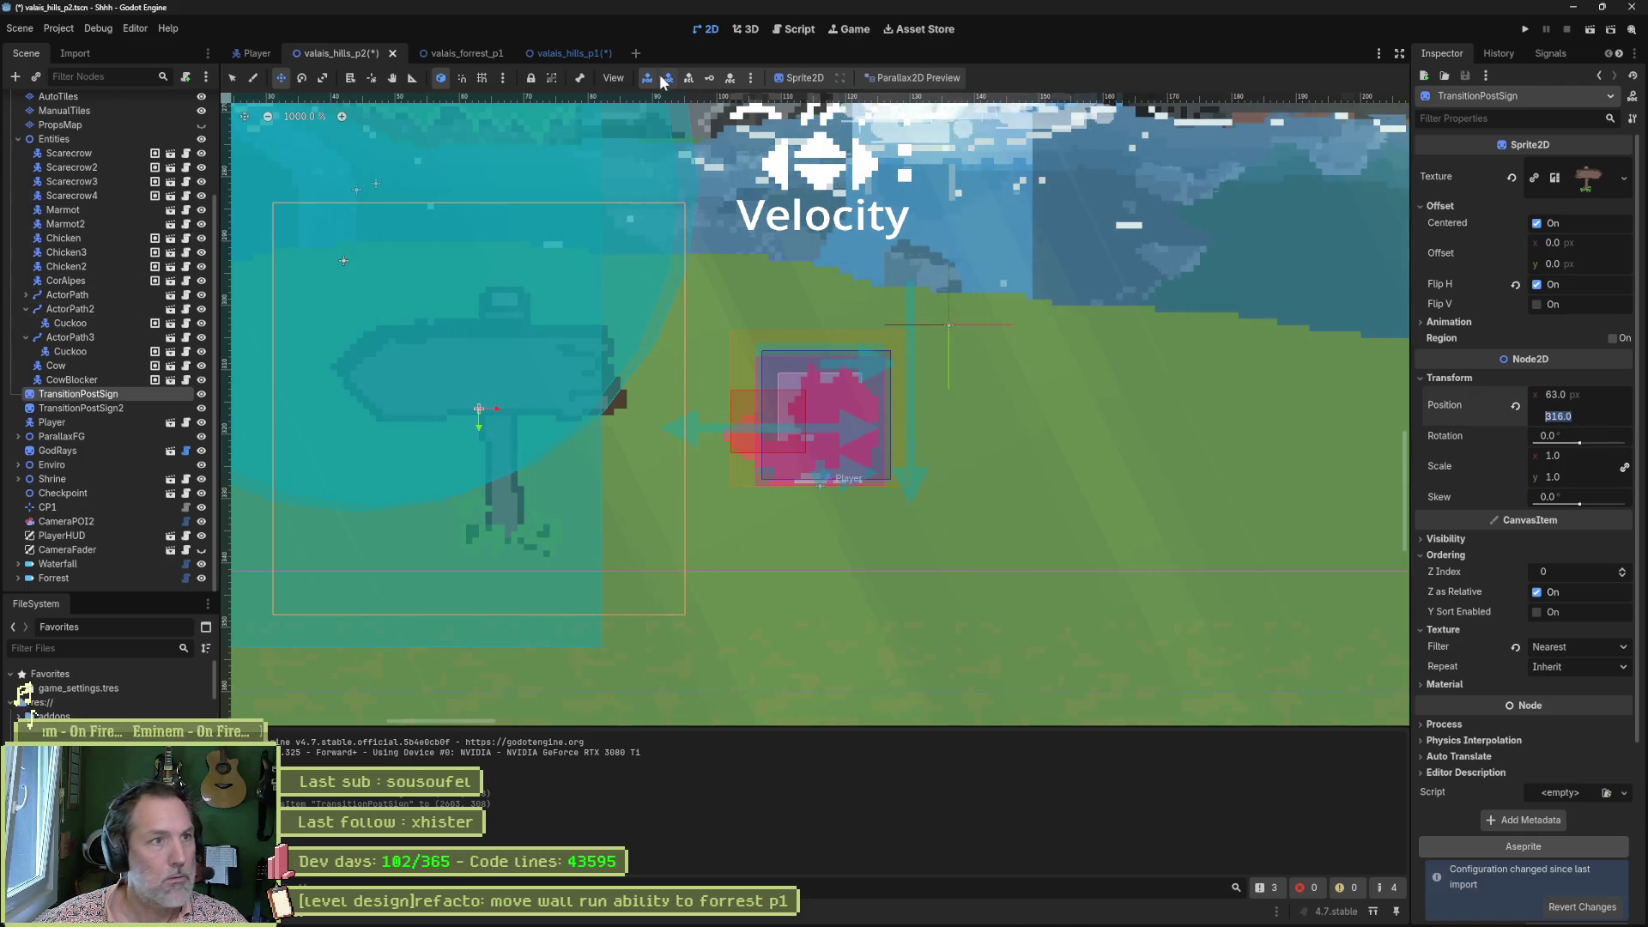
pyautogui.click(554, 53)
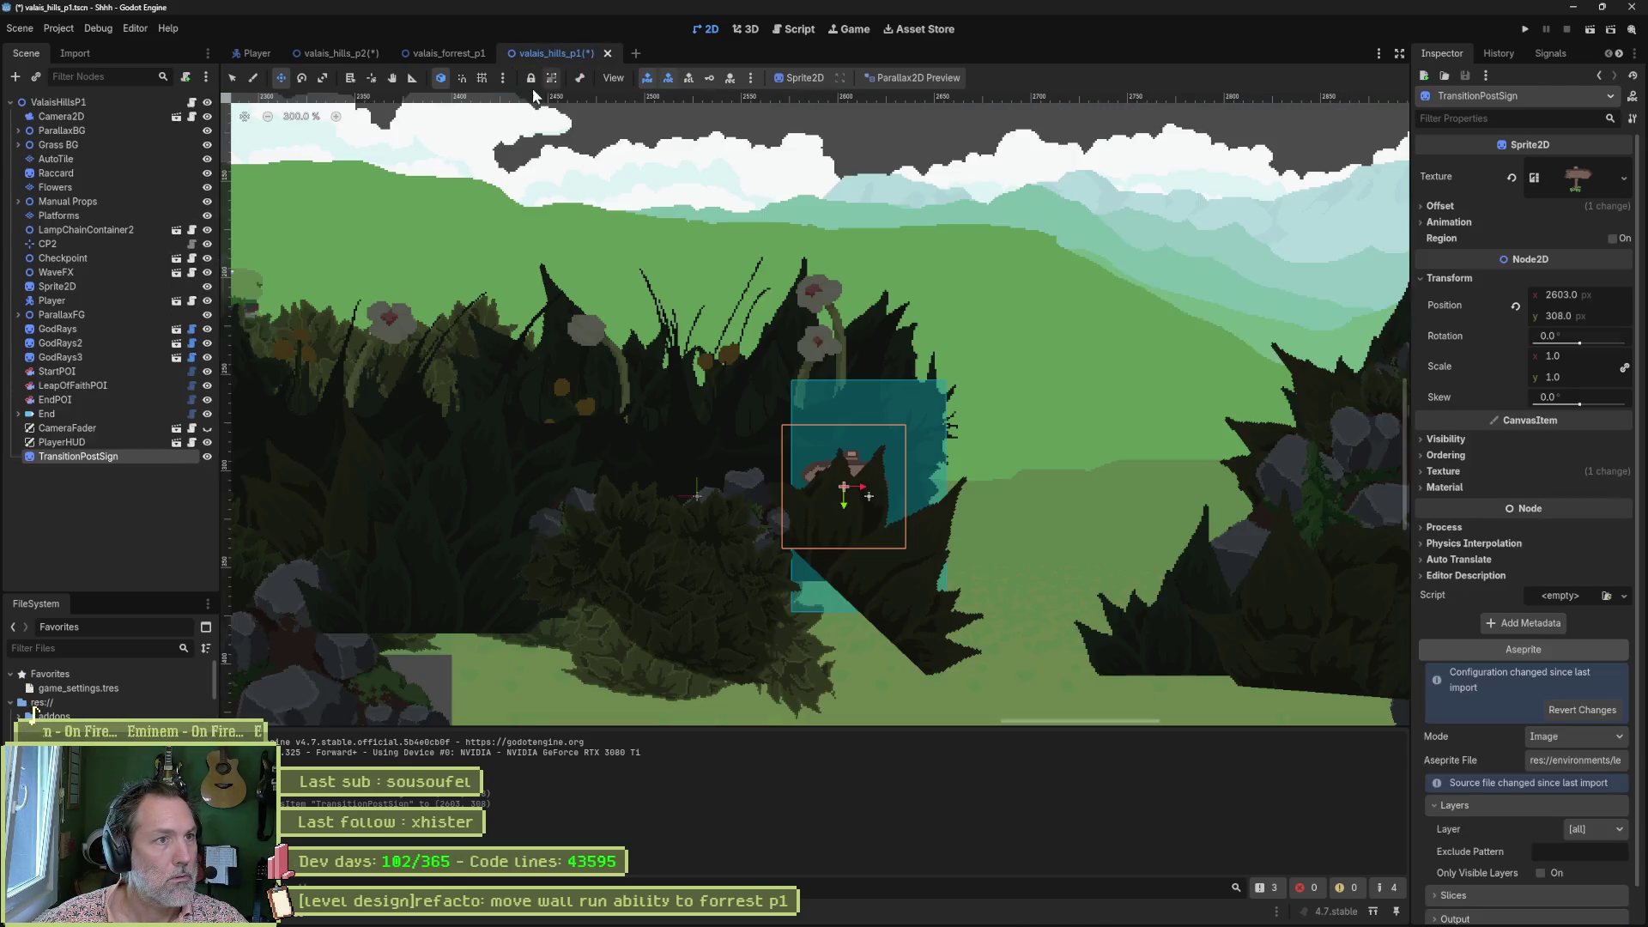
pyautogui.click(1586, 319)
pyautogui.write('316')
pyautogui.press('Return')
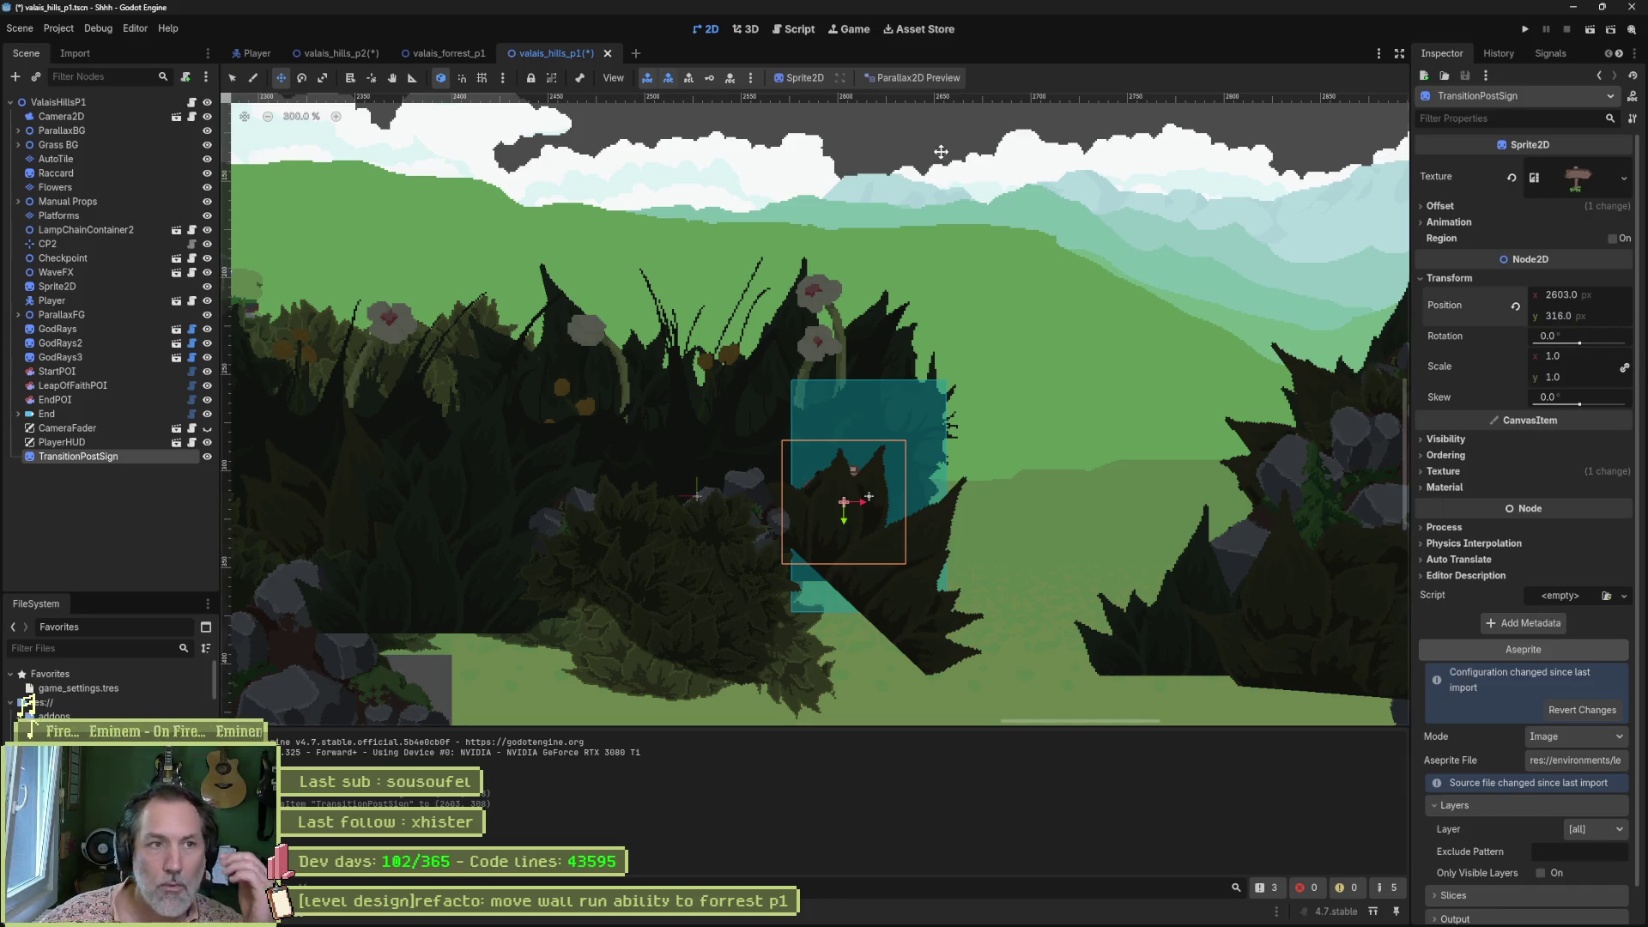
pyautogui.click(877, 75)
pyautogui.click(882, 110)
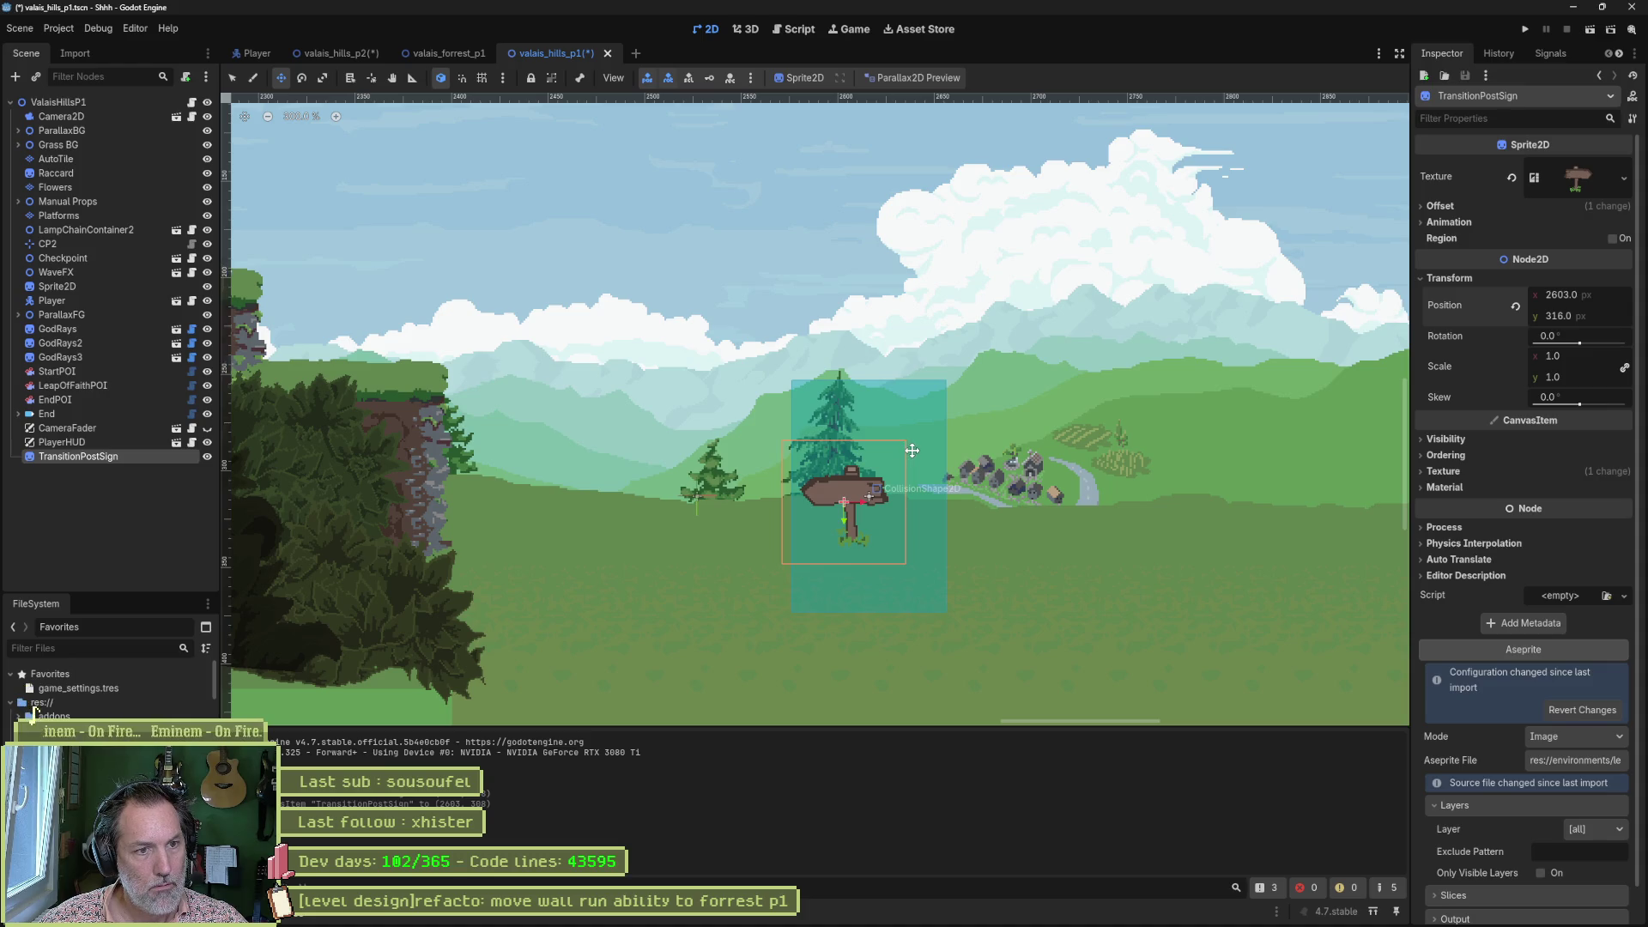
# Uncheck Flip H so the sign points right, move it 44 px left to x 2559, and save.
pyautogui.click(1440, 206)
pyautogui.click(1554, 288)
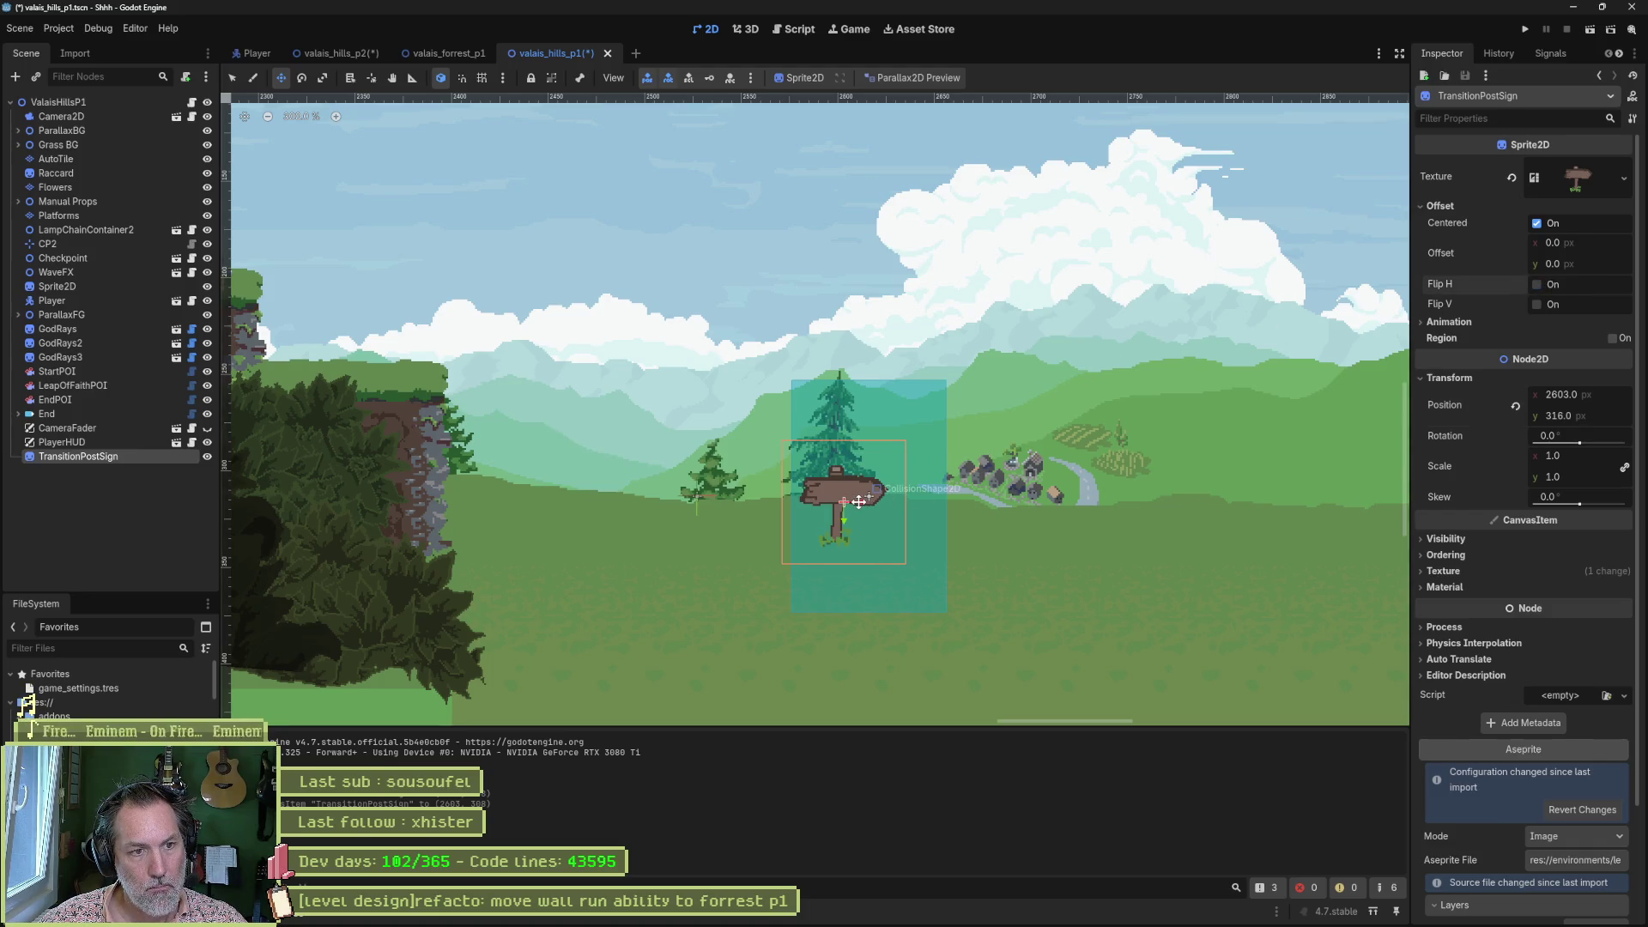
pyautogui.moveTo(859, 502); pyautogui.dragTo(774, 505)
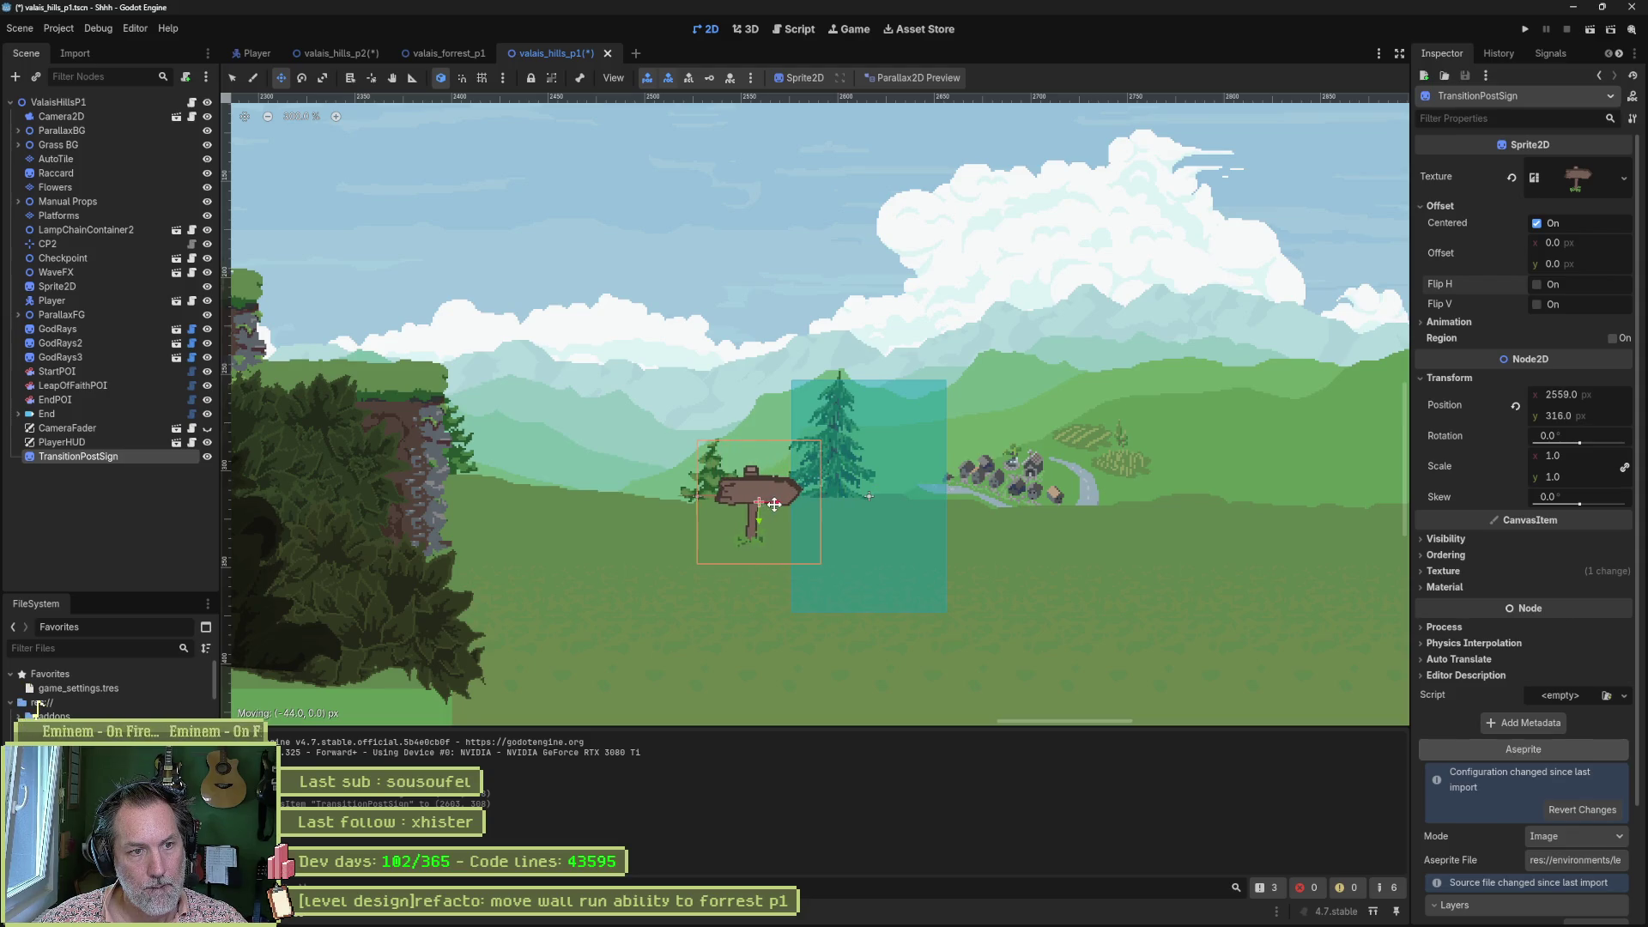
pyautogui.hotkey('ctrl', 's')
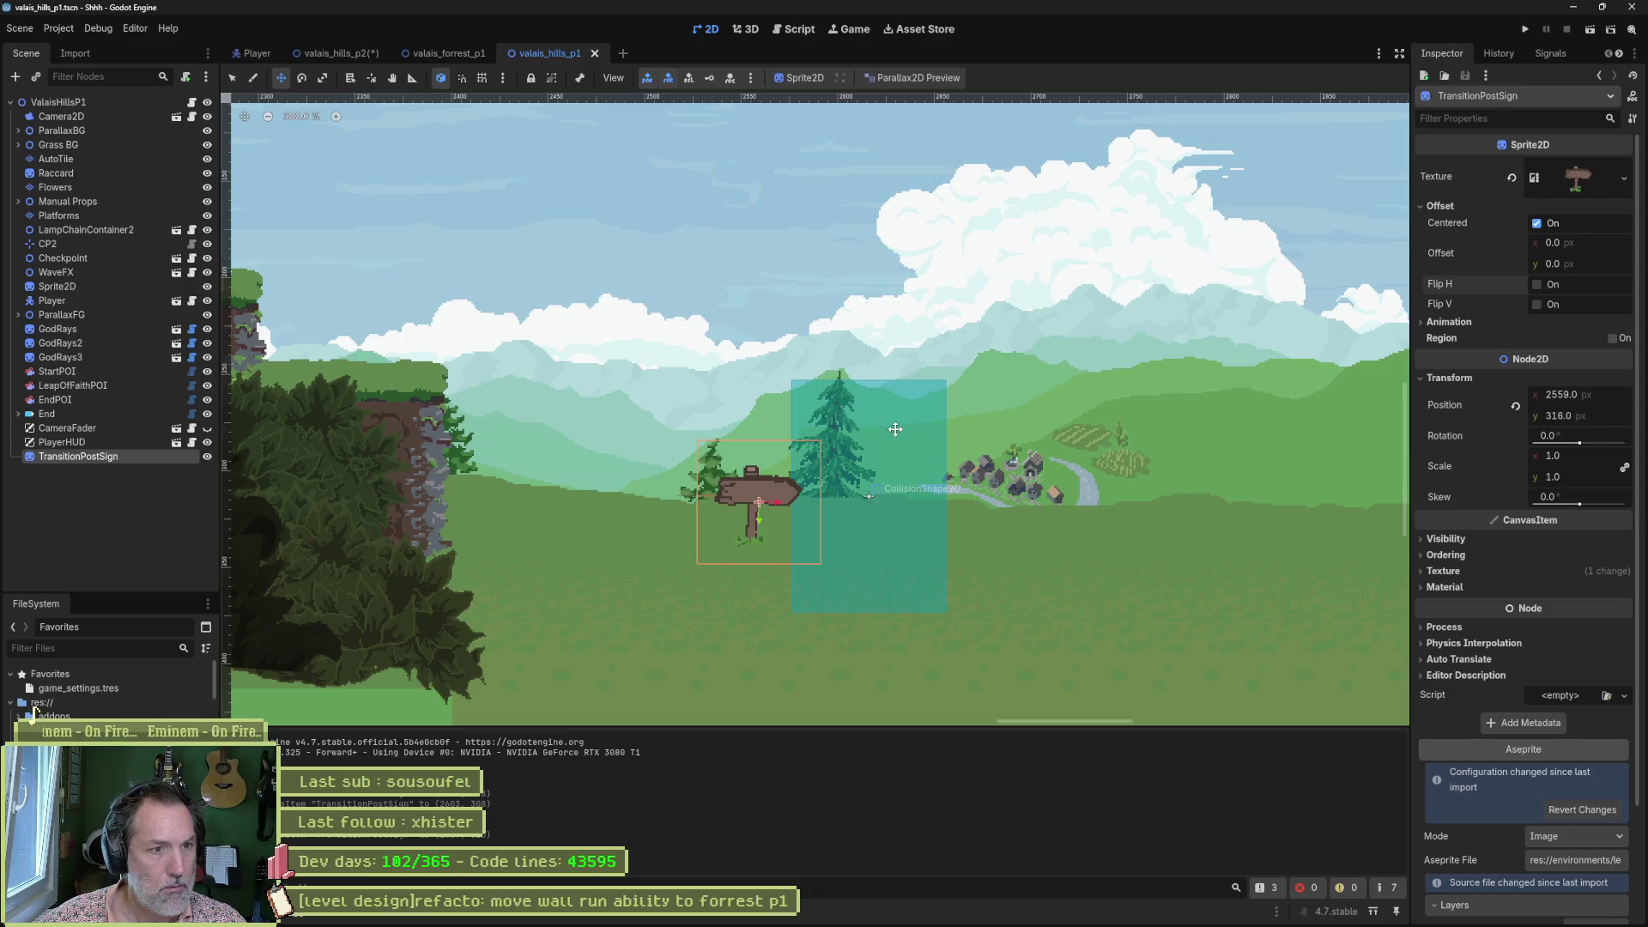
pyautogui.click(330, 53)
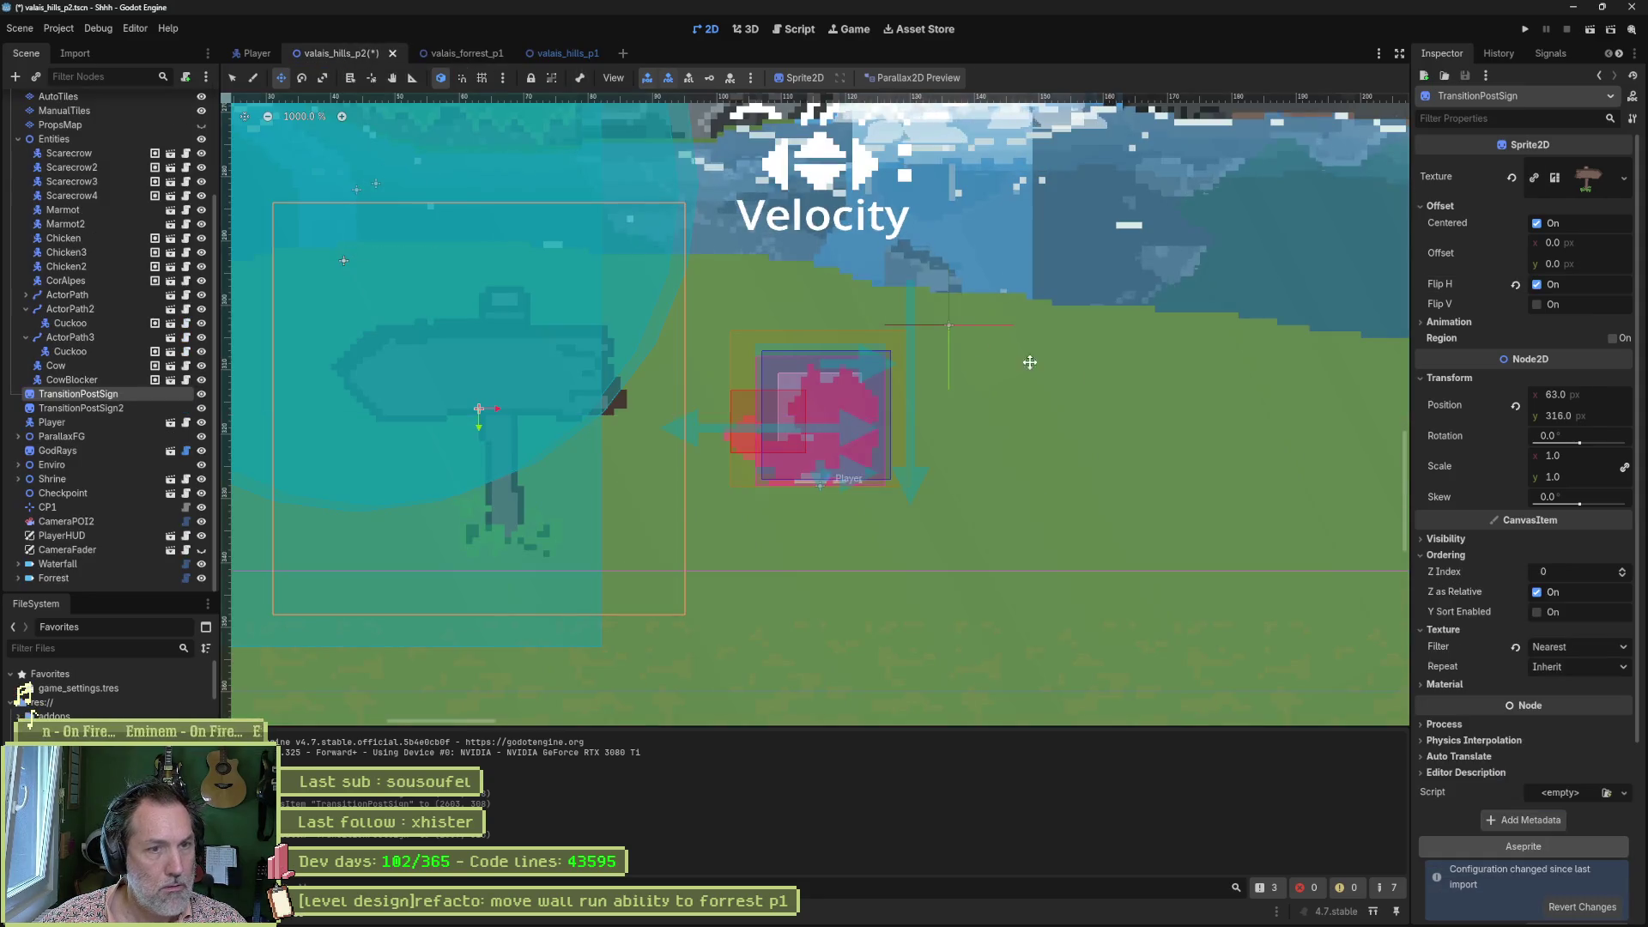
pyautogui.press('F6')
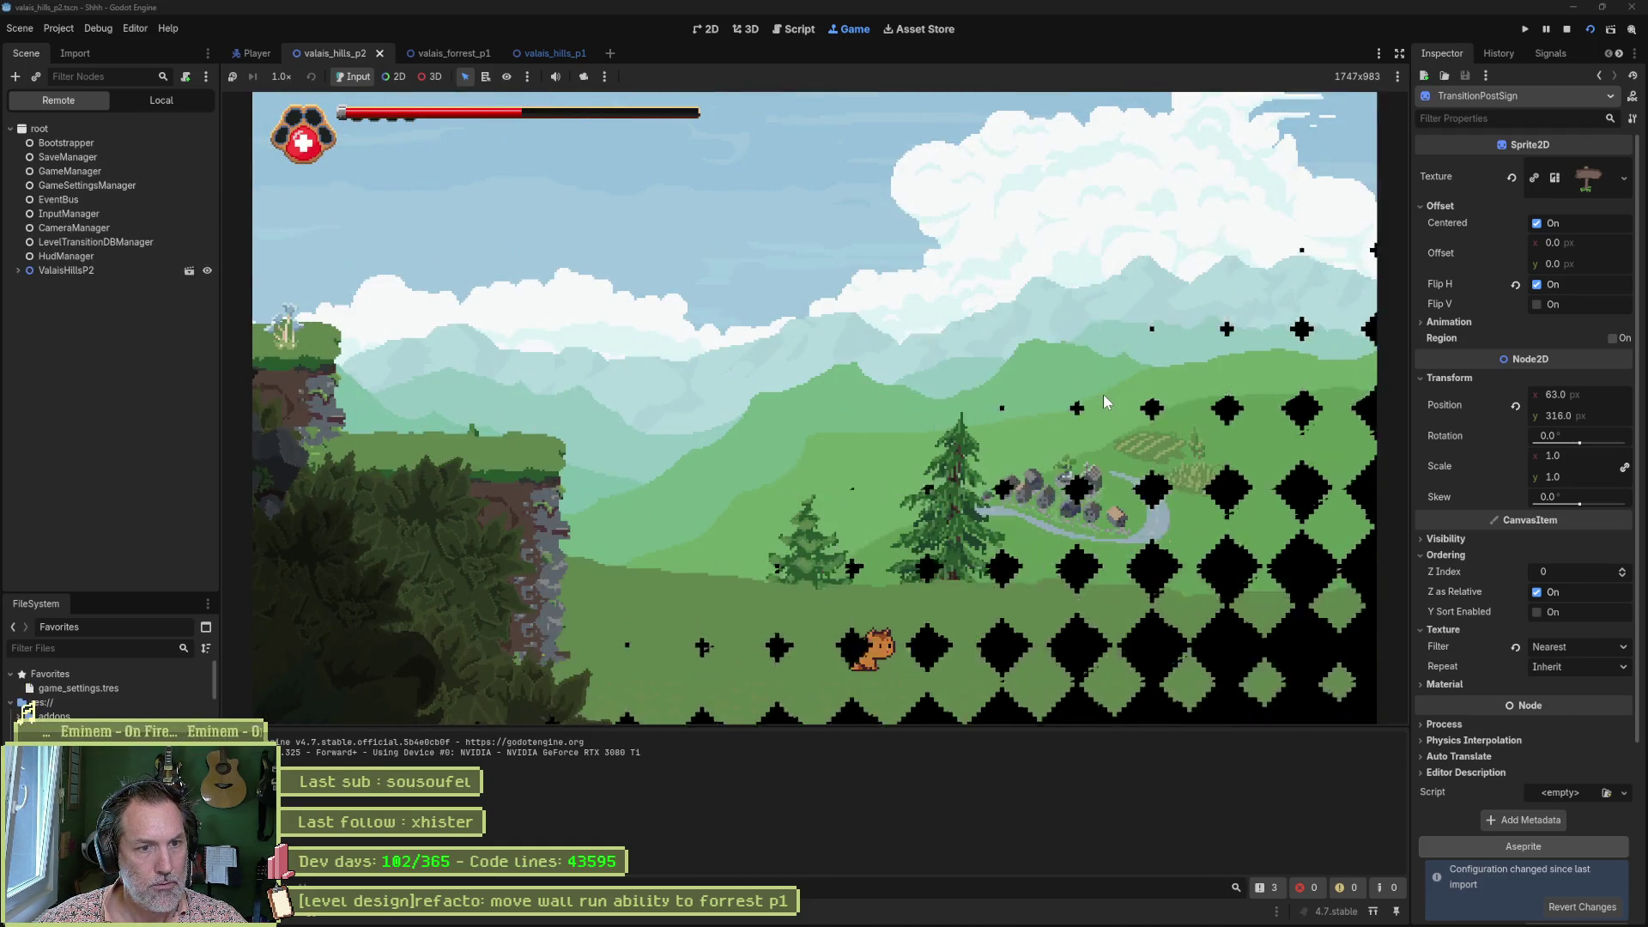
pyautogui.press('Right')
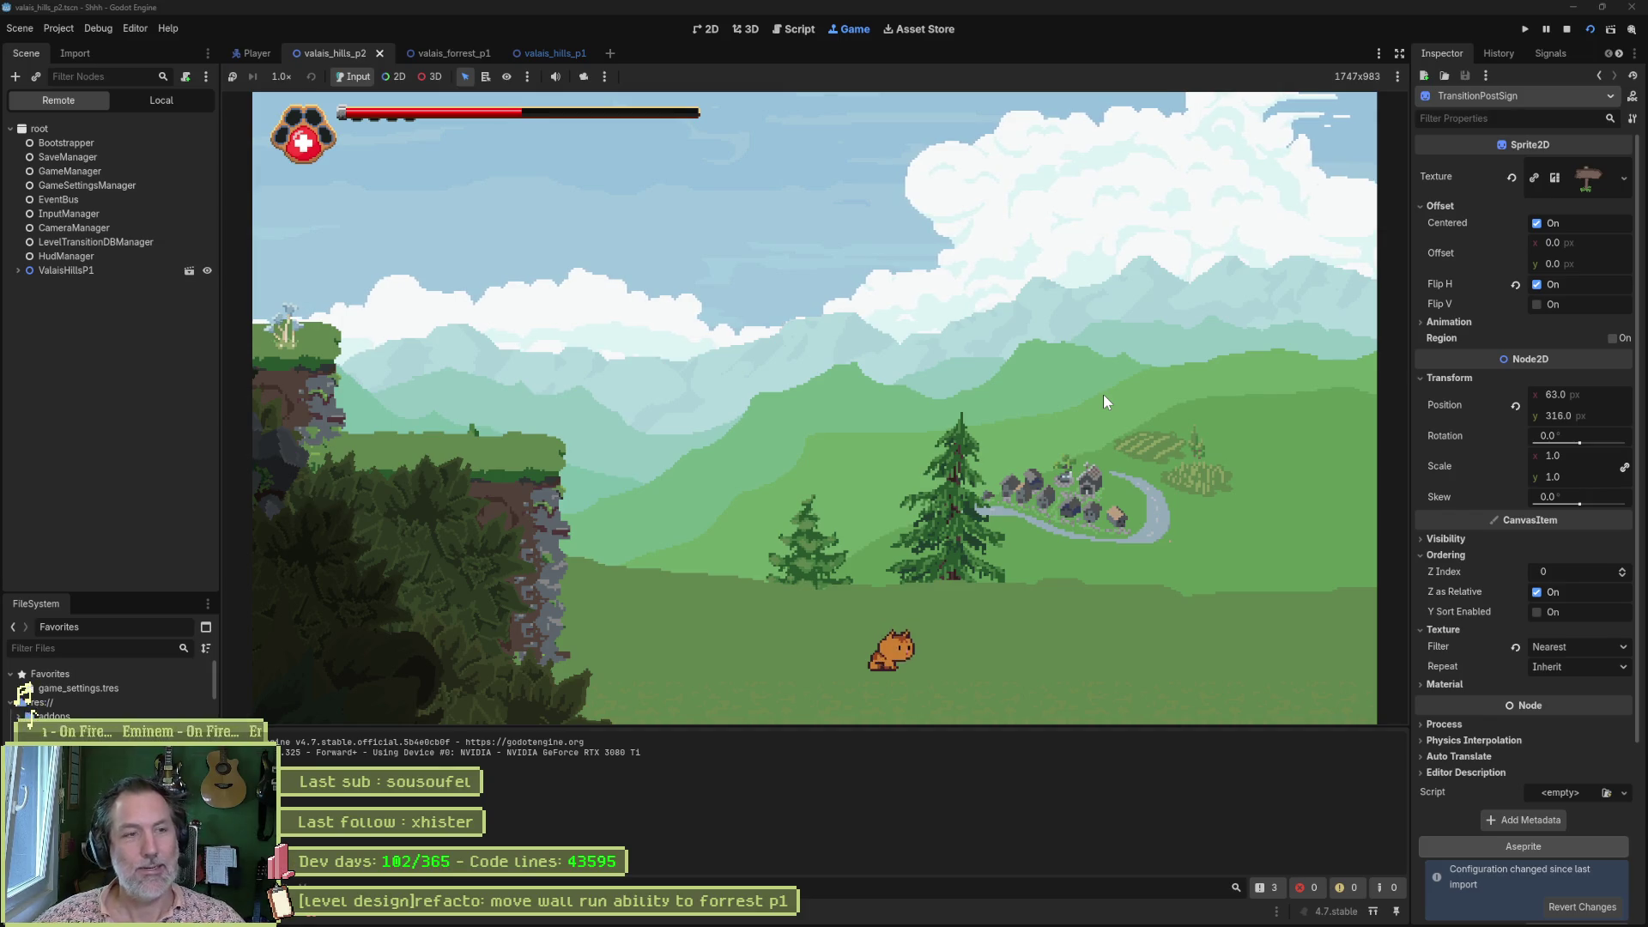
pyautogui.press('F8')
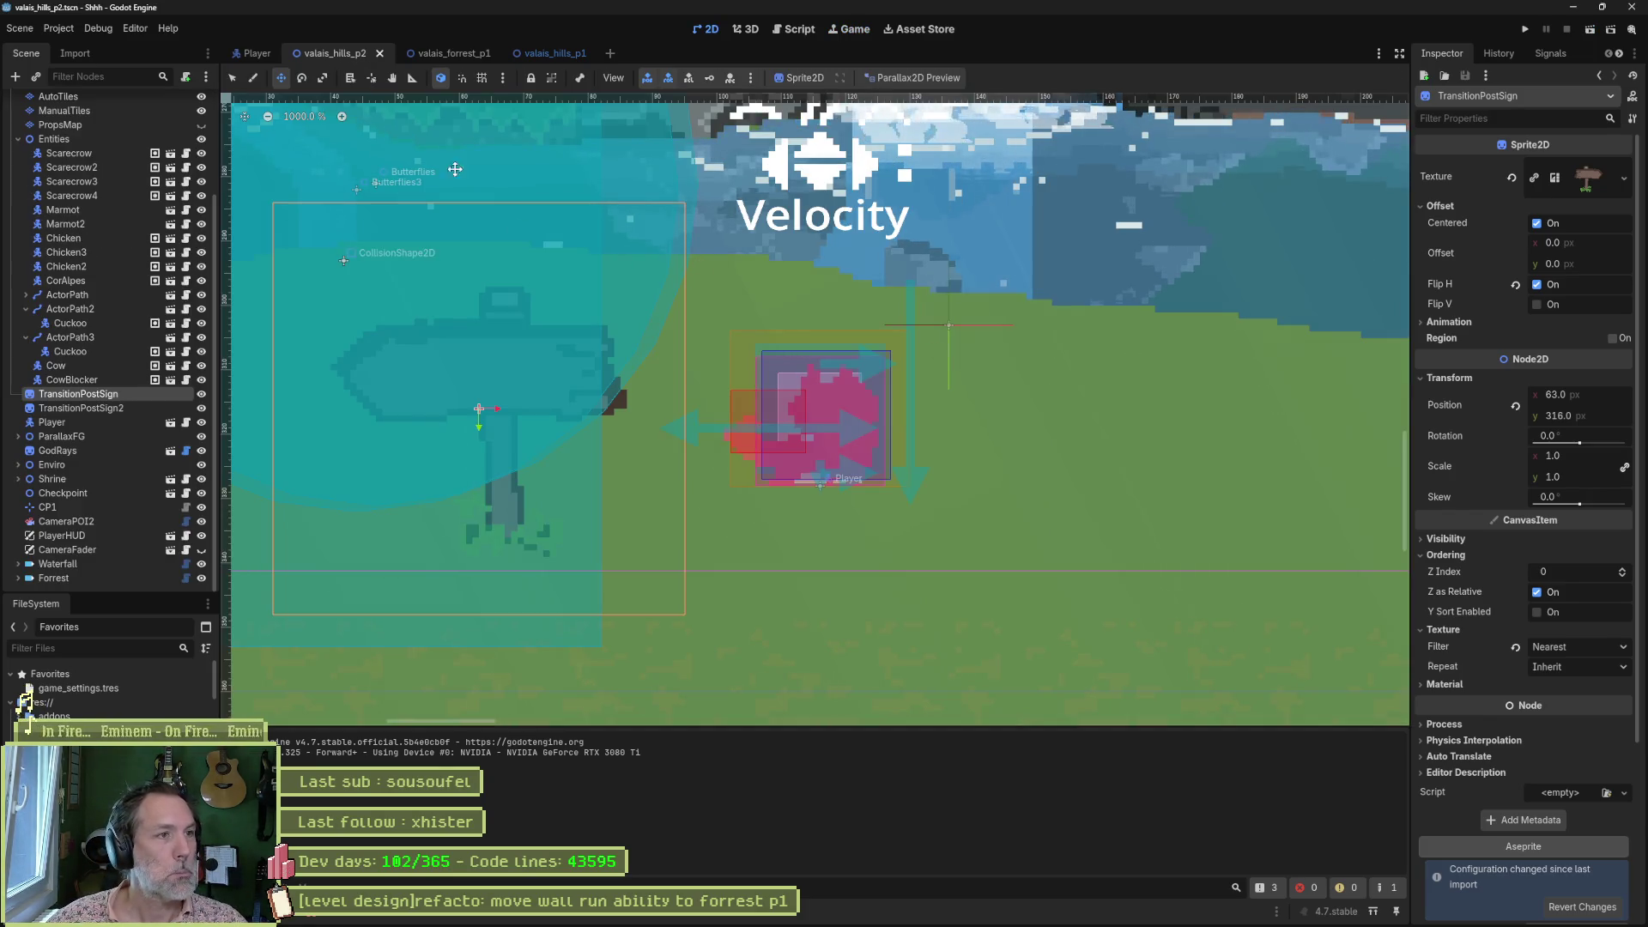
# In valais_hills_p1, turn off the Parallax2D preview to hide the foreground and view the level.
pyautogui.click(541, 53)
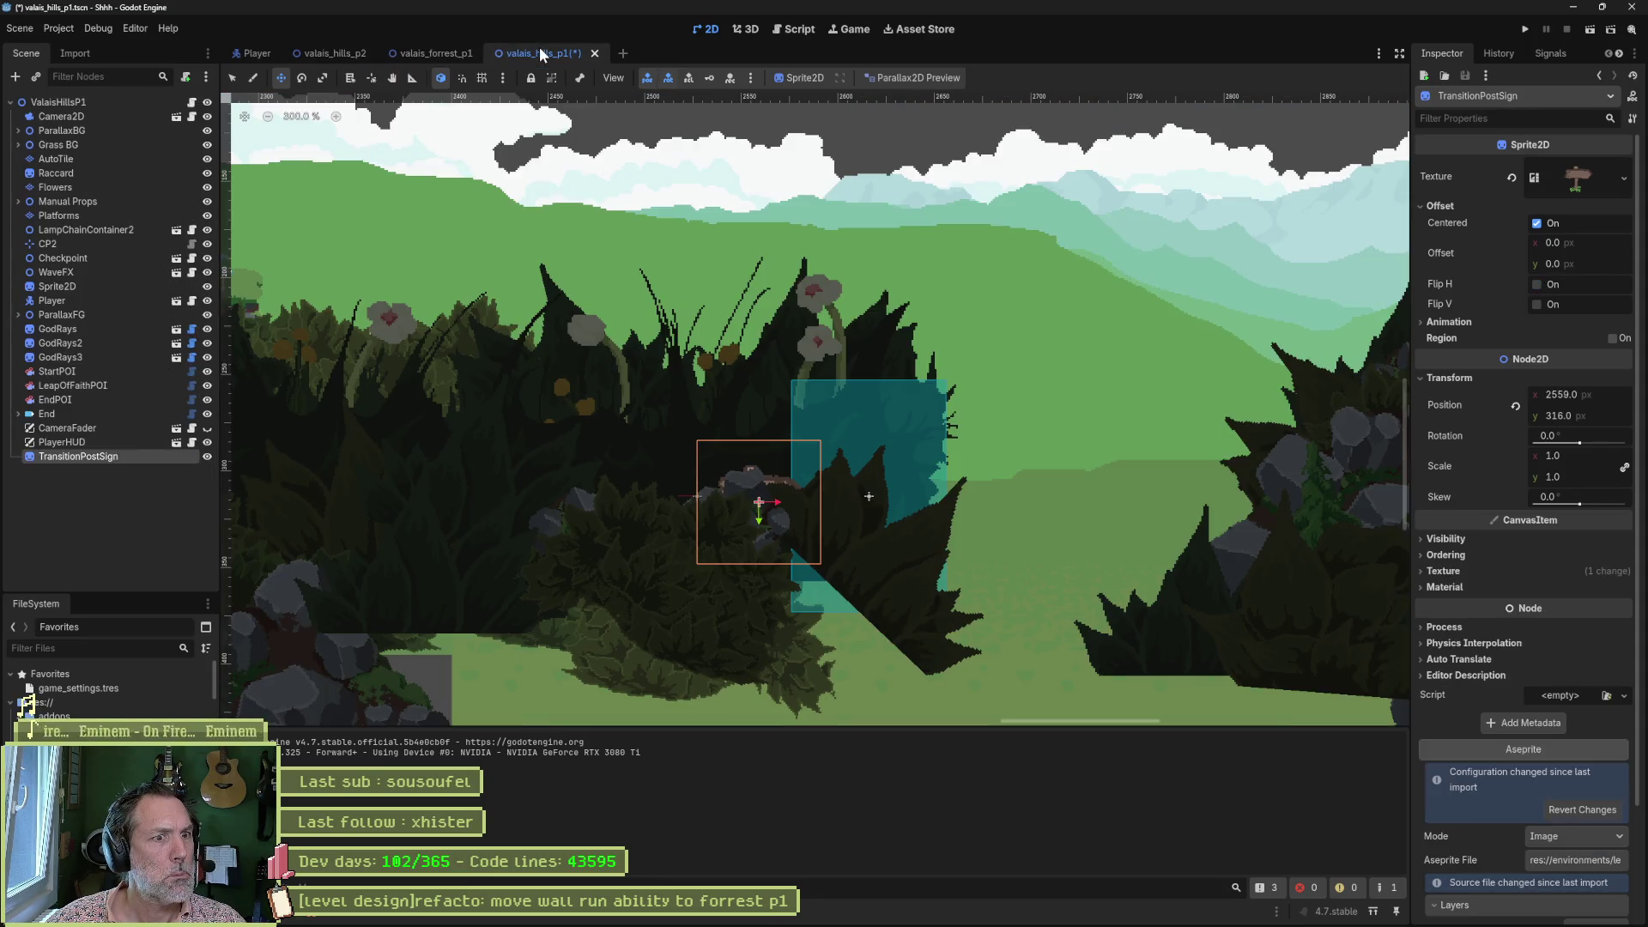
pyautogui.click(914, 78)
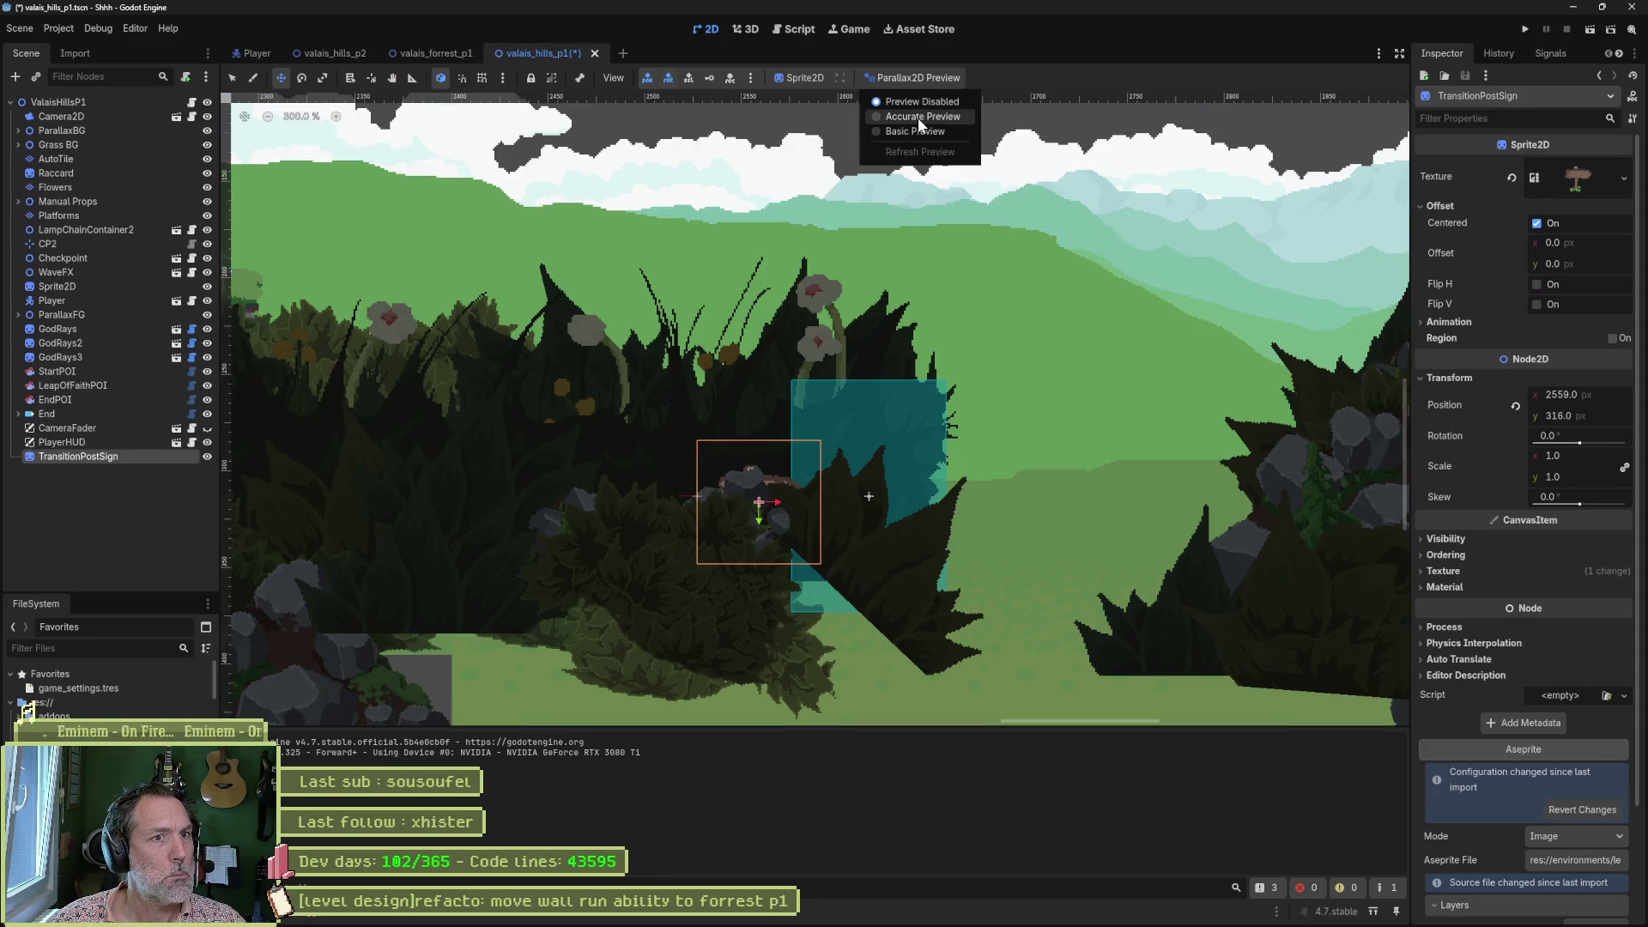
pyautogui.click(919, 118)
pyautogui.scroll(-2, 590, 260)
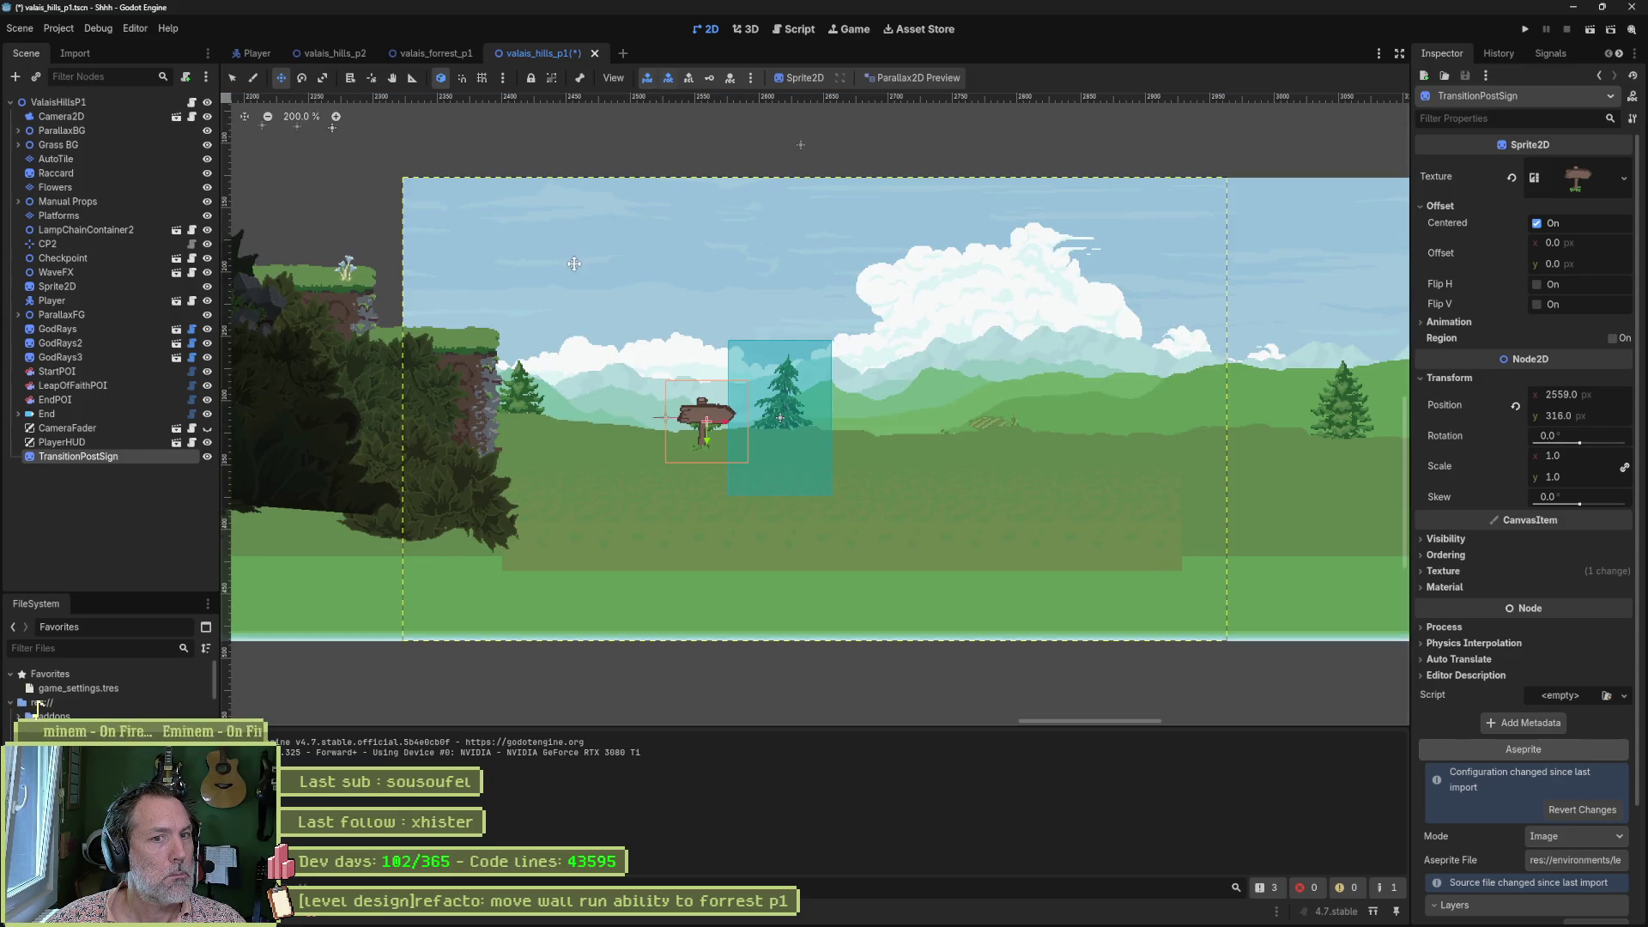
pyautogui.moveTo(574, 263)
pyautogui.mouseDown()
pyautogui.moveTo(910, 277)
pyautogui.moveTo(1104, 314)
pyautogui.moveTo(1000, 360)
pyautogui.moveTo(415, 333)
pyautogui.moveTo(521, 321)
pyautogui.mouseUp()
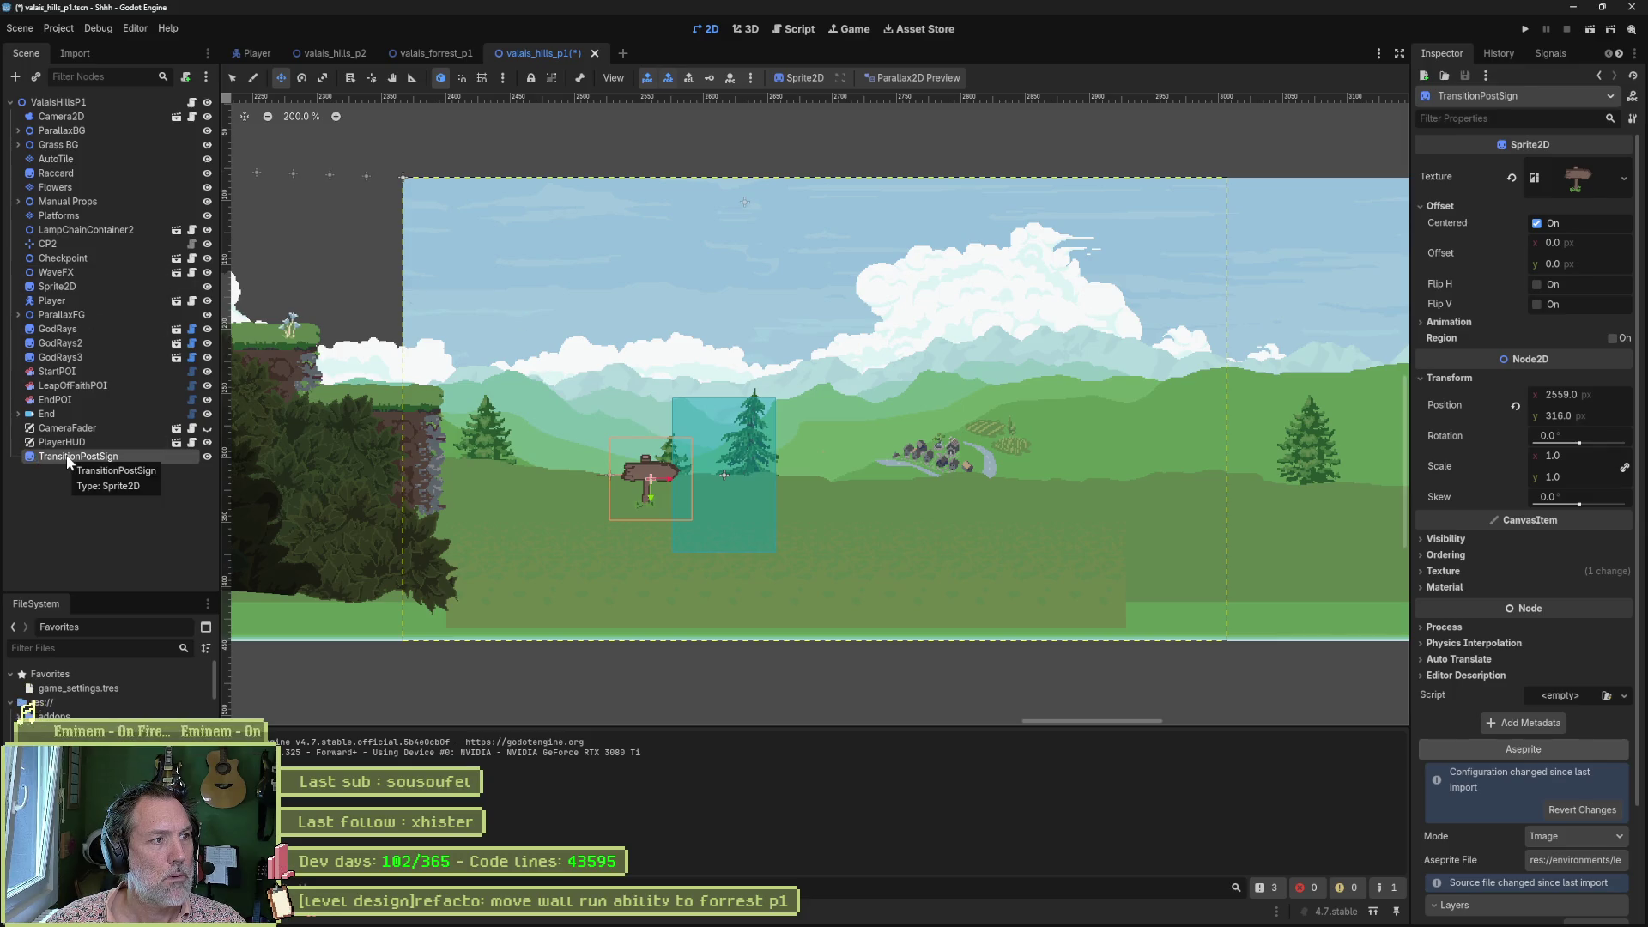
# Move TransitionPostSign just below Sprite2D, restore the parallax preview, and save and run the level.
pyautogui.moveTo(67, 458); pyautogui.dragTo(88, 291)
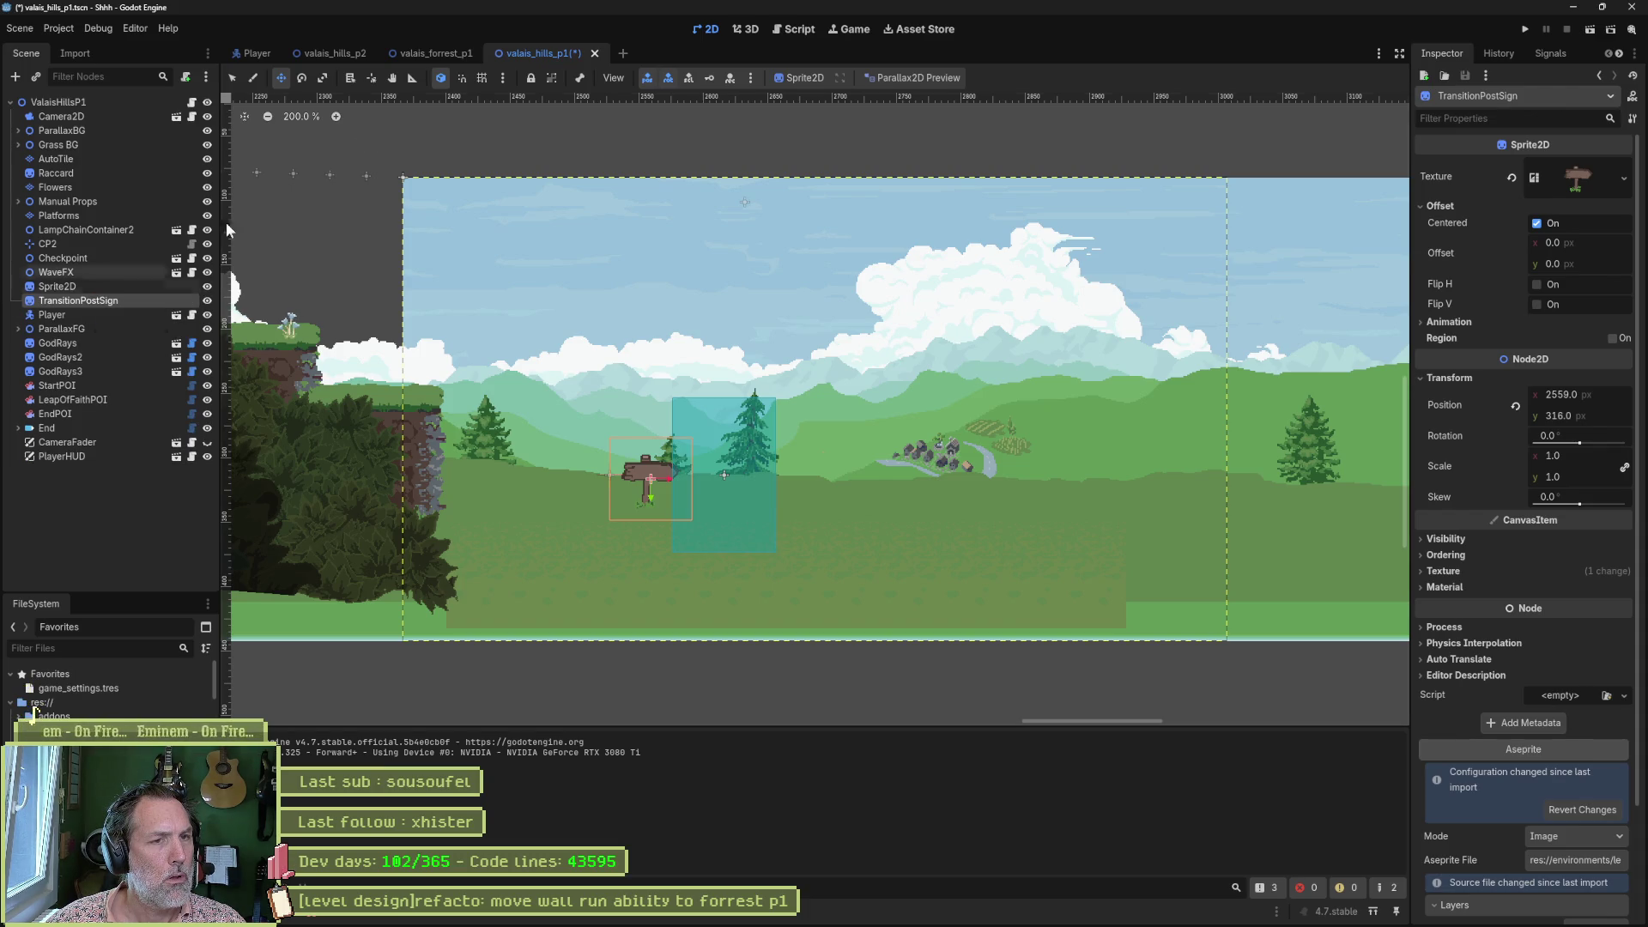
pyautogui.click(919, 77)
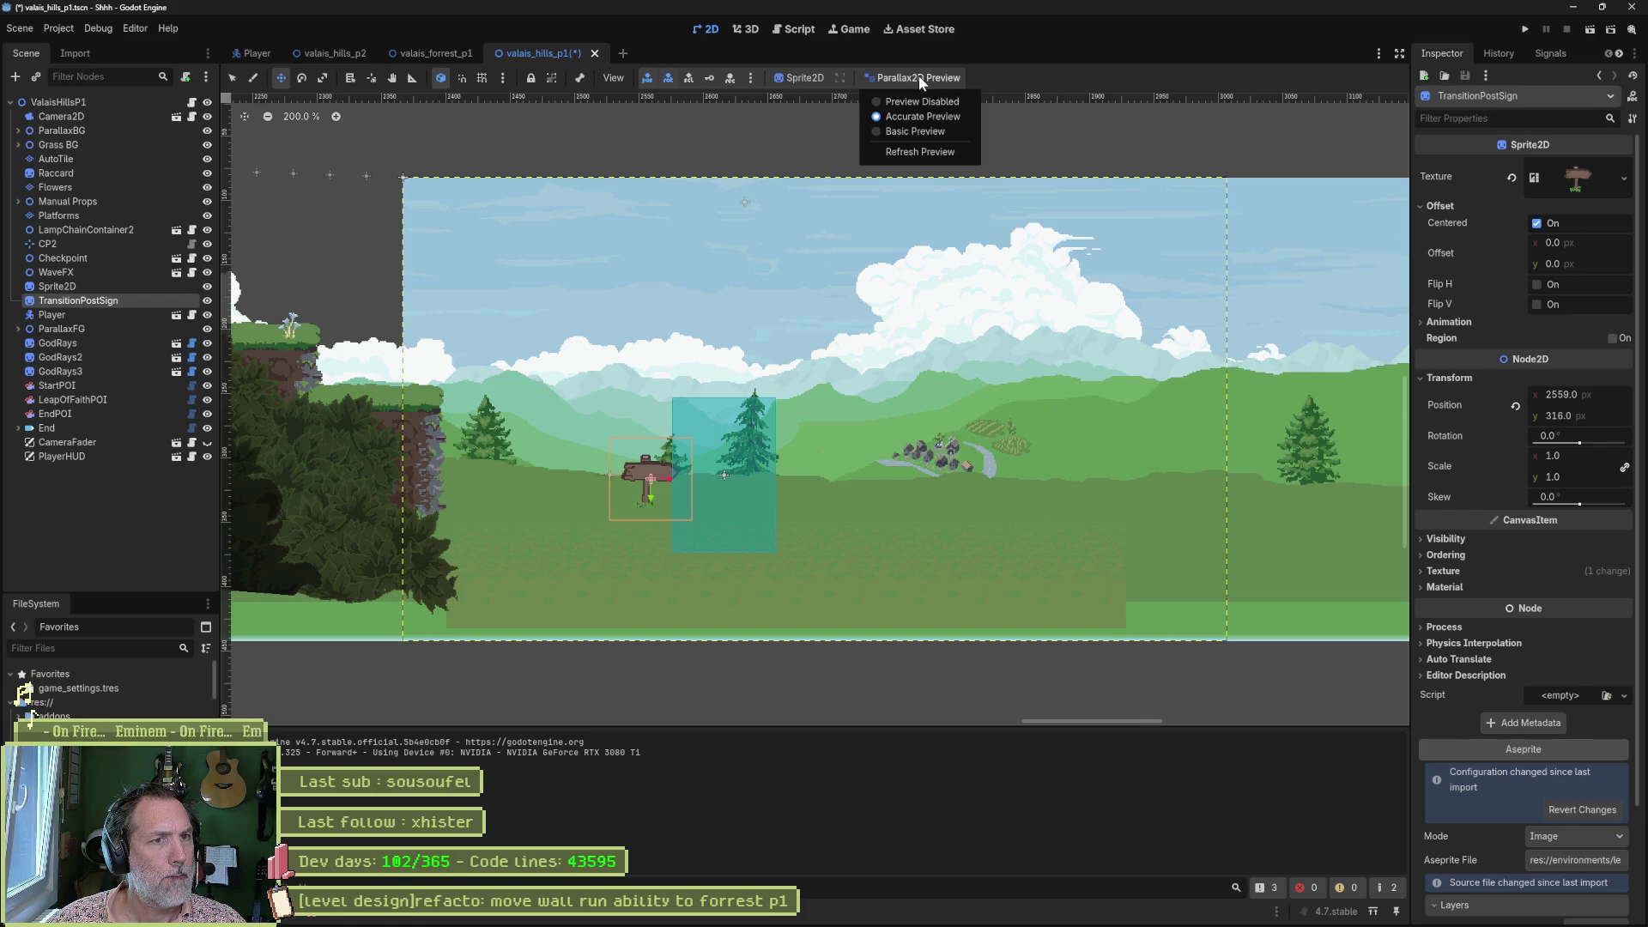
pyautogui.click(923, 95)
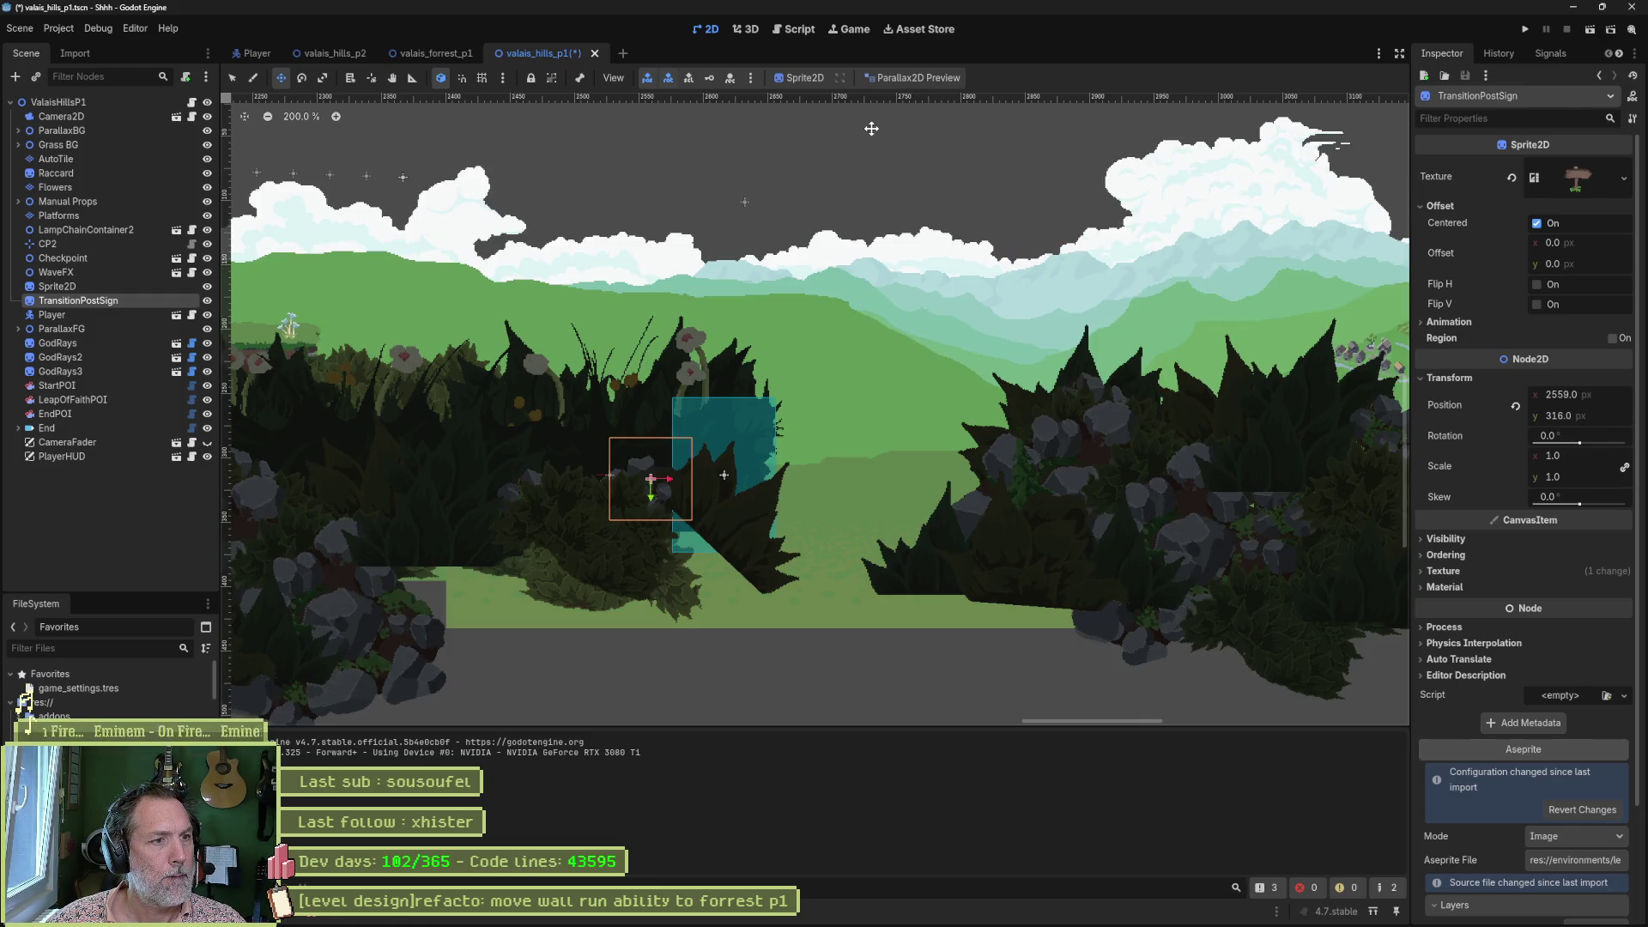
pyautogui.press('F6')
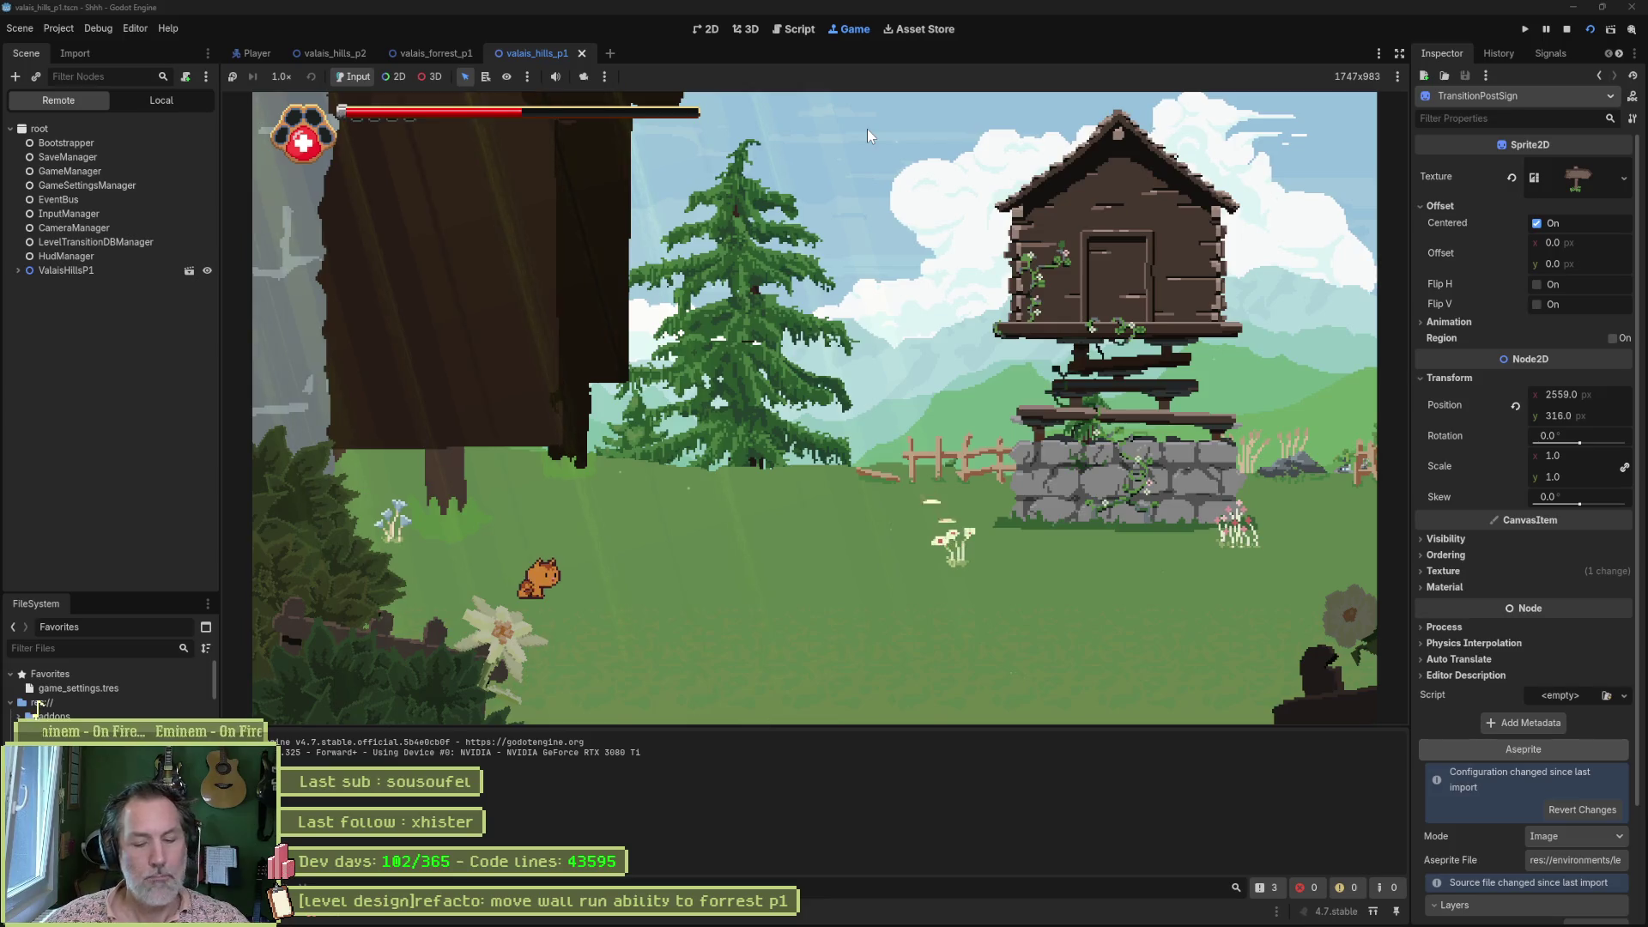
# Stop the game and drag the Player start position further right.
pyautogui.press('F8')
pyautogui.scroll(-8, 396, 195)
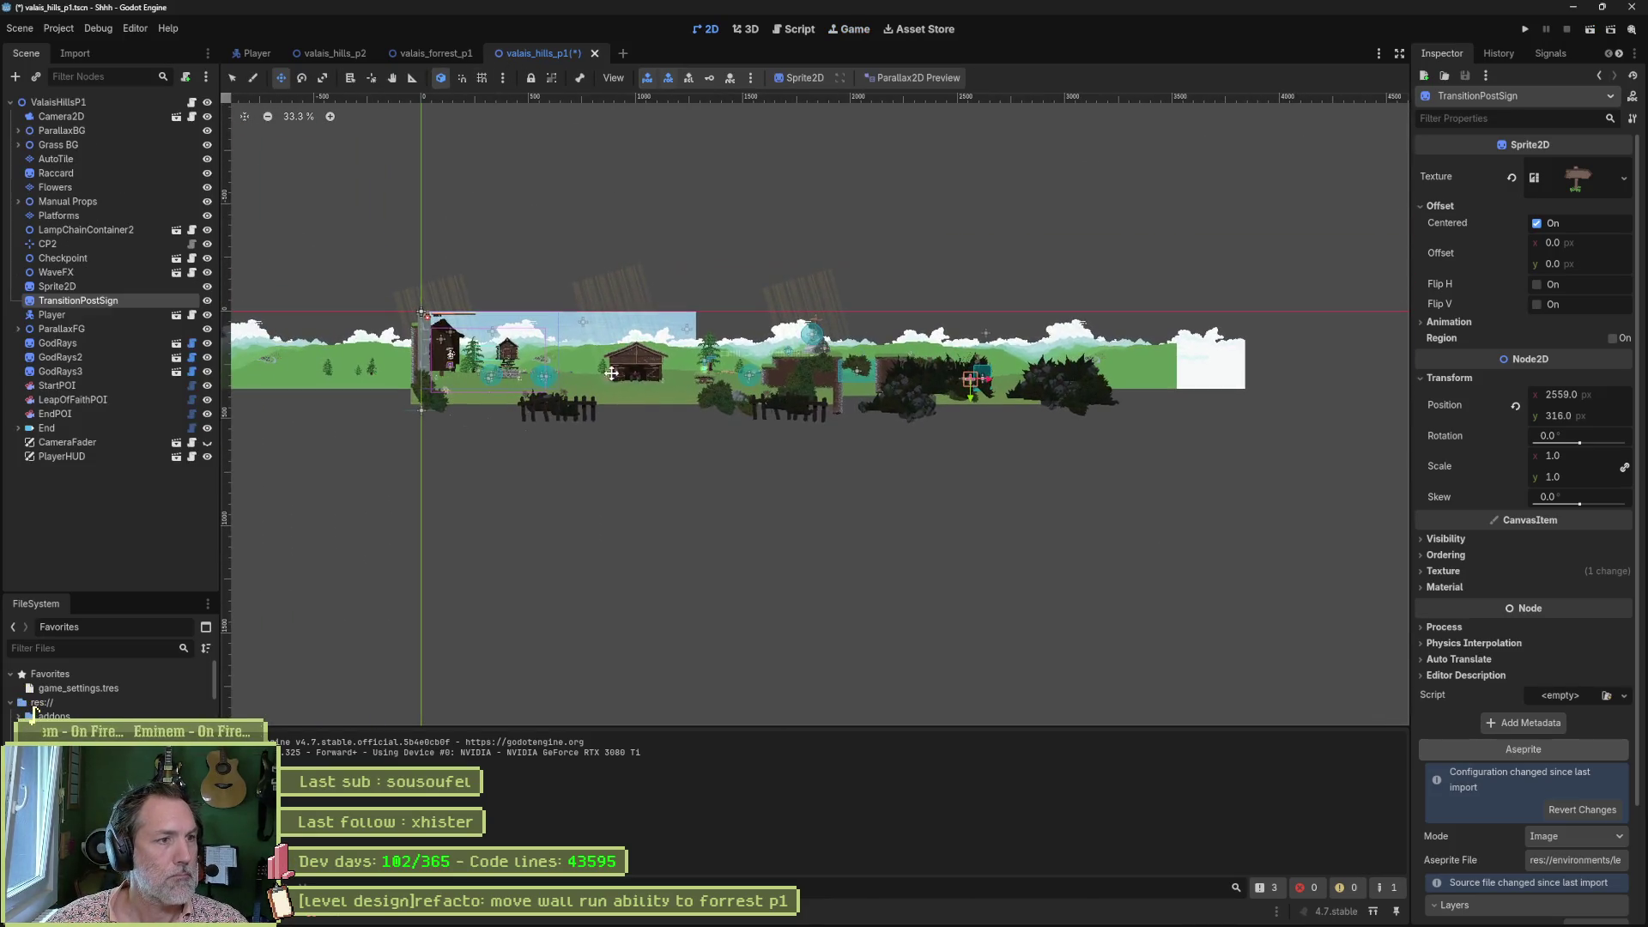
pyautogui.click(81, 313)
pyautogui.moveTo(717, 451); pyautogui.dragTo(1181, 438)
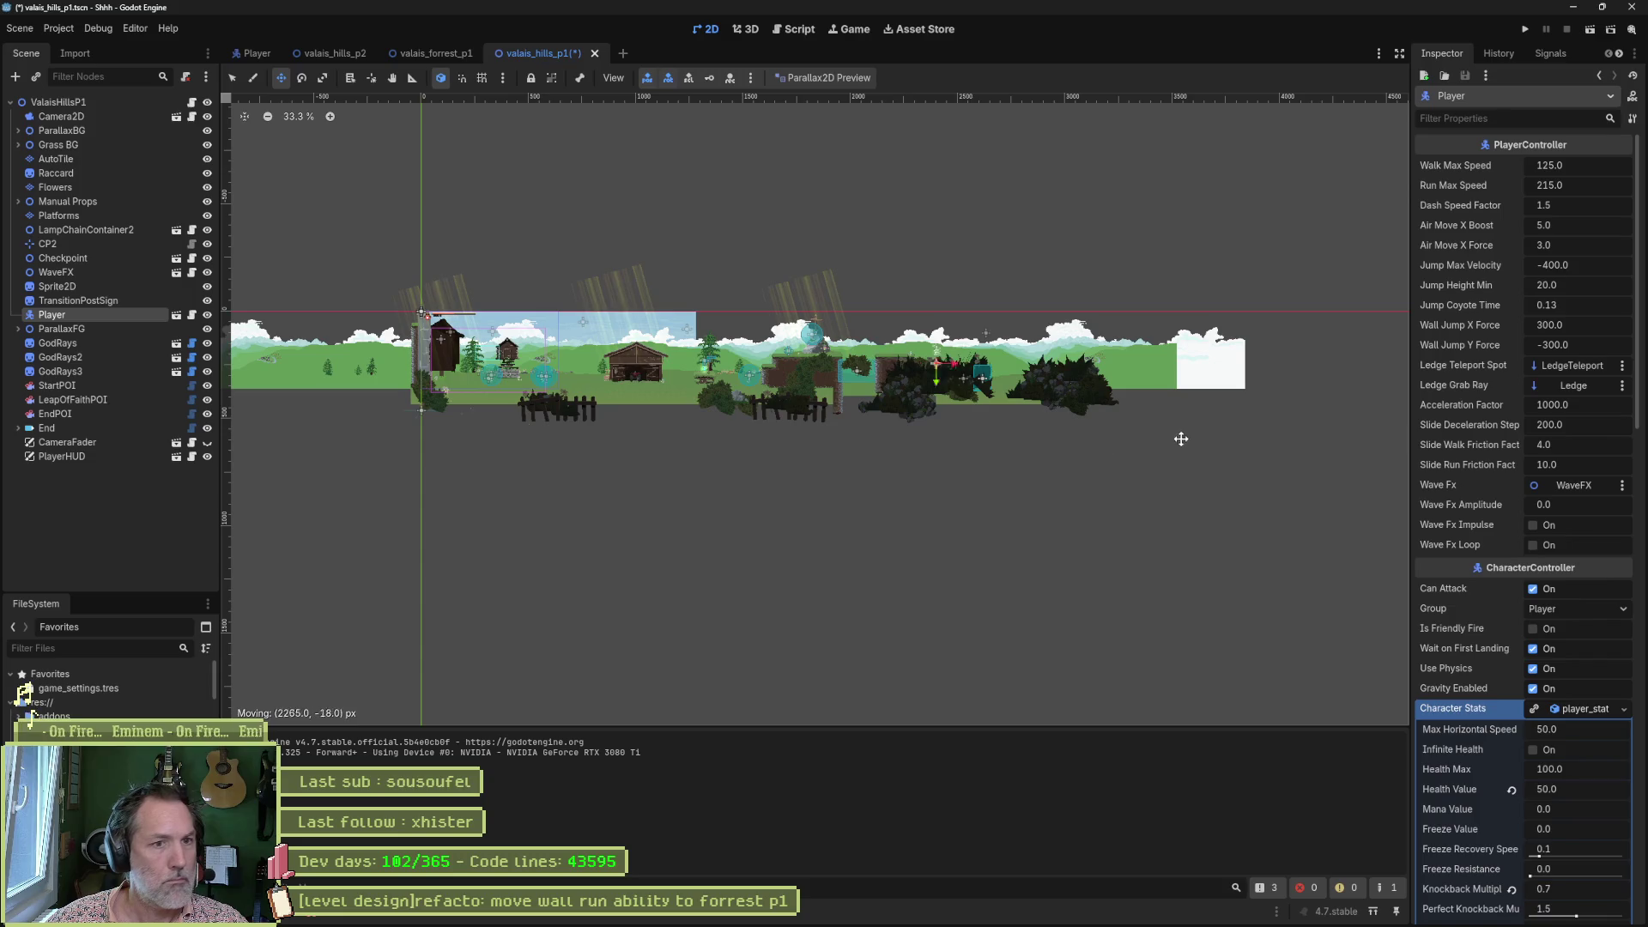
# Save and run the level, walk the cat right, and expand ValaisHillsP1 in the Remote tree.
pyautogui.press('F6')
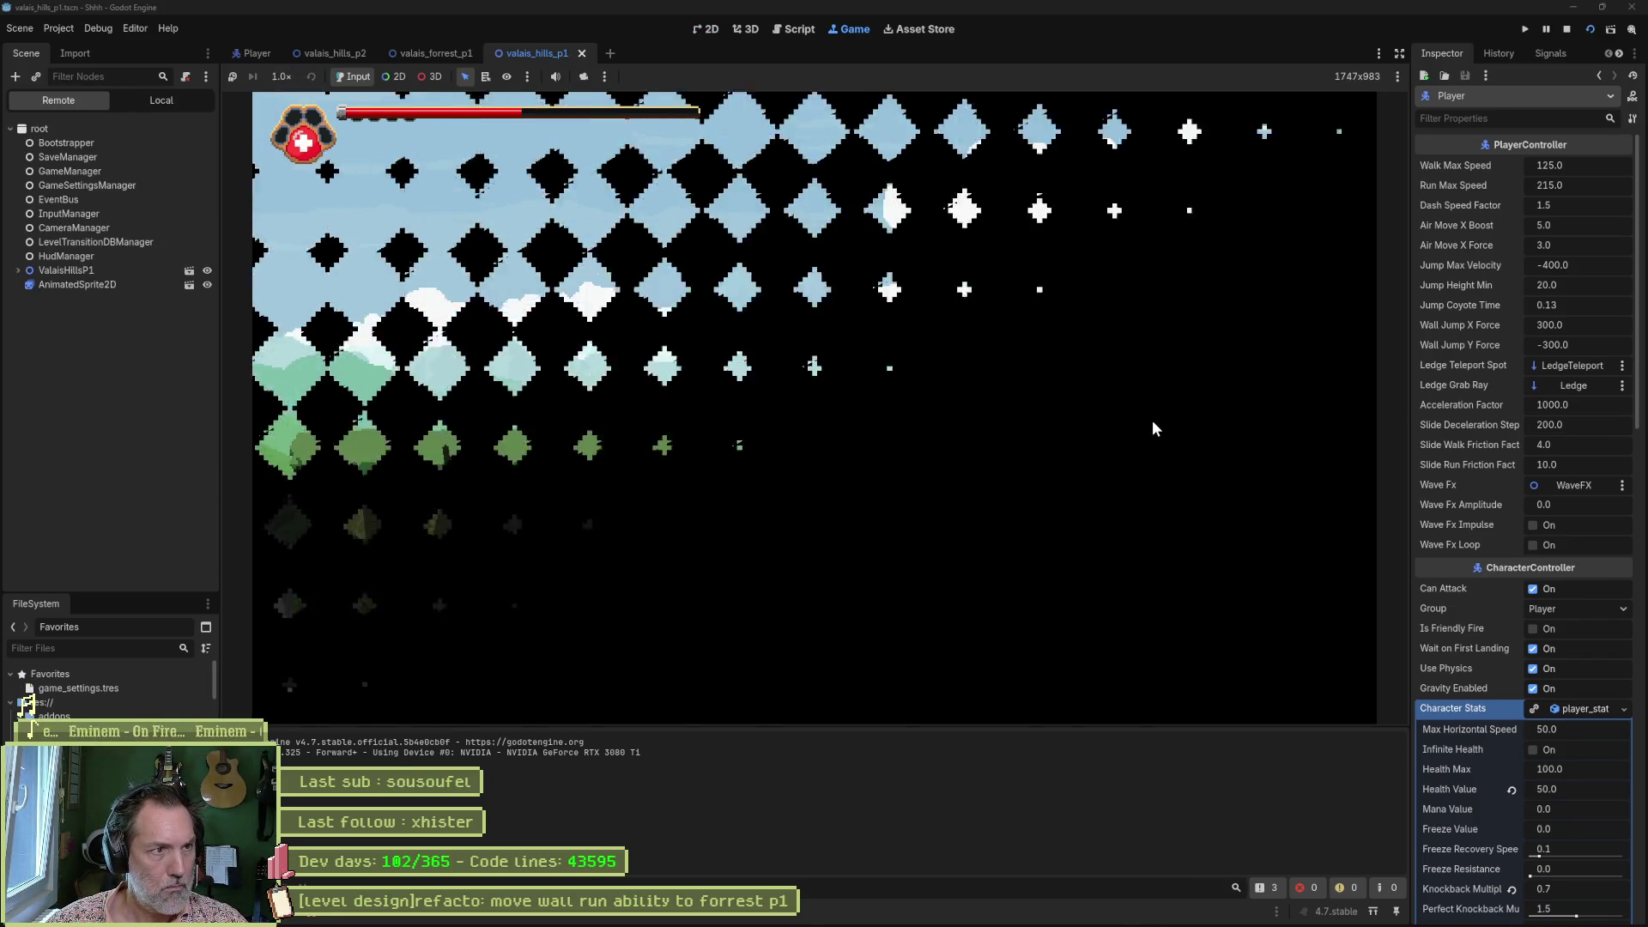
pyautogui.press('Right')
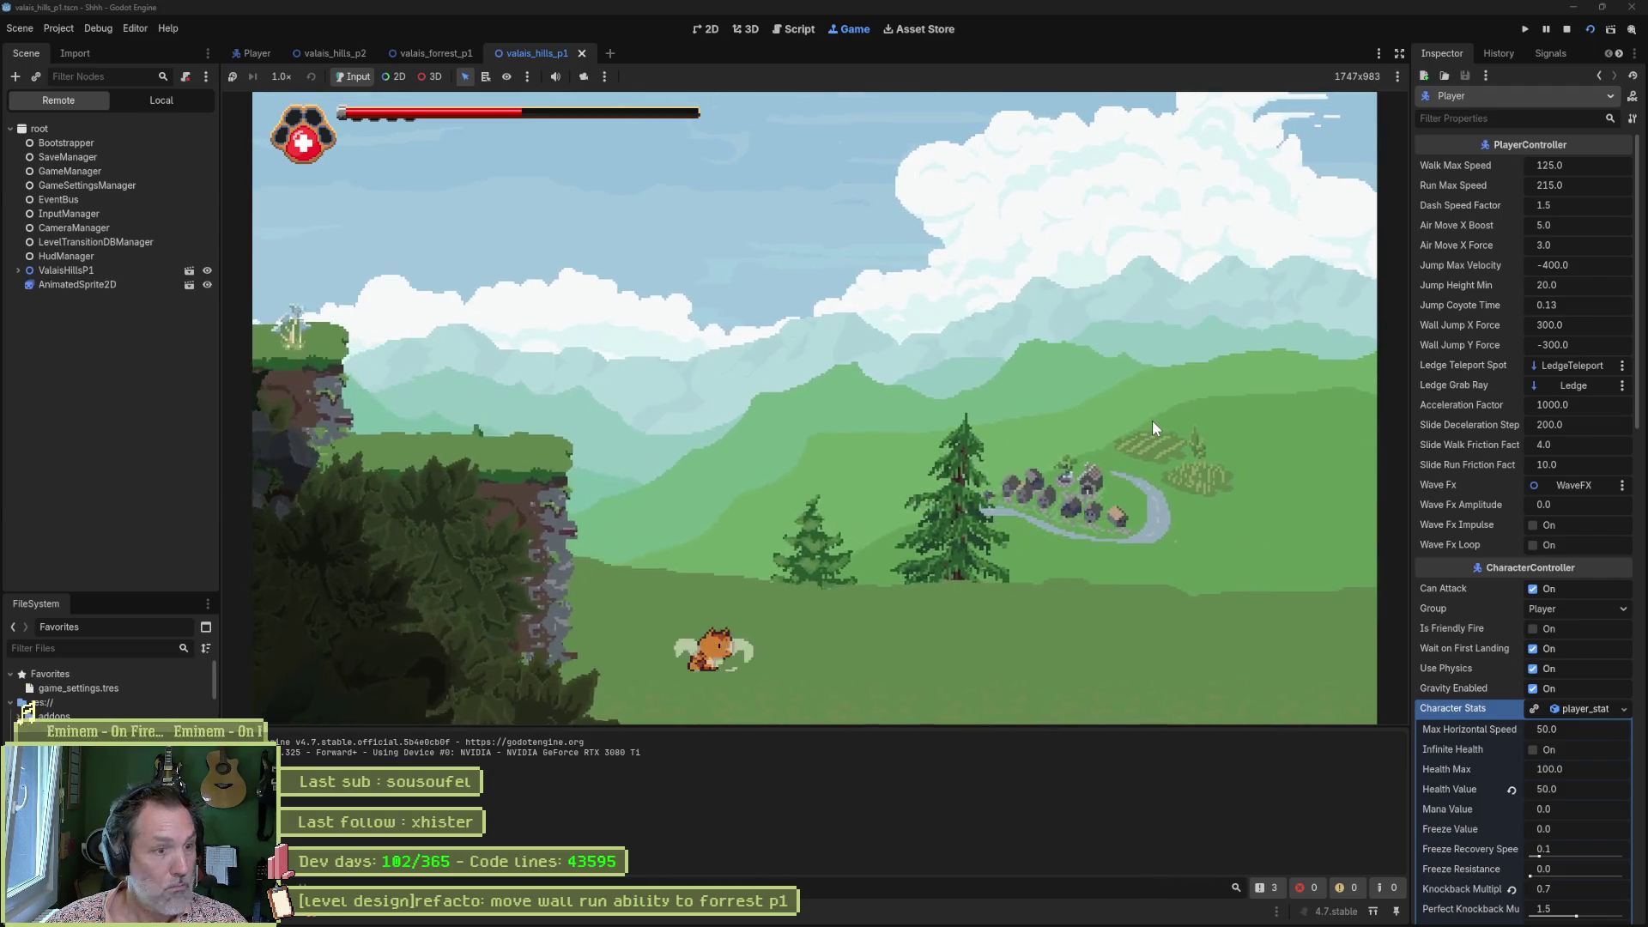
pyautogui.click(18, 270)
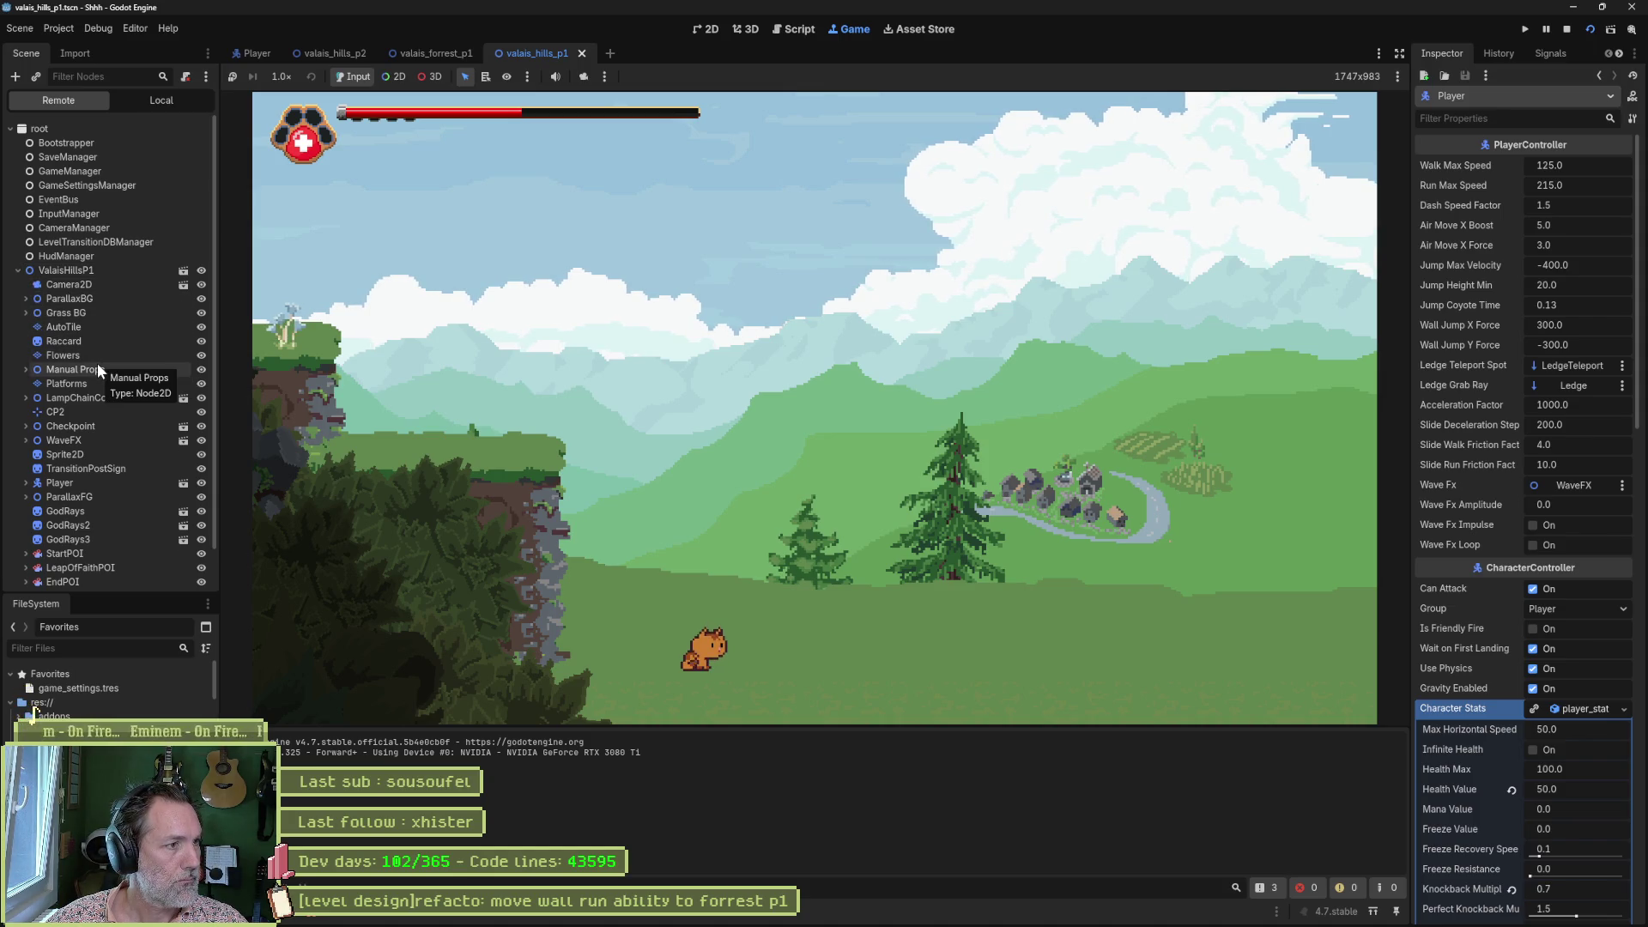
# Inspect the live TransitionPostSign node and expand the texture_set_size_override 'Parameter tex is null' error.
pyautogui.click(79, 469)
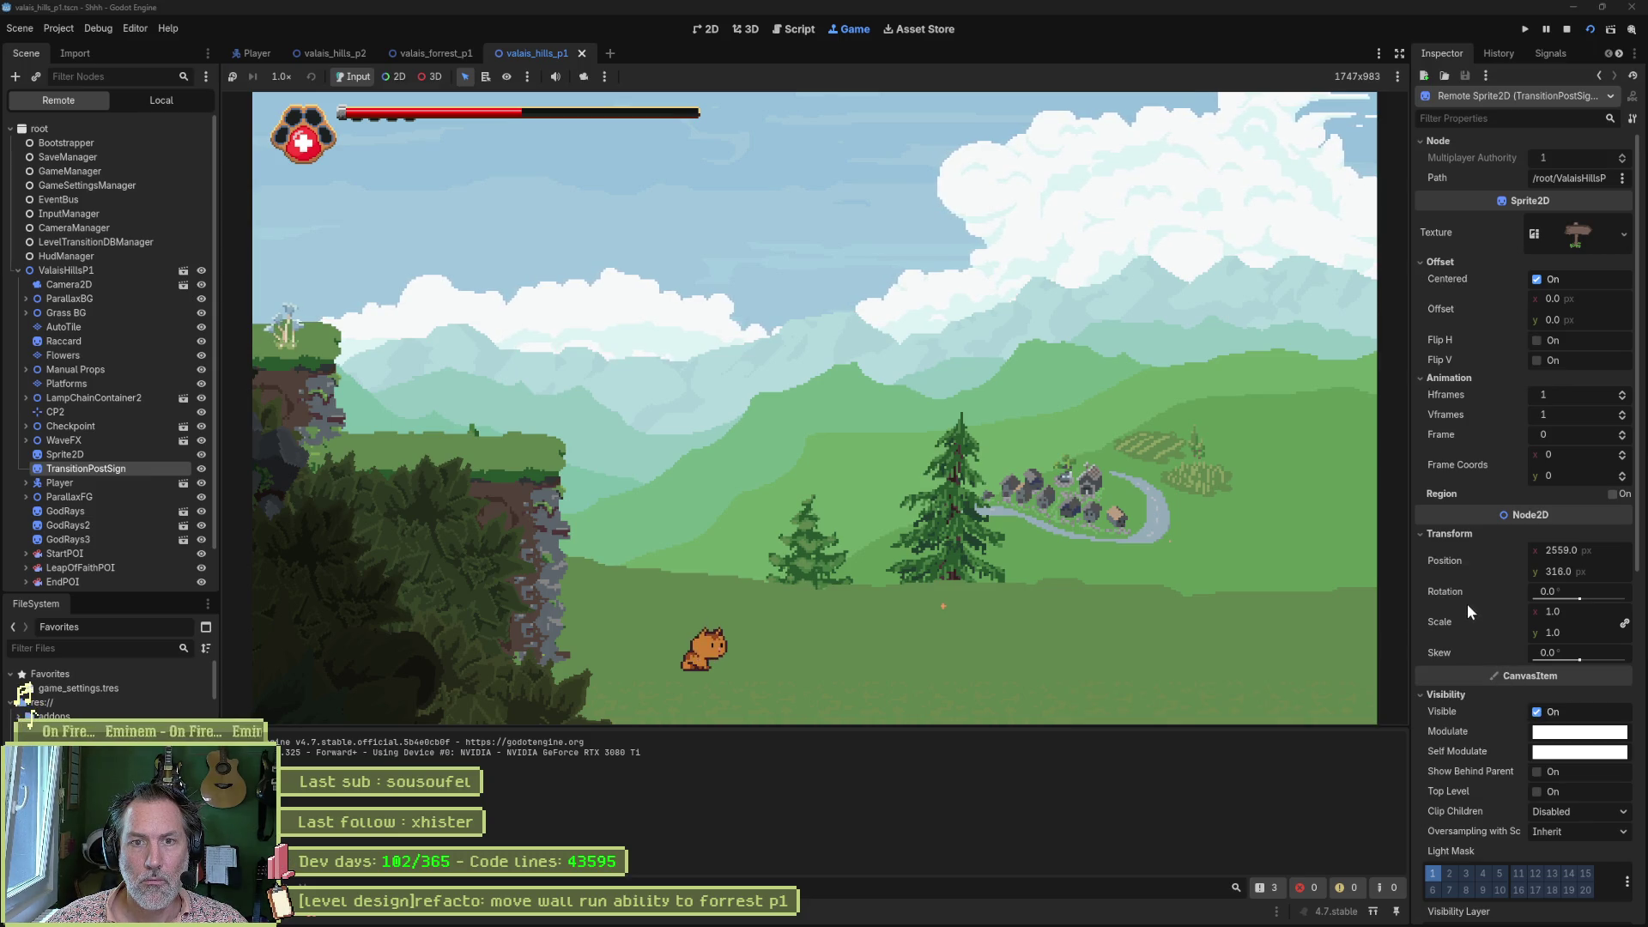
pyautogui.click(335, 920)
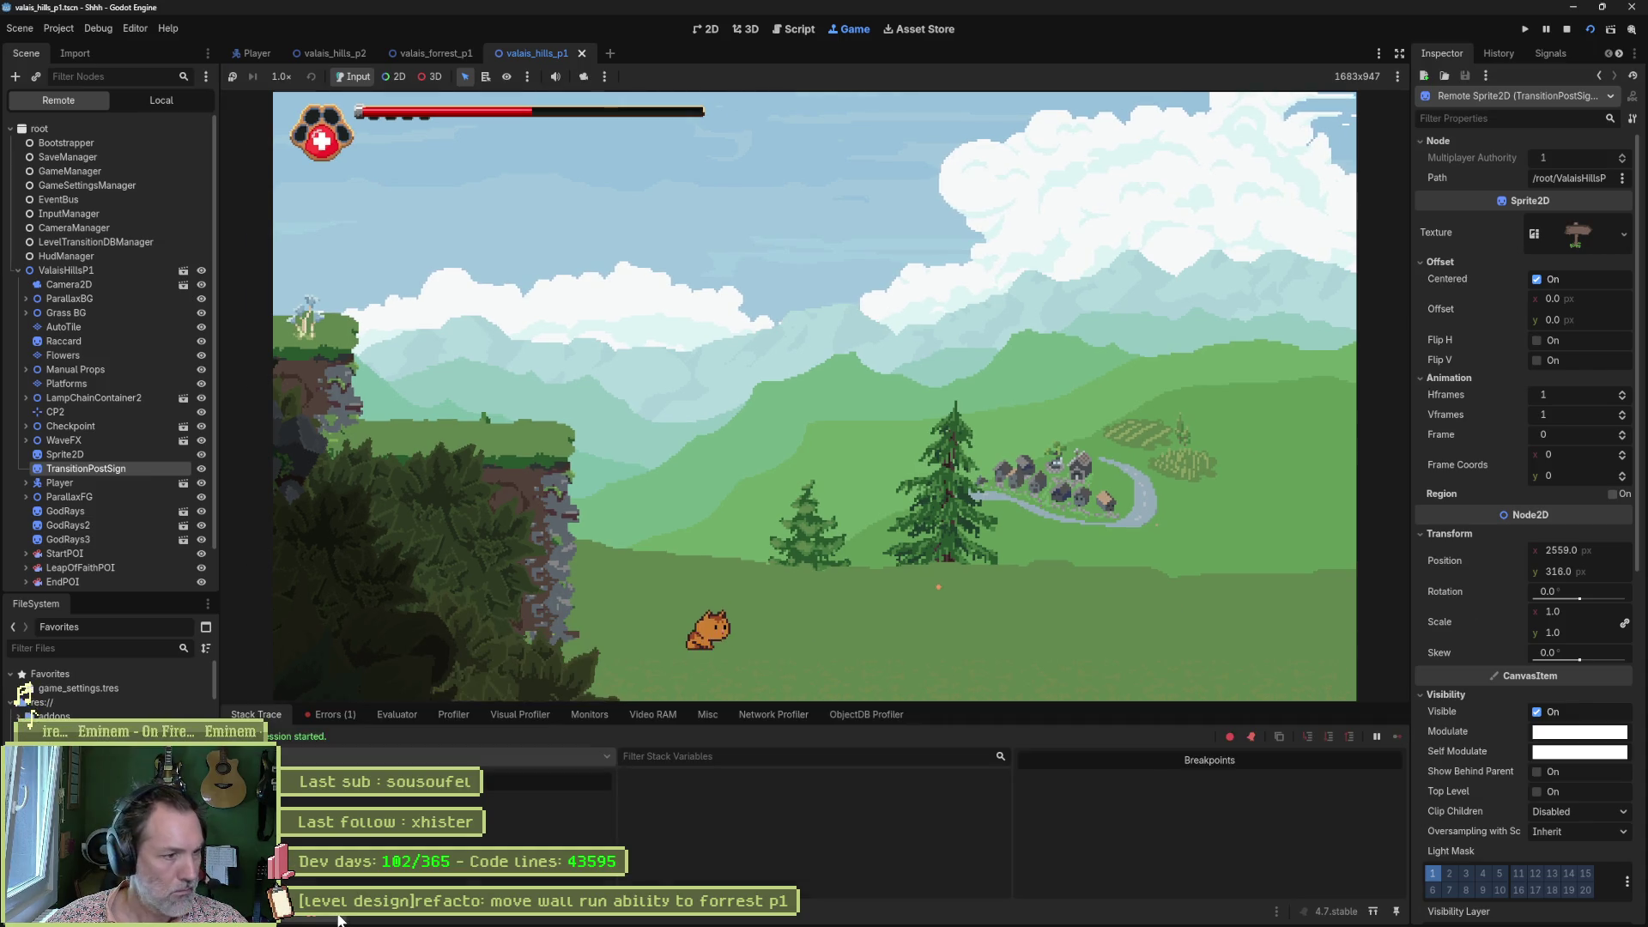
pyautogui.click(336, 714)
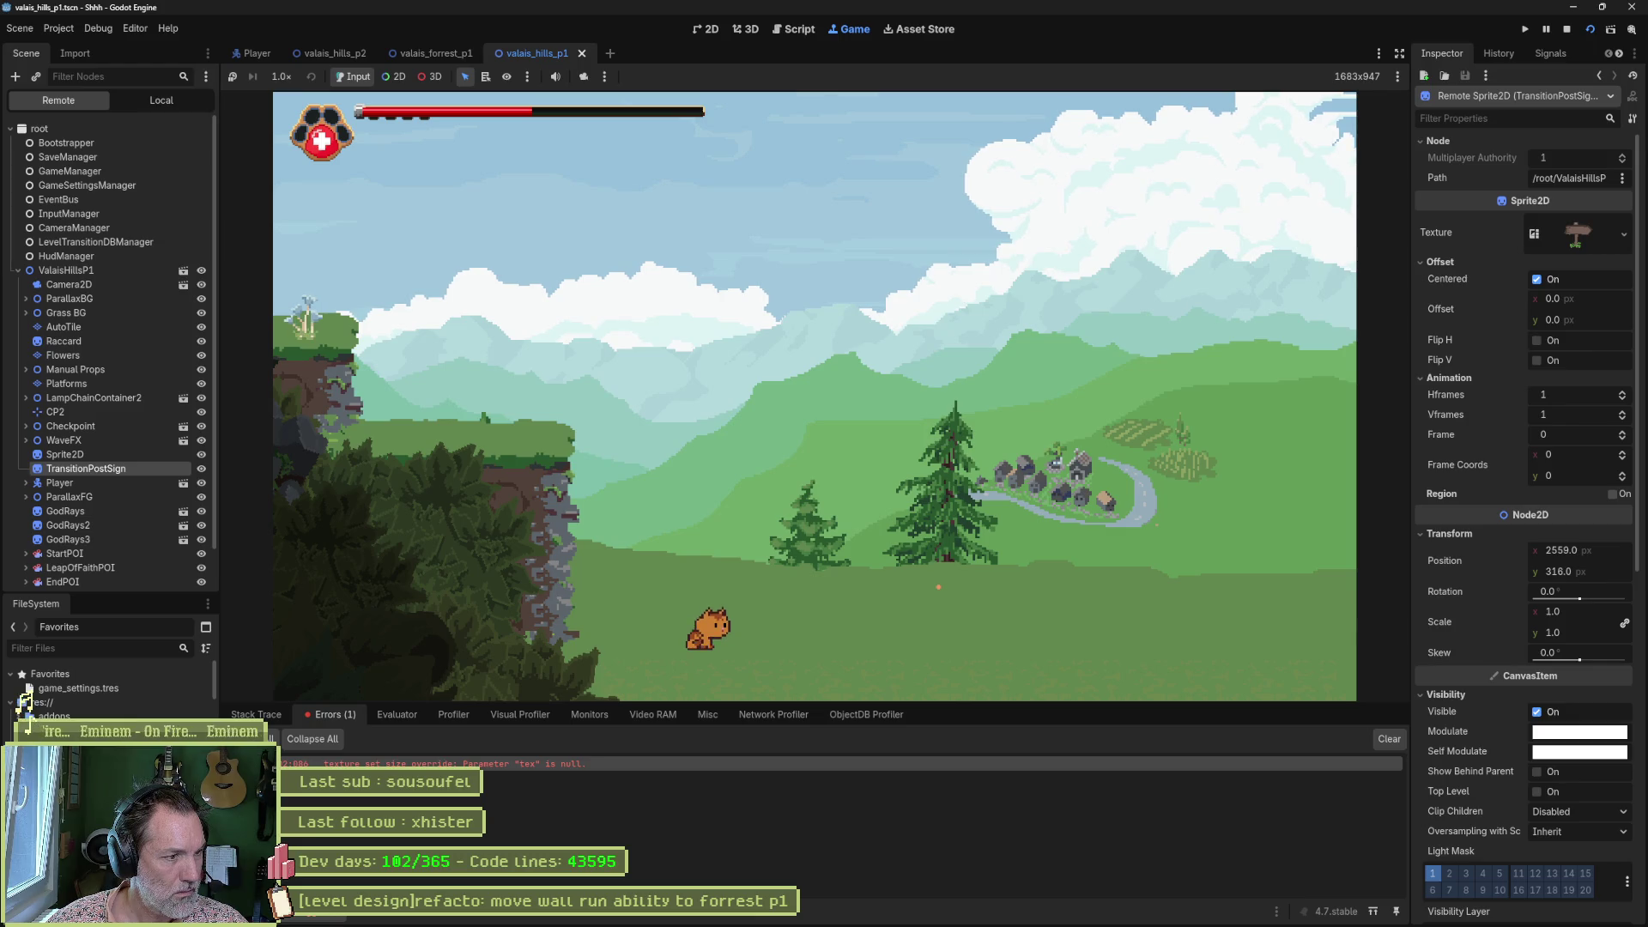
pyautogui.click(498, 764)
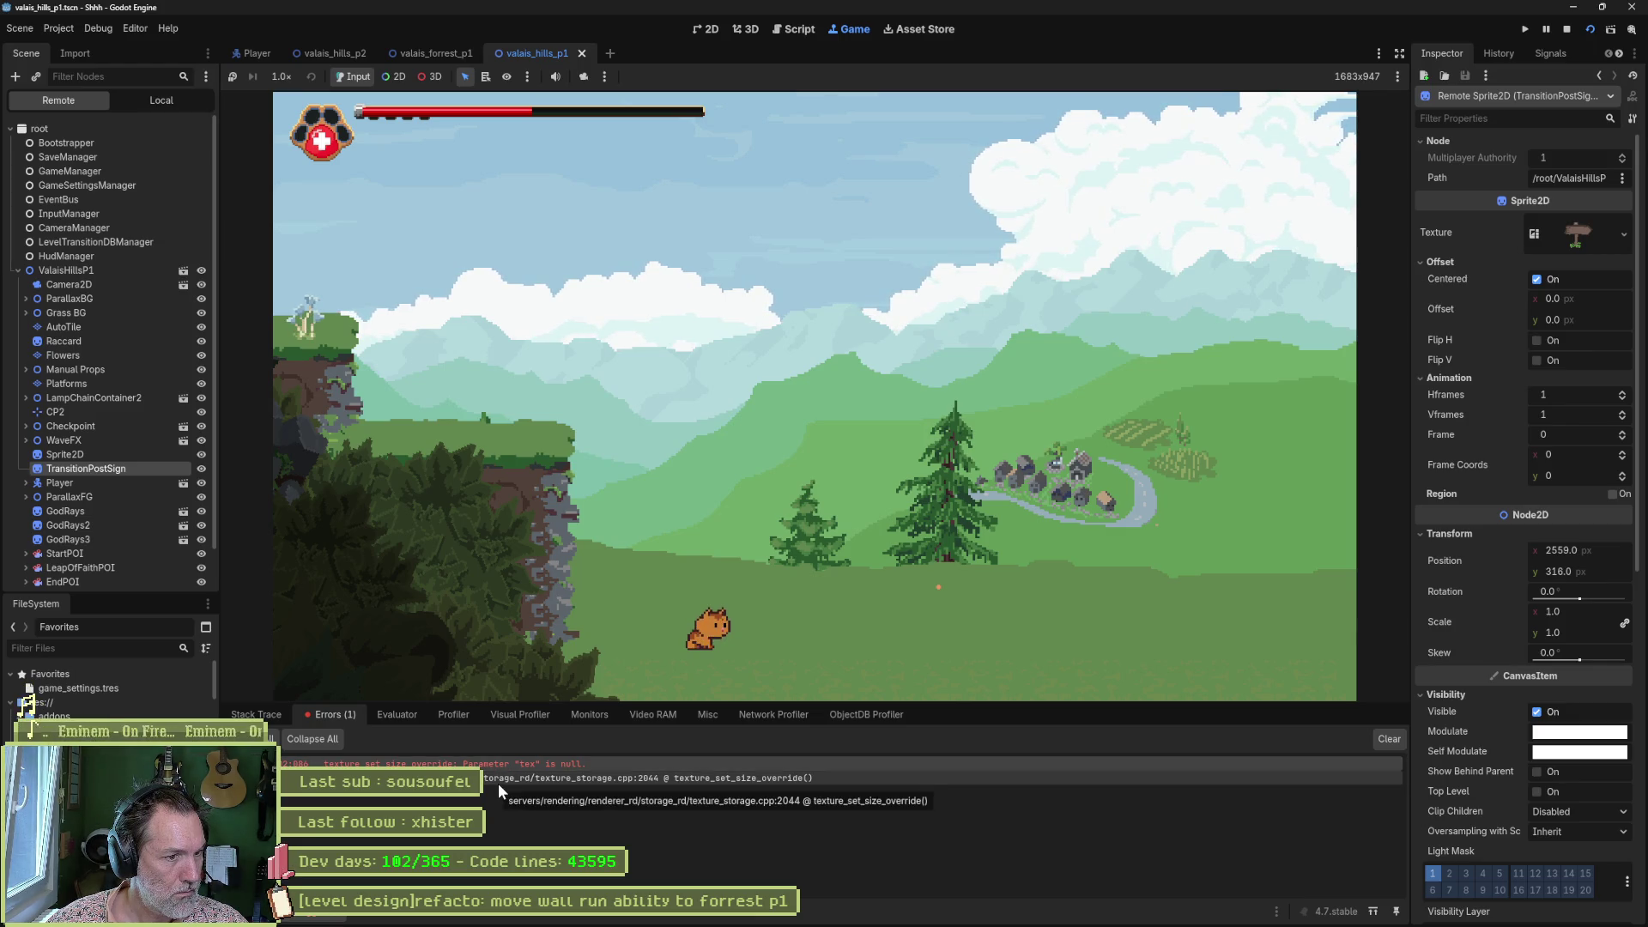
pyautogui.scroll(-4, 1521, 647)
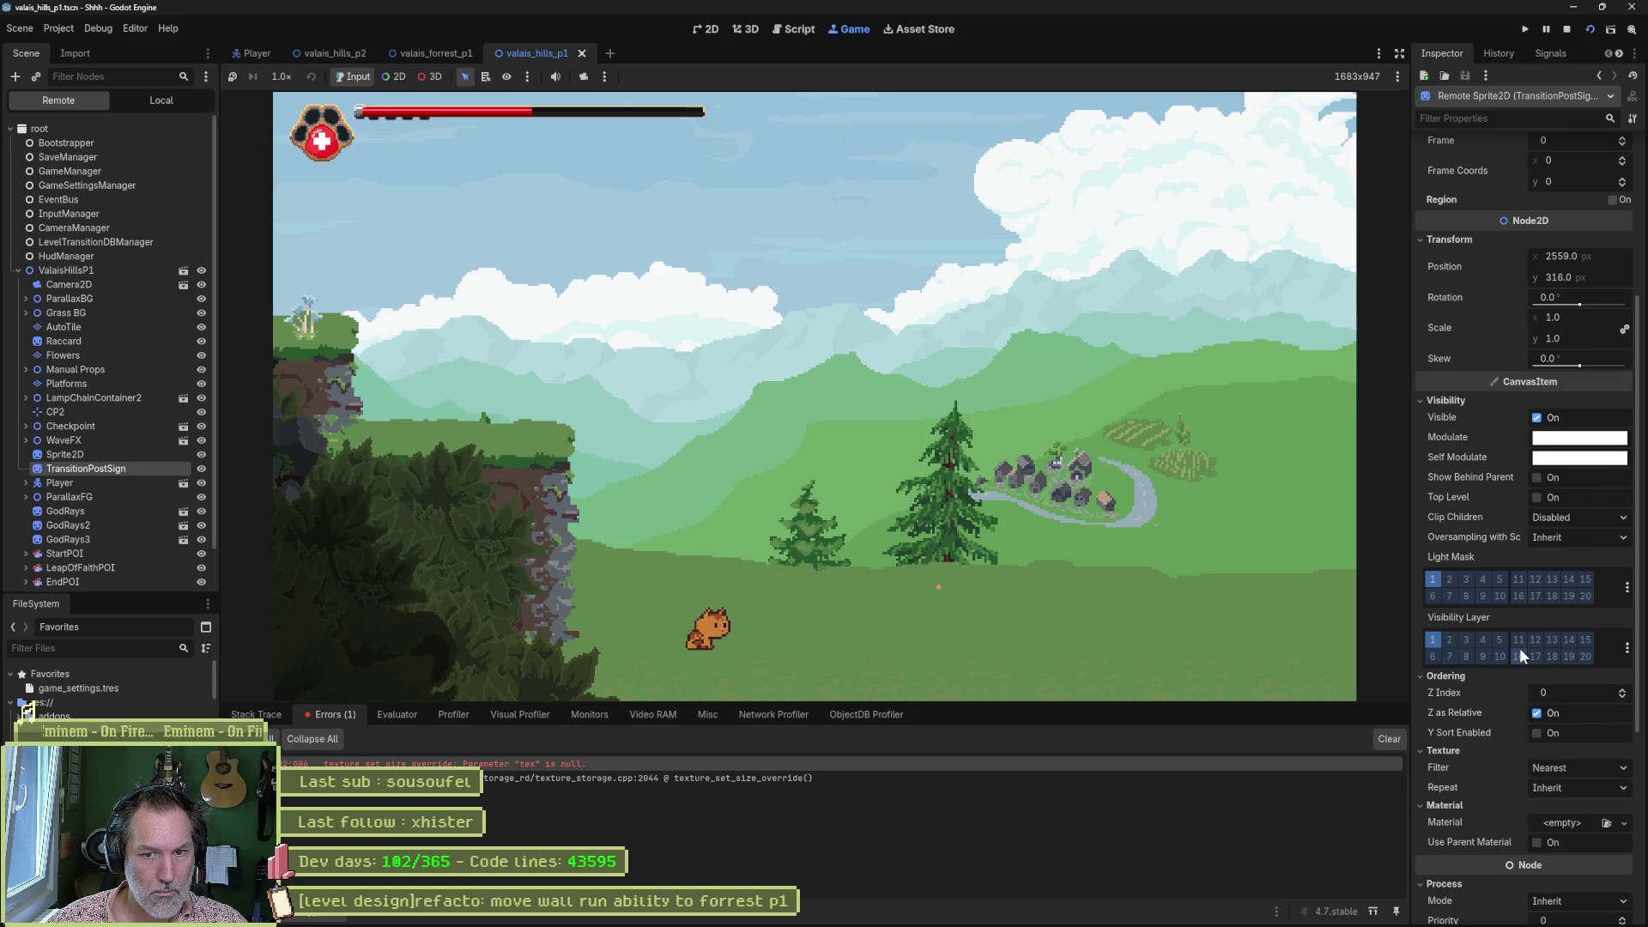
pyautogui.scroll(-4, 1489, 652)
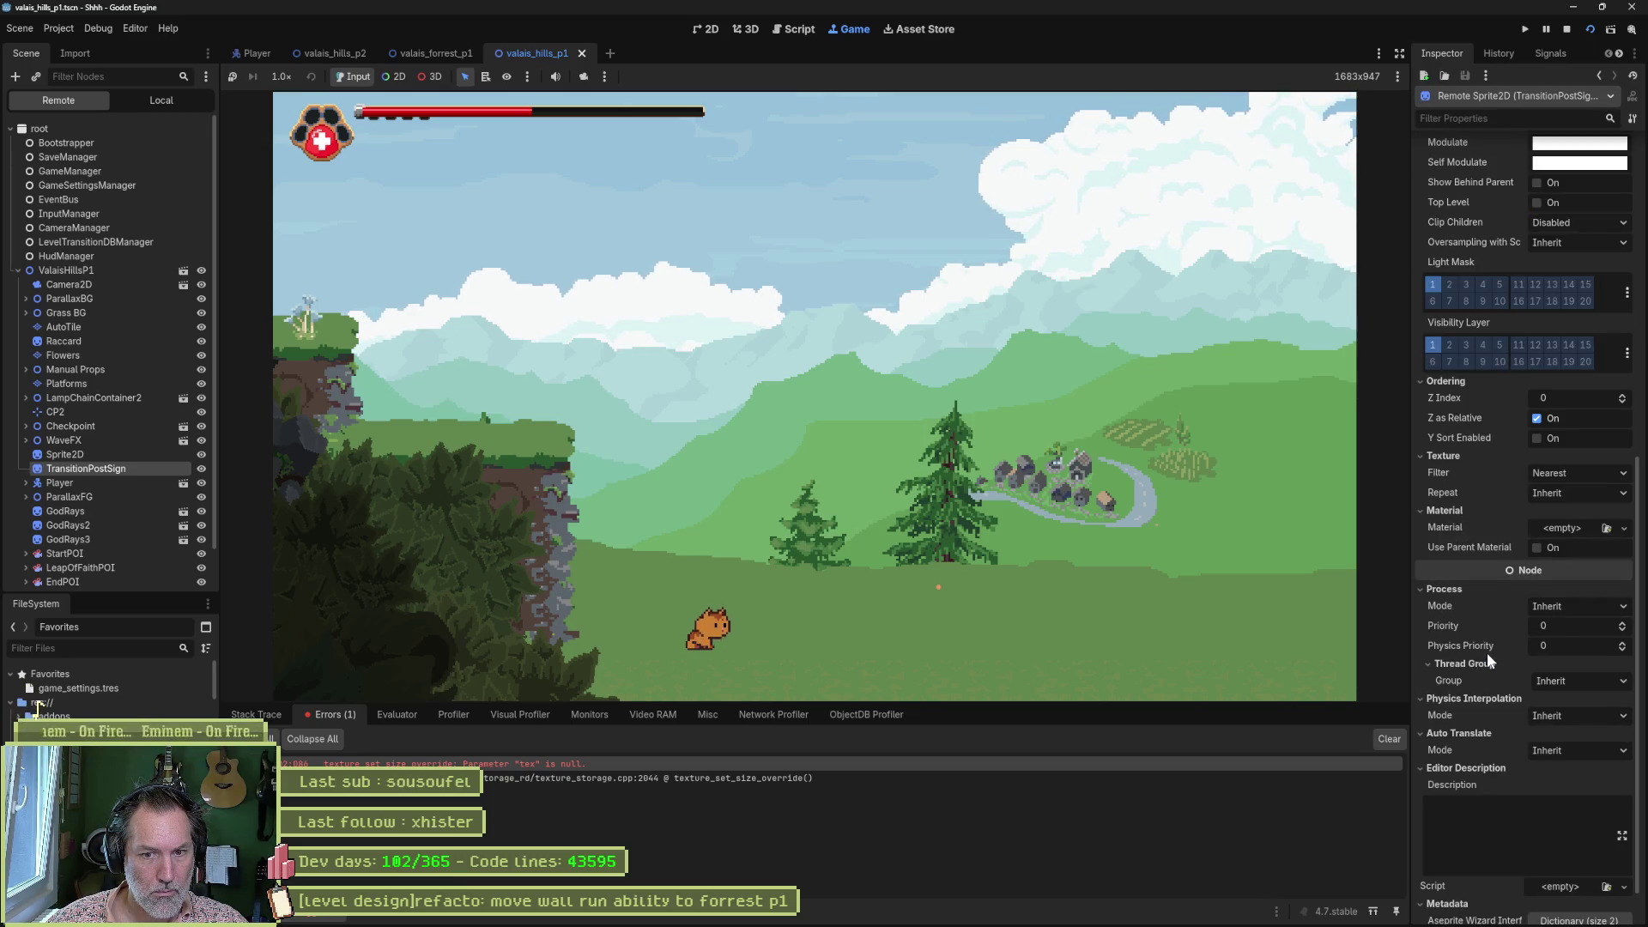
pyautogui.scroll(-1, 1487, 656)
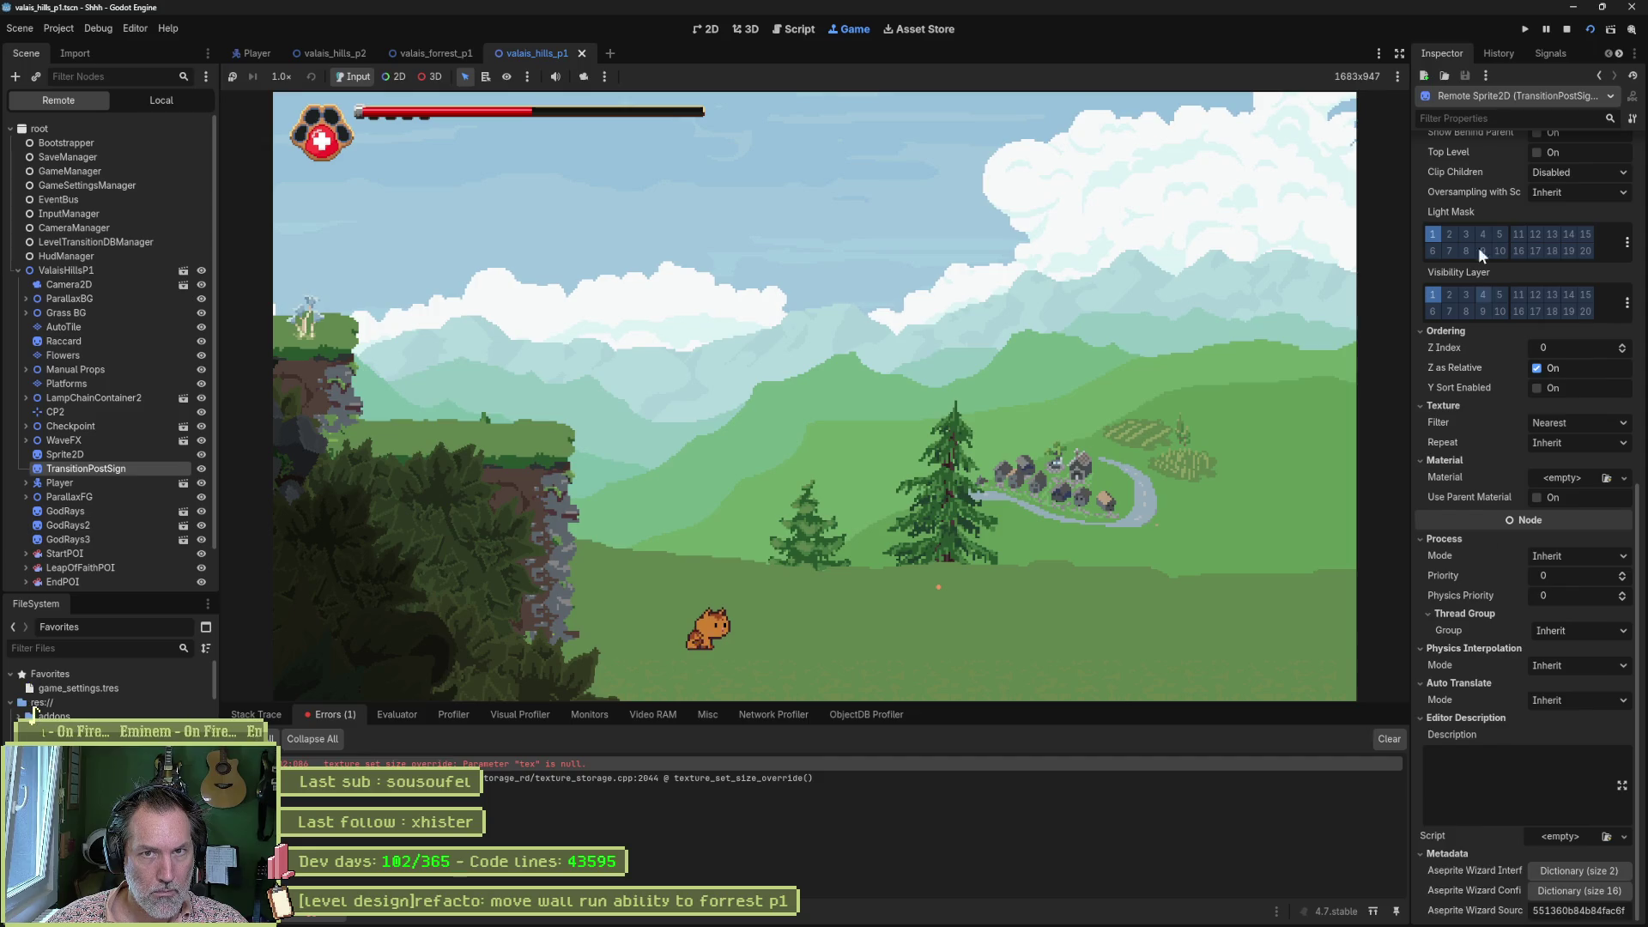
# Stop the running game and select TransitionPostSign in the editor.
pyautogui.click(1567, 29)
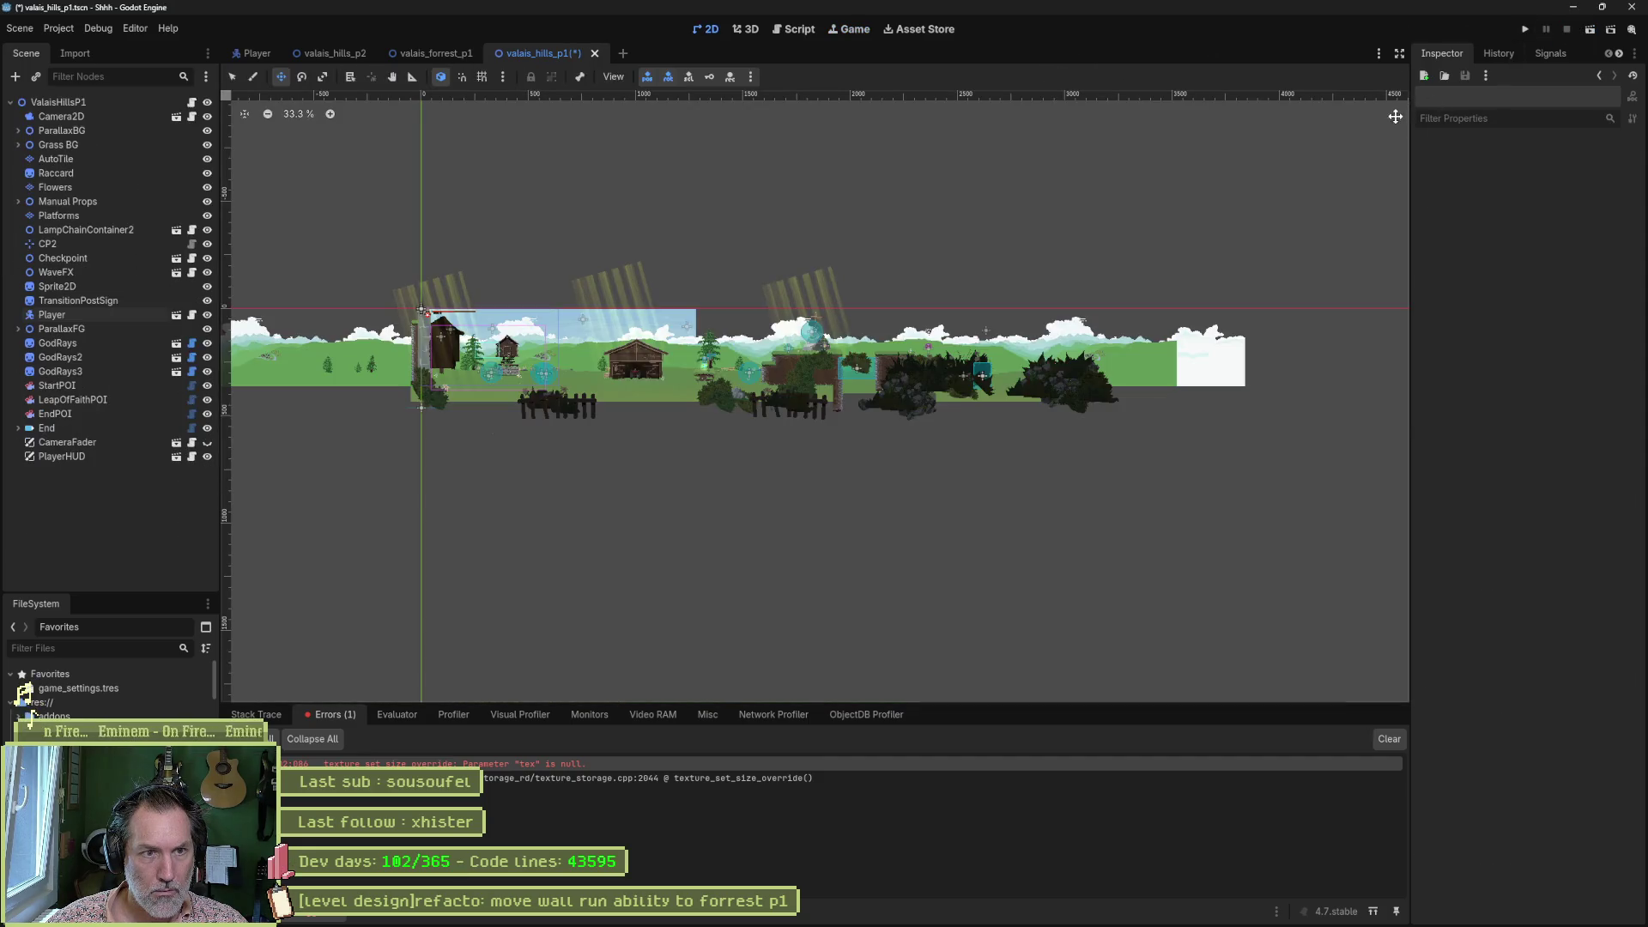
pyautogui.click(111, 301)
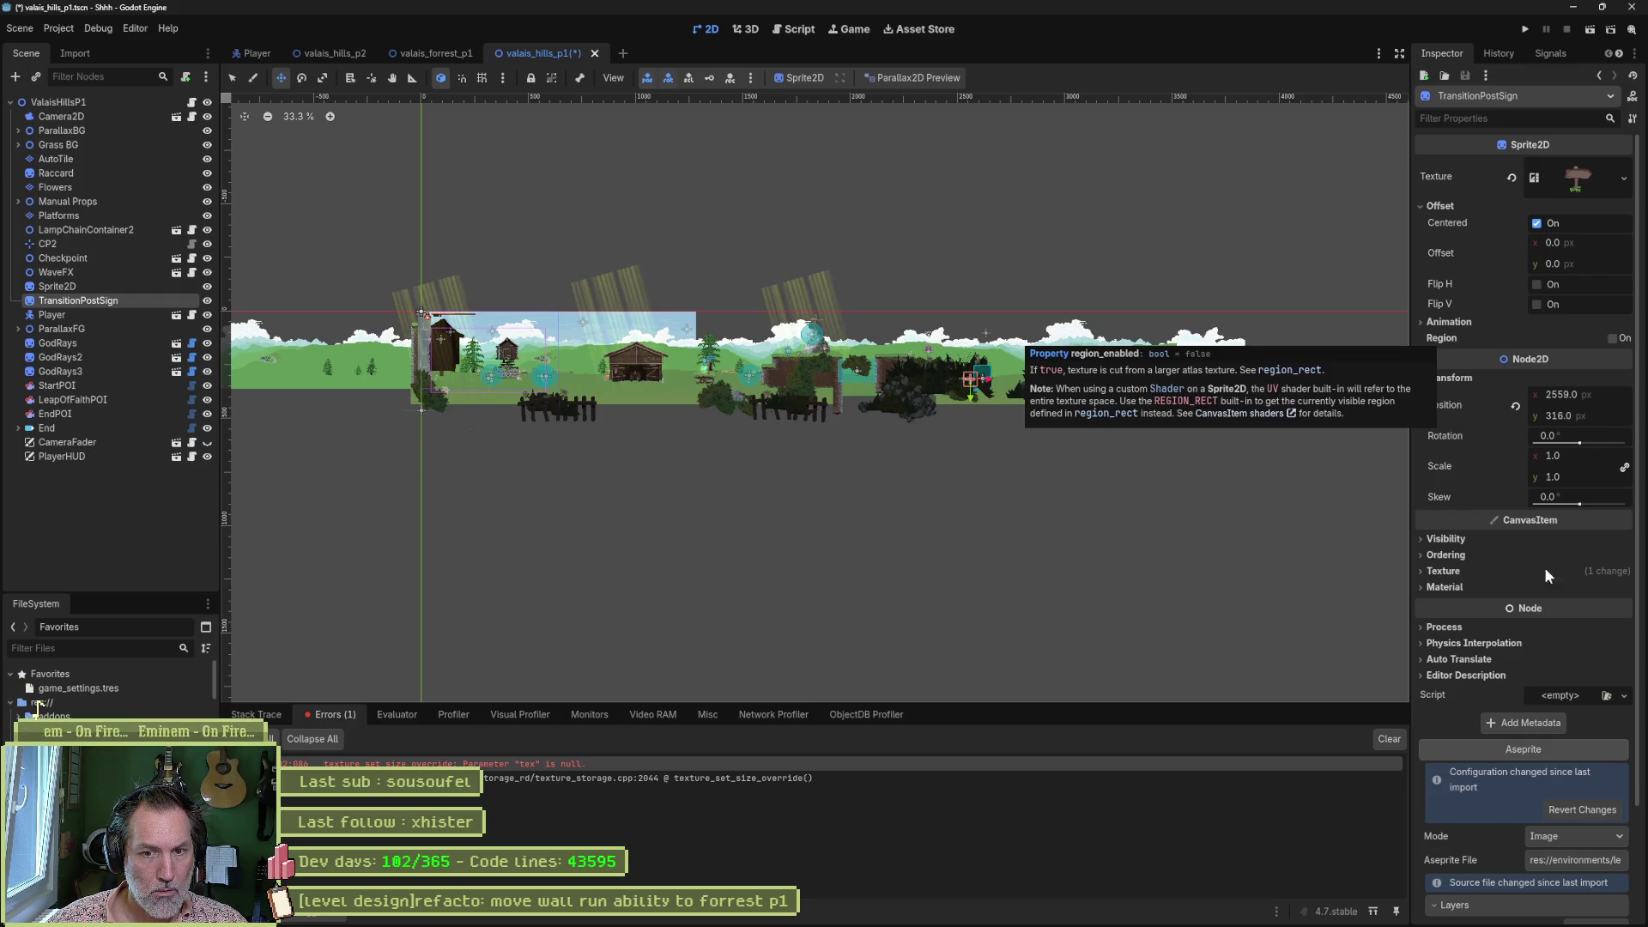
pyautogui.scroll(-3, 1525, 795)
pyautogui.scroll(7, 1000, 390)
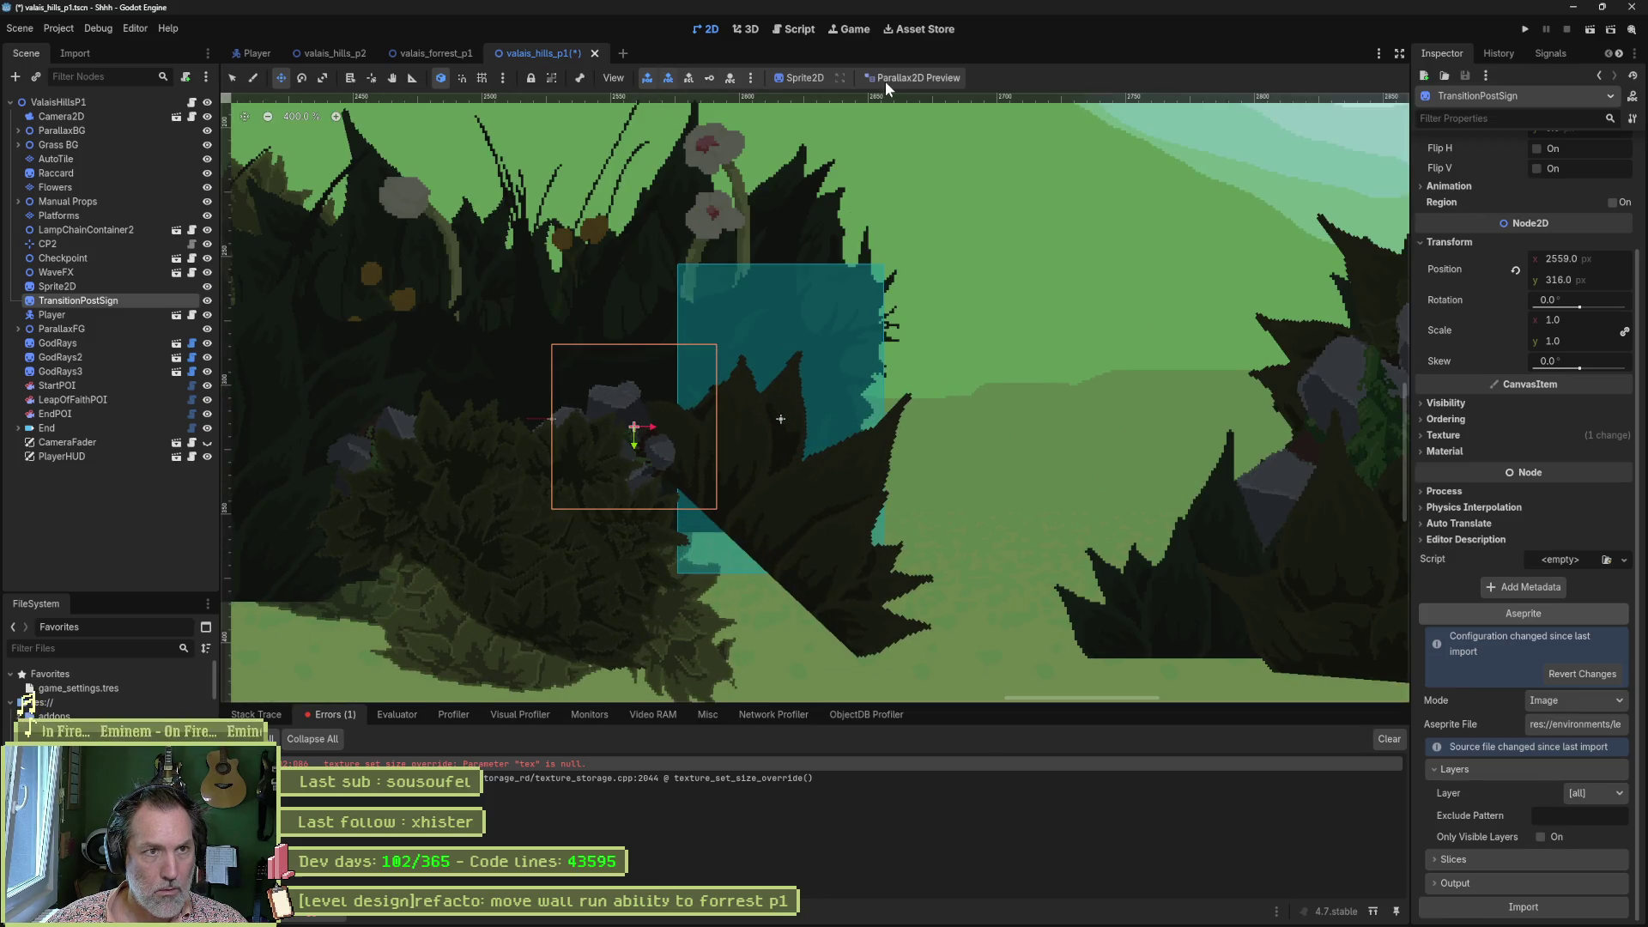
# Set the Parallax2D preview to Accurate, dismiss the missing-source-file alert, and close Godot.
pyautogui.click(884, 79)
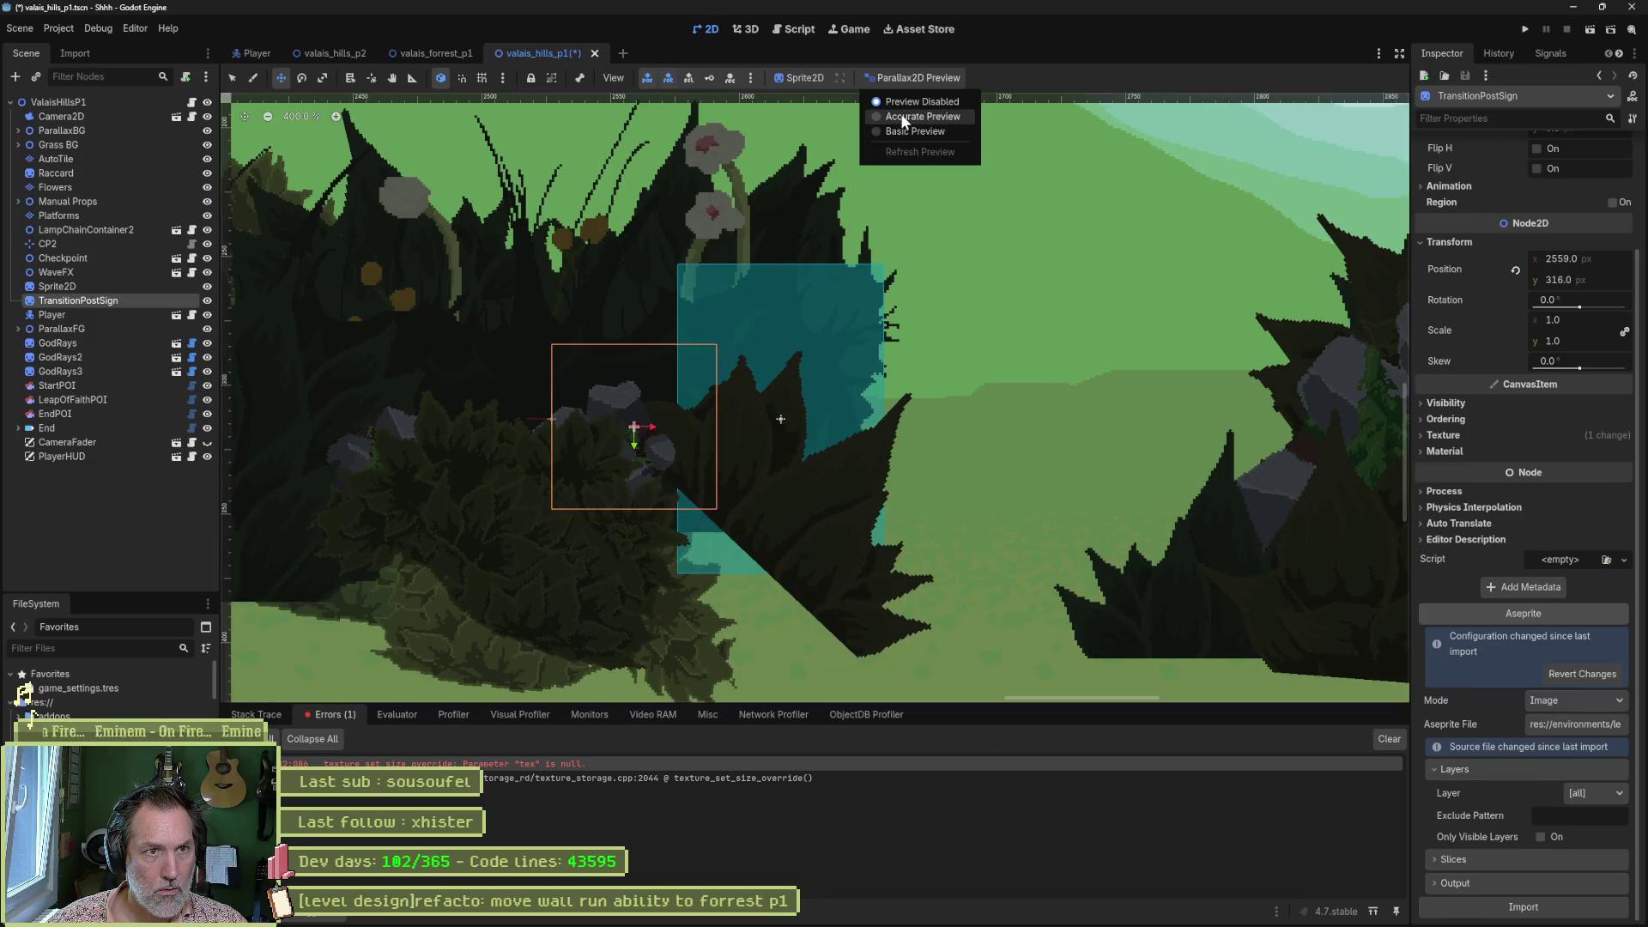
pyautogui.click(905, 121)
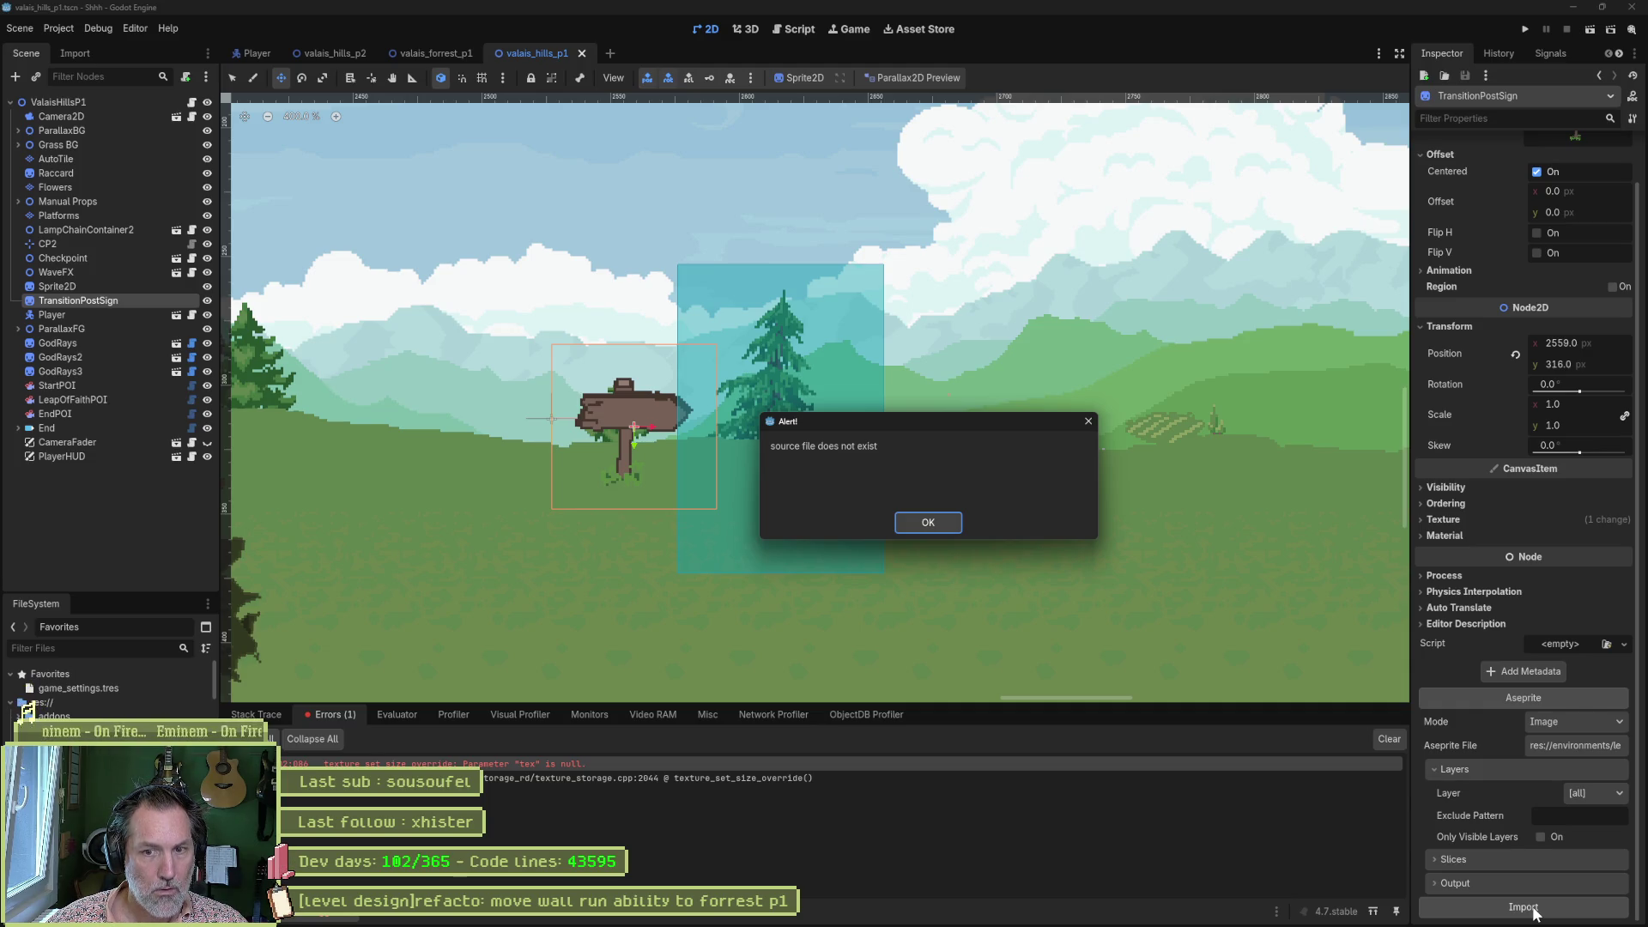
pyautogui.click(944, 530)
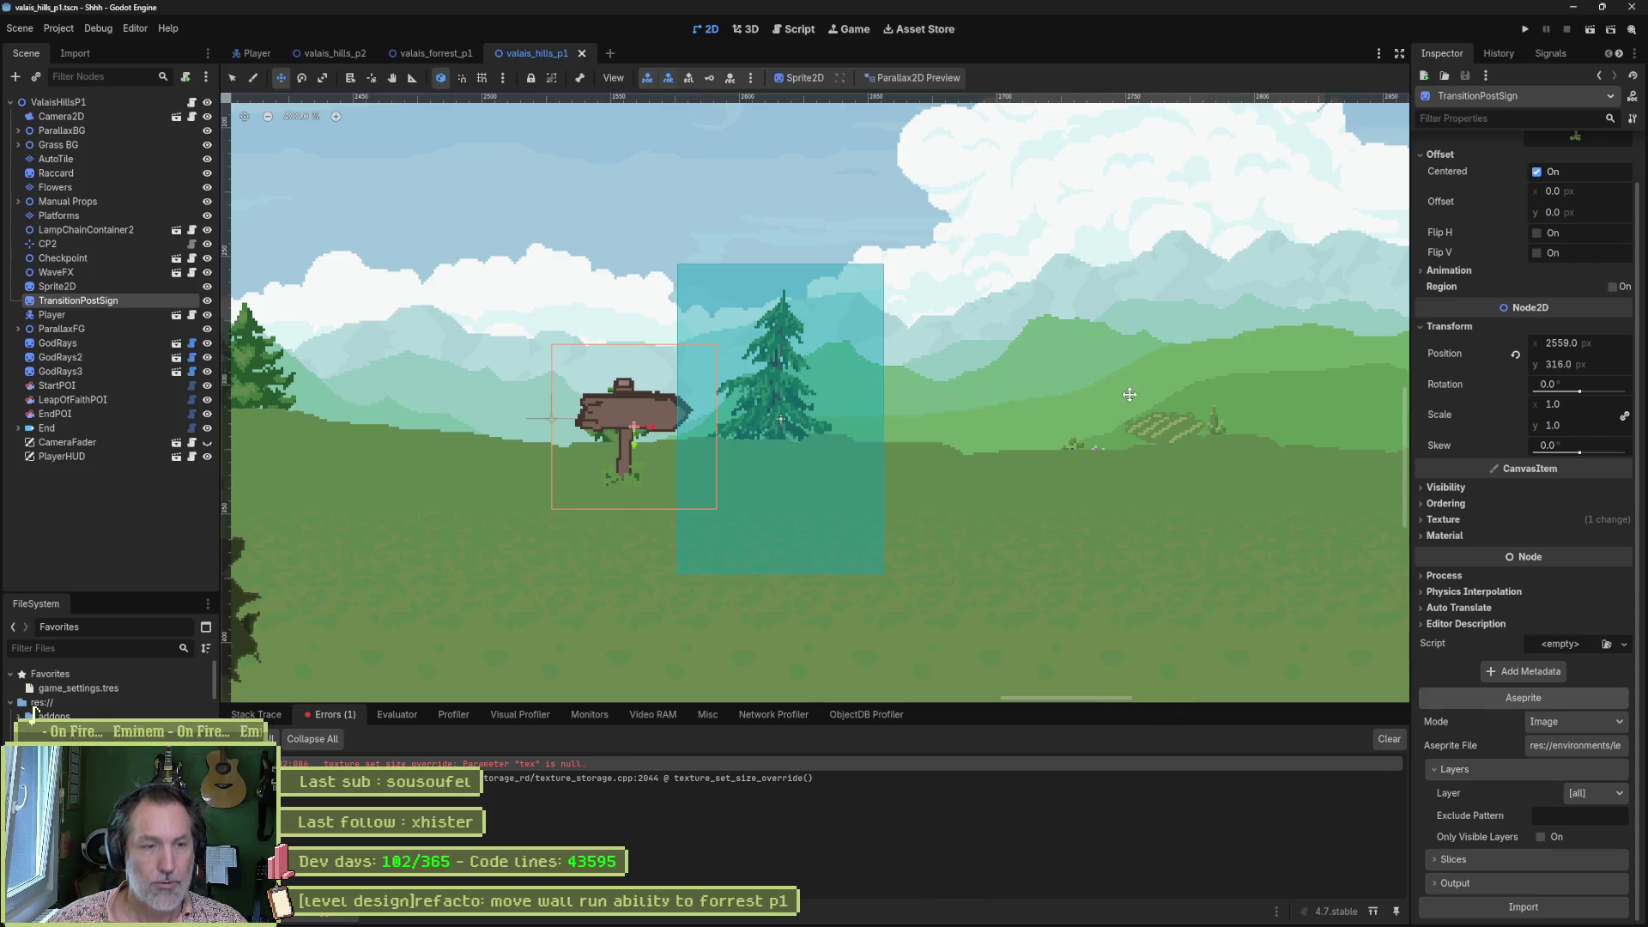
pyautogui.press('super+d')
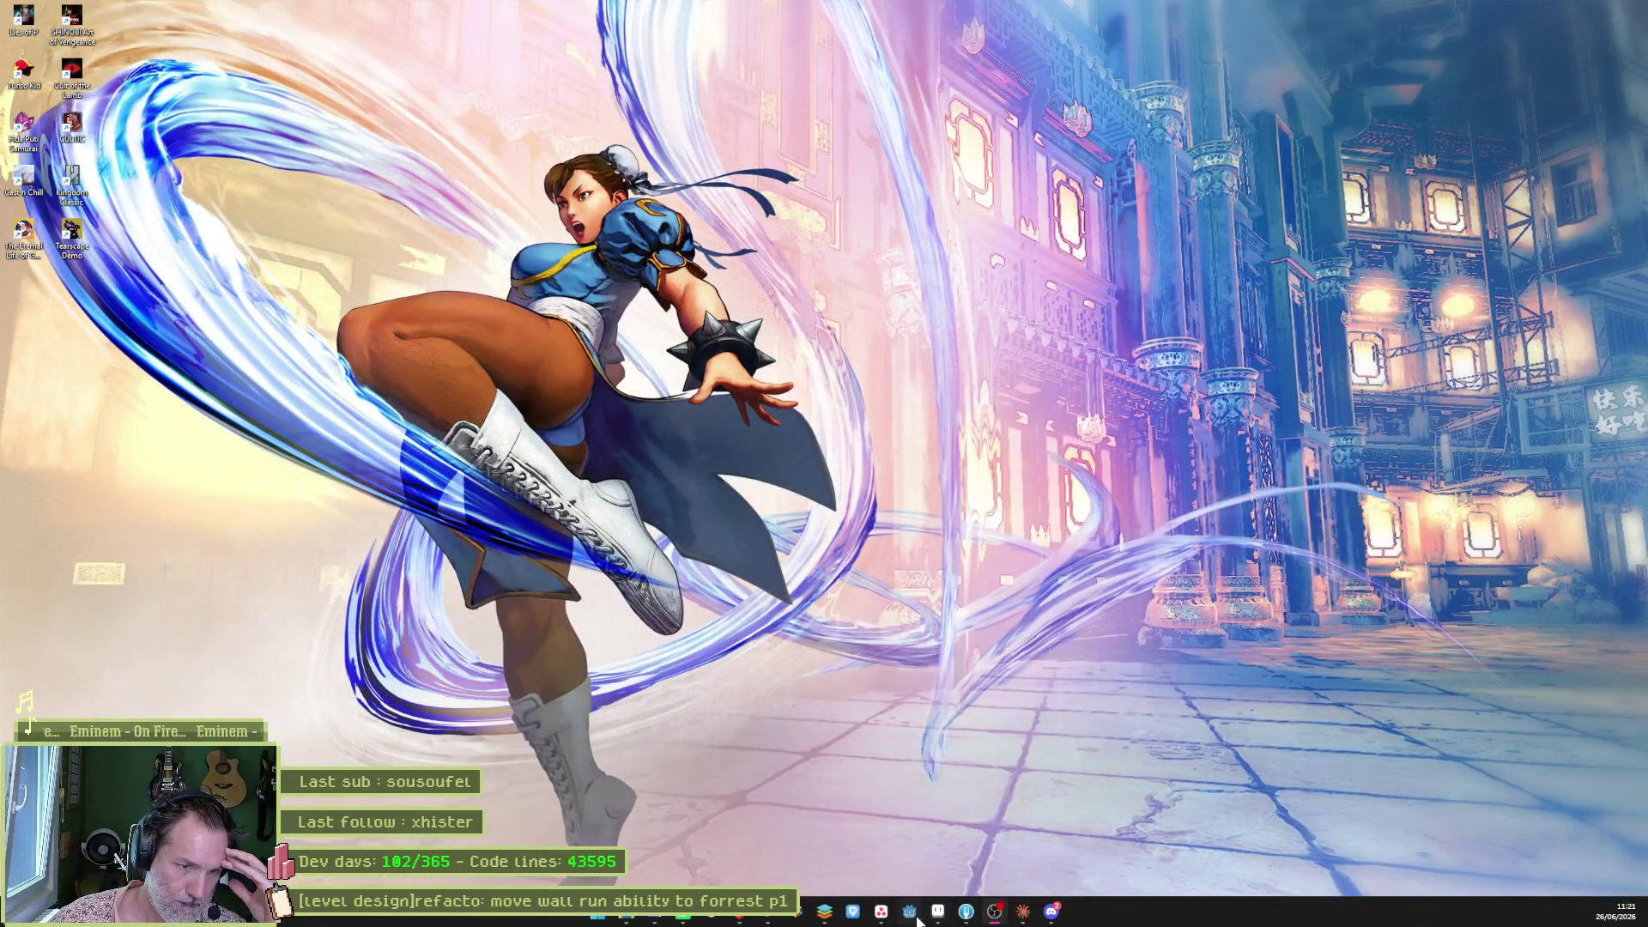
# Relaunch Godot and open the Shhh project from the Project Manager.
pyautogui.click(994, 912)
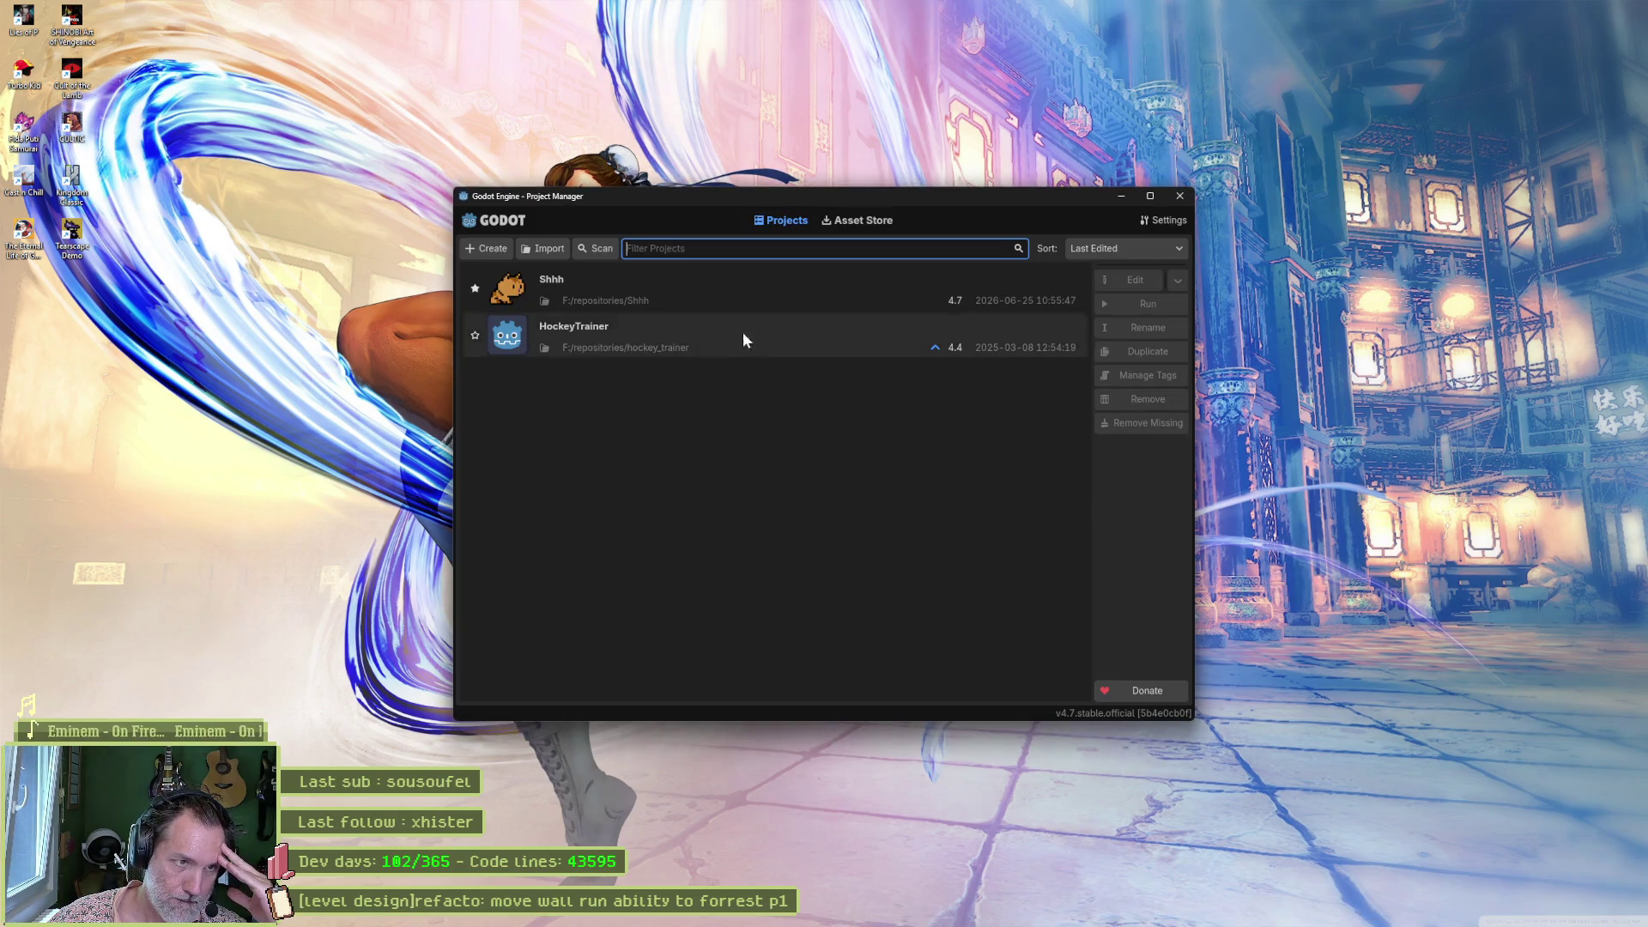
pyautogui.doubleClick(730, 291)
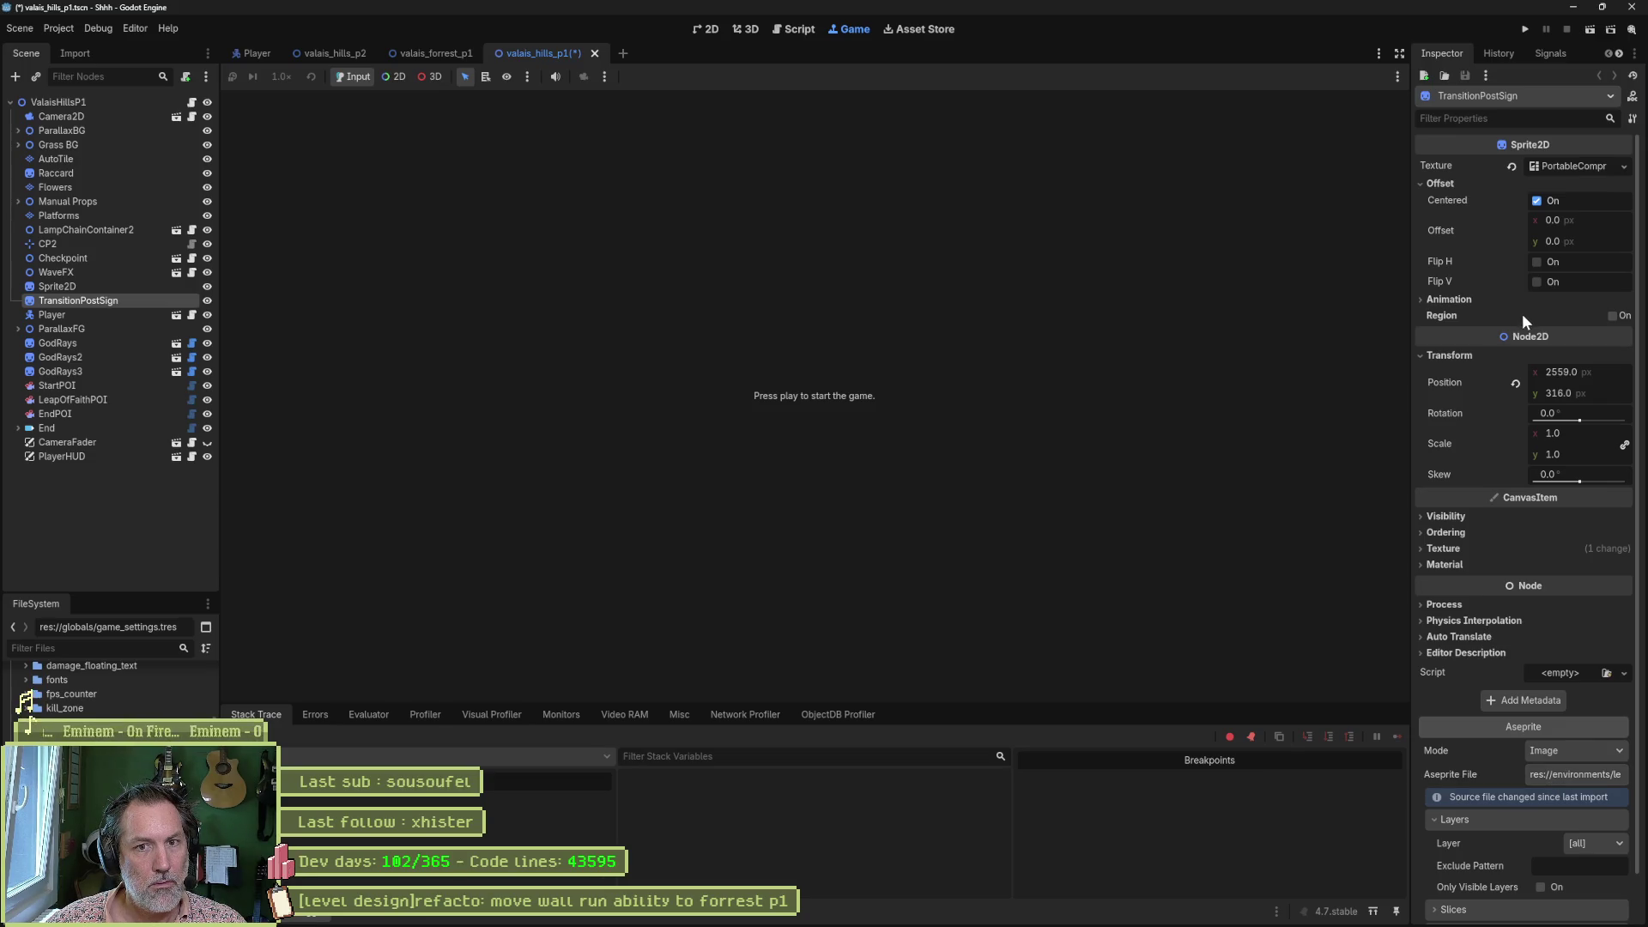
pyautogui.click(1611, 316)
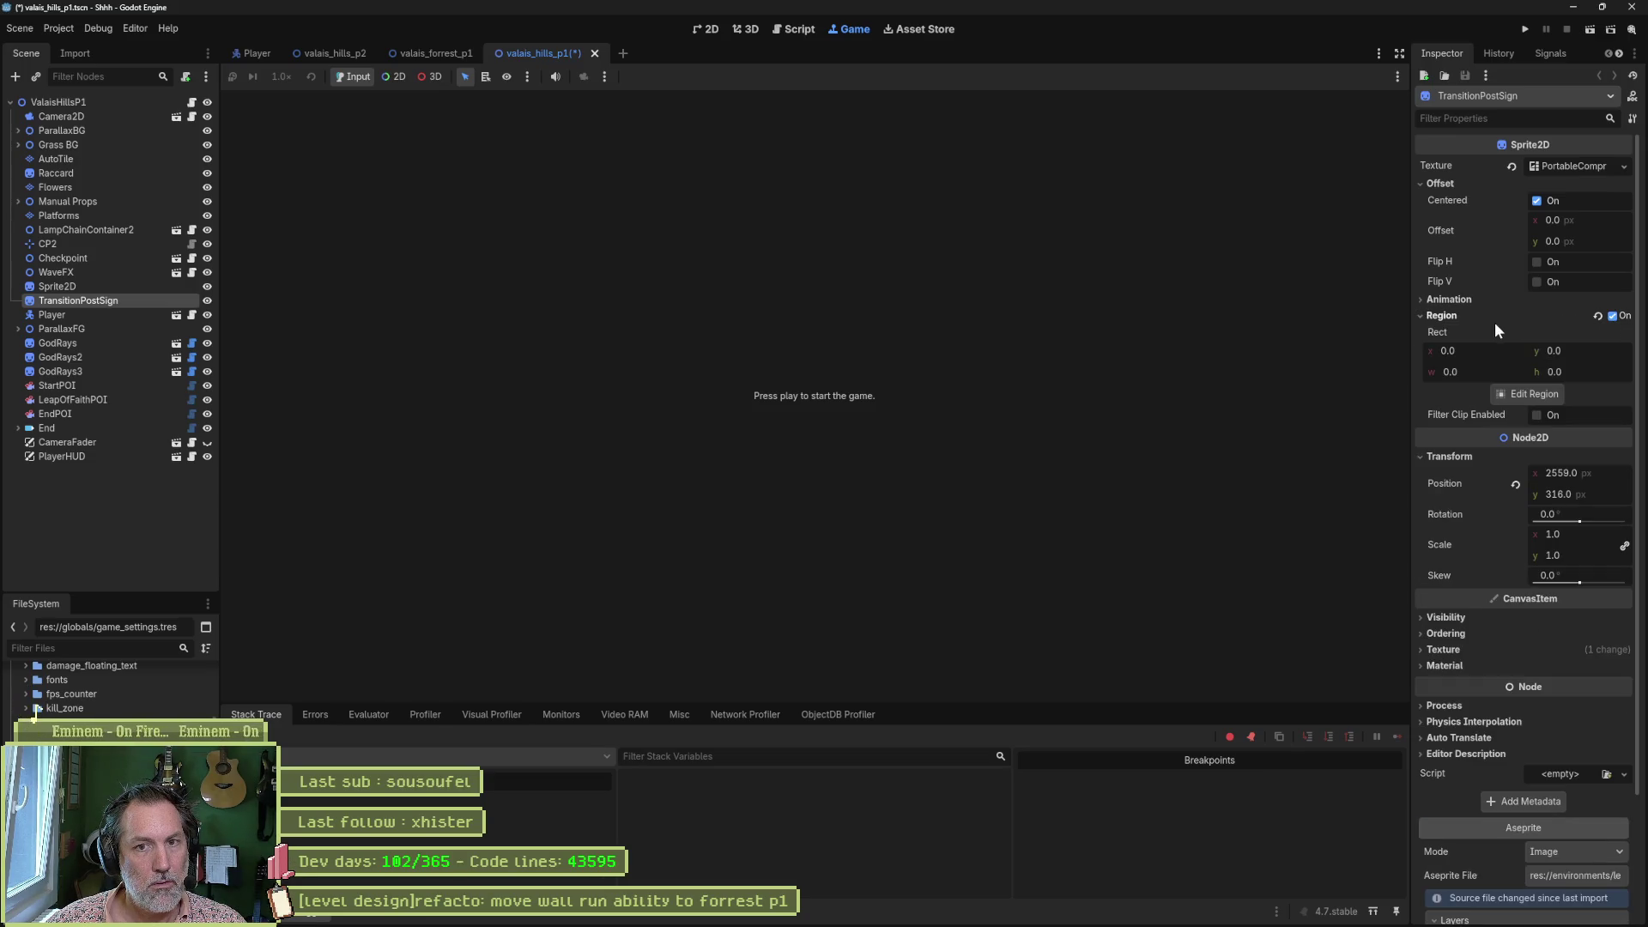
pyautogui.click(1513, 393)
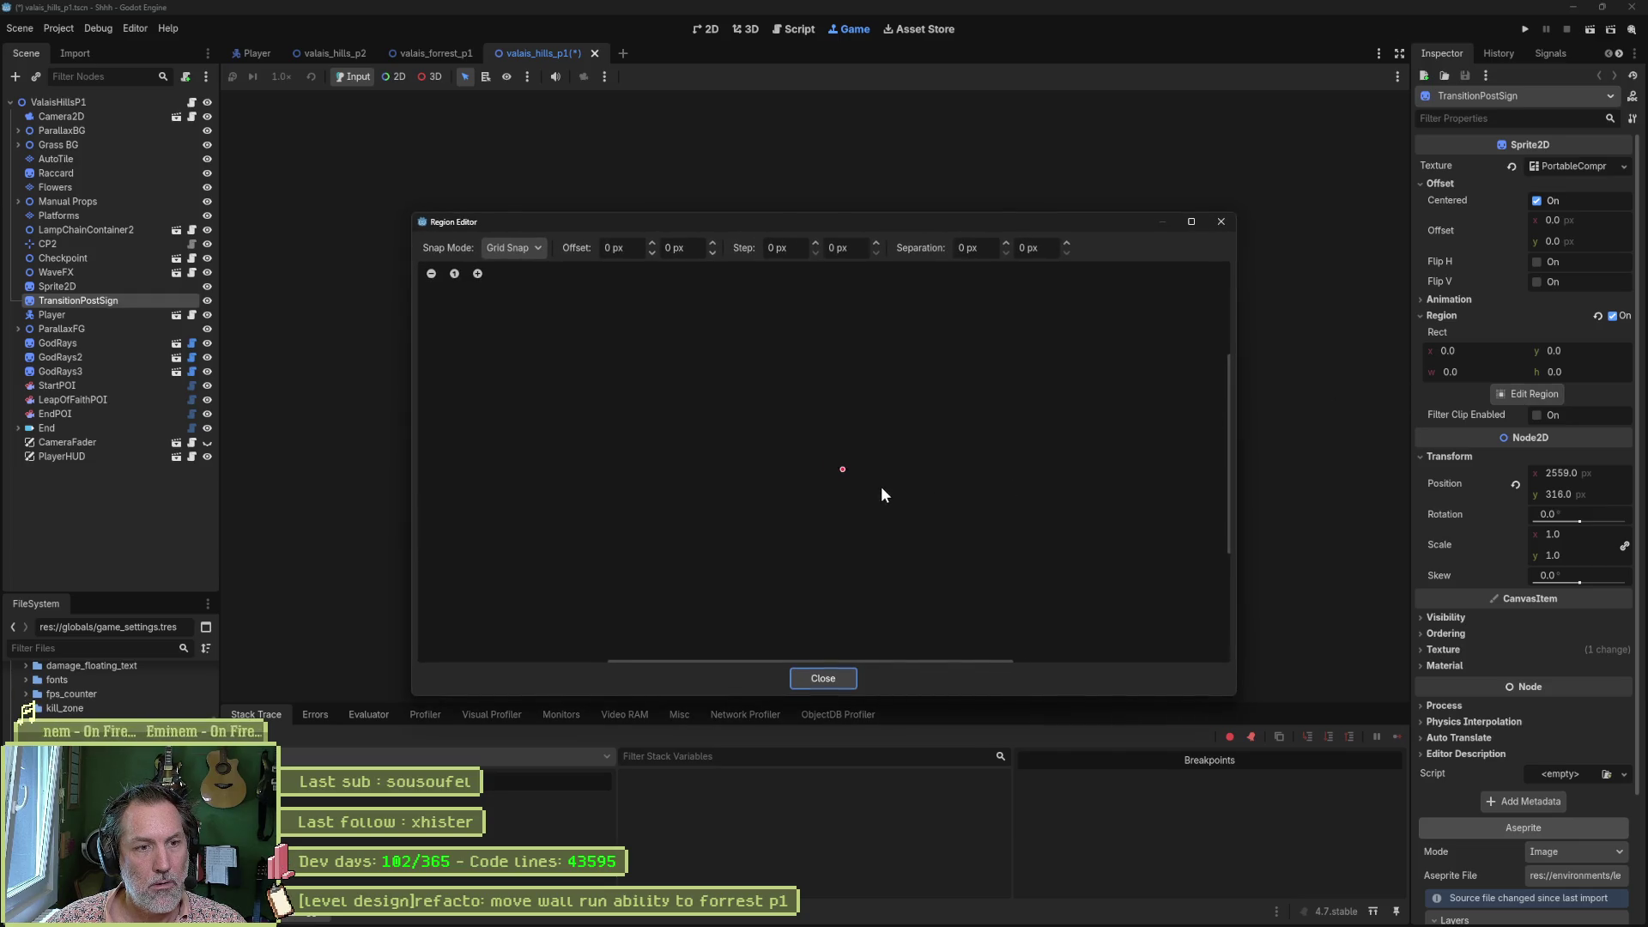
pyautogui.click(1219, 222)
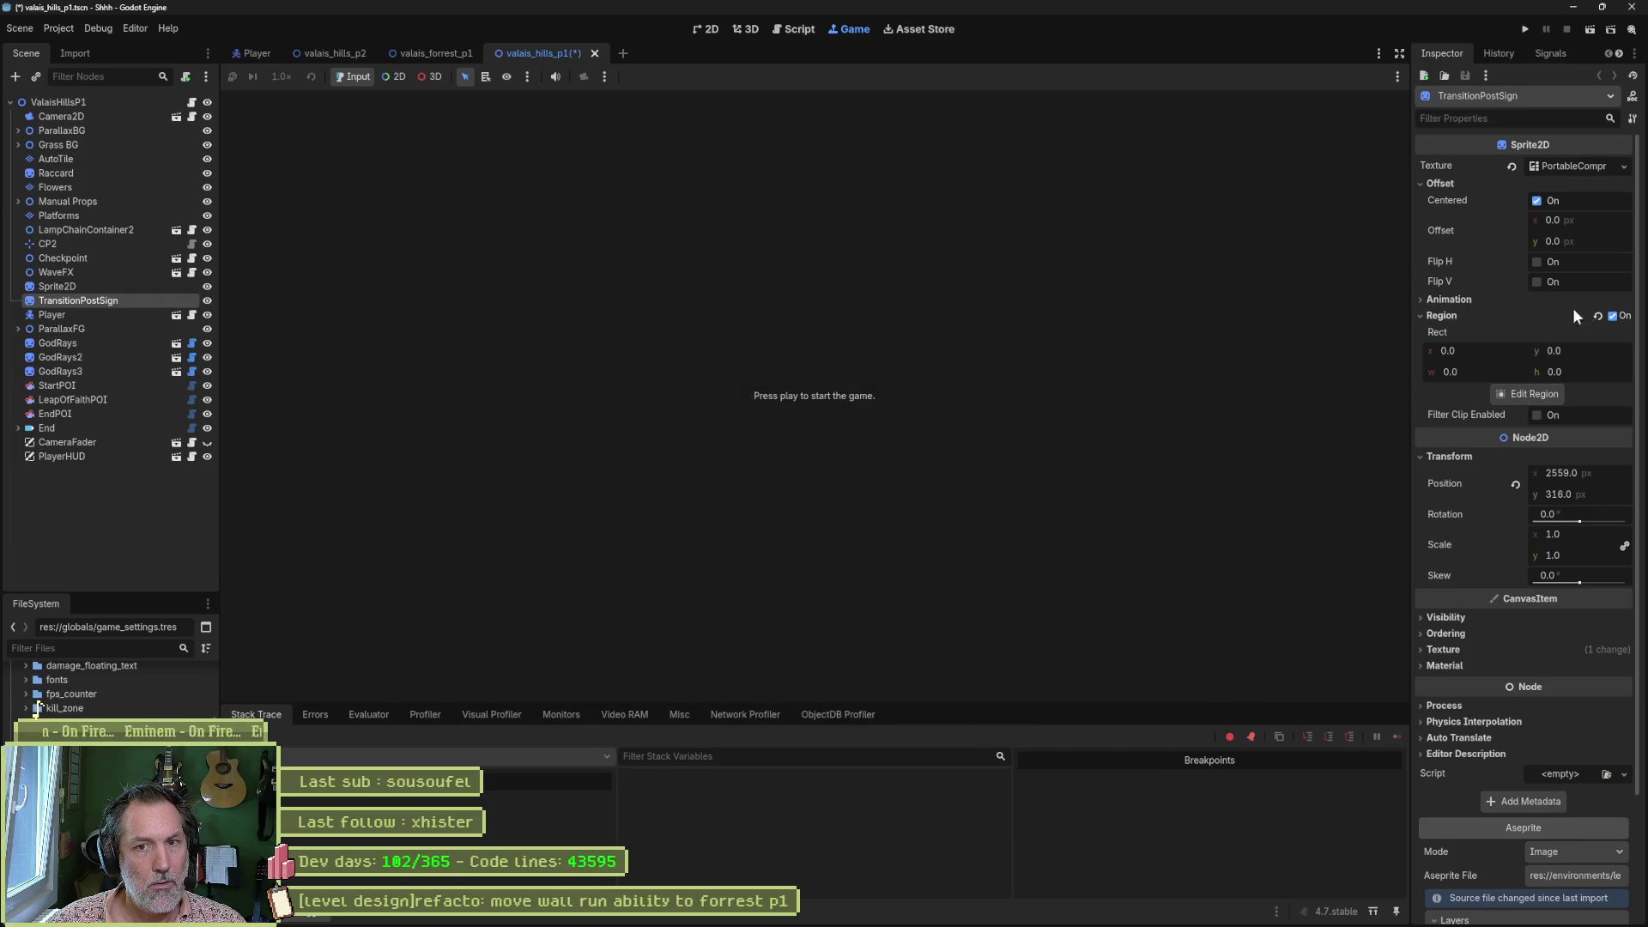
pyautogui.click(1611, 316)
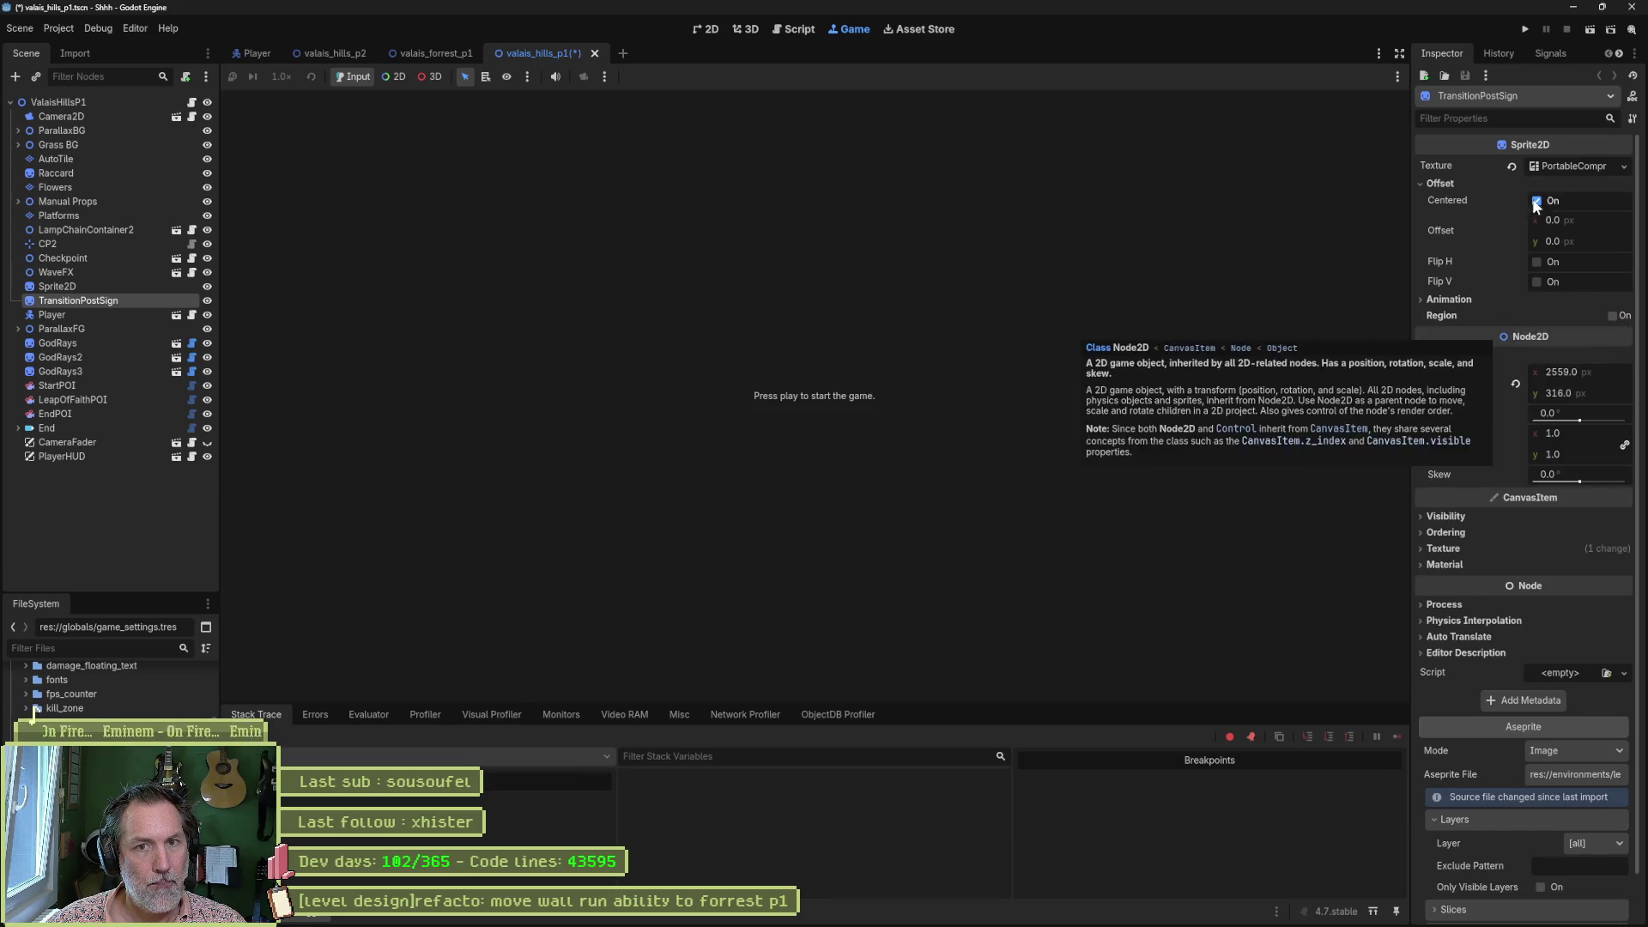
pyautogui.click(1564, 165)
pyautogui.click(1563, 166)
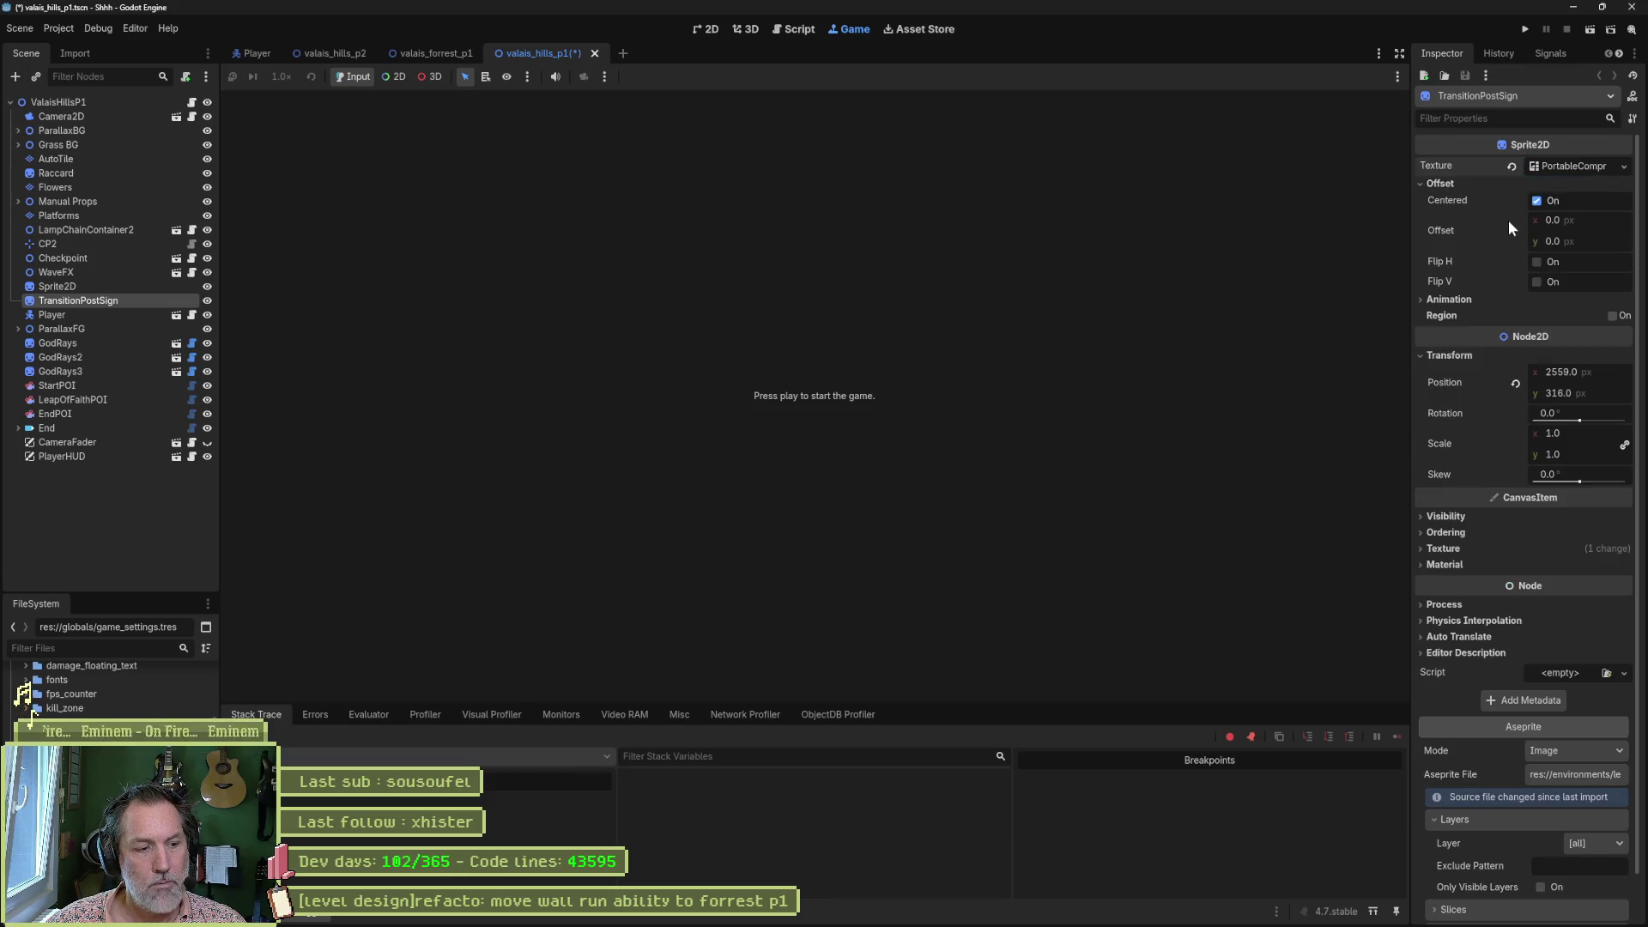
pyautogui.click(1574, 780)
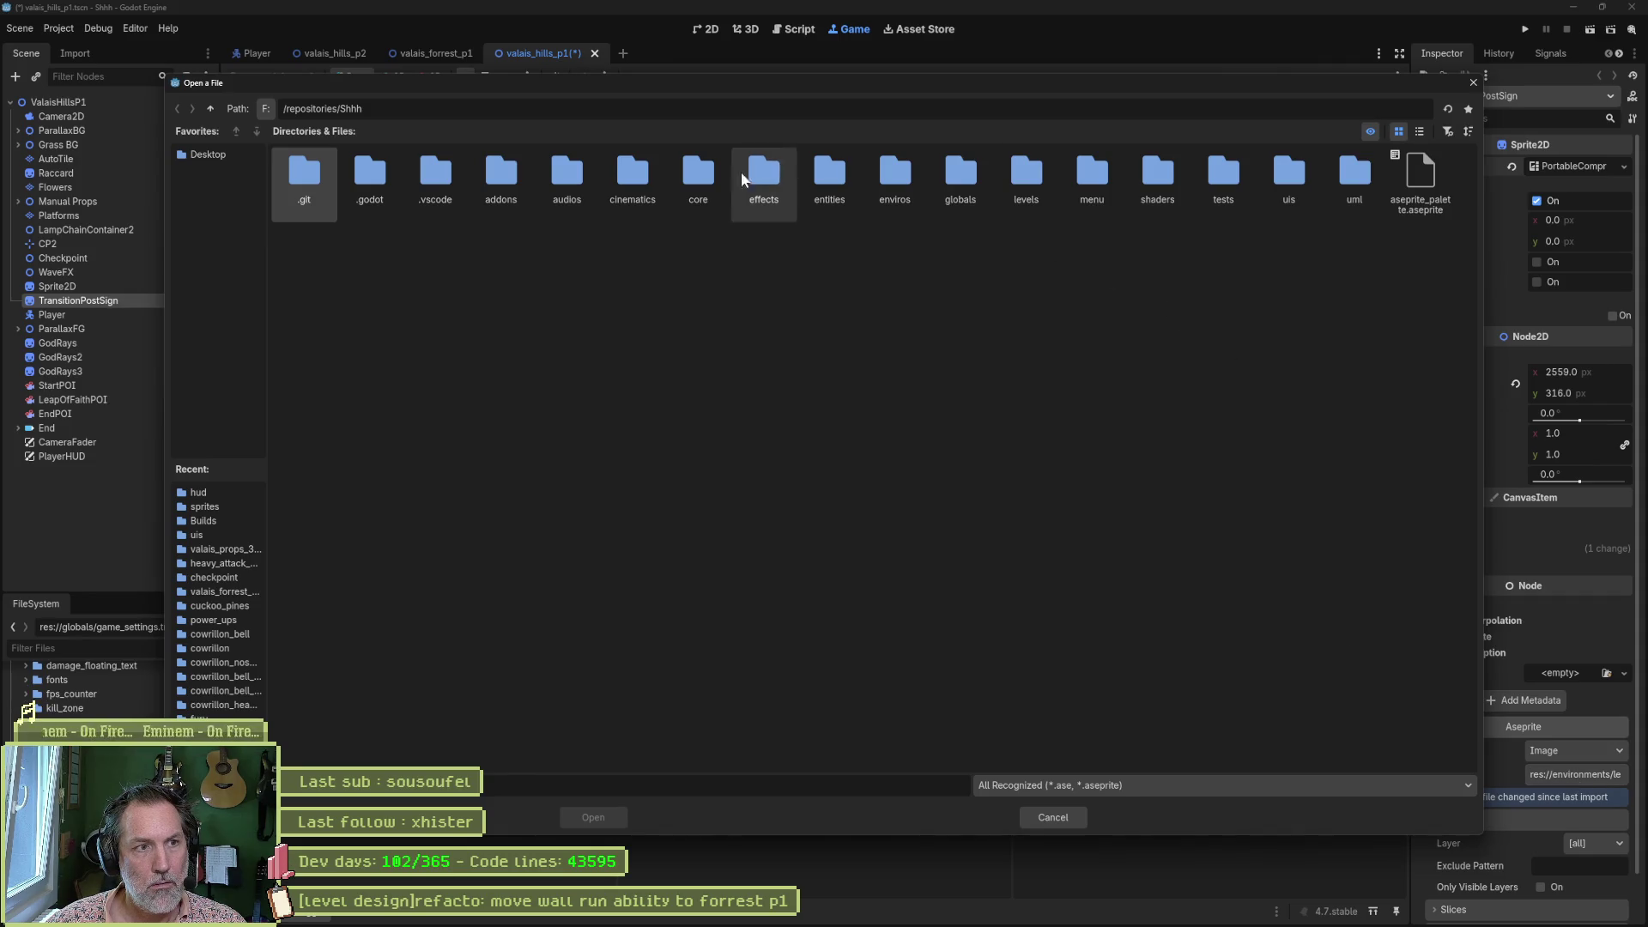
pyautogui.doubleClick(895, 182)
pyautogui.doubleClick(448, 188)
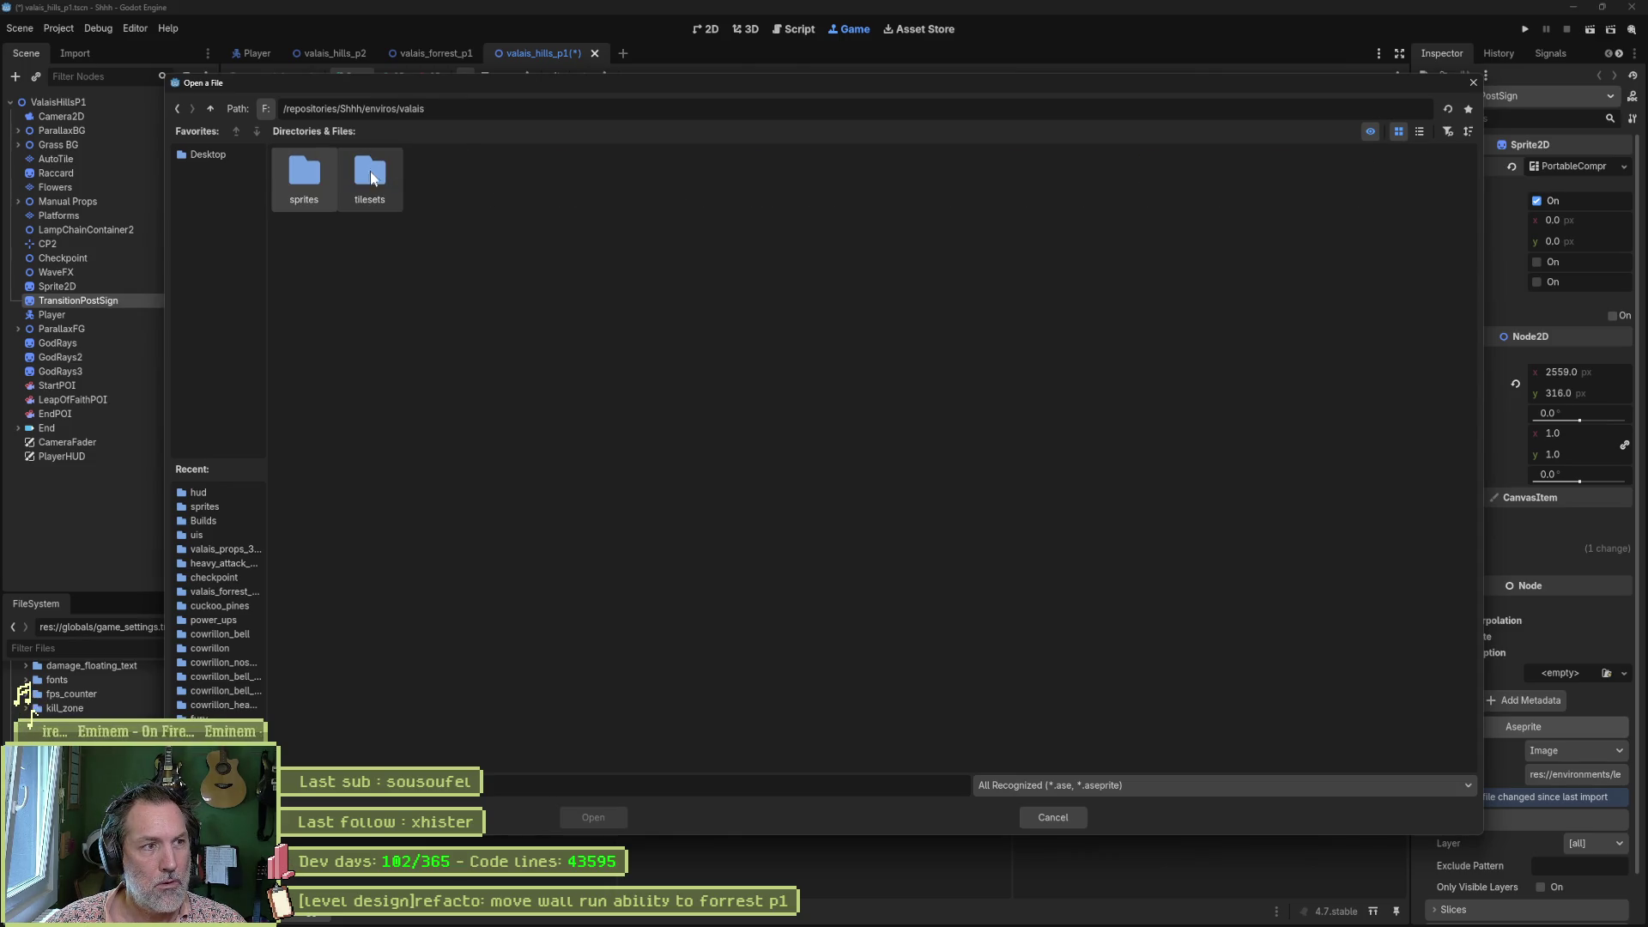
pyautogui.doubleClick(308, 180)
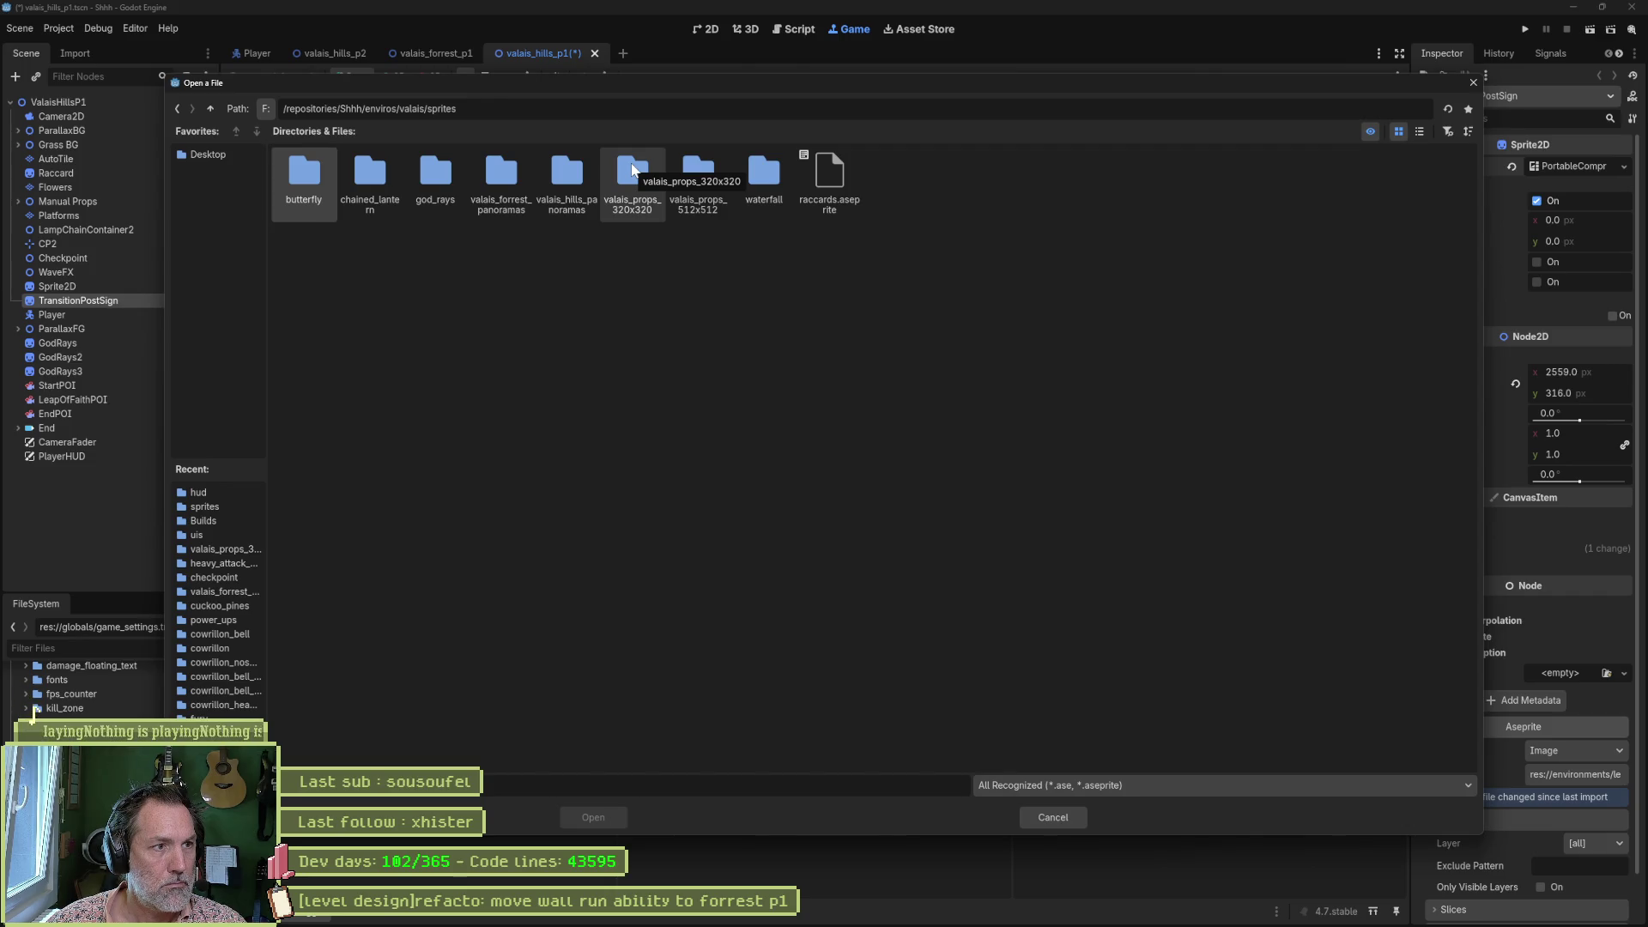
pyautogui.doubleClick(584, 176)
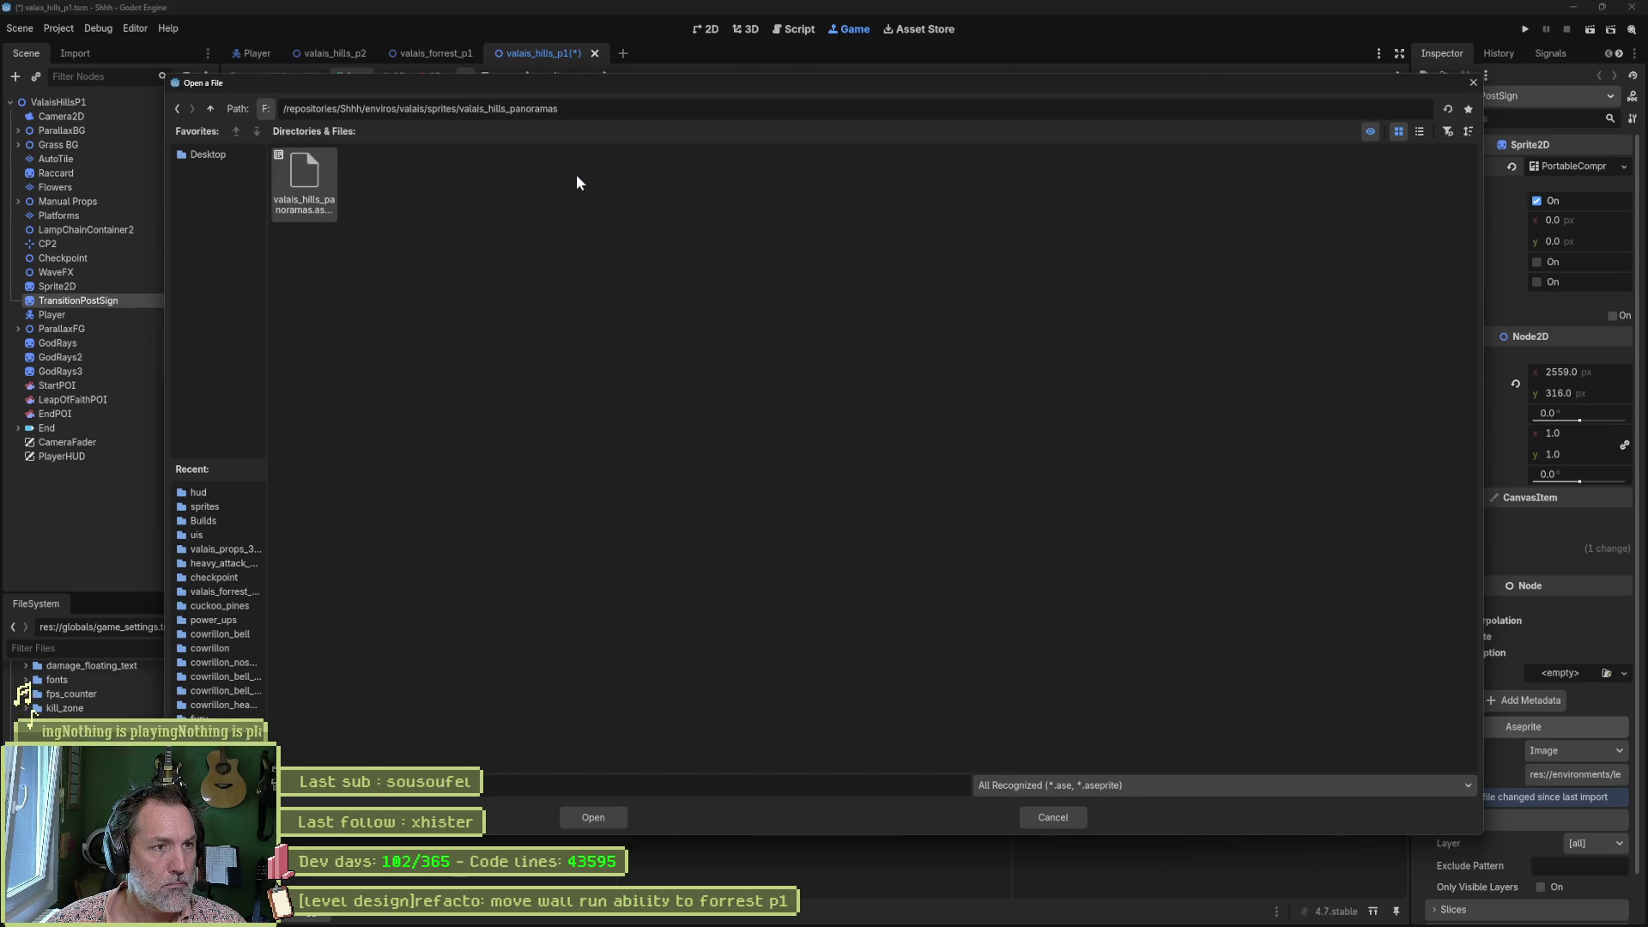
pyautogui.click(176, 109)
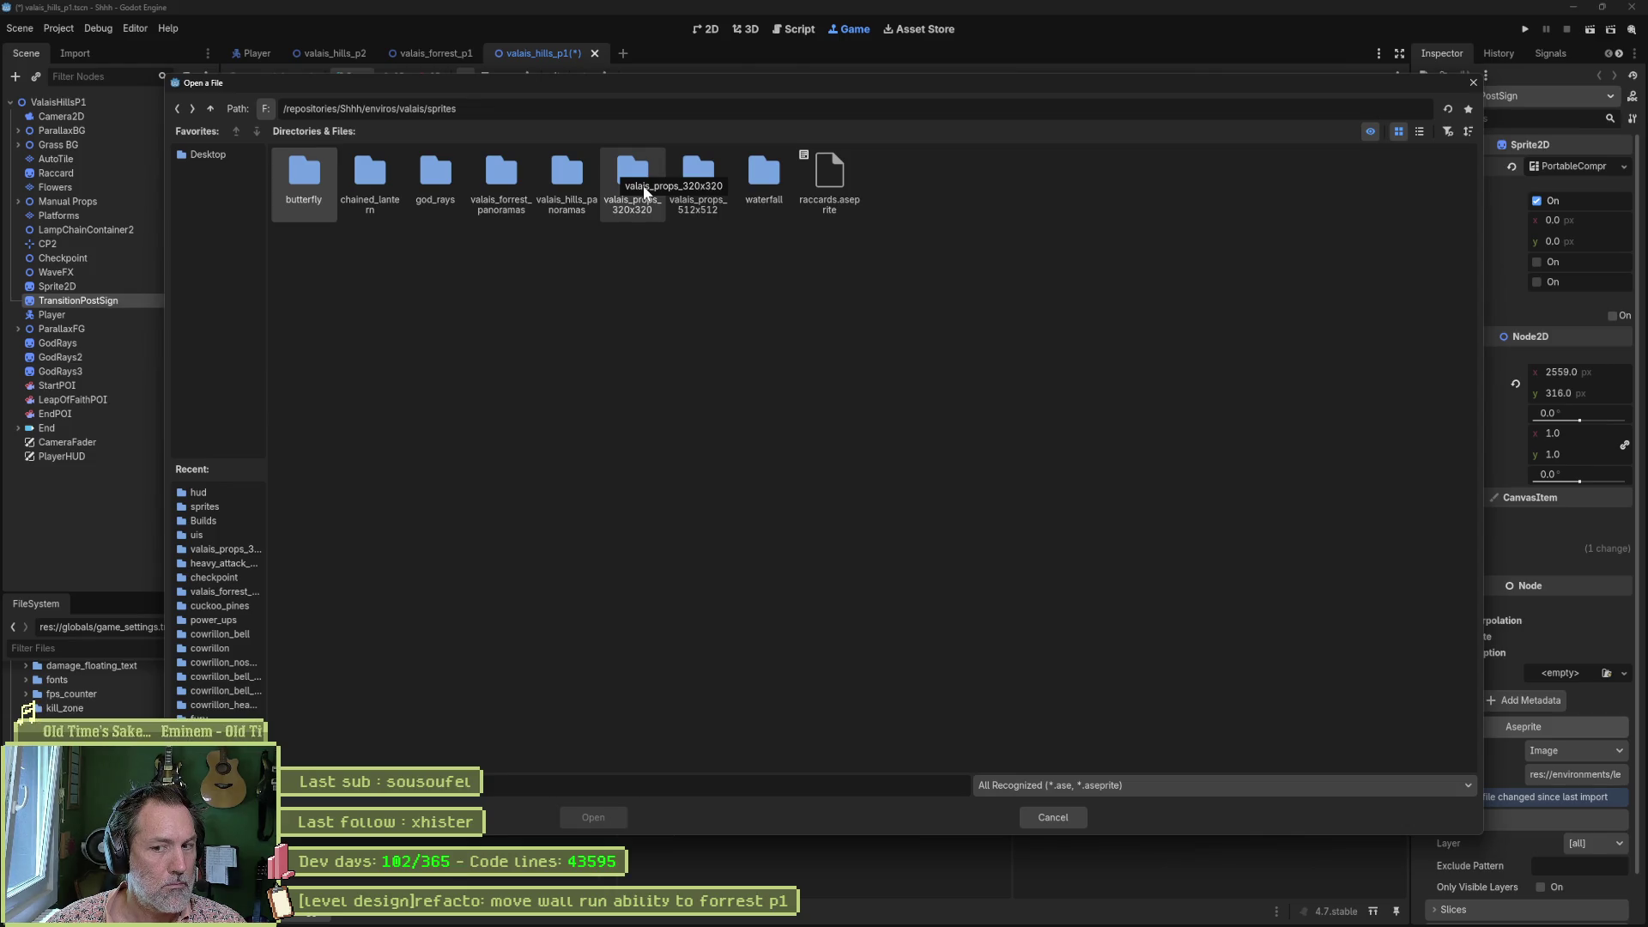
pyautogui.click(1053, 817)
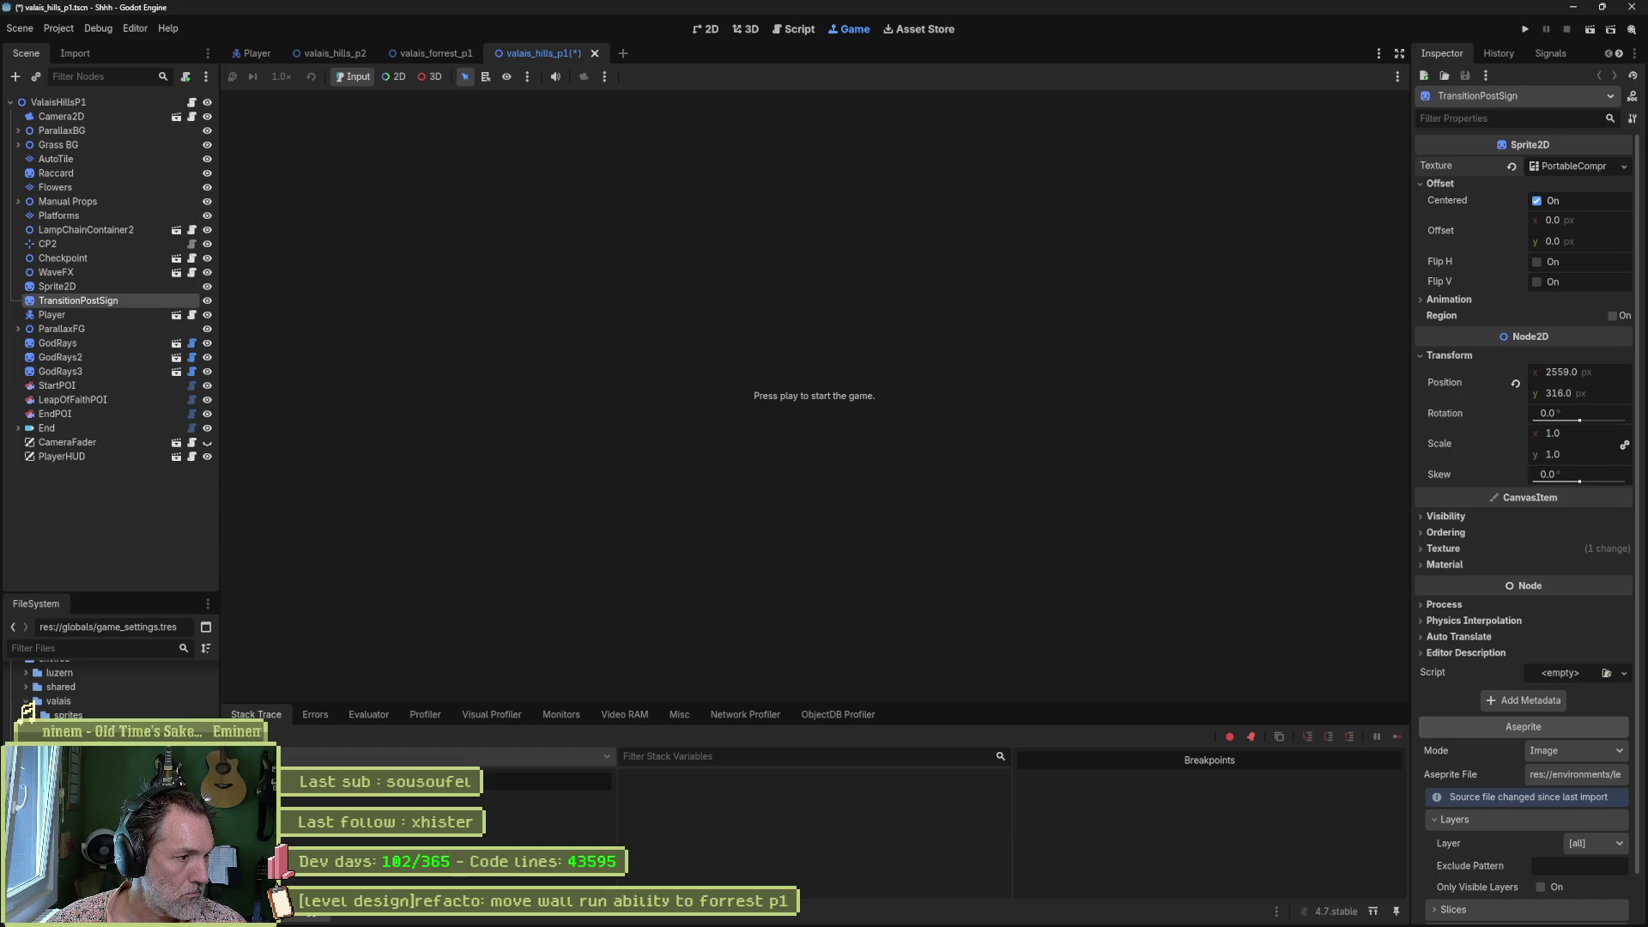
# Expand the valais sprite folders in the FileSystem dock, then switch to Aseprite showing cat.aseprite.
pyautogui.moveTo(291, 876); pyautogui.dragTo(38, 708)
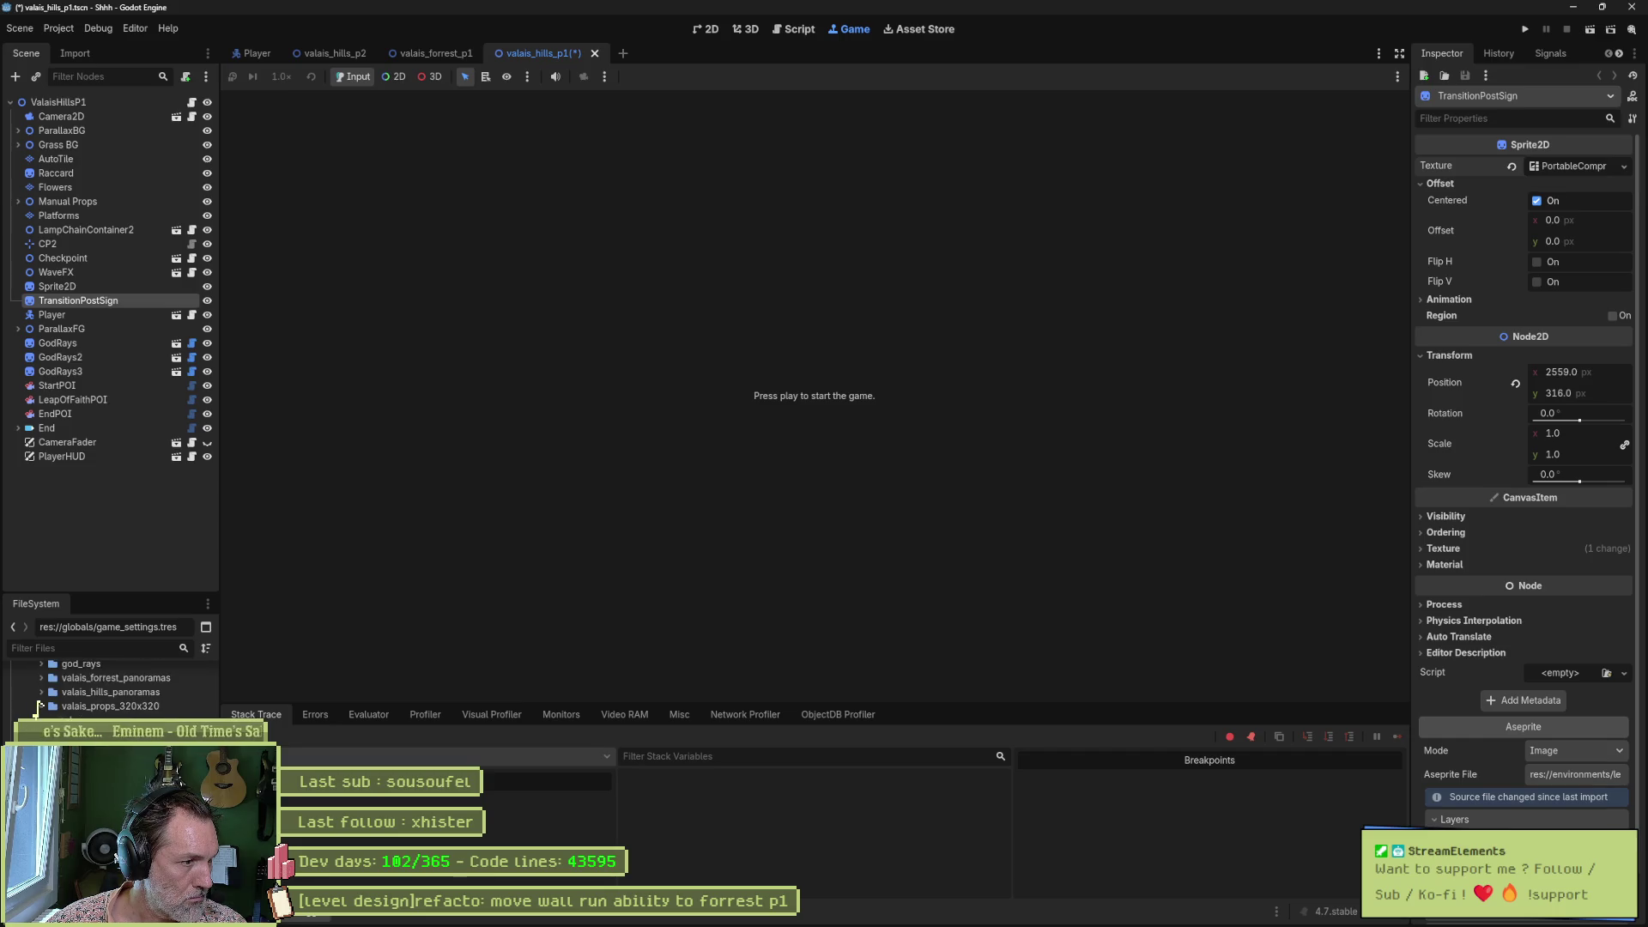
pyautogui.scroll(1, 111, 686)
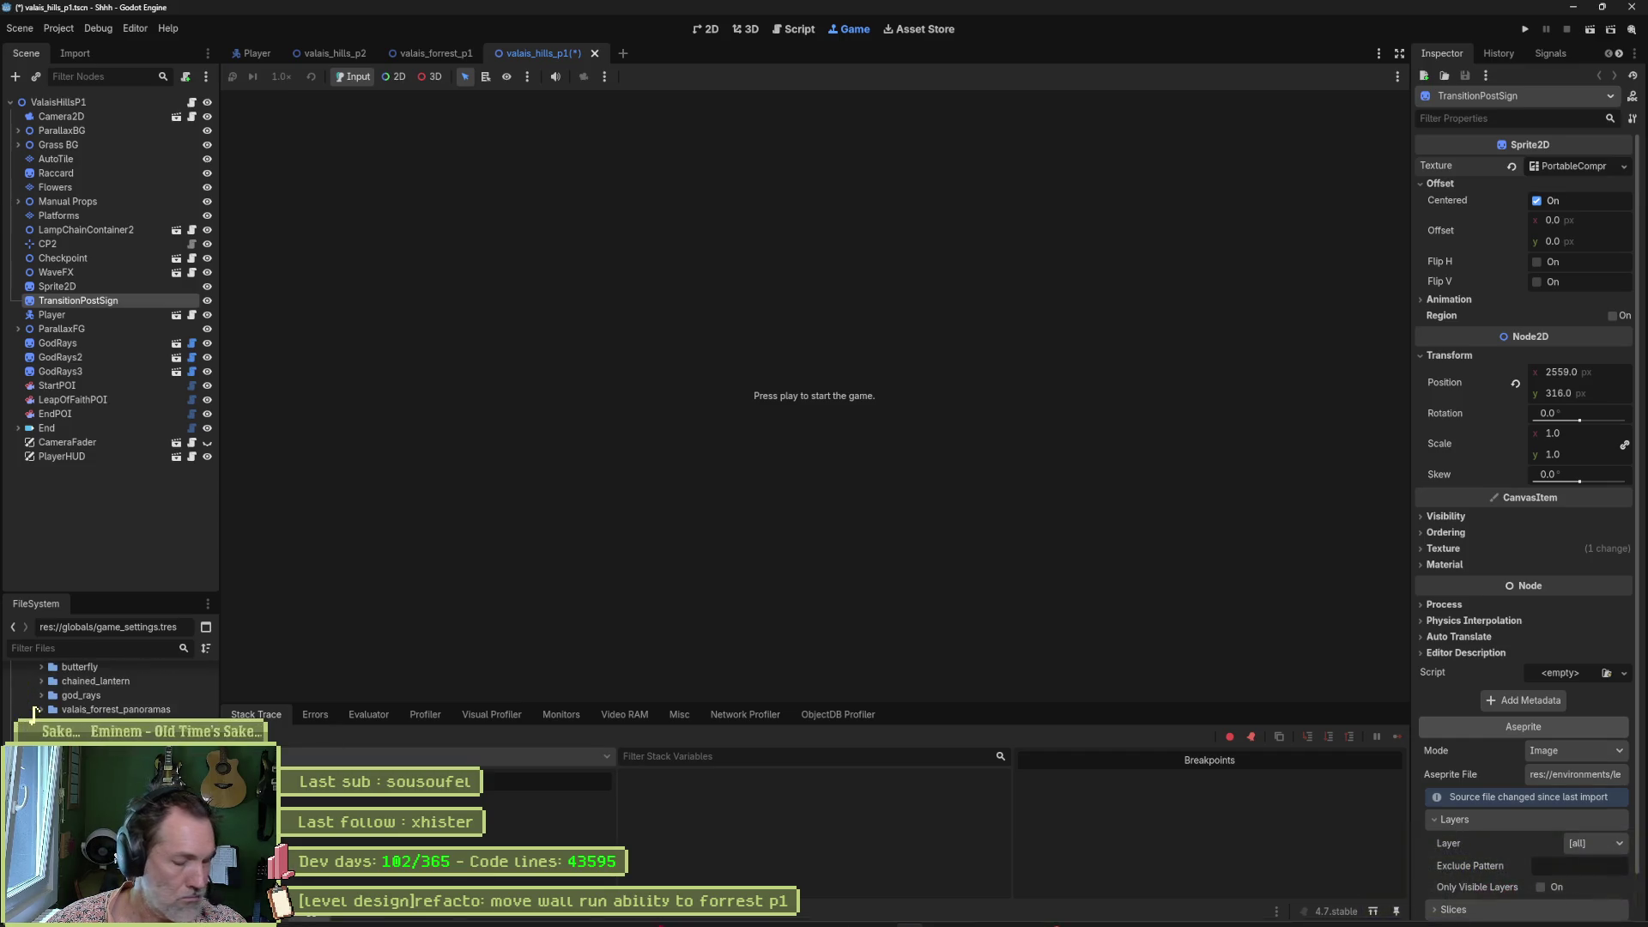
pyautogui.click(835, 917)
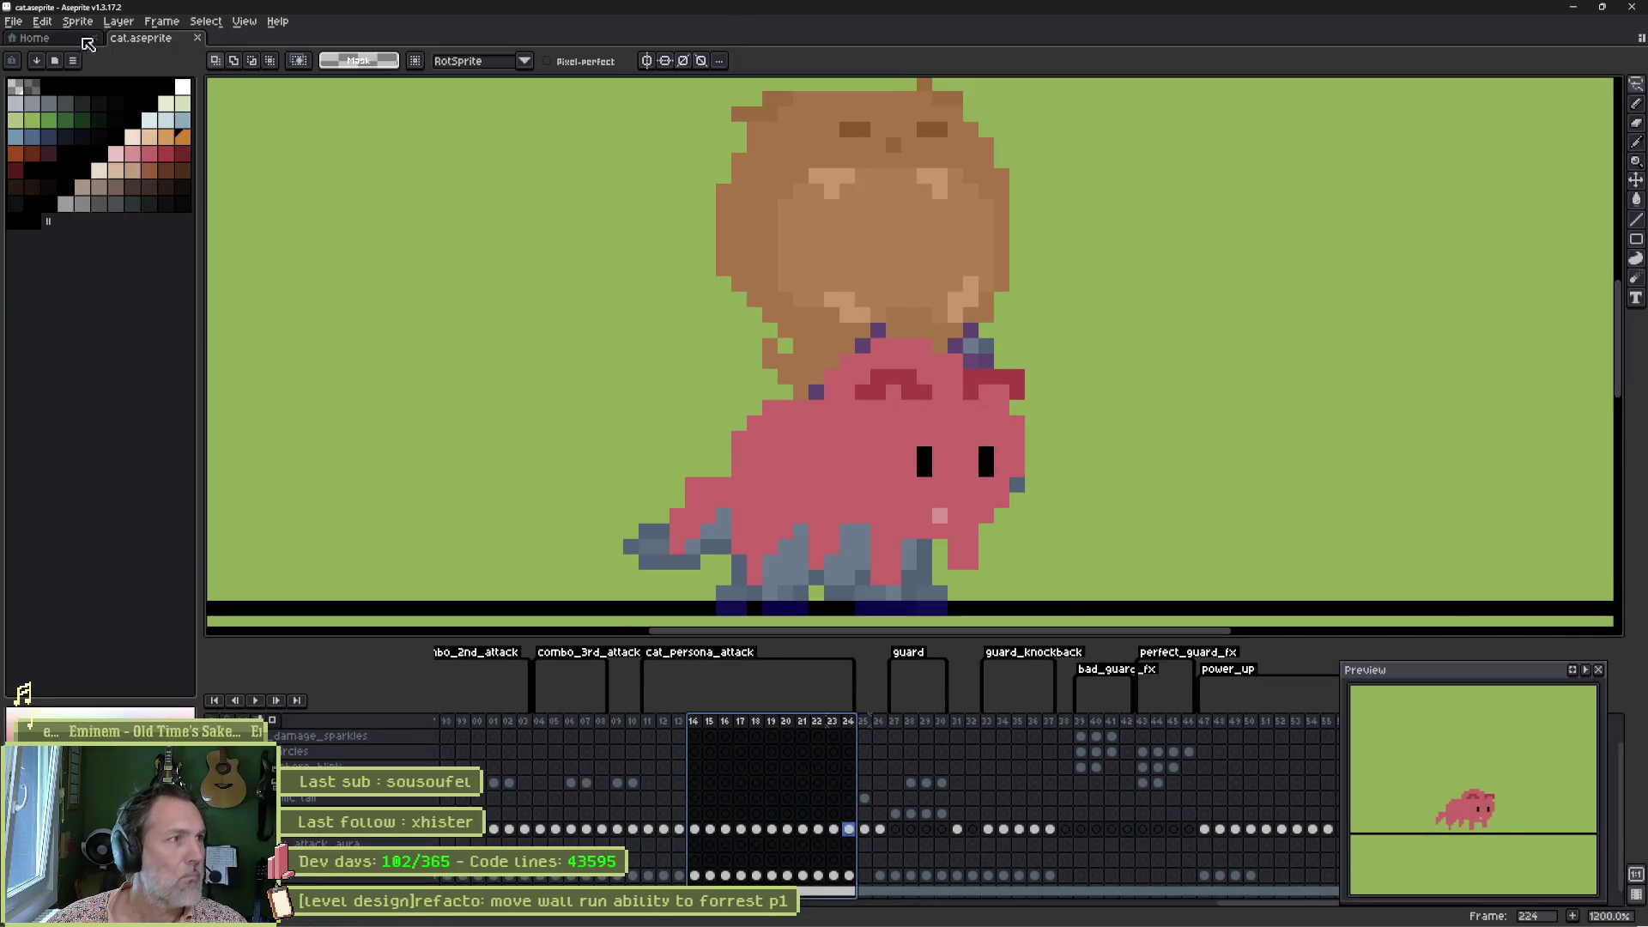
# Open and close valais_props_320x320.aseprite, then open valais_props_512x512.aseprite from Recent files.
pyautogui.click(34, 38)
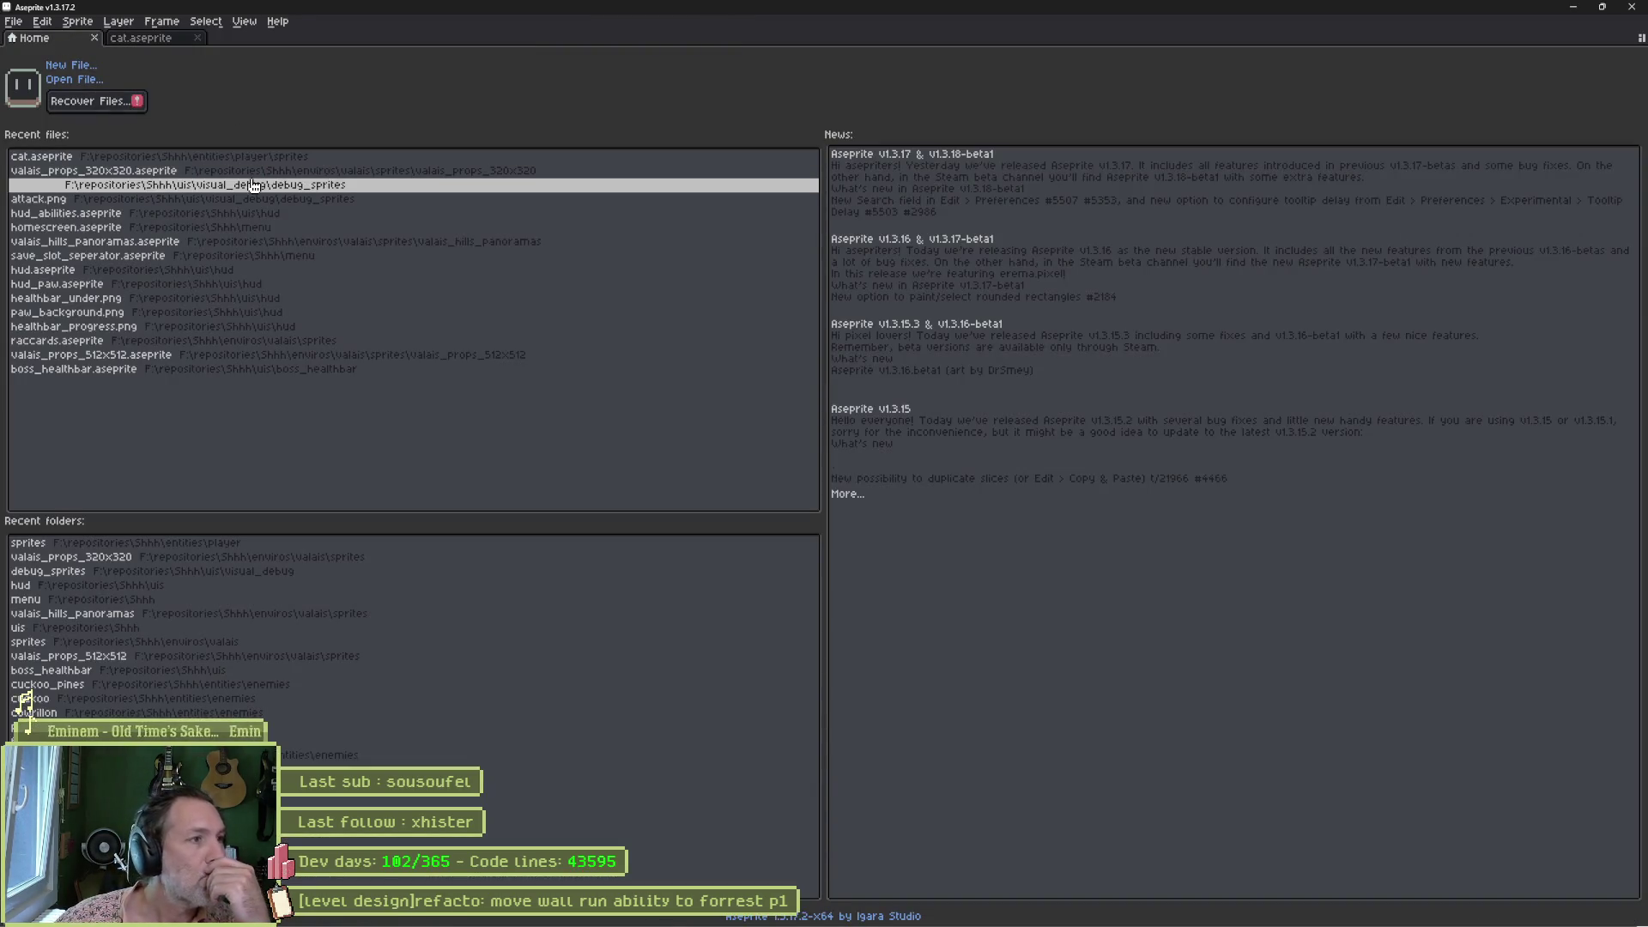
pyautogui.click(200, 175)
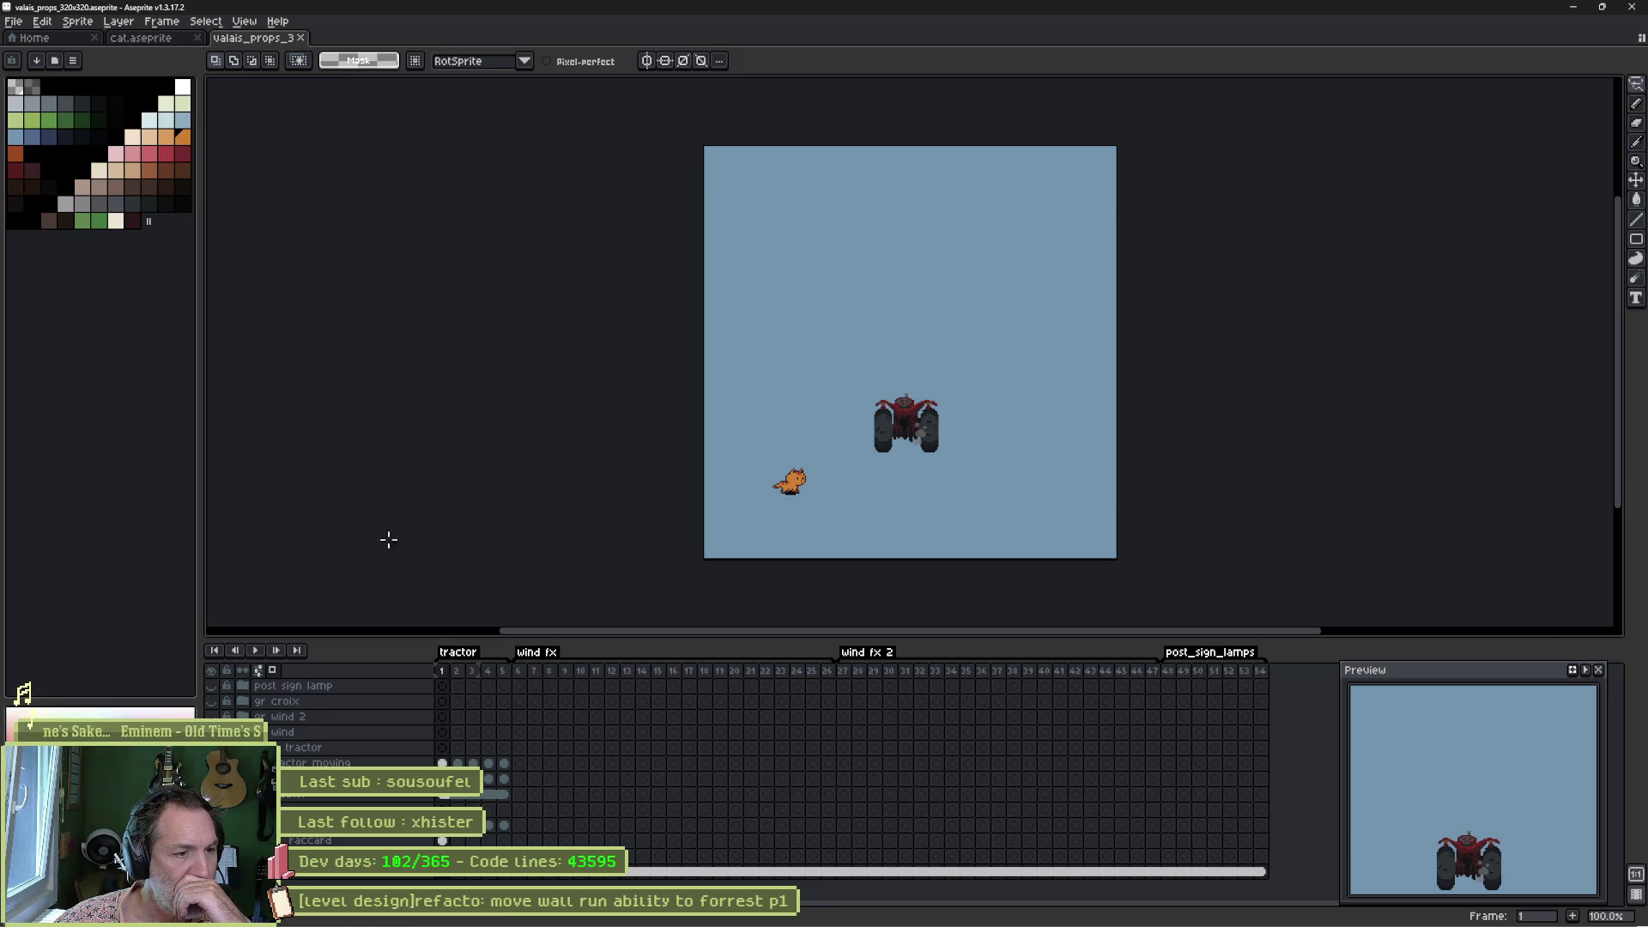
pyautogui.click(443, 670)
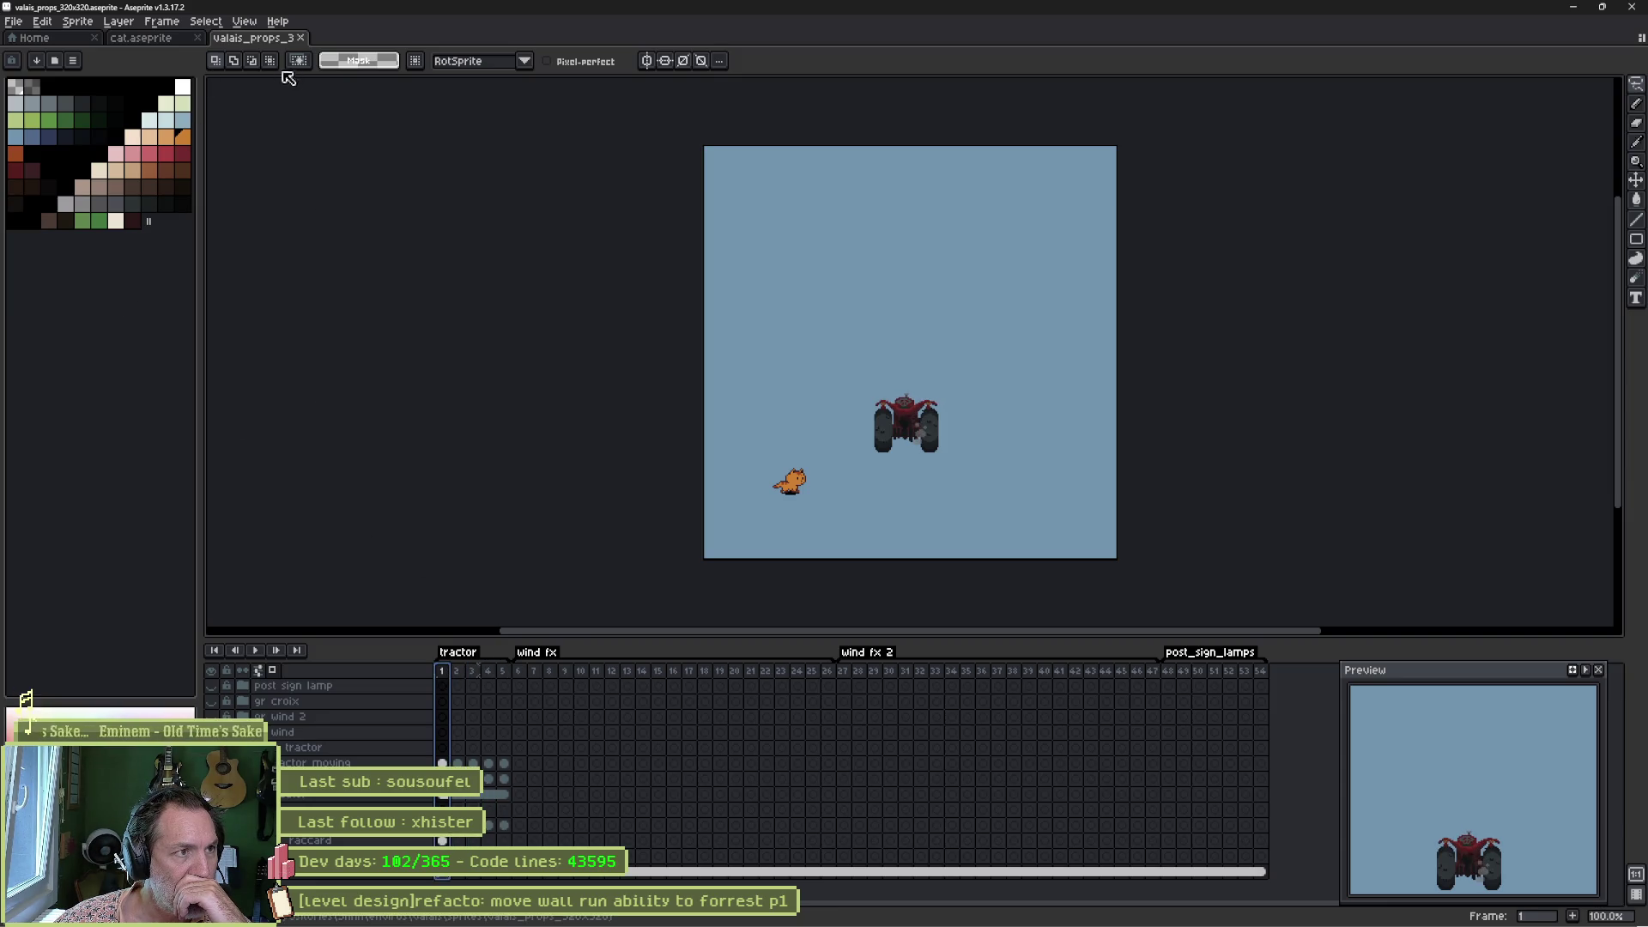
pyautogui.middleClick(257, 43)
pyautogui.click(33, 39)
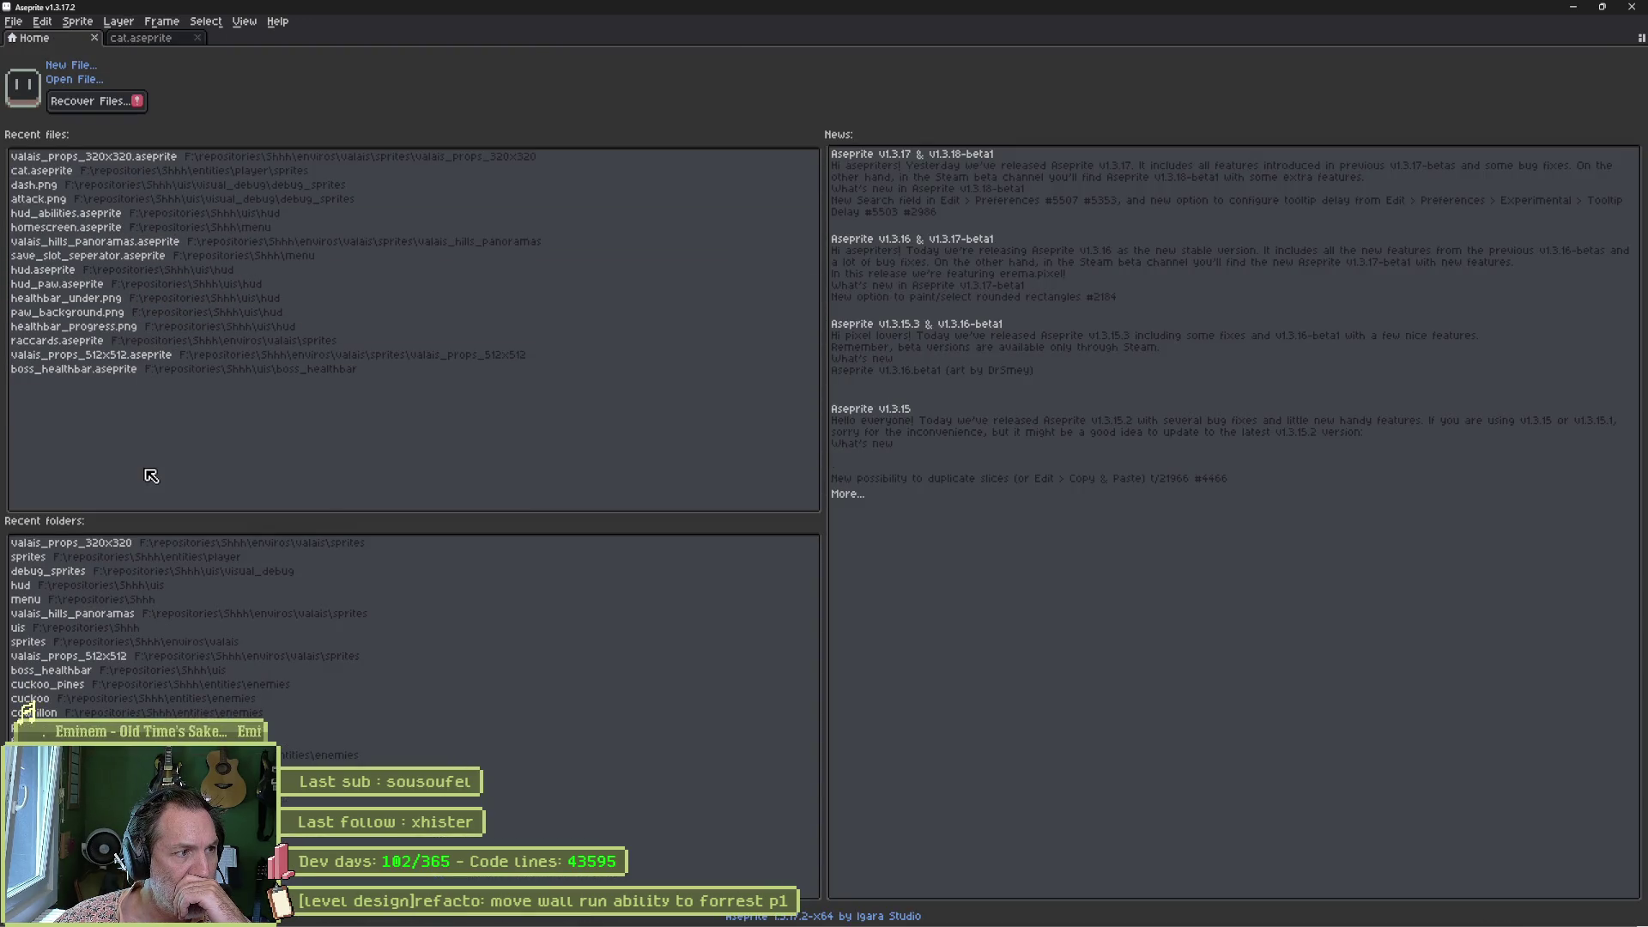
pyautogui.click(159, 355)
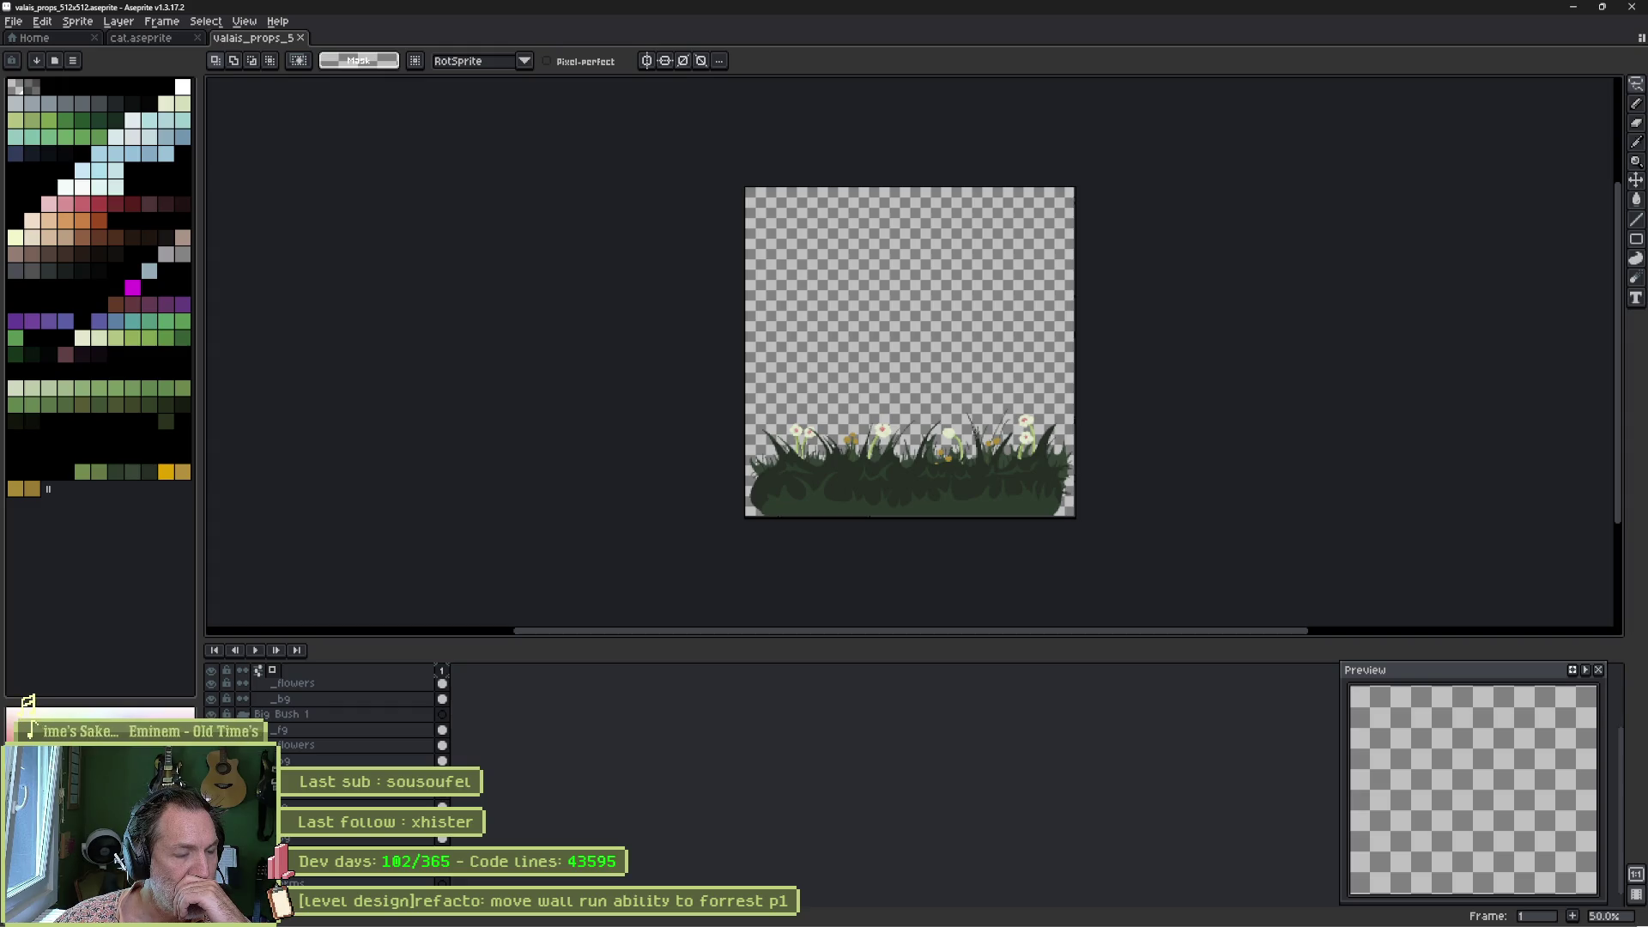
# Briefly show and hide the Fences and Rocks layers, then close the valais props sheet.
pyautogui.scroll(5, 300, 766)
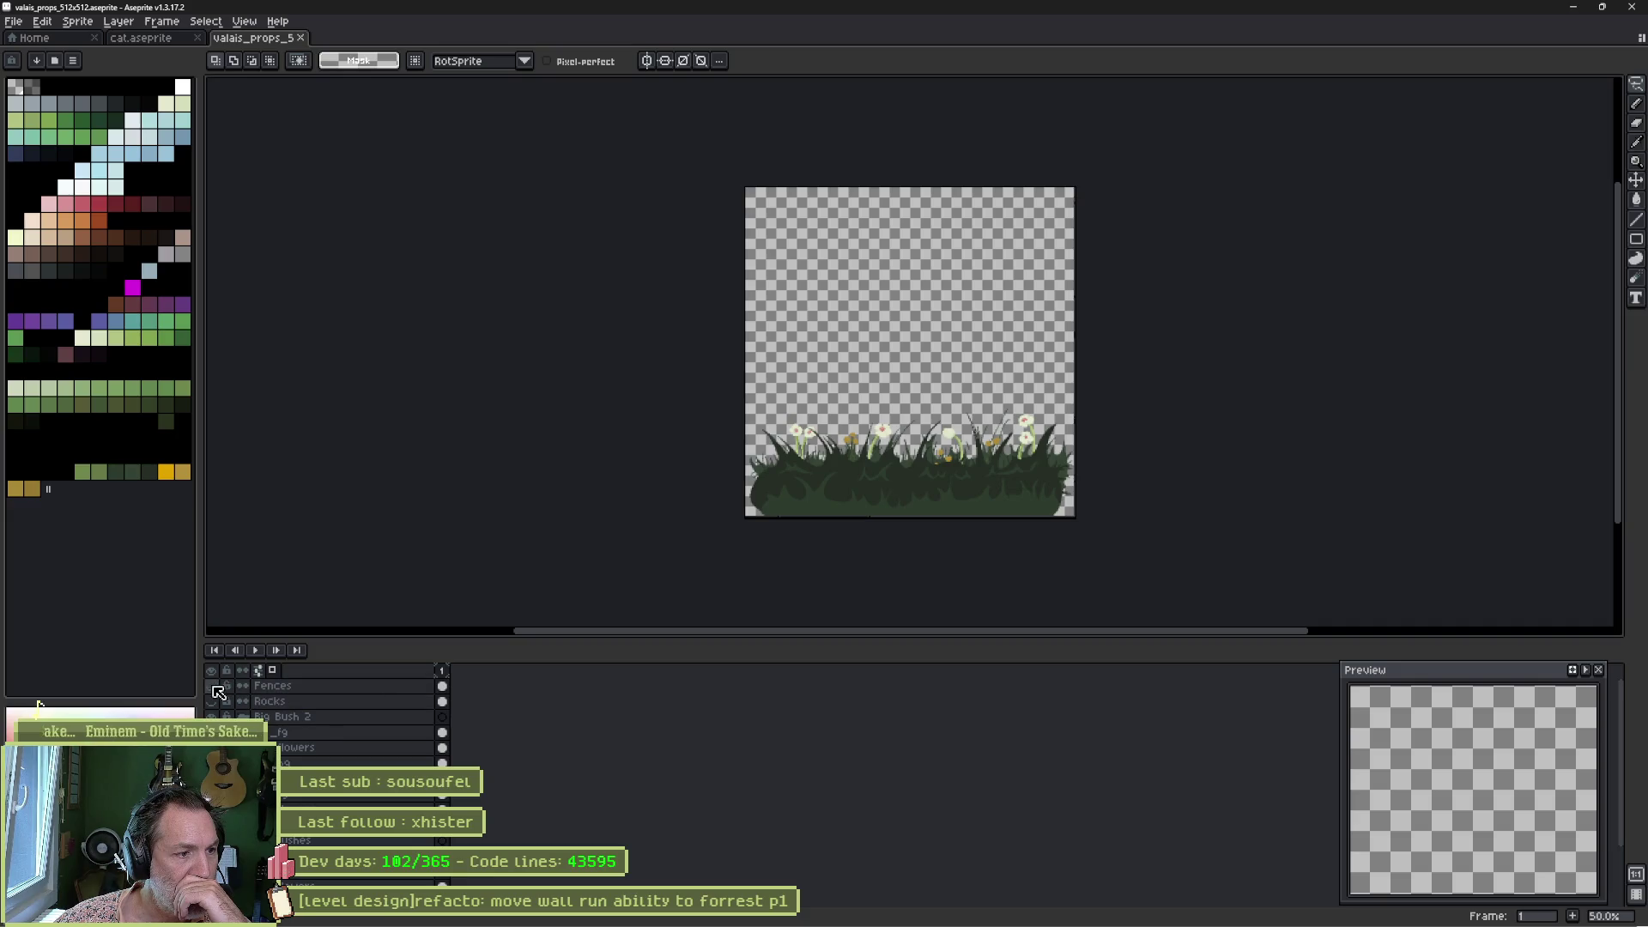
pyautogui.click(214, 687)
pyautogui.click(215, 687)
pyautogui.click(212, 701)
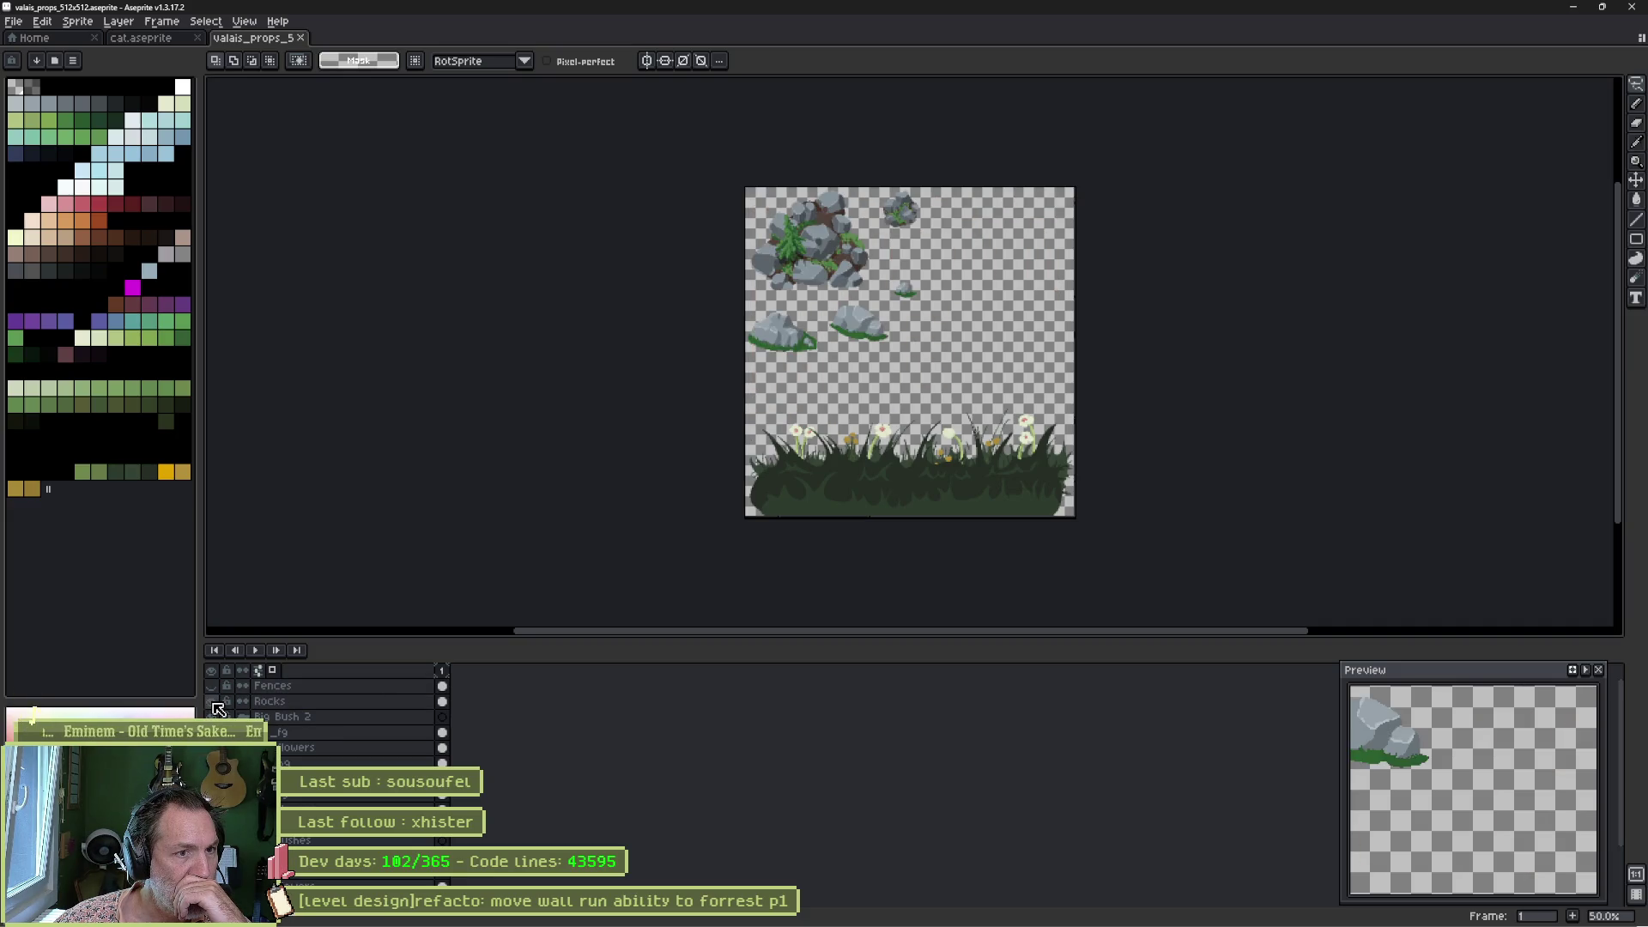
pyautogui.click(212, 702)
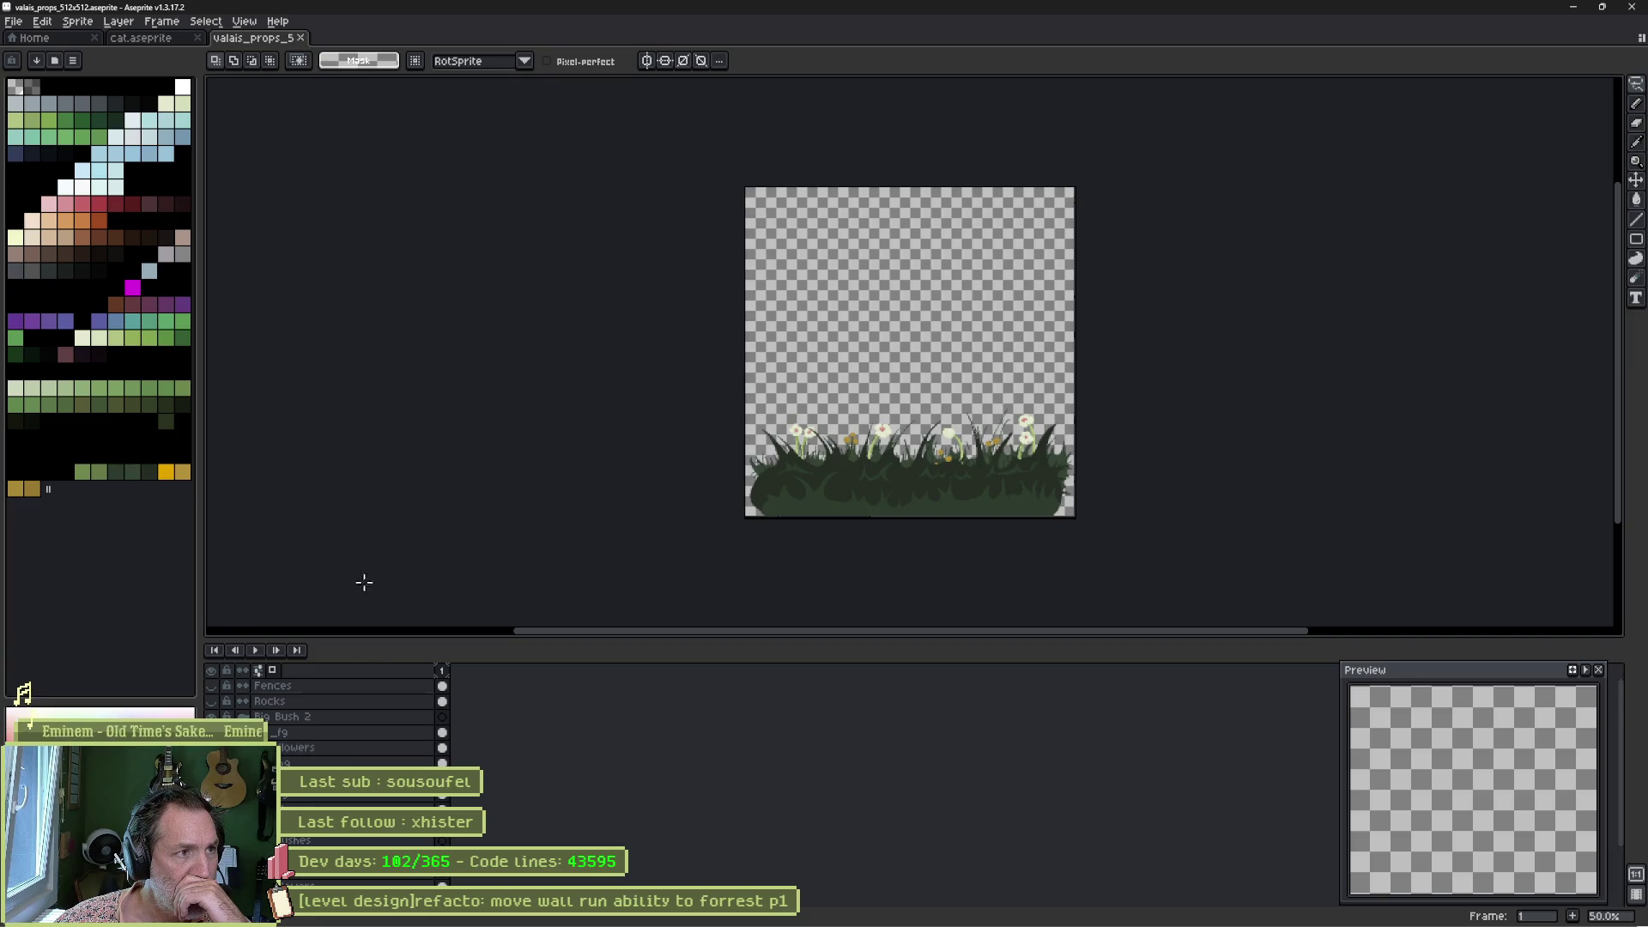
pyautogui.middleClick(262, 39)
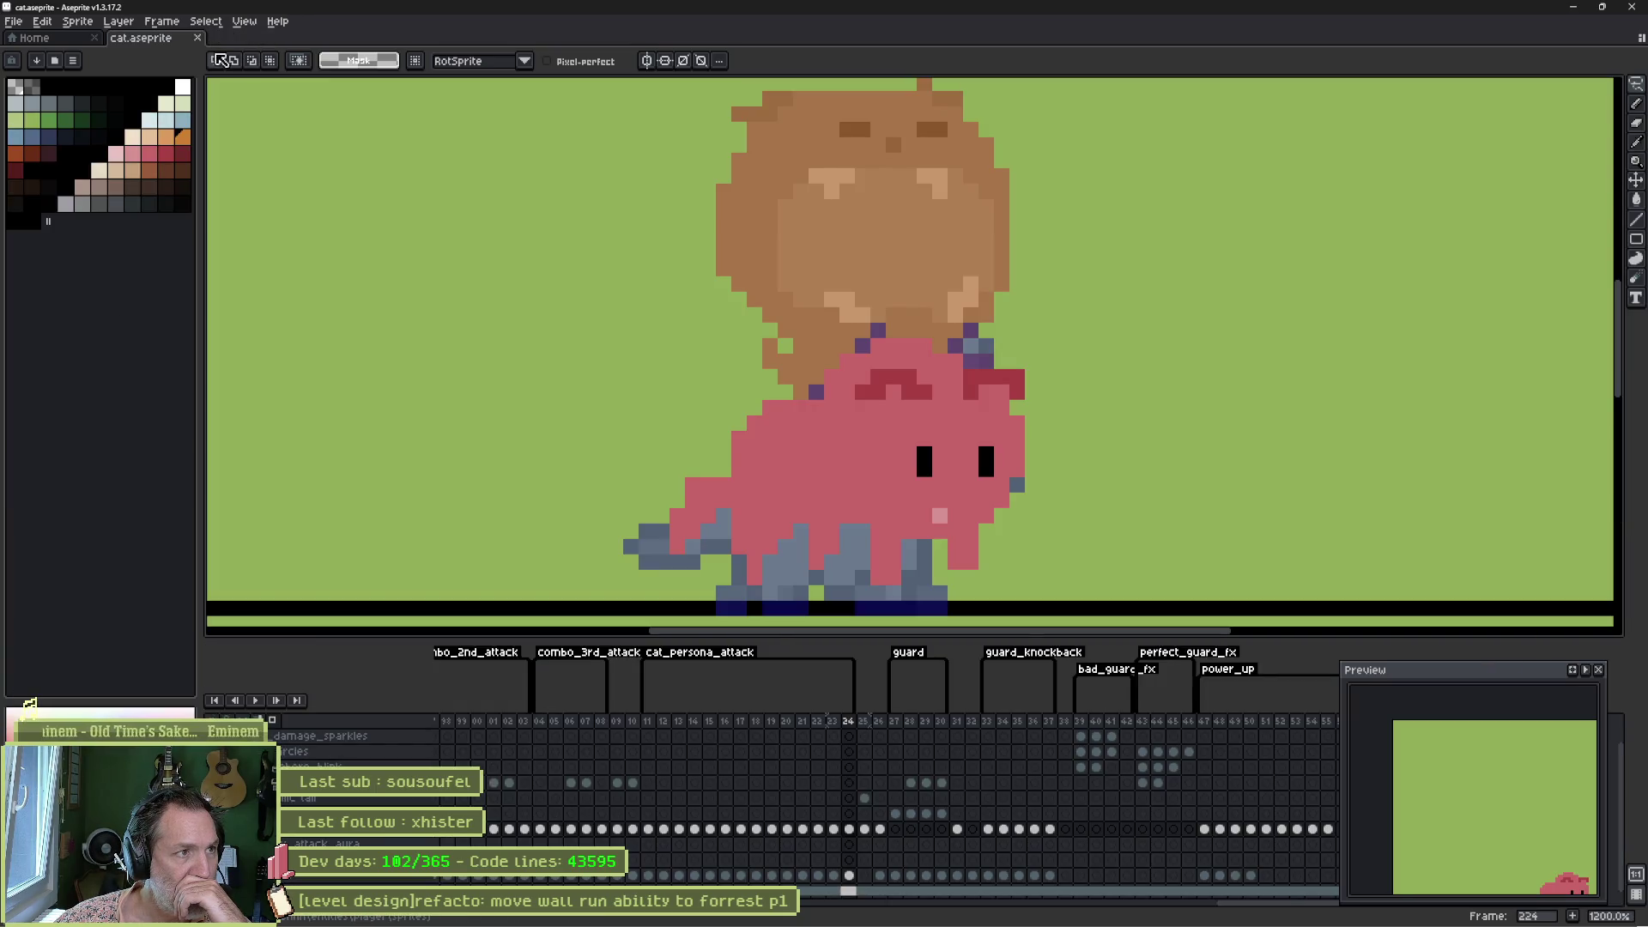
# Open and close raccards.aseprite twice from Recent files, ending on the Home page.
pyautogui.click(73, 39)
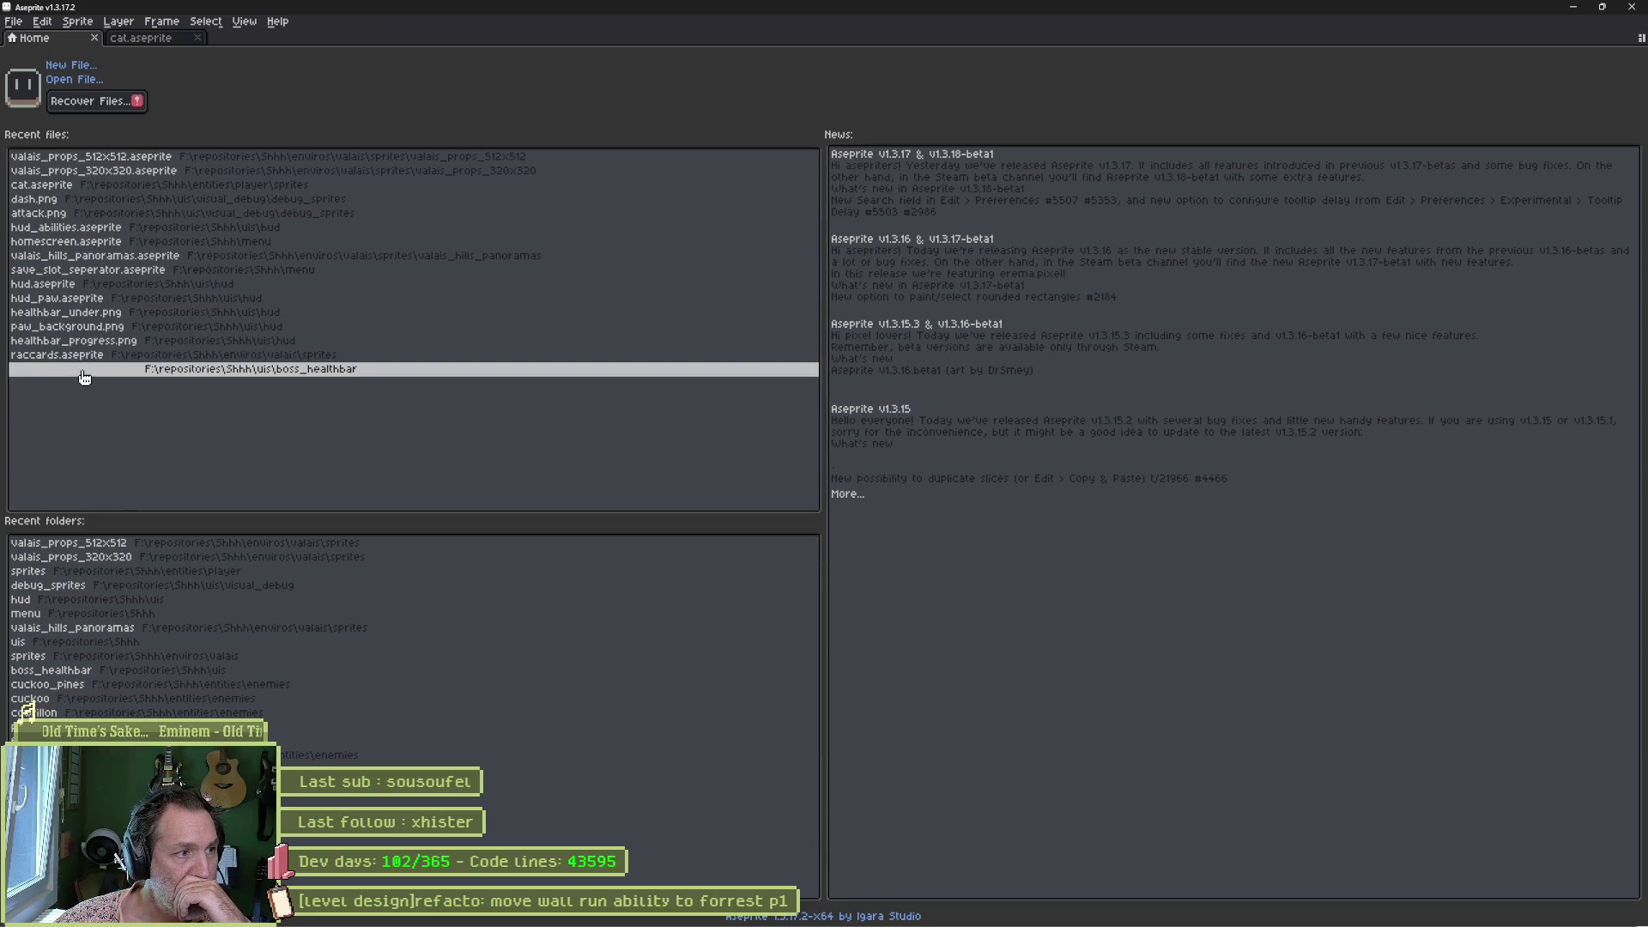
pyautogui.click(60, 355)
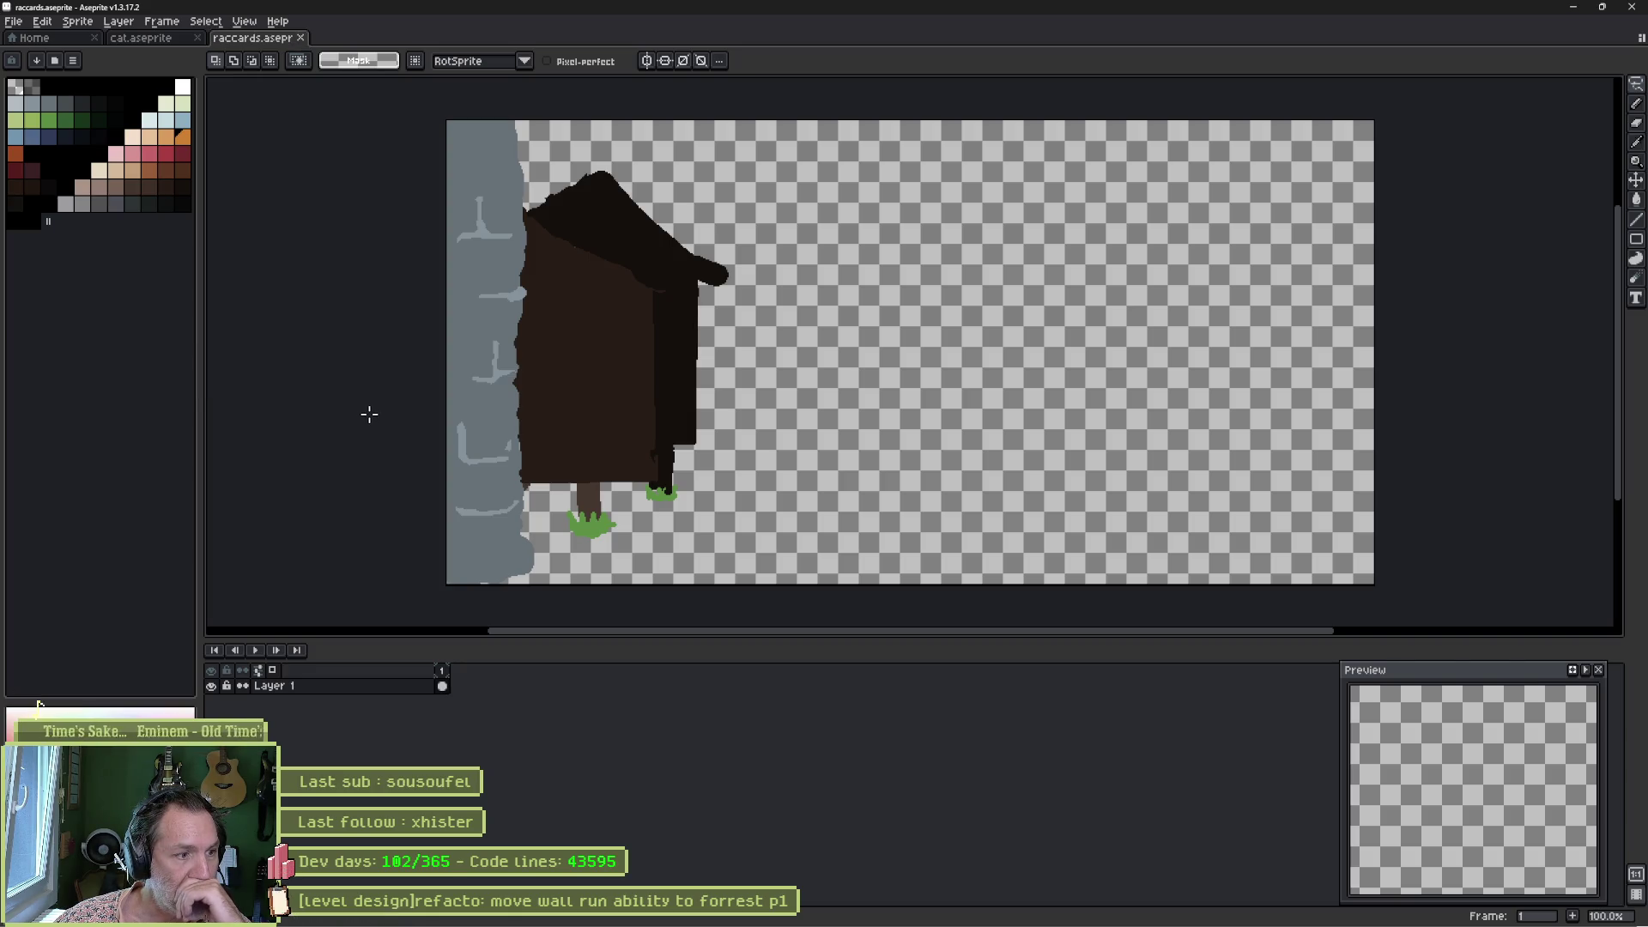
pyautogui.middleClick(241, 39)
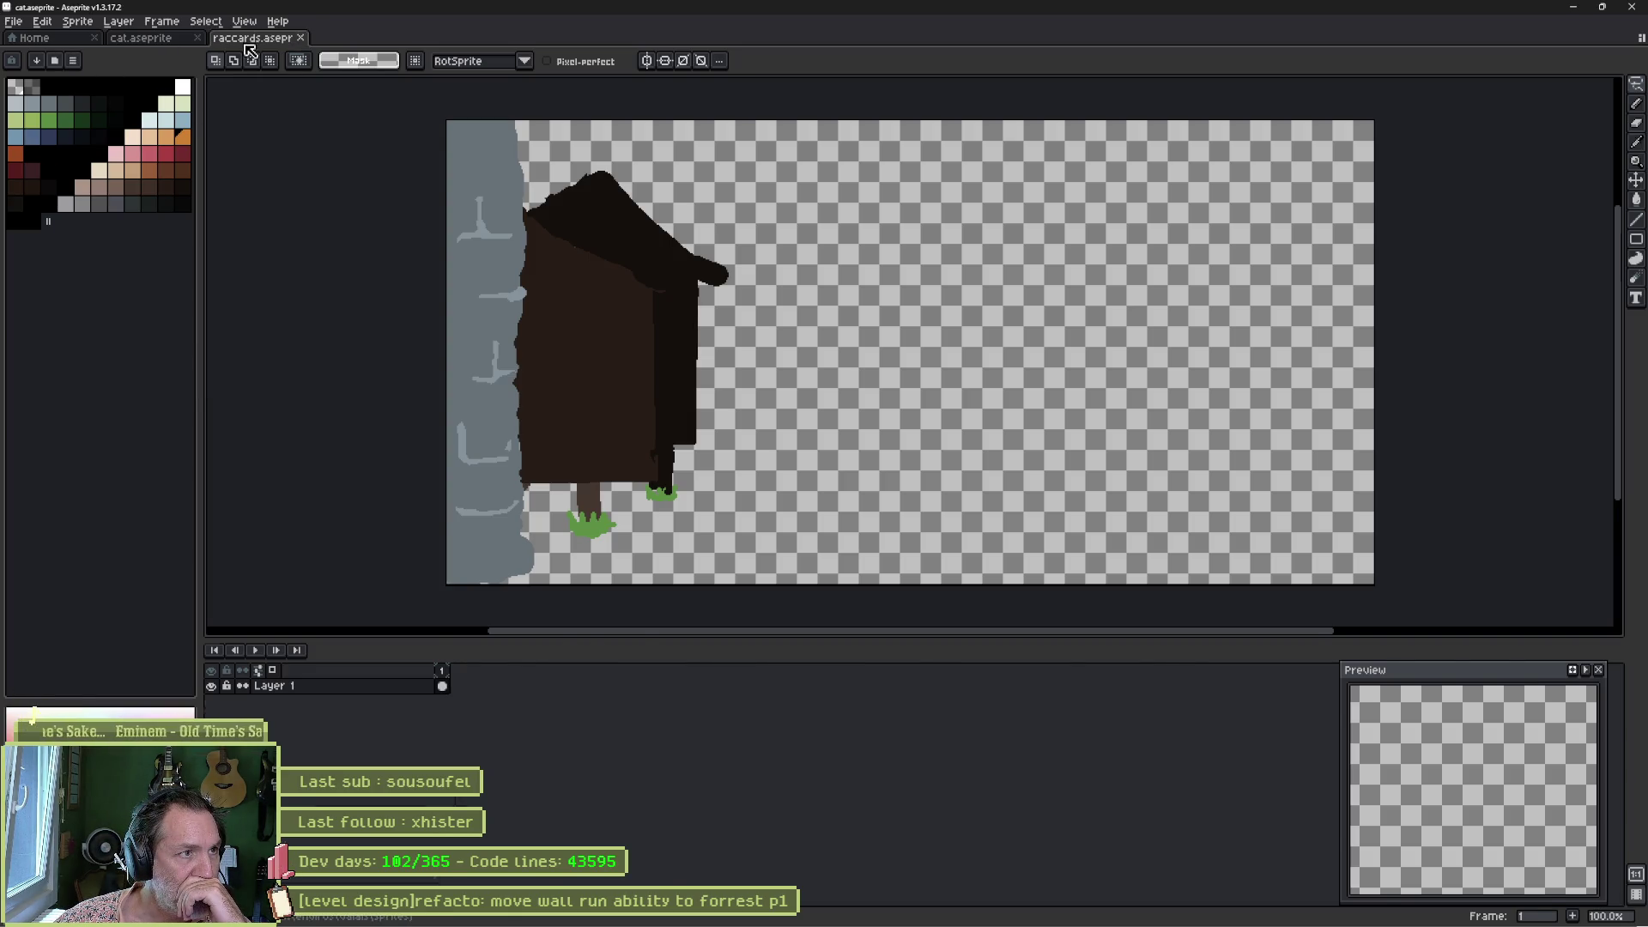
pyautogui.click(62, 39)
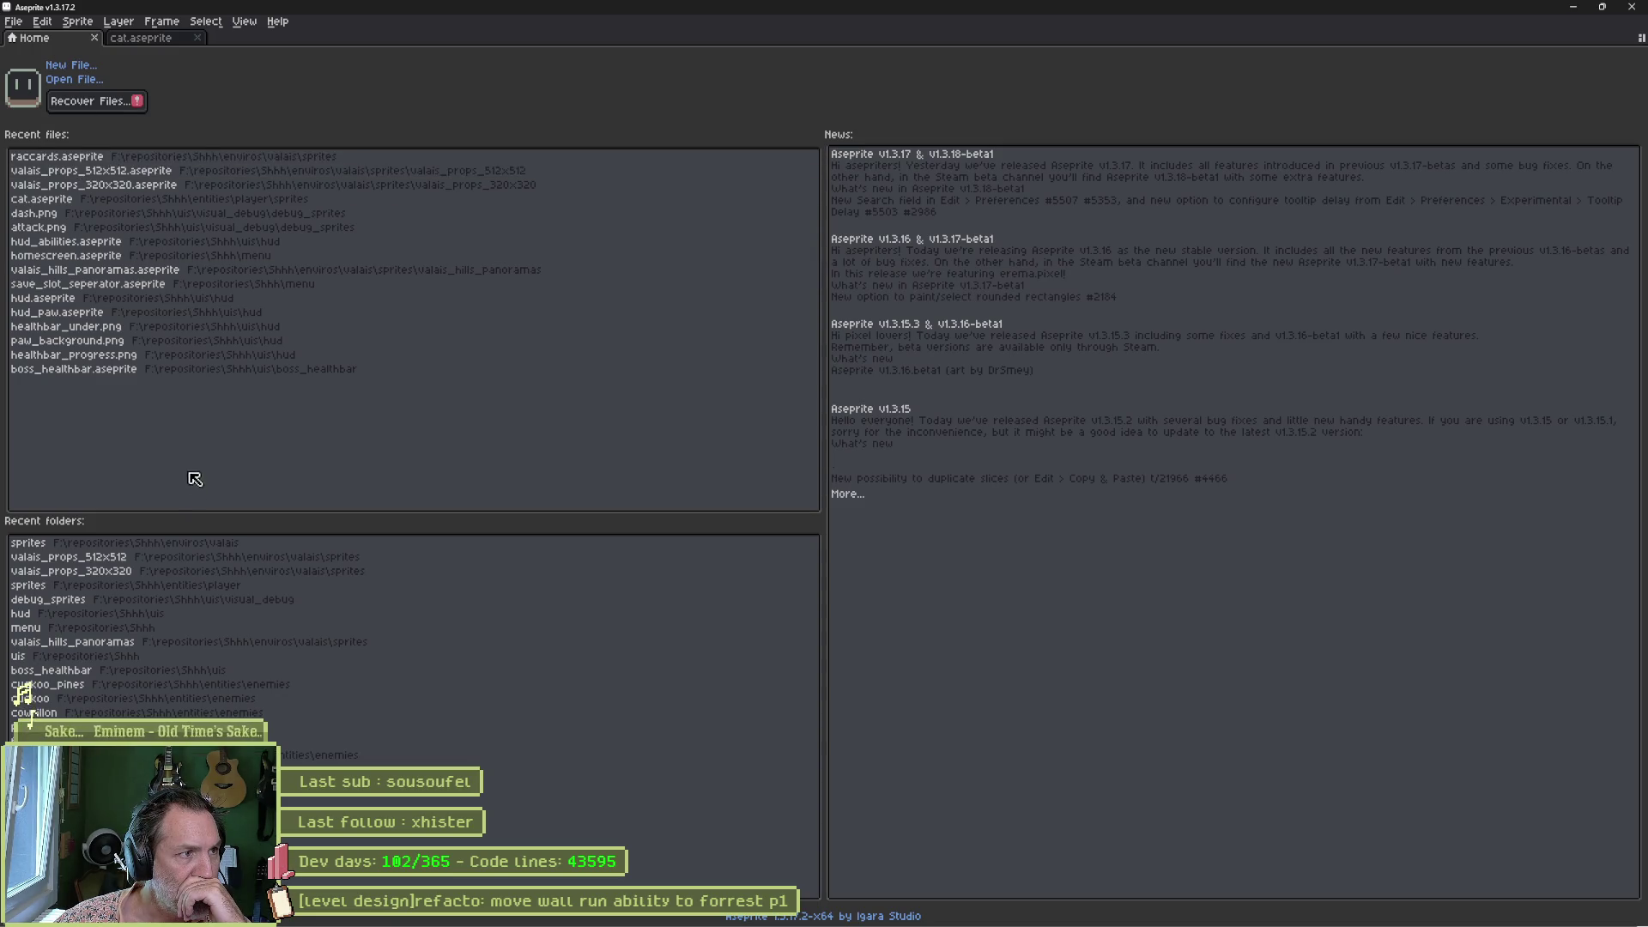
pyautogui.click(51, 156)
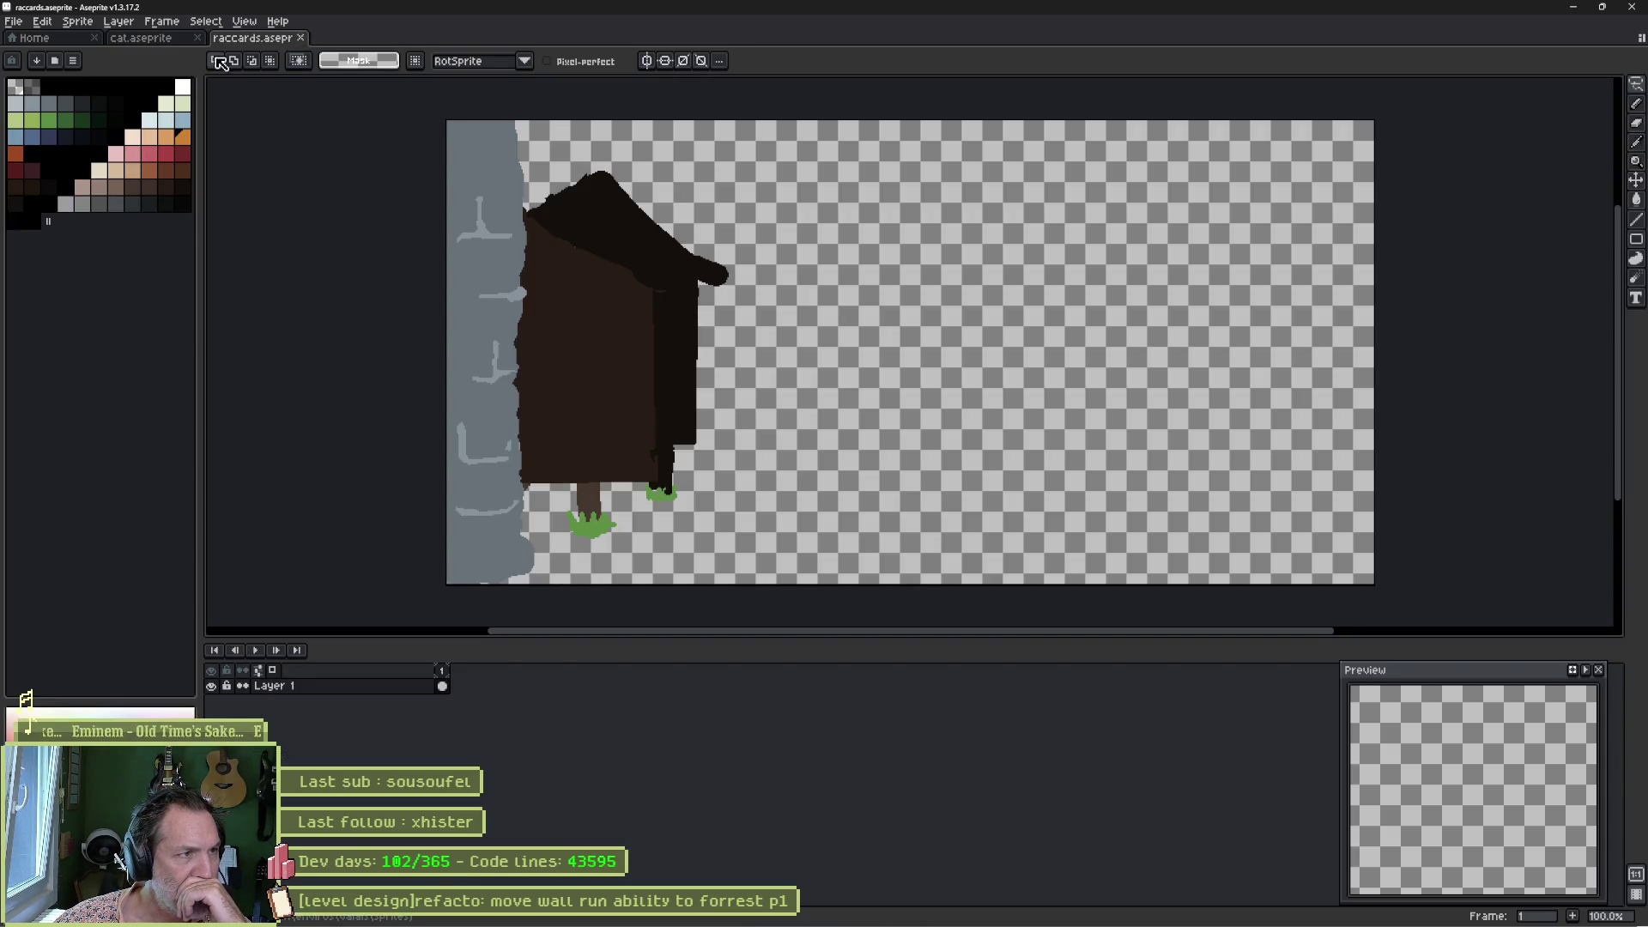
pyautogui.middleClick(238, 41)
pyautogui.click(34, 38)
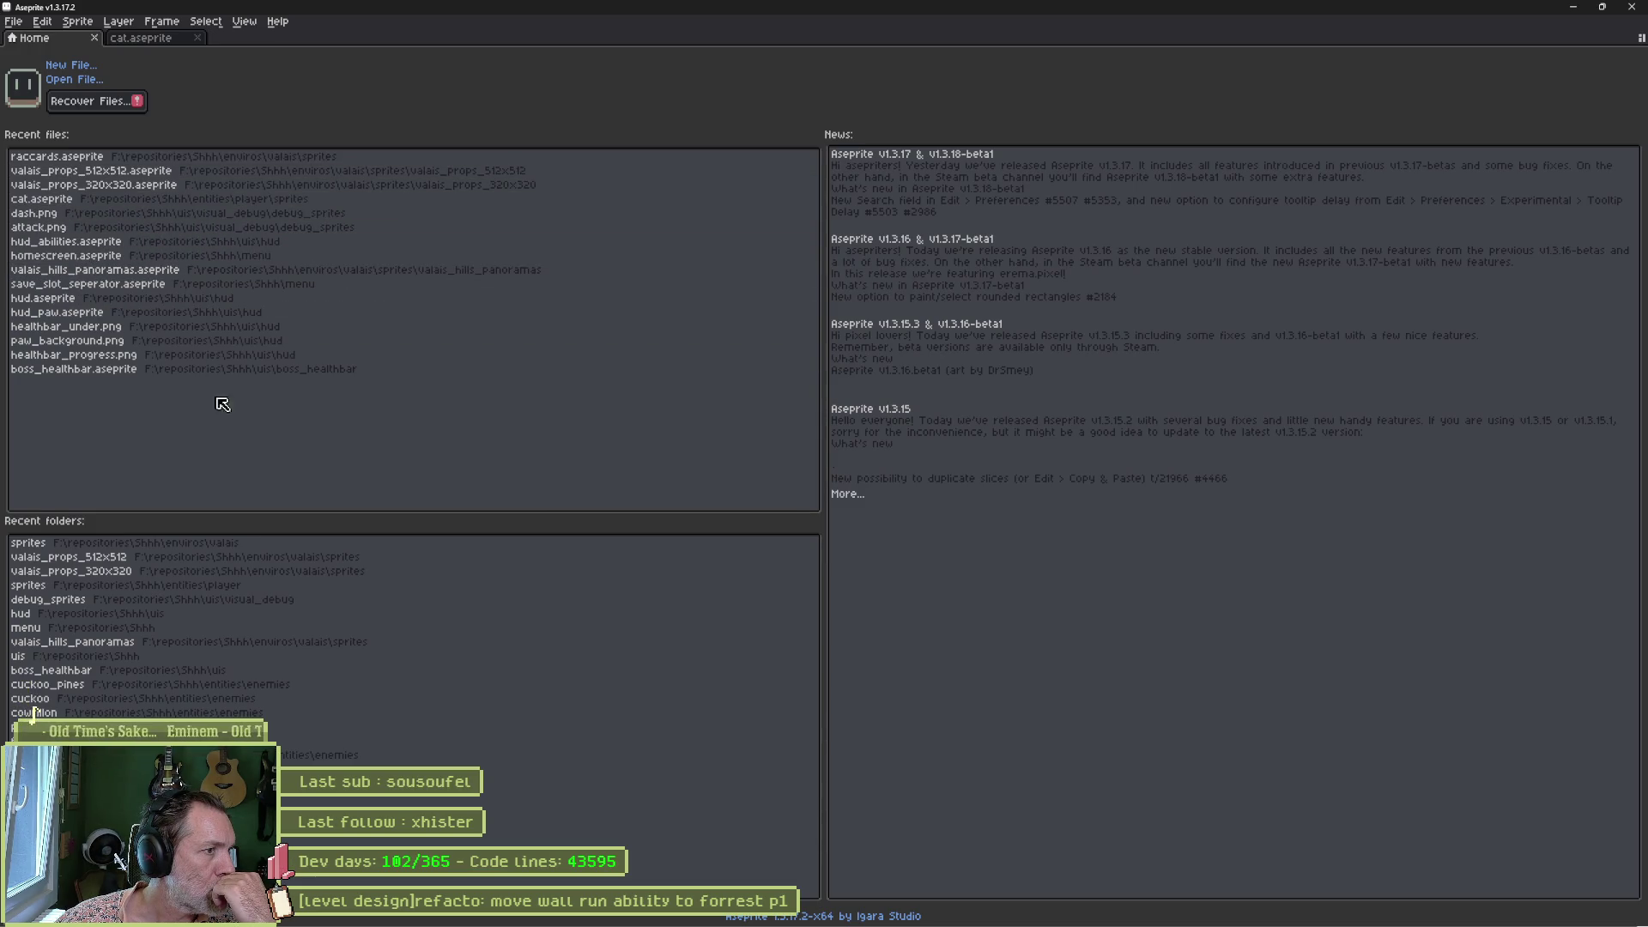
pyautogui.moveTo(877, 911)
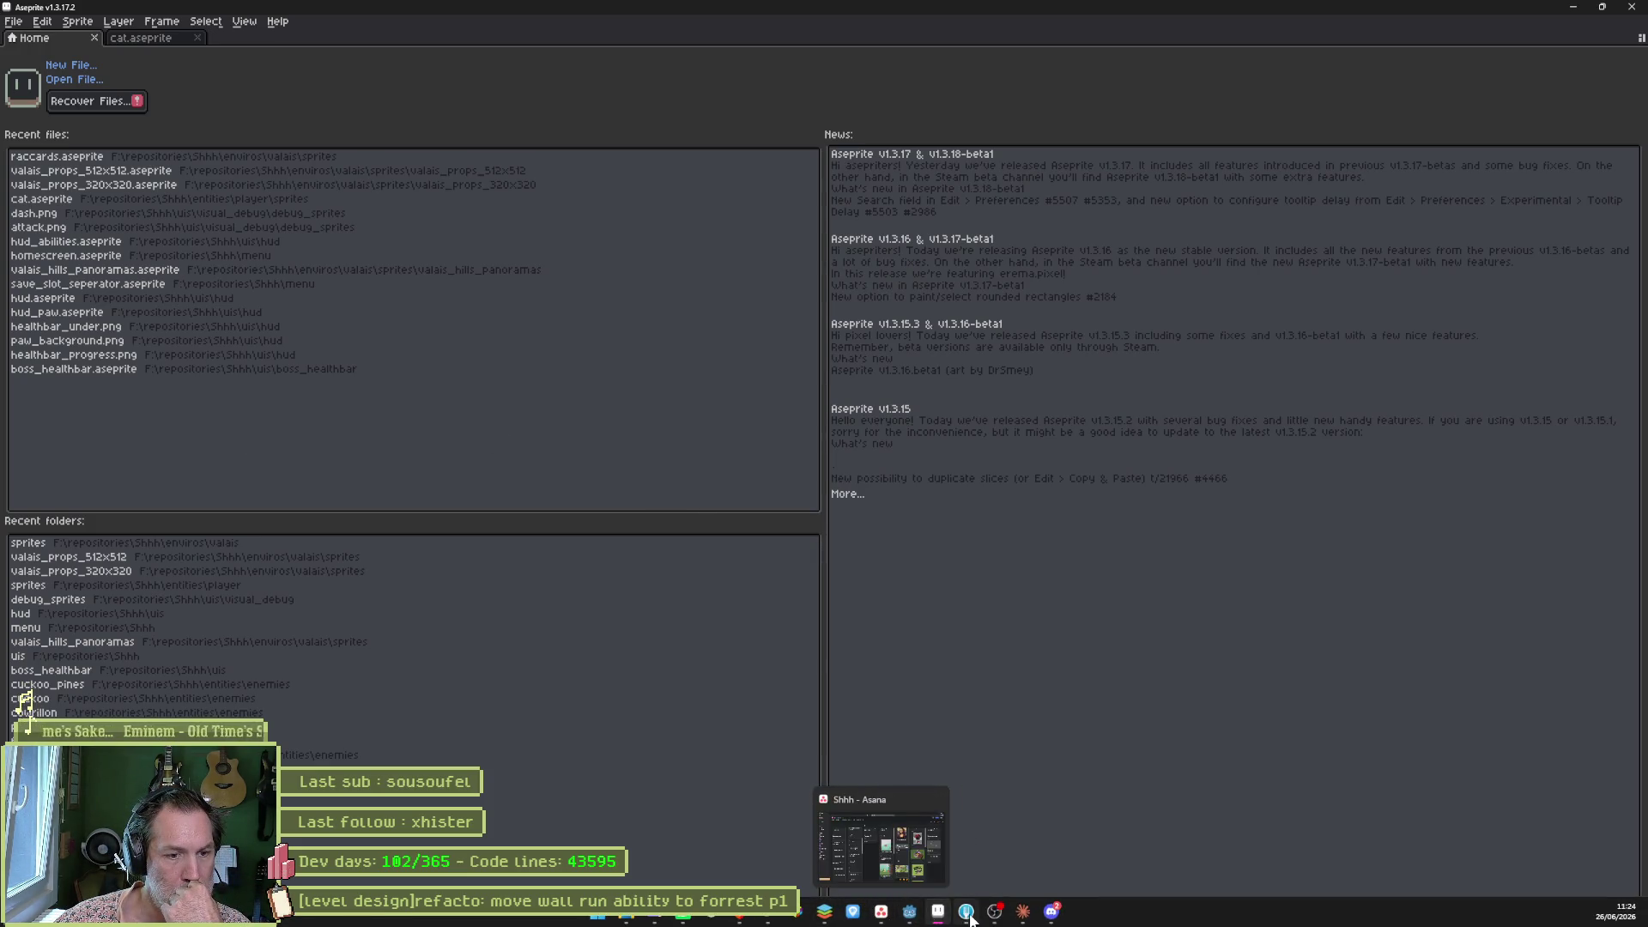
# Back in Godot's 2D view, open valais_hills_p2 and scroll the Inspector to the Aseprite File.
pyautogui.click(865, 822)
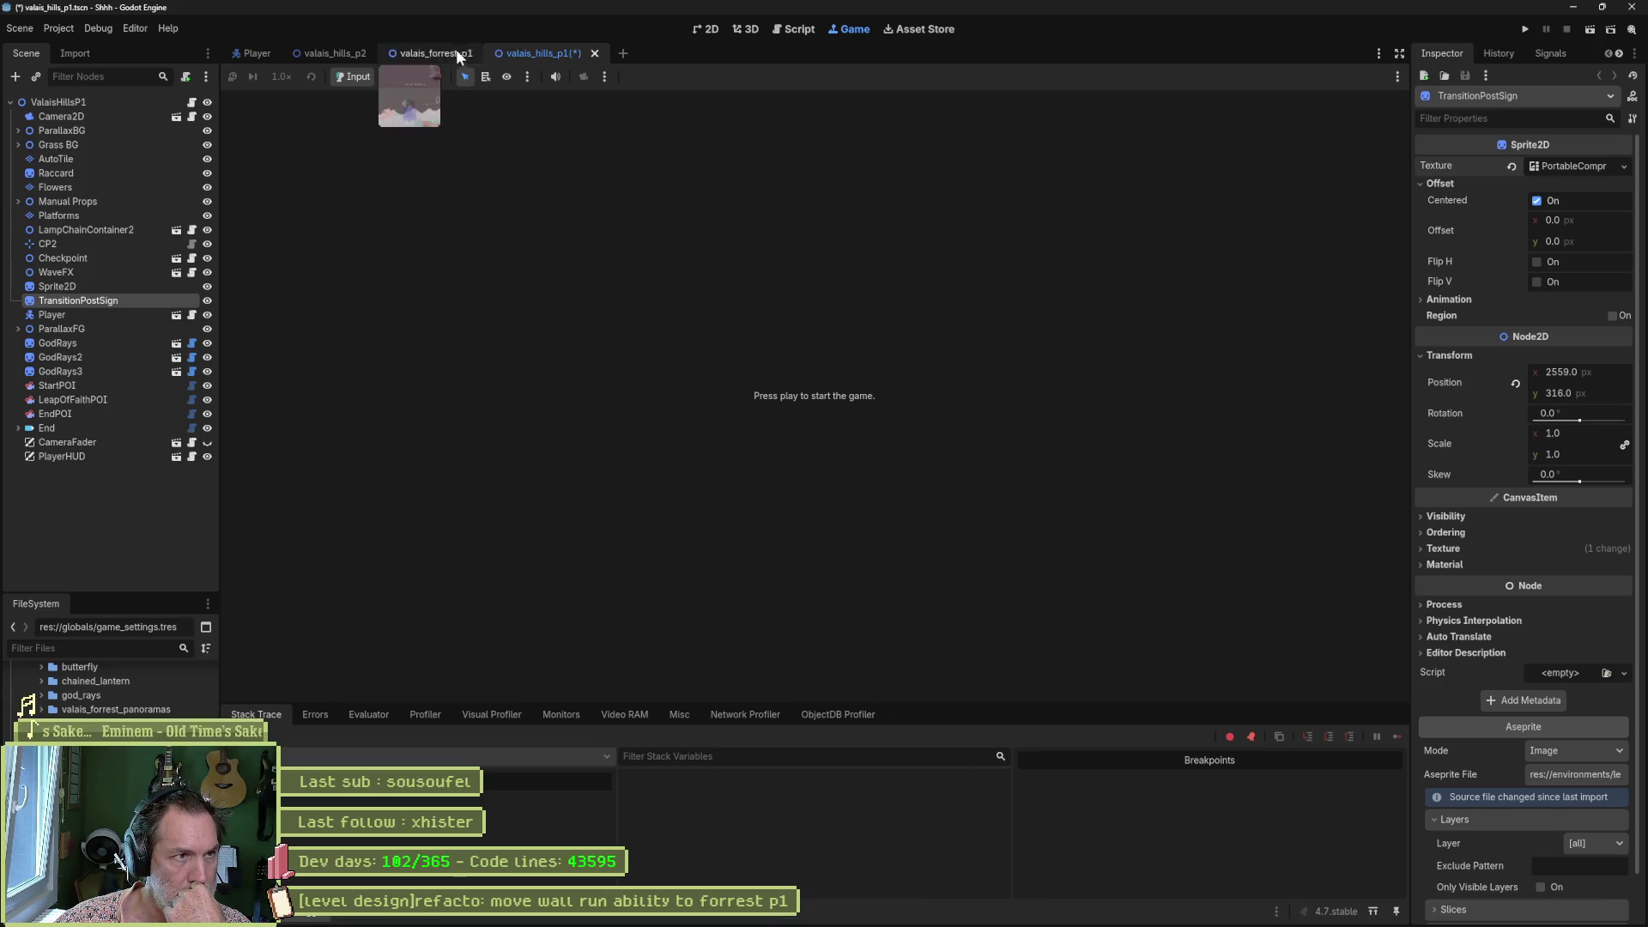
pyautogui.click(709, 30)
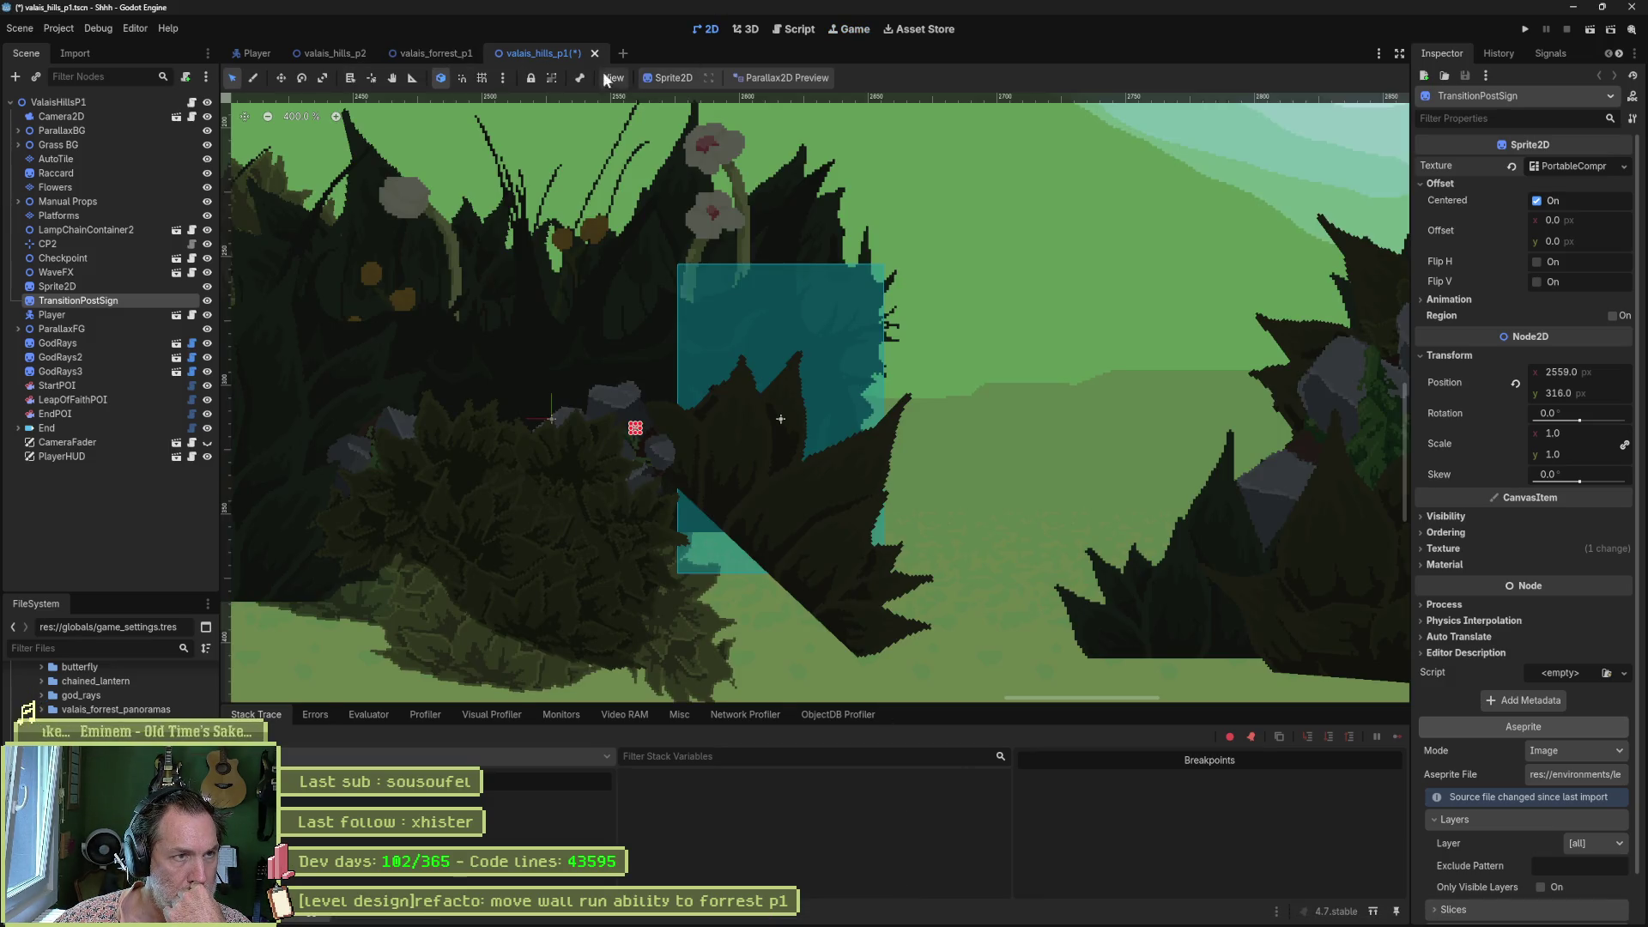
pyautogui.click(365, 55)
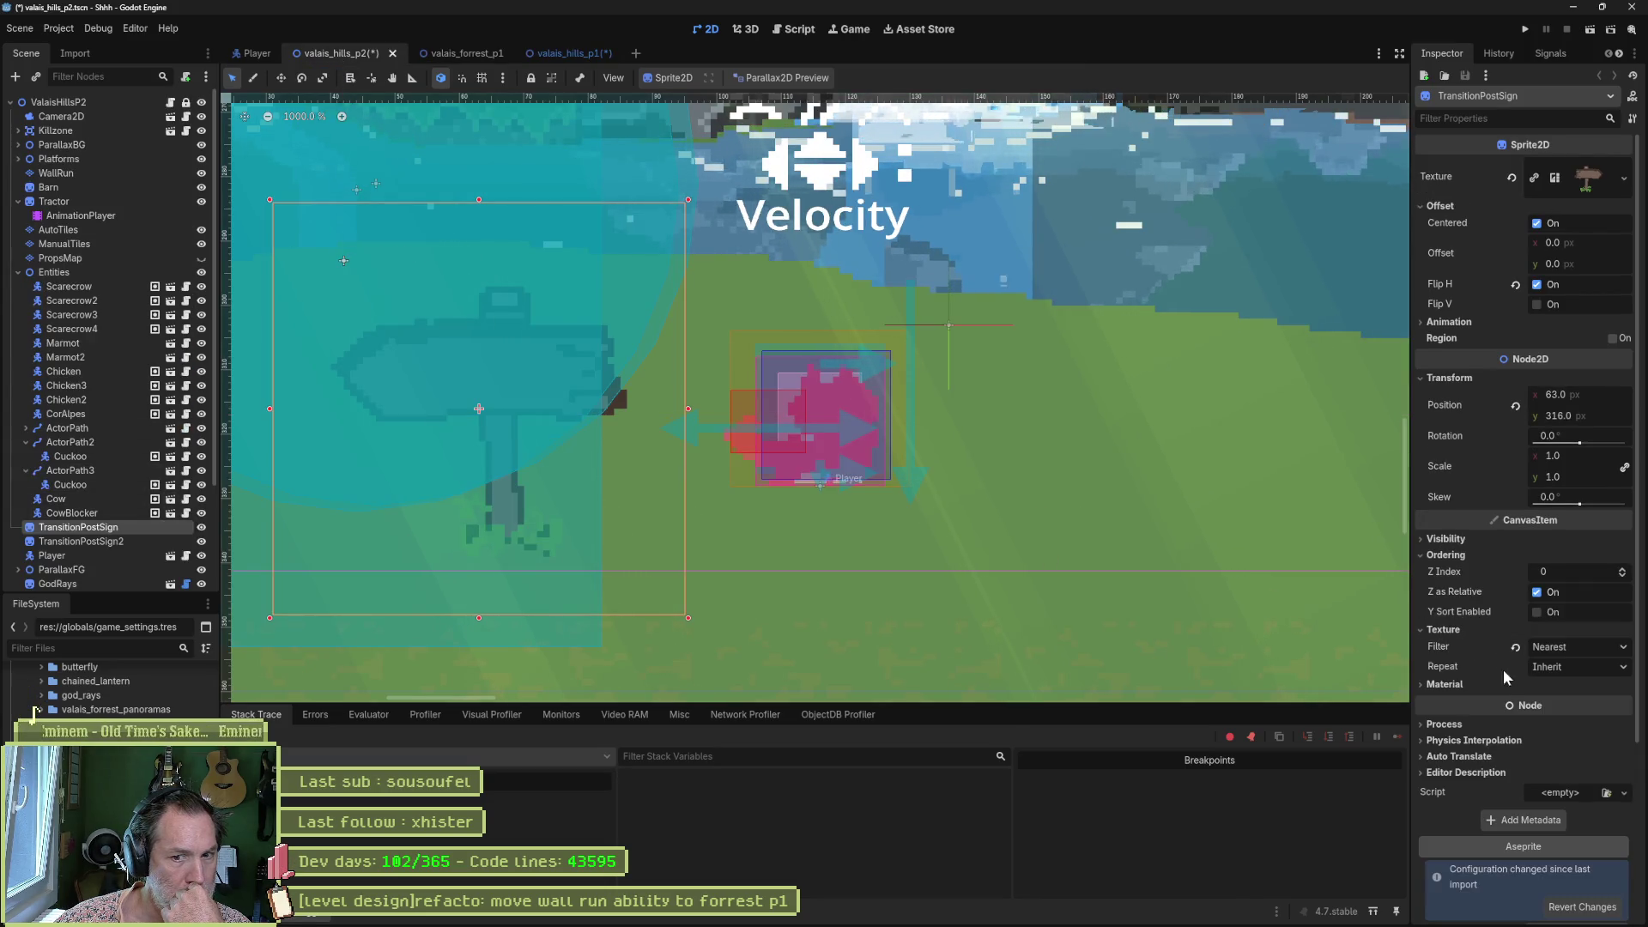
pyautogui.scroll(-3, 1502, 777)
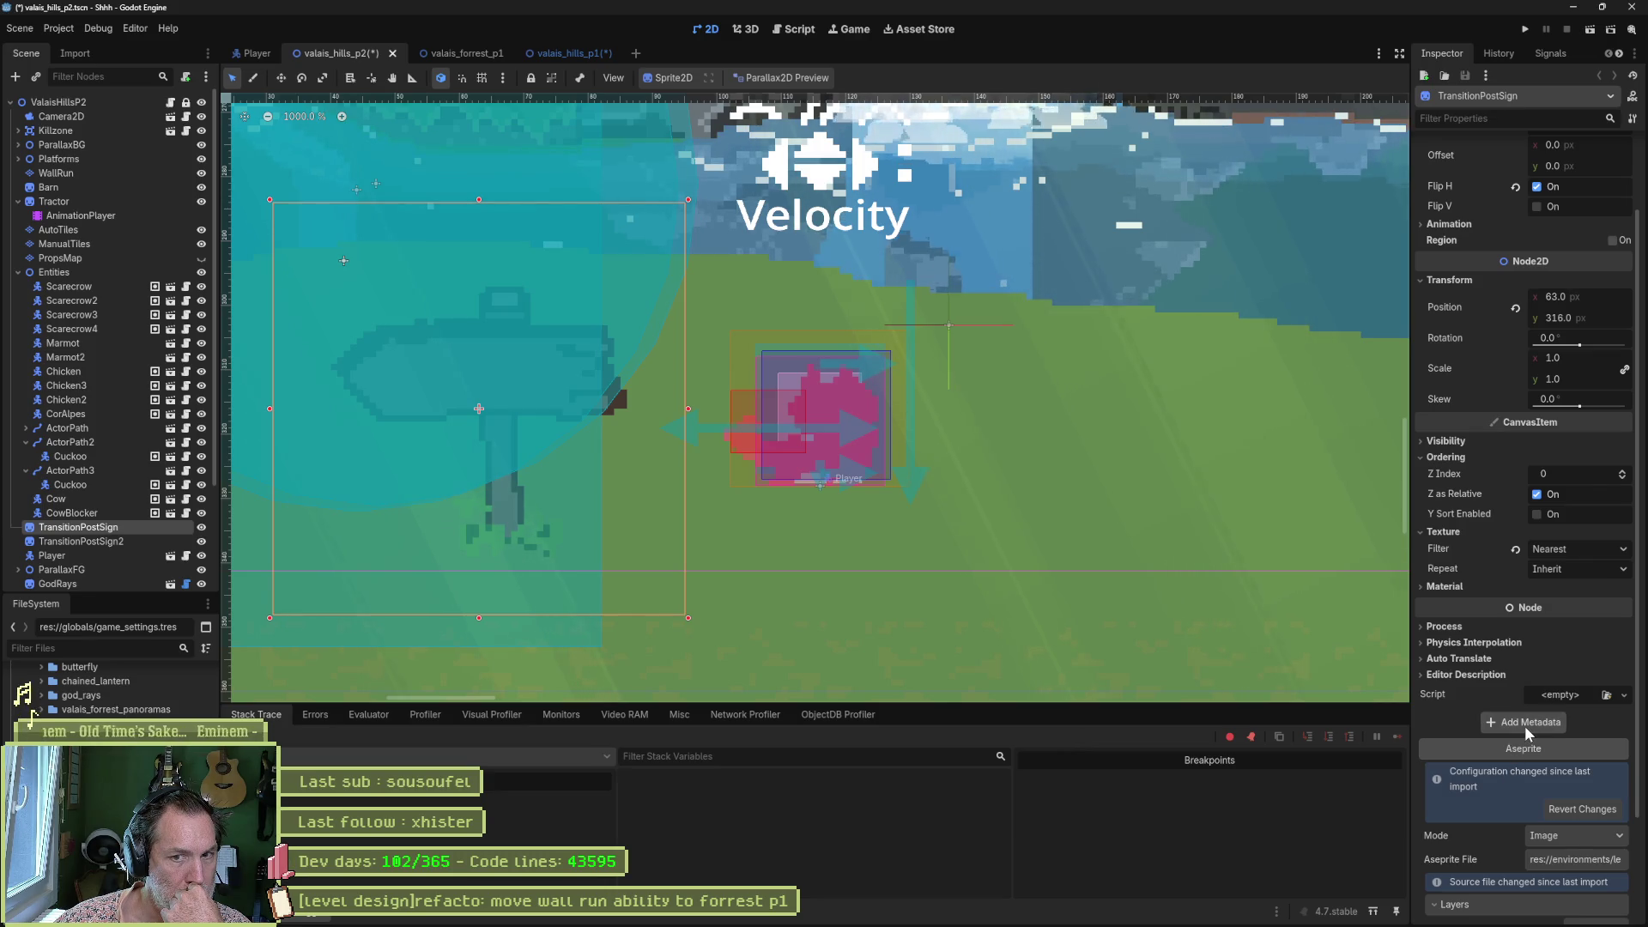
pyautogui.scroll(-4, 1502, 723)
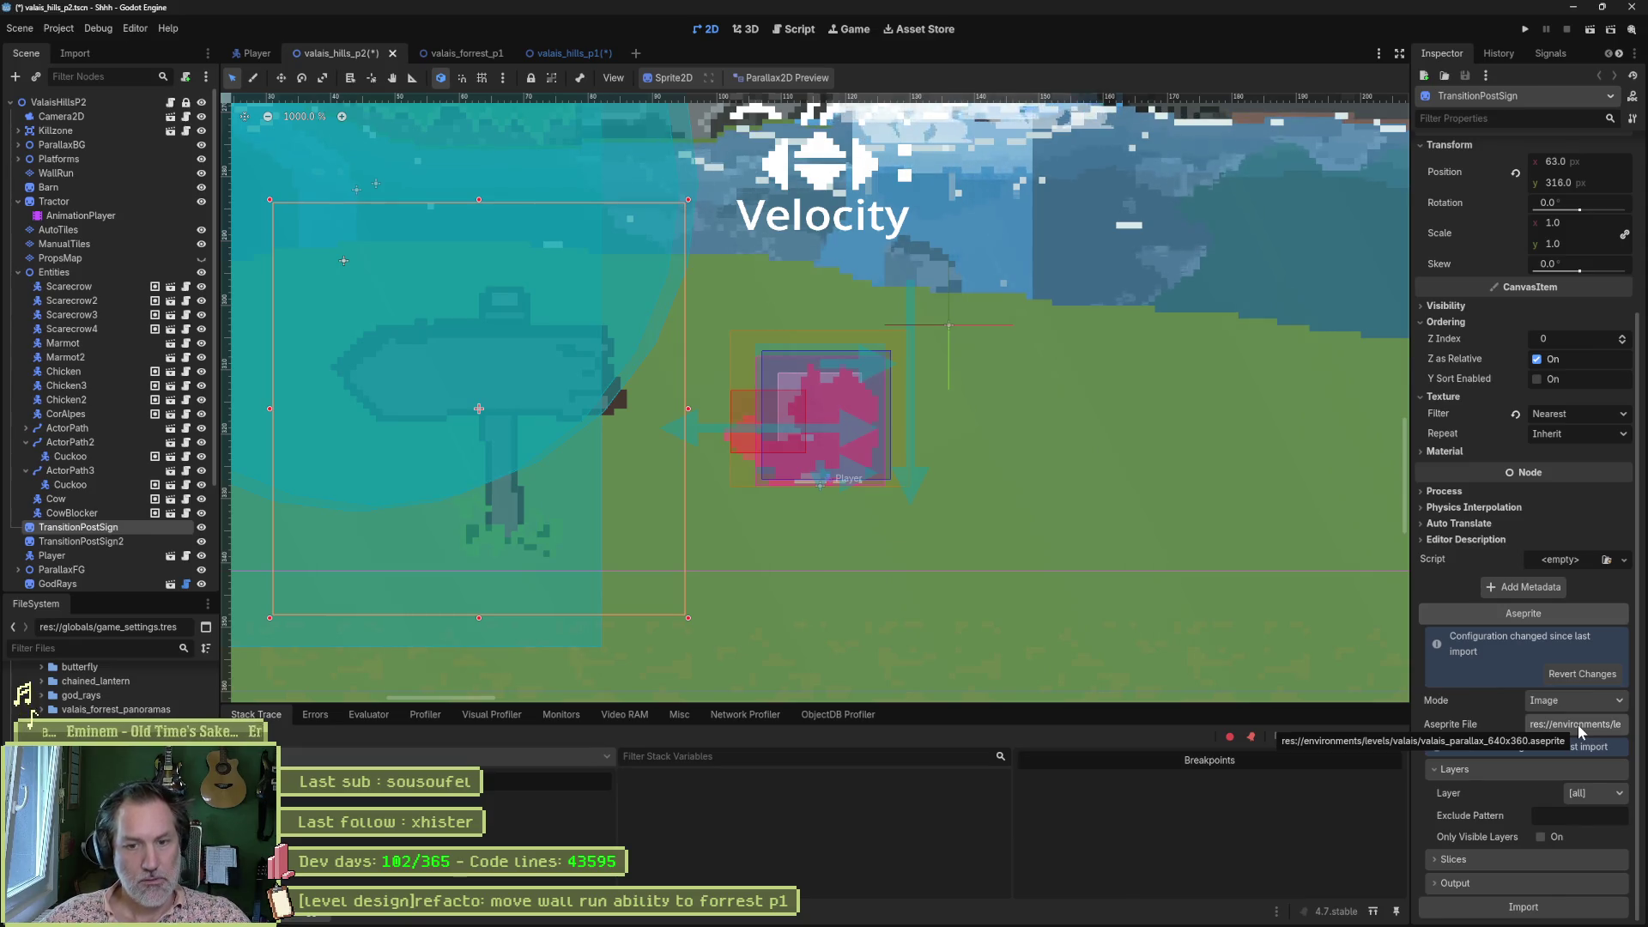
# Snip the Aseprite file path tooltip and open File Explorer on the project folder.
pyautogui.press('super+shift+s')
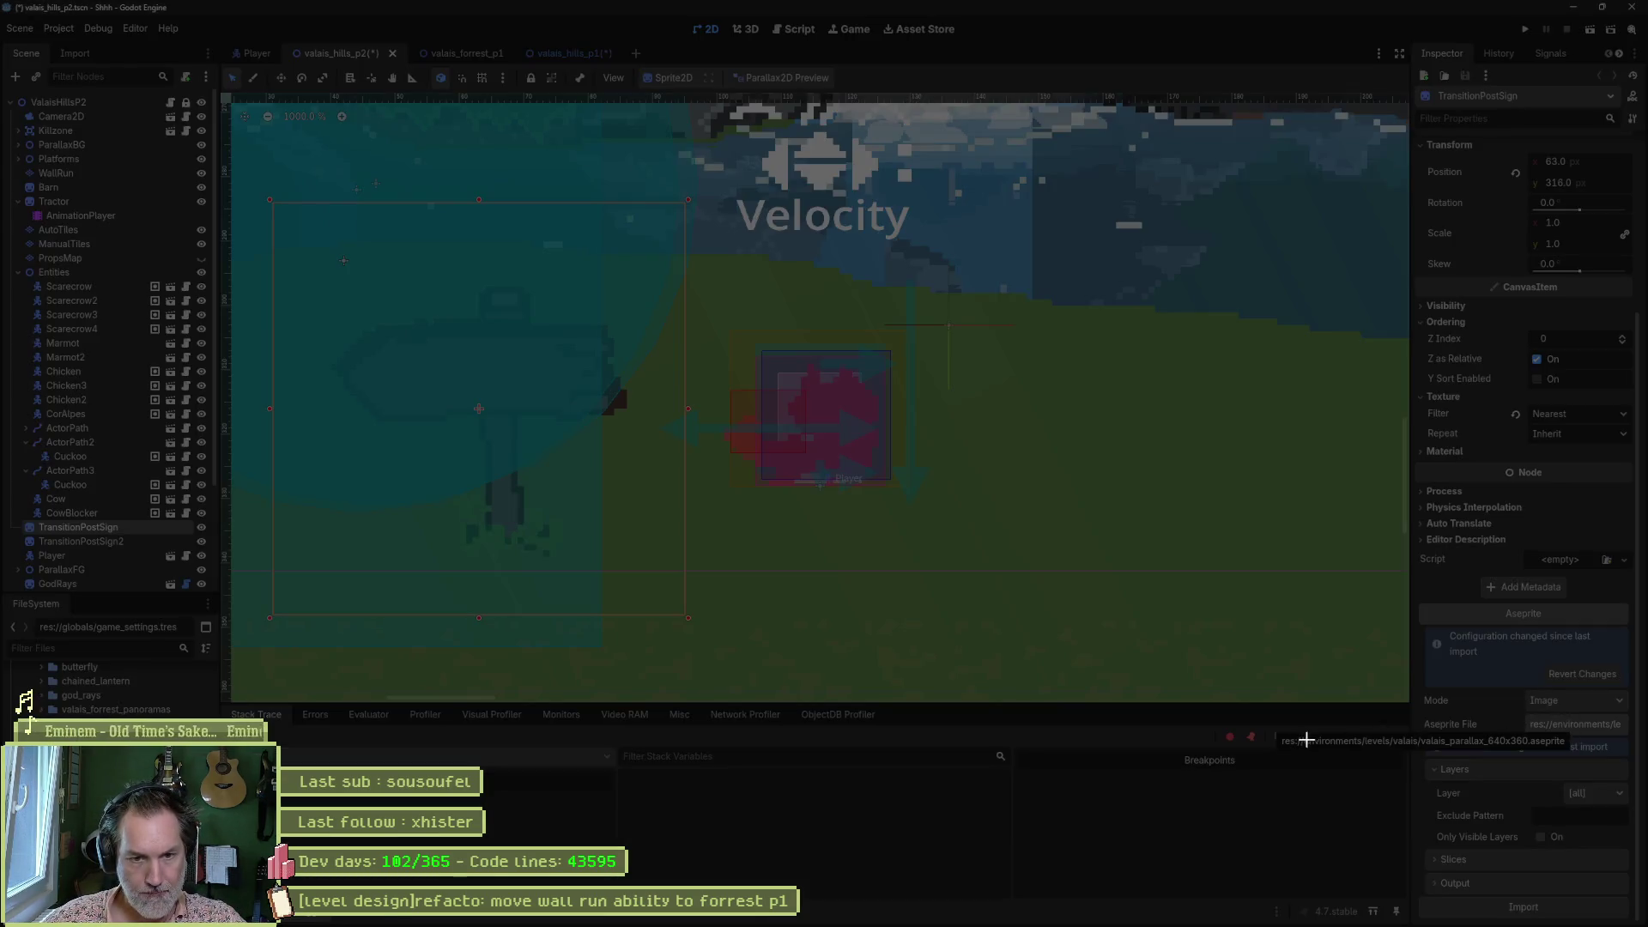
pyautogui.moveTo(1344, 733); pyautogui.dragTo(1569, 748)
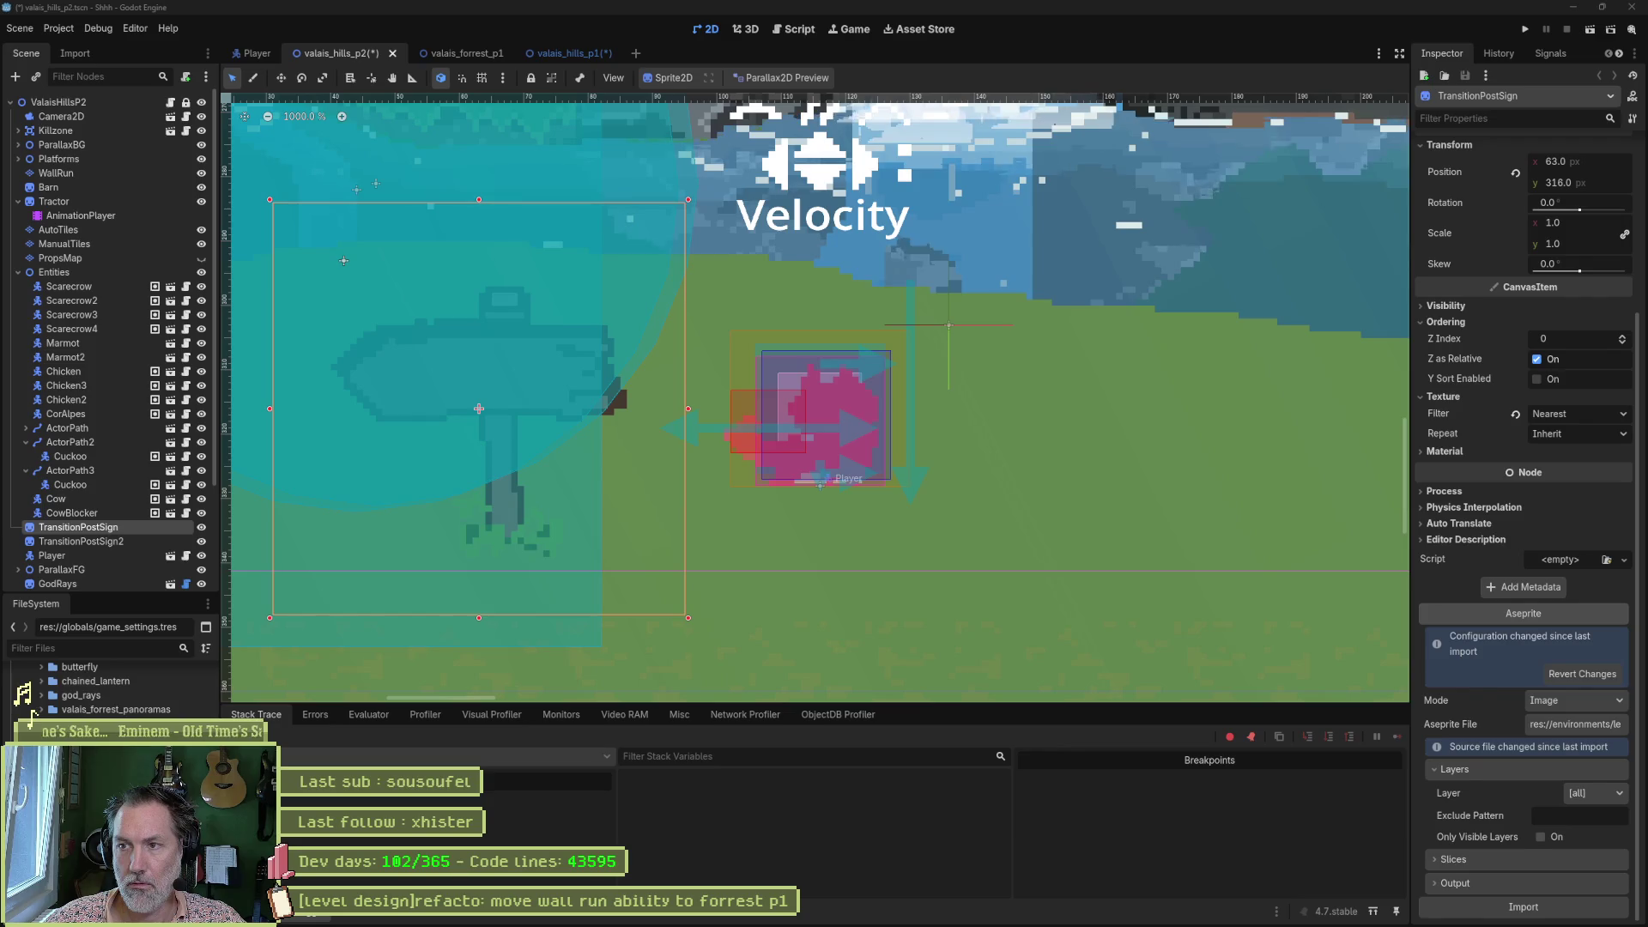
pyautogui.press('super+e')
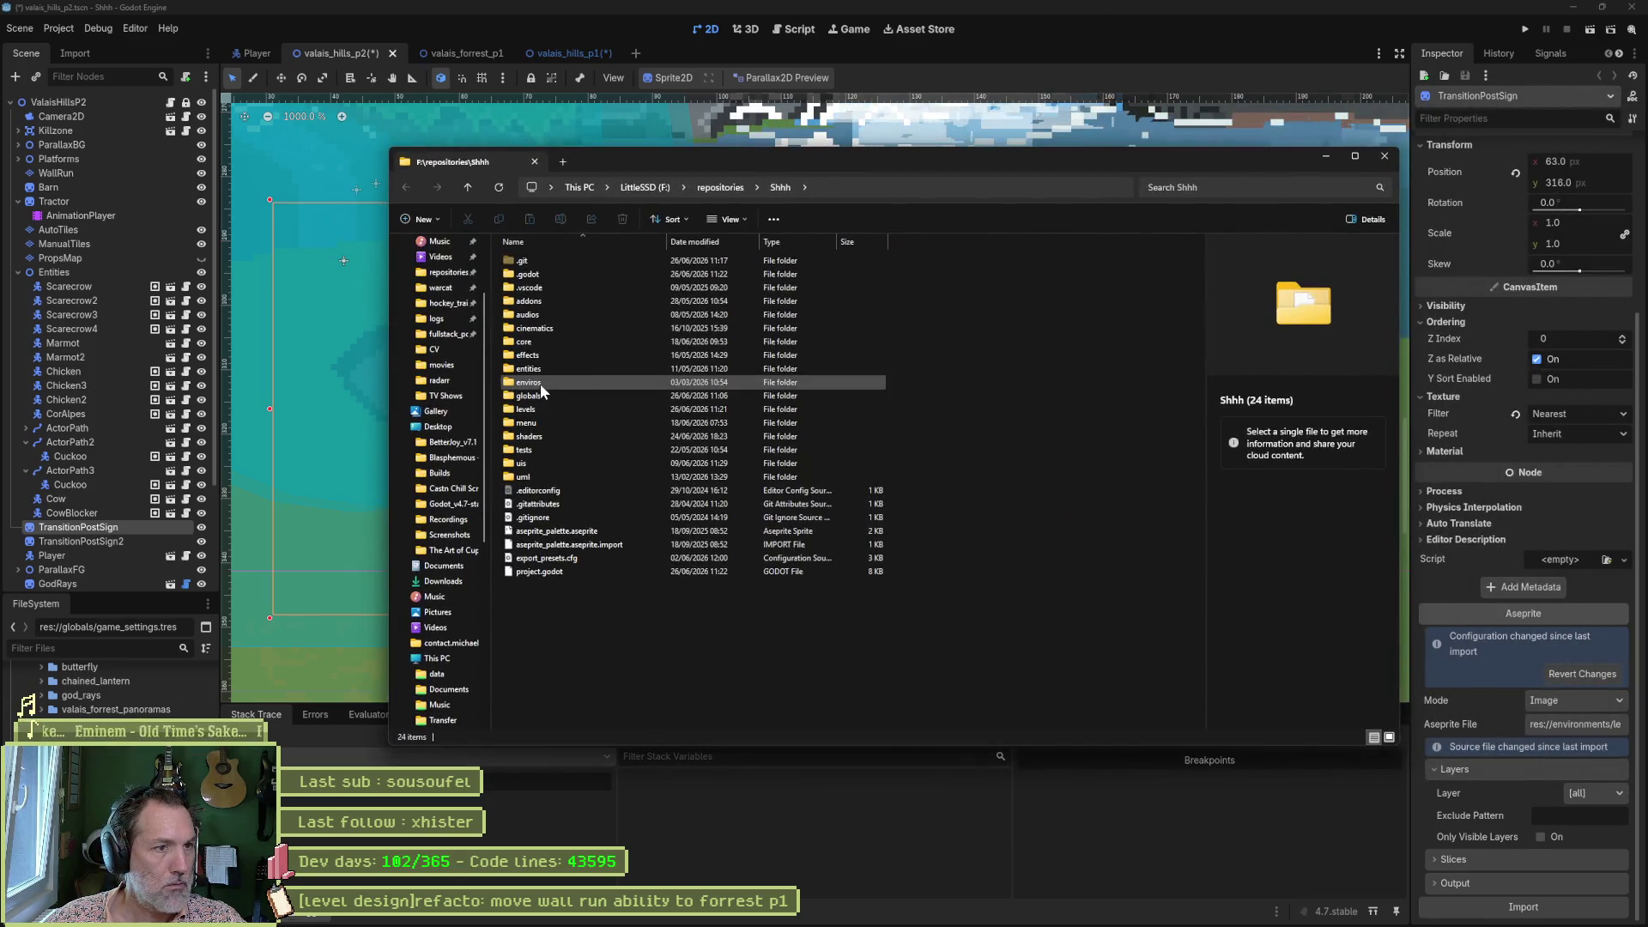
# Browse from enviros into valais, peek at tilesets, and enter the sprites folder.
pyautogui.doubleClick(539, 384)
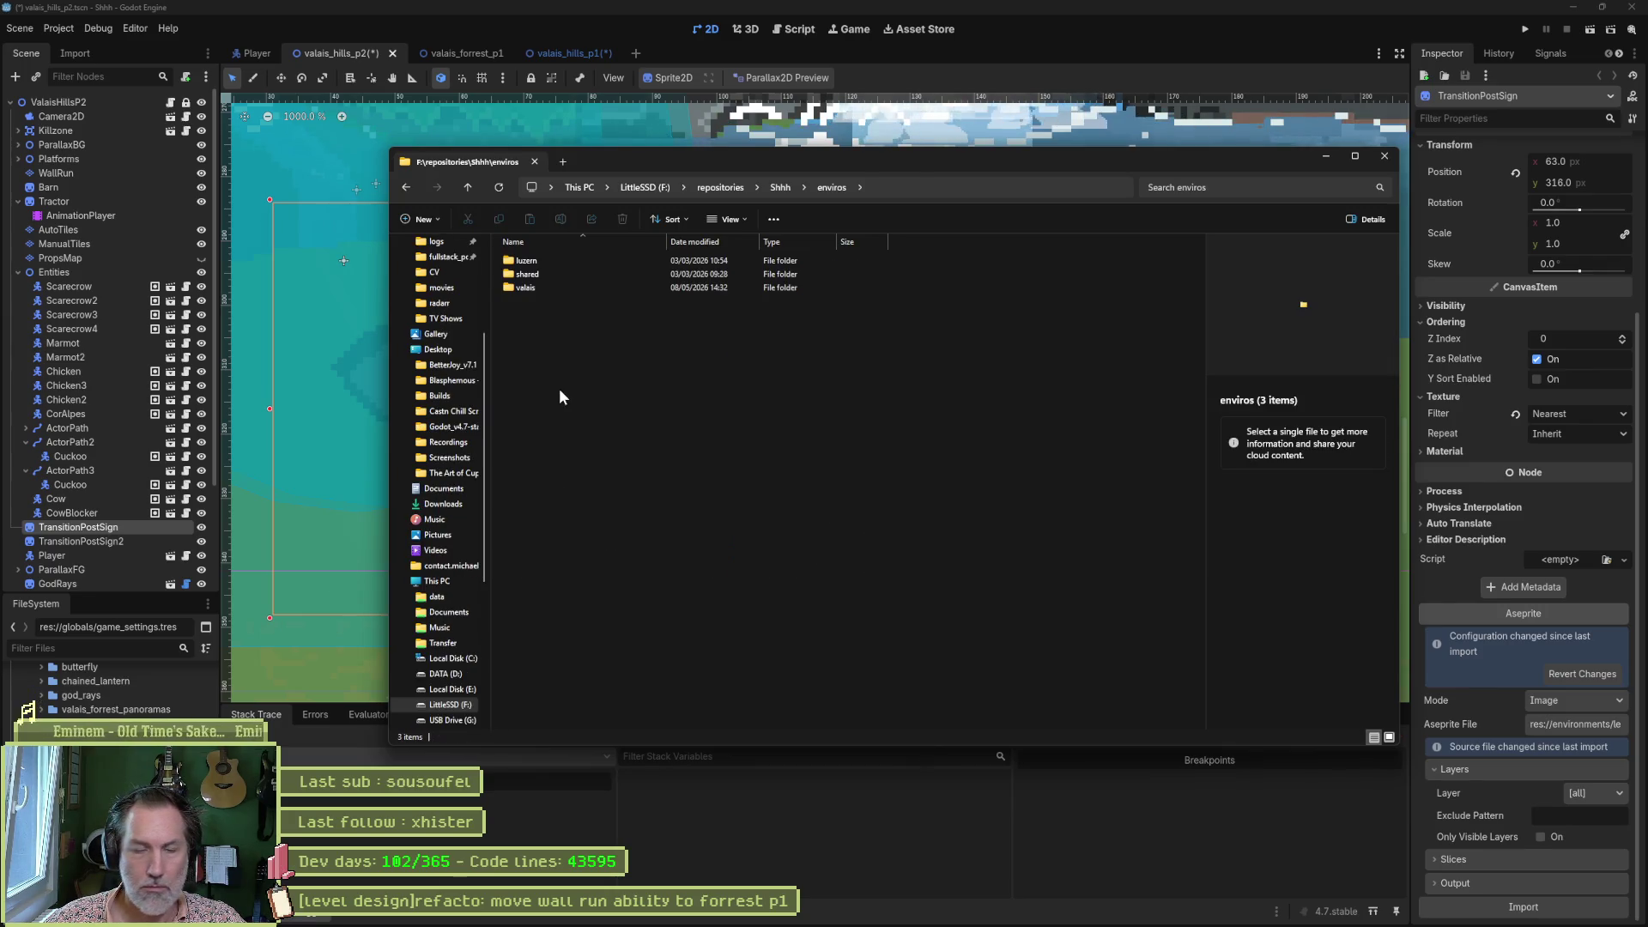
pyautogui.doubleClick(527, 287)
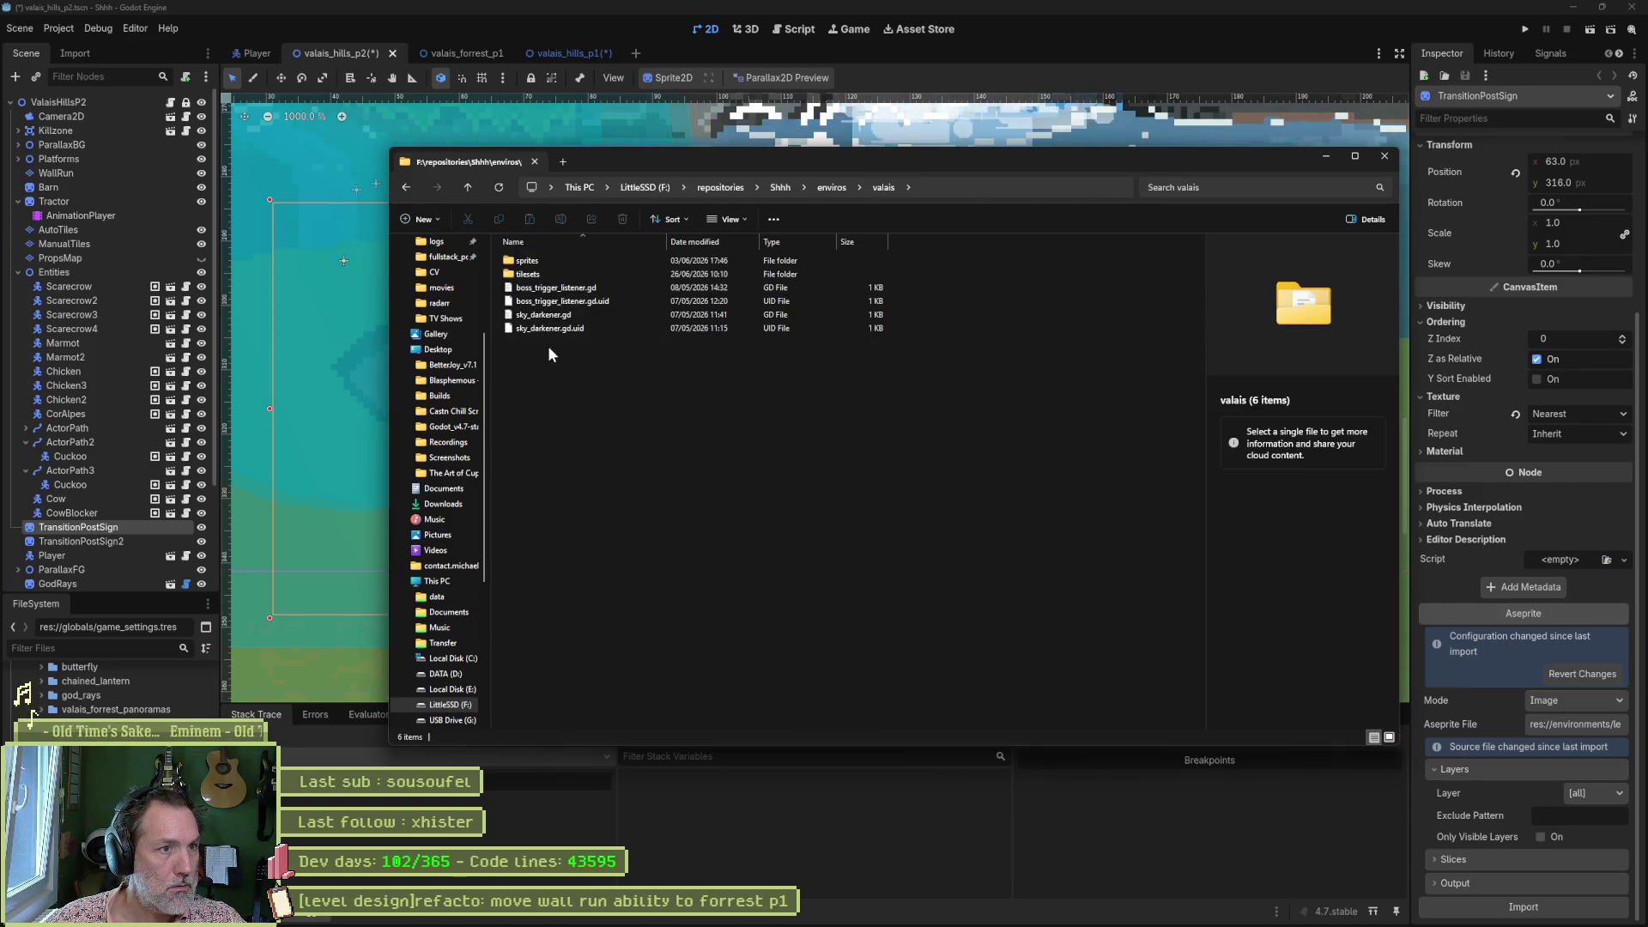
pyautogui.doubleClick(563, 274)
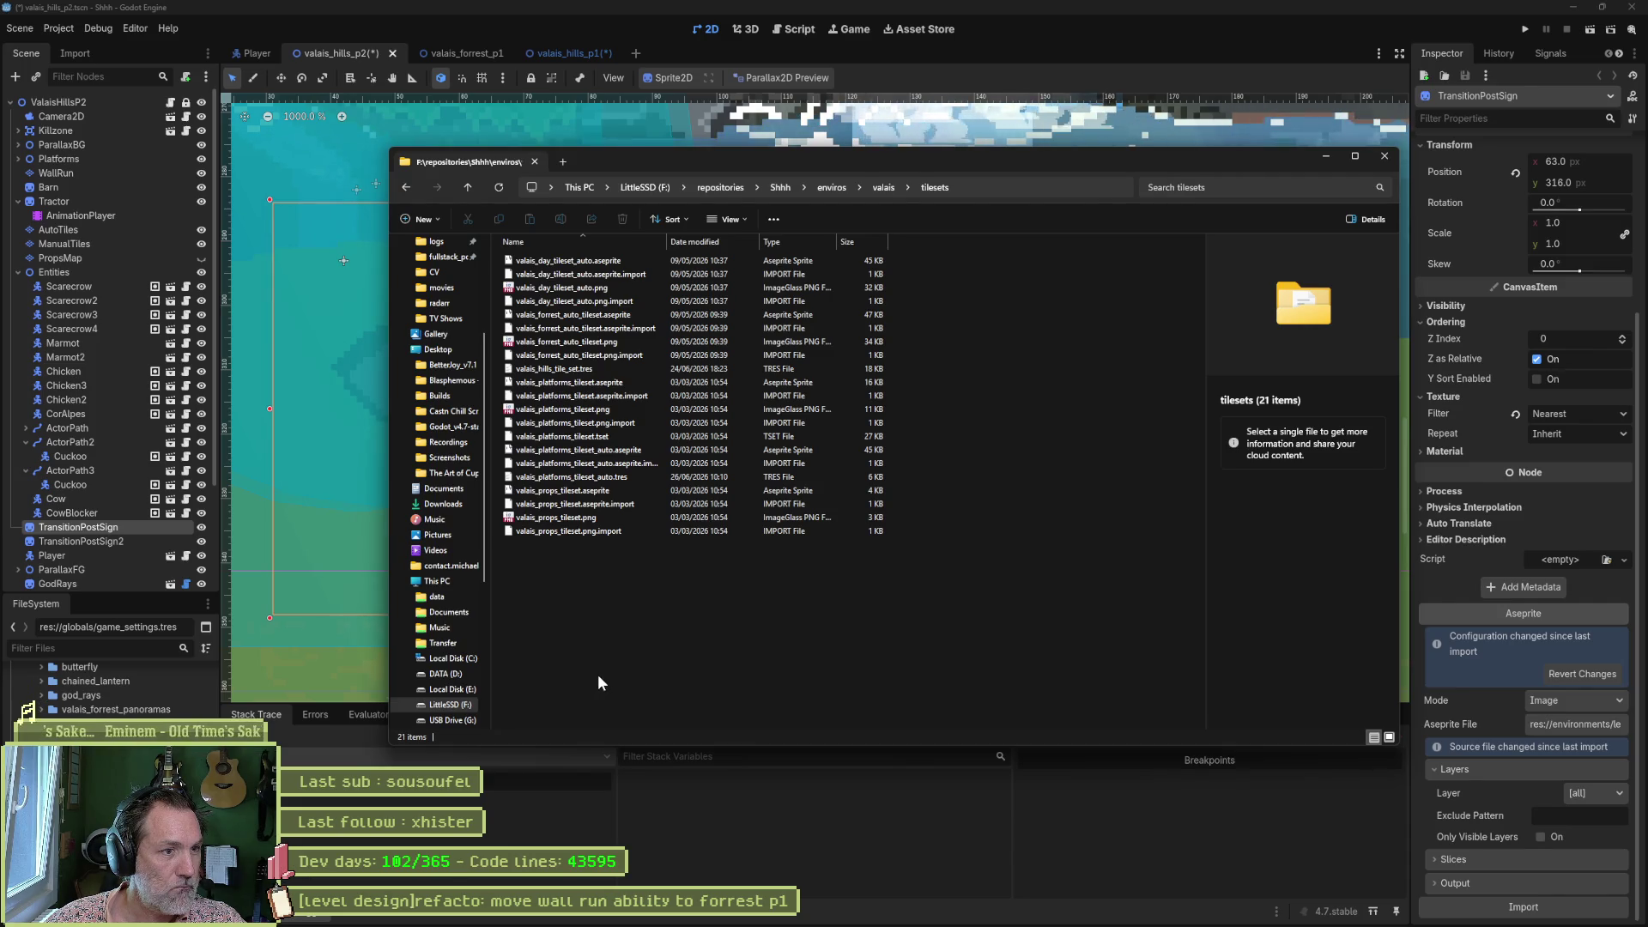
pyautogui.click(883, 187)
pyautogui.doubleClick(558, 262)
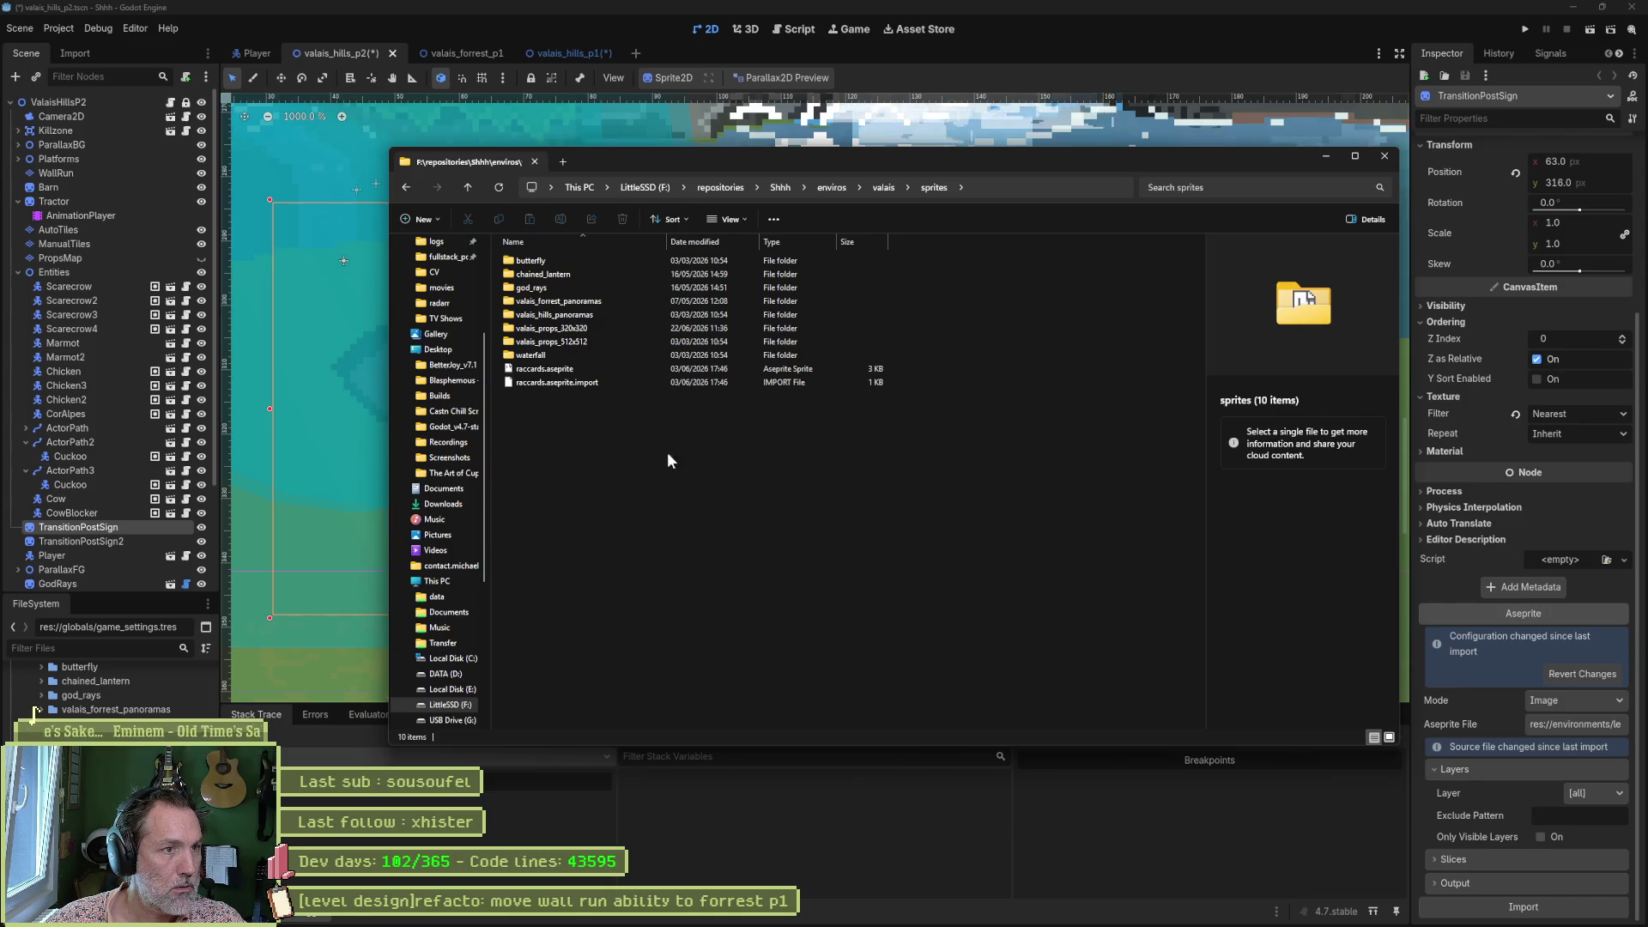
# Preview the butterfly_ss.png and post_sign_lamp_ss.png sprite sheets, returning to the sprites folder.
pyautogui.doubleClick(554, 262)
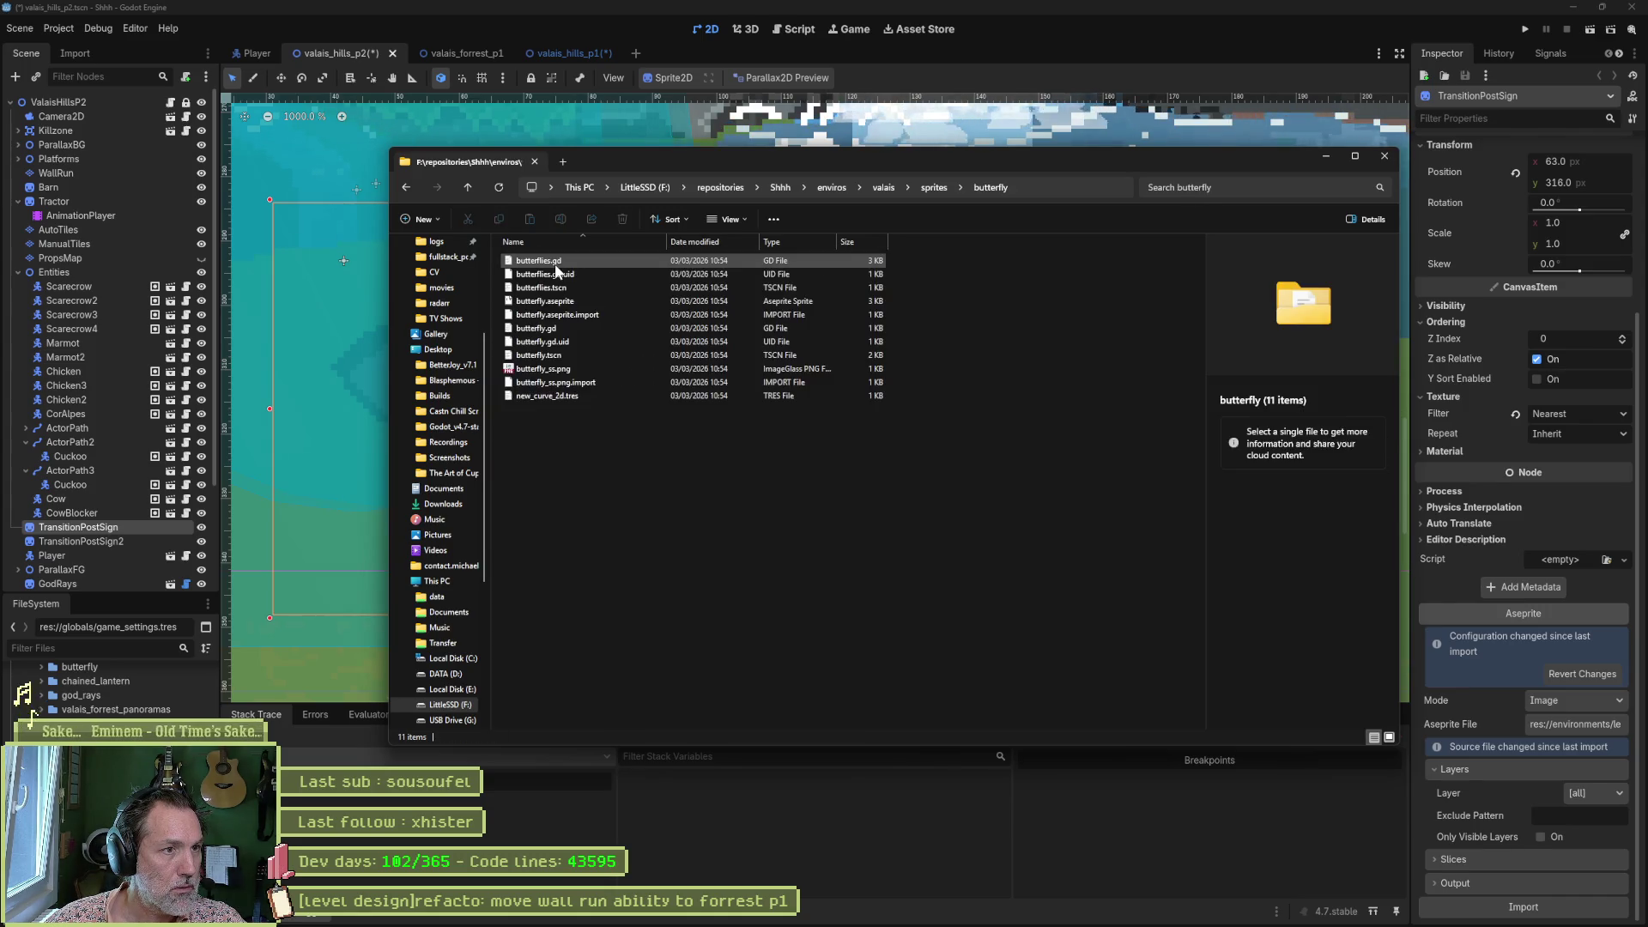
pyautogui.click(561, 368)
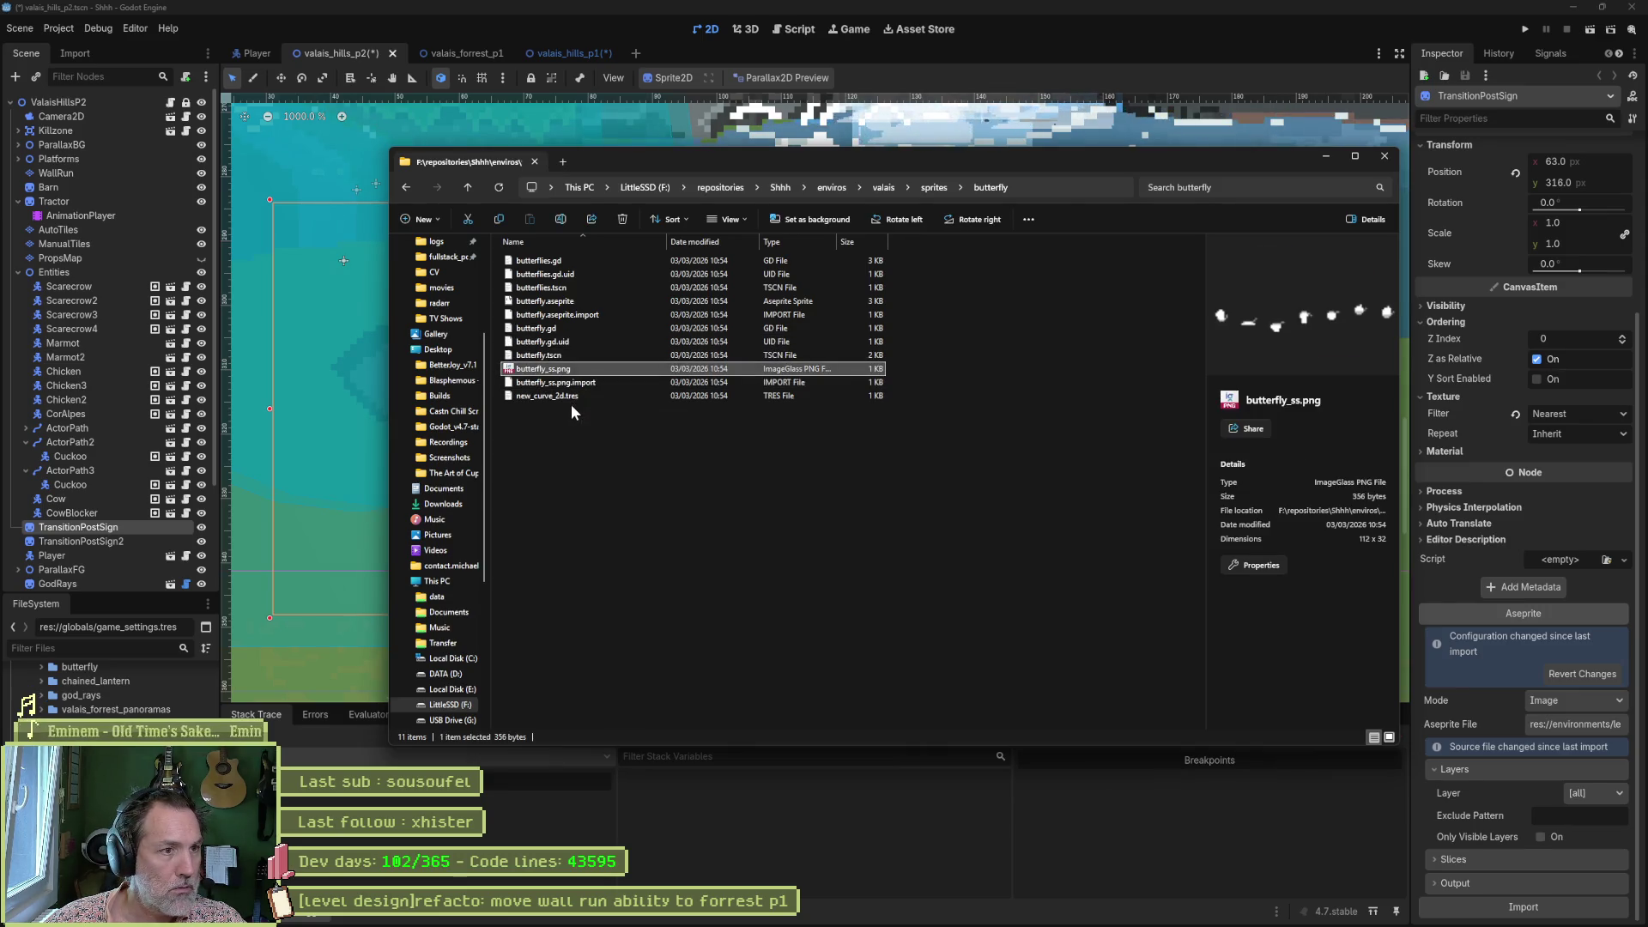
pyautogui.click(934, 188)
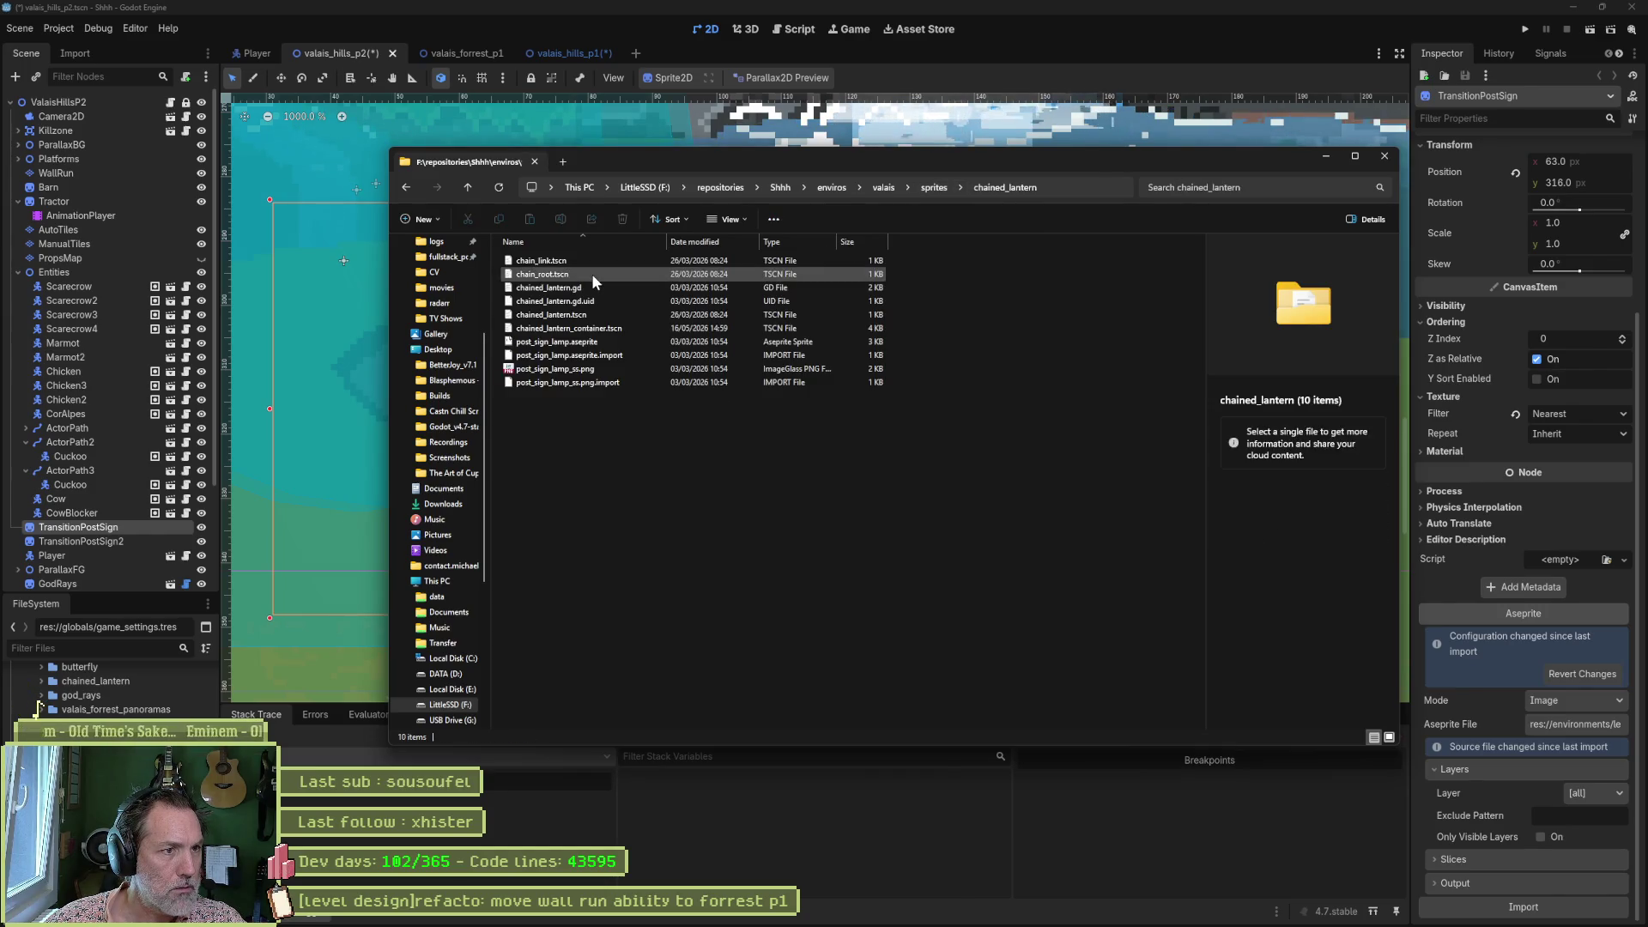
pyautogui.click(607, 369)
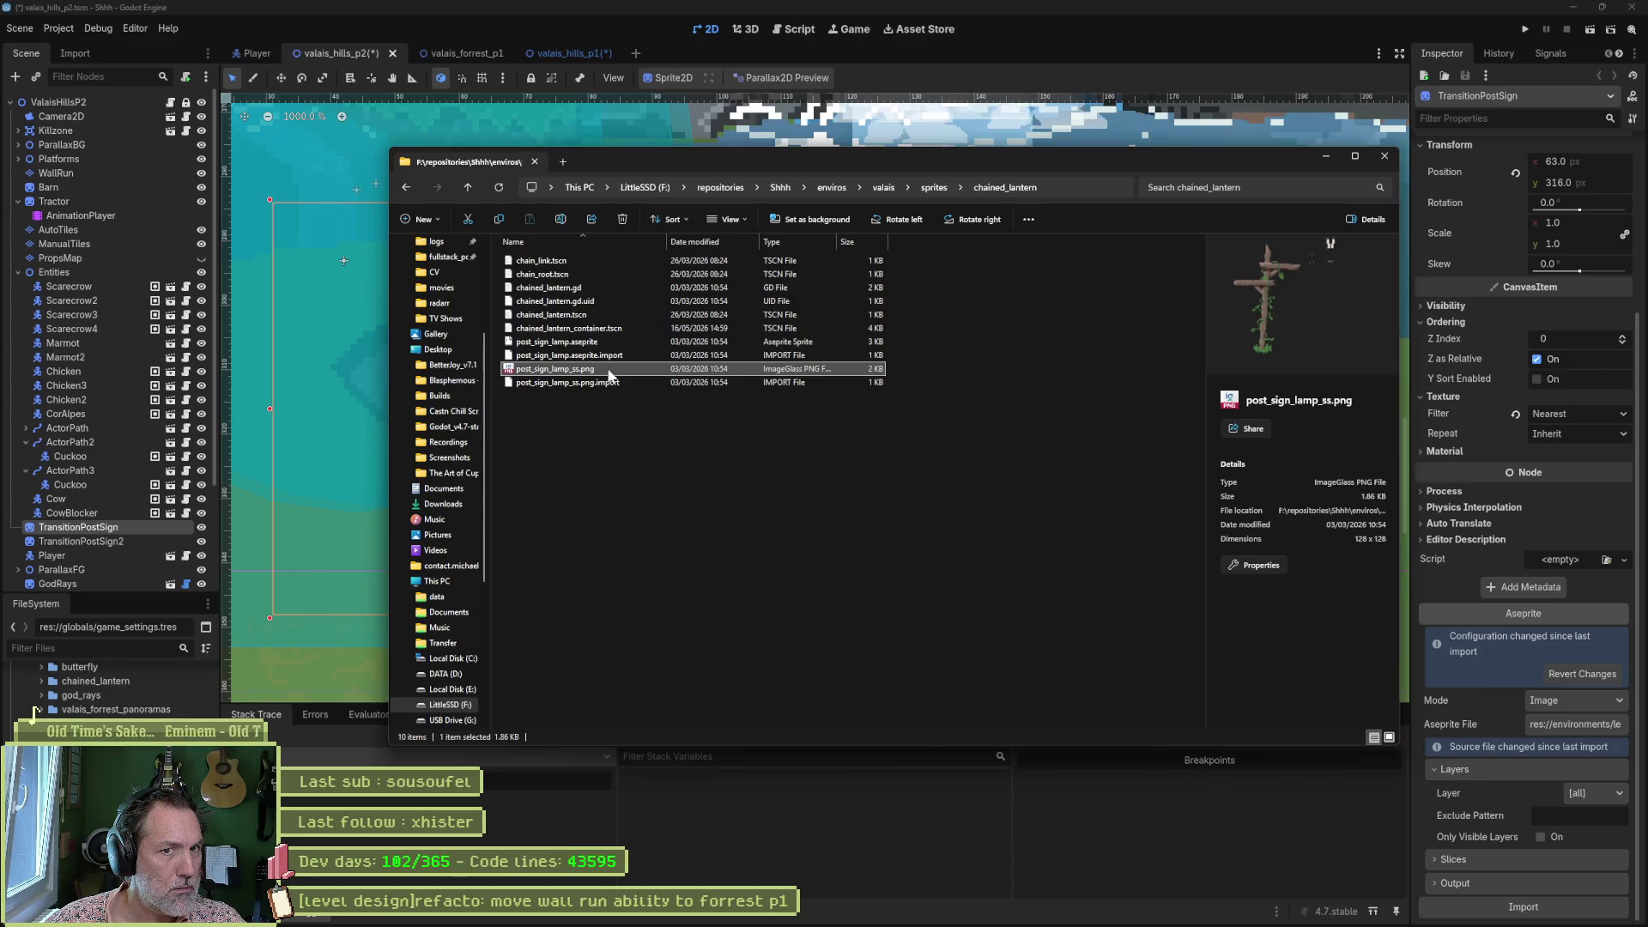
pyautogui.click(927, 191)
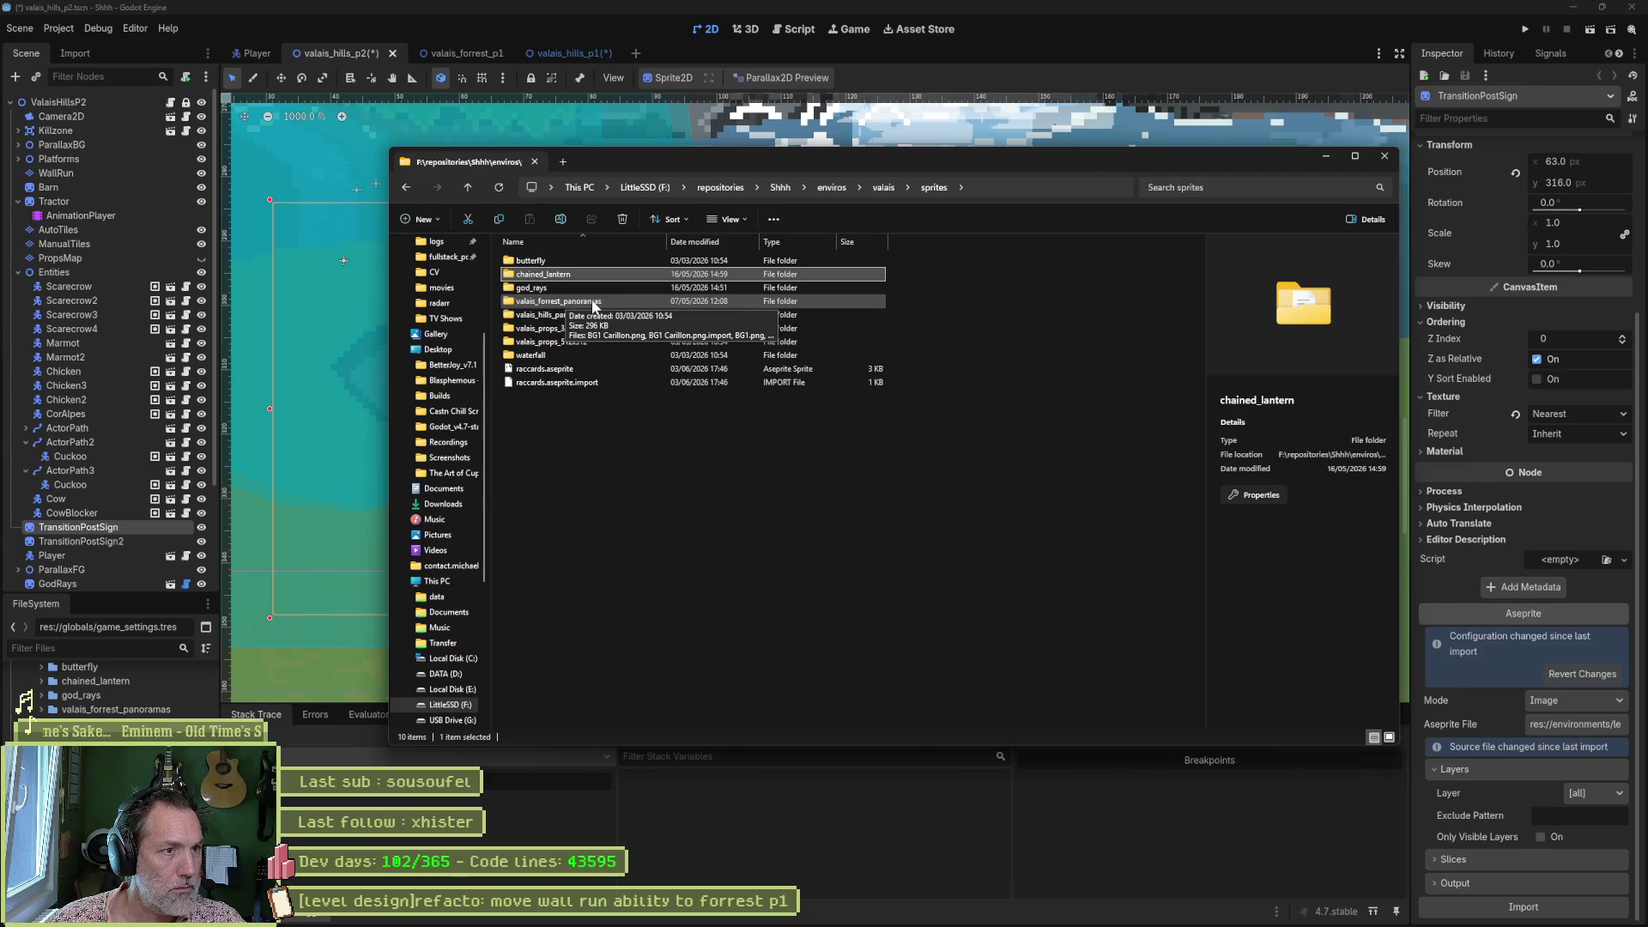
# Open valais_forrest_panoramas and preview the BG1 Carillon, BG1, BG3, BG10 and BG11 panoramas.
pyautogui.doubleClick(592, 302)
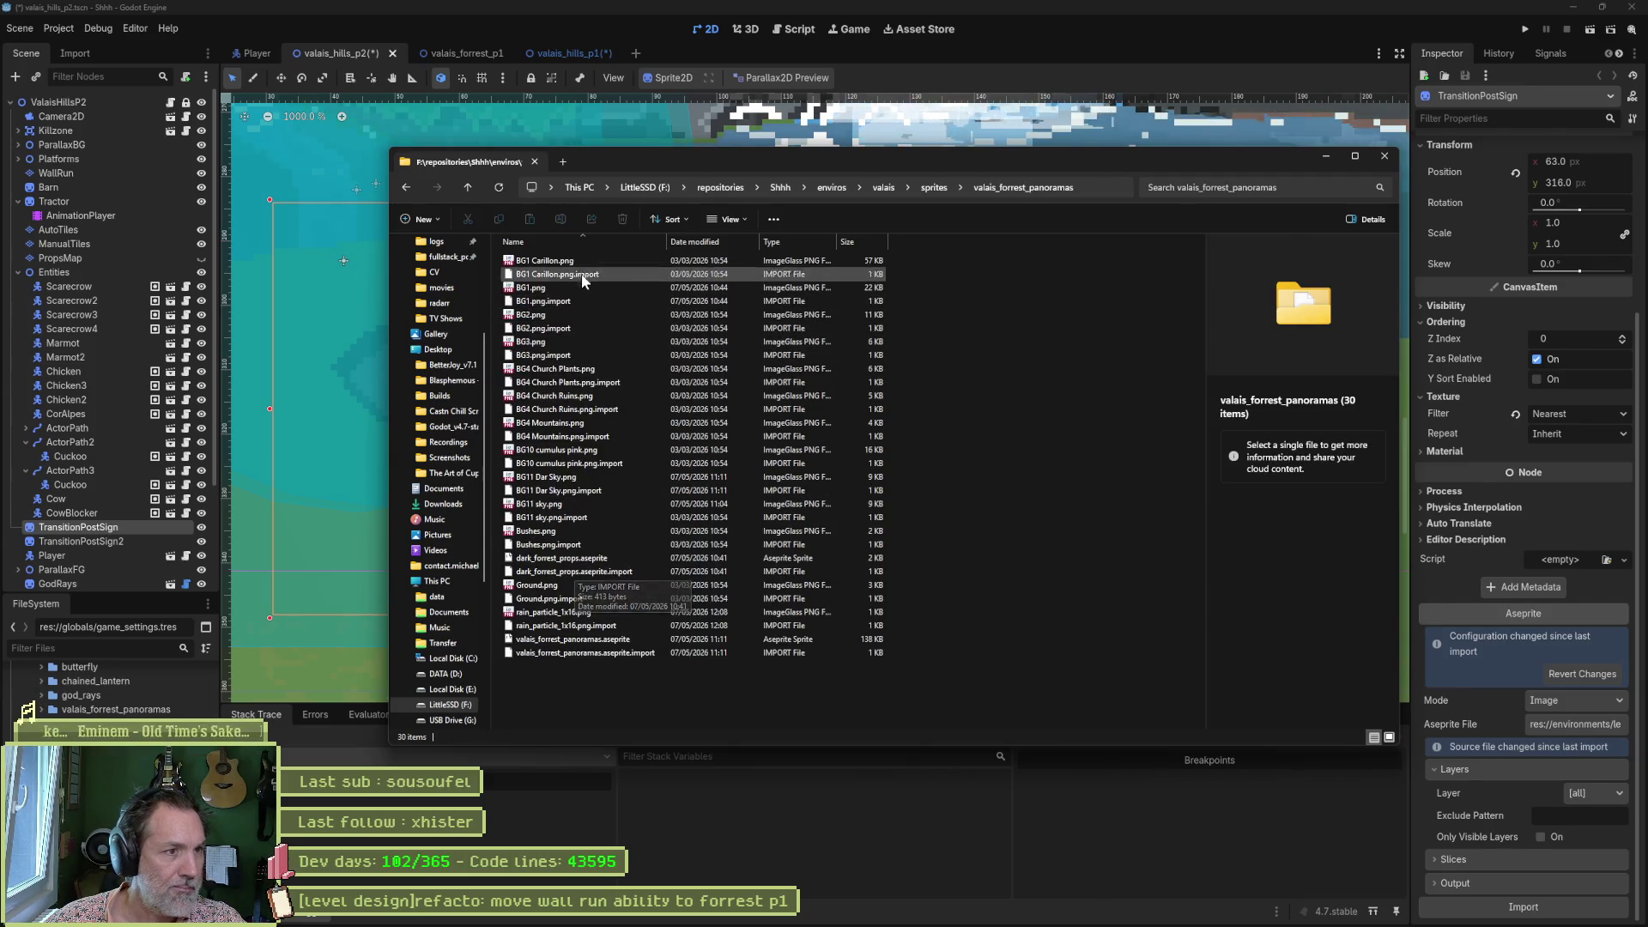
pyautogui.click(580, 259)
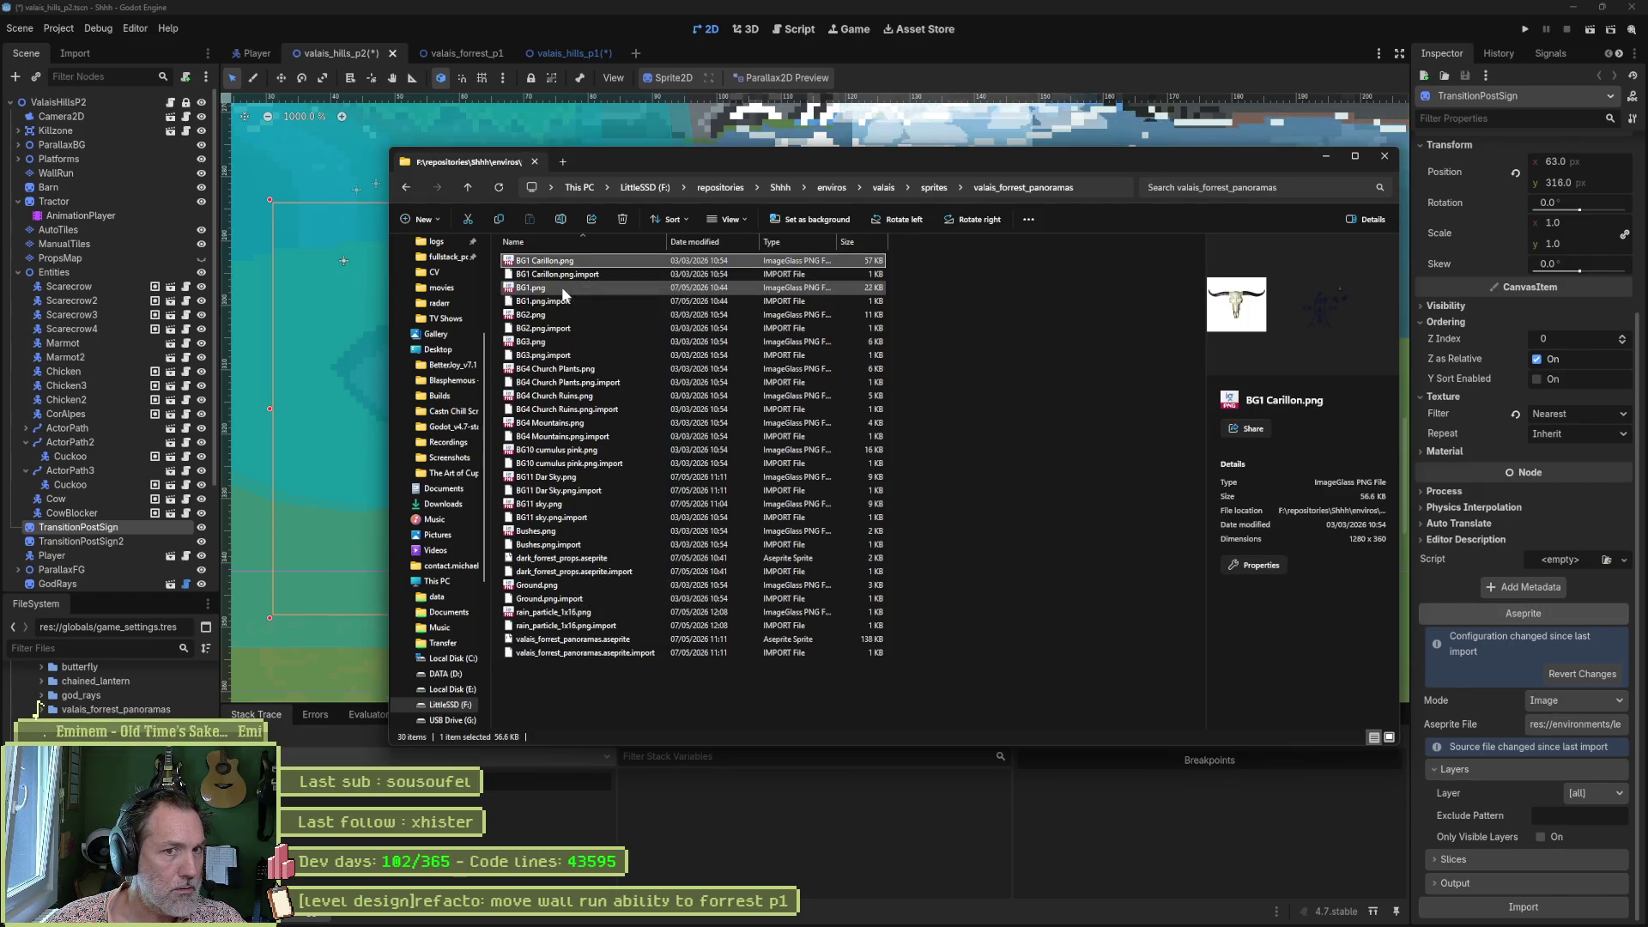
pyautogui.click(562, 288)
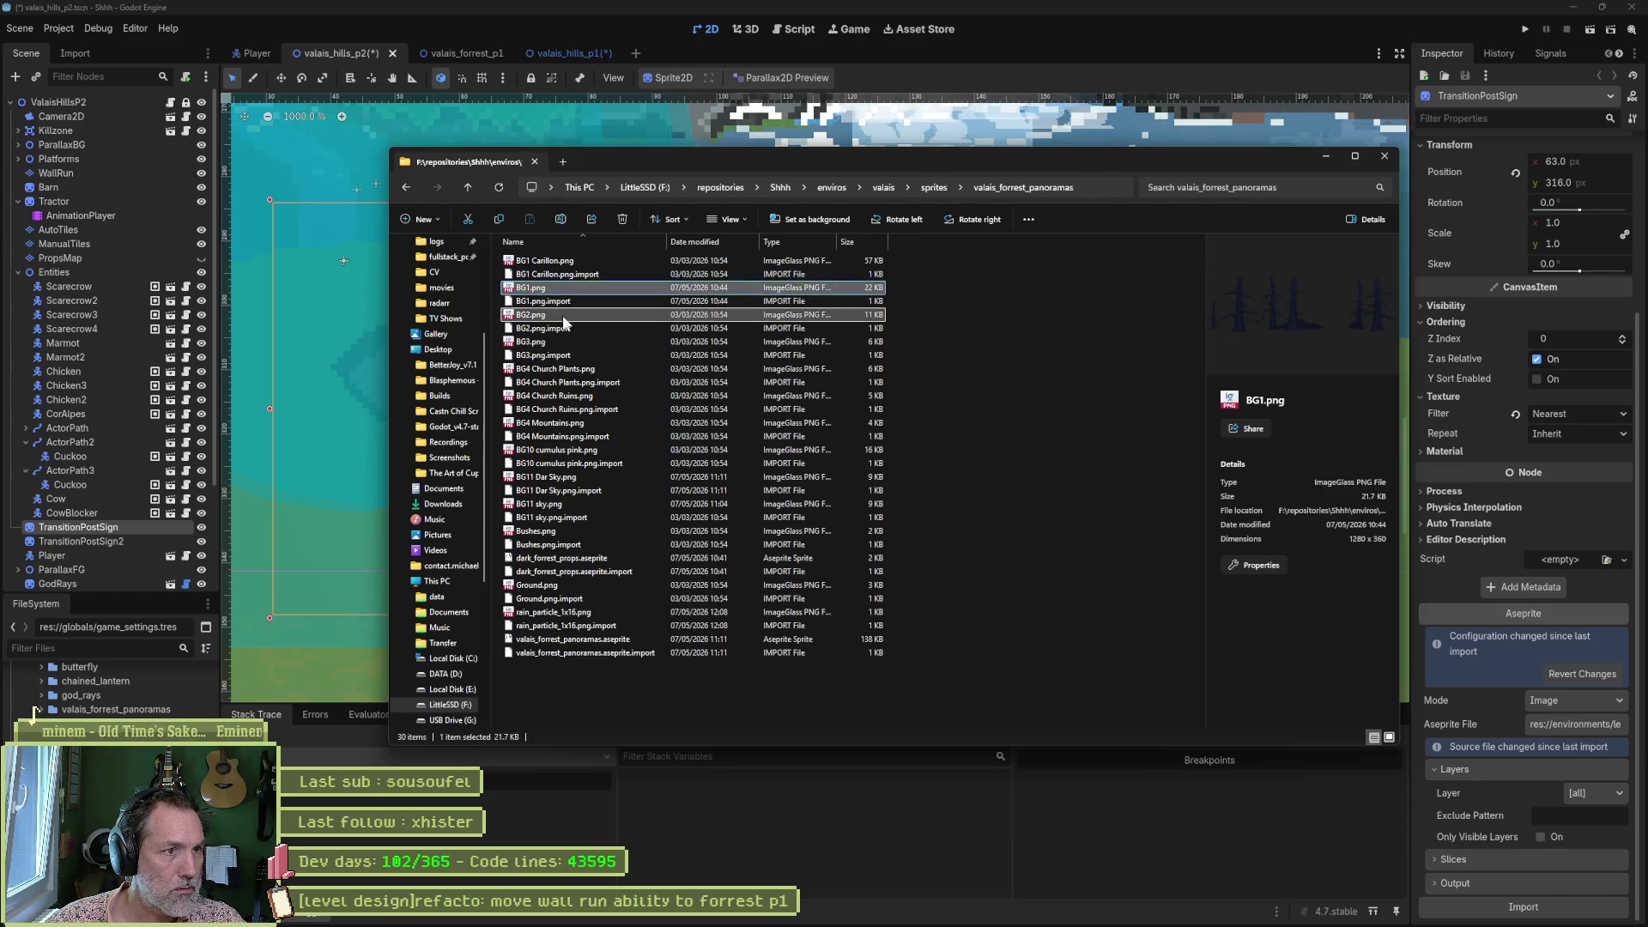
pyautogui.click(563, 314)
pyautogui.click(559, 342)
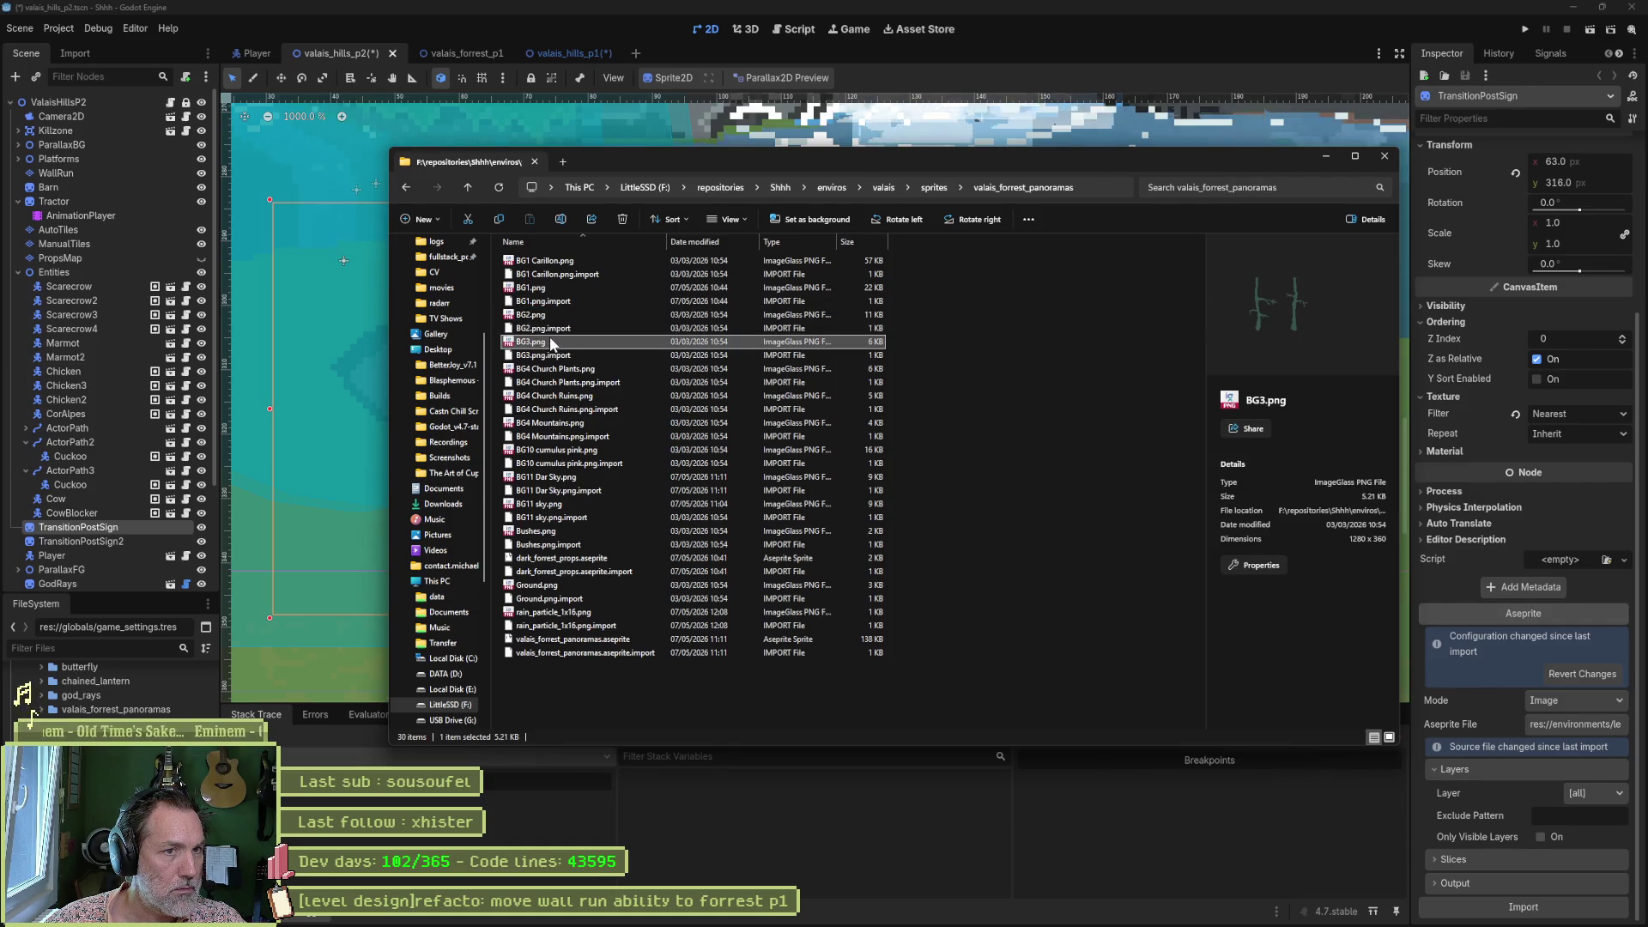
pyautogui.click(578, 450)
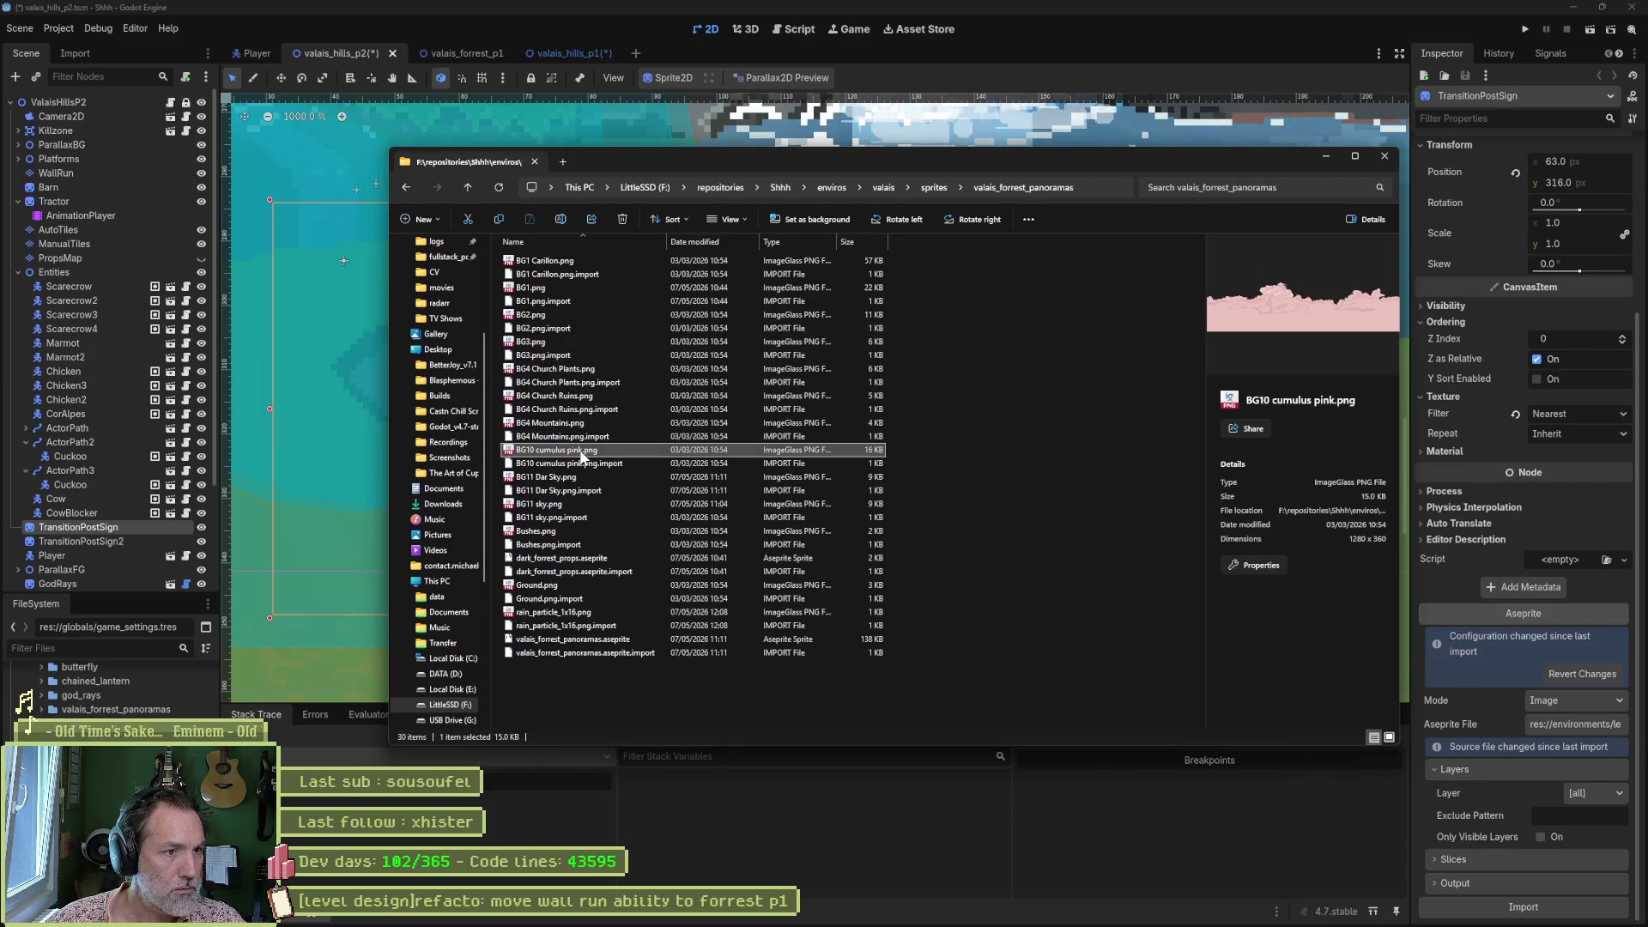
pyautogui.click(587, 507)
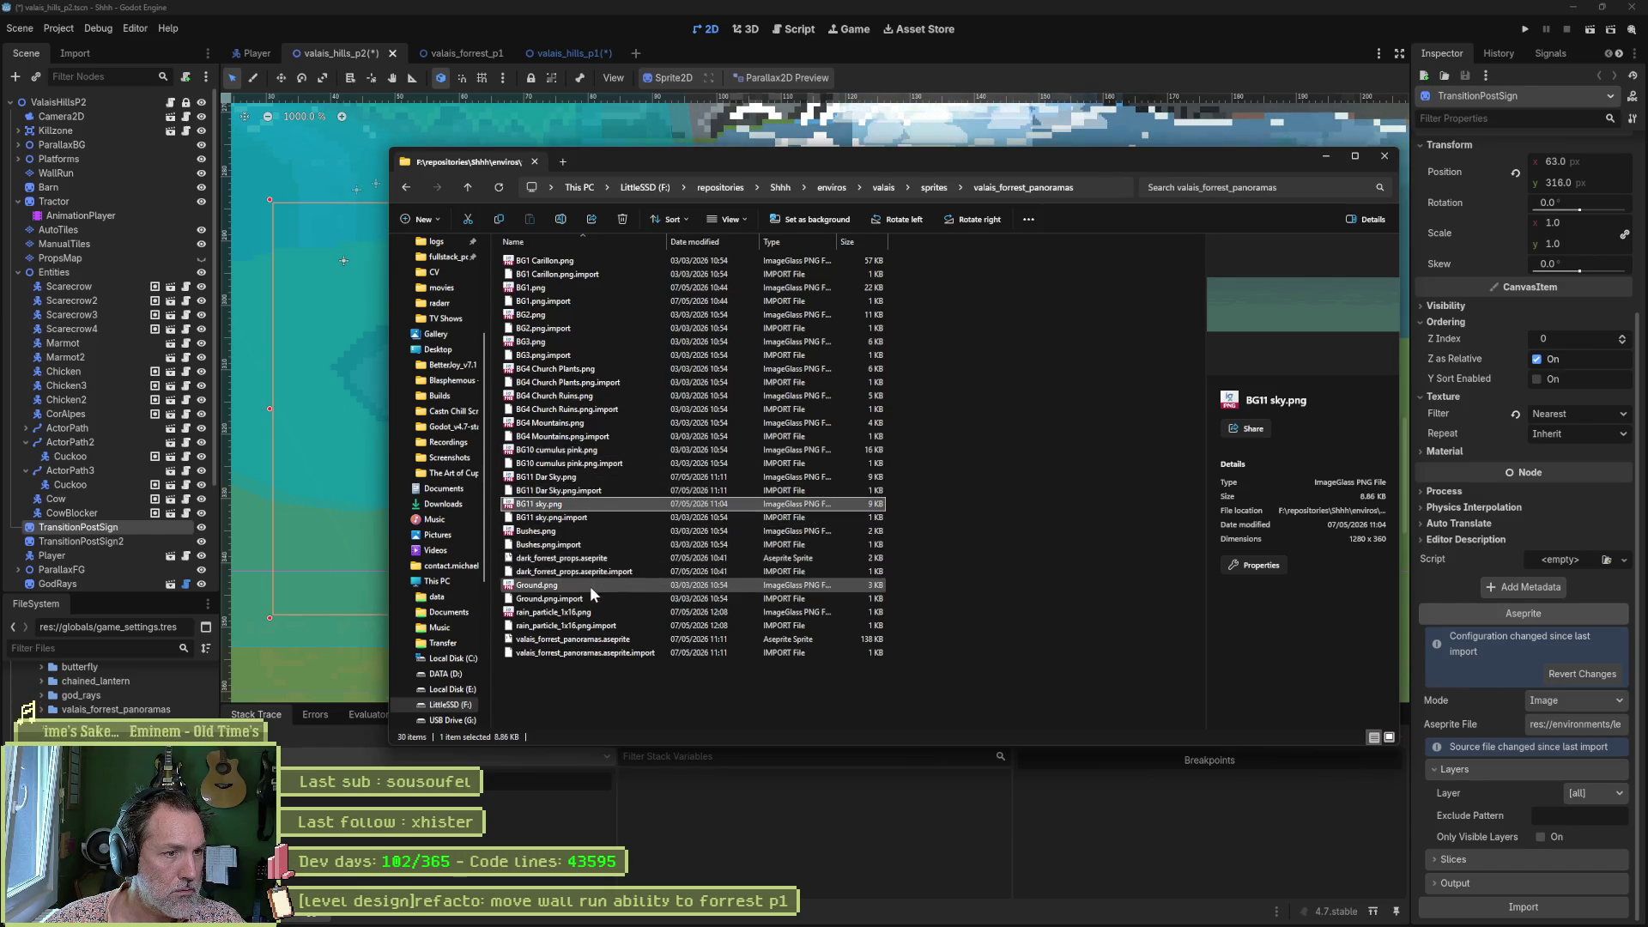
# Look inside valais_hills_panoramas, then open valais_props_320x320 and preview barn.png.
pyautogui.click(930, 187)
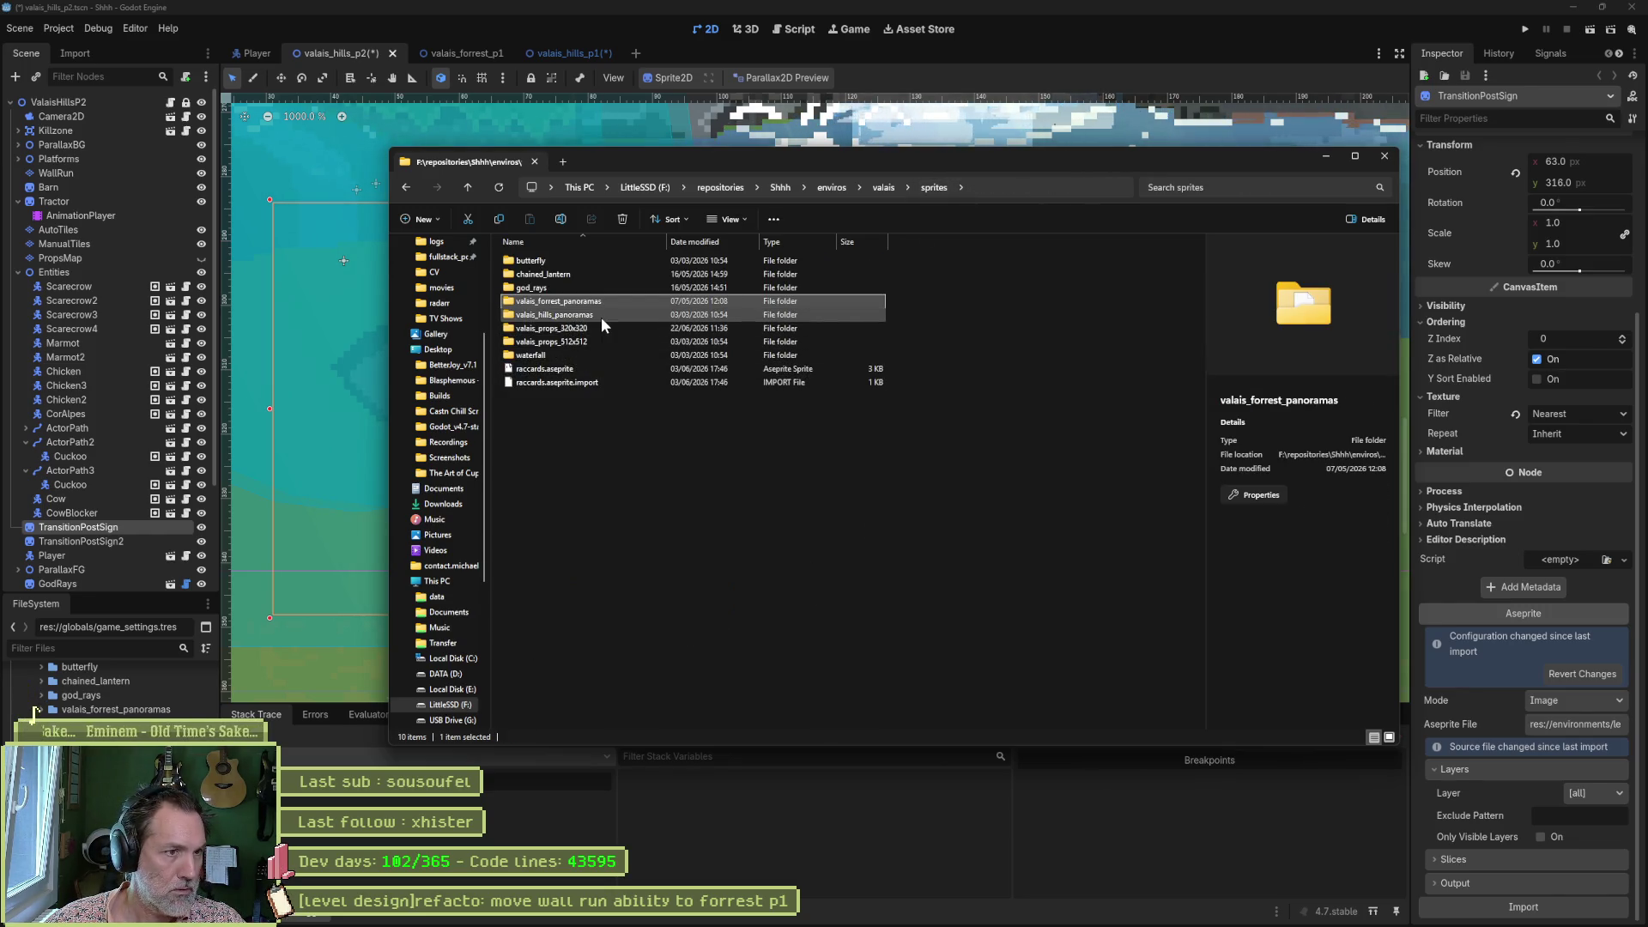
pyautogui.click(602, 319)
pyautogui.doubleClick(601, 317)
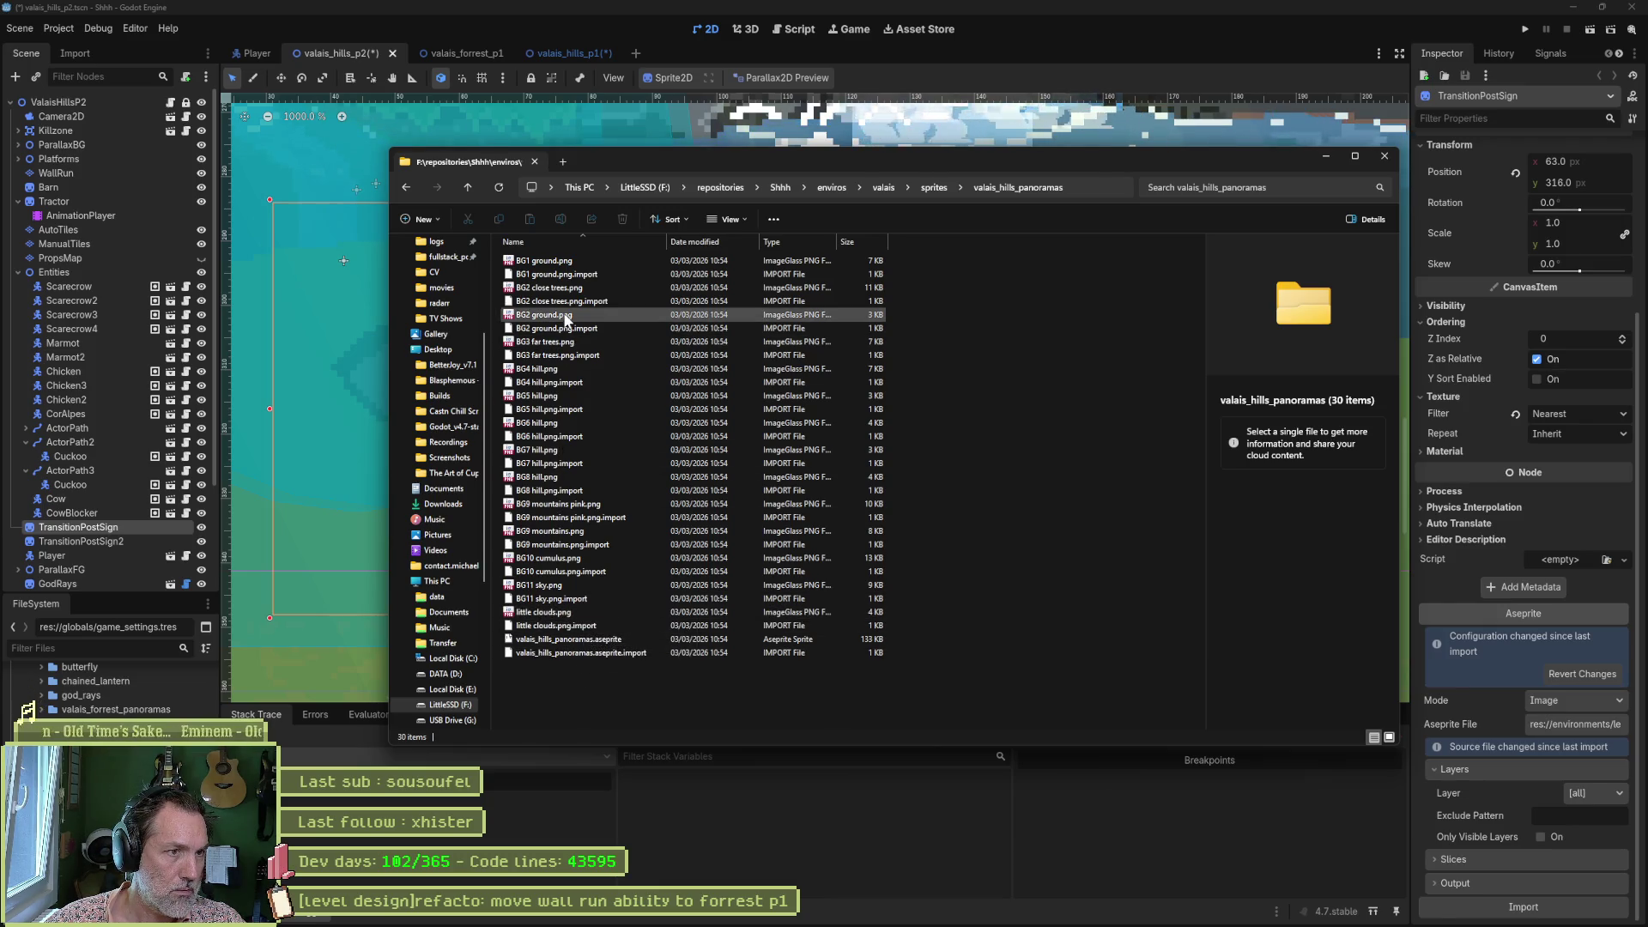
pyautogui.click(932, 188)
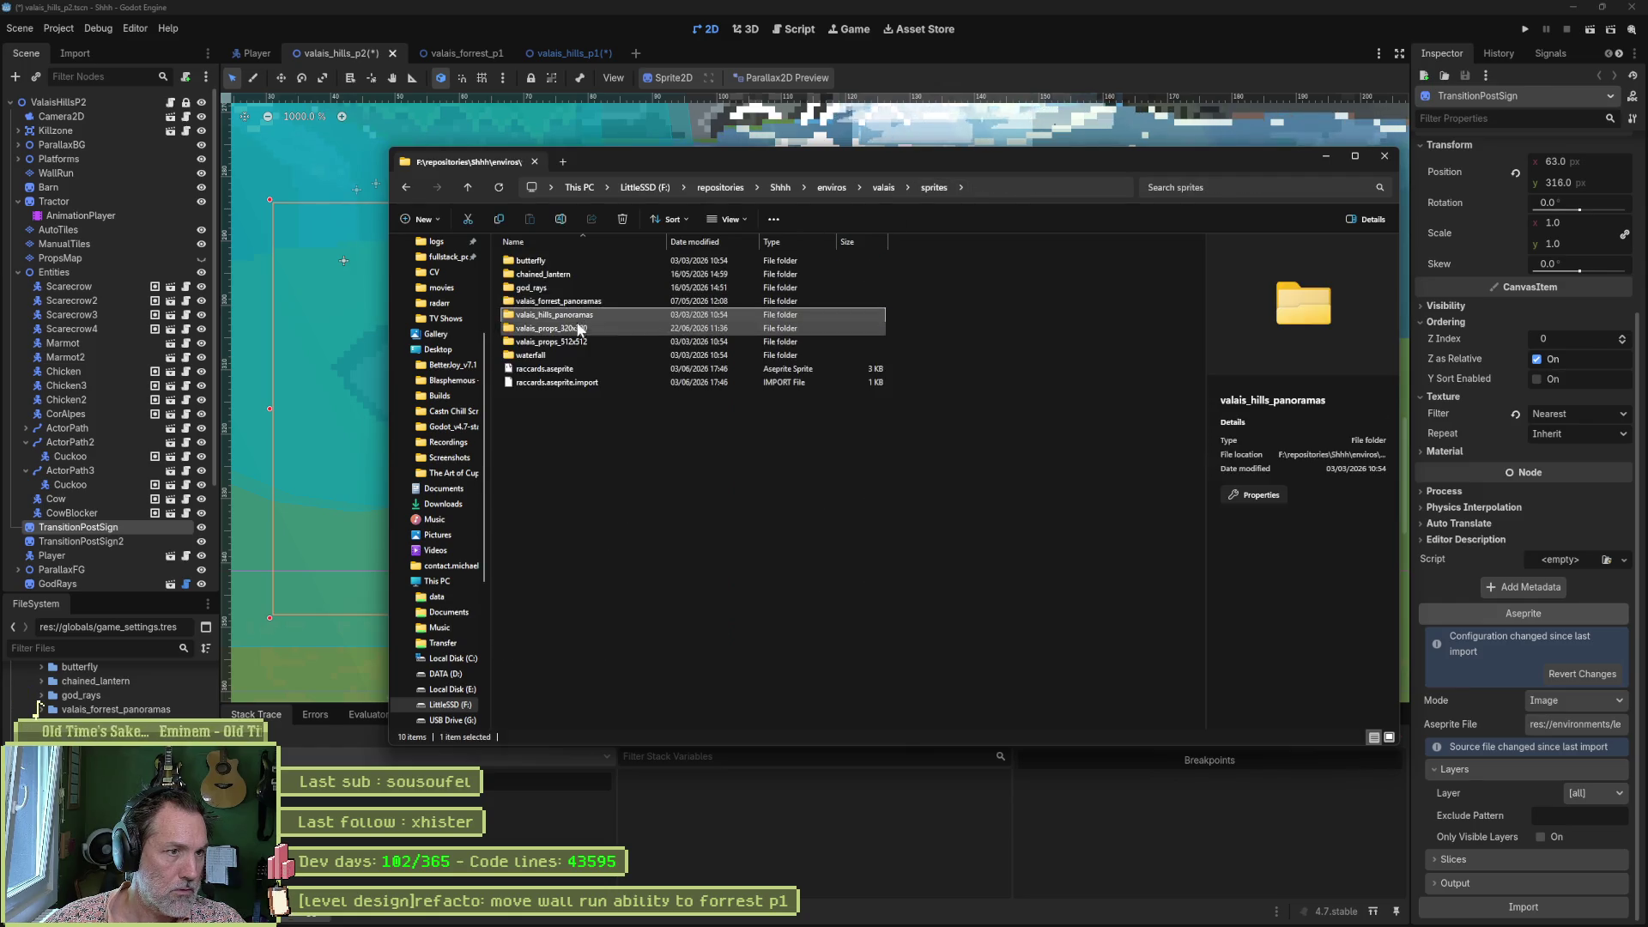
pyautogui.doubleClick(593, 327)
pyautogui.click(575, 260)
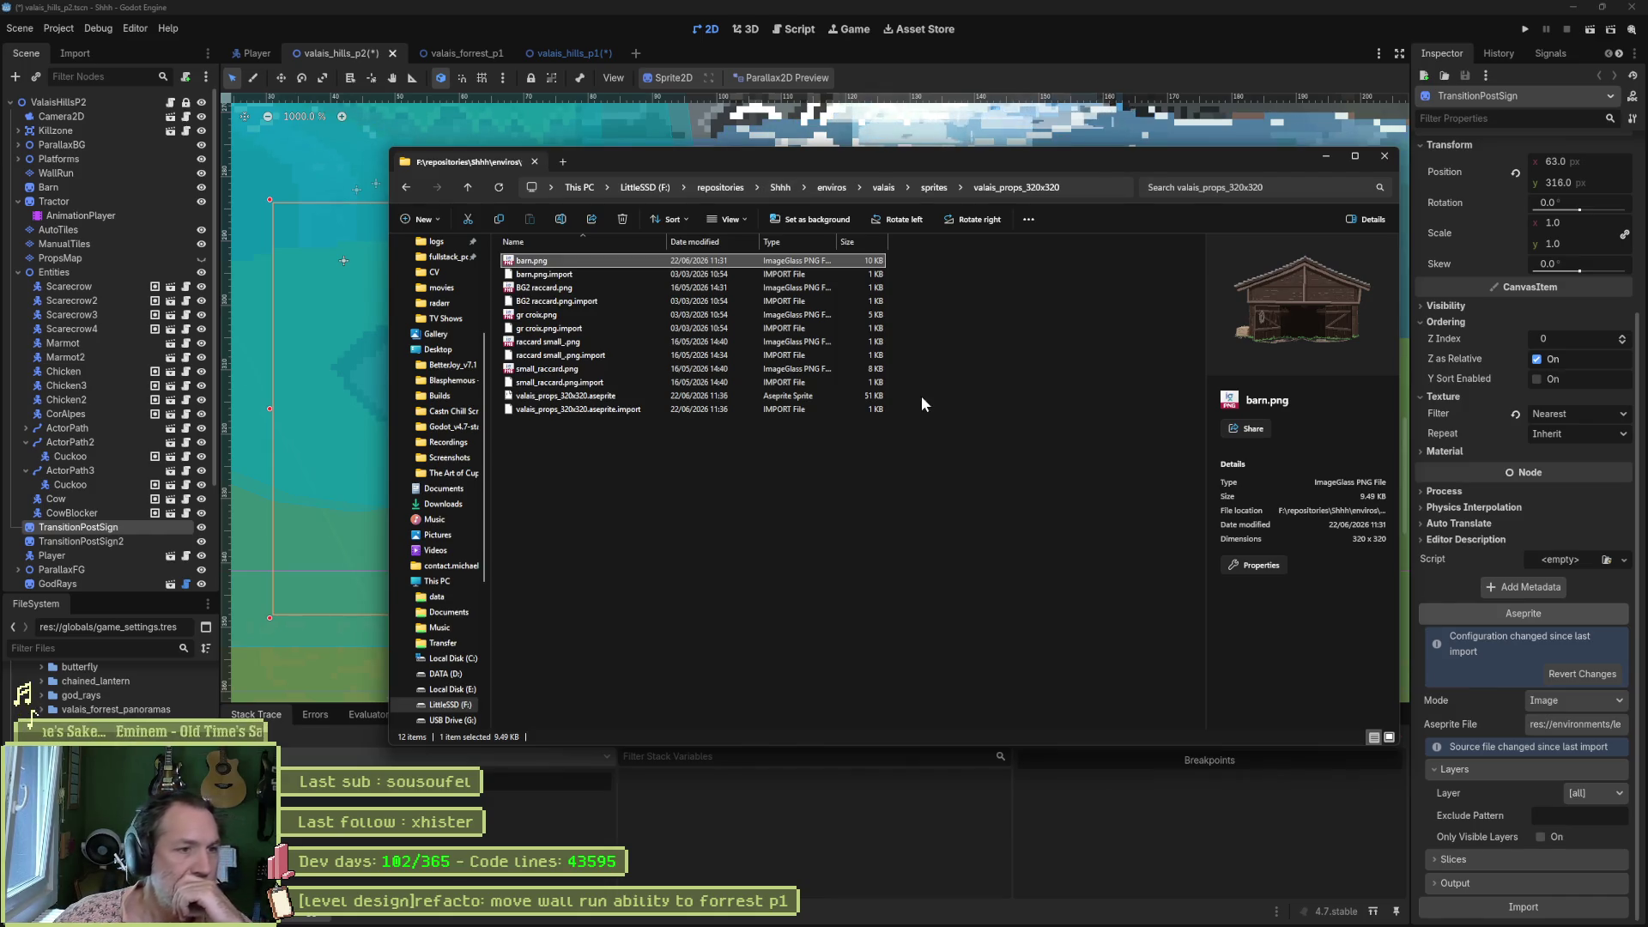
# Open valais_props_320x320.aseprite, delete the layers from wind up to post sign lamp, and return to cat.aseprite.
pyautogui.doubleClick(606, 398)
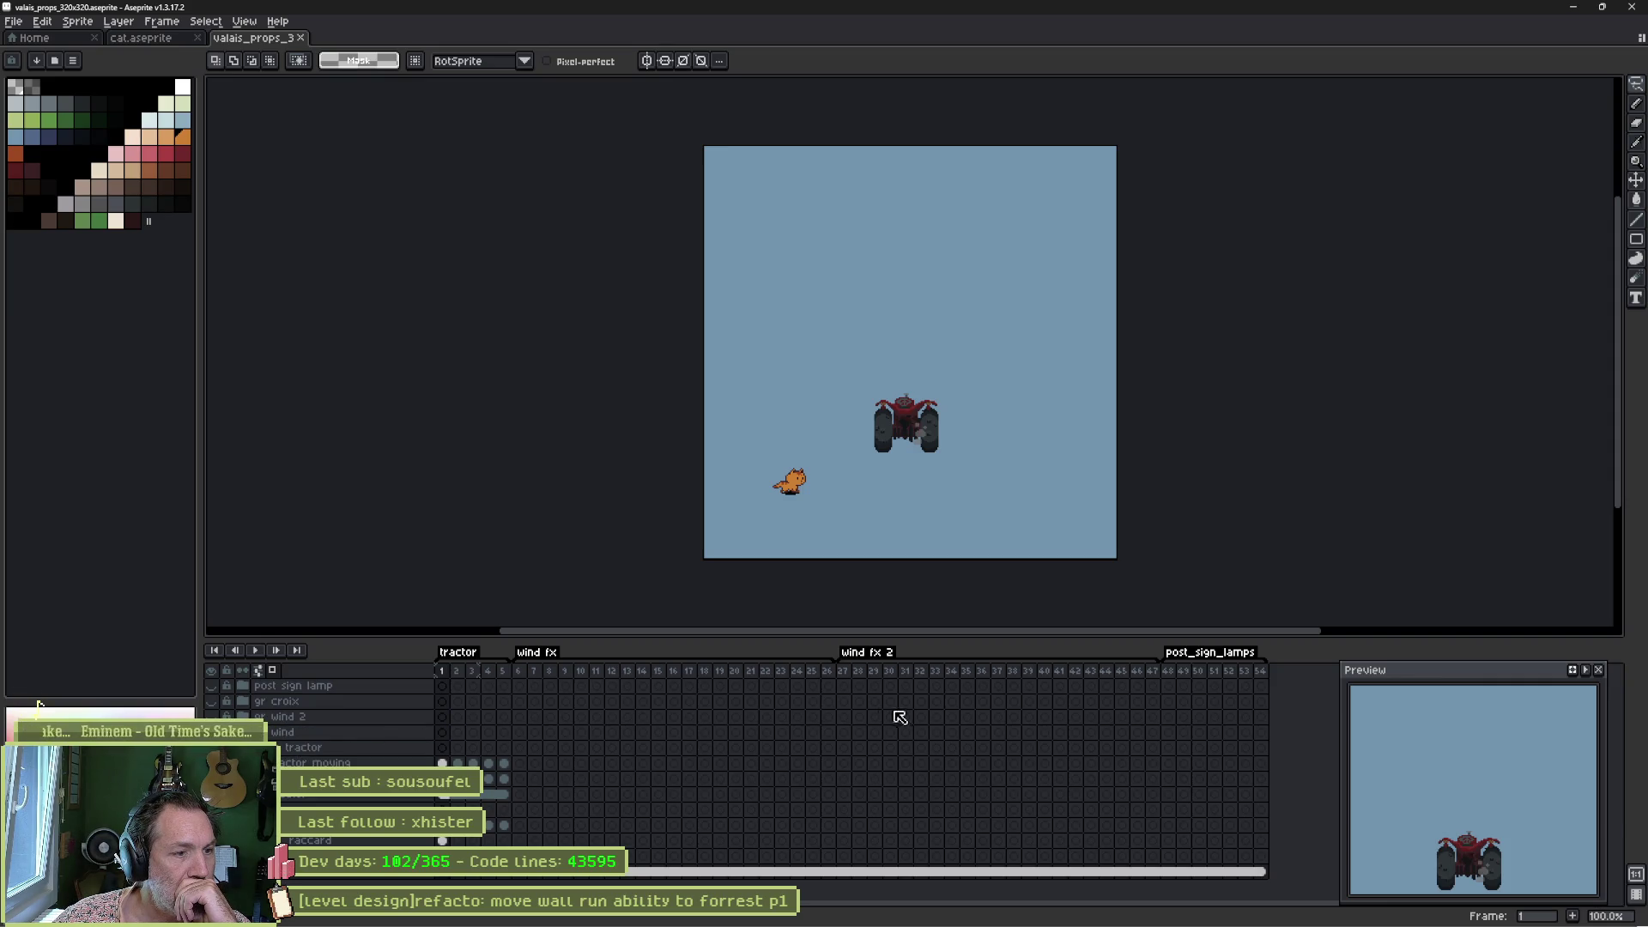
pyautogui.click(367, 733)
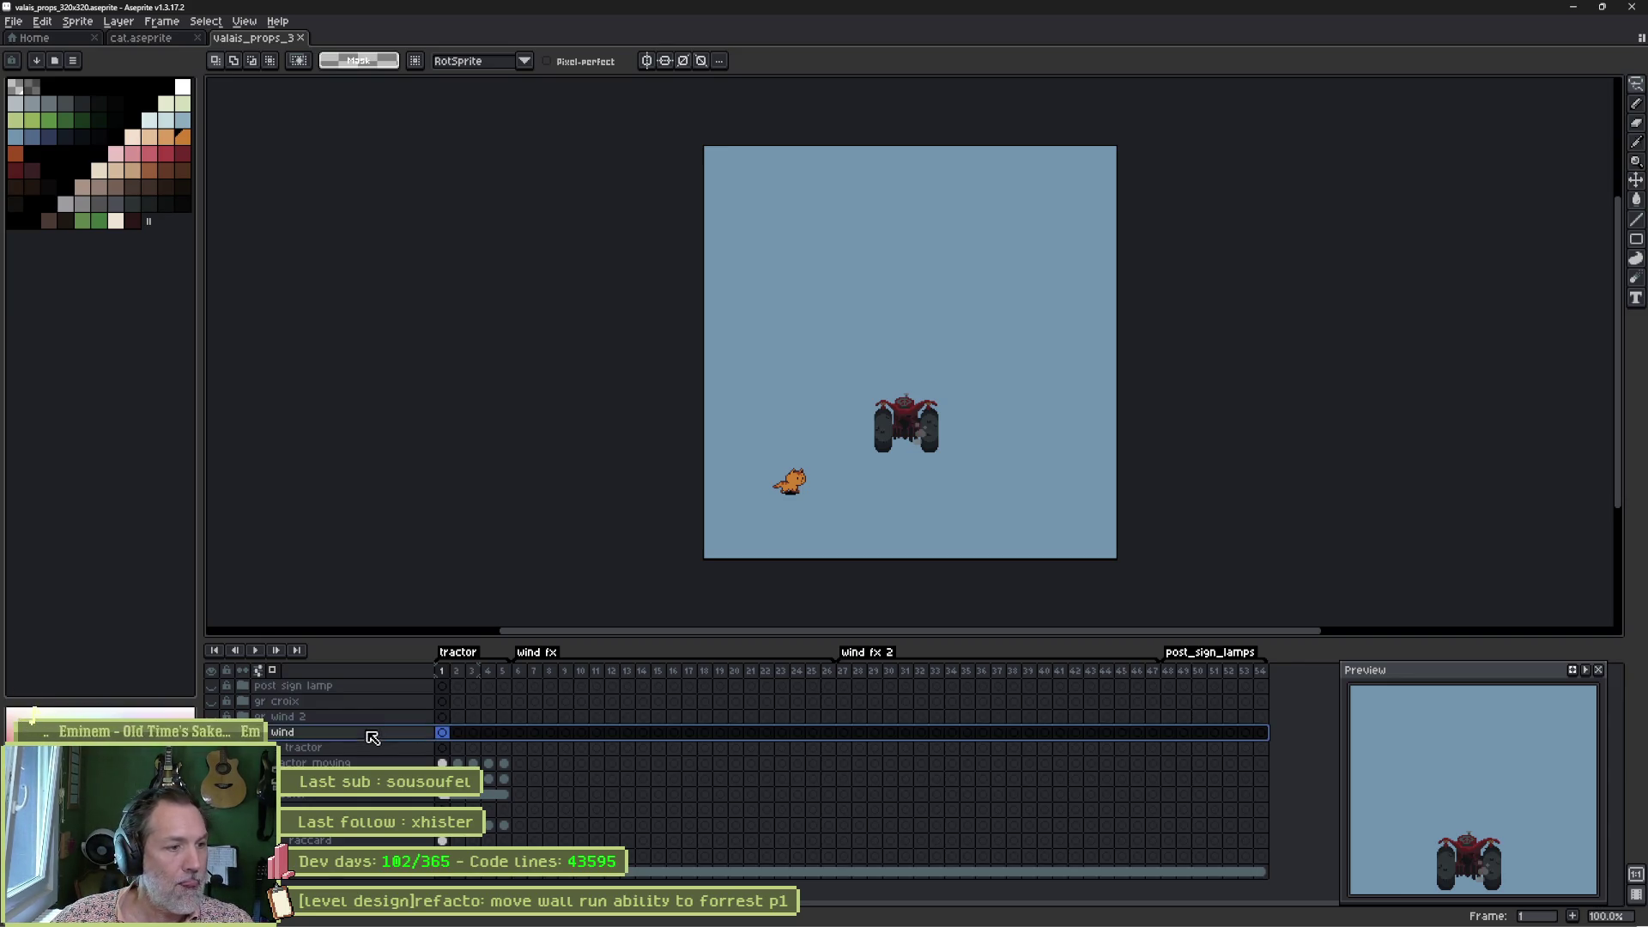
pyautogui.moveTo(369, 732); pyautogui.dragTo(370, 686)
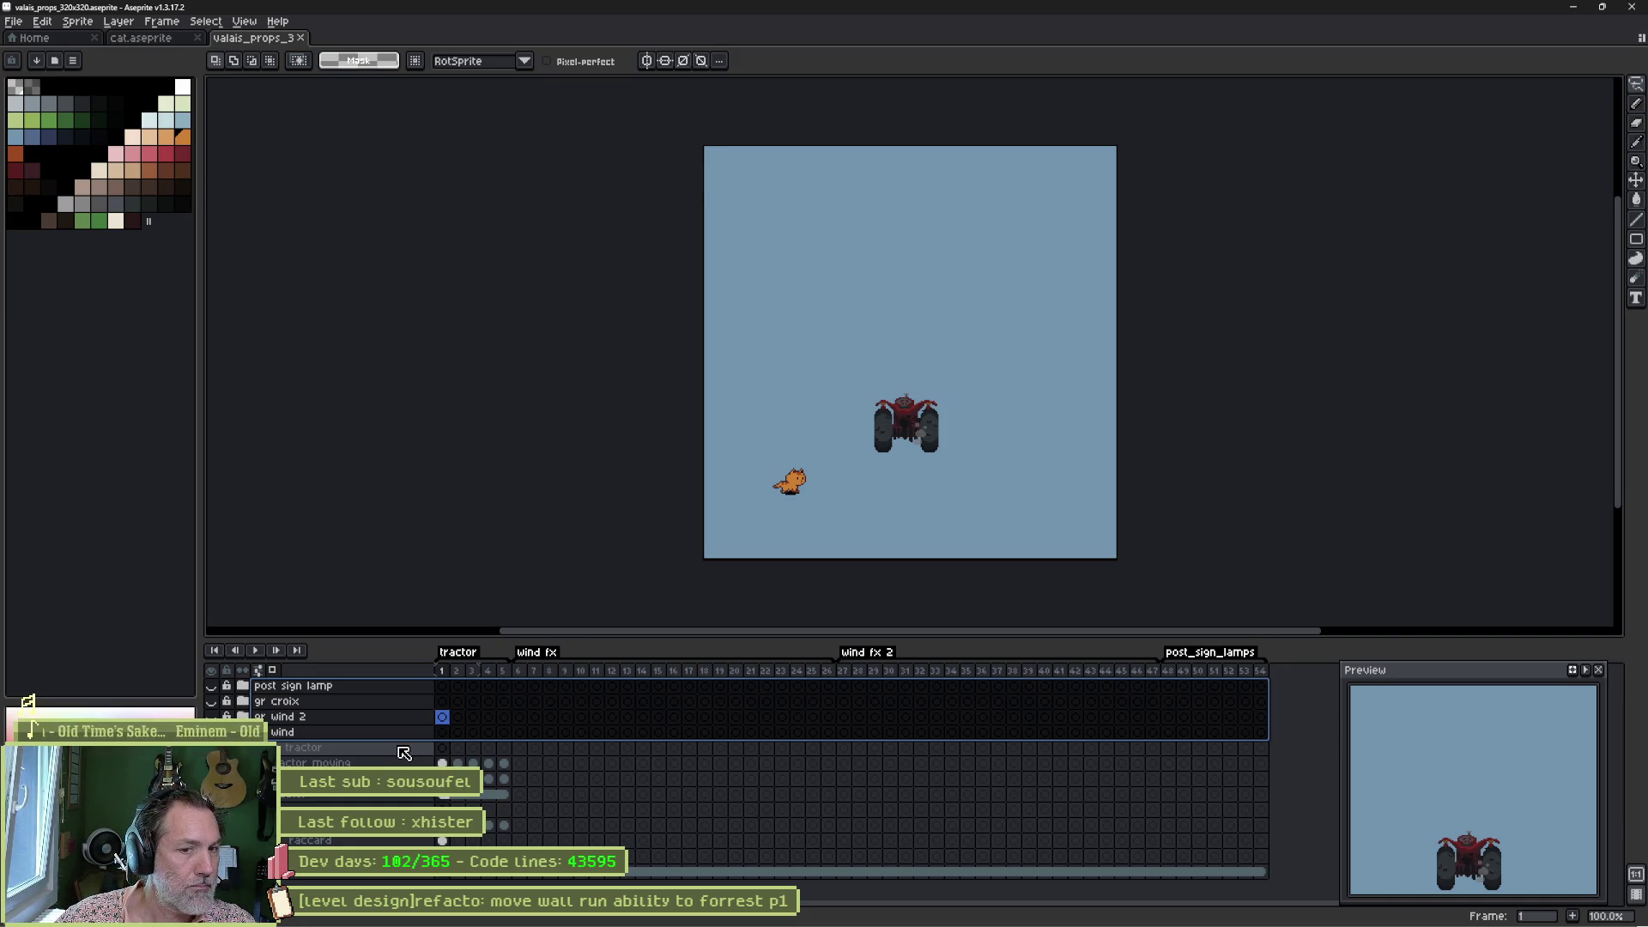
pyautogui.press('Delete')
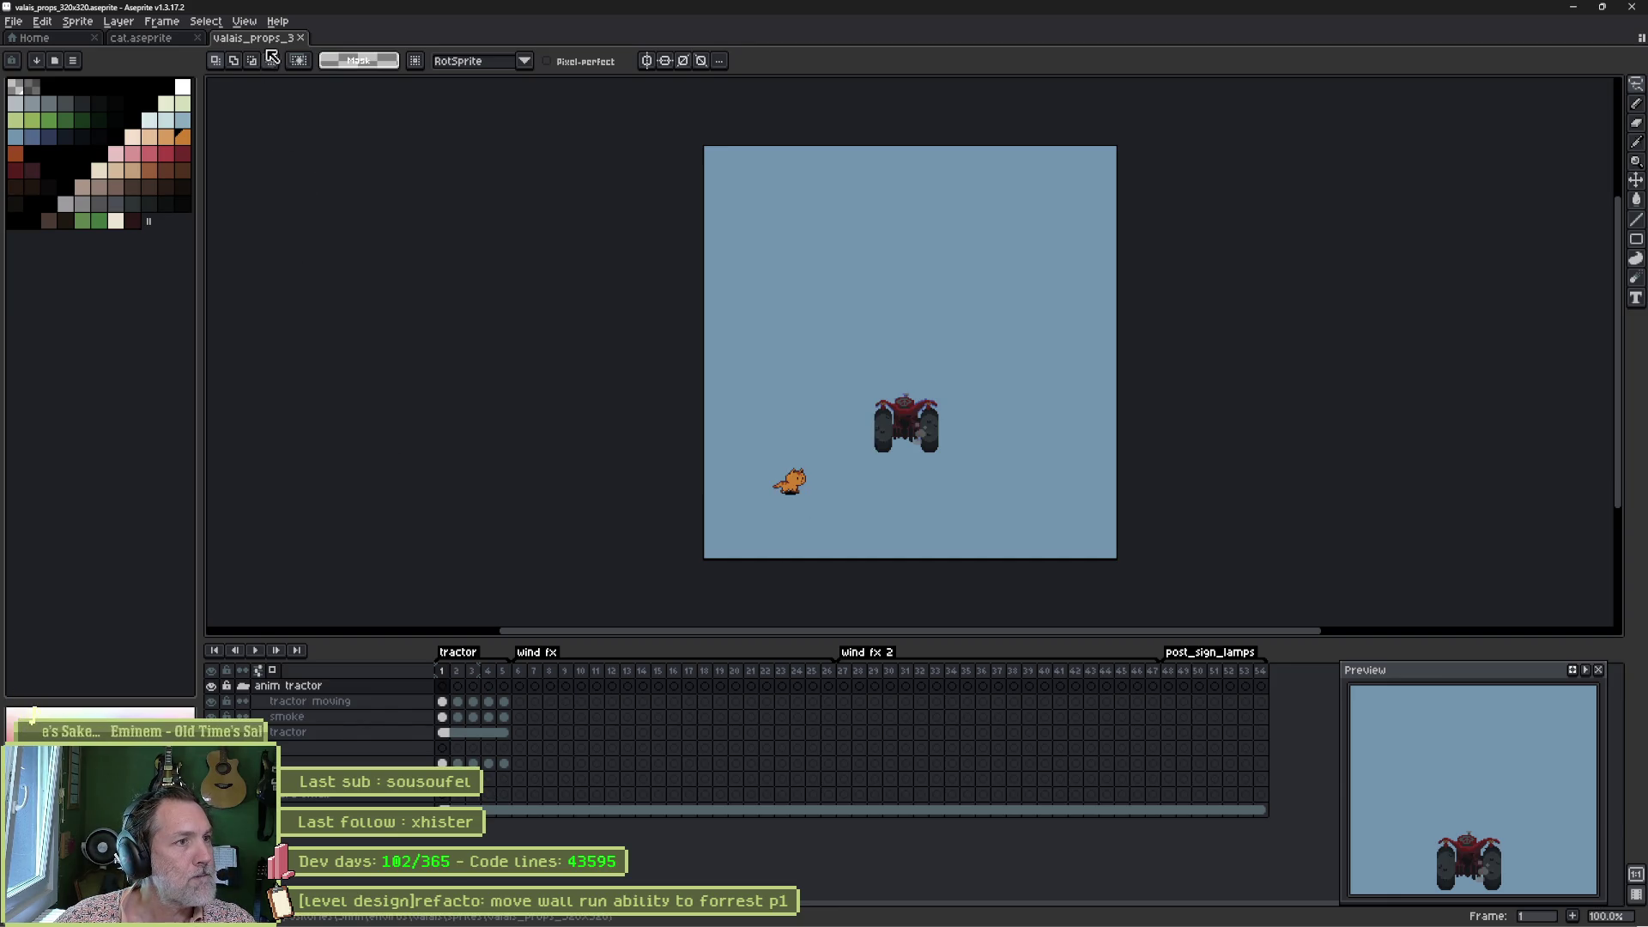
pyautogui.click(162, 39)
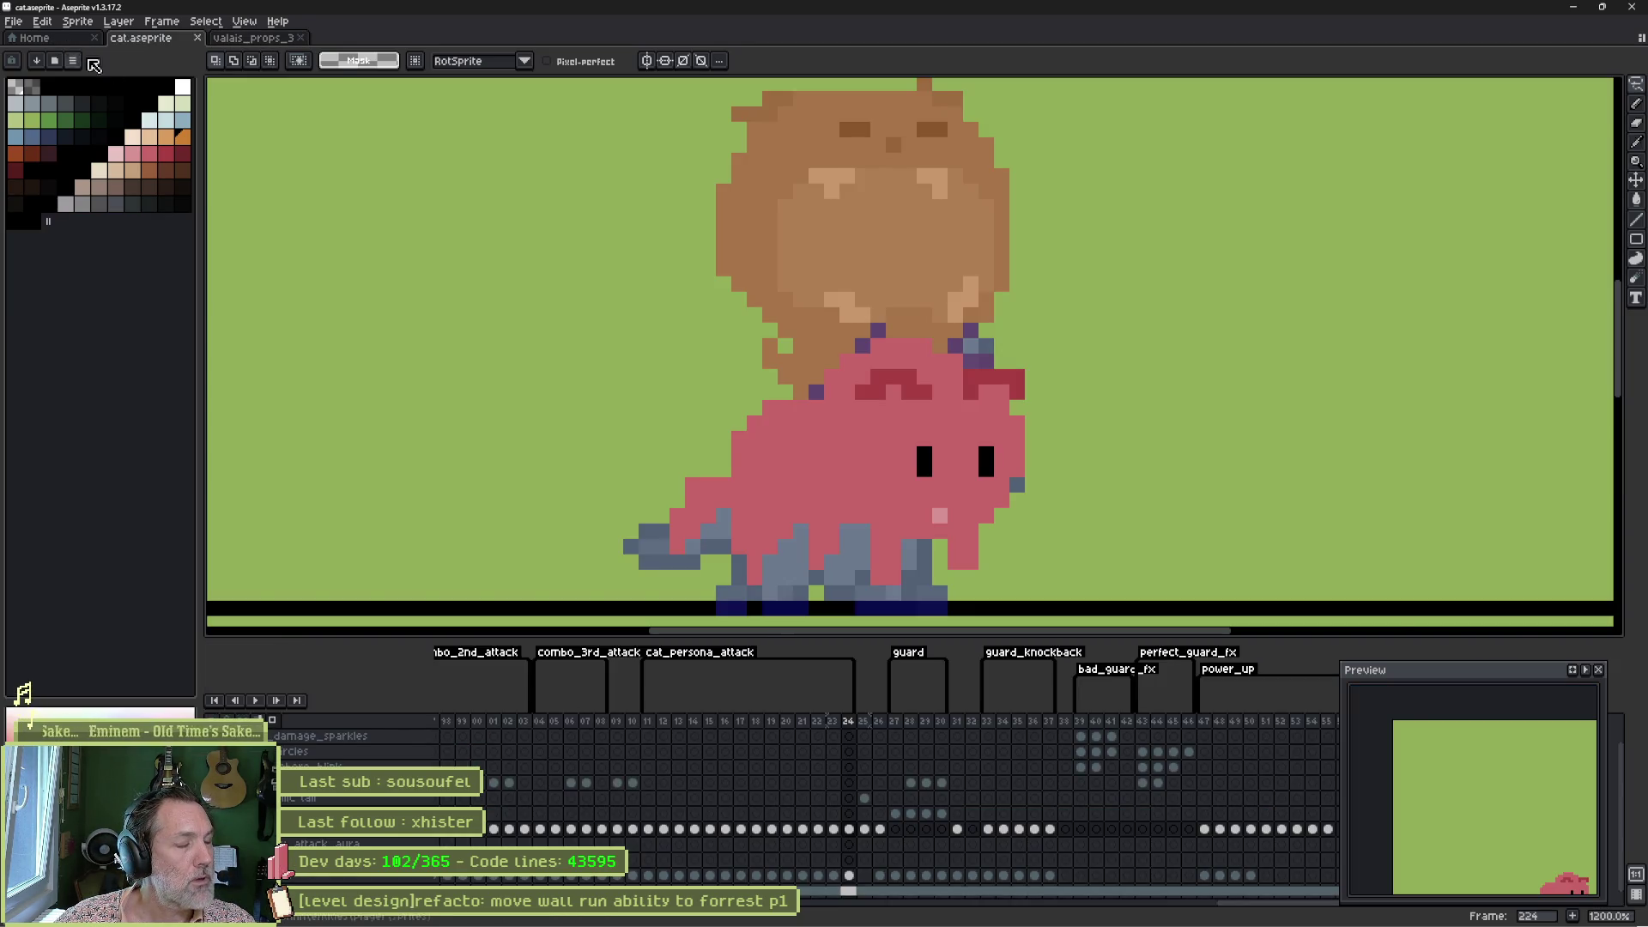
# Open valais_props_512x512.aseprite from the sprites/valais_props_512x512 folder in Aseprite.
pyautogui.hotkey('alt', 'Tab')
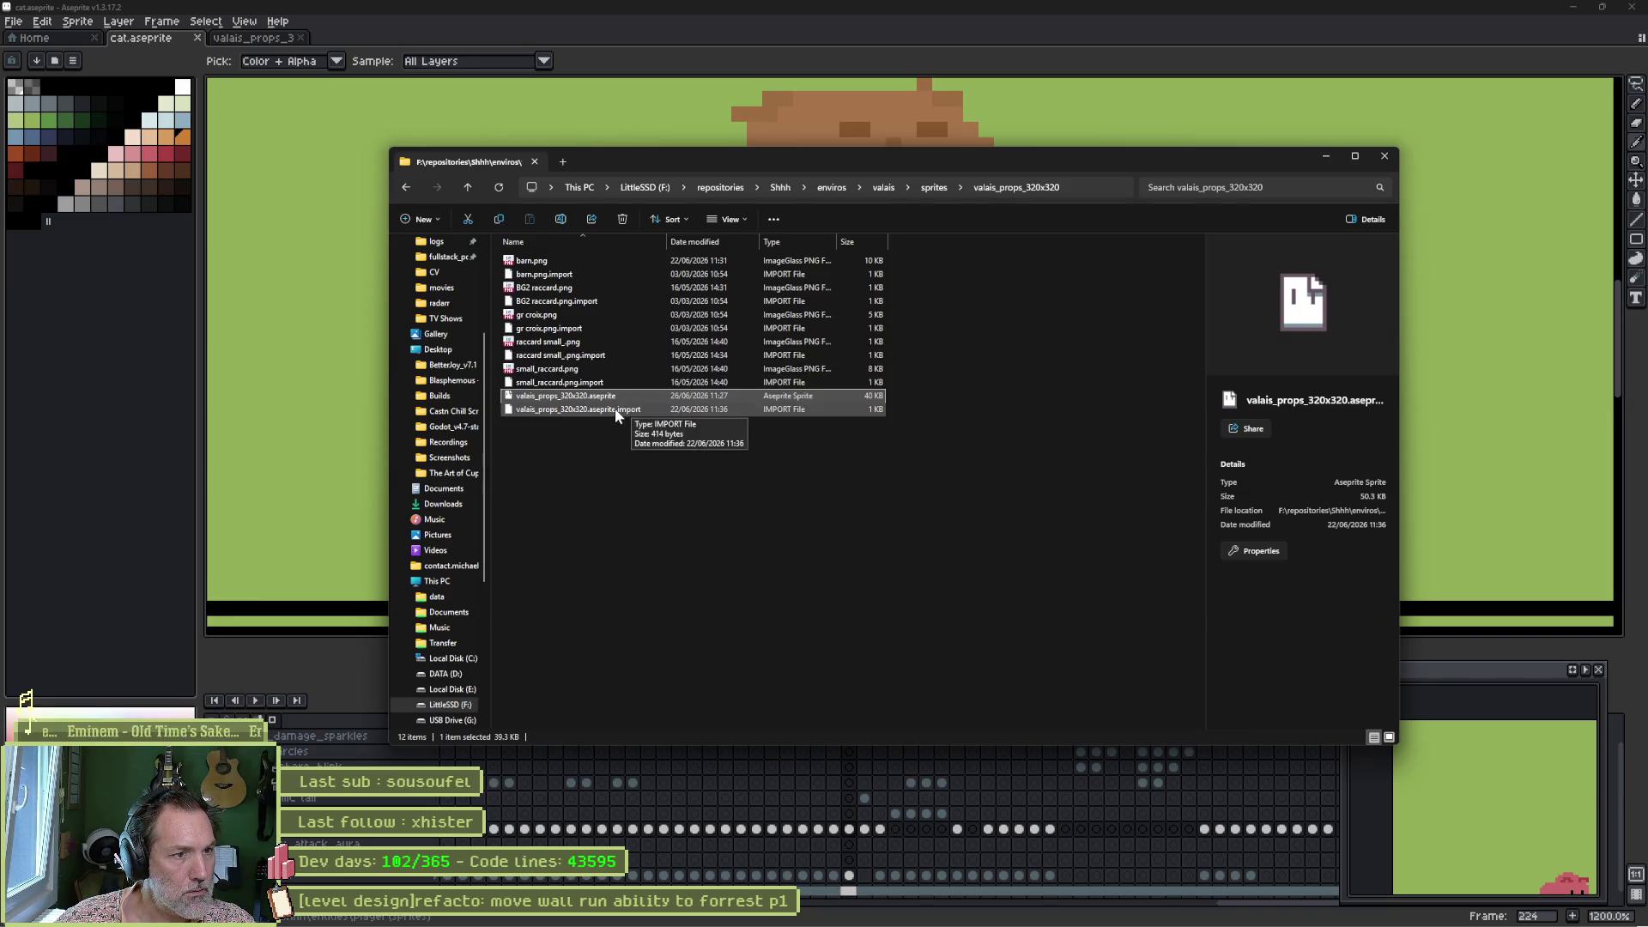
pyautogui.click(945, 191)
pyautogui.doubleClick(563, 345)
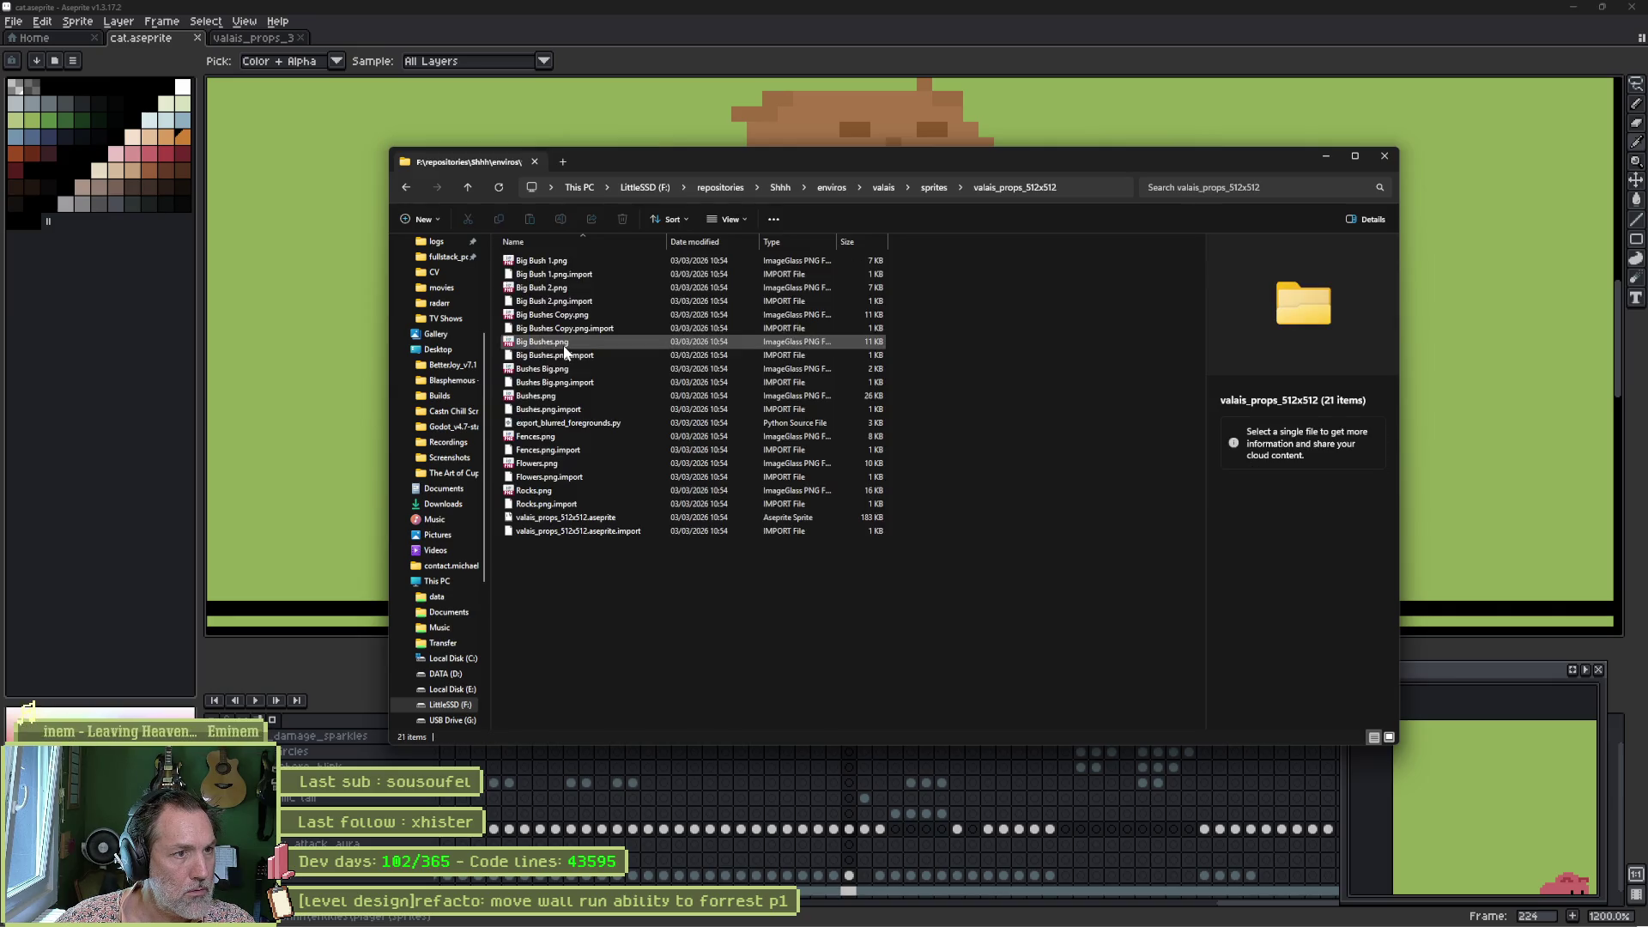
pyautogui.doubleClick(581, 523)
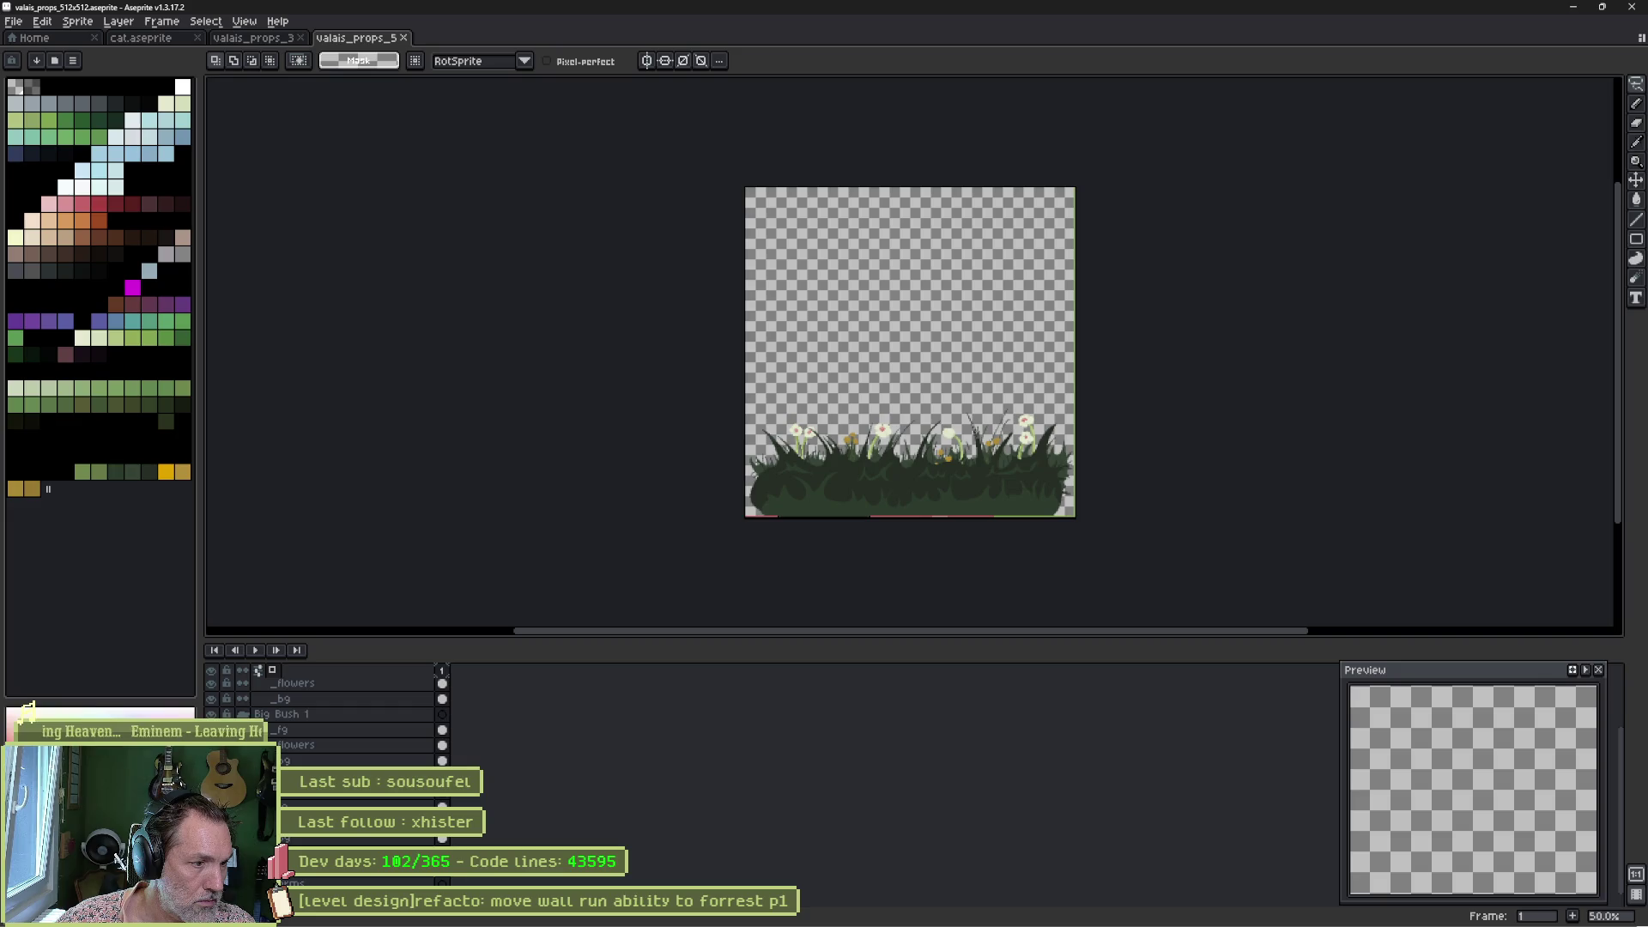
# Toggle the Fences, Rocks, grass bush and flower layers on and off to inspect the 512x512 props.
pyautogui.scroll(1, 326, 712)
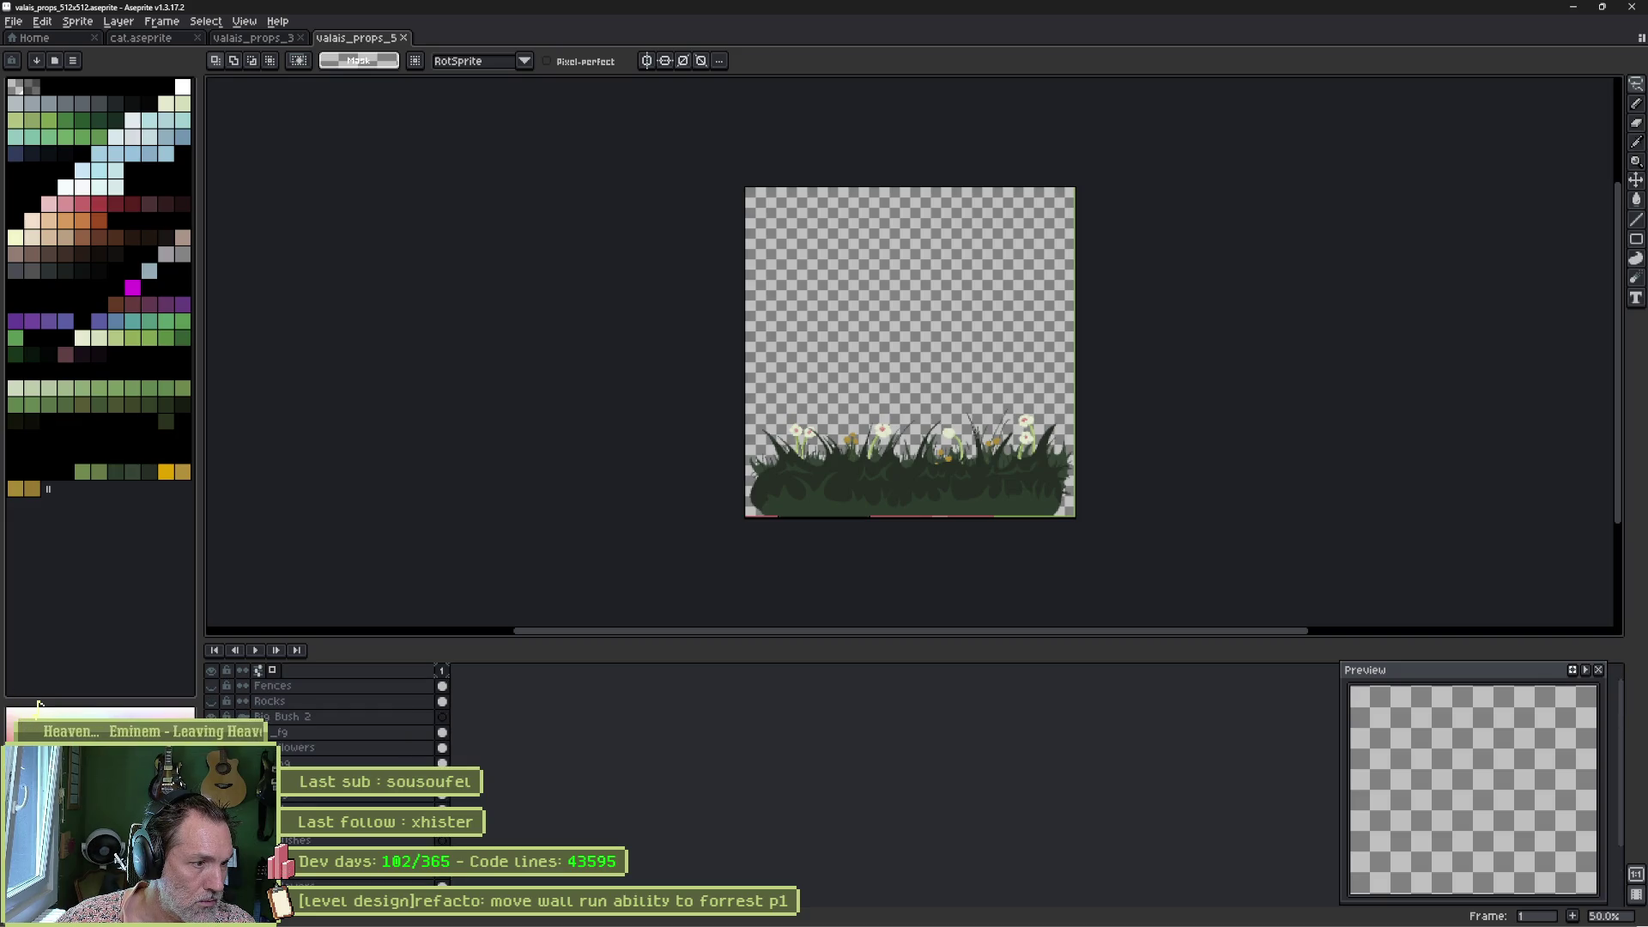
pyautogui.moveTo(211, 746); pyautogui.dragTo(211, 867)
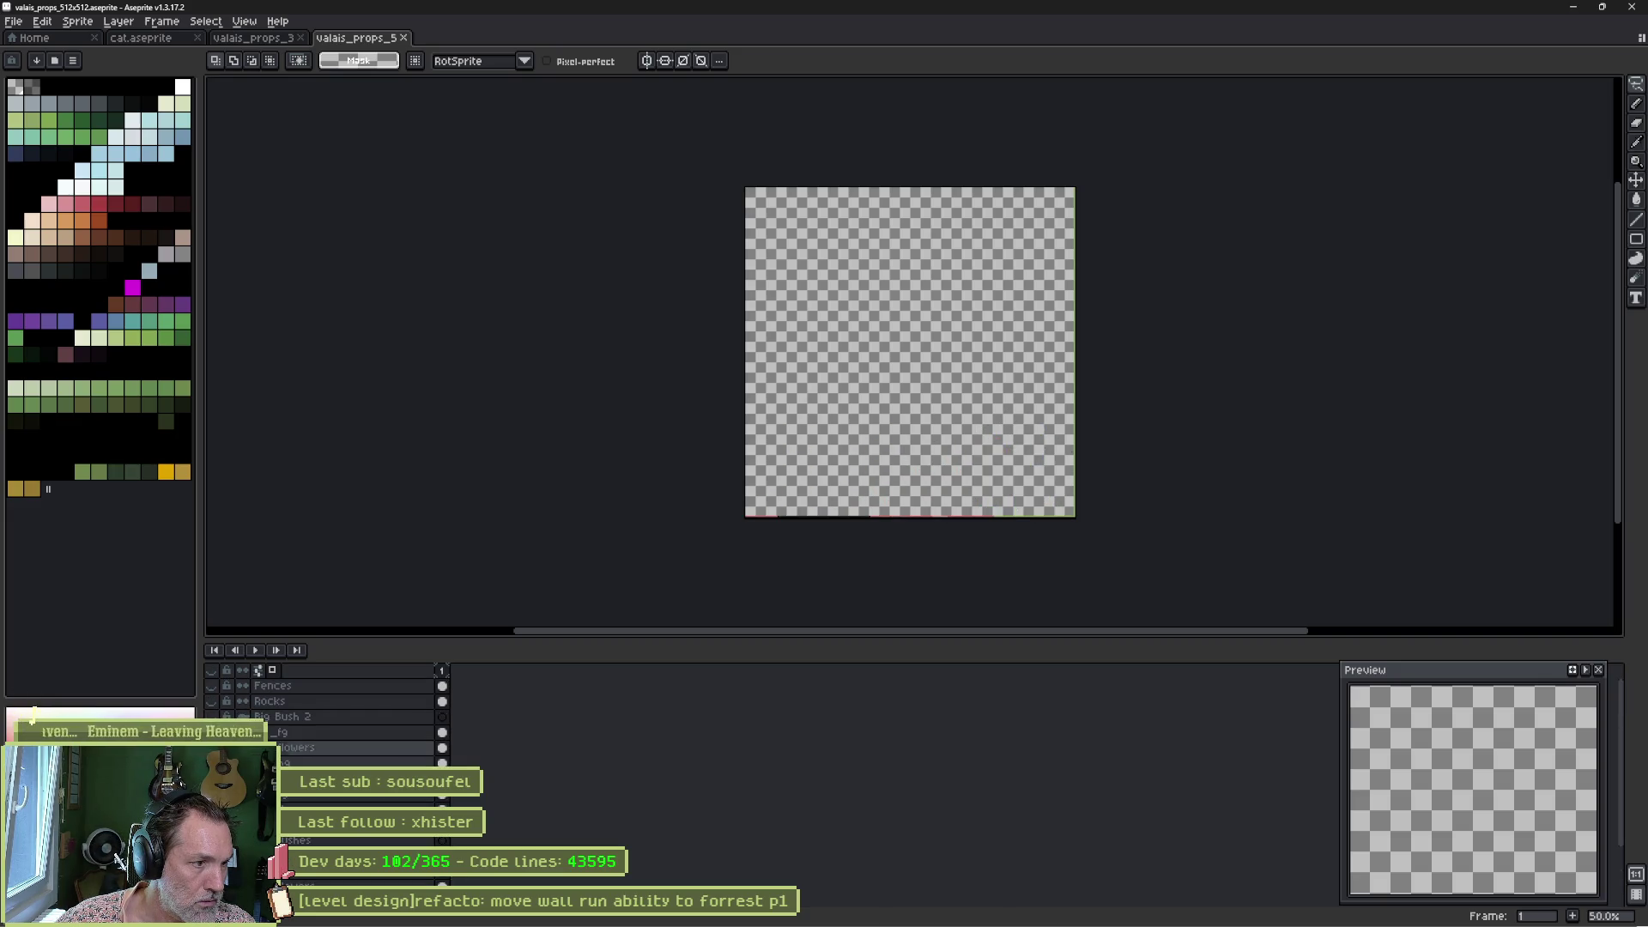
pyautogui.click(212, 685)
pyautogui.click(213, 686)
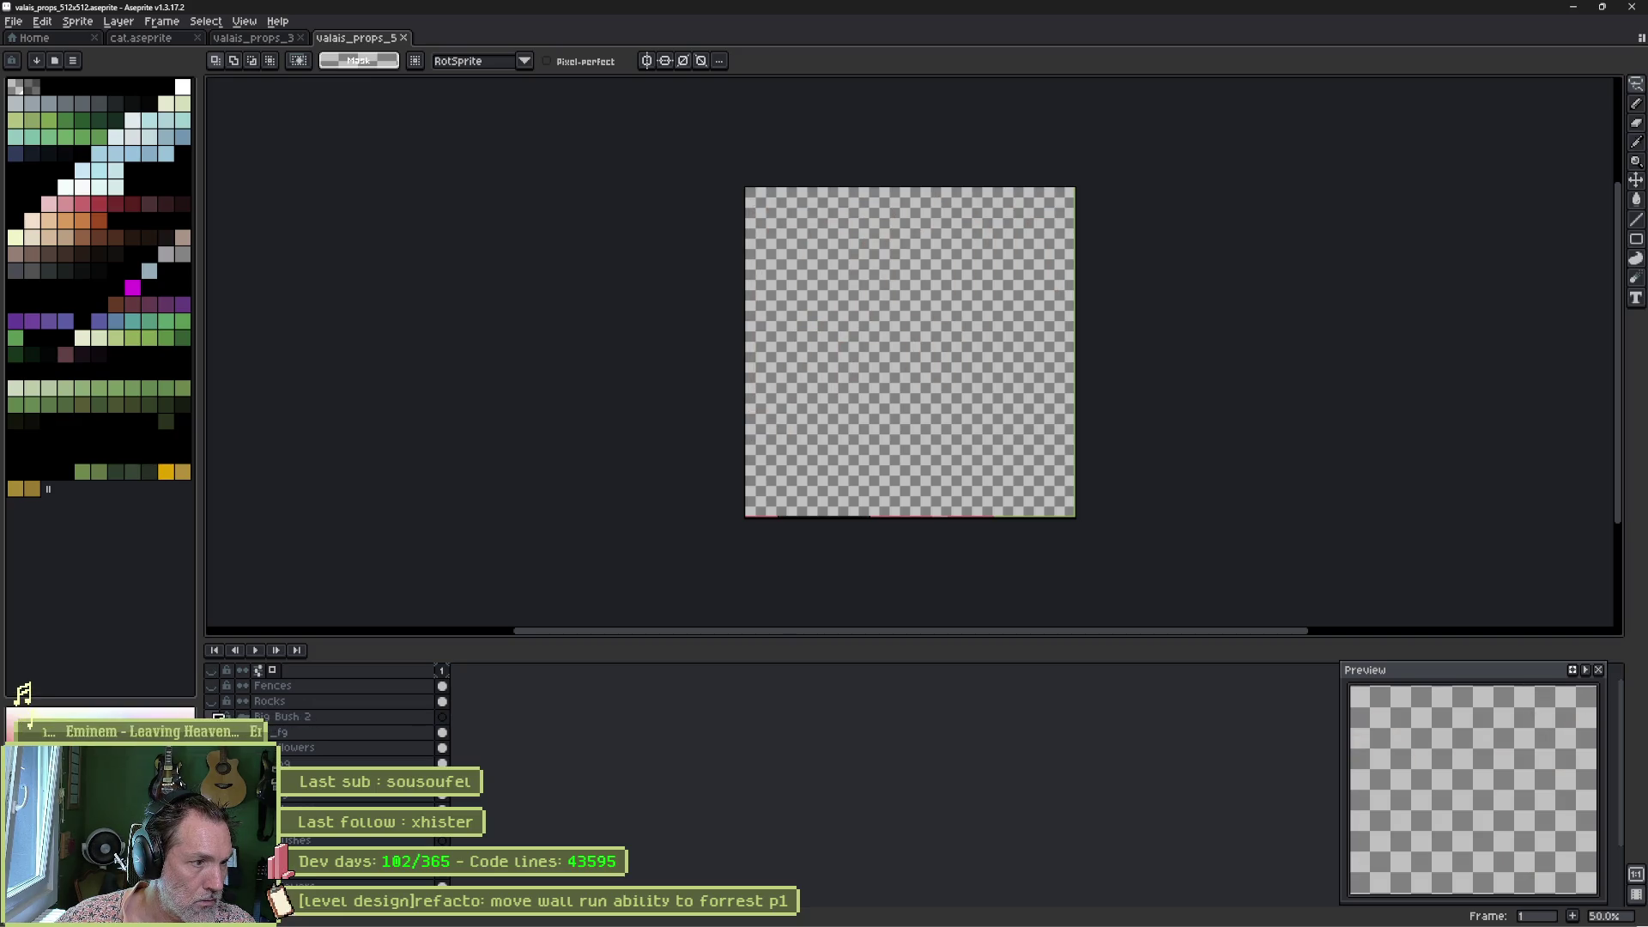
pyautogui.click(213, 702)
pyautogui.click(213, 702)
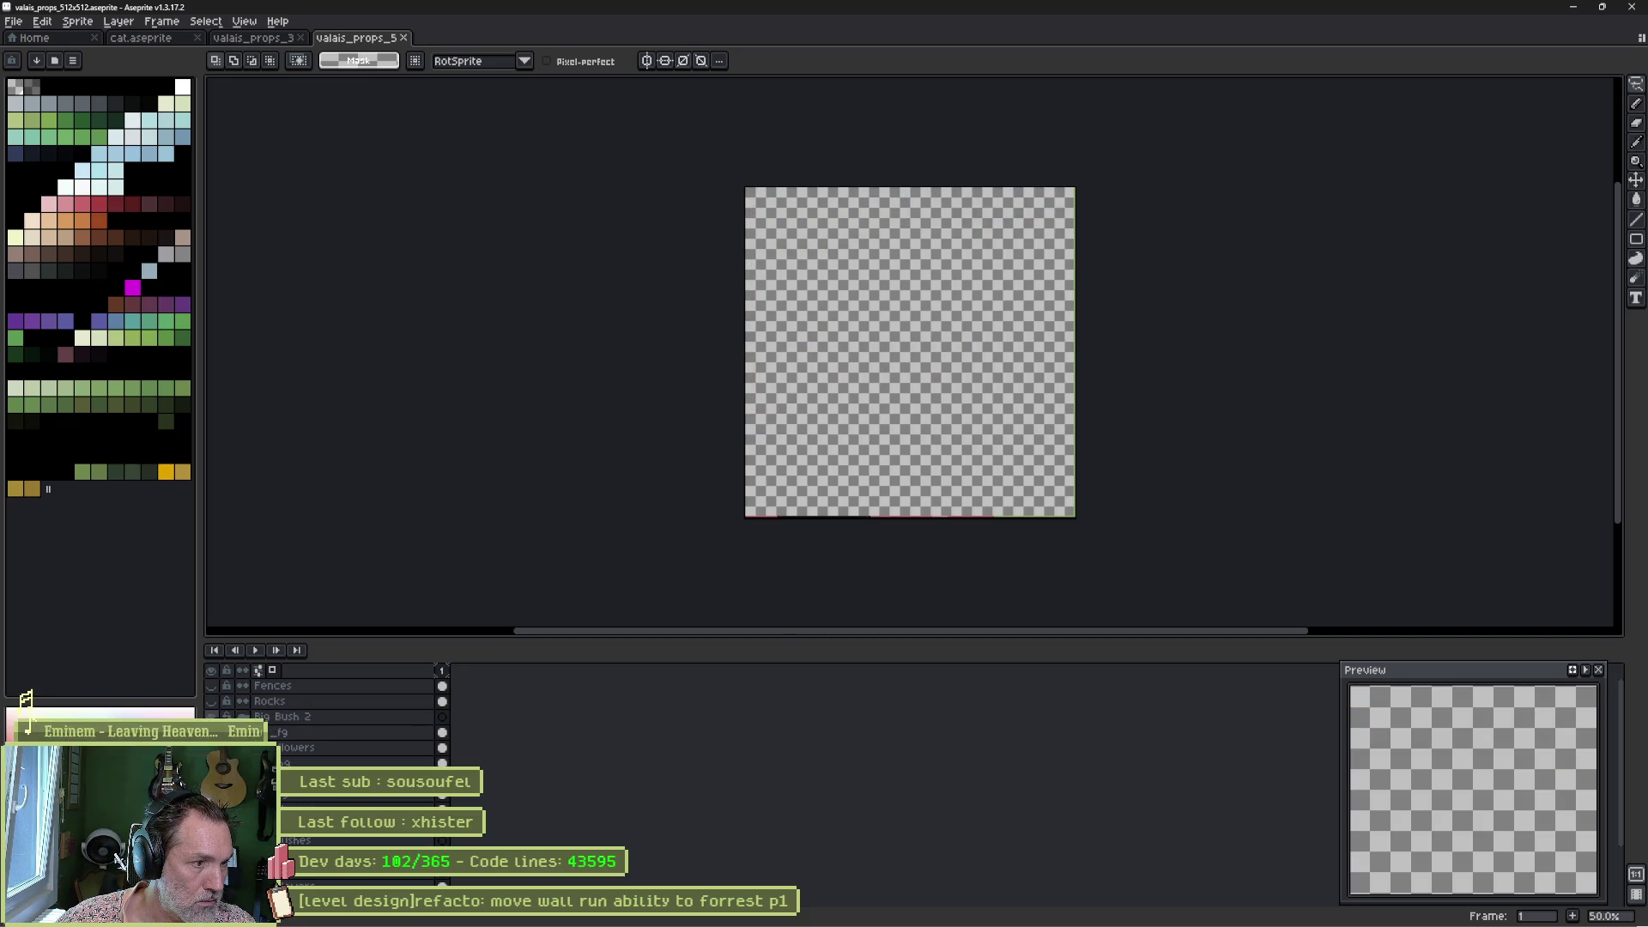
pyautogui.click(211, 716)
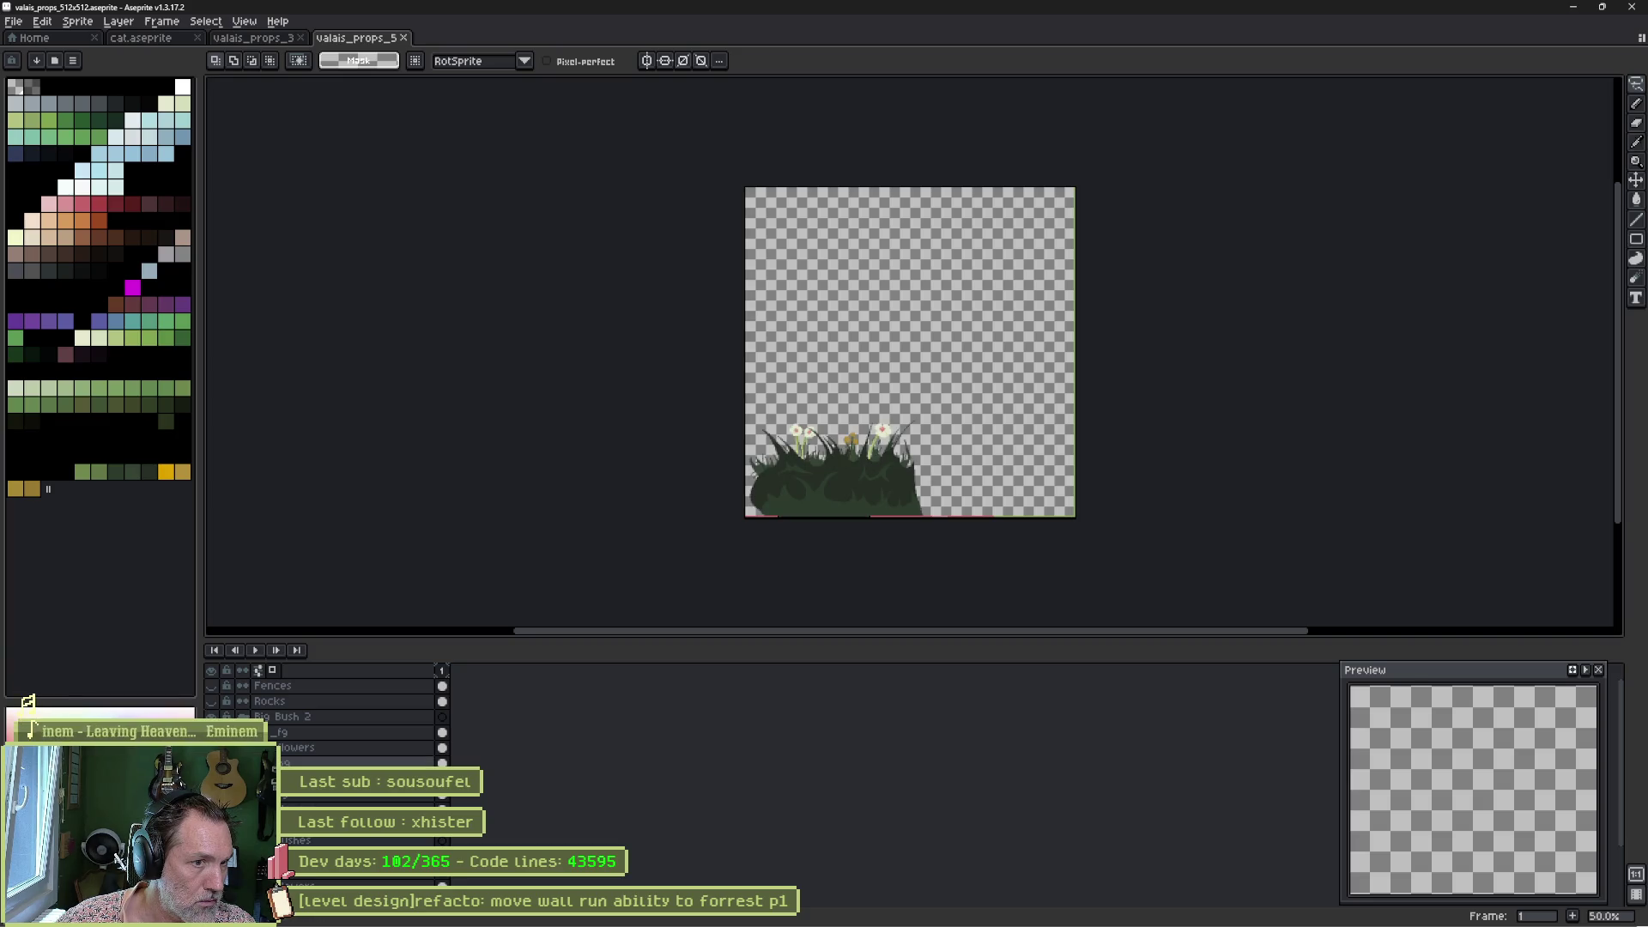
pyautogui.click(211, 717)
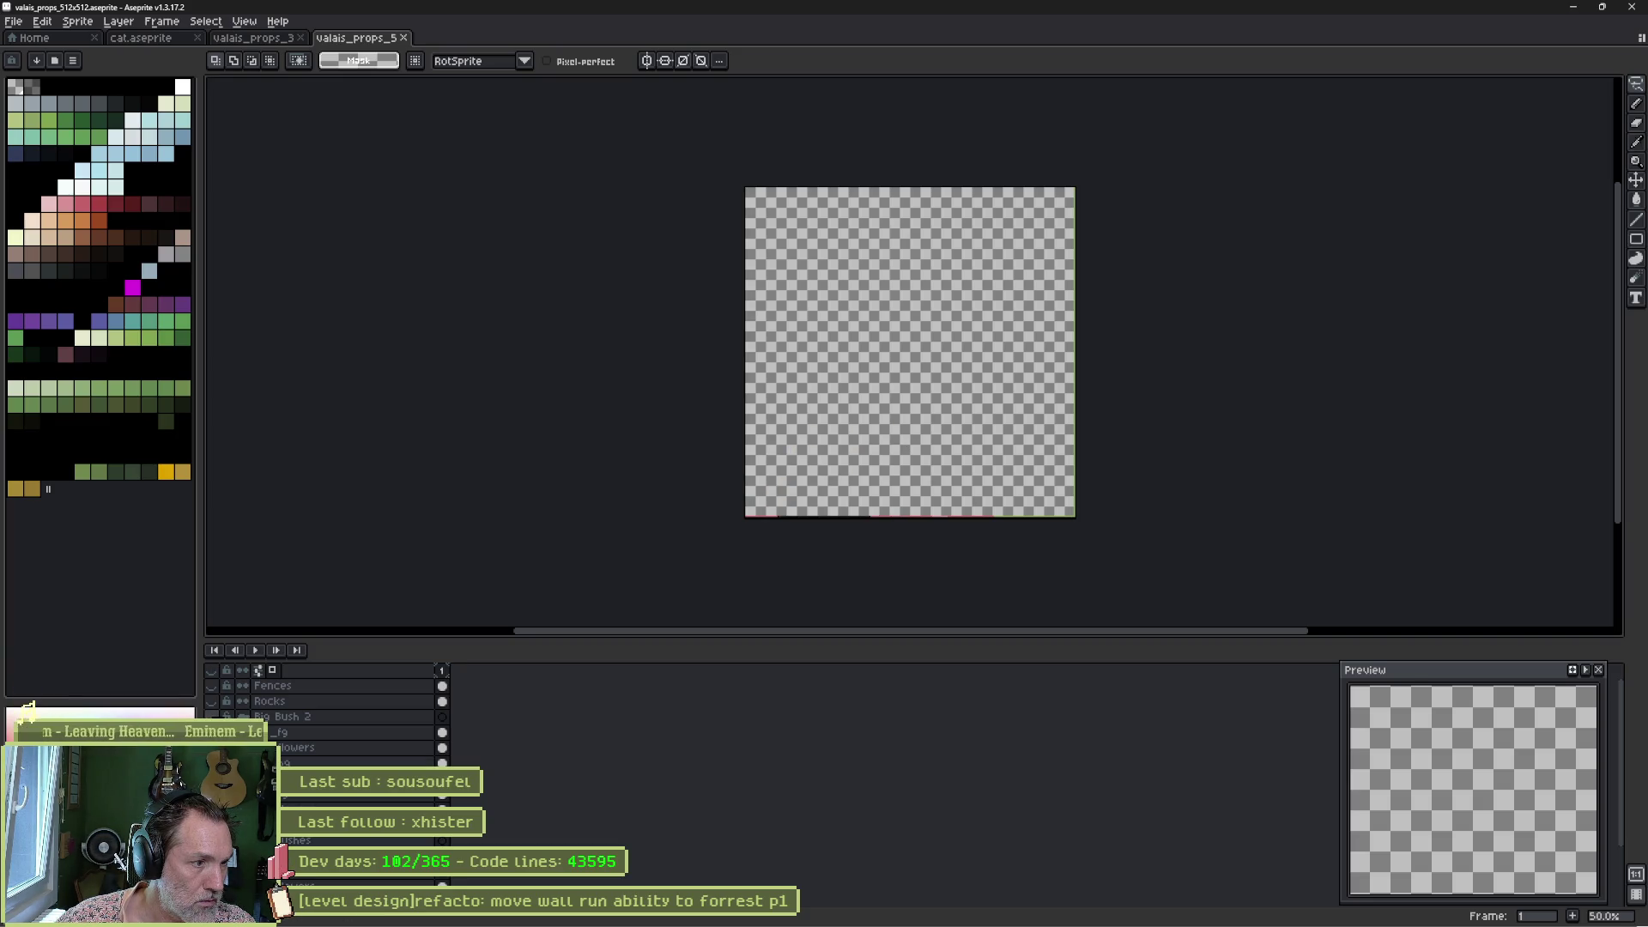
pyautogui.click(211, 732)
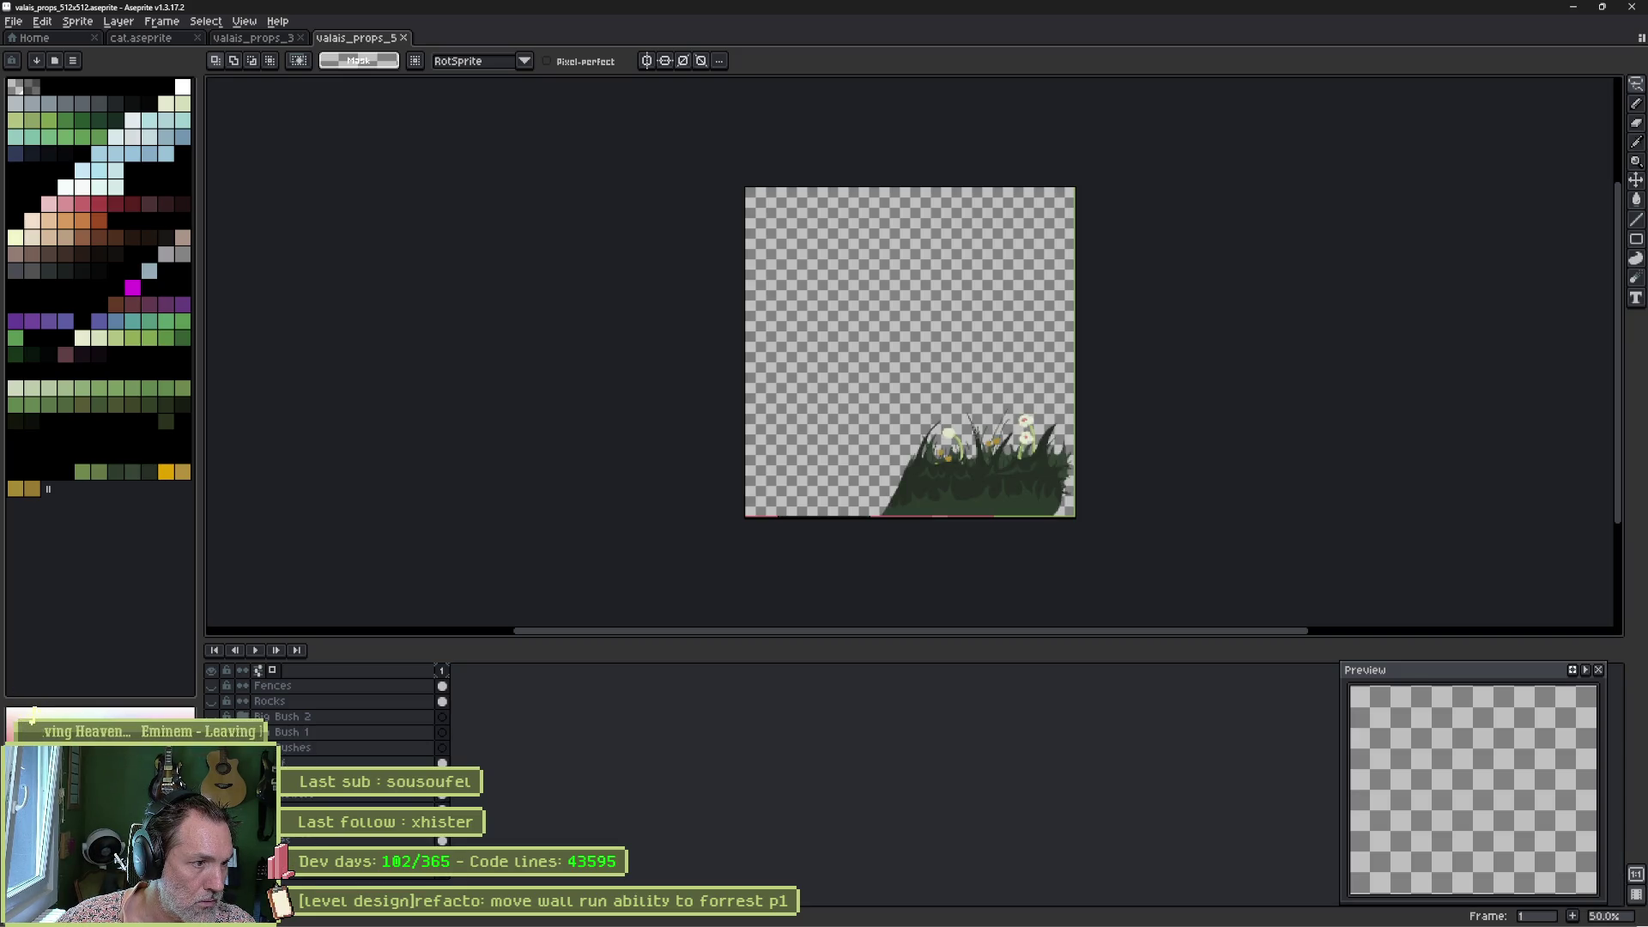
pyautogui.click(211, 732)
pyautogui.click(211, 763)
pyautogui.click(211, 732)
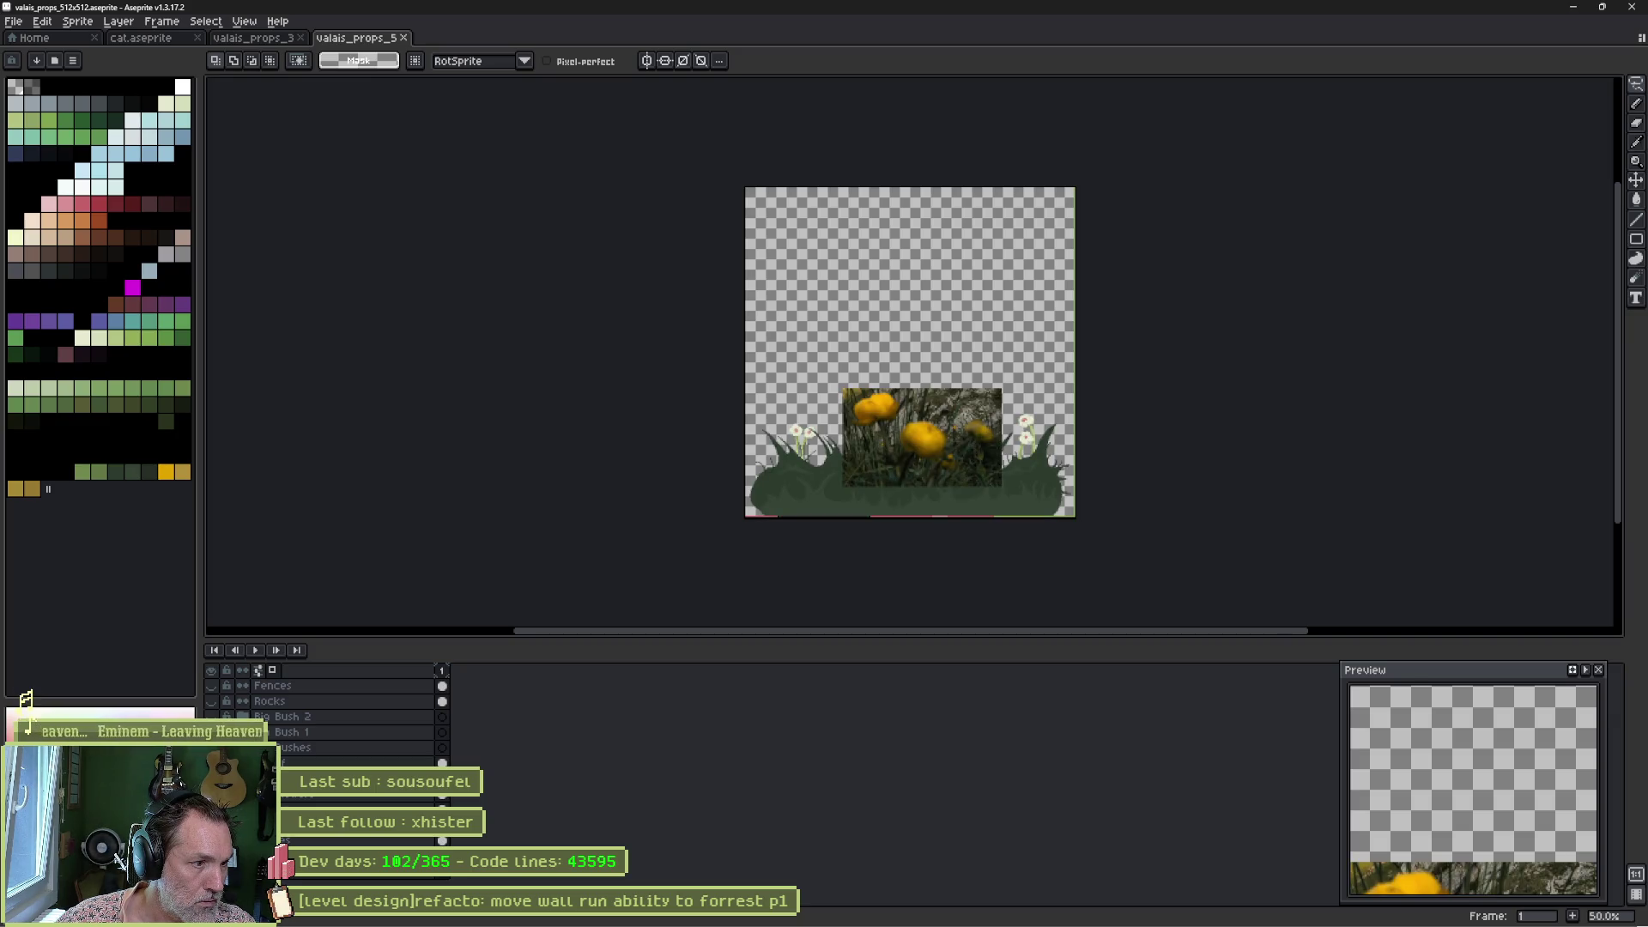
pyautogui.click(211, 763)
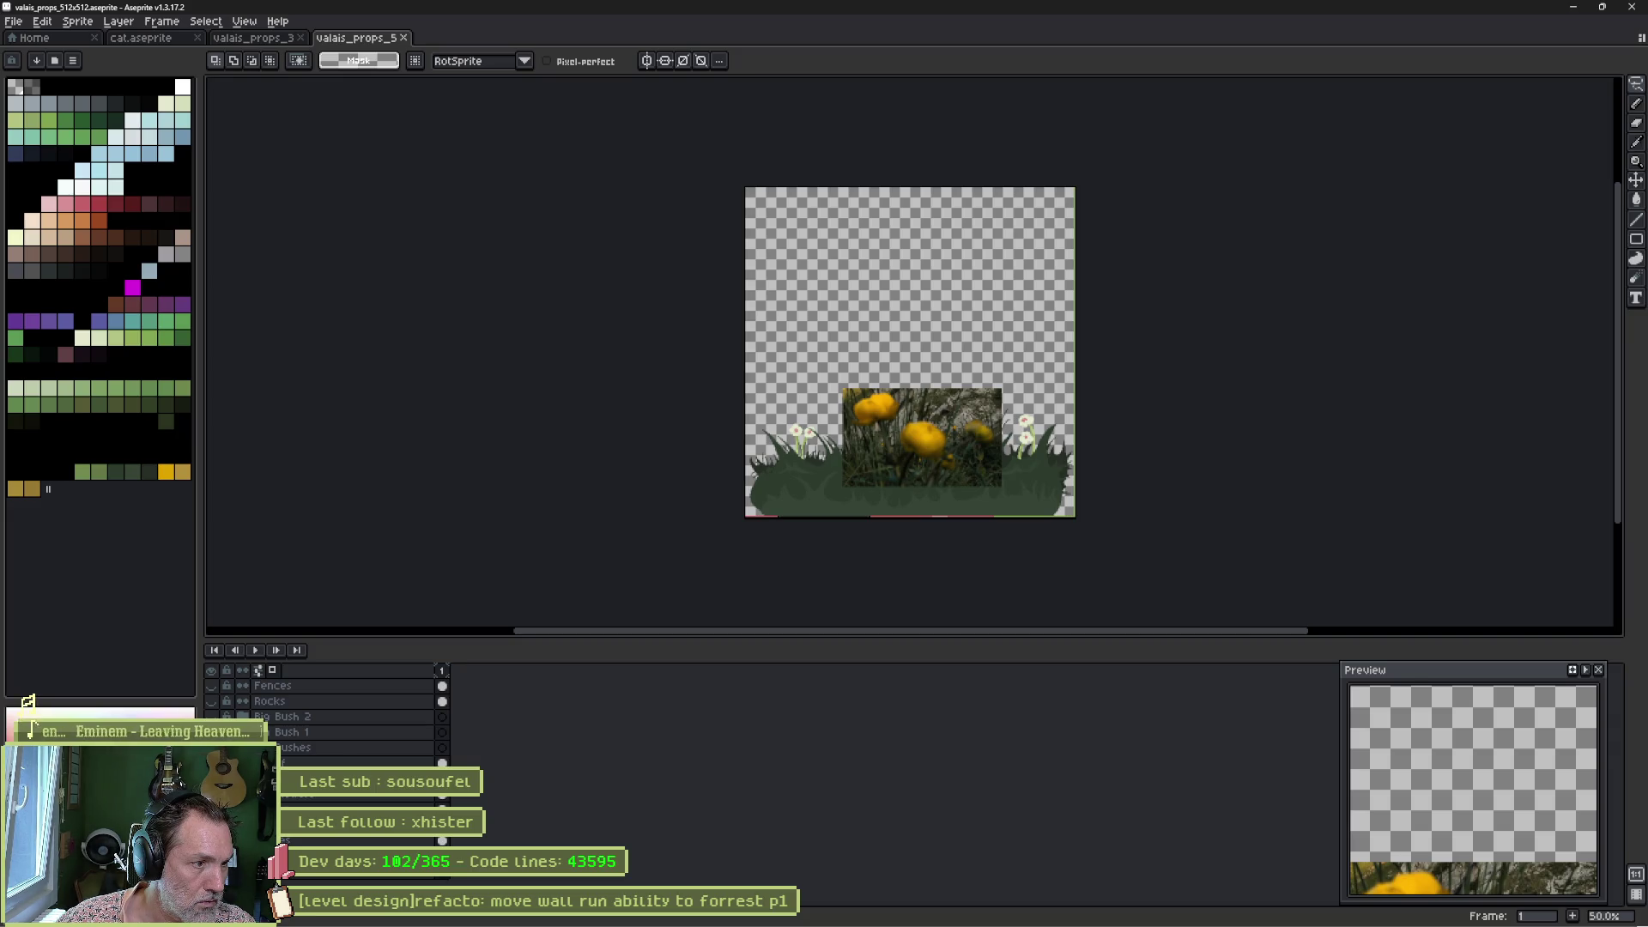
pyautogui.click(211, 763)
pyautogui.click(211, 763)
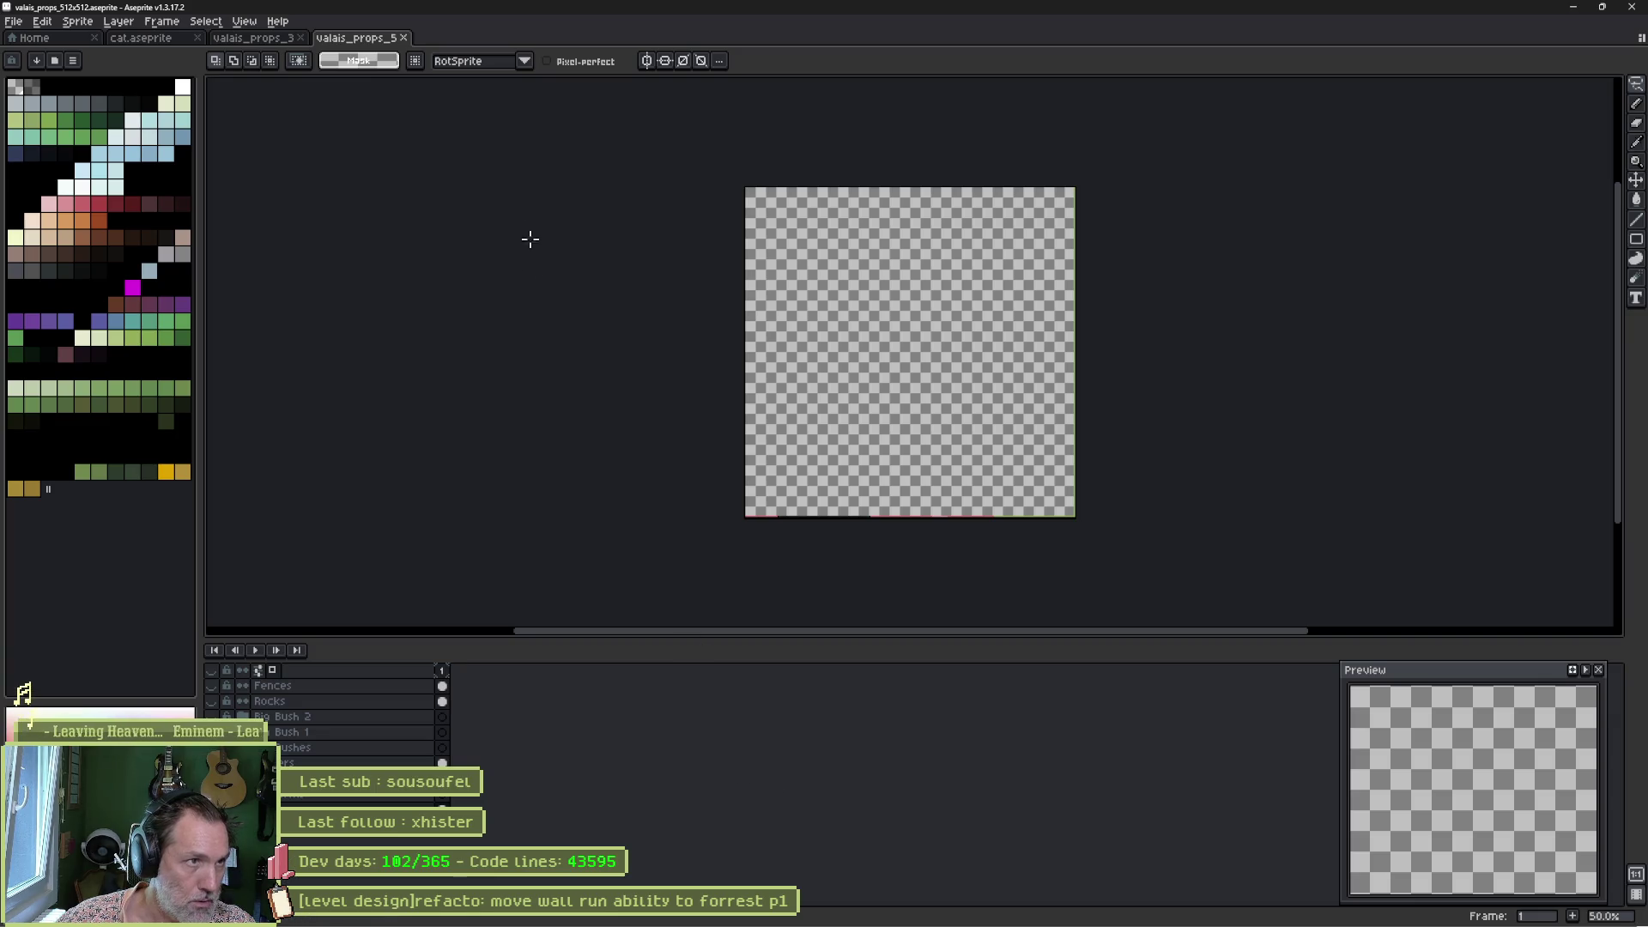
# Close valais_props_512x512 and valais_props_320x320, then return to Godot.
pyautogui.middleClick(348, 38)
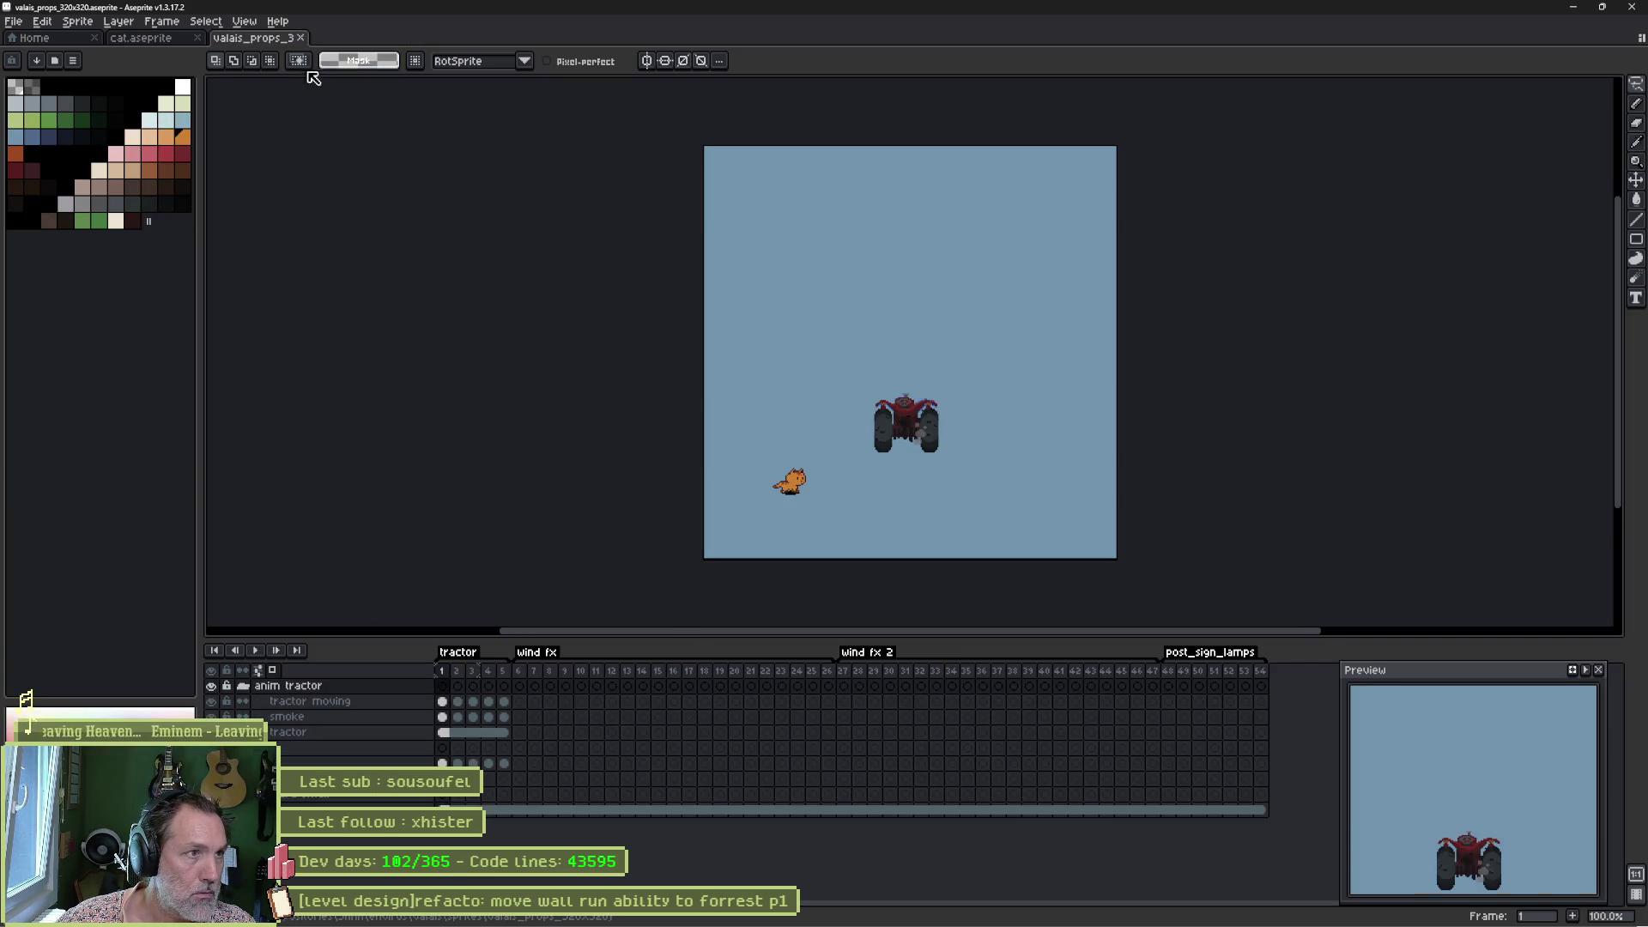
pyautogui.middleClick(253, 40)
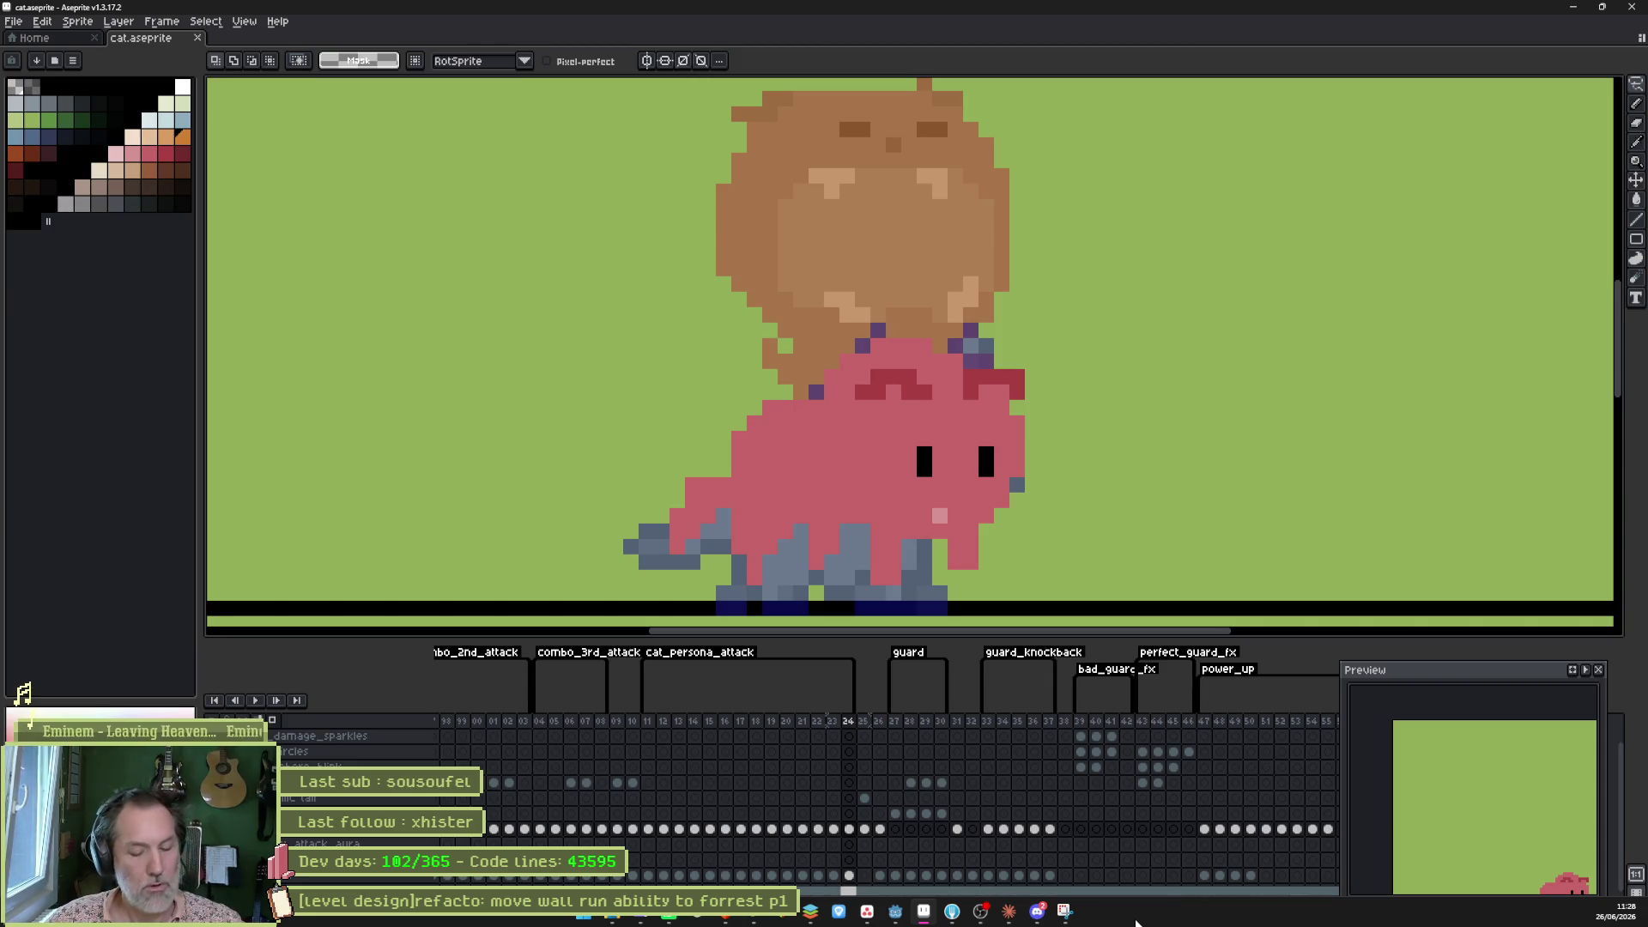
pyautogui.click(923, 911)
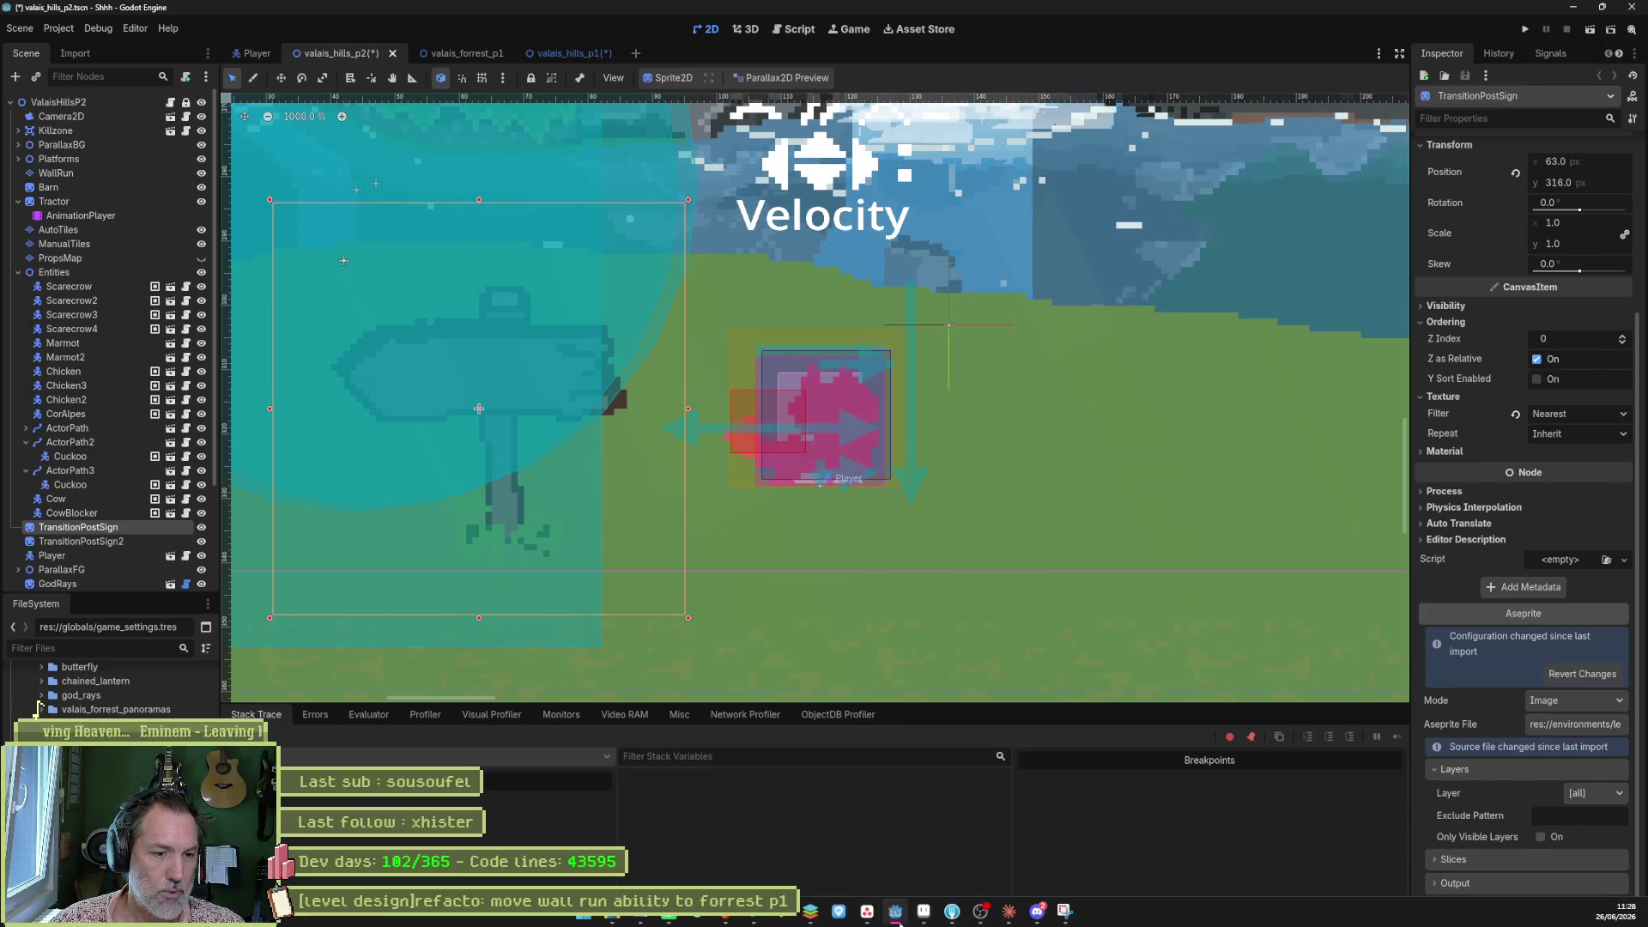
# Search the Shhh project folder for 'sign' and scroll through the results.
pyautogui.moveTo(897, 914)
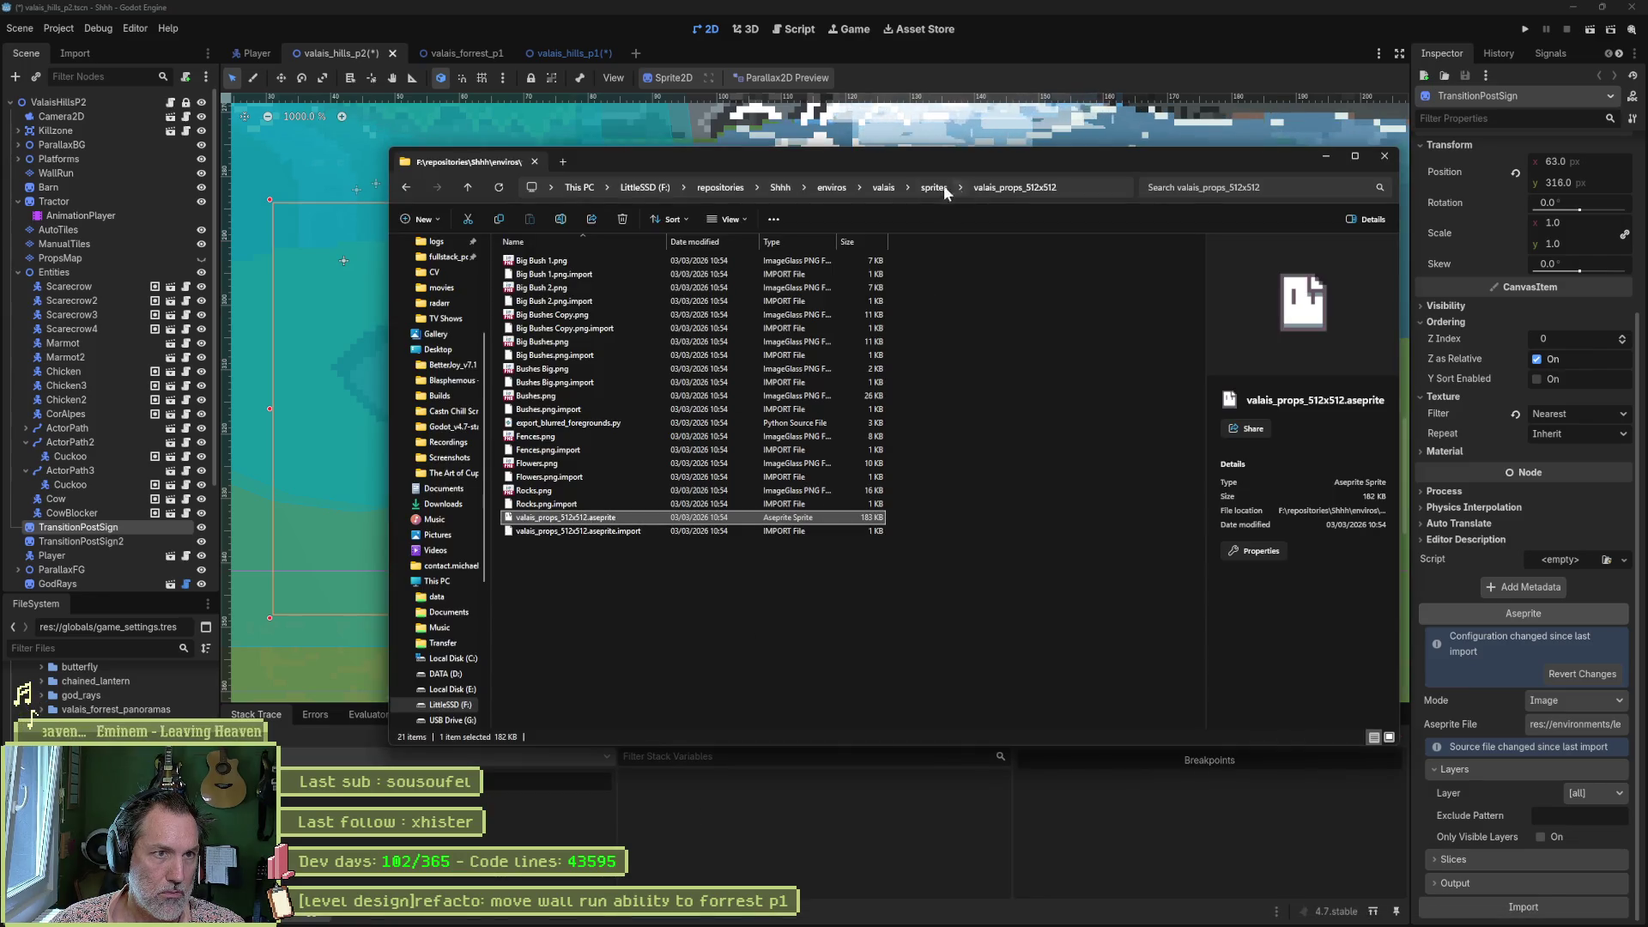
pyautogui.hotkey('alt', 'Up')
pyautogui.hotkey('alt', 'Up')
pyautogui.hotkey('alt', 'Up')
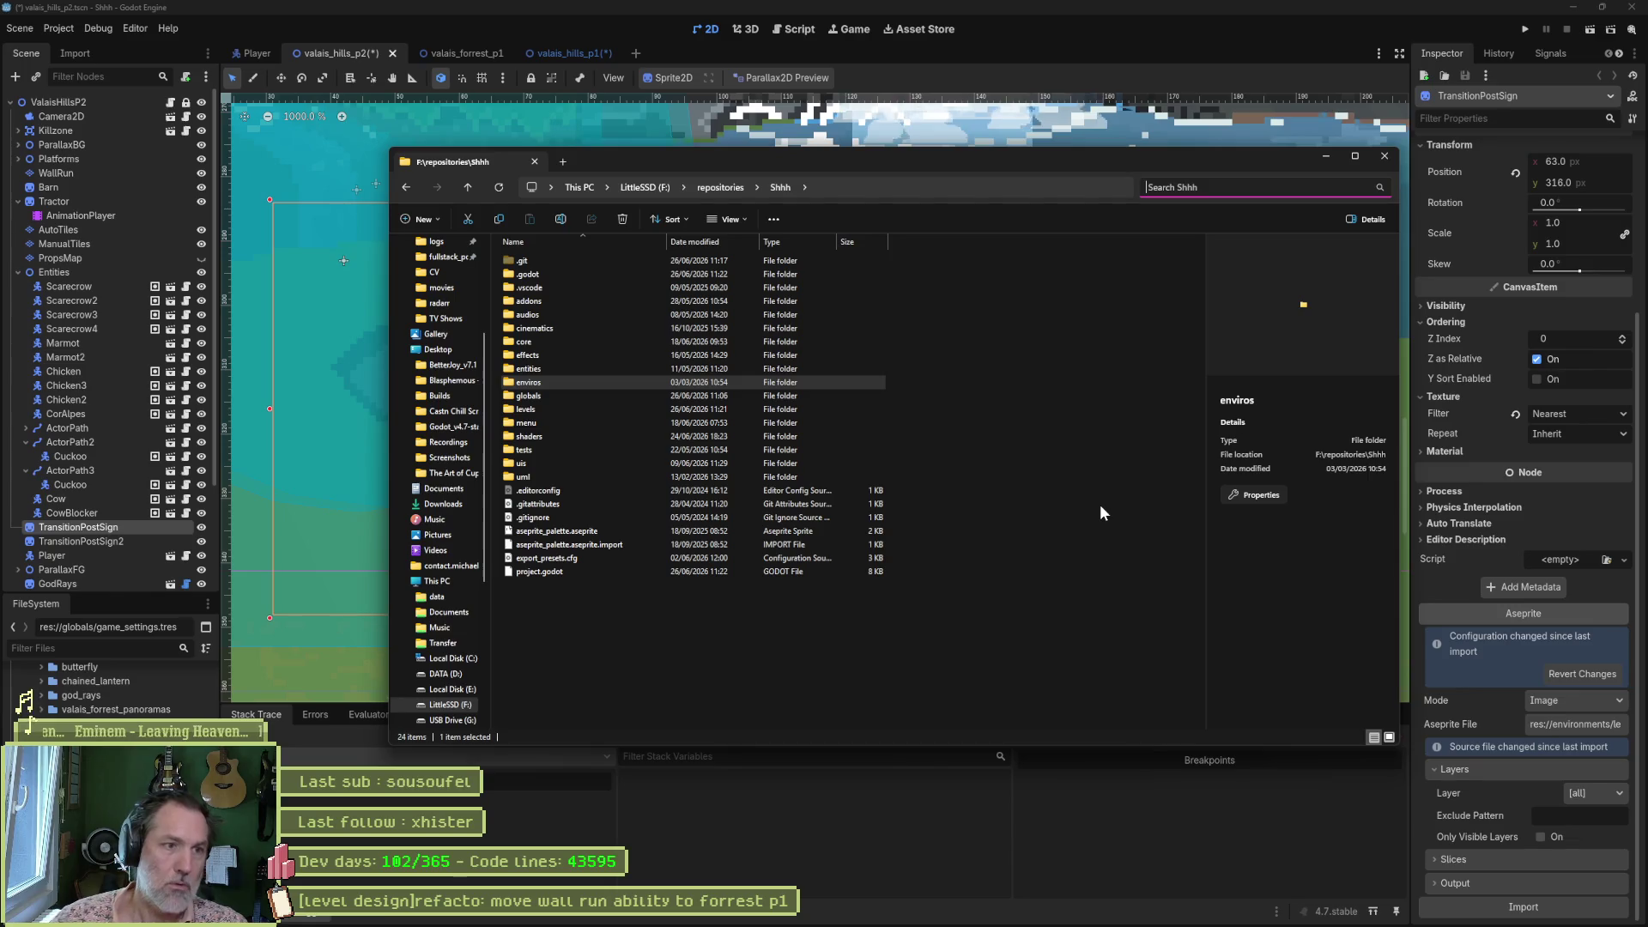
pyautogui.write('sign')
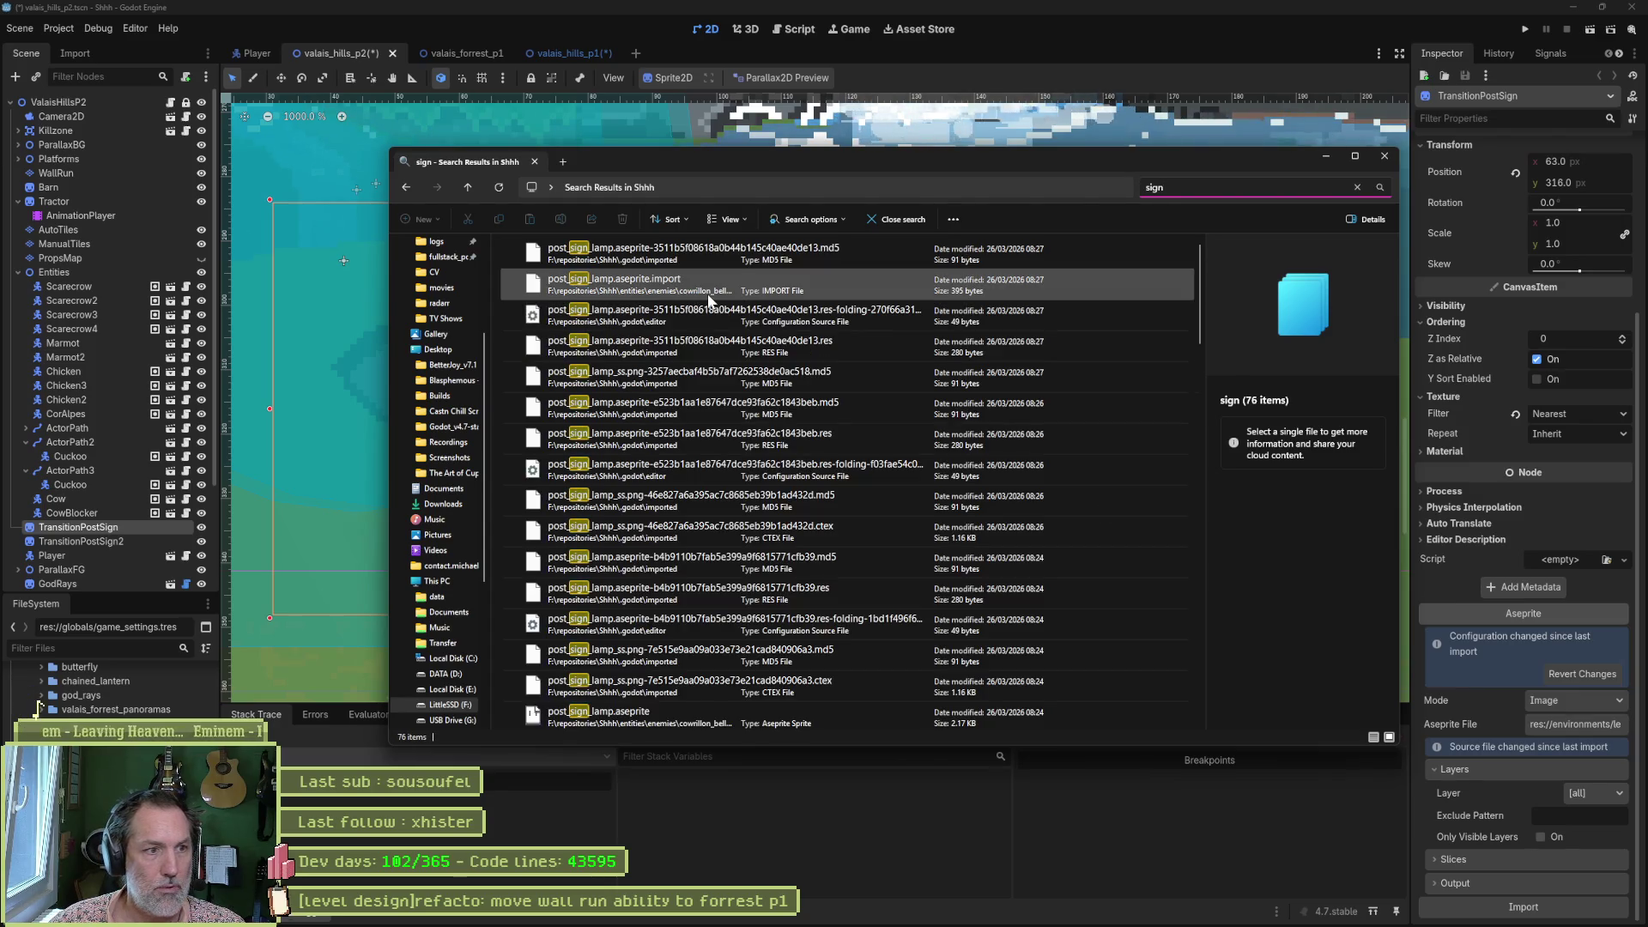
pyautogui.scroll(-15, 721, 434)
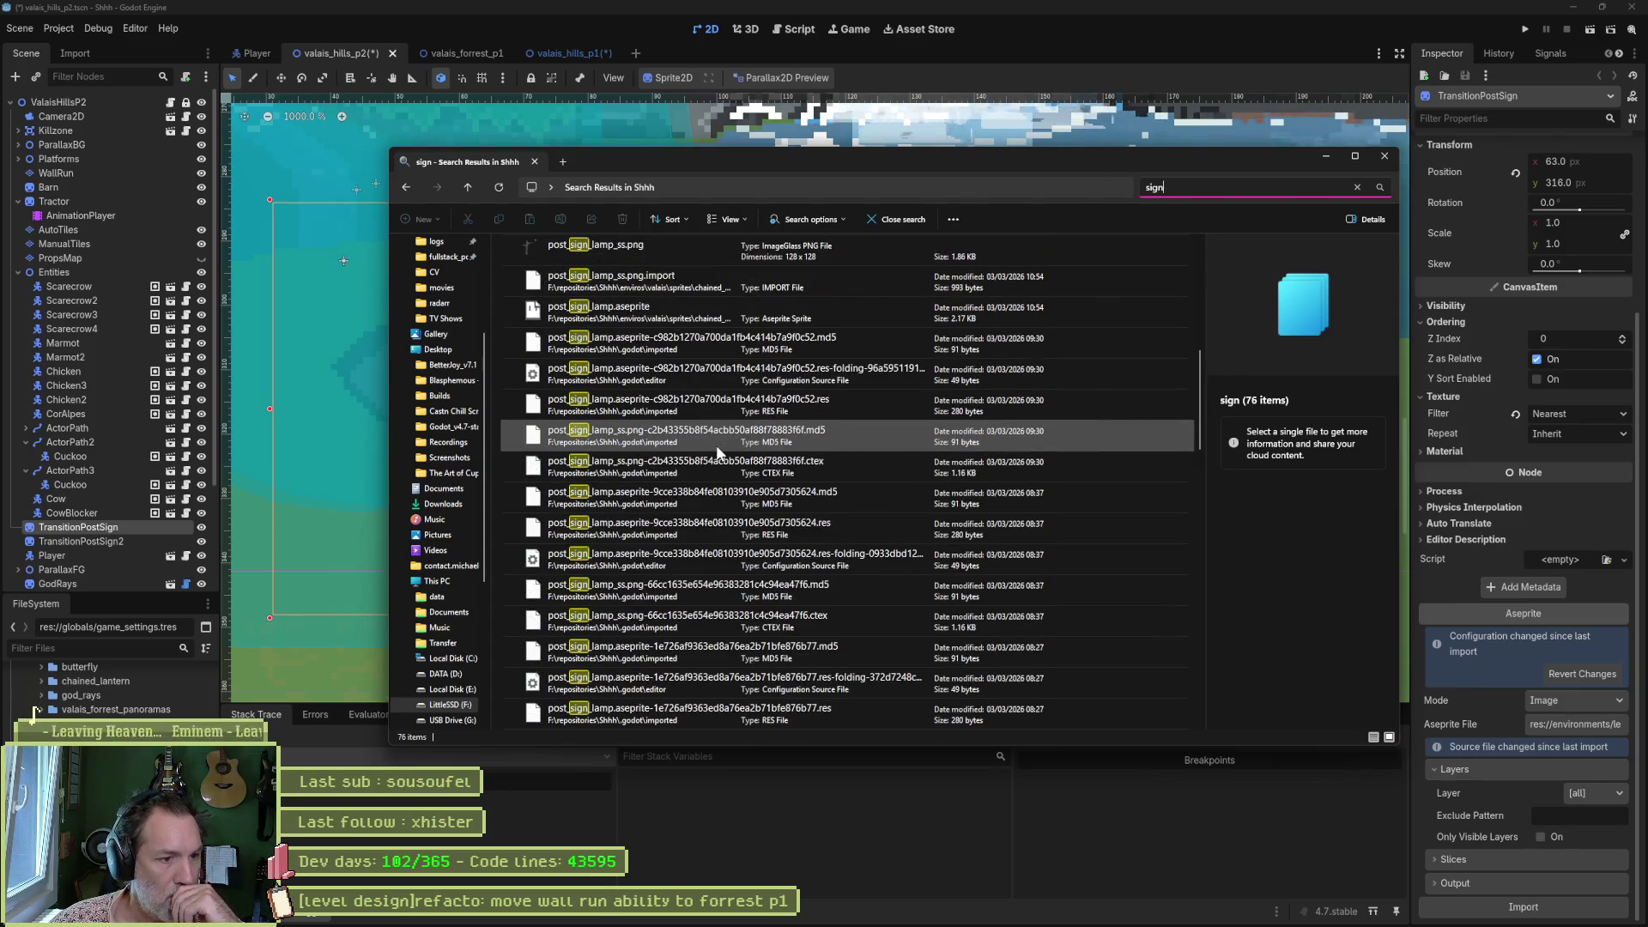
pyautogui.scroll(-2, 719, 460)
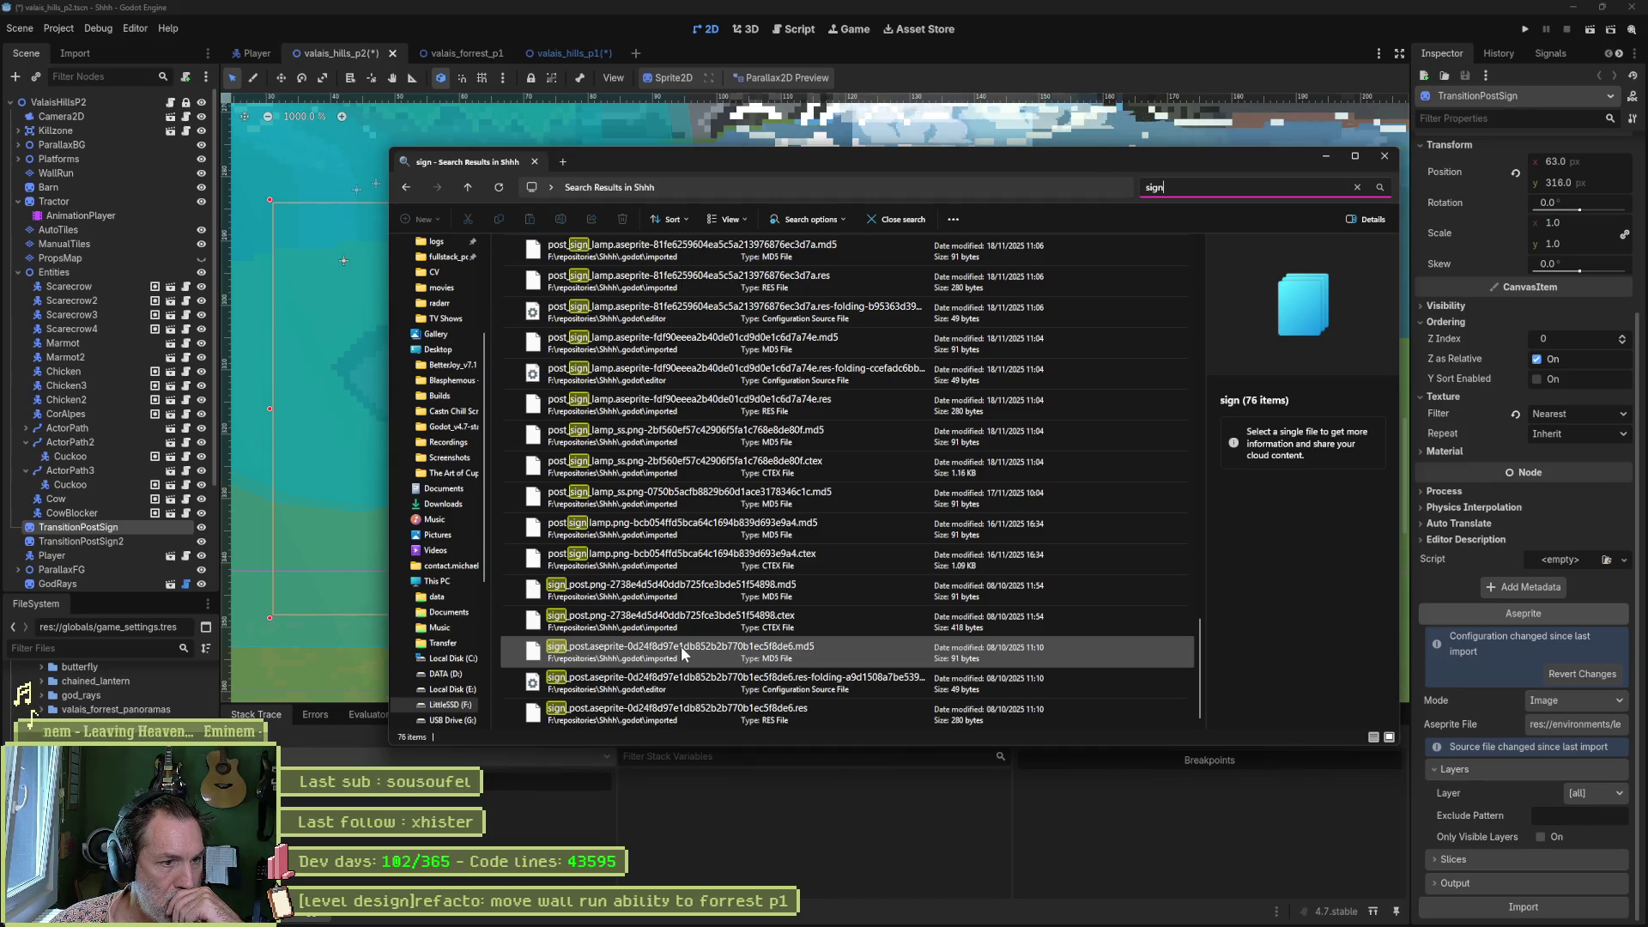
# Inspect the sign_post results, including the 49-byte folding config file, then close Explorer.
pyautogui.press('Tab')
pyautogui.press('Down')
pyautogui.press('Down')
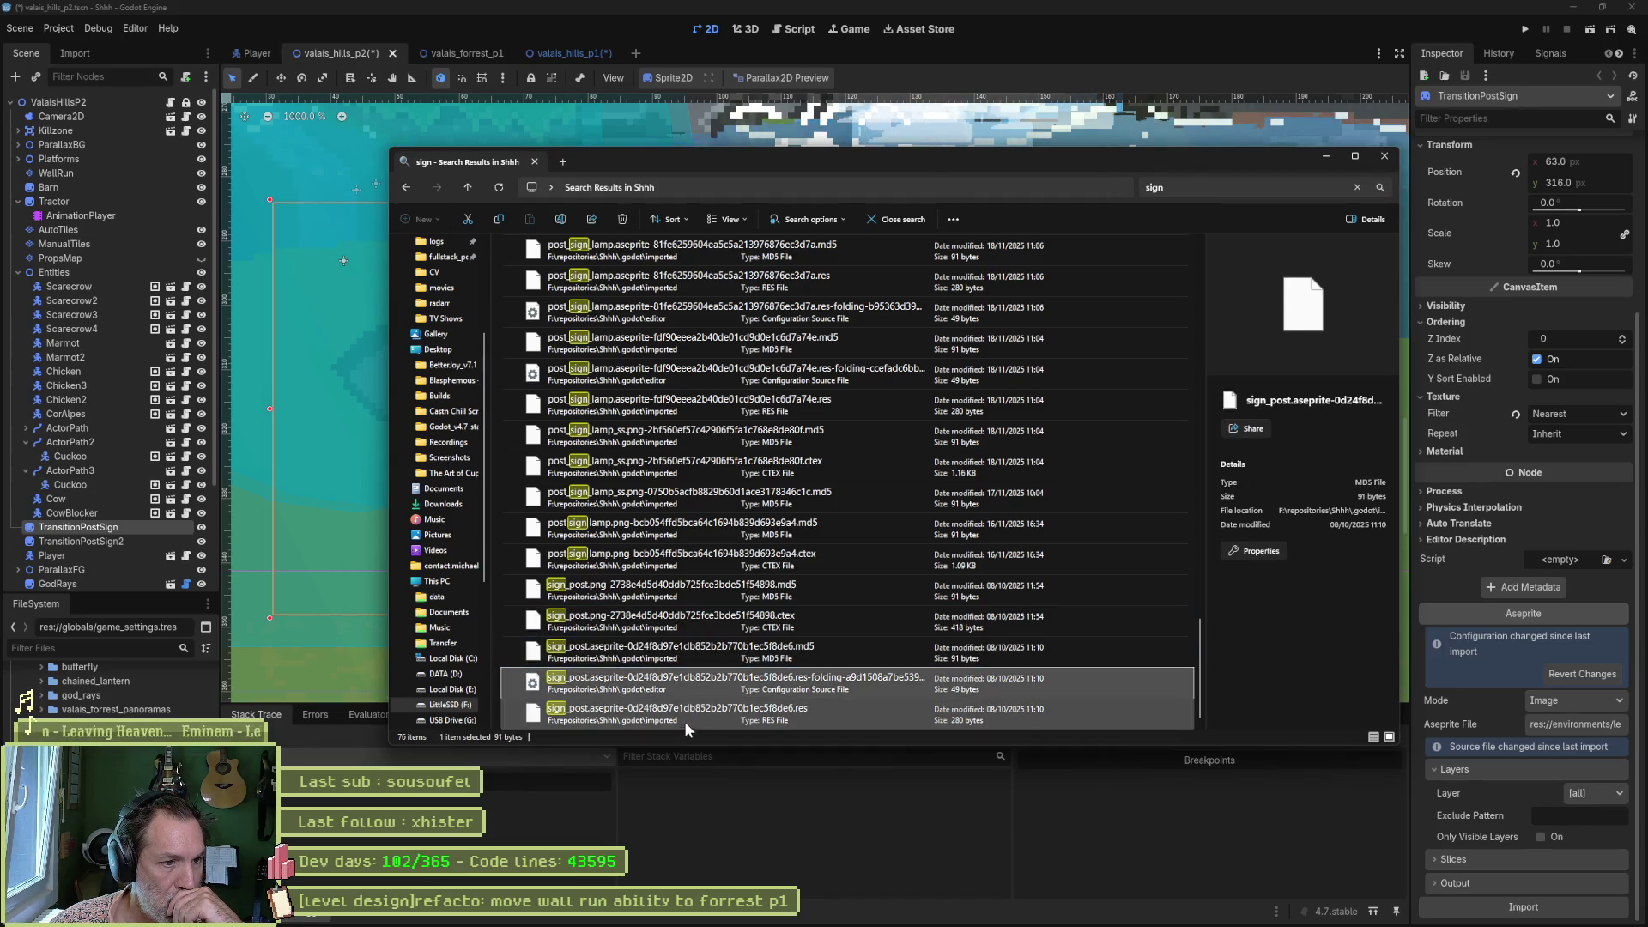
pyautogui.click(691, 683)
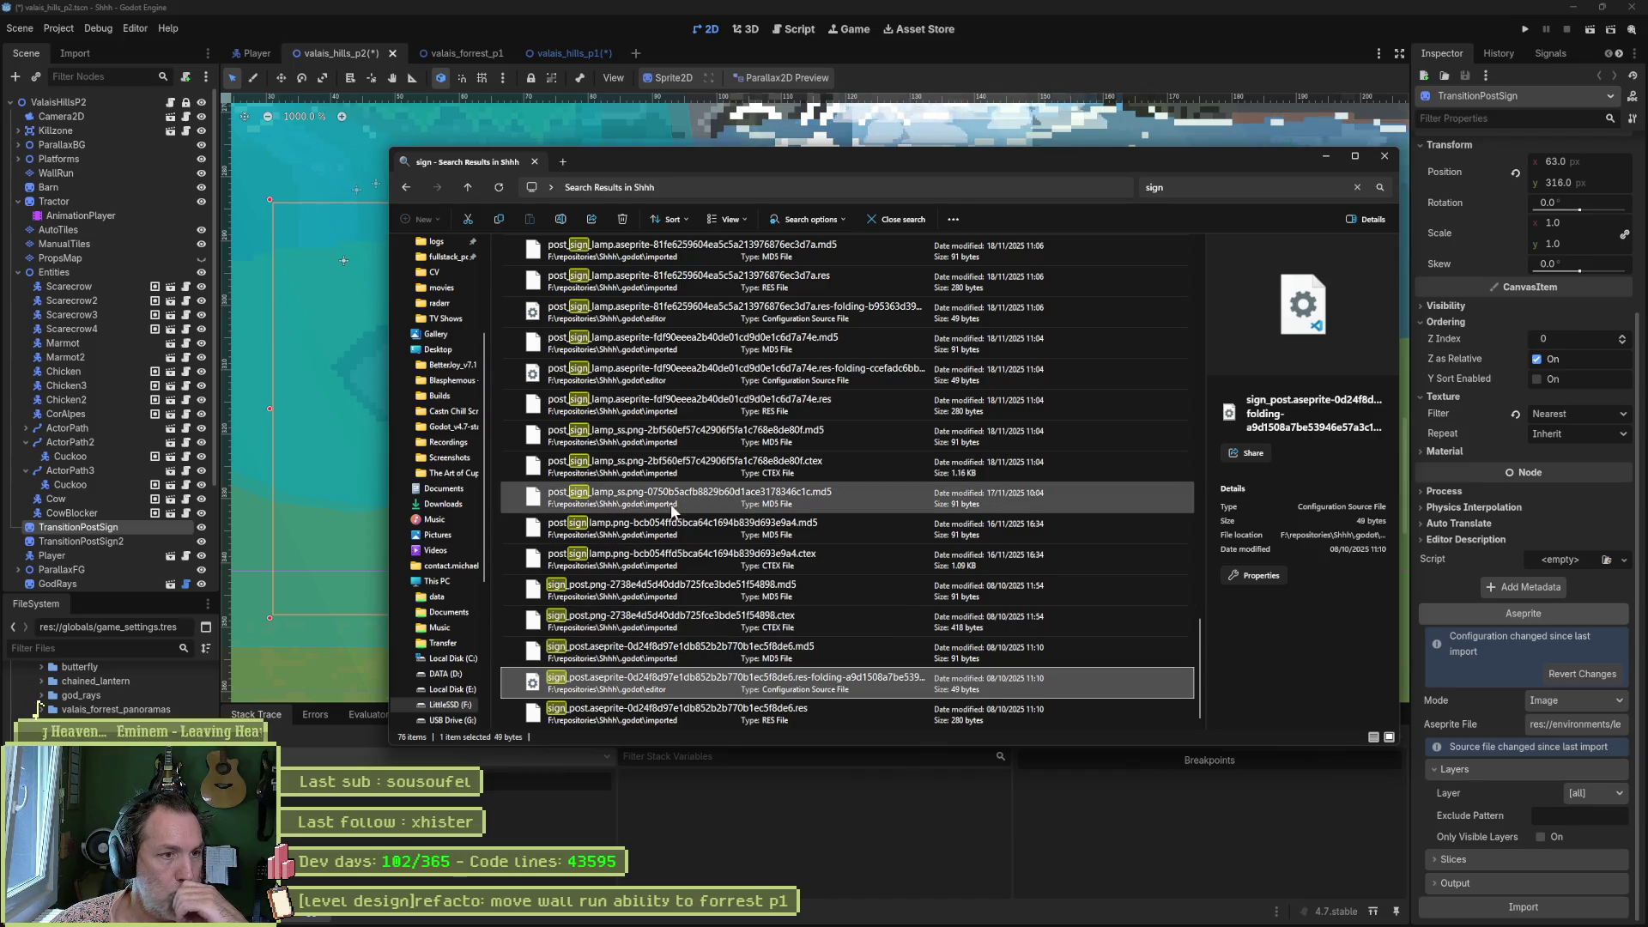
pyautogui.scroll(2, 800, 496)
pyautogui.scroll(6, 800, 496)
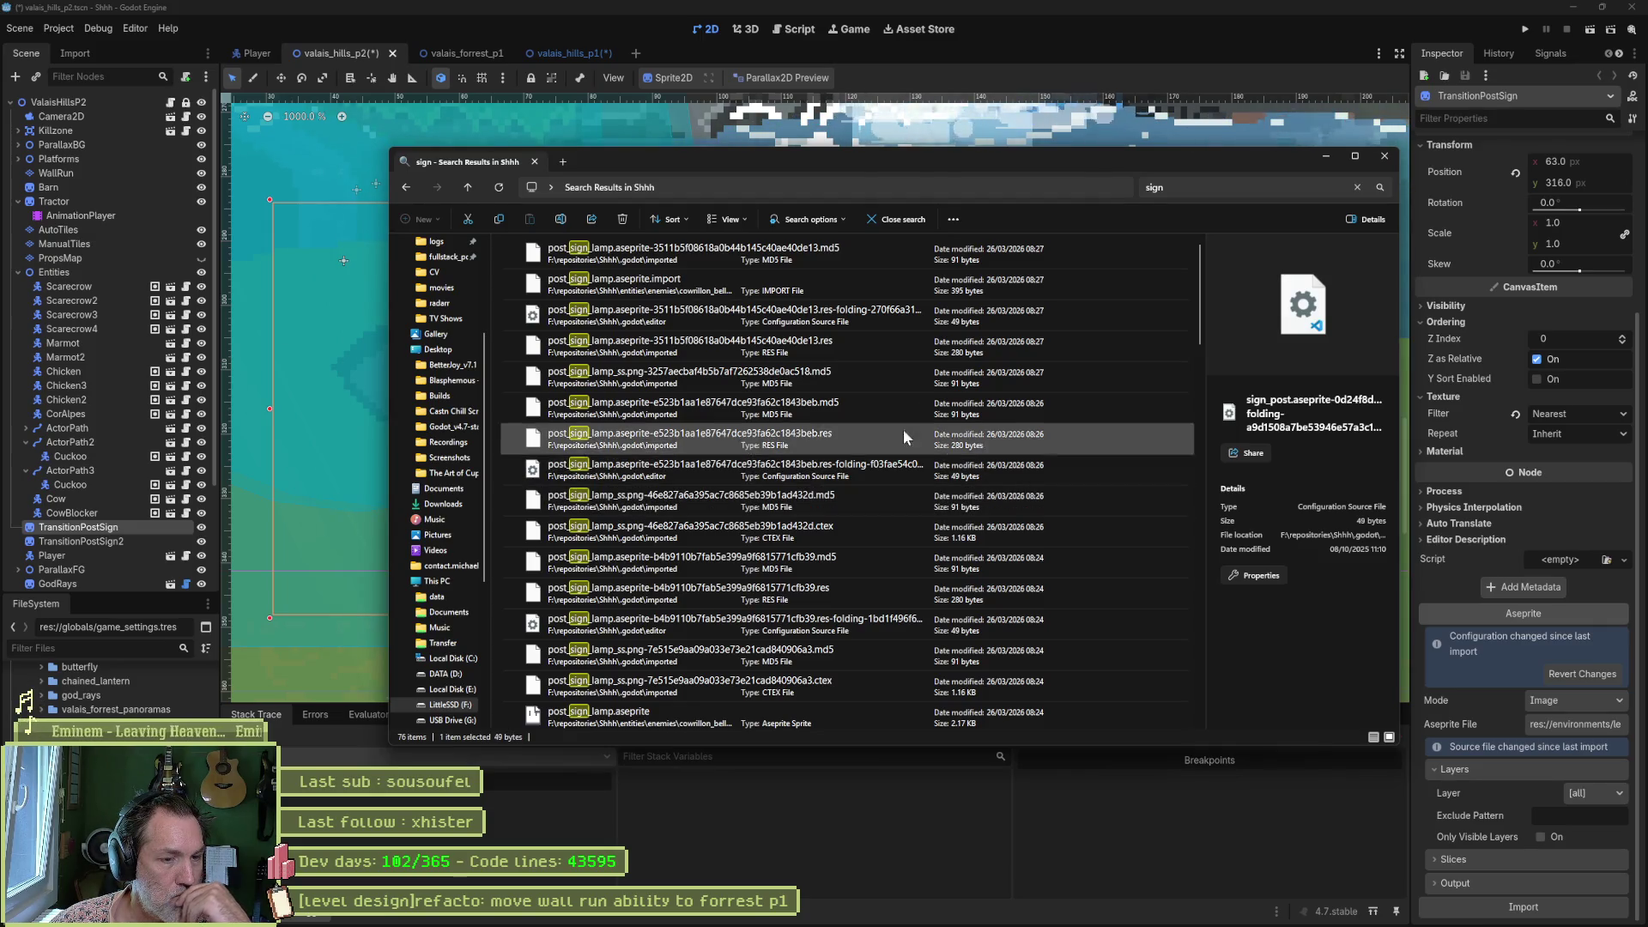
pyautogui.click(1383, 153)
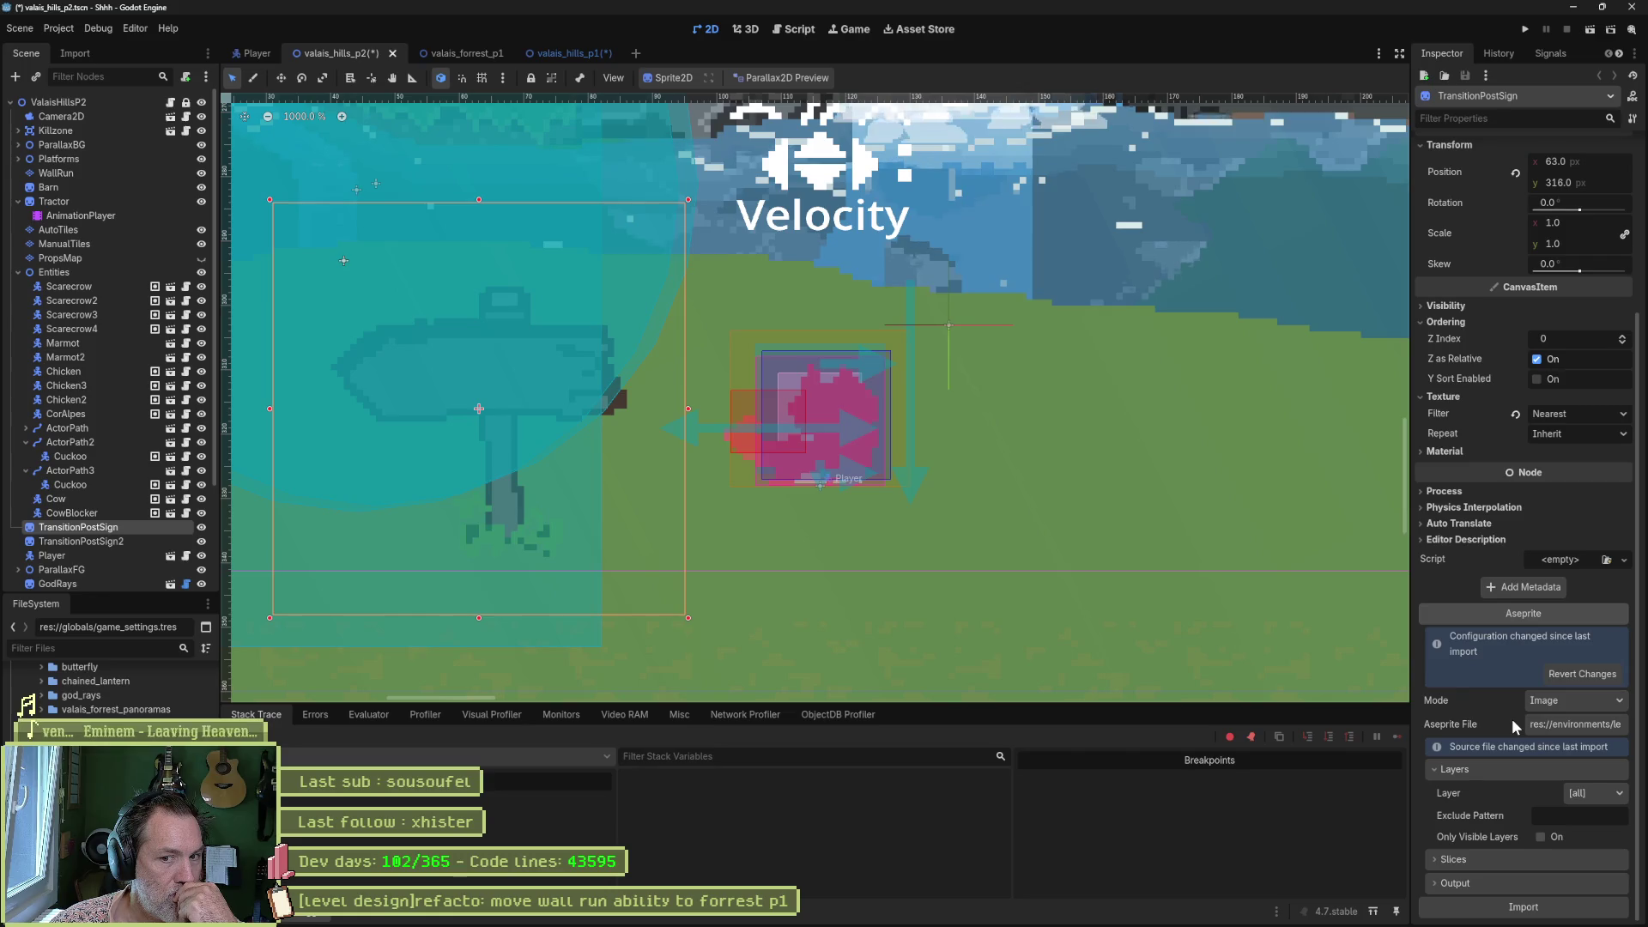
# Expand TransitionPostSign's Texture to show its 64x64 preview and select the resource path.
pyautogui.scroll(3, 1505, 405)
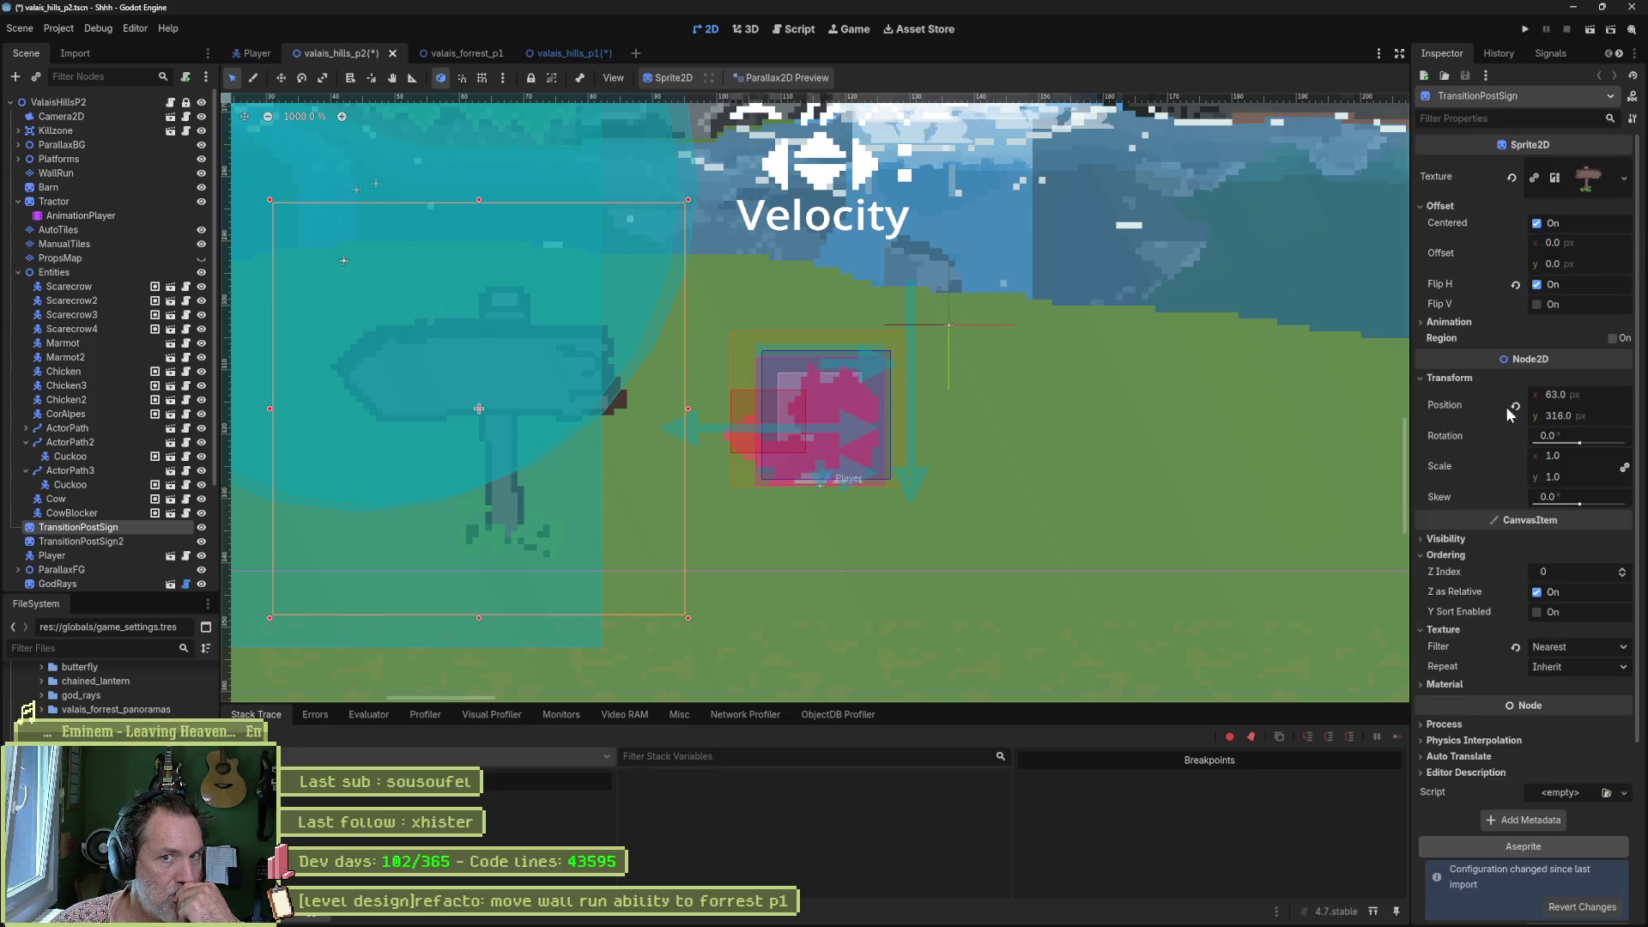
pyautogui.click(1579, 184)
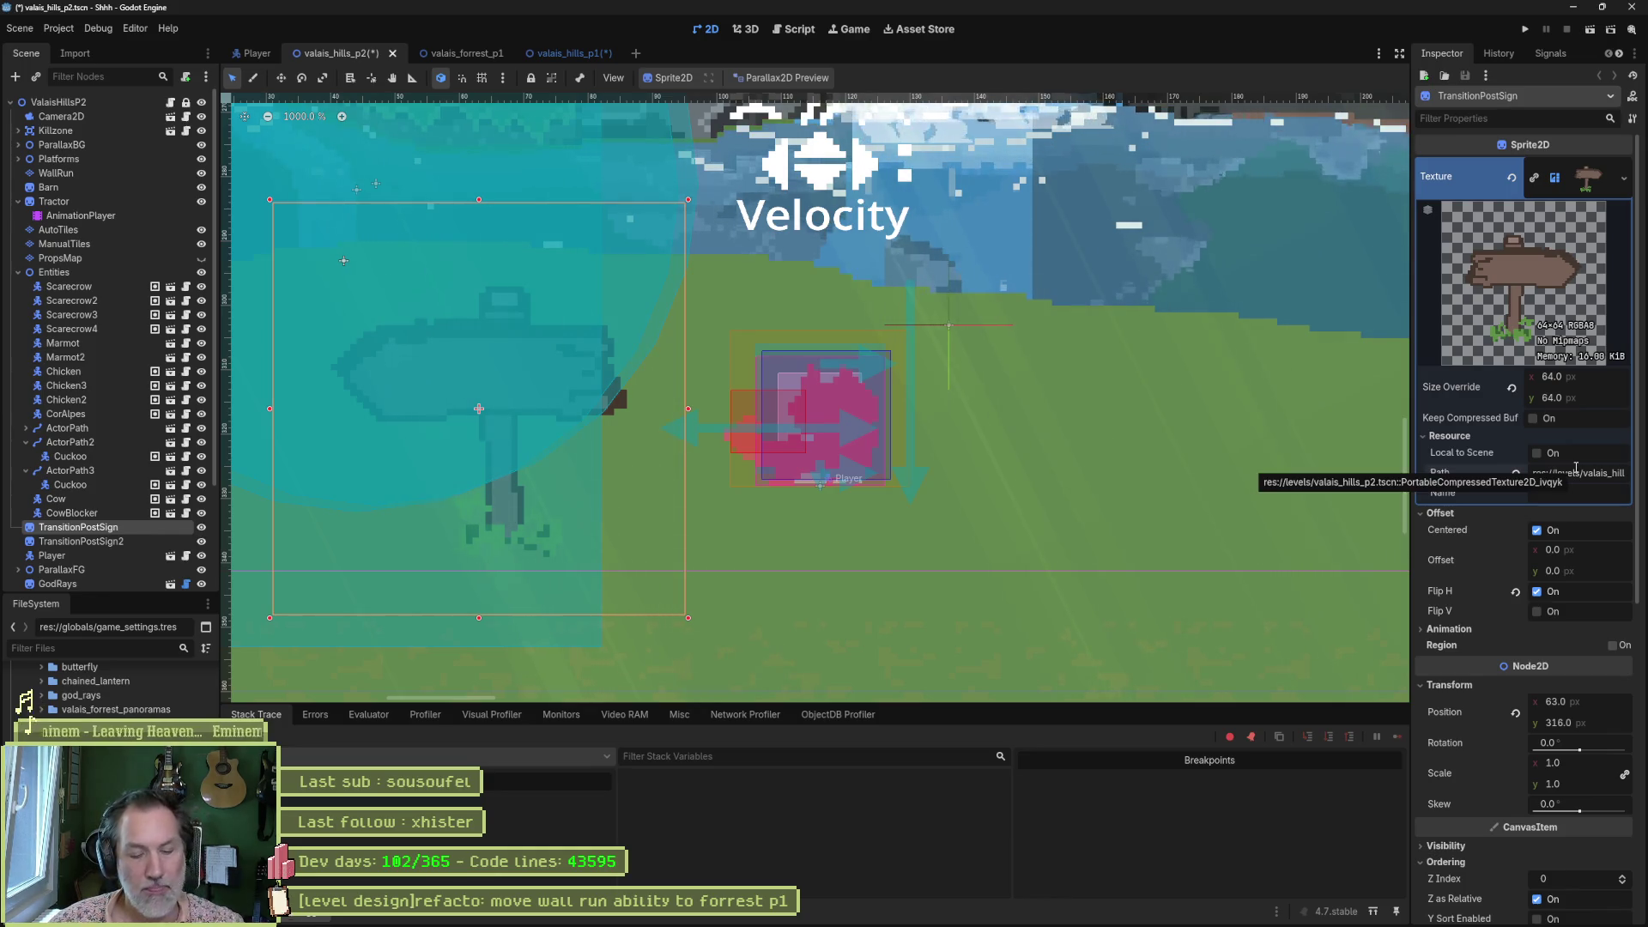
pyautogui.click(1575, 471)
pyautogui.hotkey('ctrl', 'shift', 's')
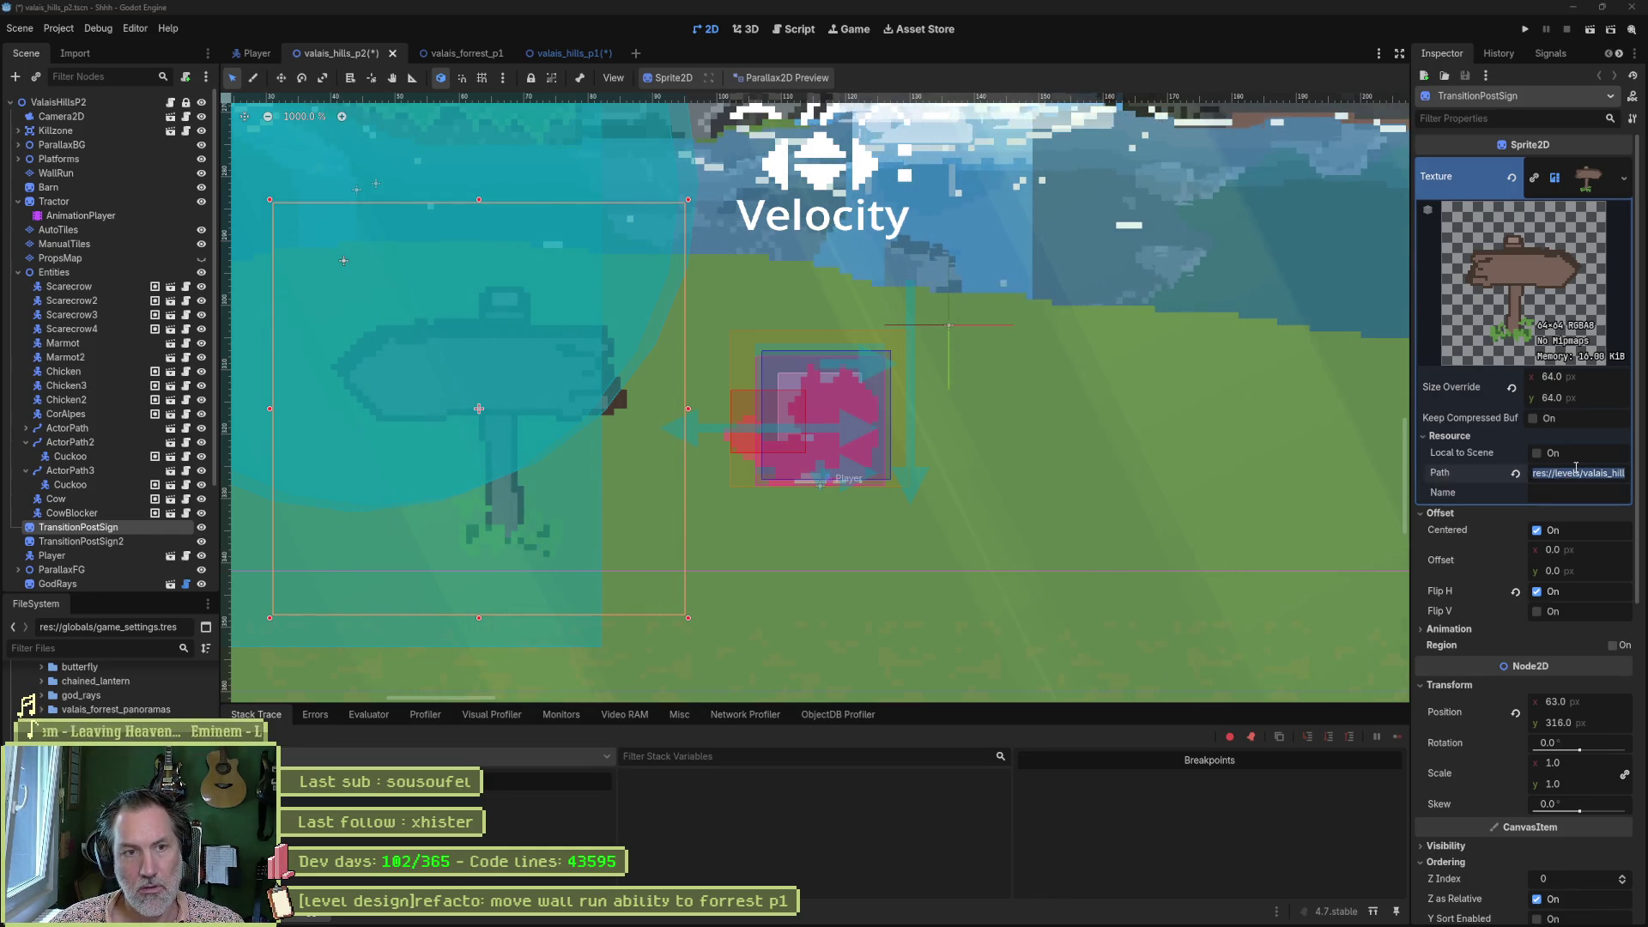
pyautogui.hotkey('ctrl', 'l')
pyautogui.write('res://levels/valais_hills_p2.tscn::PortableCompressedTexture2D_ivqyk')
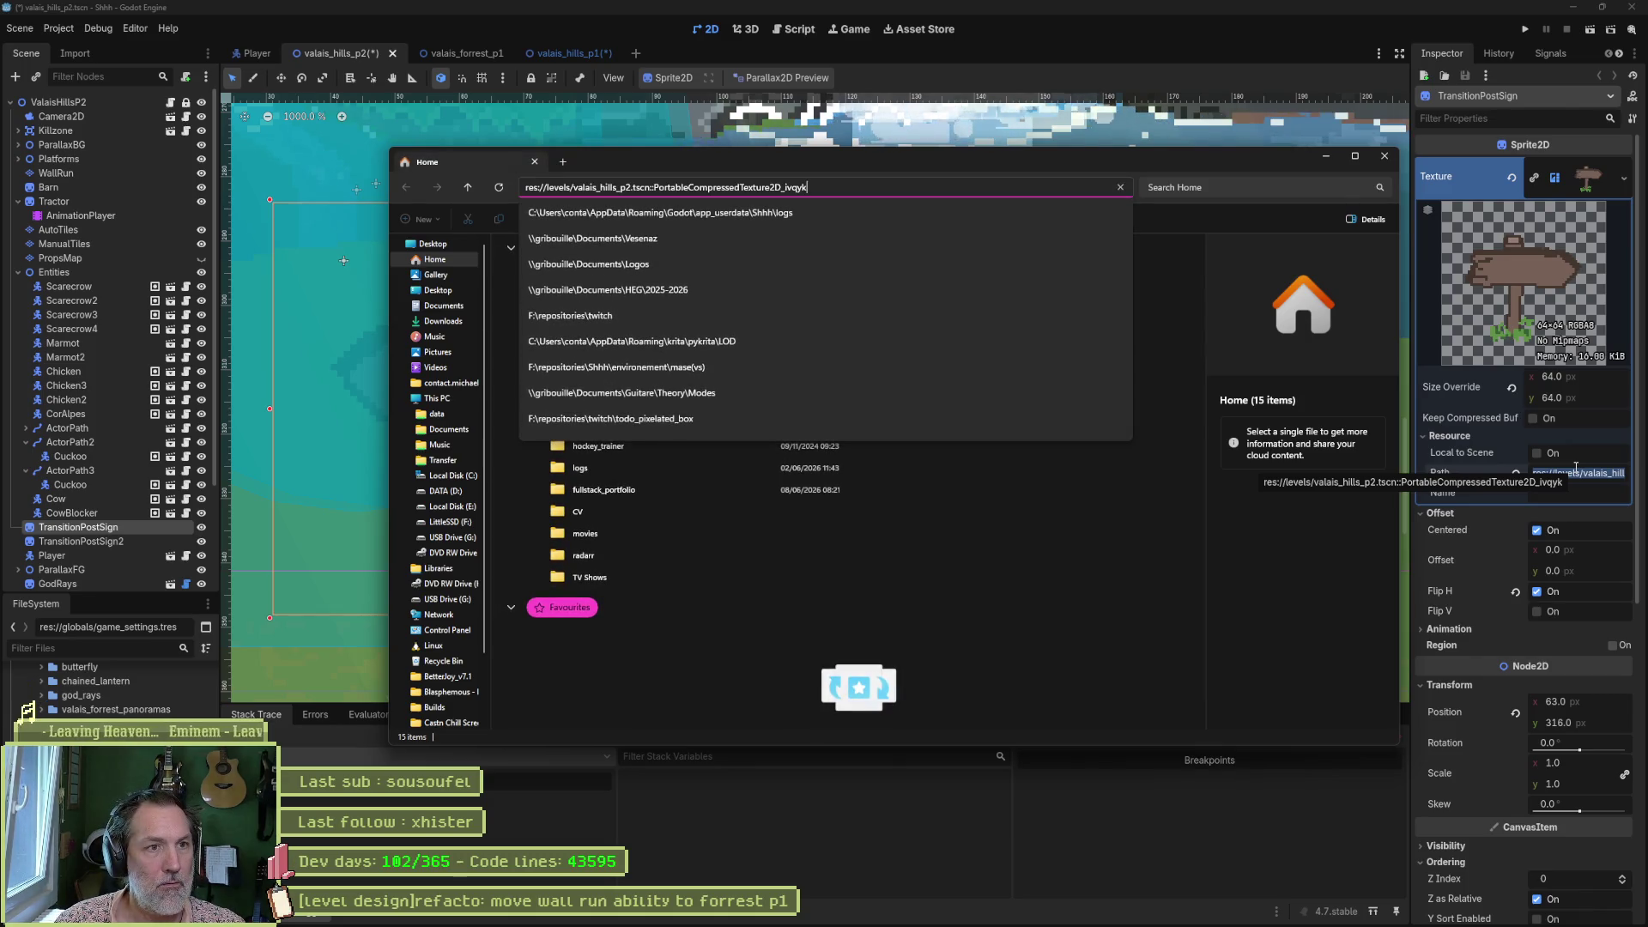
pyautogui.press('Escape')
pyautogui.press('Return')
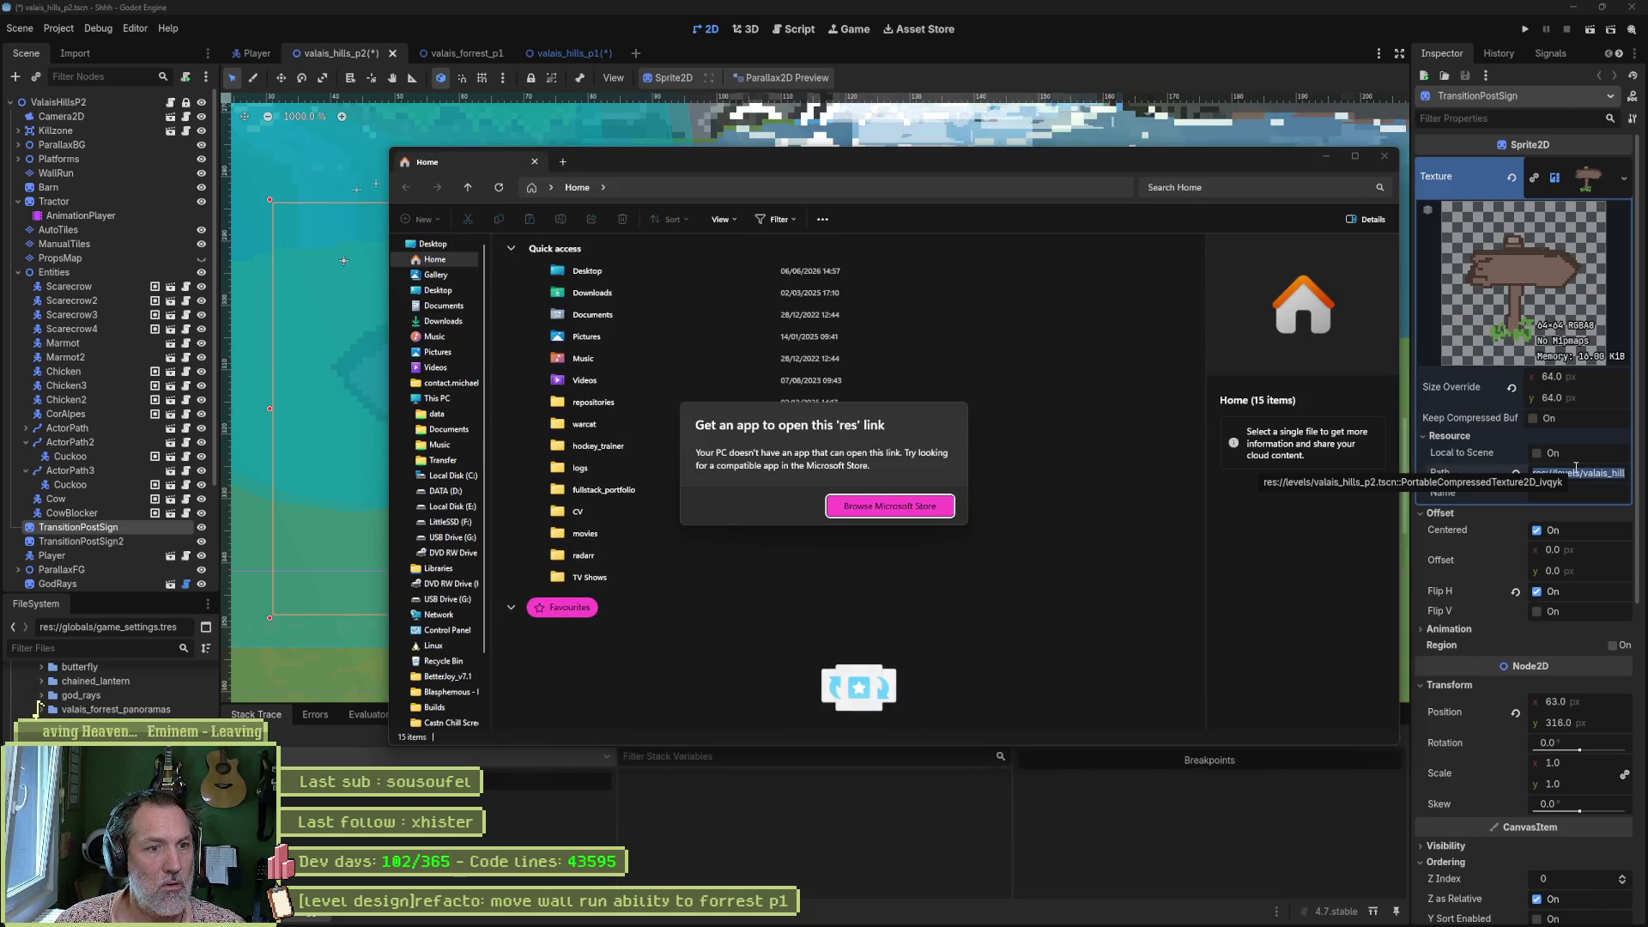
pyautogui.press('Escape')
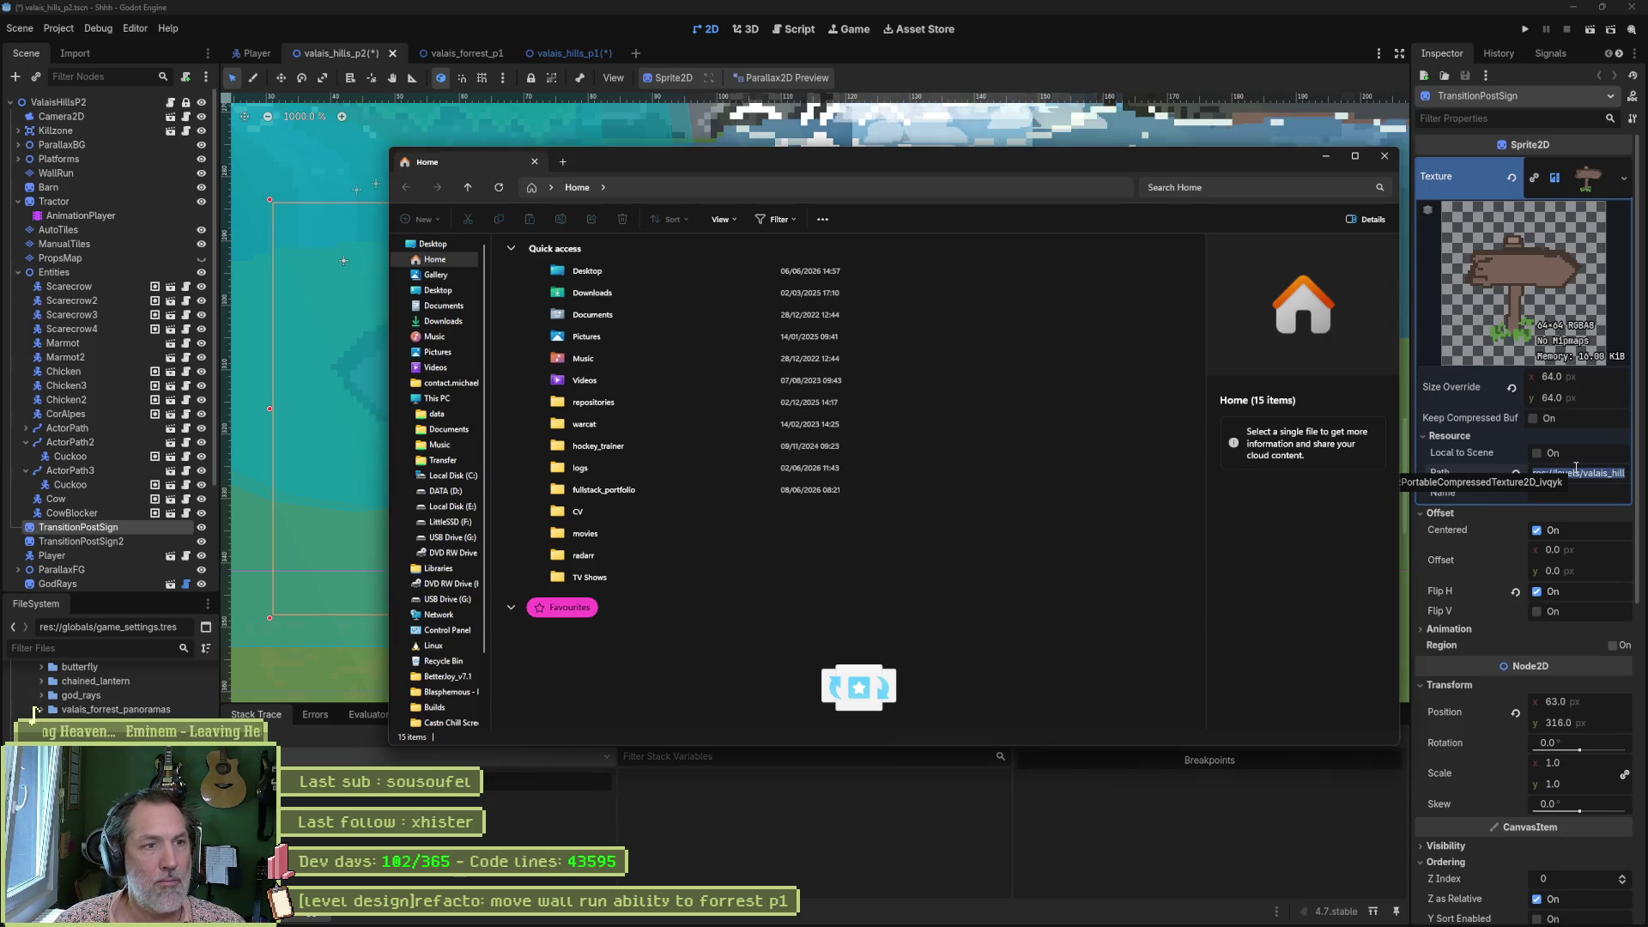
pyautogui.hotkey('ctrl', 'l')
pyautogui.hotkey('ctrl', 'v')
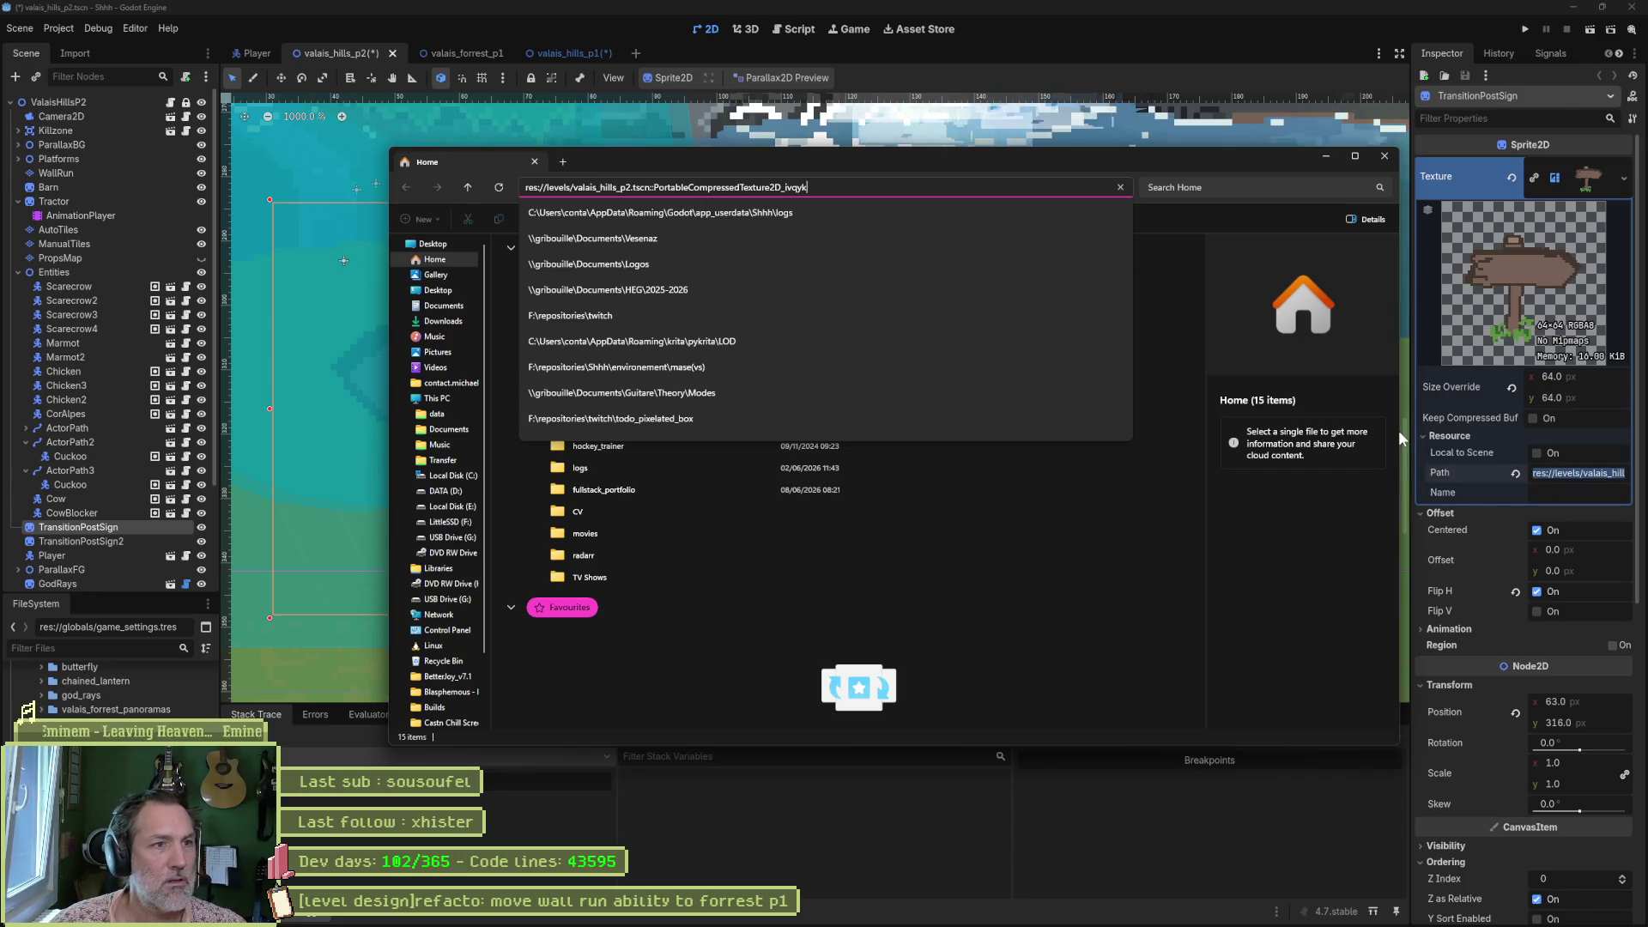
pyautogui.press('BackSpace')
pyautogui.press('BackSpace')
pyautogui.press('BackSpace')
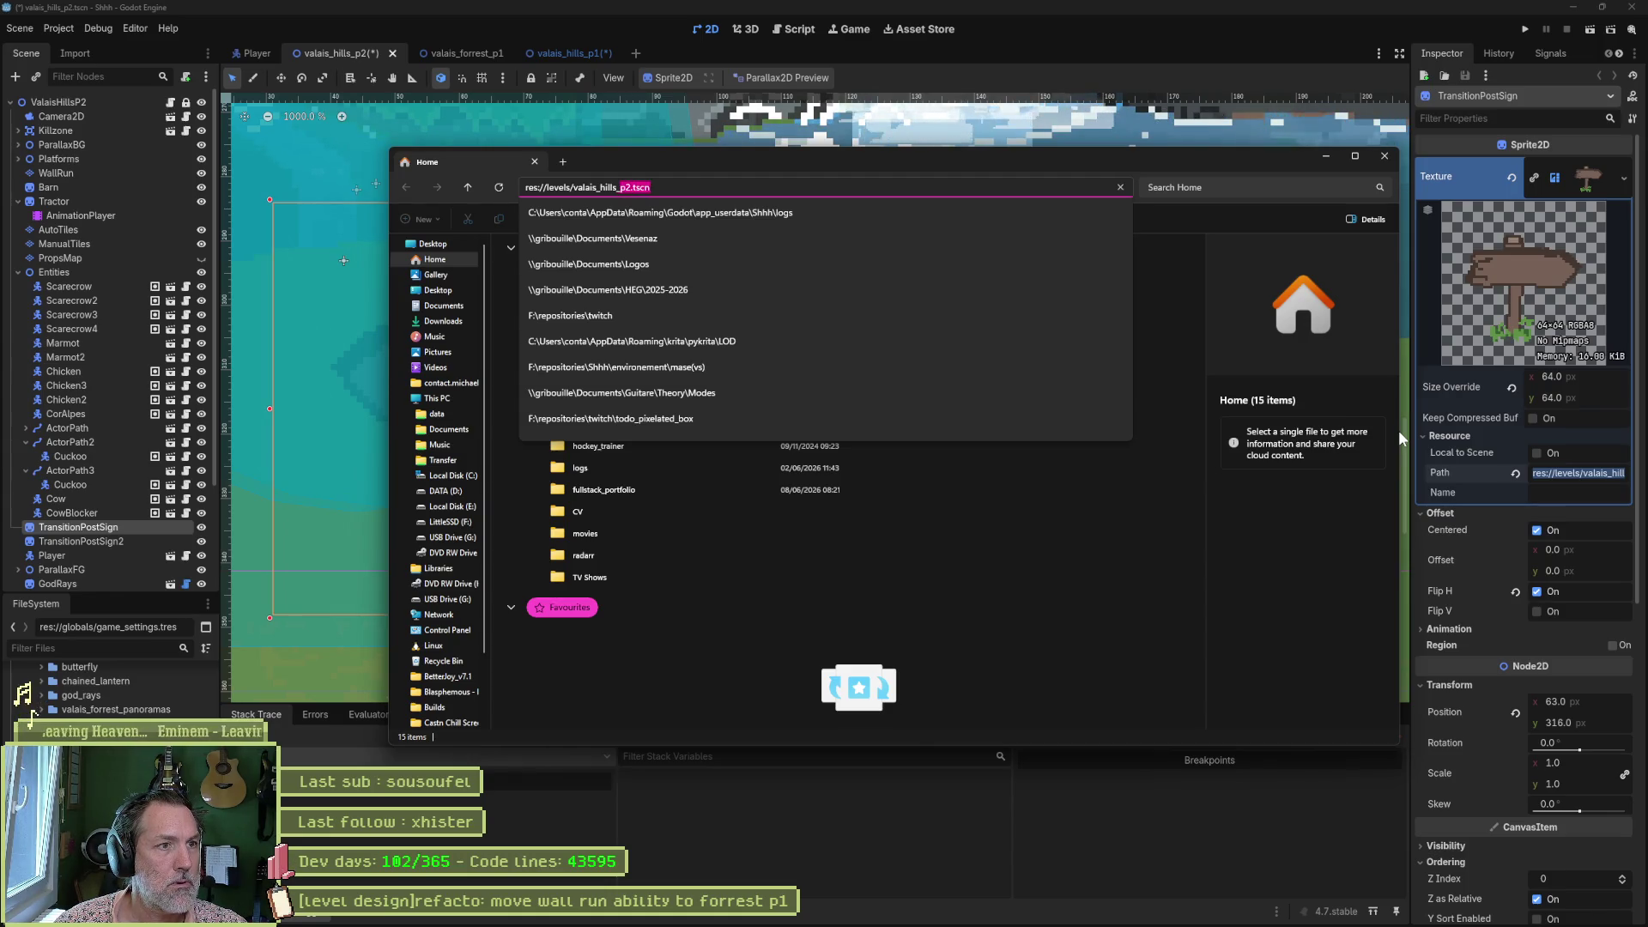
pyautogui.hotkey('ctrl', 'shift', 'Left')
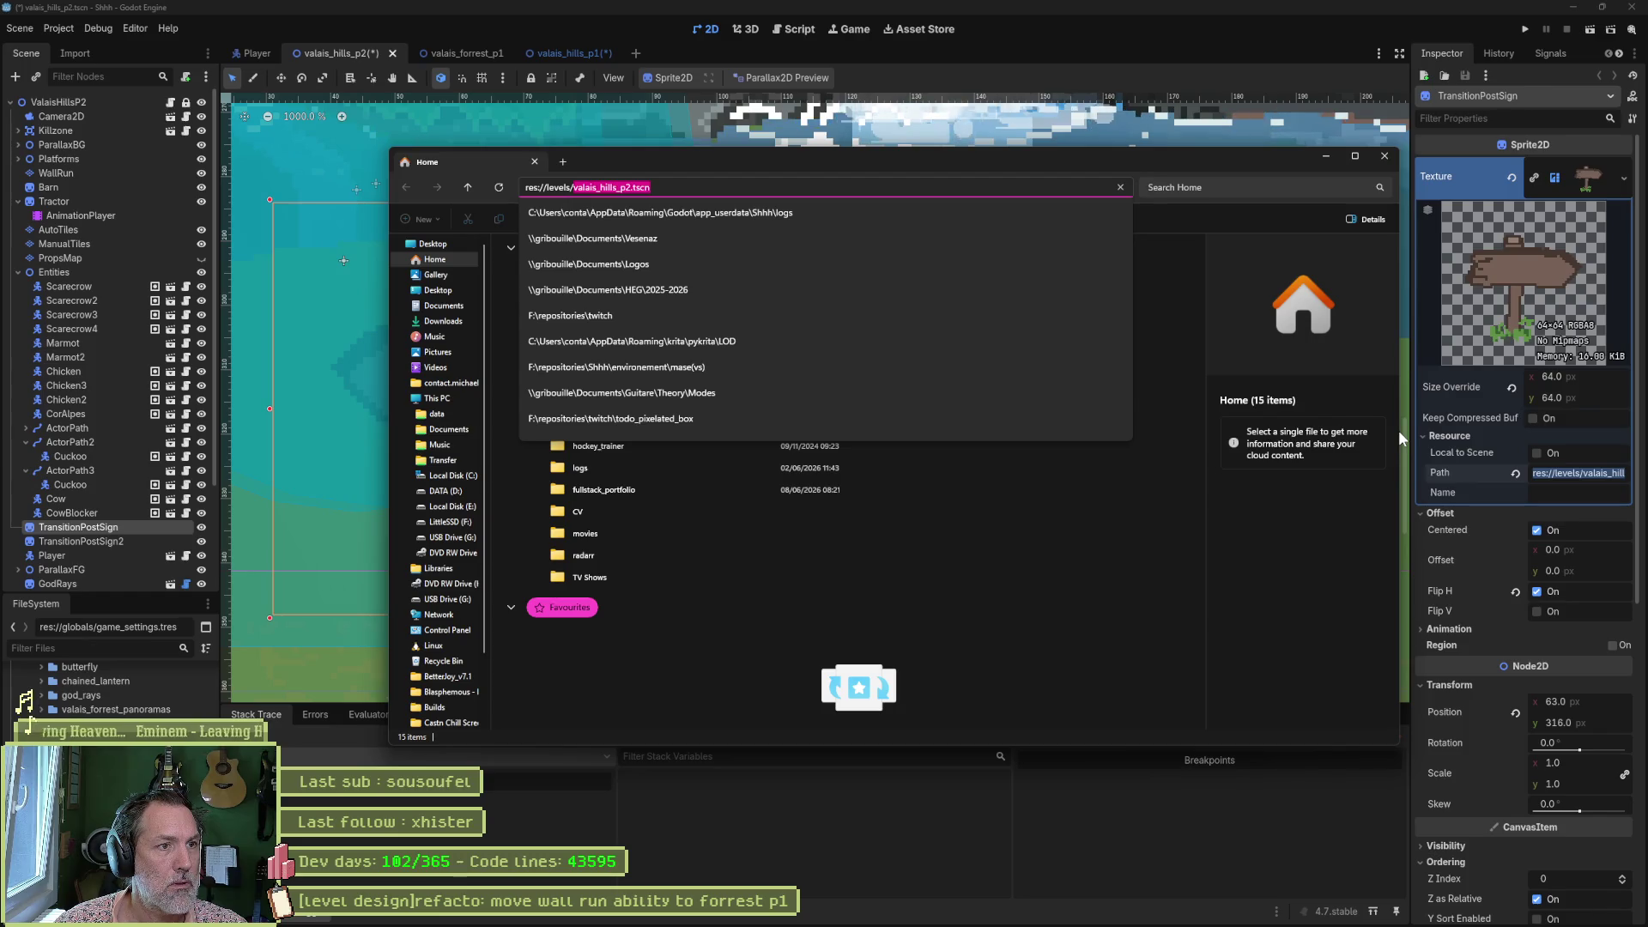
pyautogui.press('Return')
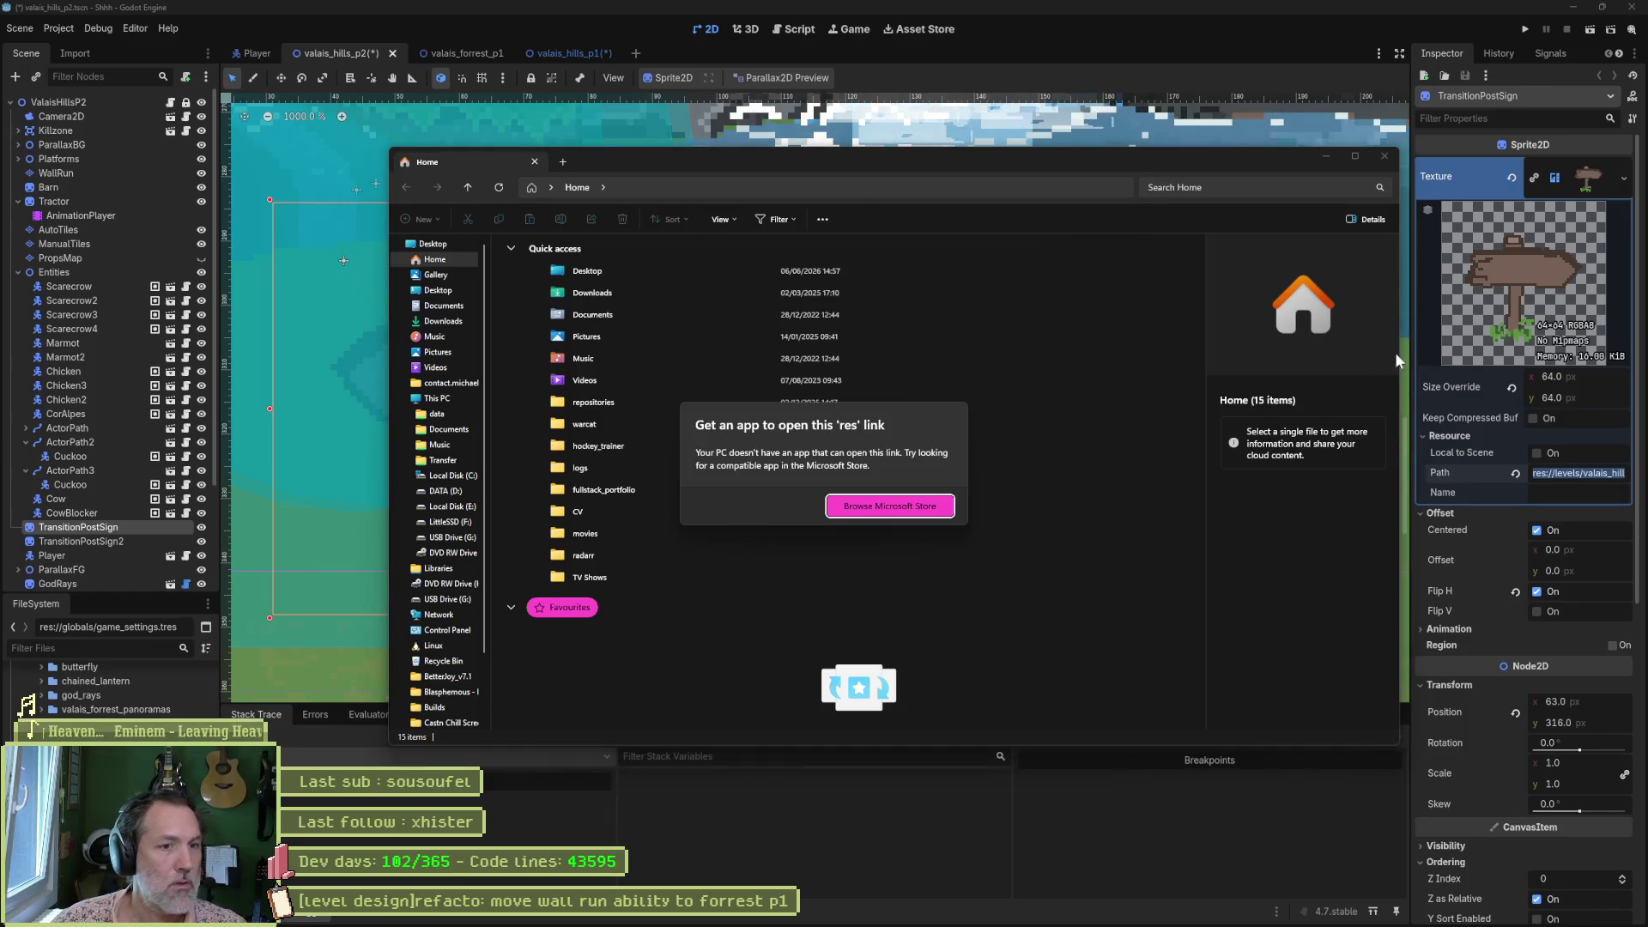
pyautogui.click(1073, 125)
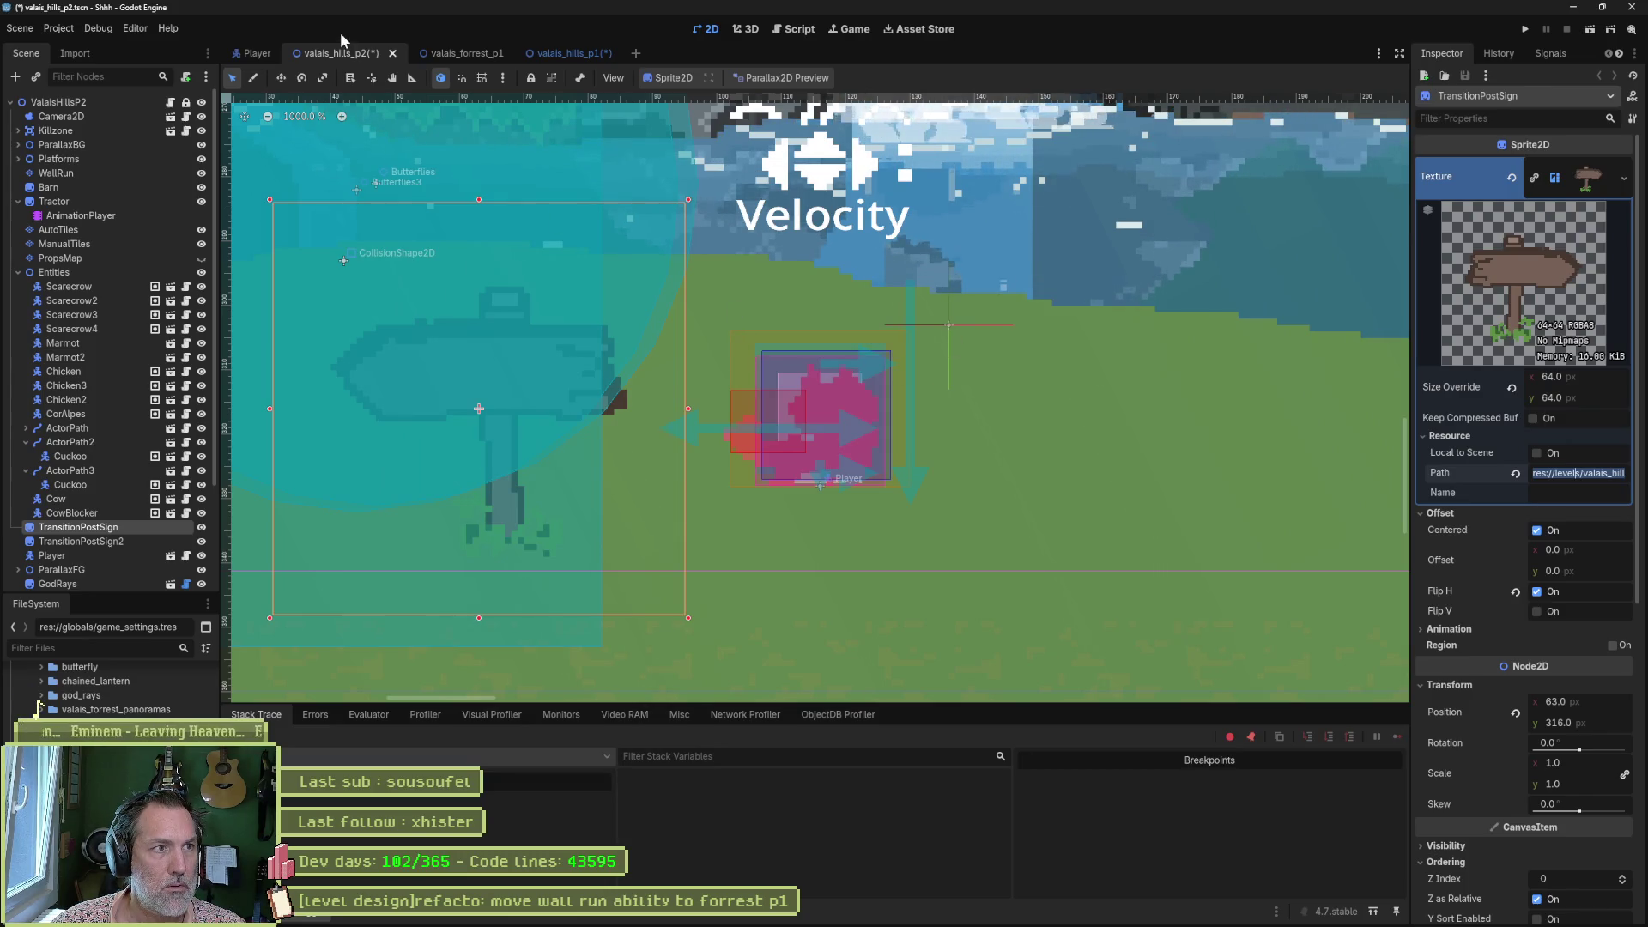
# Reveal valais_hills_p2.tscn in the FileSystem and open it in Visual Studio Code.
pyautogui.rightClick(341, 53)
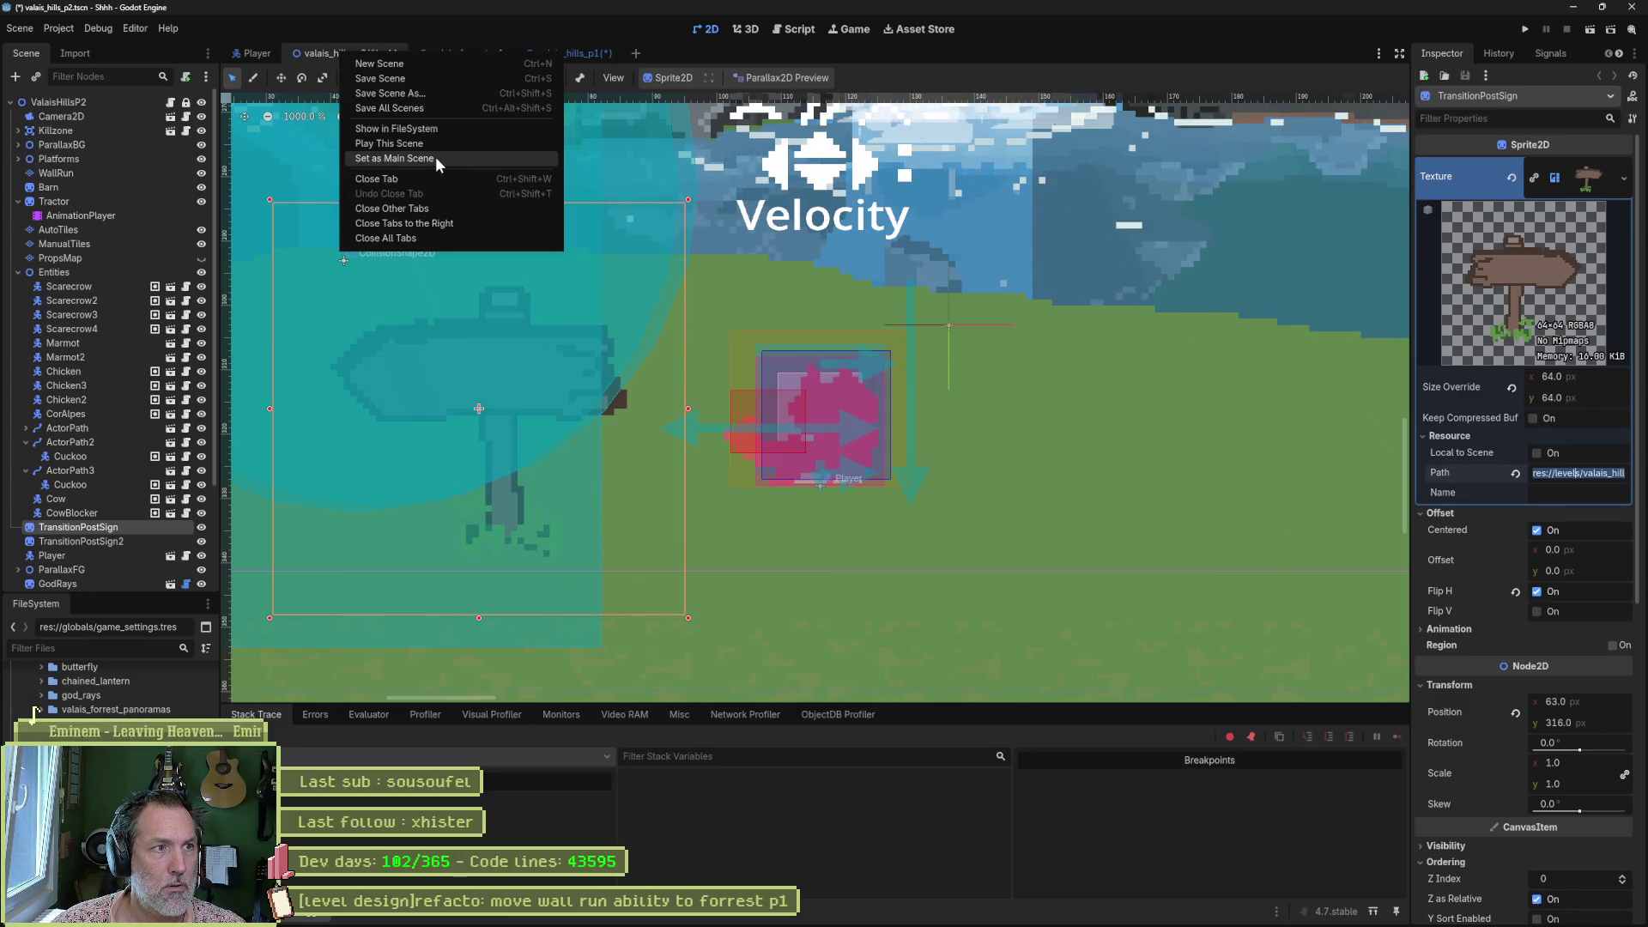
pyautogui.click(443, 127)
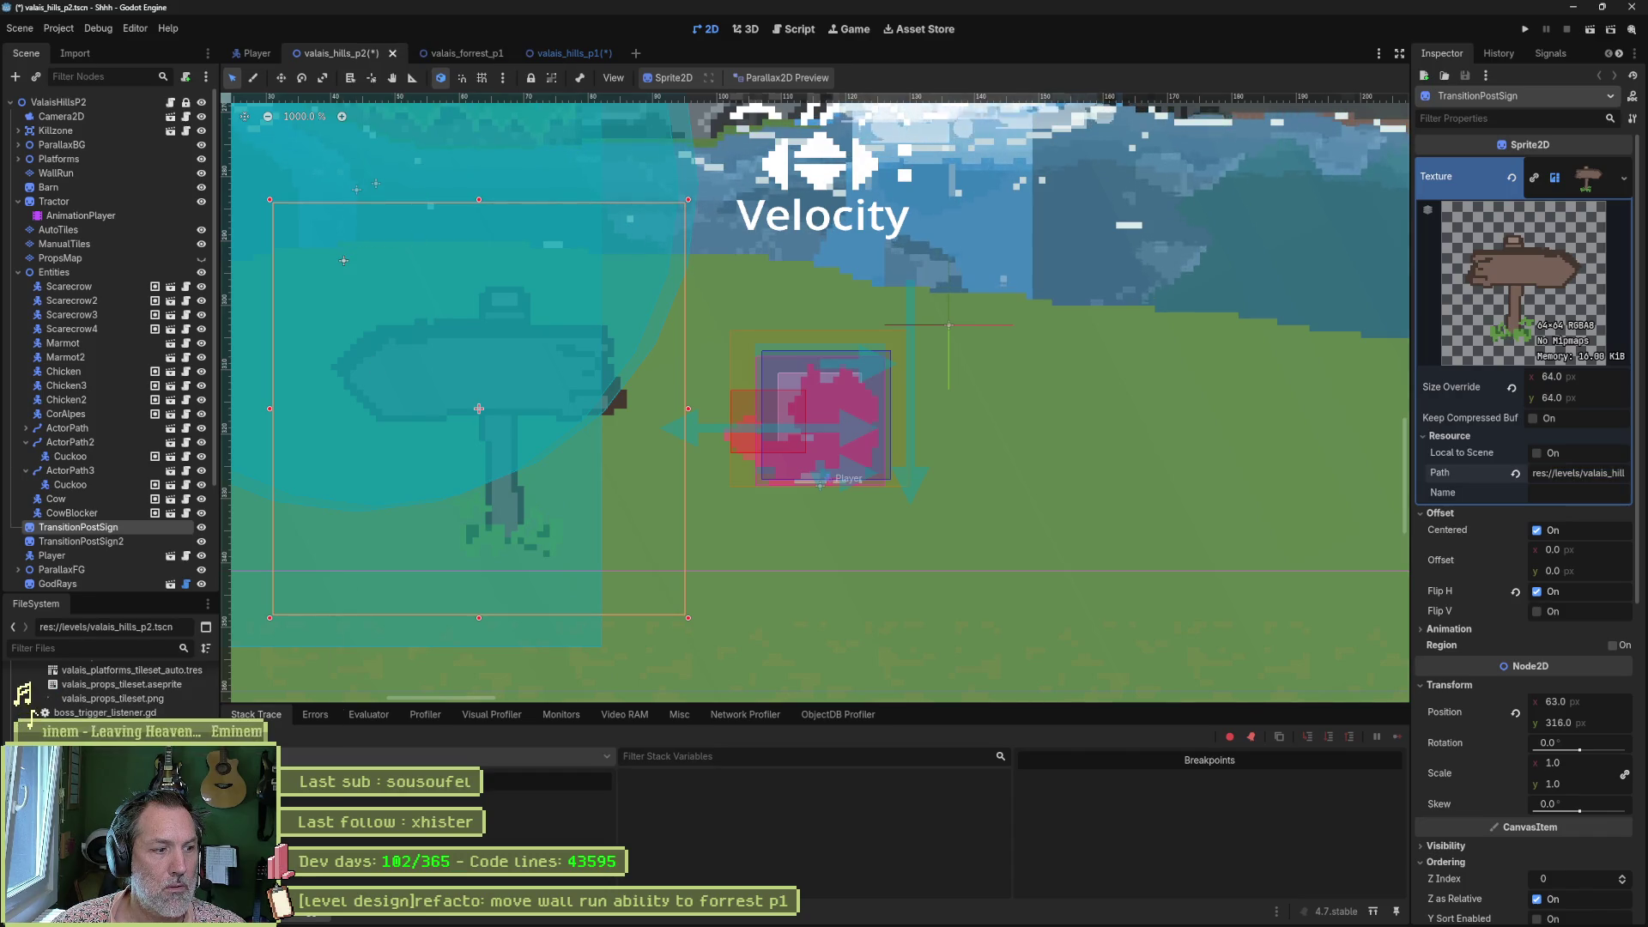
pyautogui.rightClick(86, 697)
pyautogui.click(551, 533)
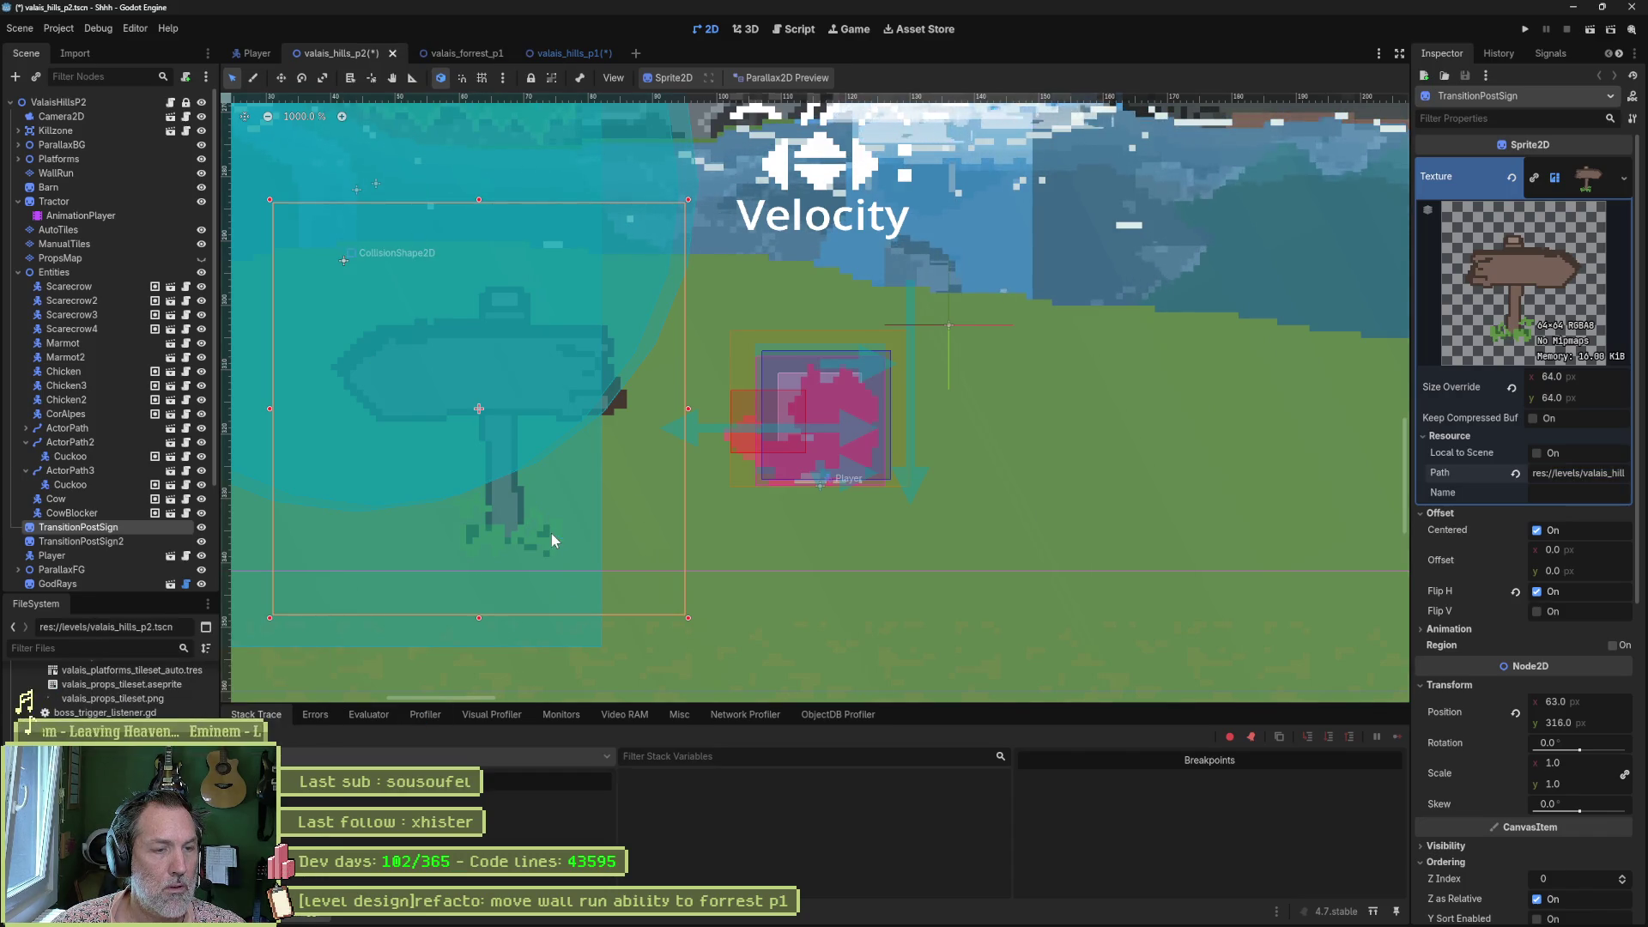
pyautogui.press('F6')
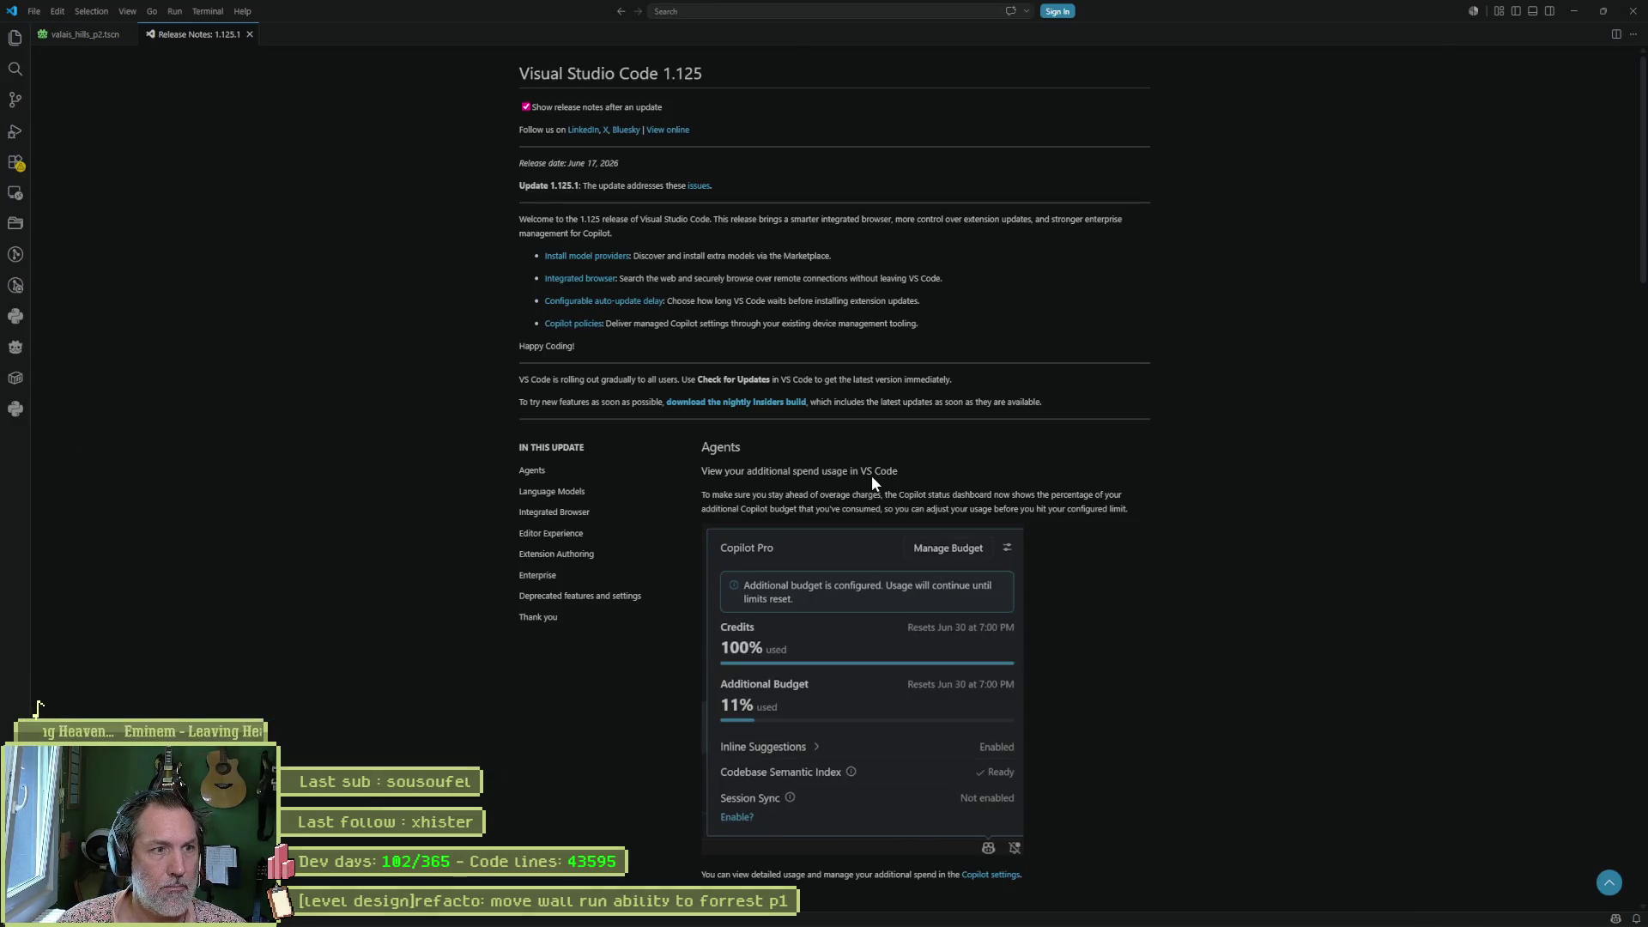
# Find 'post' in the scene file, jump to the signpost texture's sub_resource definition, then close VS Code.
pyautogui.hotkey('ctrl', 'w')
pyautogui.hotkey('ctrl', 'f')
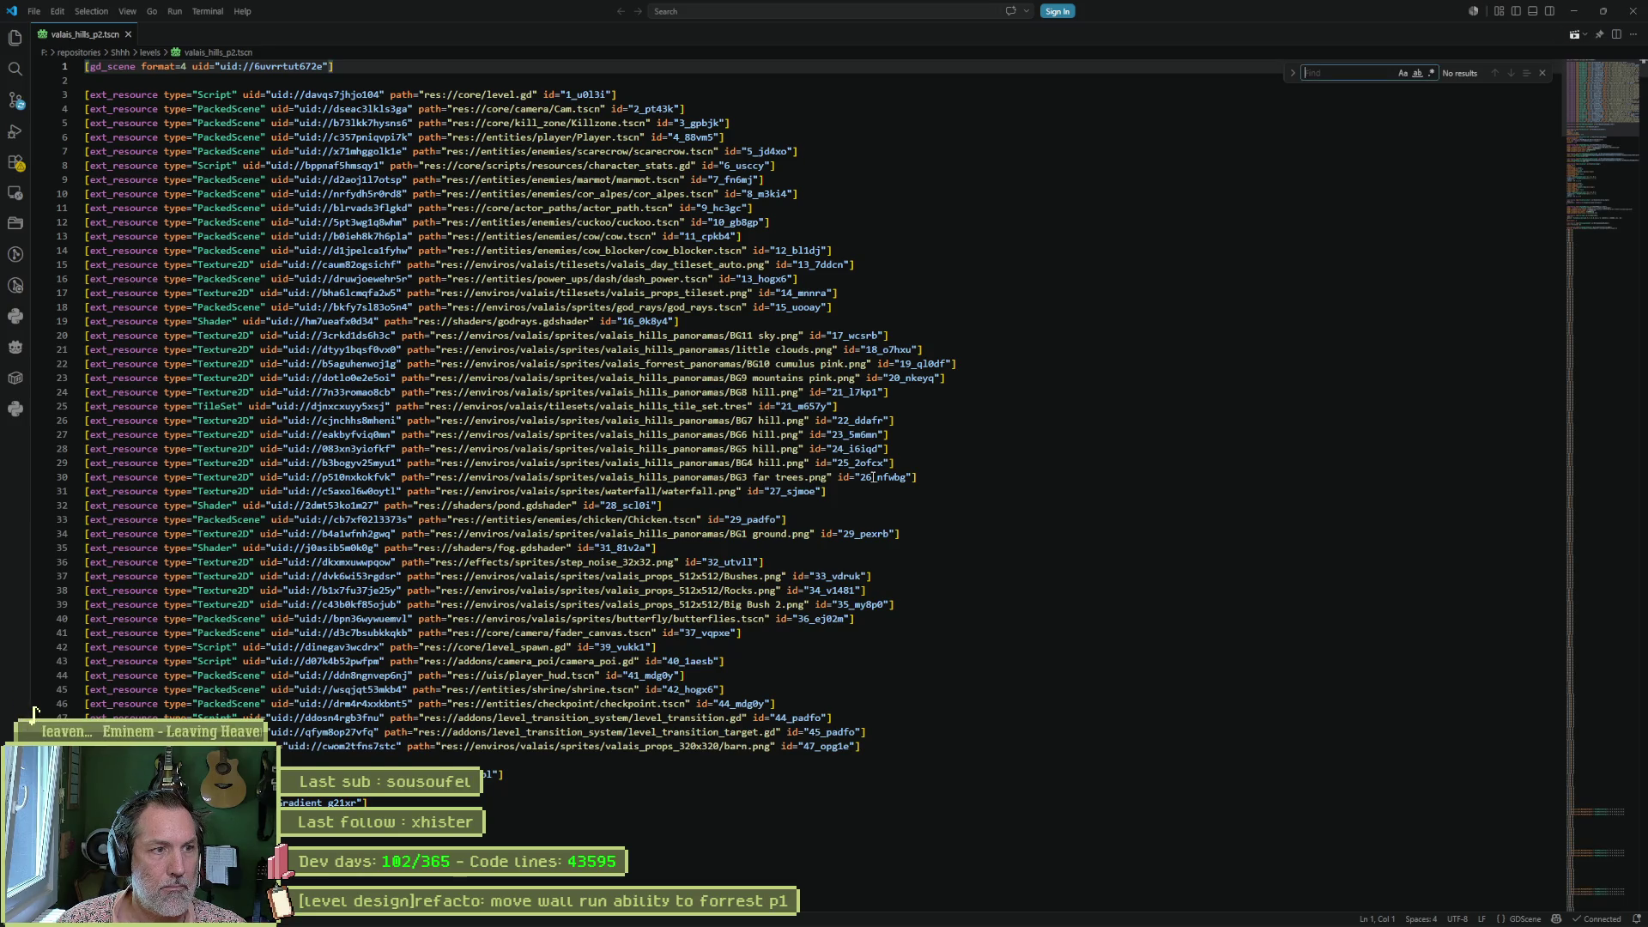
pyautogui.write('post')
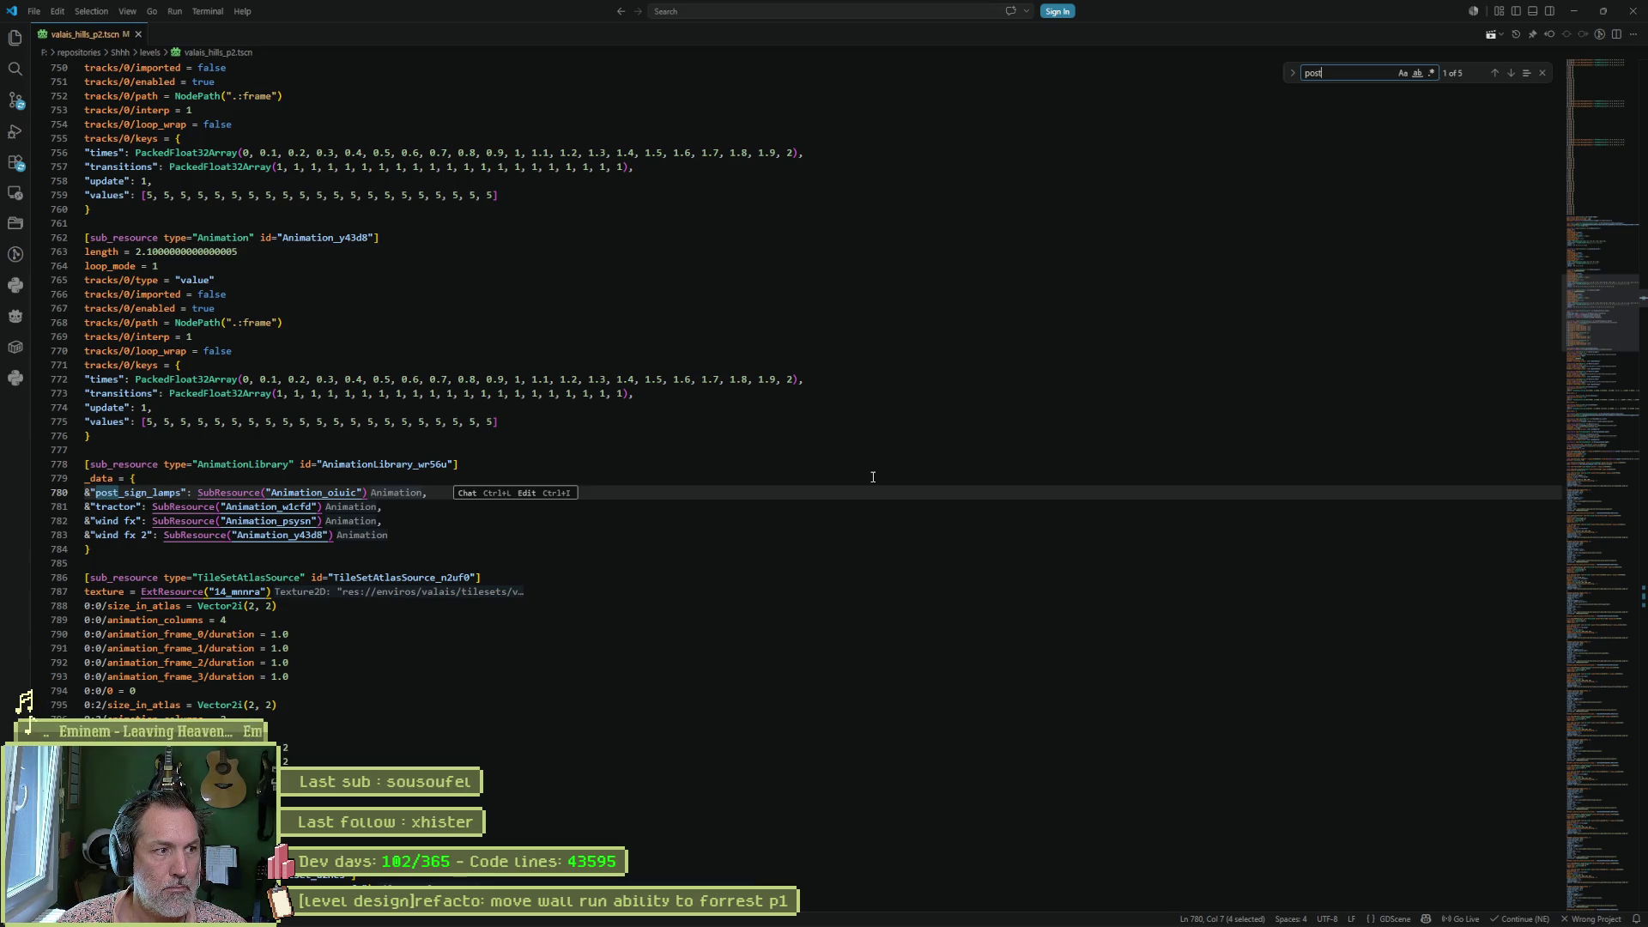
pyautogui.press('Return')
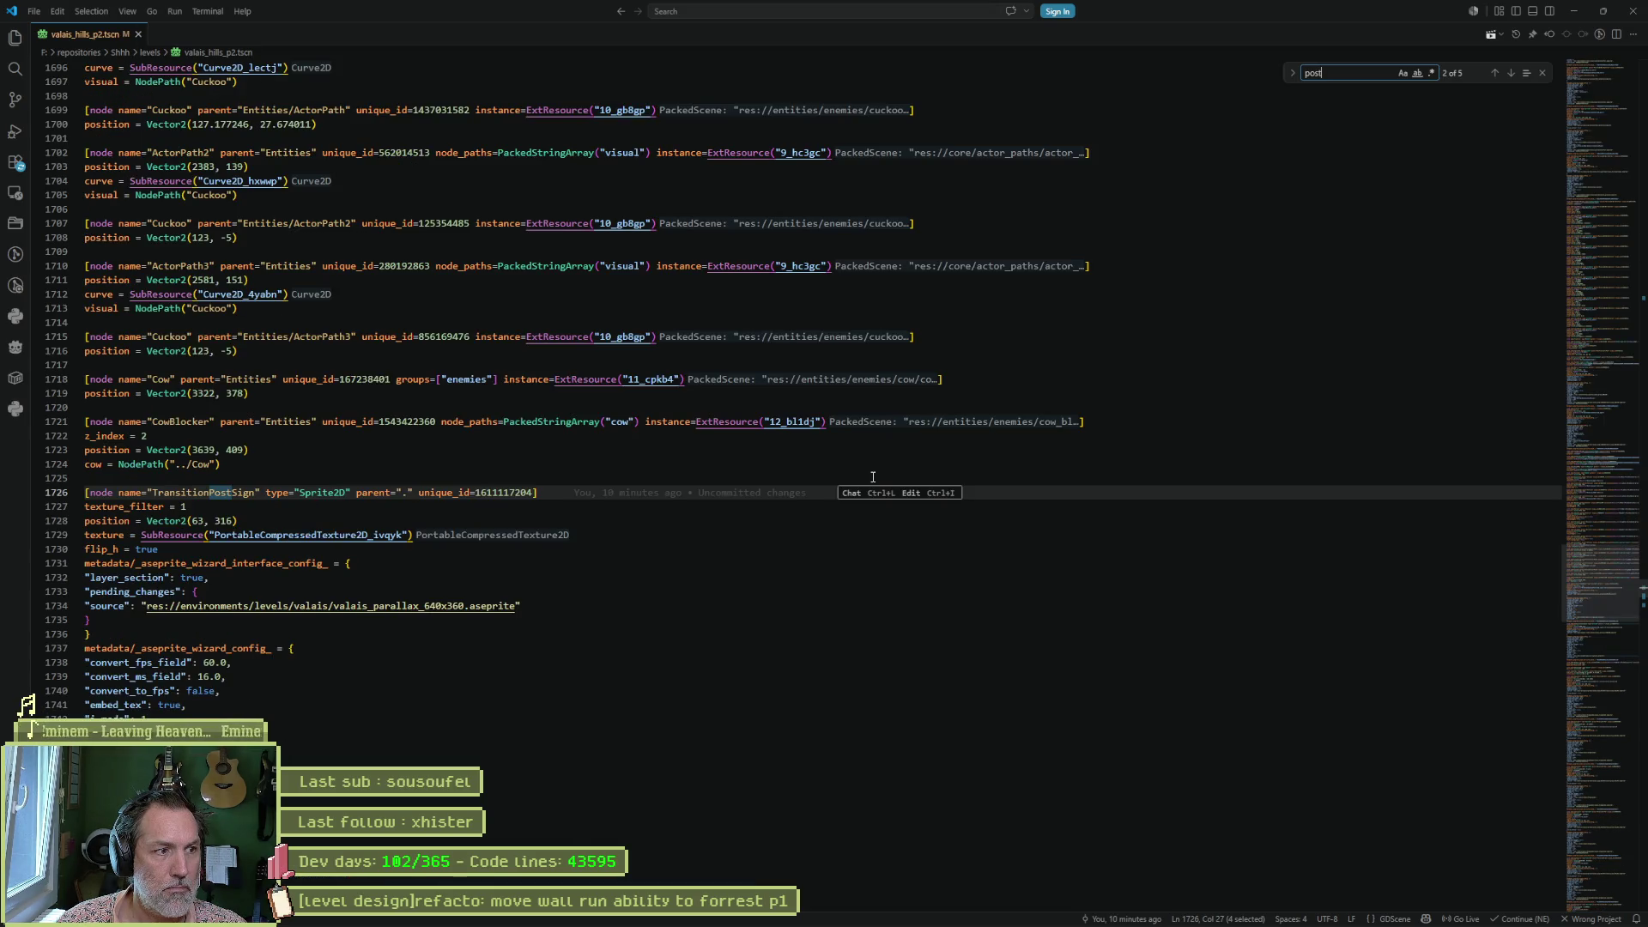
pyautogui.click(369, 536)
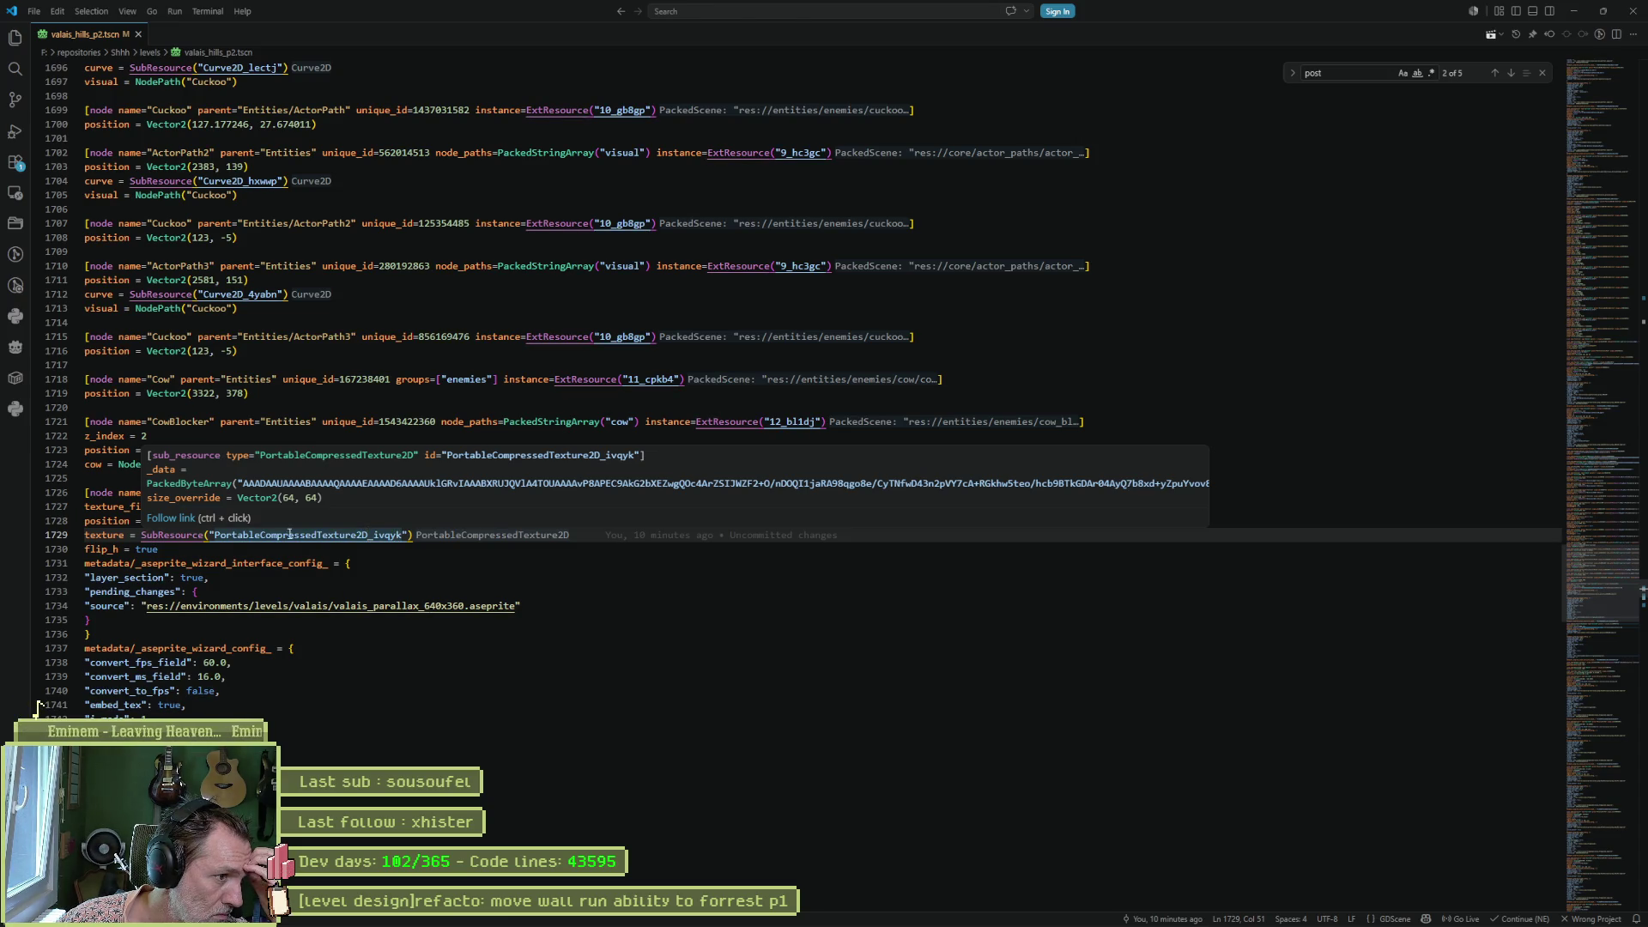
pyautogui.keyDown('ctrl'); pyautogui.click(258, 535); pyautogui.keyUp('ctrl')
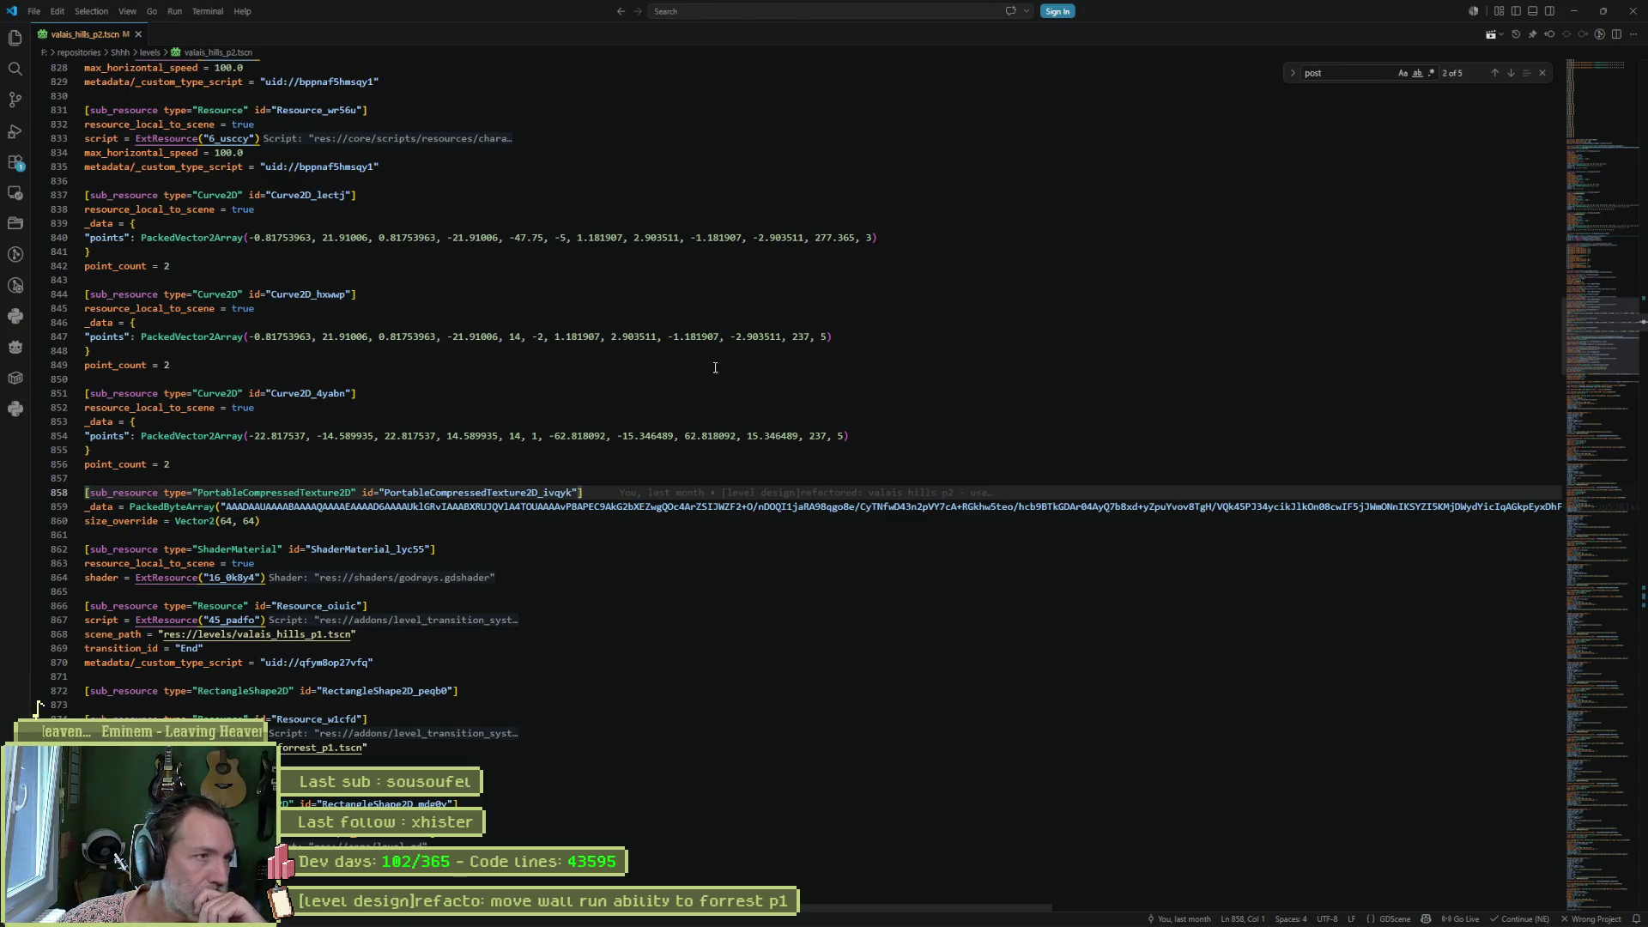
pyautogui.click(1632, 11)
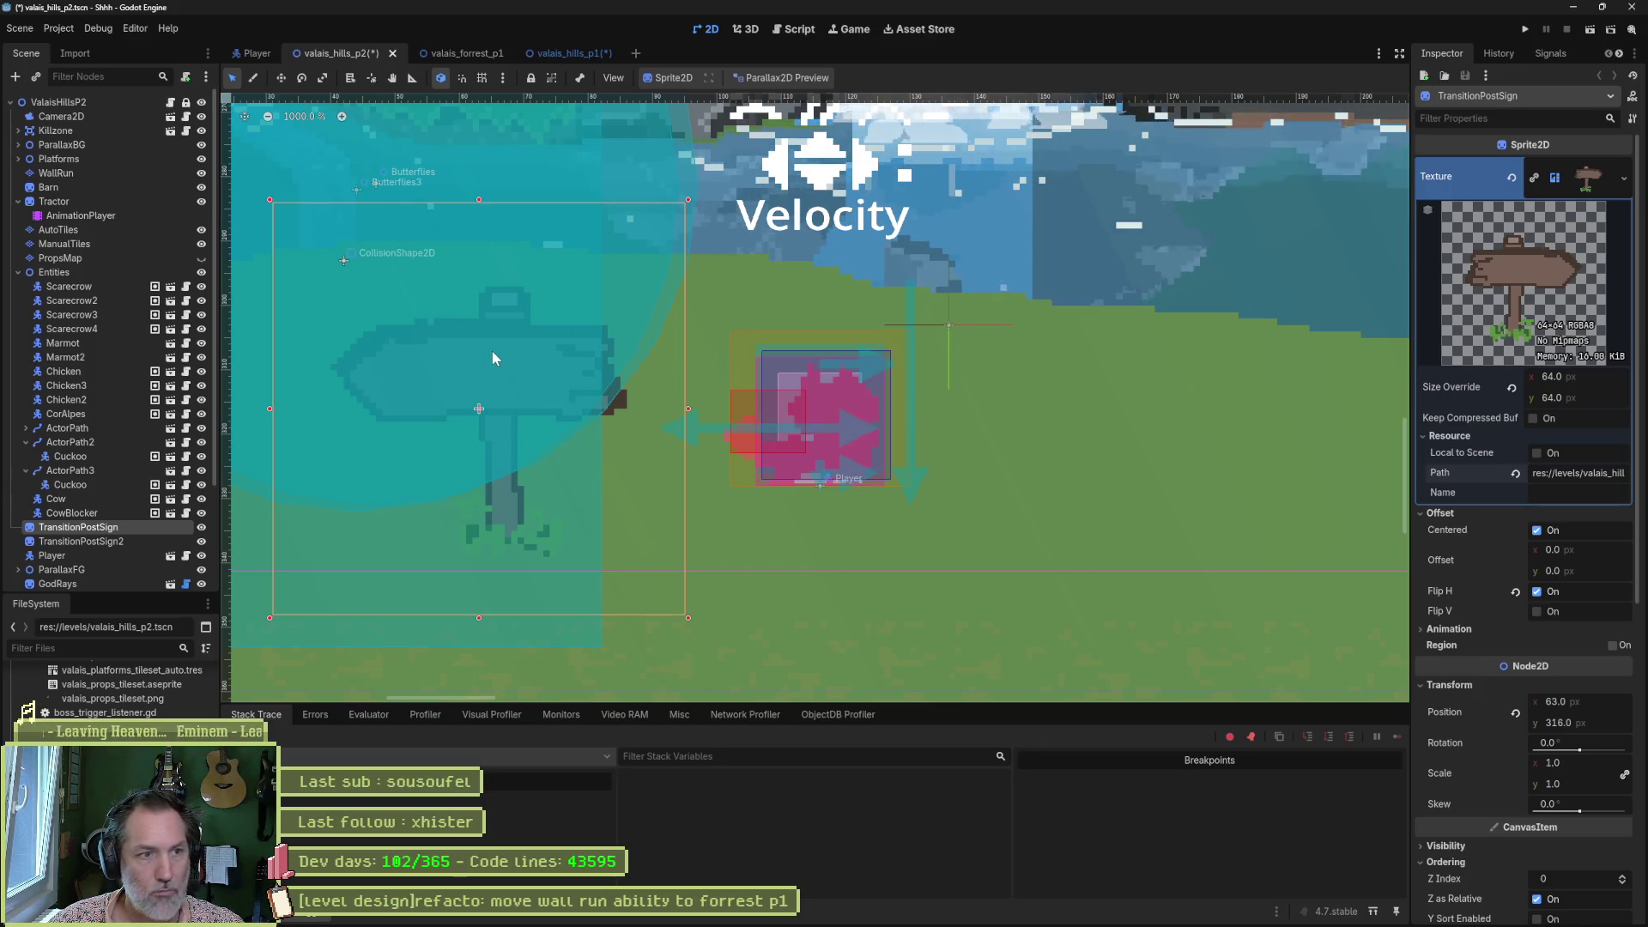
# Zoom in on TransitionPostSign and move it off the grass onto empty space.
pyautogui.scroll(-7, 492, 352)
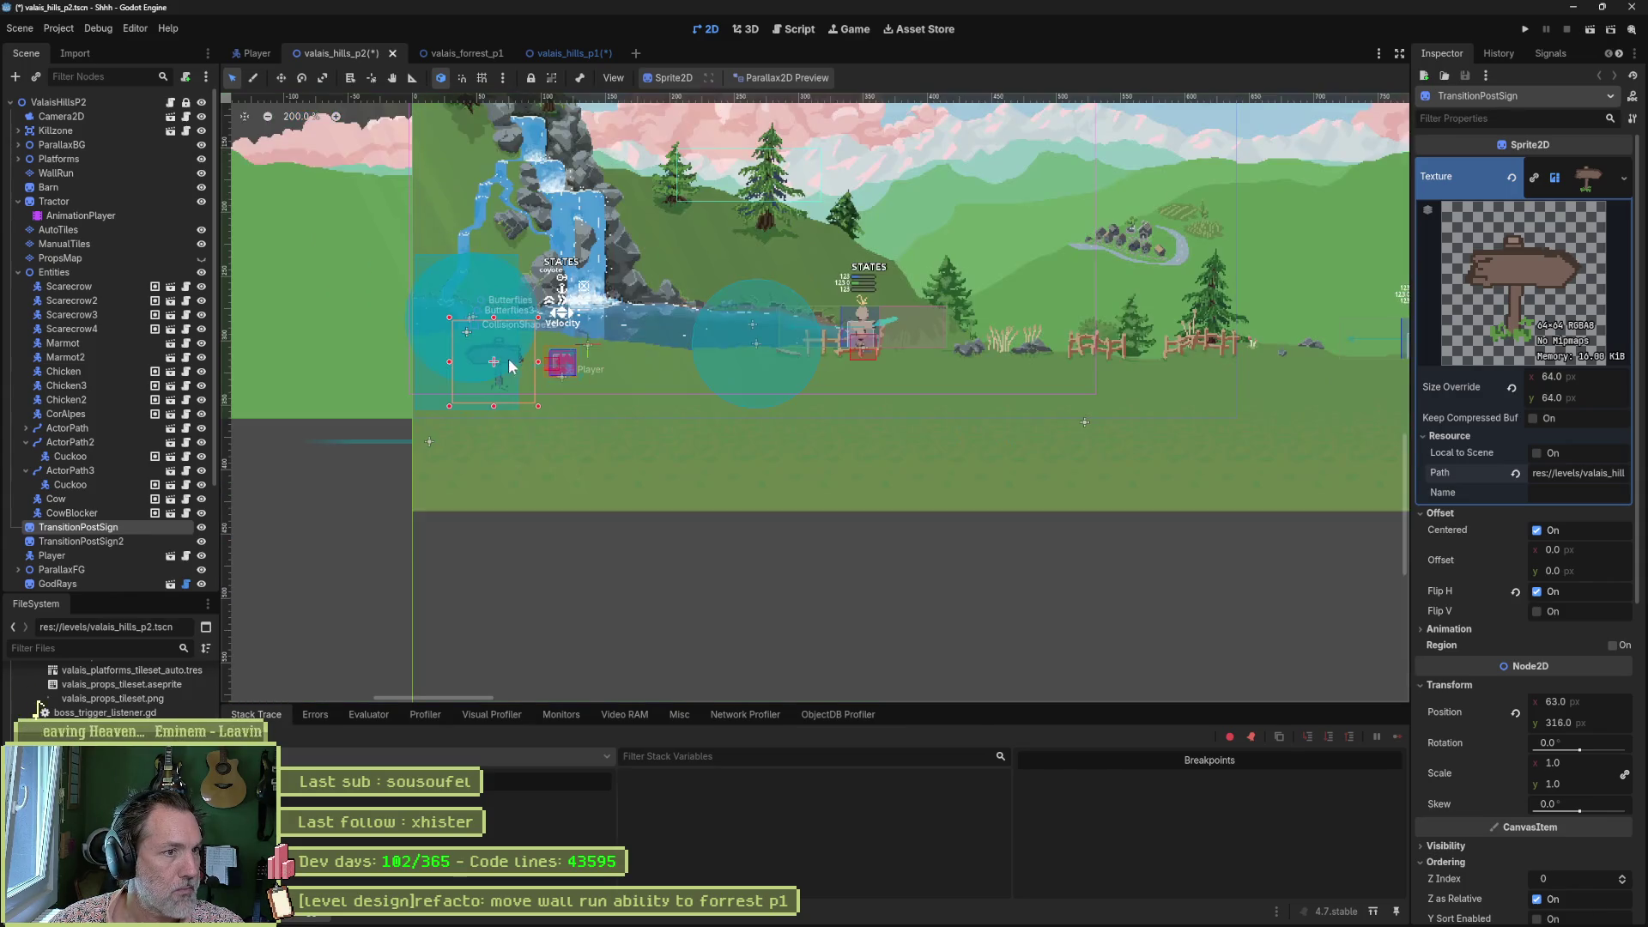
pyautogui.press('w')
pyautogui.moveTo(493, 361); pyautogui.dragTo(578, 618)
pyautogui.scroll(4, 578, 618)
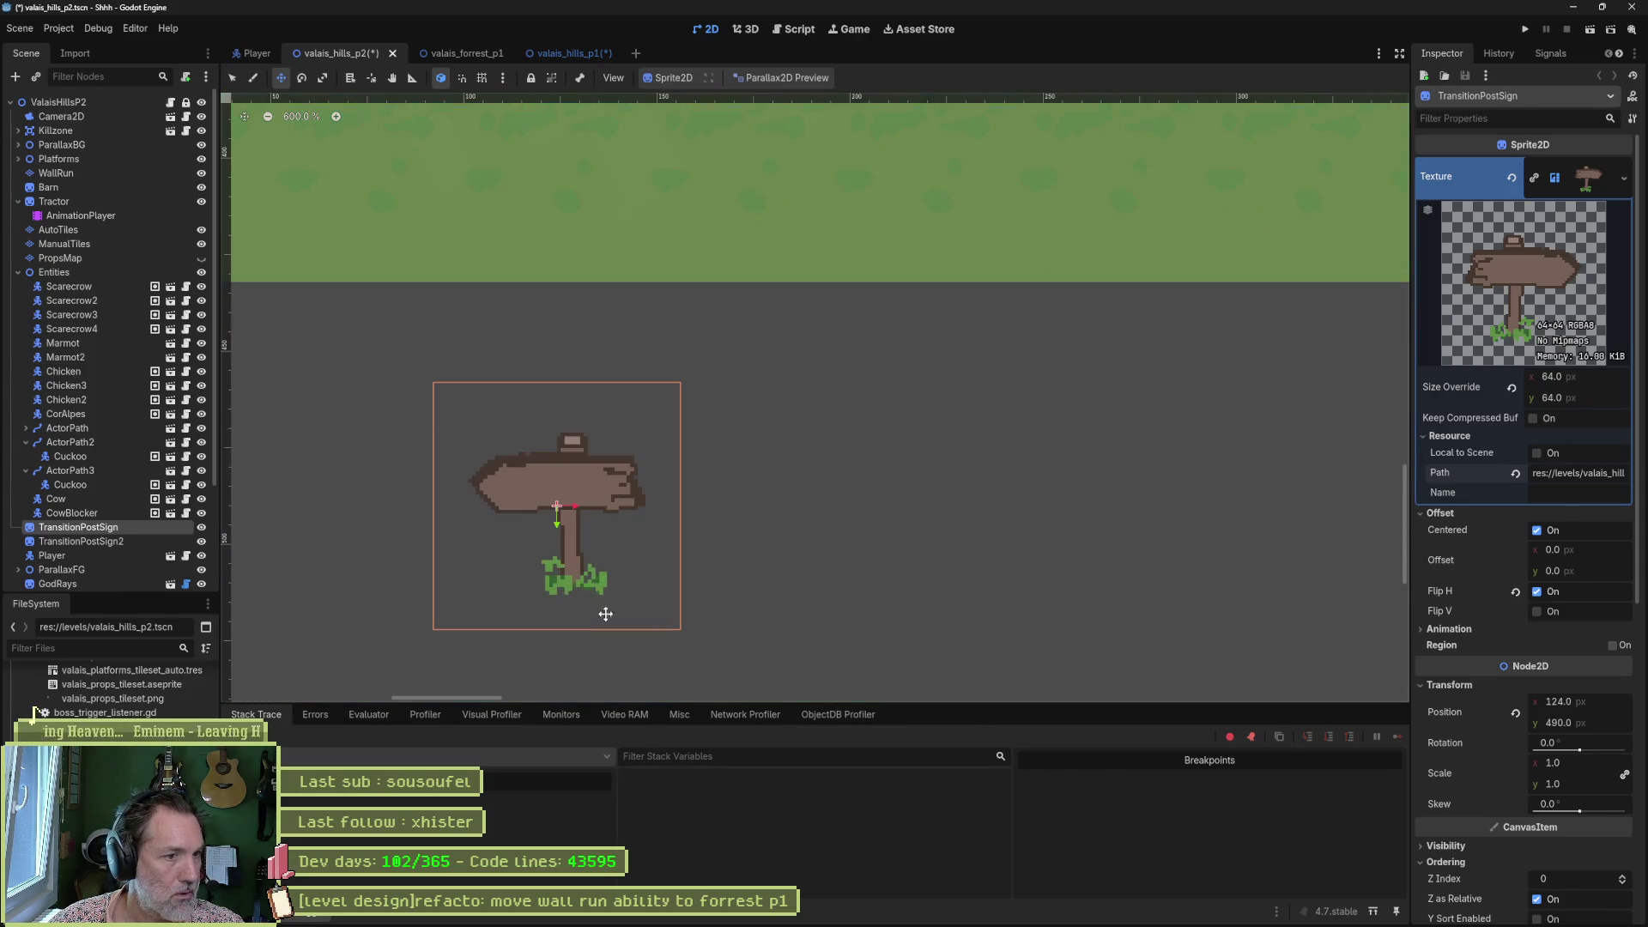
pyautogui.click(124, 400)
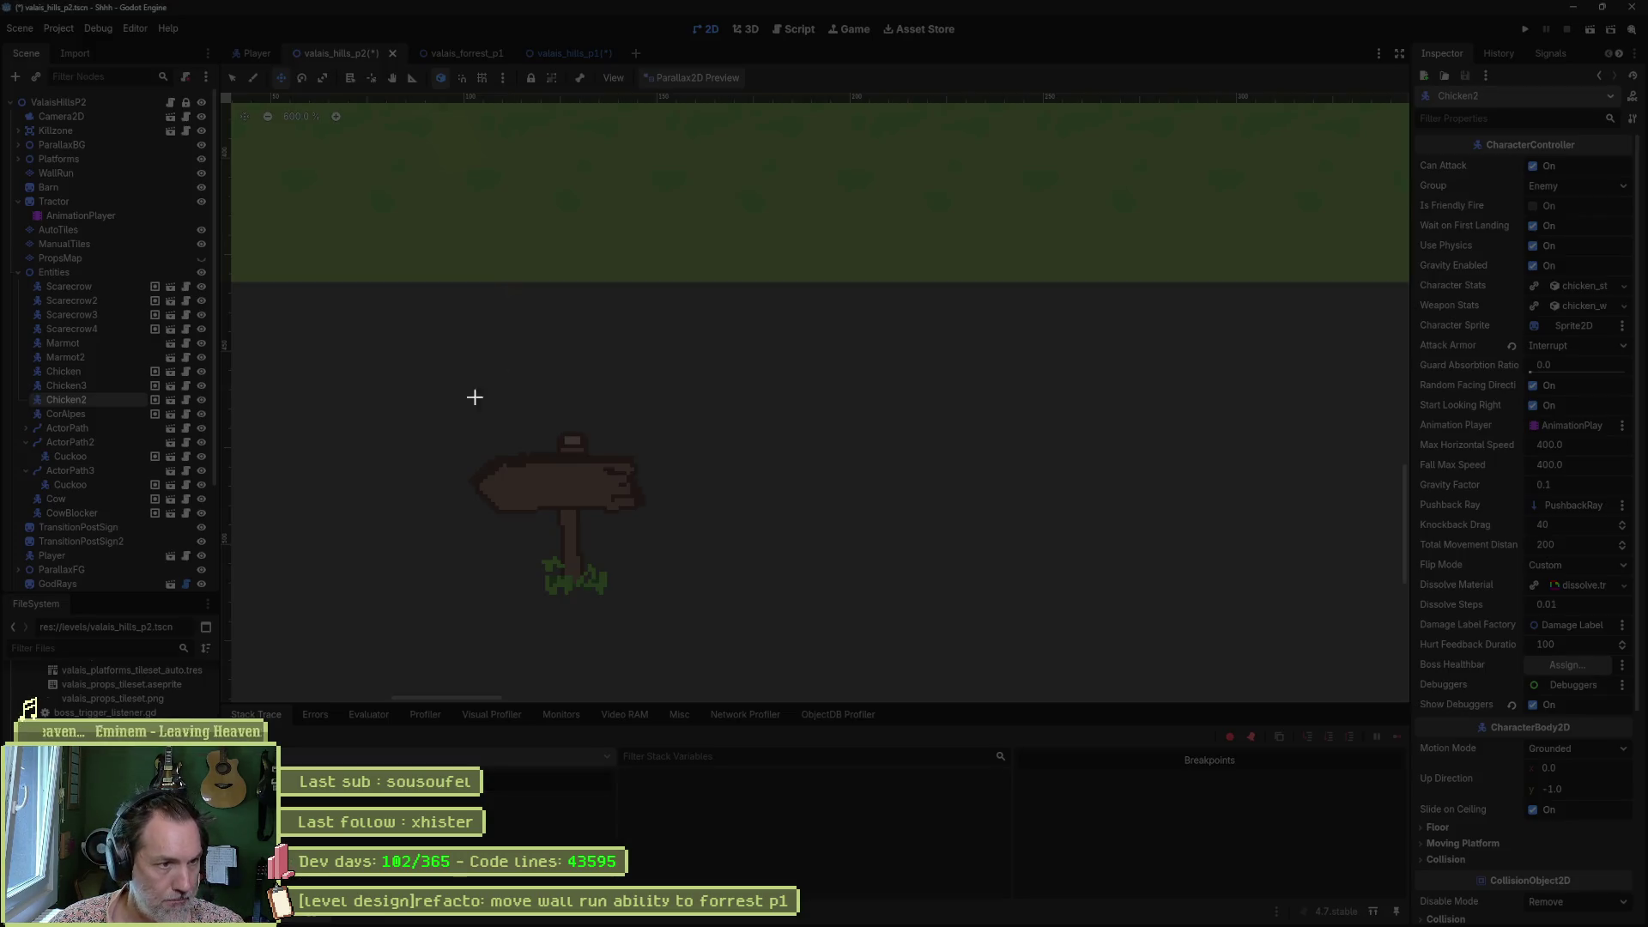
pyautogui.moveTo(447, 405)
pyautogui.mouseDown()
pyautogui.moveTo(610, 512)
pyautogui.moveTo(694, 611)
pyautogui.mouseUp()
# Bring the Aseprite window in front of Godot.
pyautogui.moveTo(1040, 911)
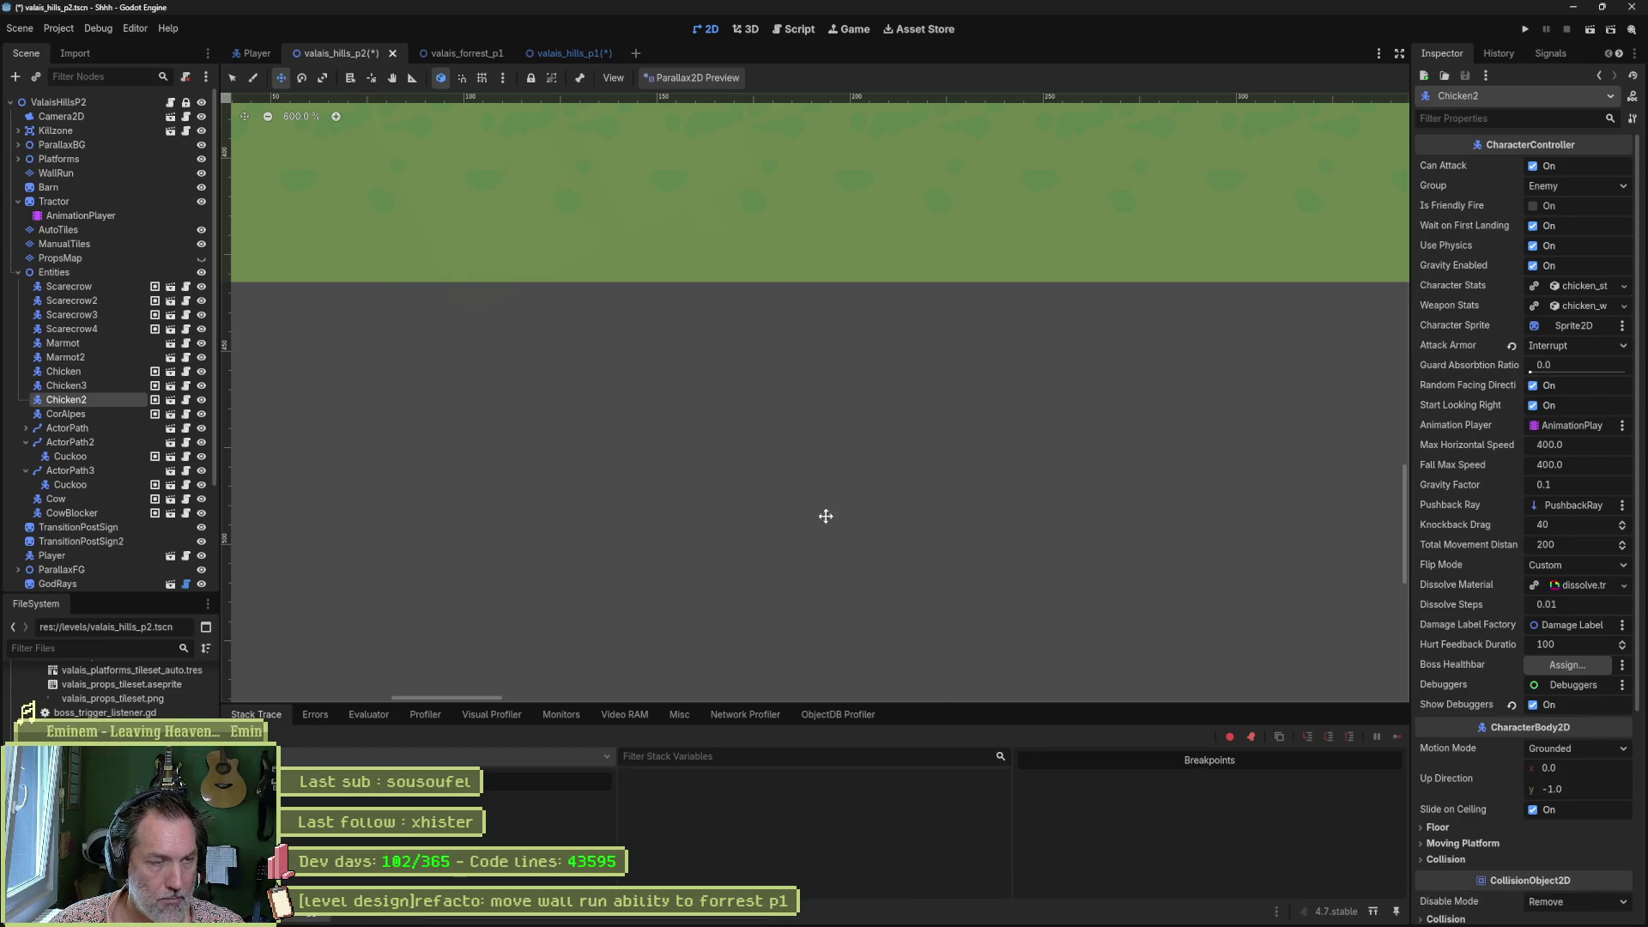
pyautogui.scroll(-2, 690, 359)
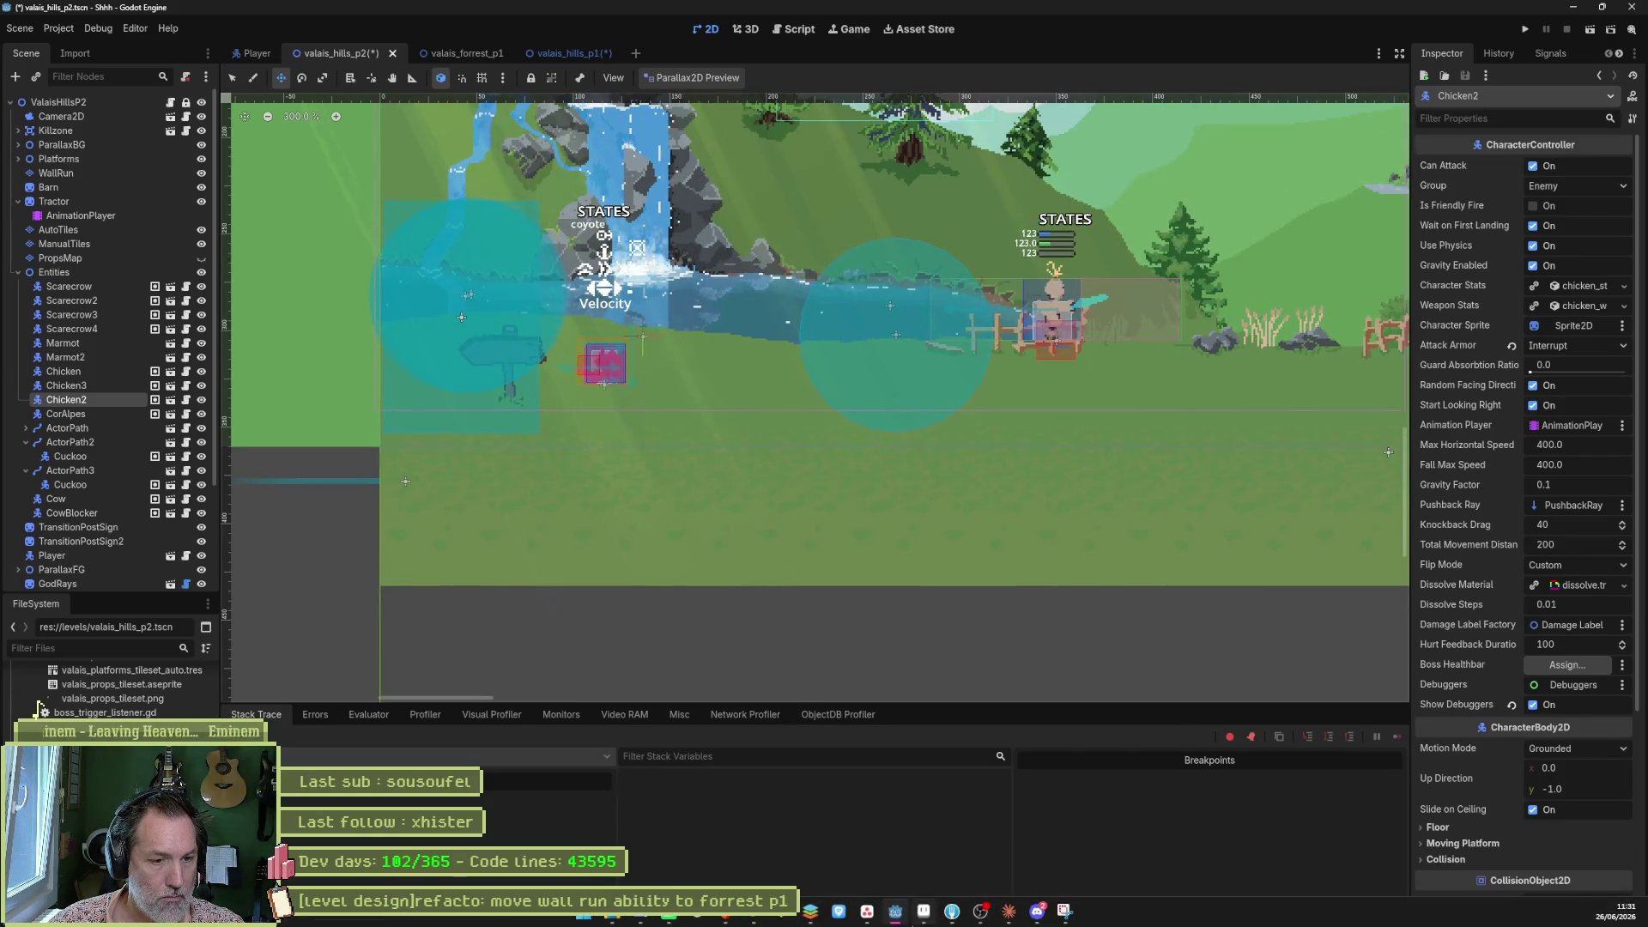
pyautogui.click(923, 911)
# From Home, browse Shhh/enviros/valais/sprites/valais_props_320x320 and select valais_props_320x320.aseprite.
pyautogui.click(35, 43)
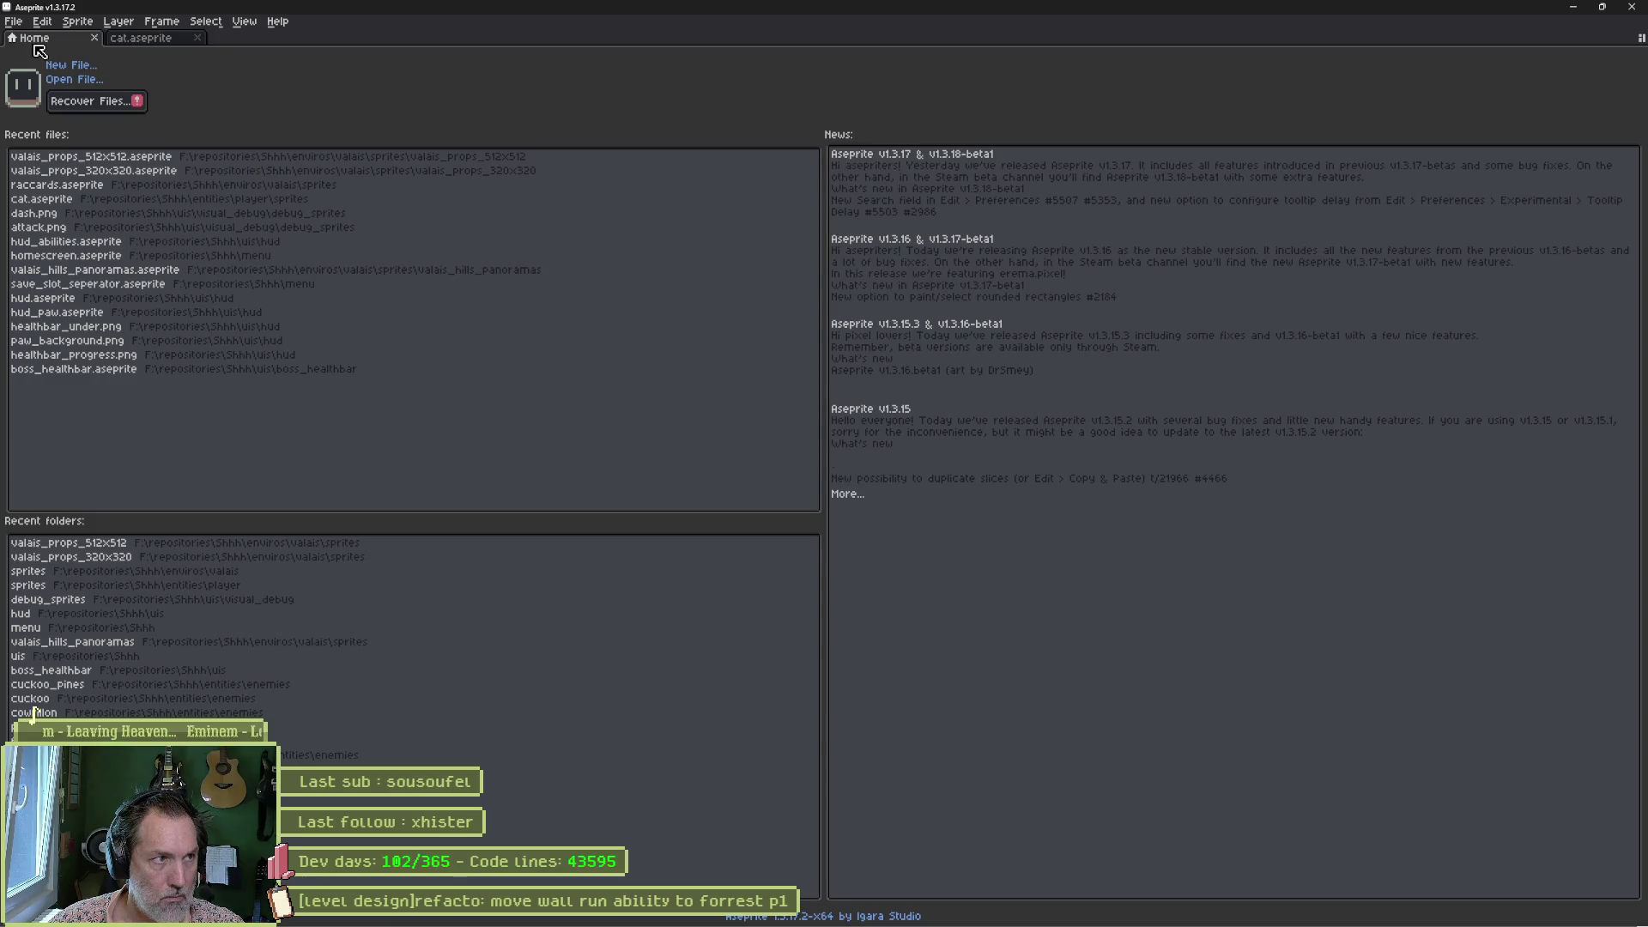
pyautogui.click(62, 79)
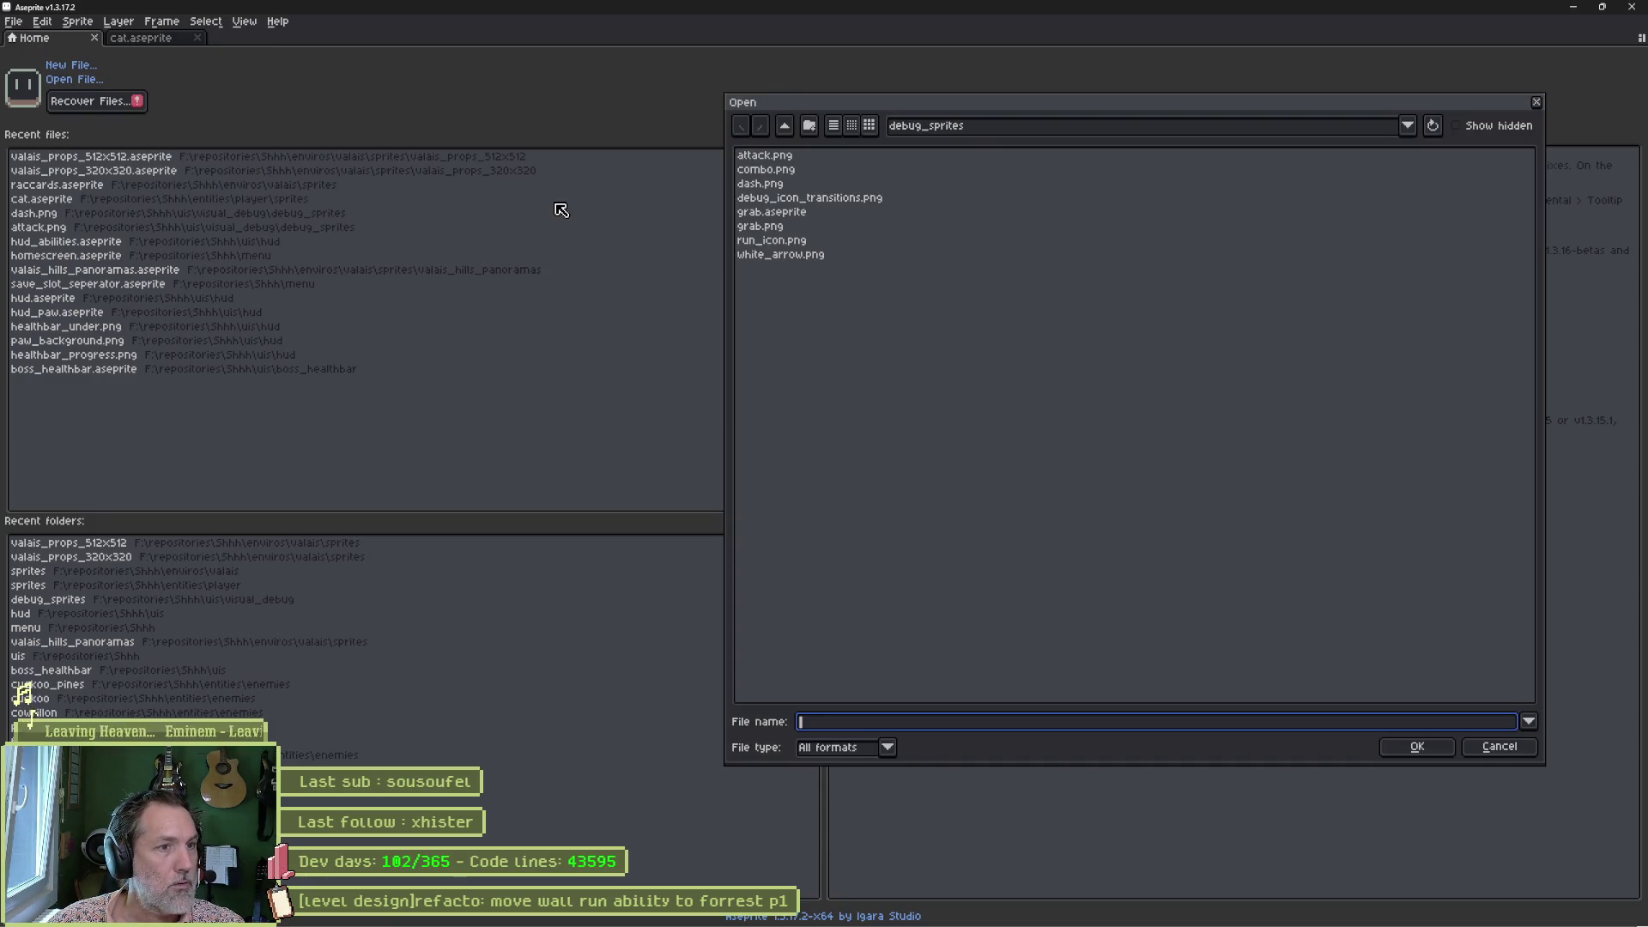
pyautogui.click(923, 129)
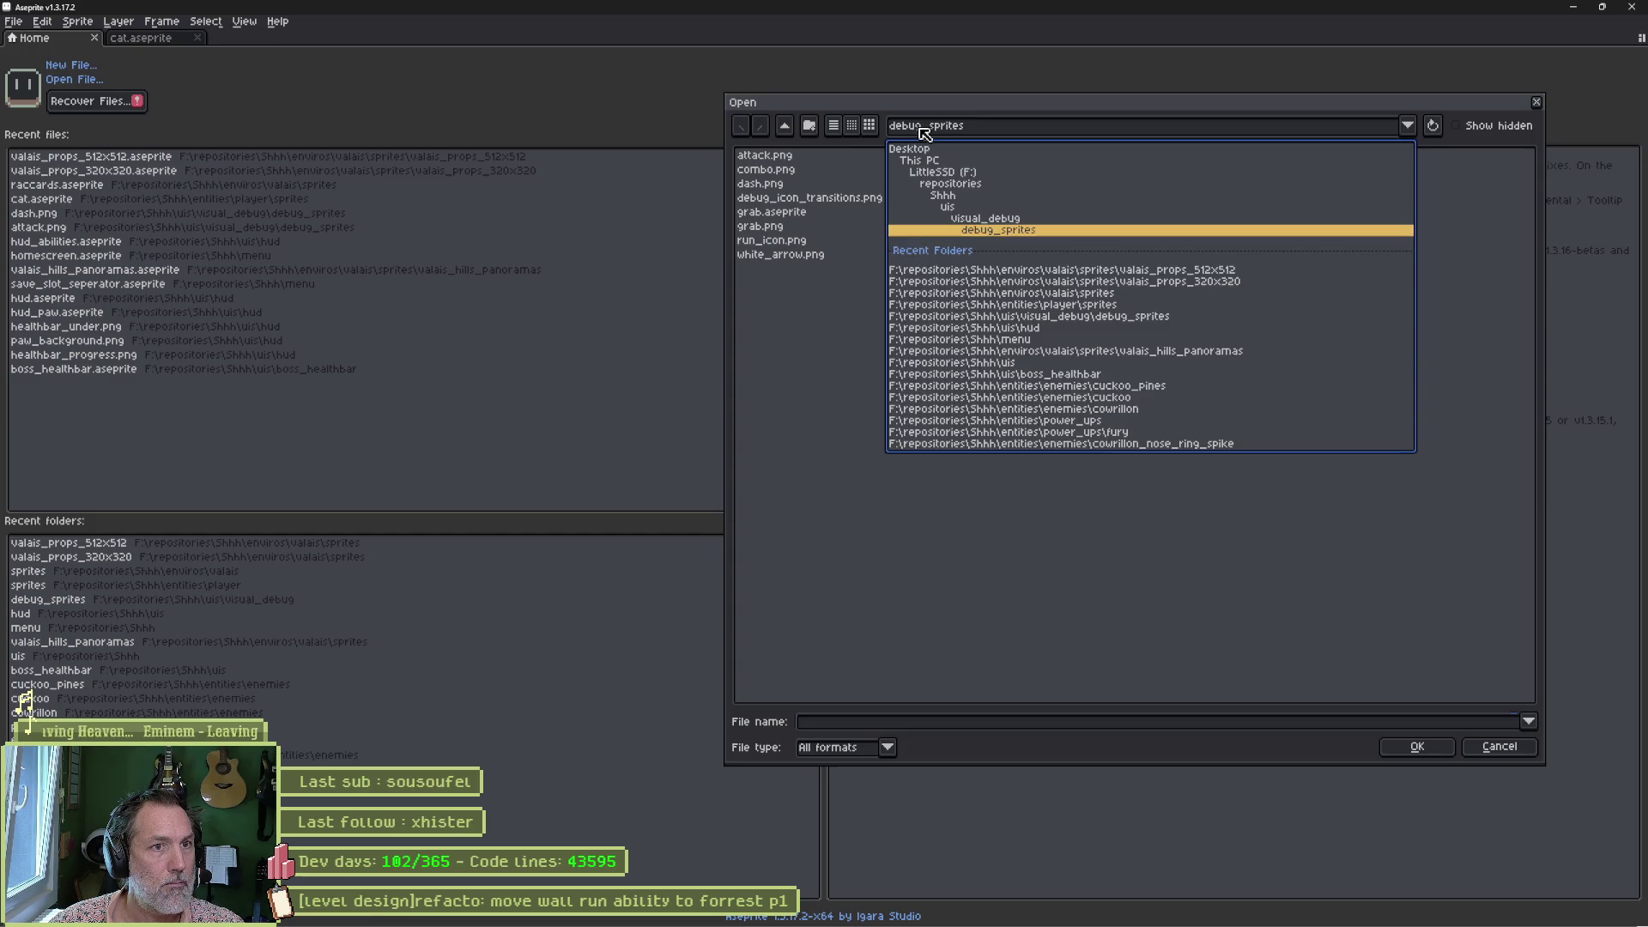
pyautogui.click(953, 197)
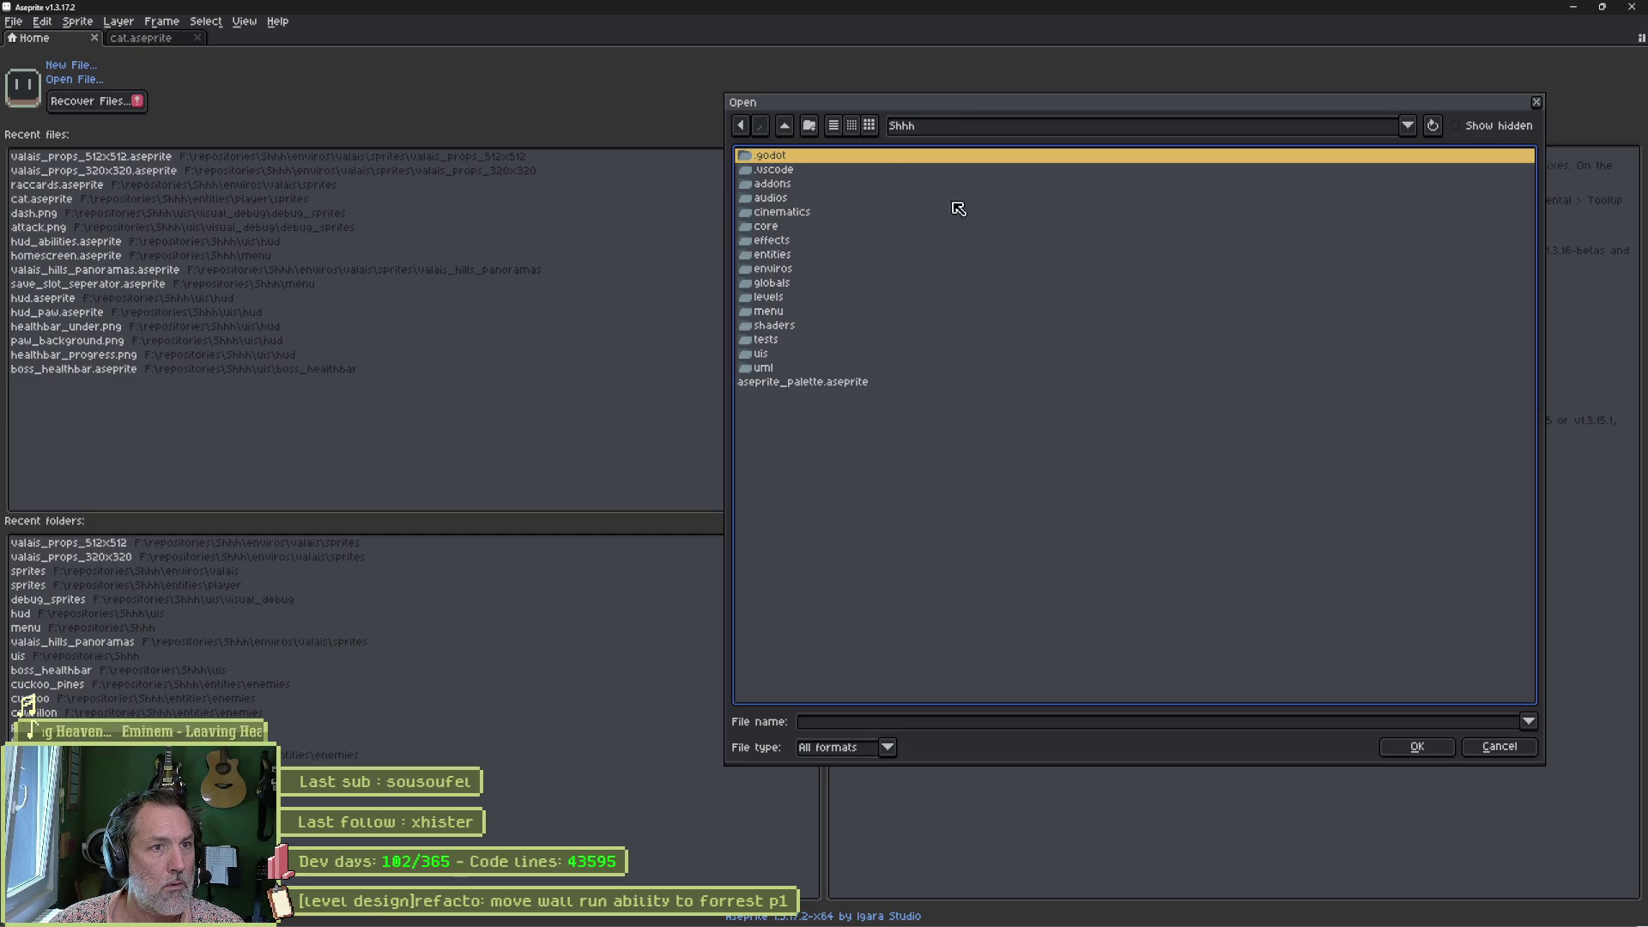
pyautogui.doubleClick(784, 273)
pyautogui.doubleClick(795, 184)
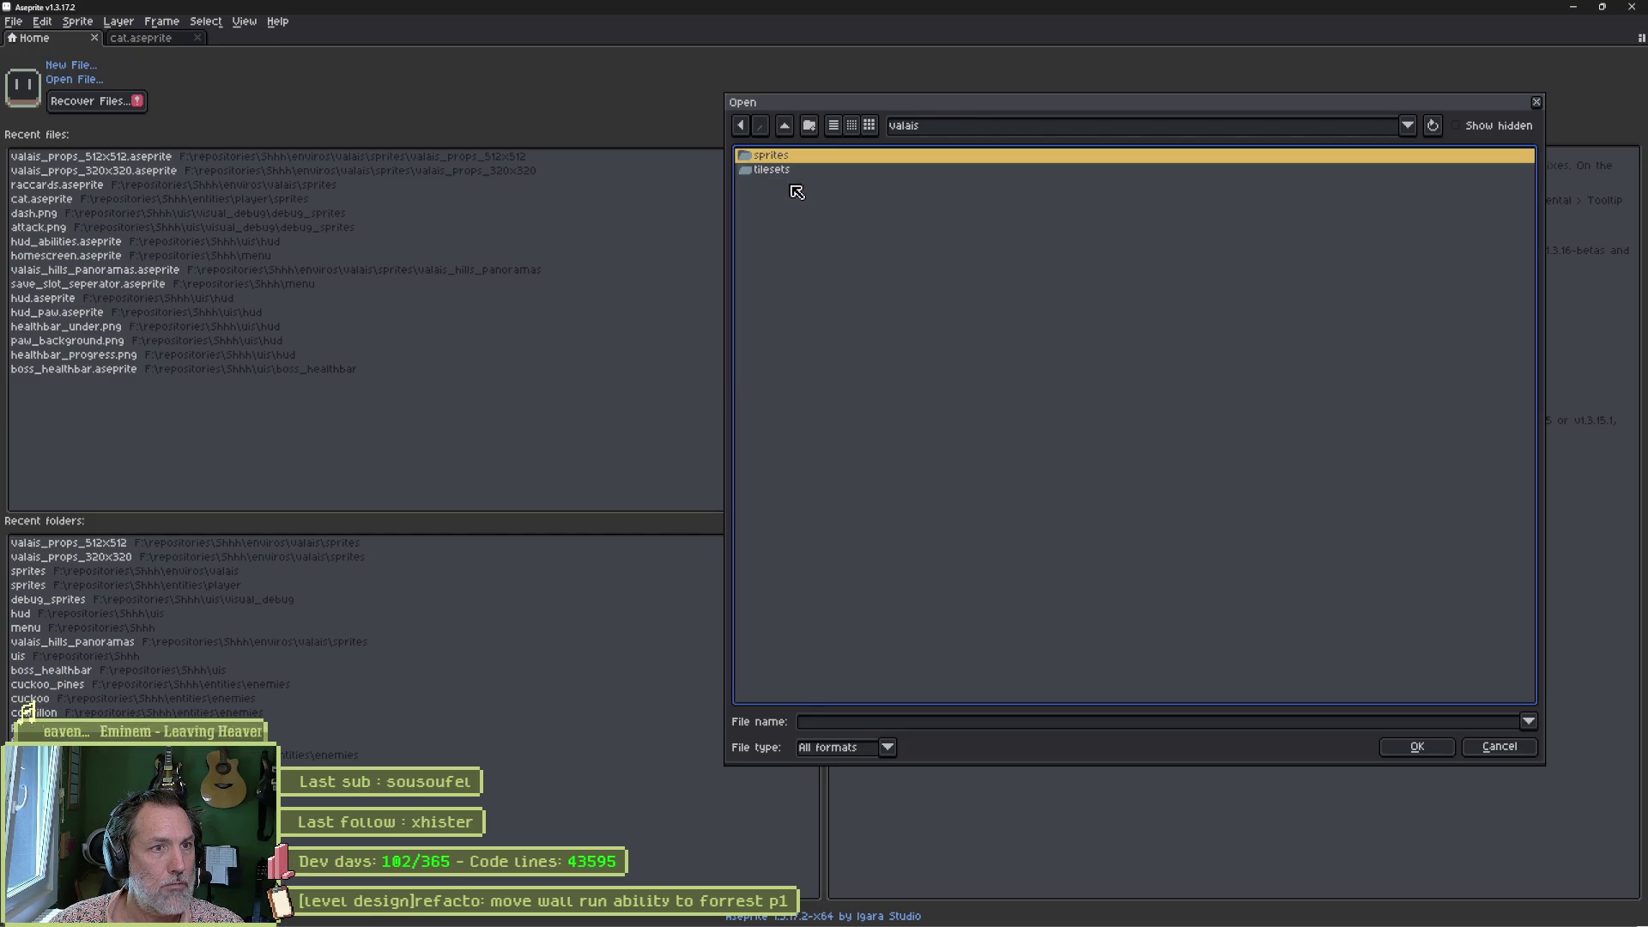
pyautogui.doubleClick(786, 158)
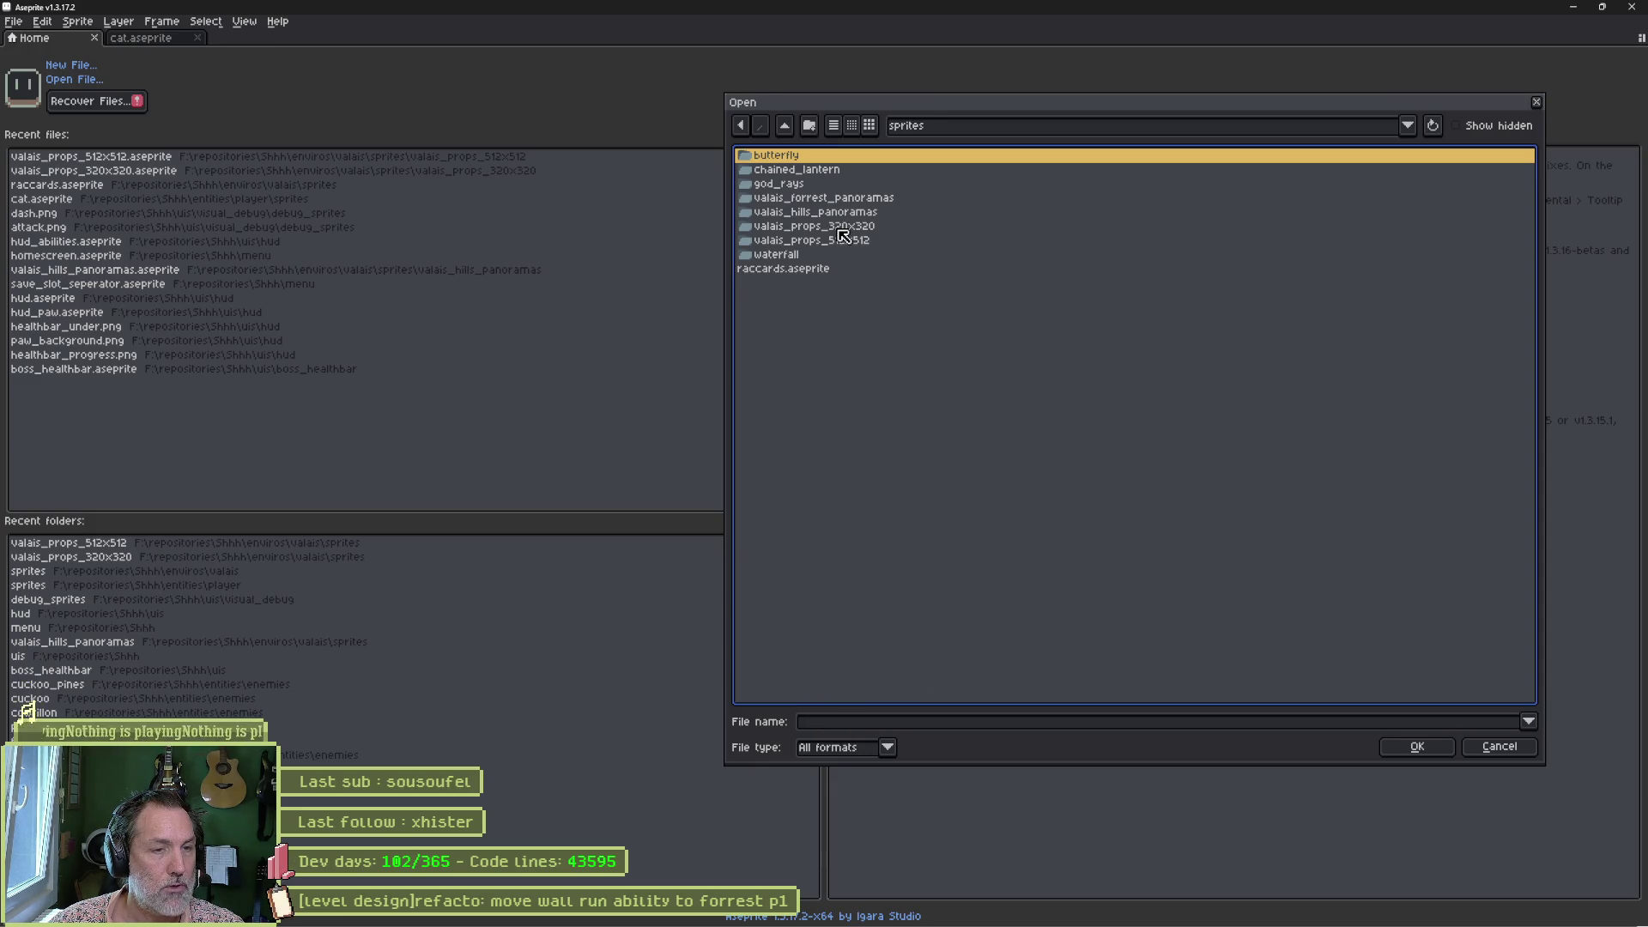
pyautogui.doubleClick(841, 227)
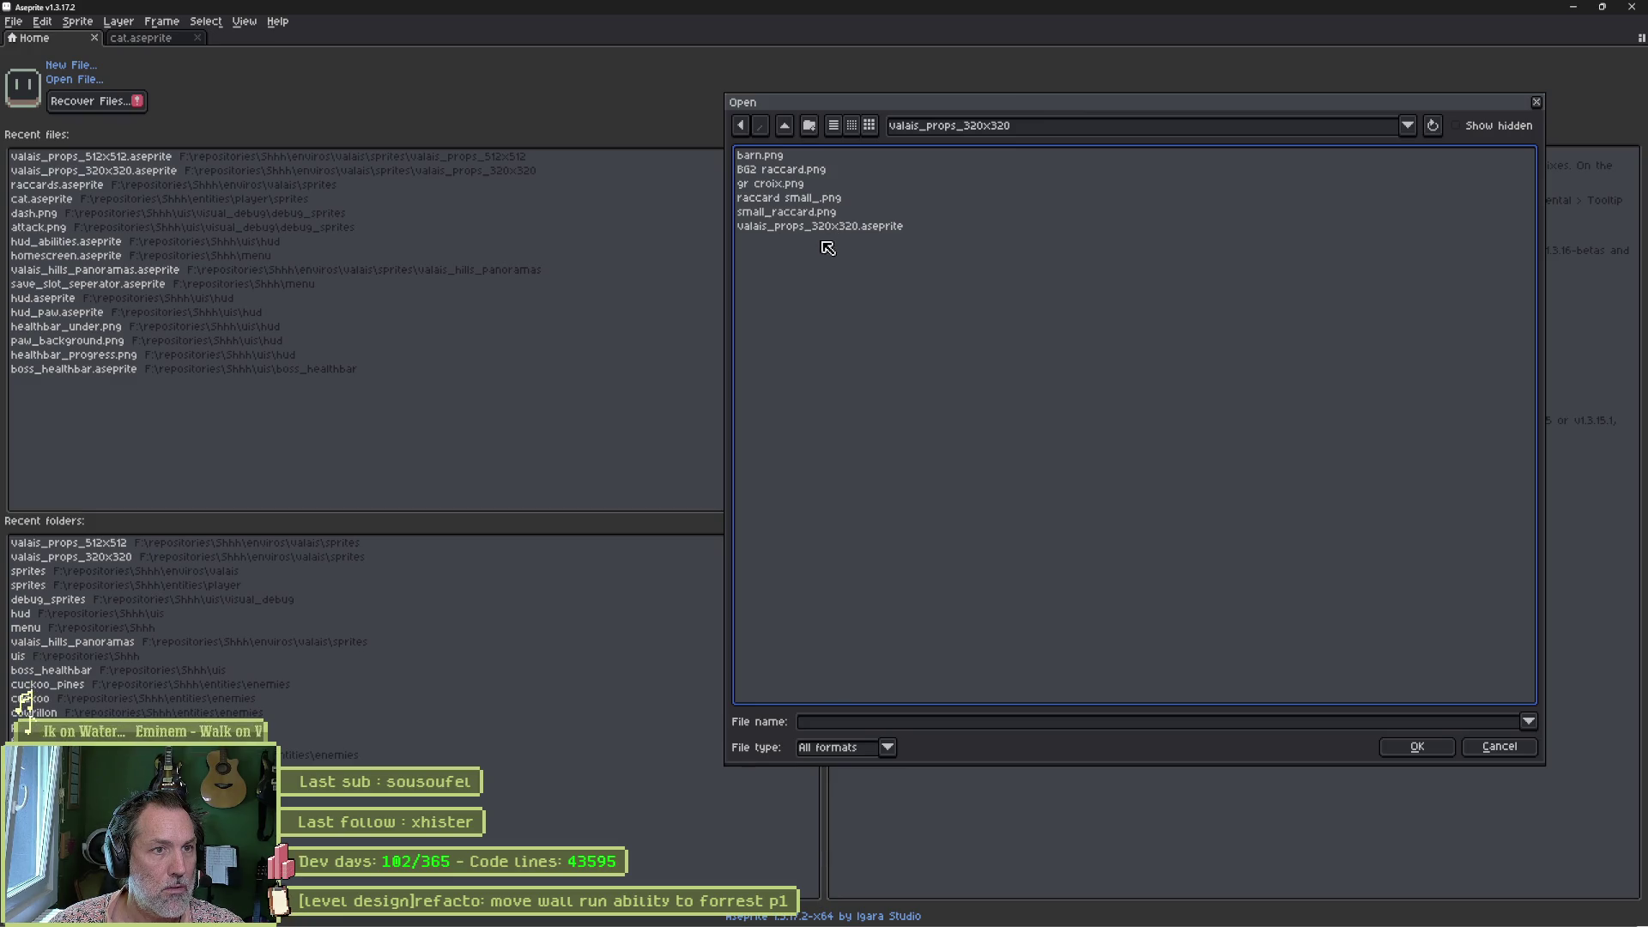
pyautogui.click(825, 228)
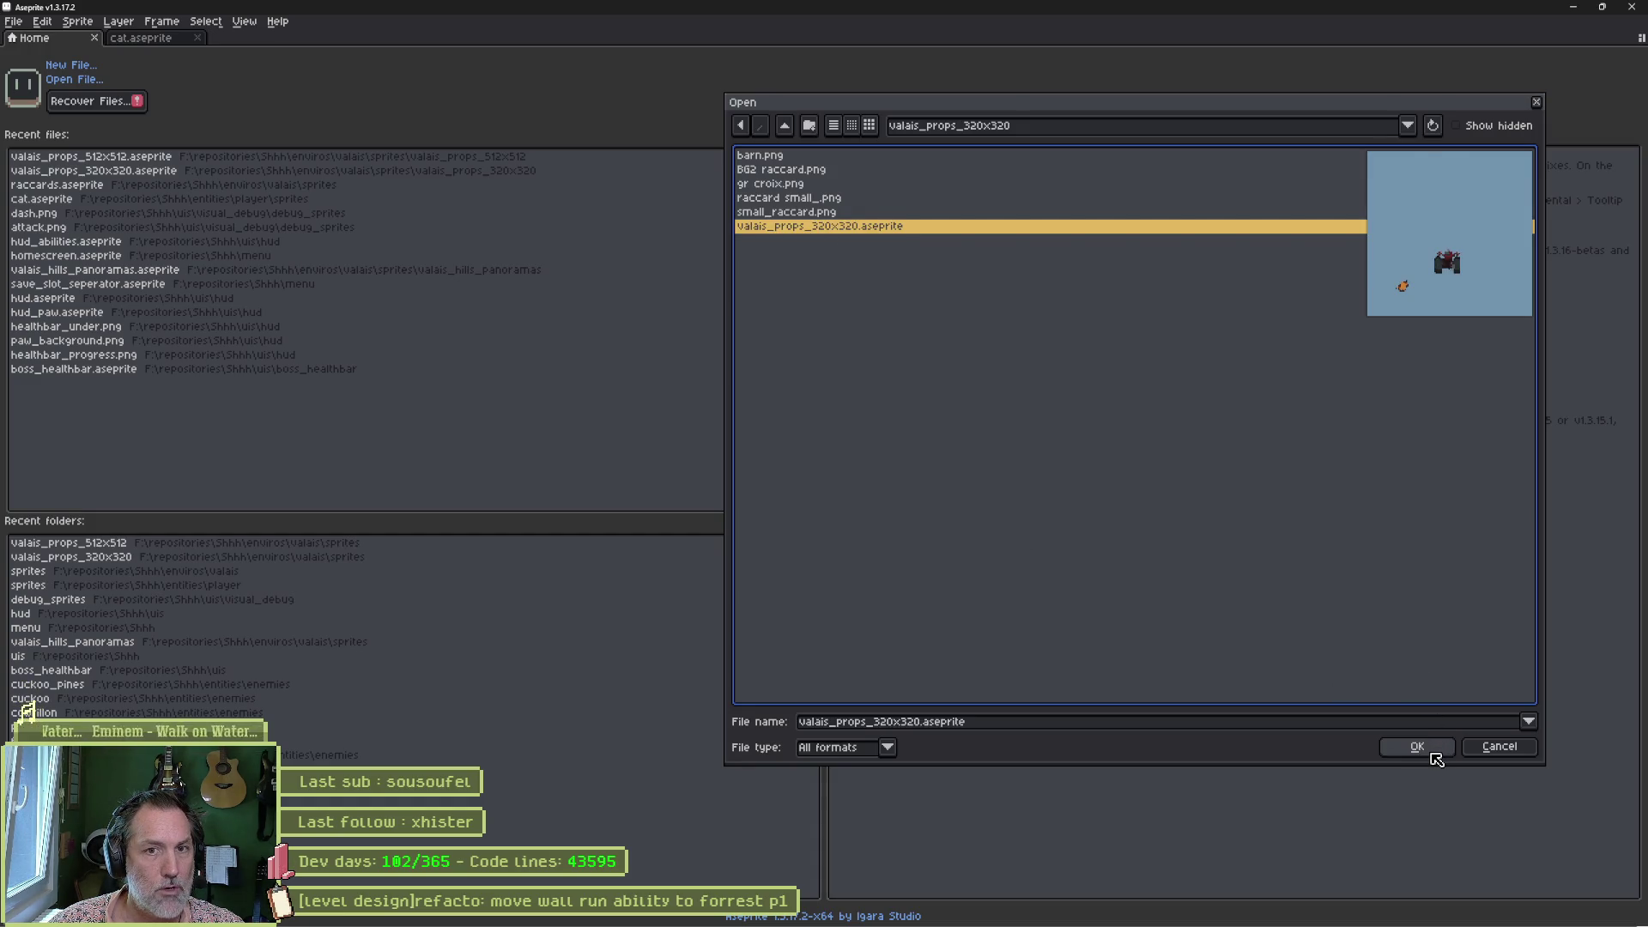
# Dismiss the Open dialog and create a new 64x64 sprite.
pyautogui.click(1493, 748)
pyautogui.click(75, 65)
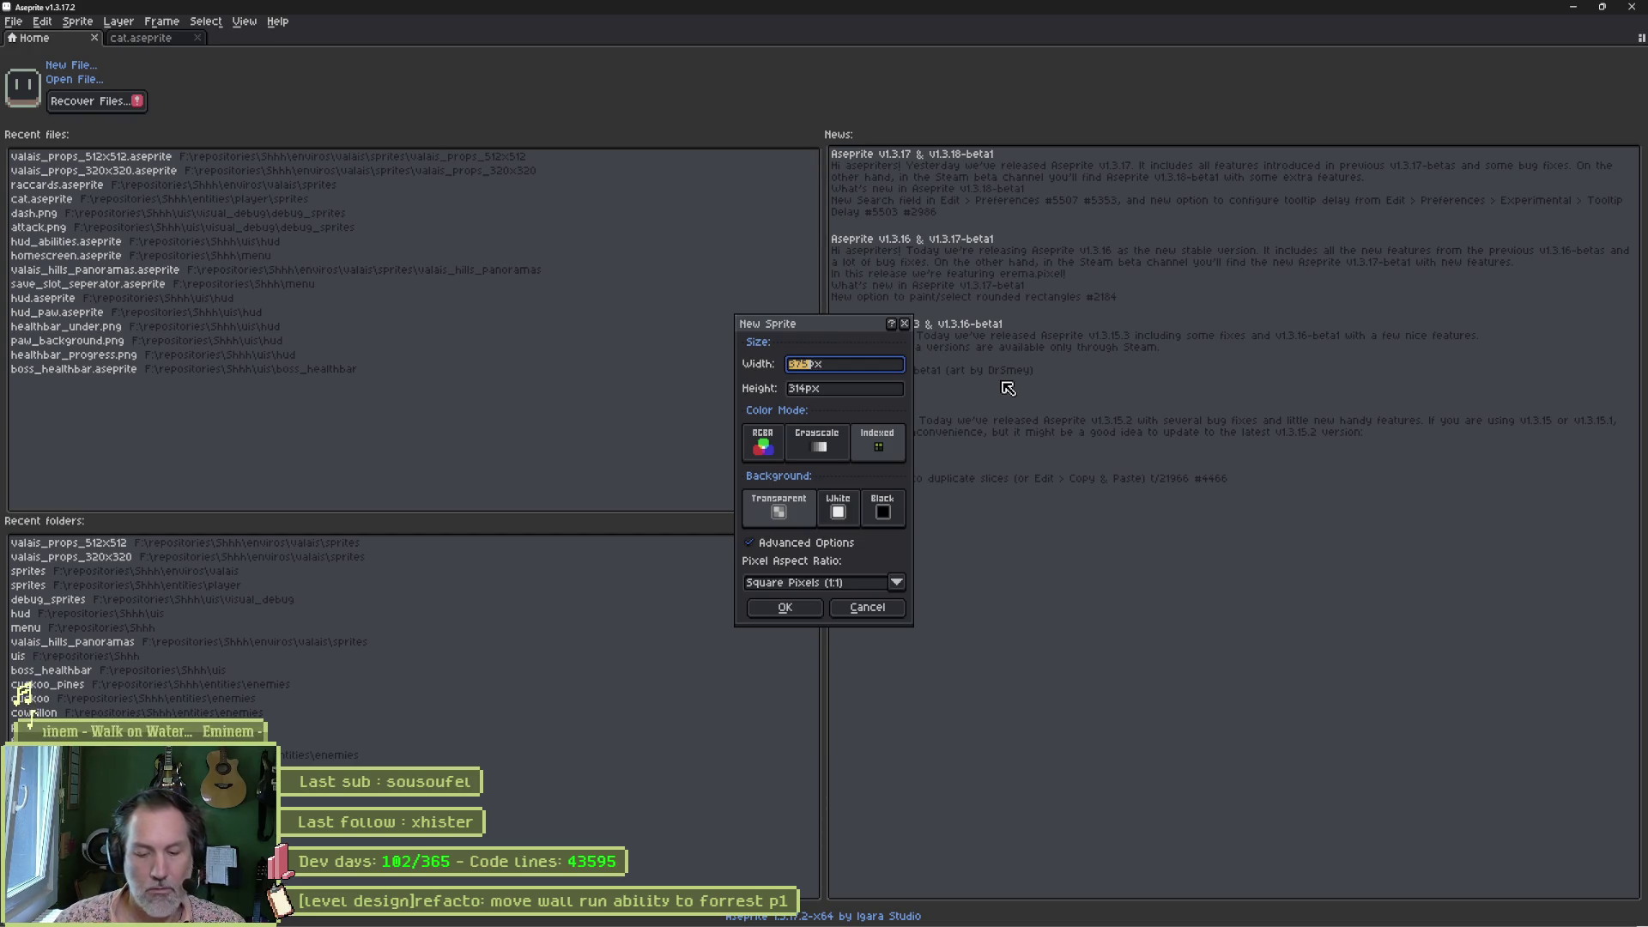
pyautogui.write('64')
pyautogui.press('Tab')
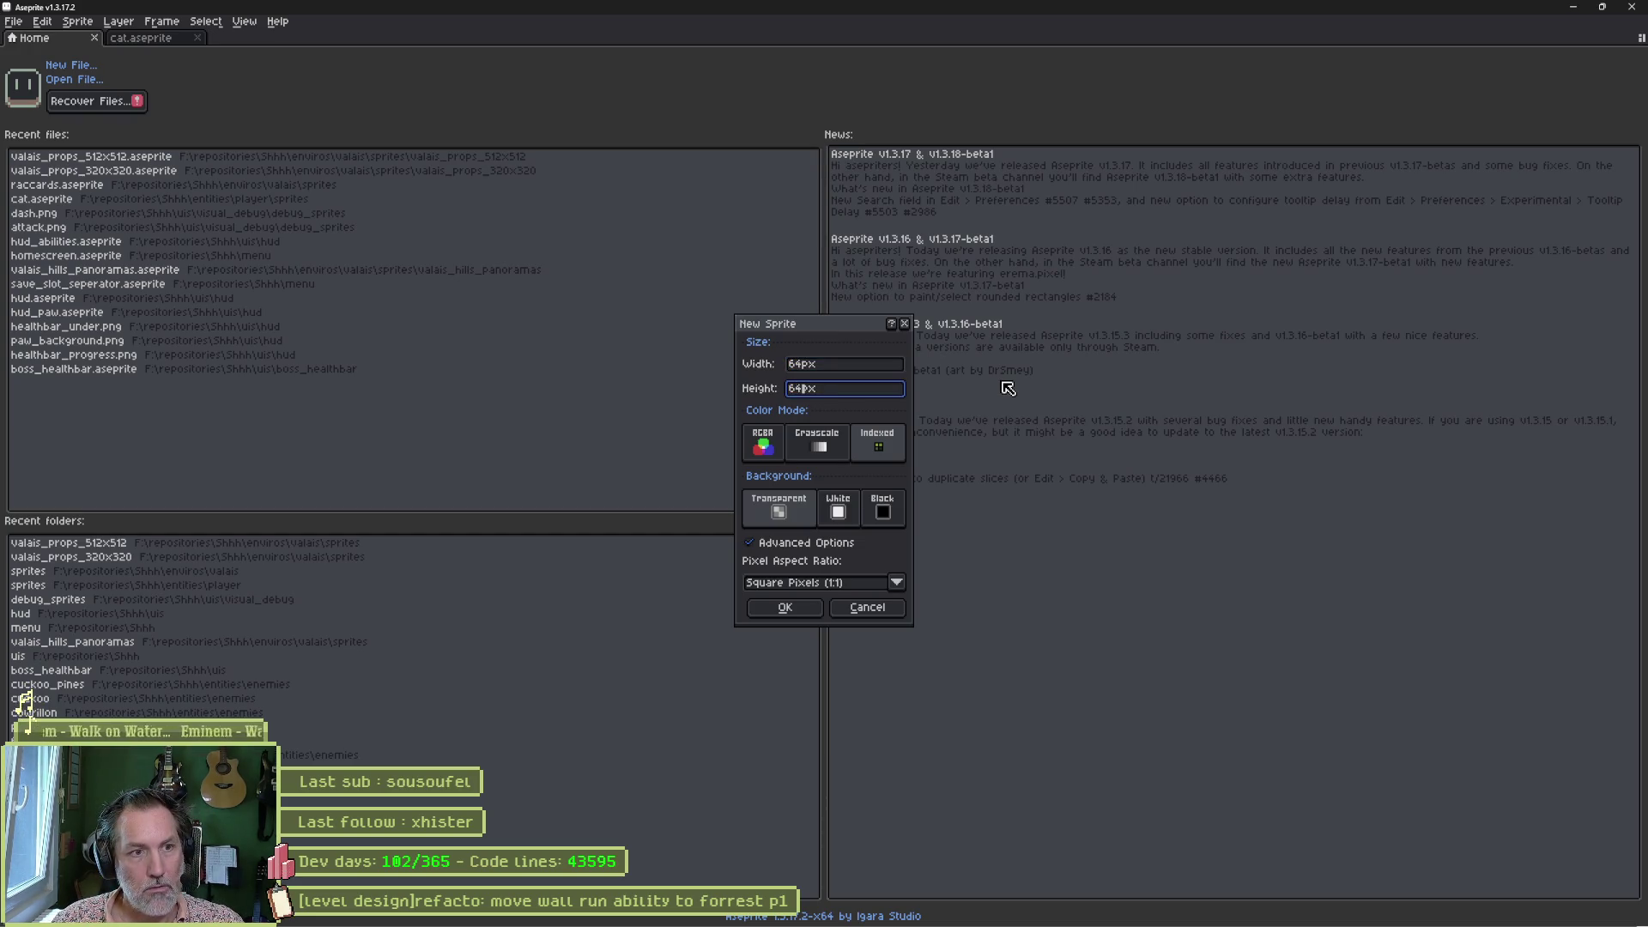
pyautogui.click(799, 609)
# Paste the signpost, scale it down to fit the 64x64 canvas, commit it and deselect.
pyautogui.hotkey('ctrl', 'v')
pyautogui.scroll(-5, 844, 324)
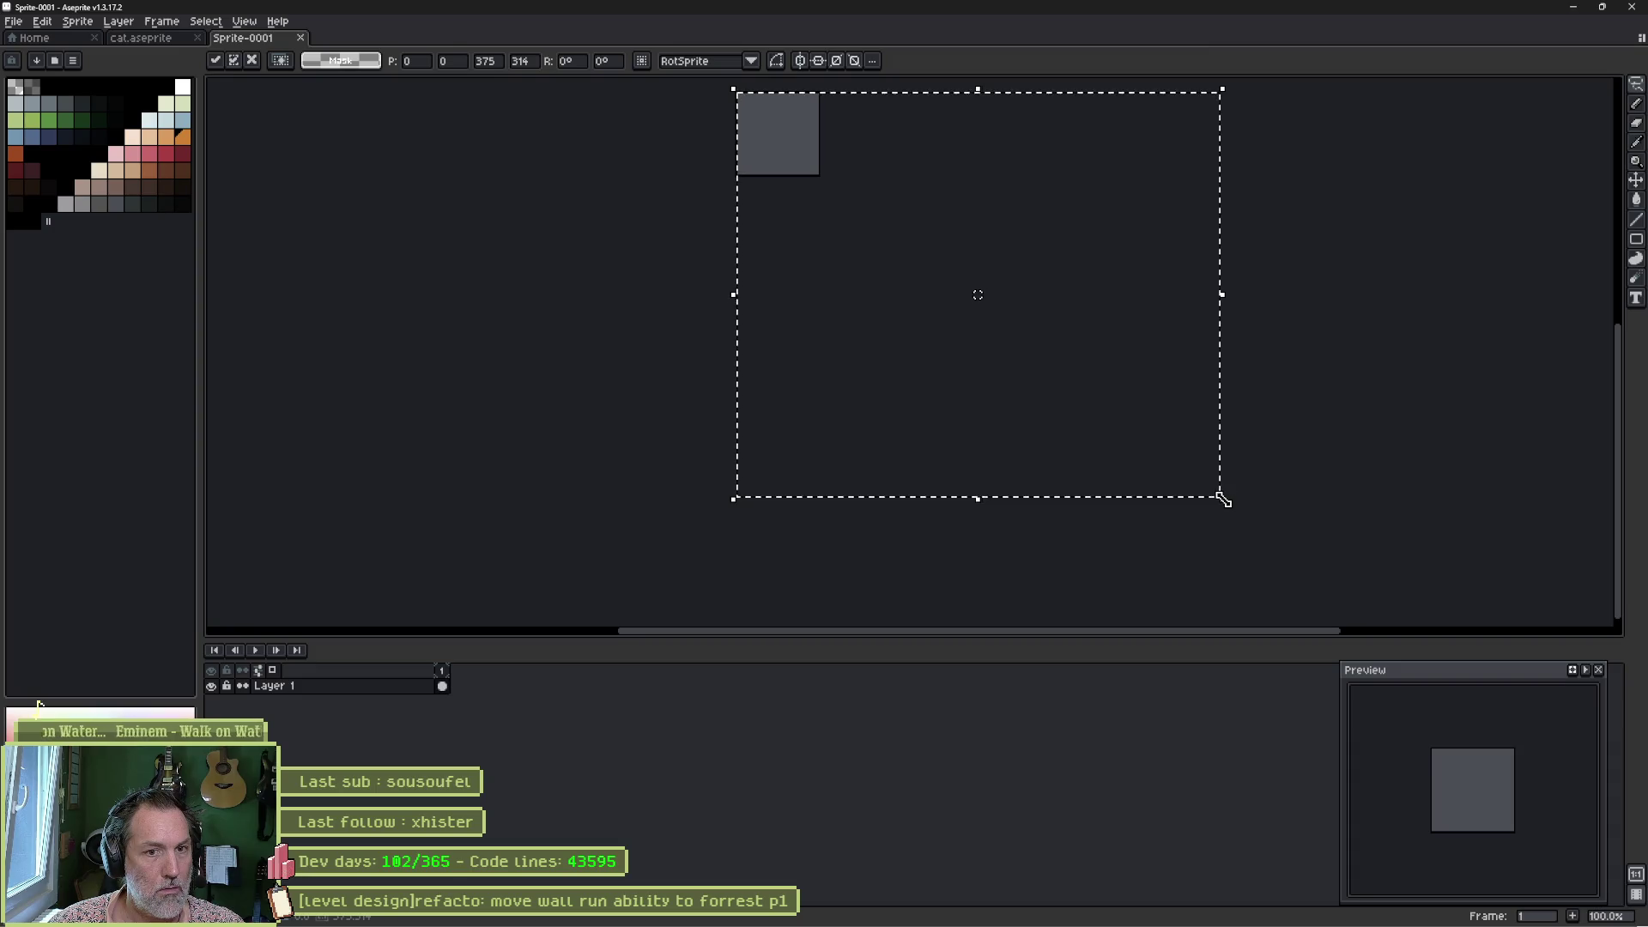
pyautogui.moveTo(1222, 497); pyautogui.dragTo(839, 177)
pyautogui.scroll(3, 839, 177)
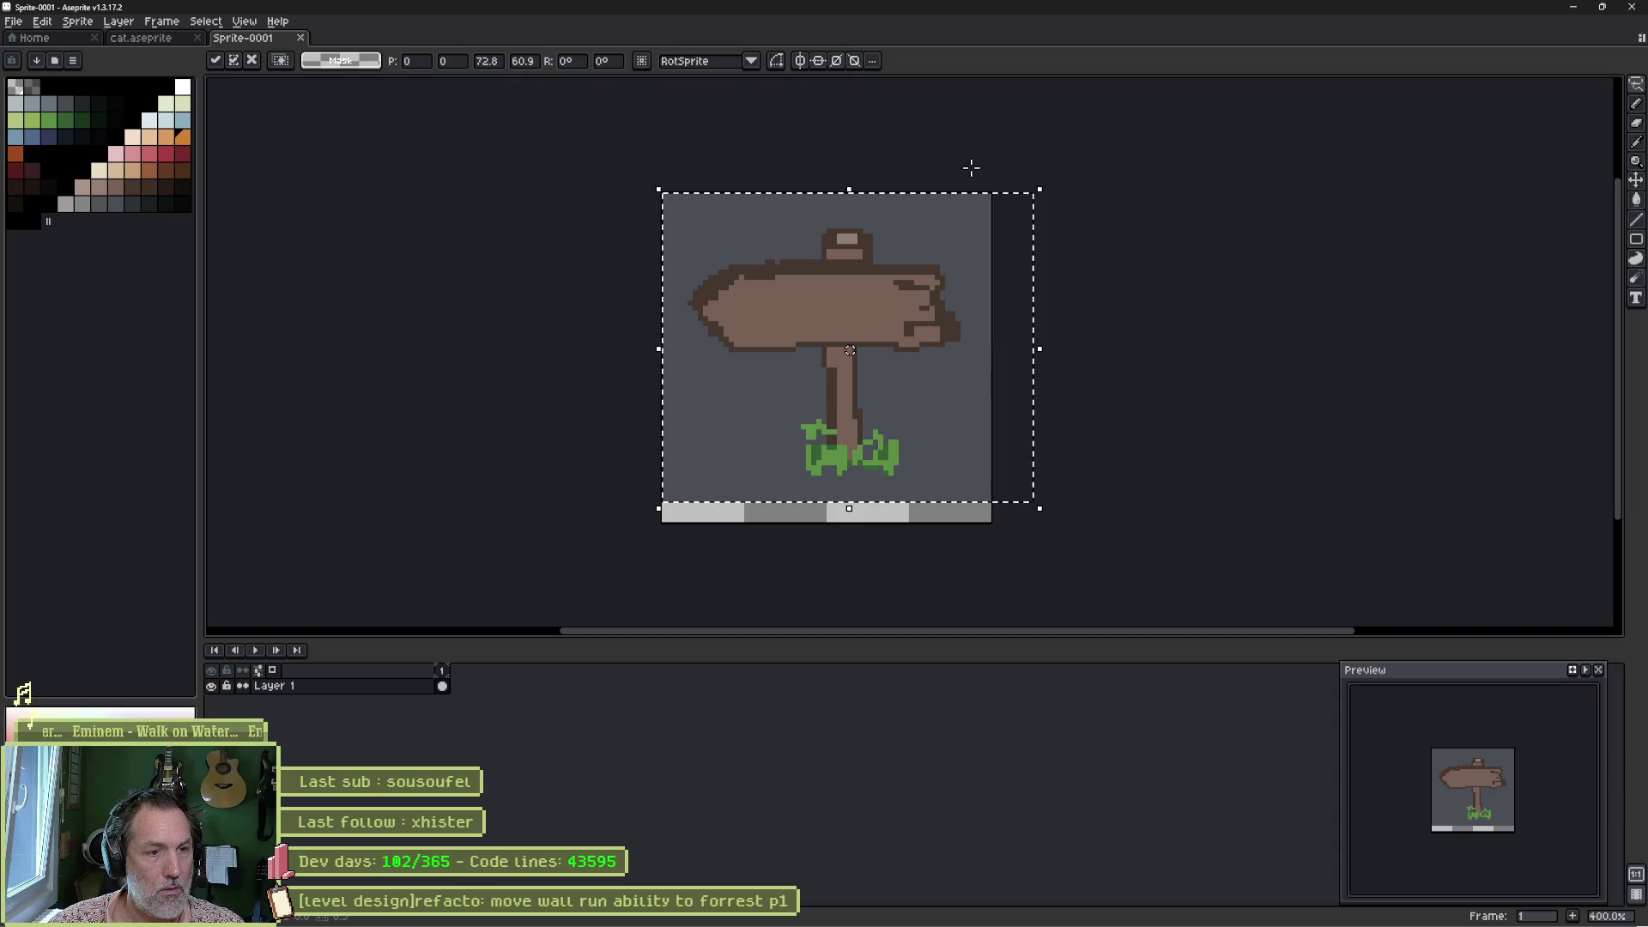
pyautogui.press('Return')
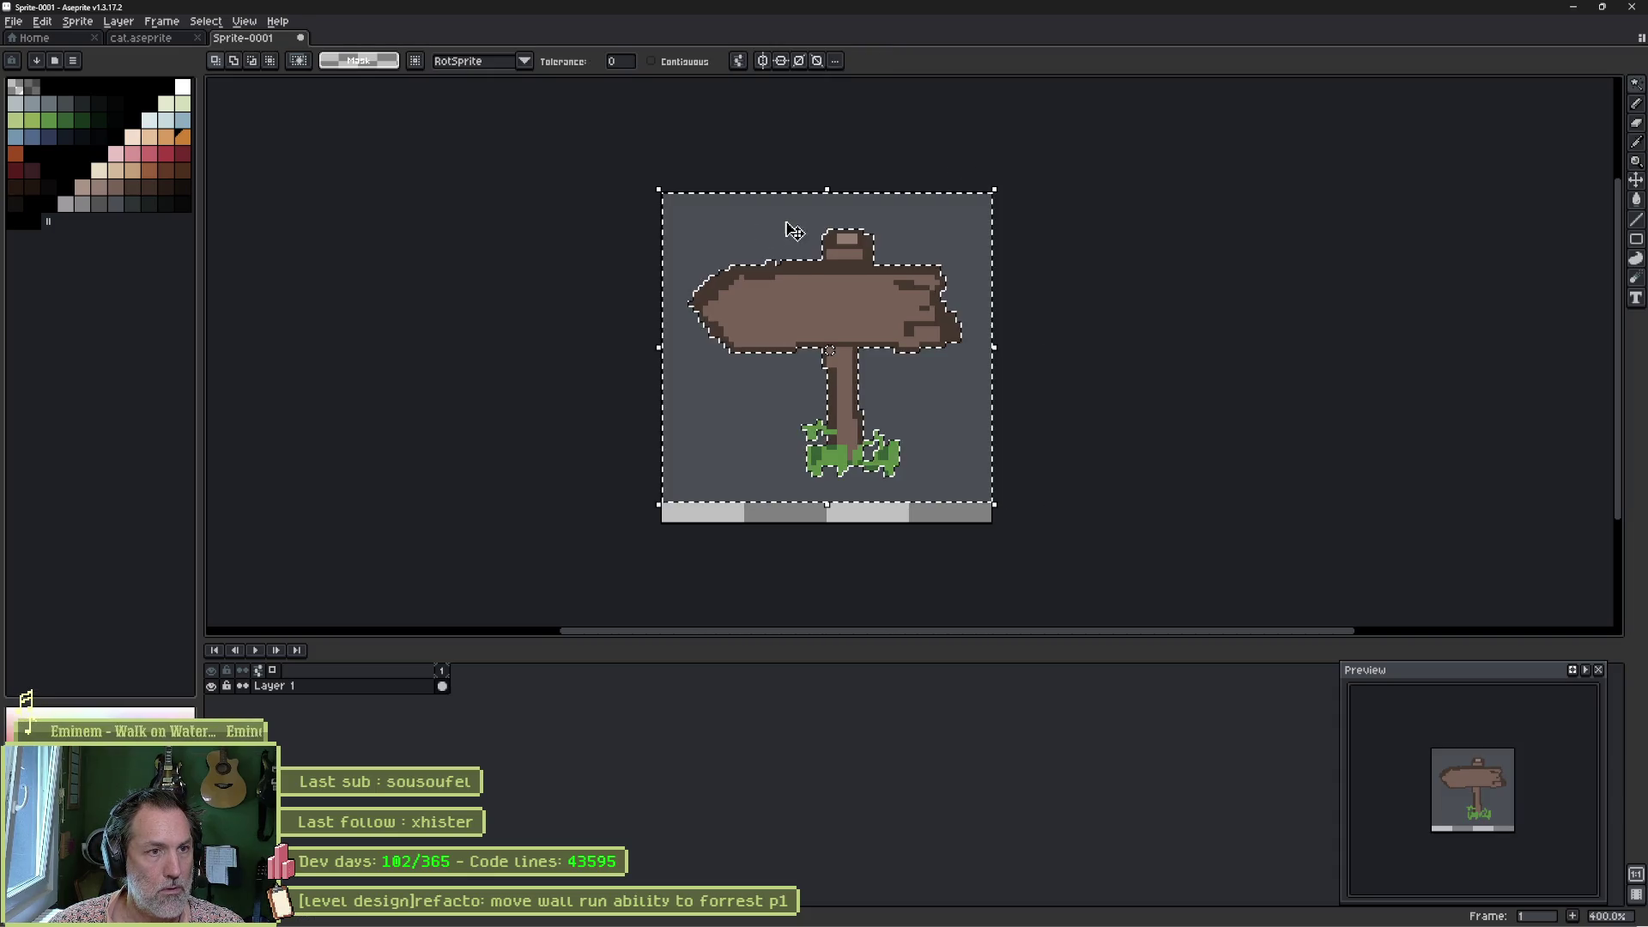
pyautogui.hotkey('ctrl', 'd')
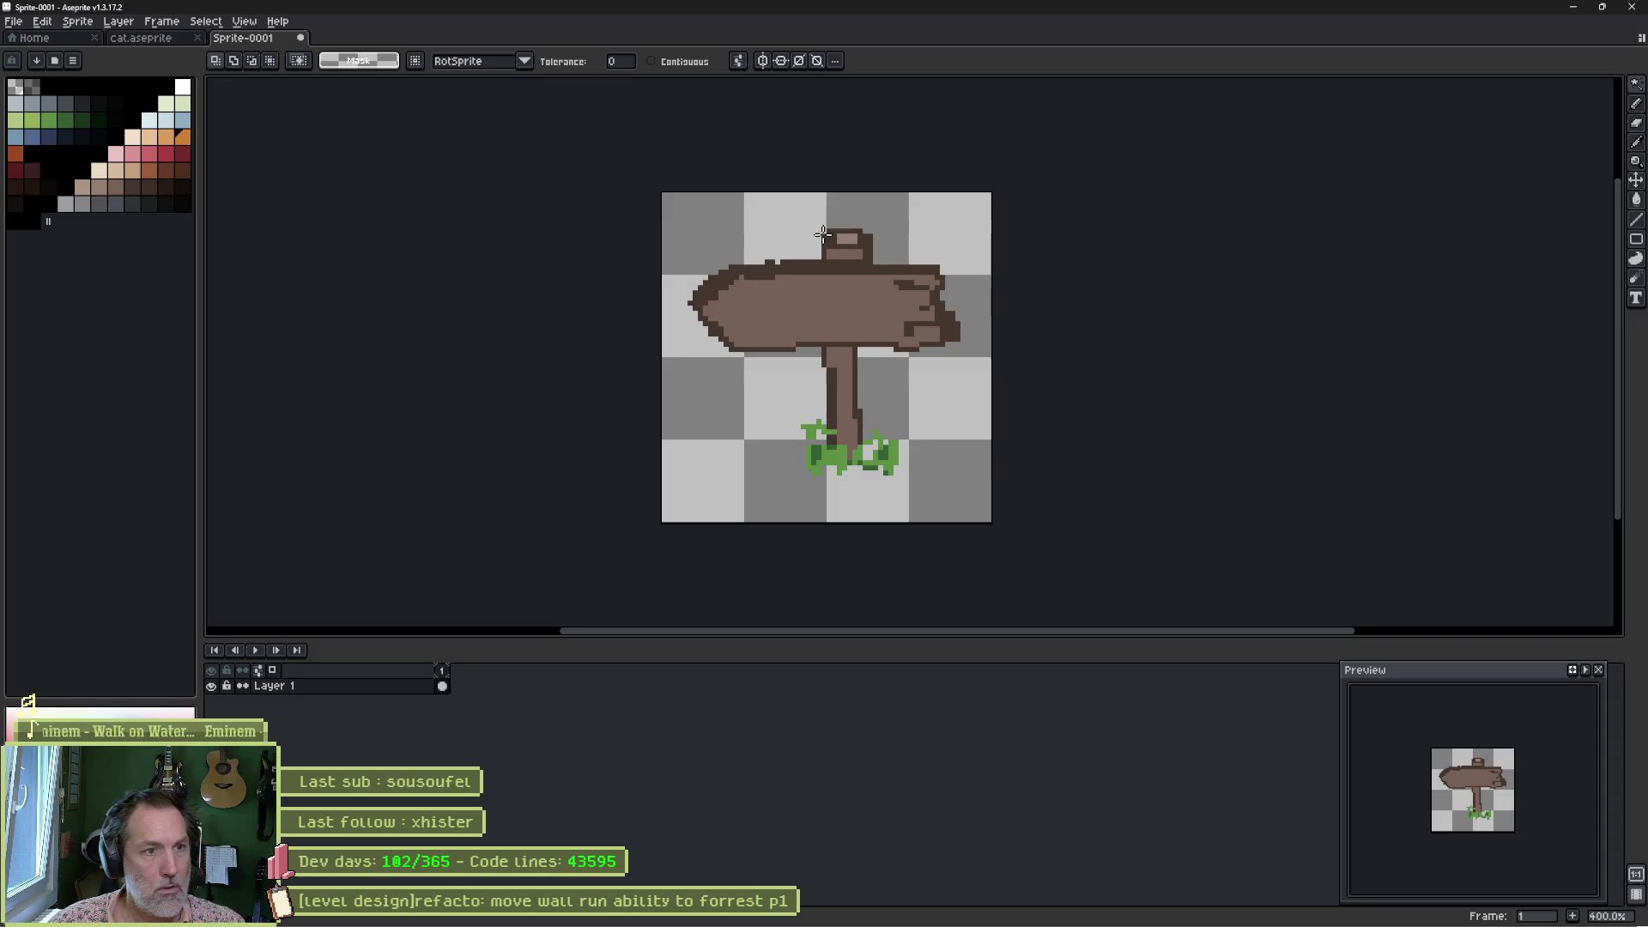
# Switch to the pencil, recenter the signpost in view, and bring up the save window.
pyautogui.press('b')
pyautogui.scroll(5, 729, 286)
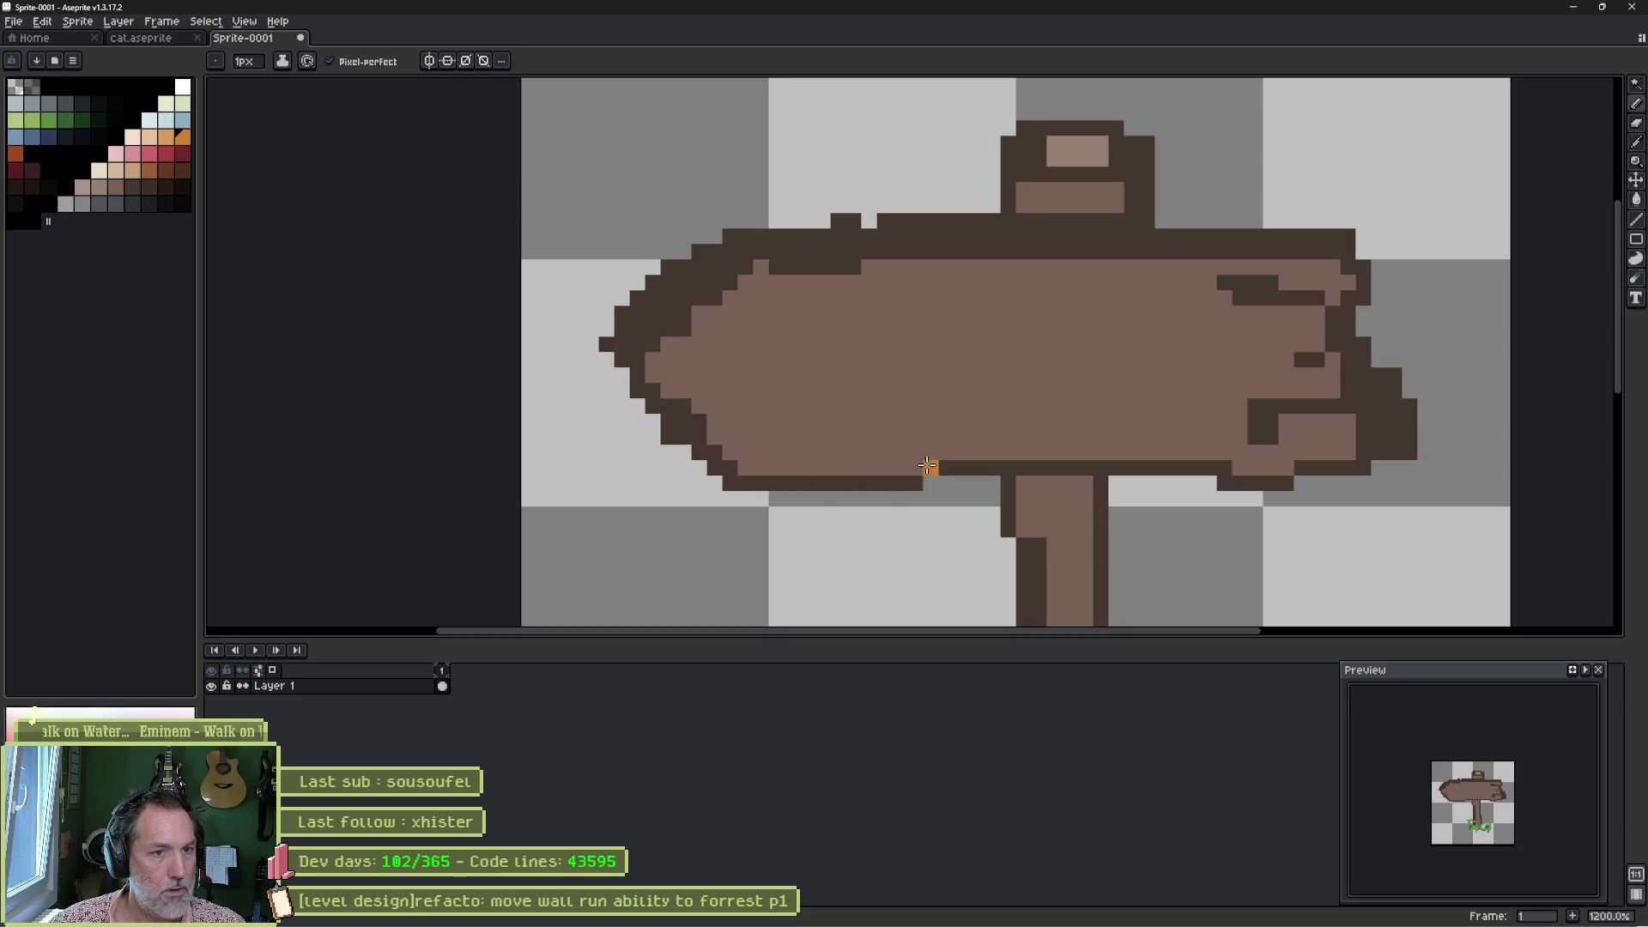
pyautogui.scroll(-3, 1067, 342)
pyautogui.moveTo(1122, 357); pyautogui.dragTo(939, 283)
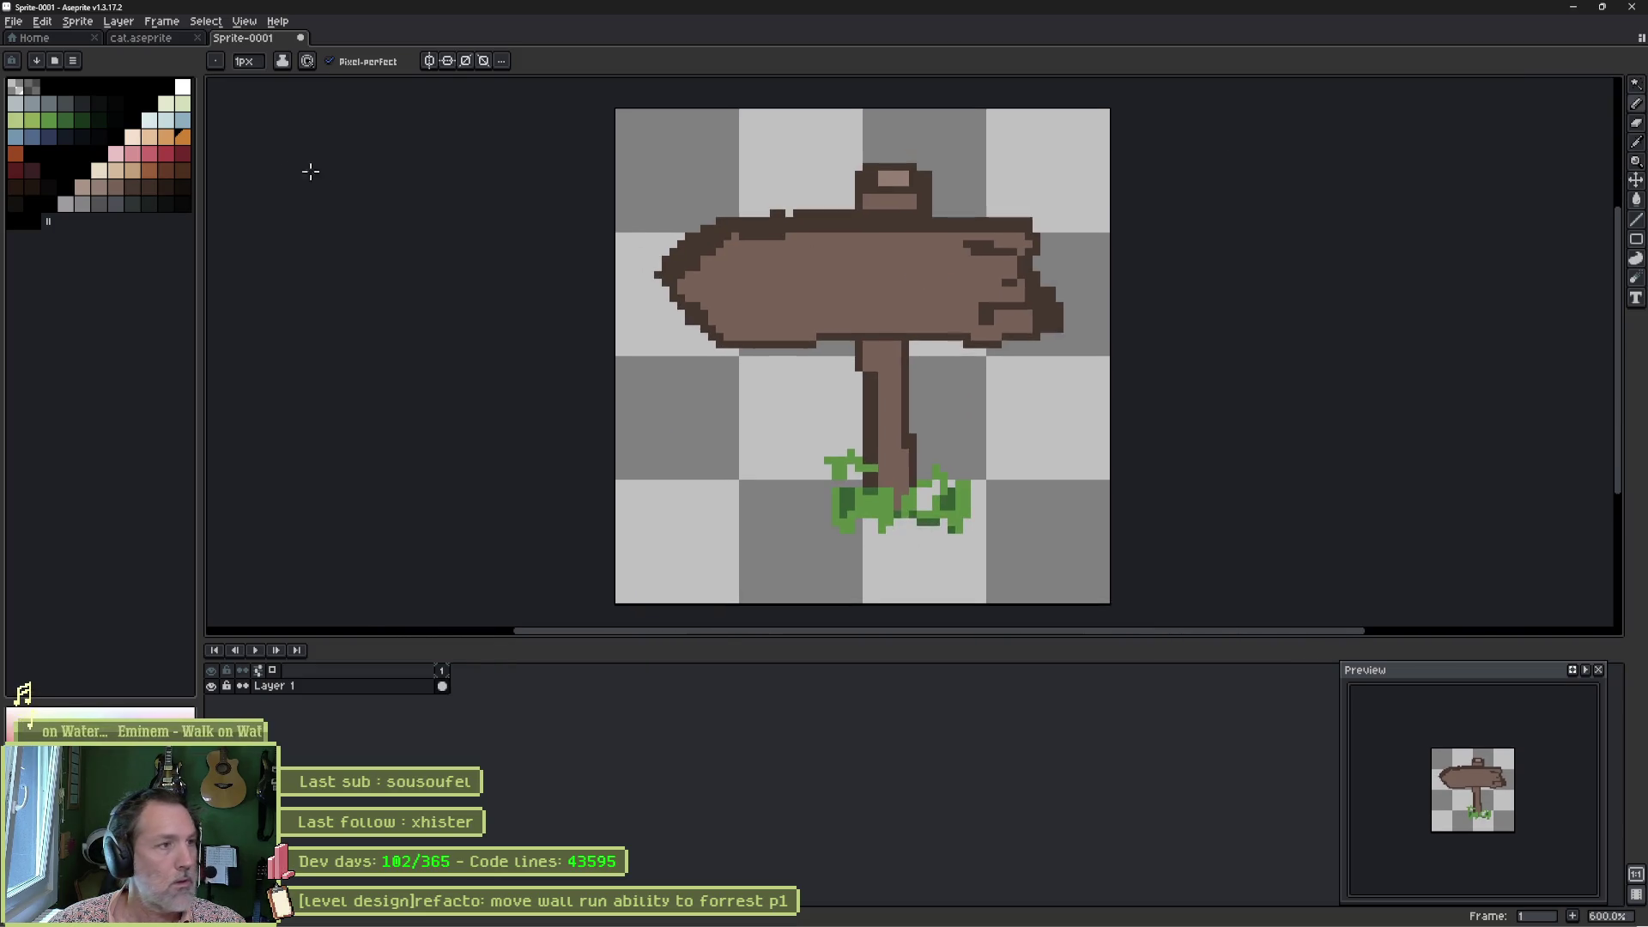
pyautogui.hotkey('ctrl', 's')
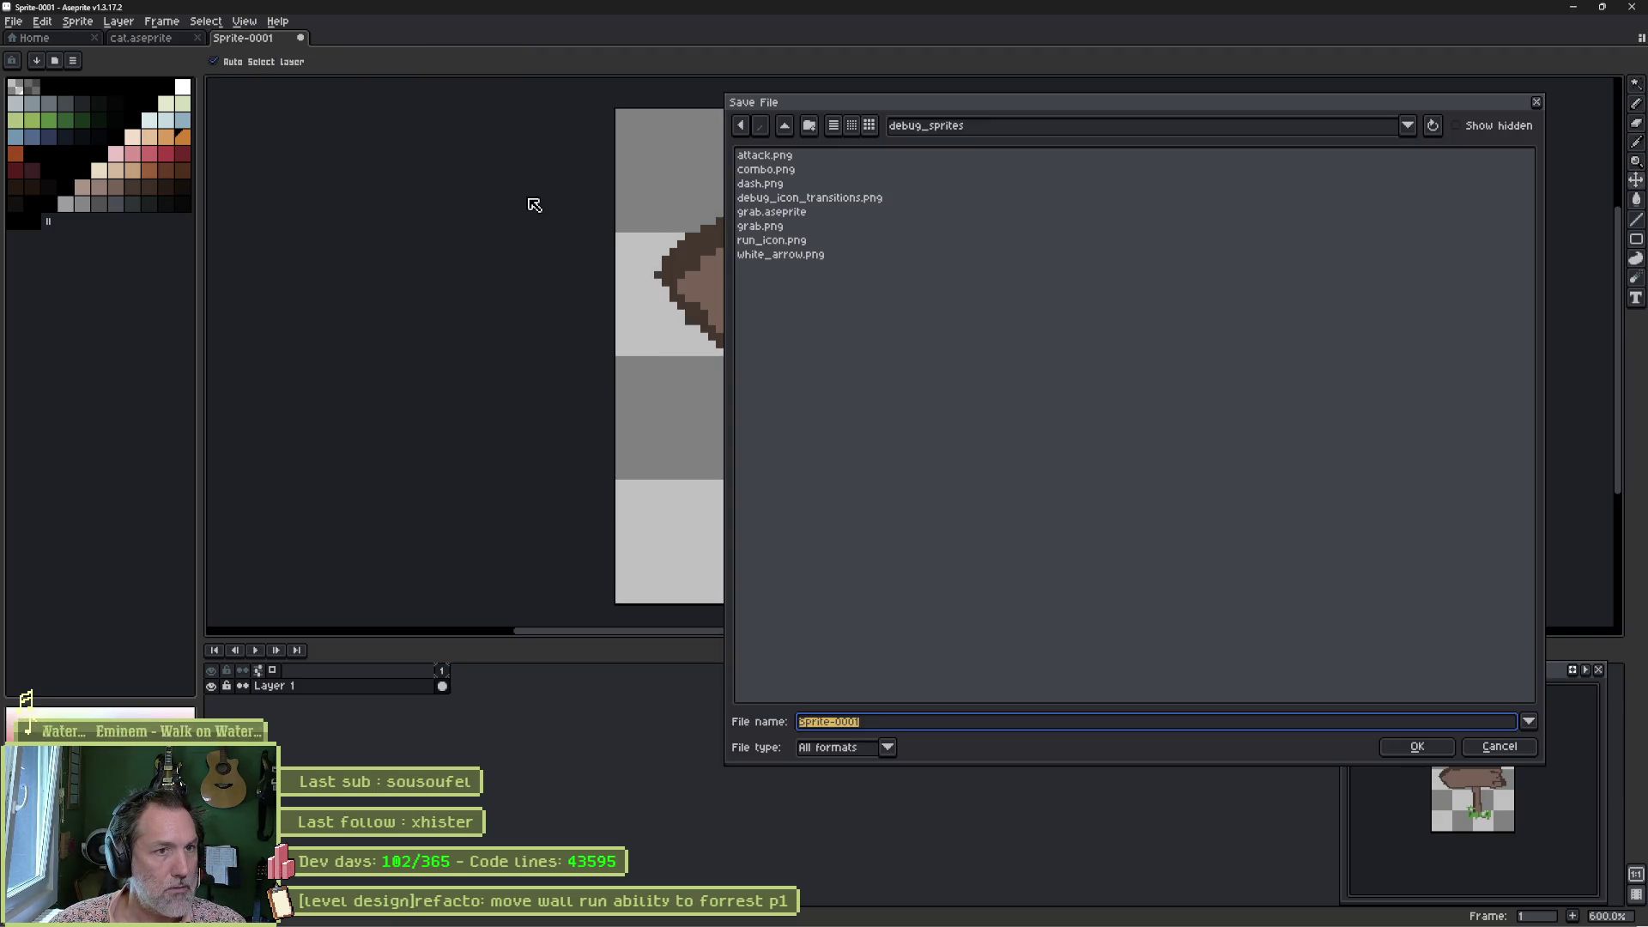
# Navigate from the Shhh project folder into the valais sprites folder and save as transition_post_sign.
pyautogui.click(786, 133)
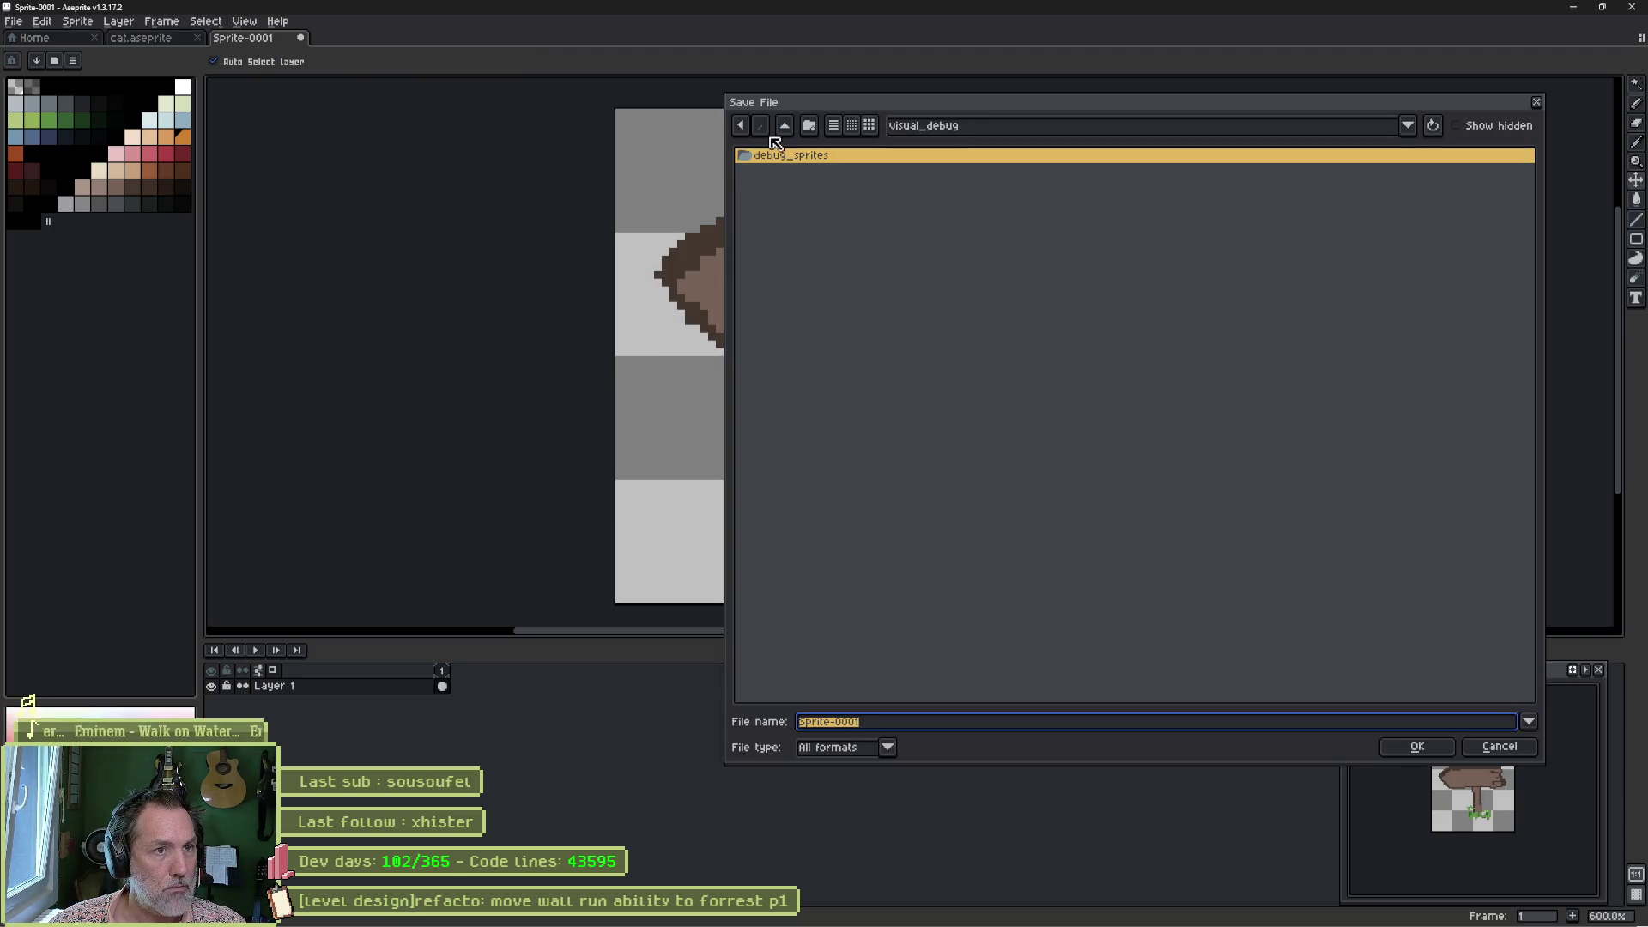
pyautogui.click(955, 136)
pyautogui.click(957, 203)
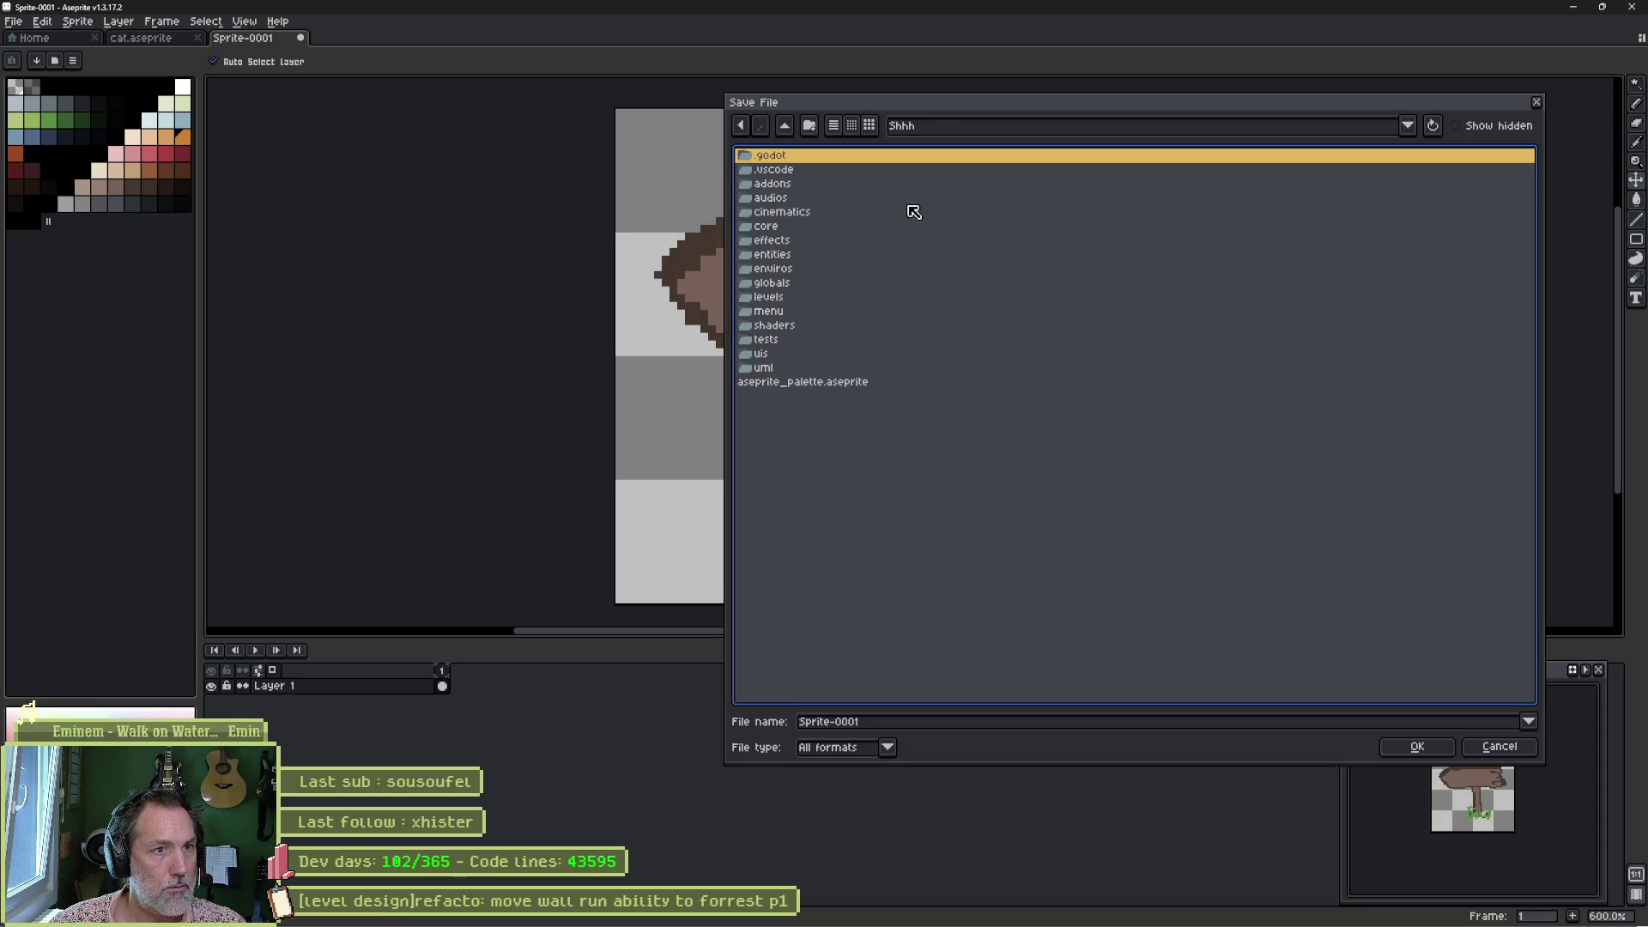
pyautogui.doubleClick(811, 282)
pyautogui.doubleClick(783, 184)
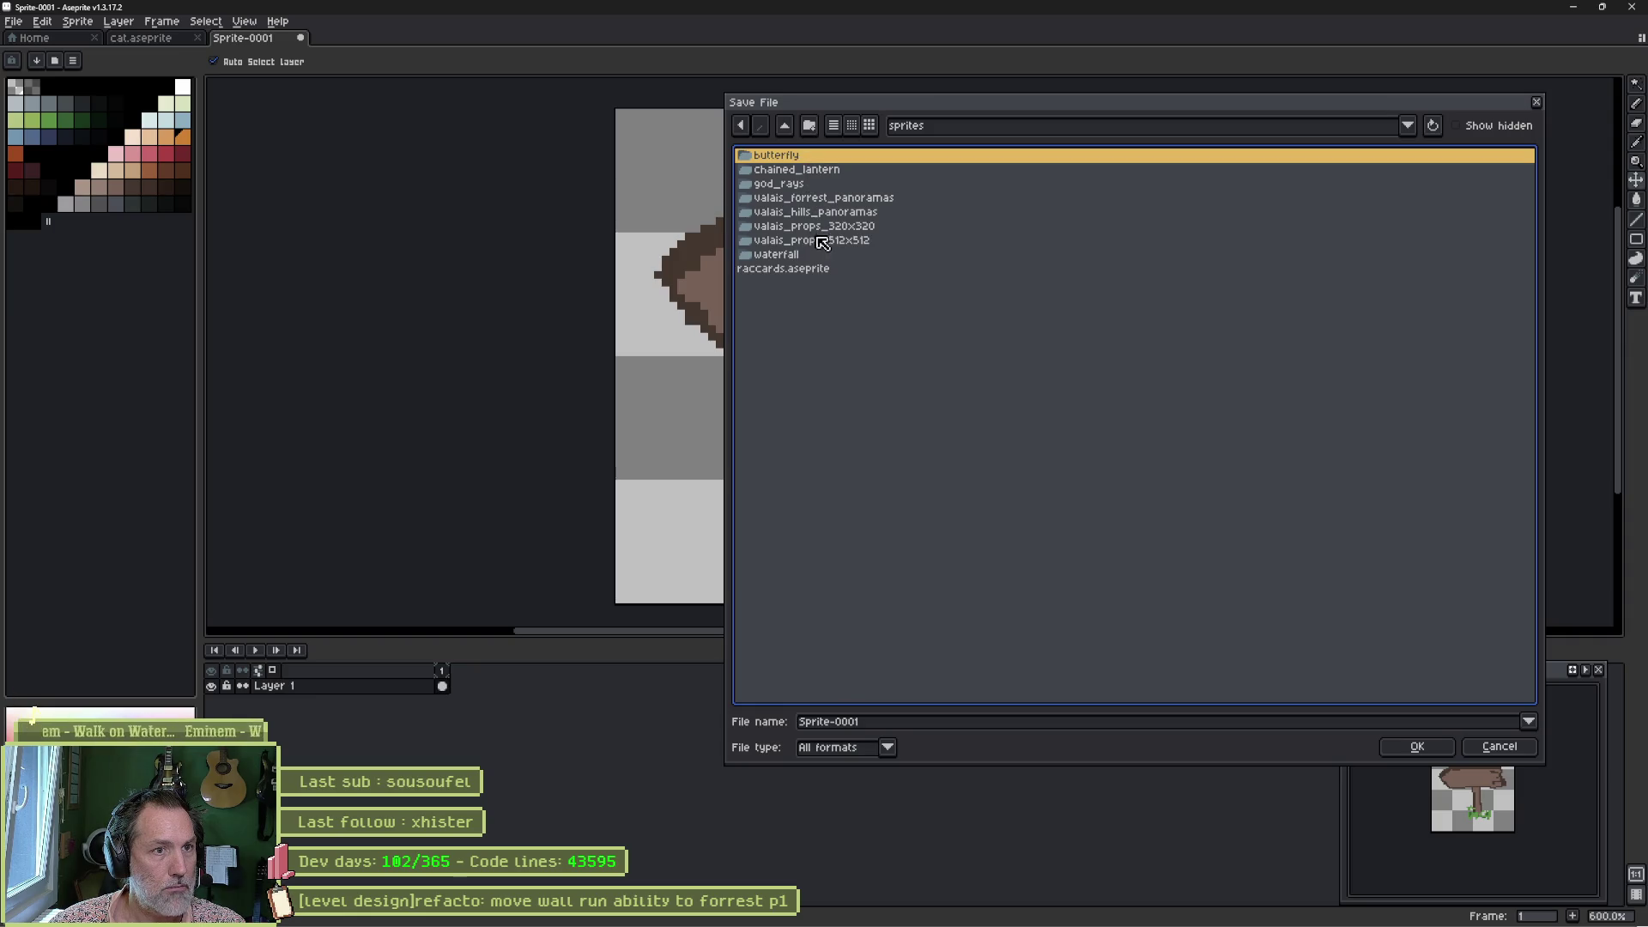
pyautogui.click(976, 726)
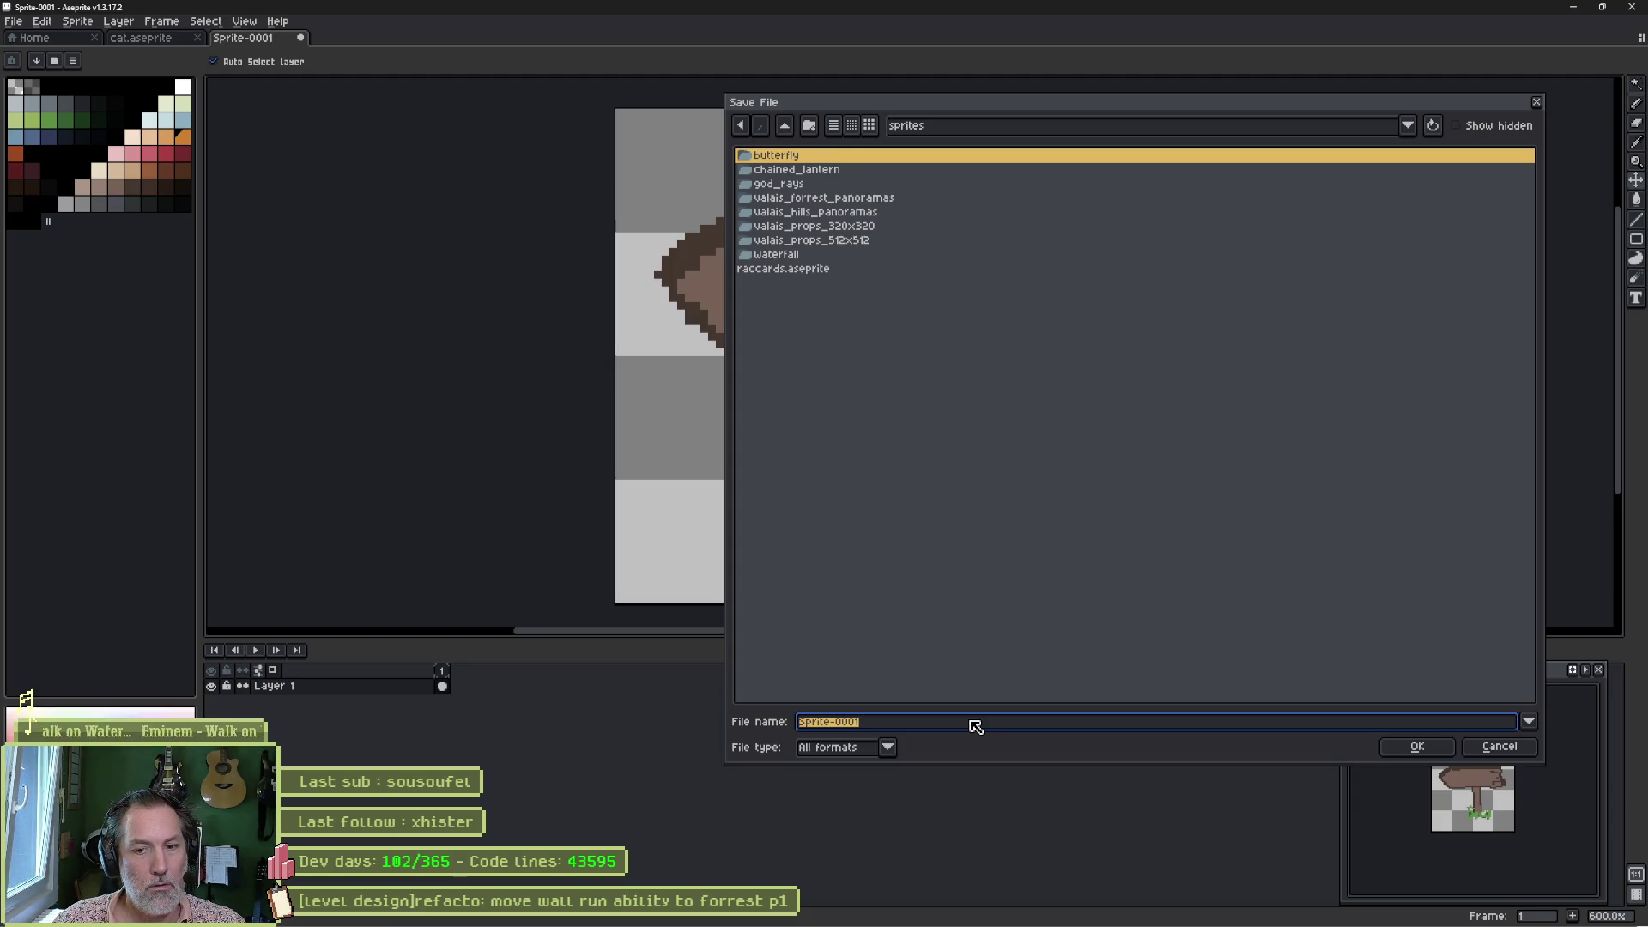
pyautogui.write('transition_post')
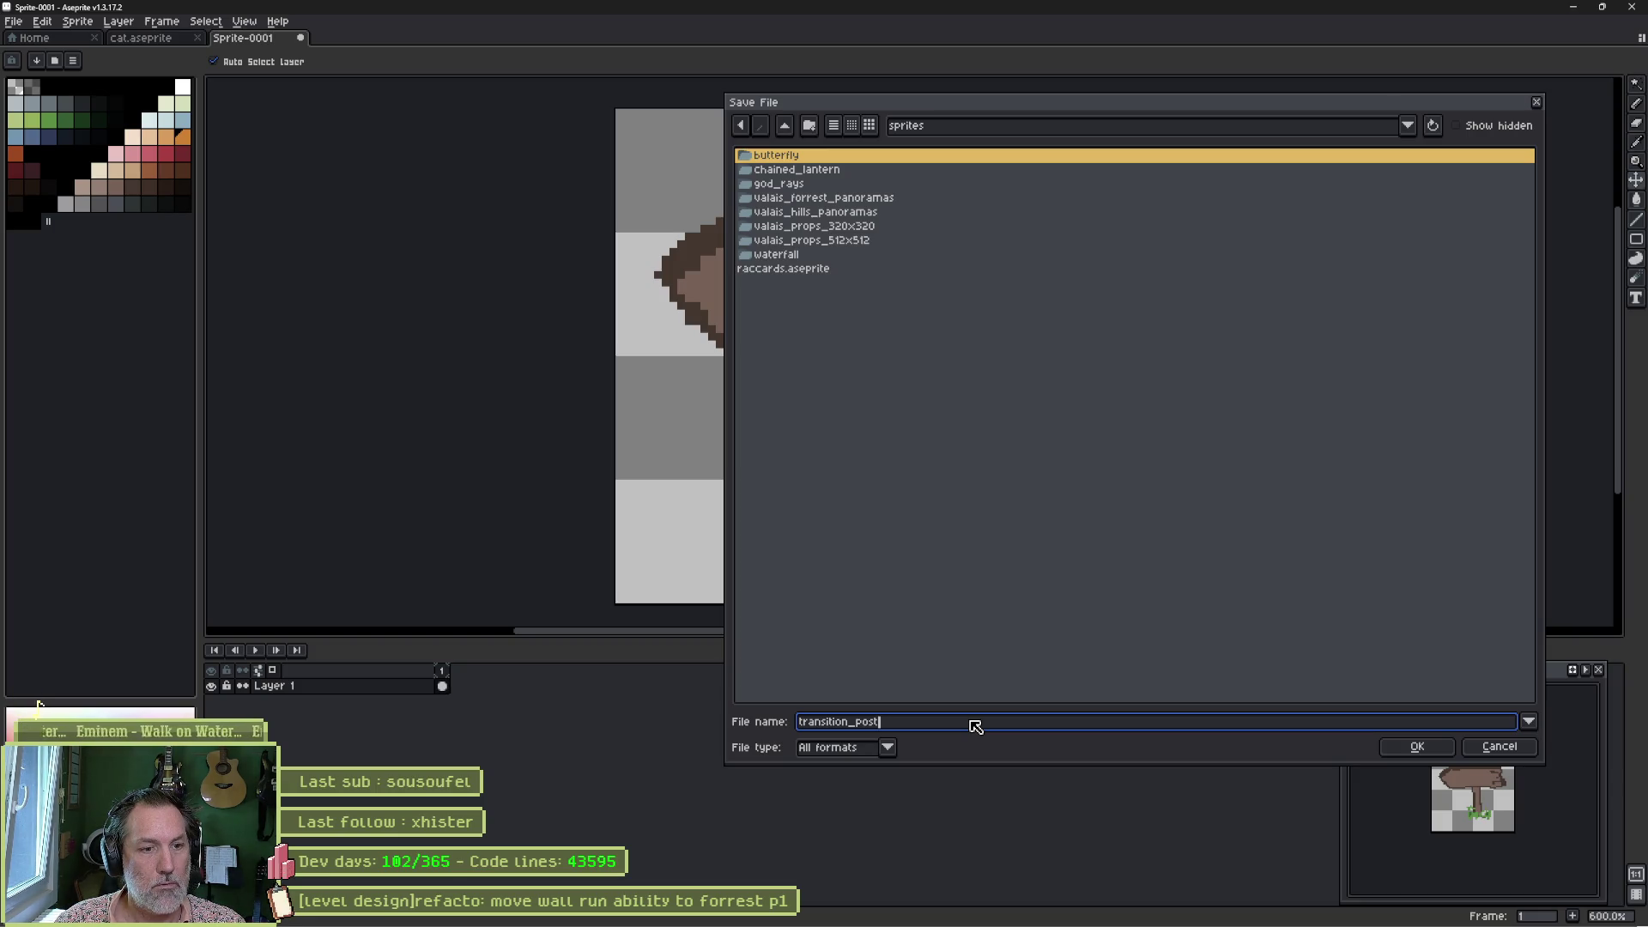
pyautogui.write('_sign')
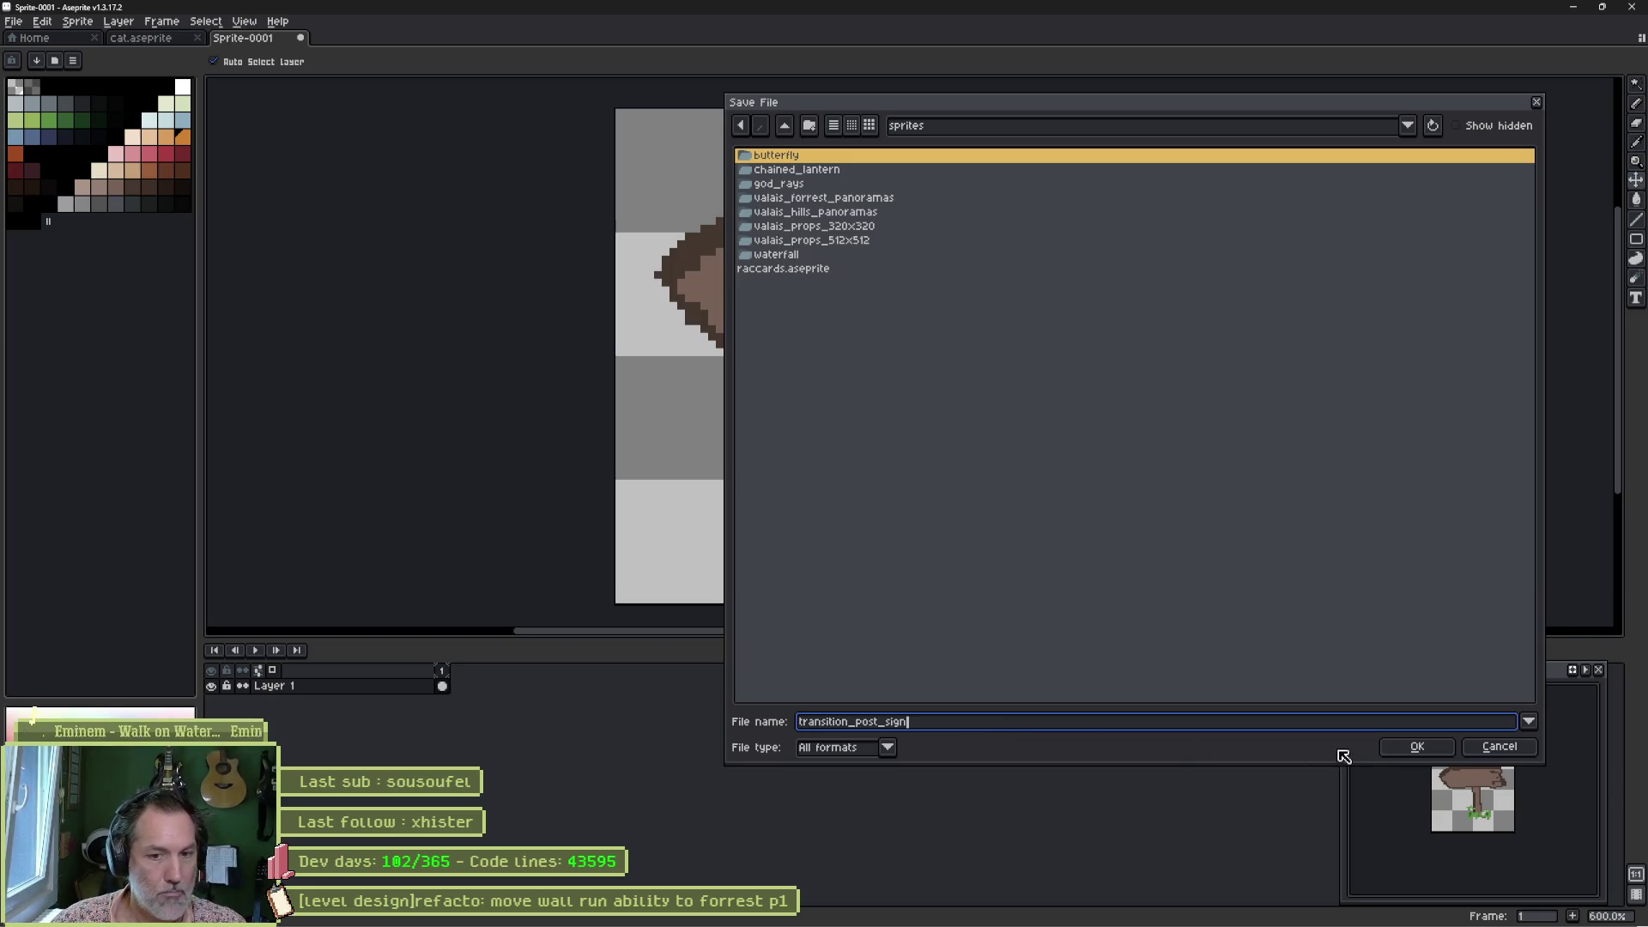
pyautogui.click(1390, 746)
# Set TransitionPostSign's Aseprite File to enviros/valais/sprites/transition_post_sign.aseprite and import it.
pyautogui.click(1573, 7)
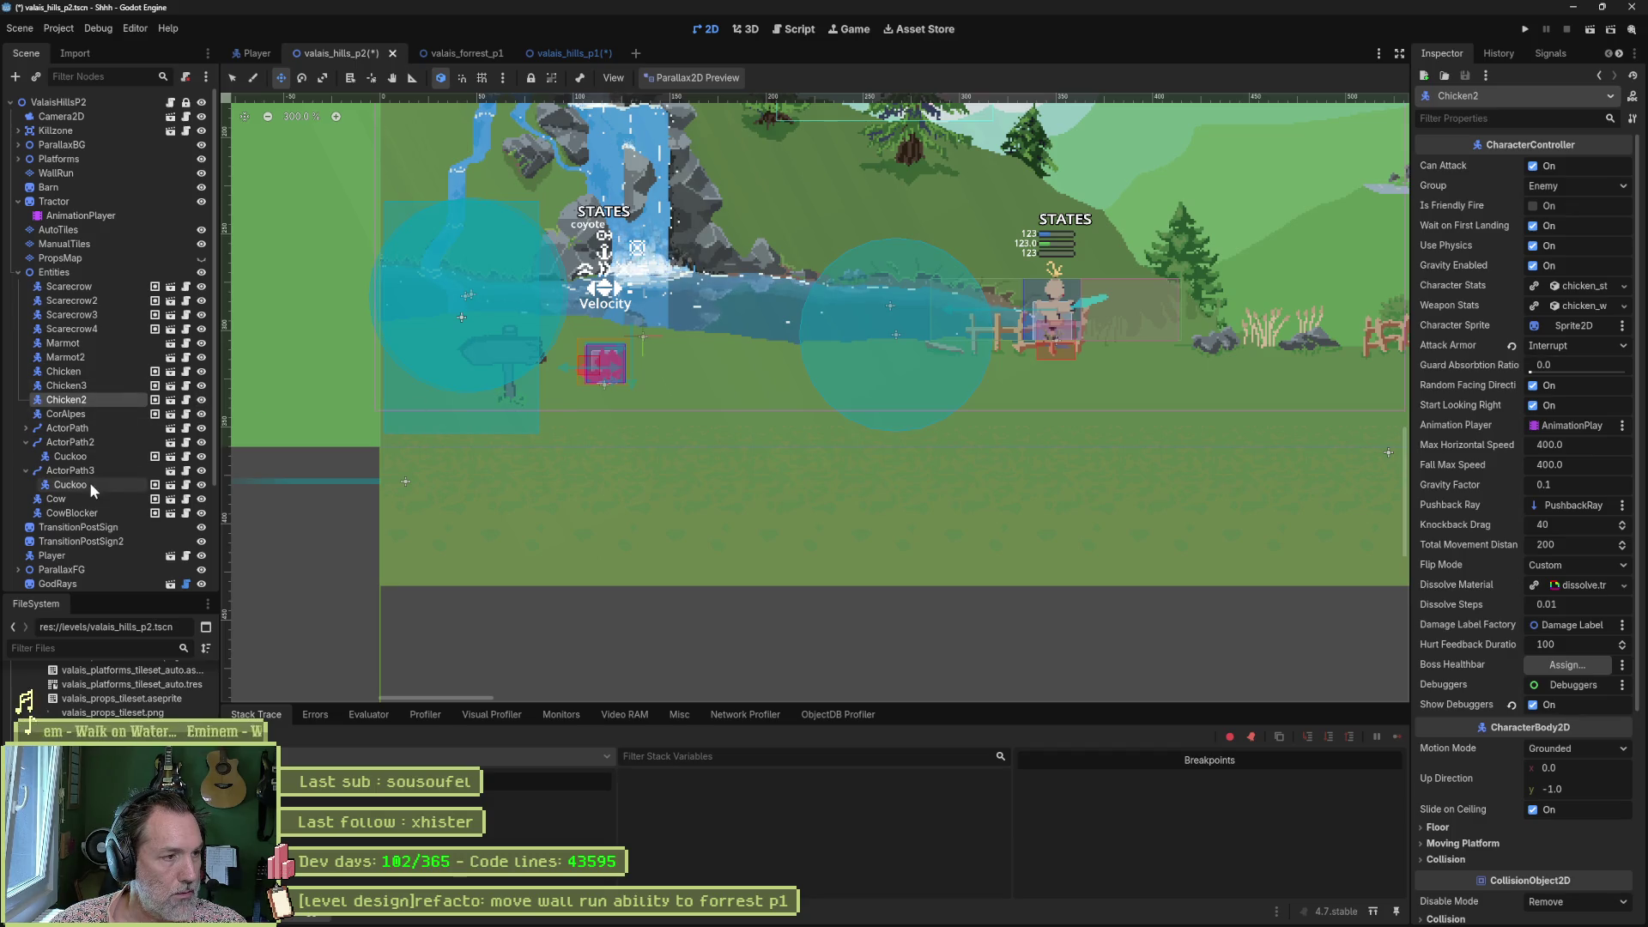
pyautogui.click(91, 528)
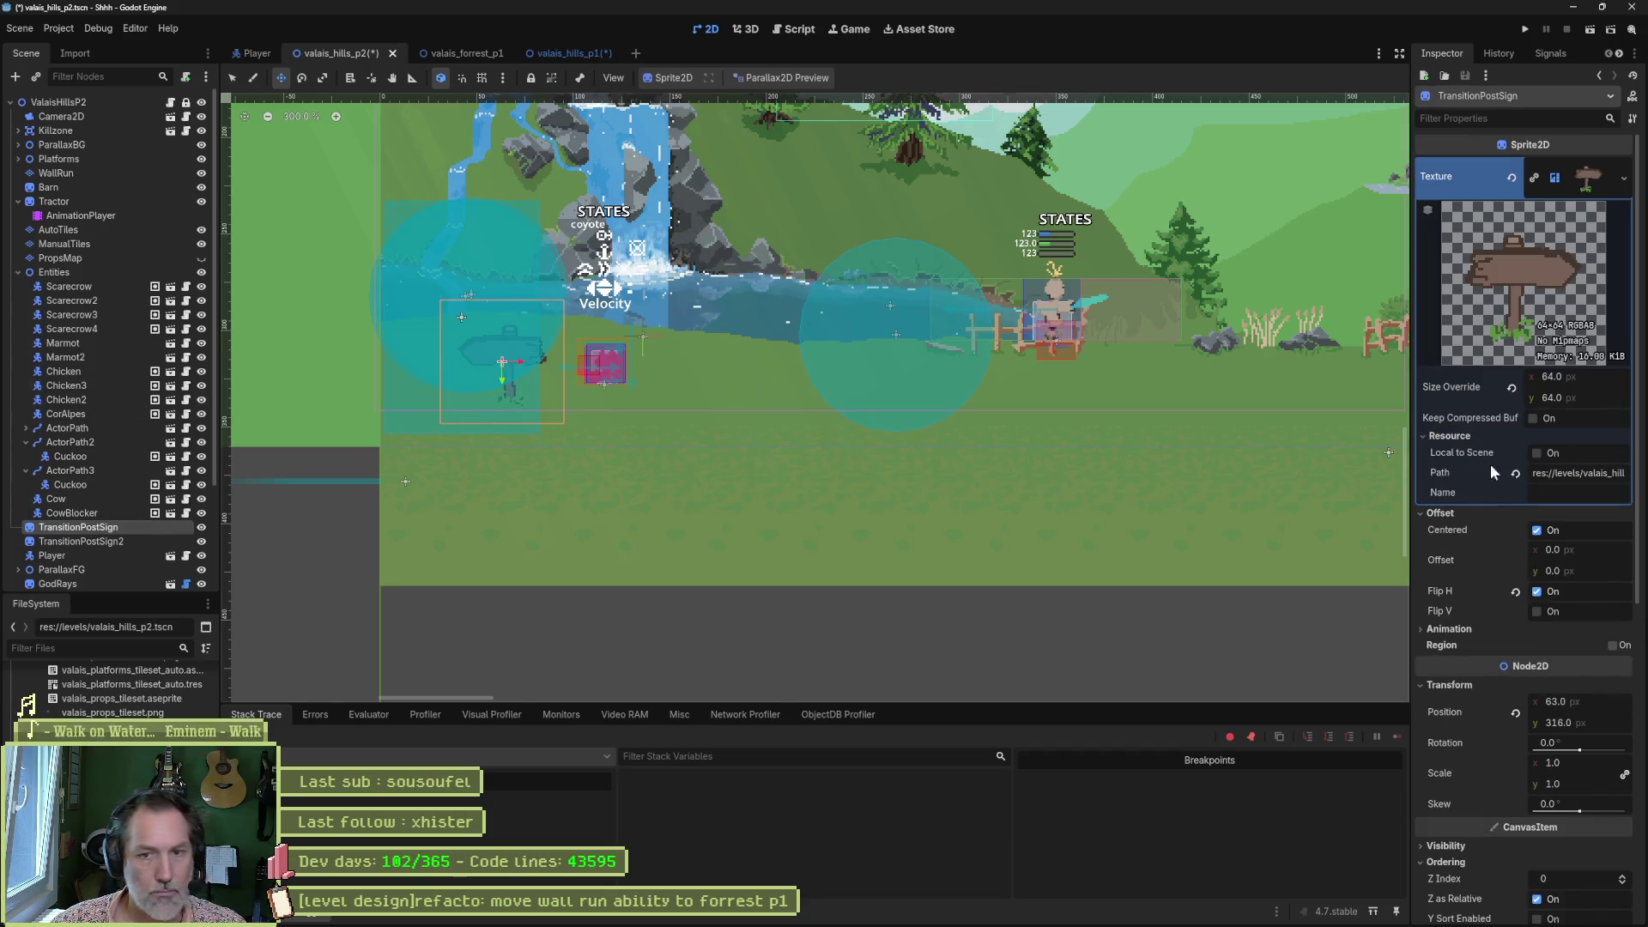
pyautogui.click(1582, 774)
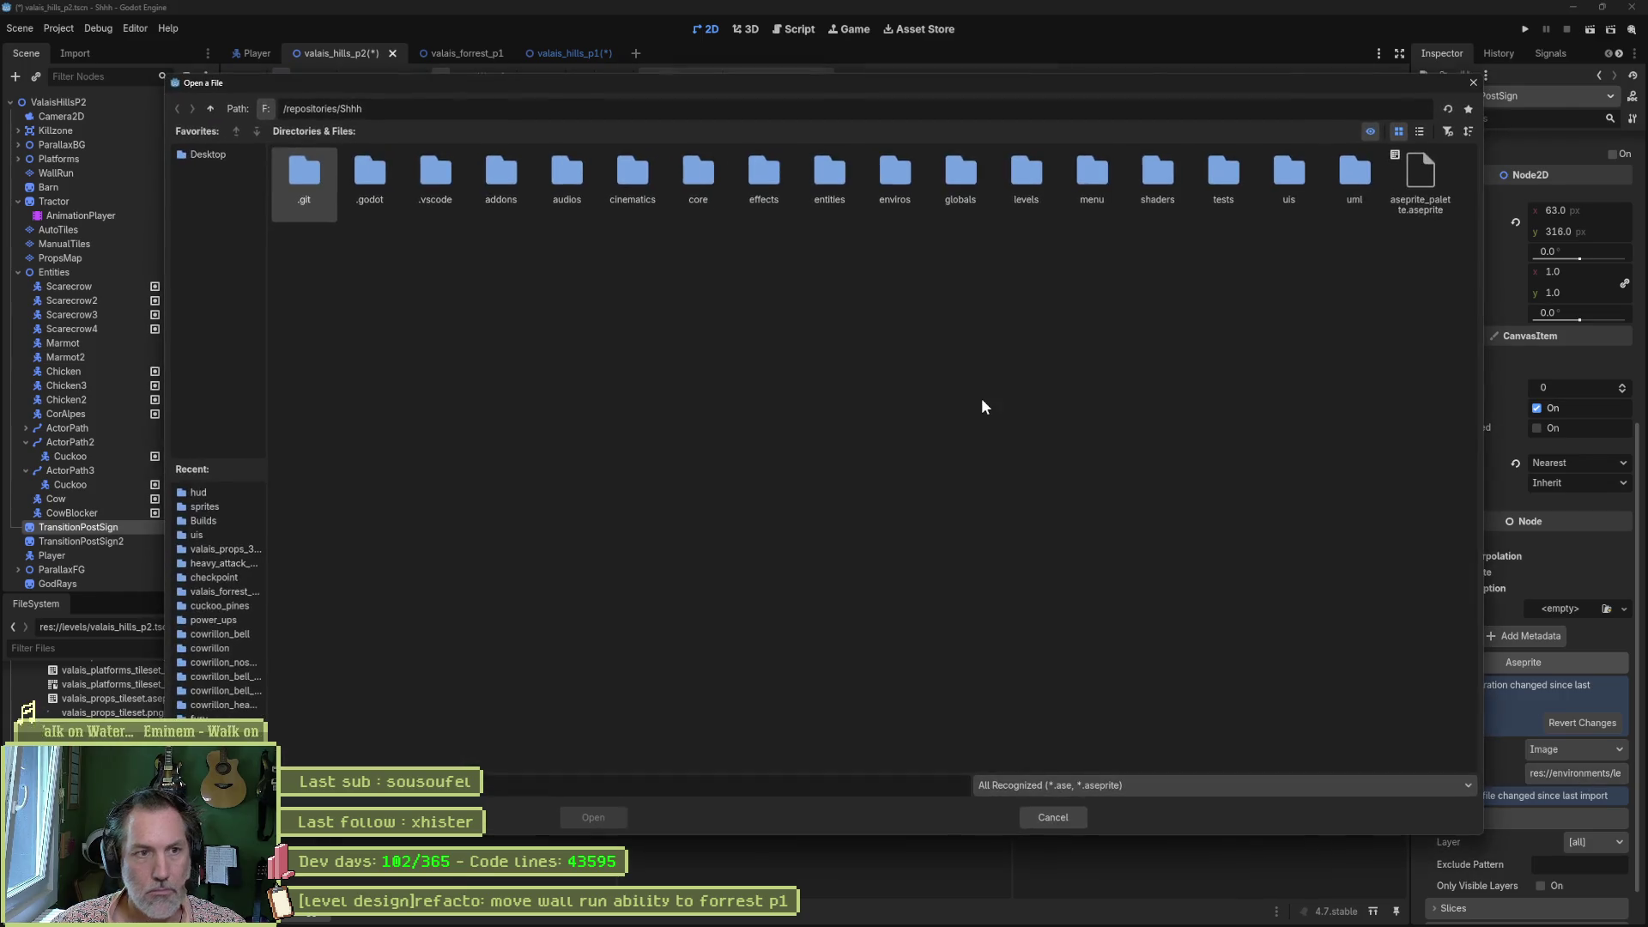
pyautogui.doubleClick(888, 182)
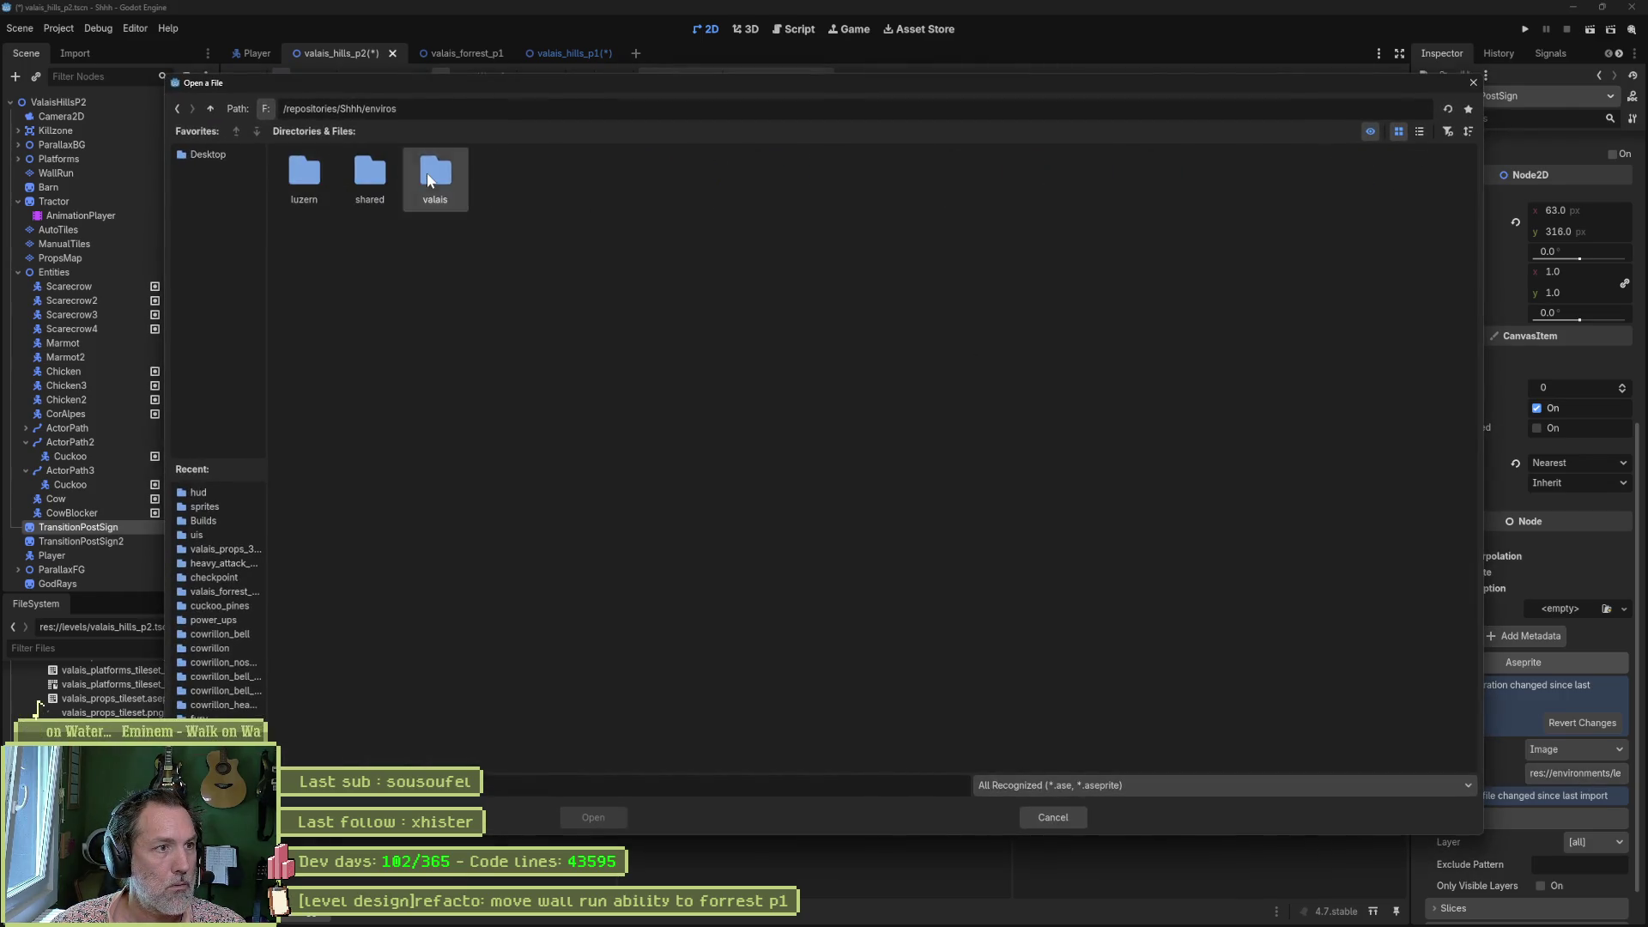
pyautogui.doubleClick(425, 173)
pyautogui.doubleClick(321, 176)
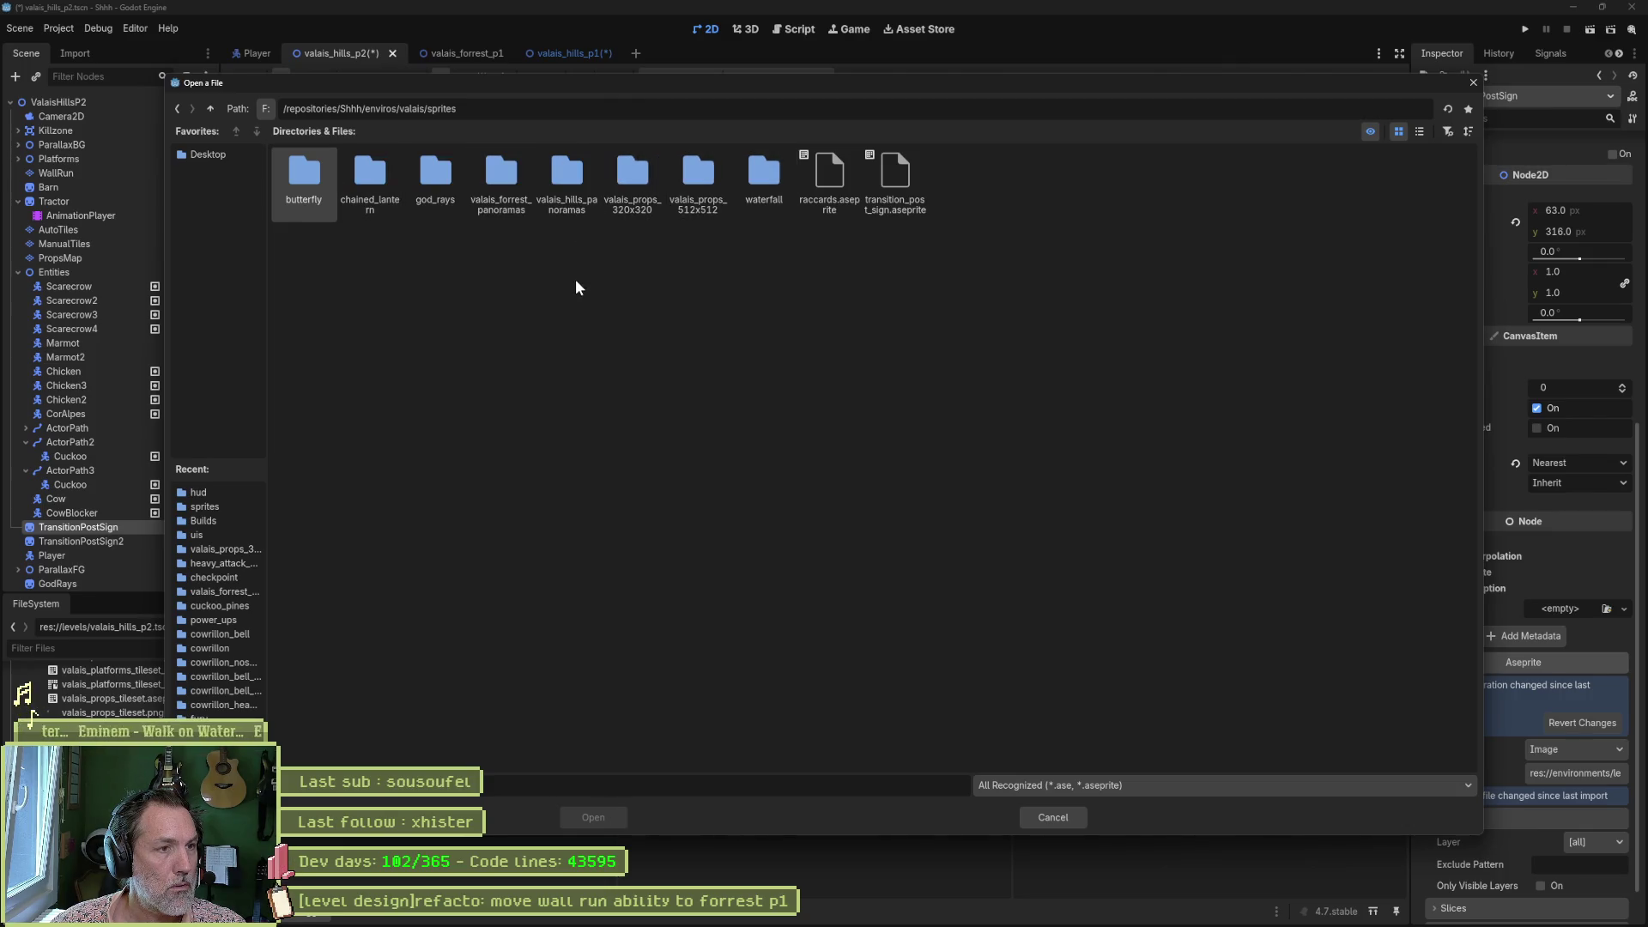
pyautogui.doubleClick(889, 206)
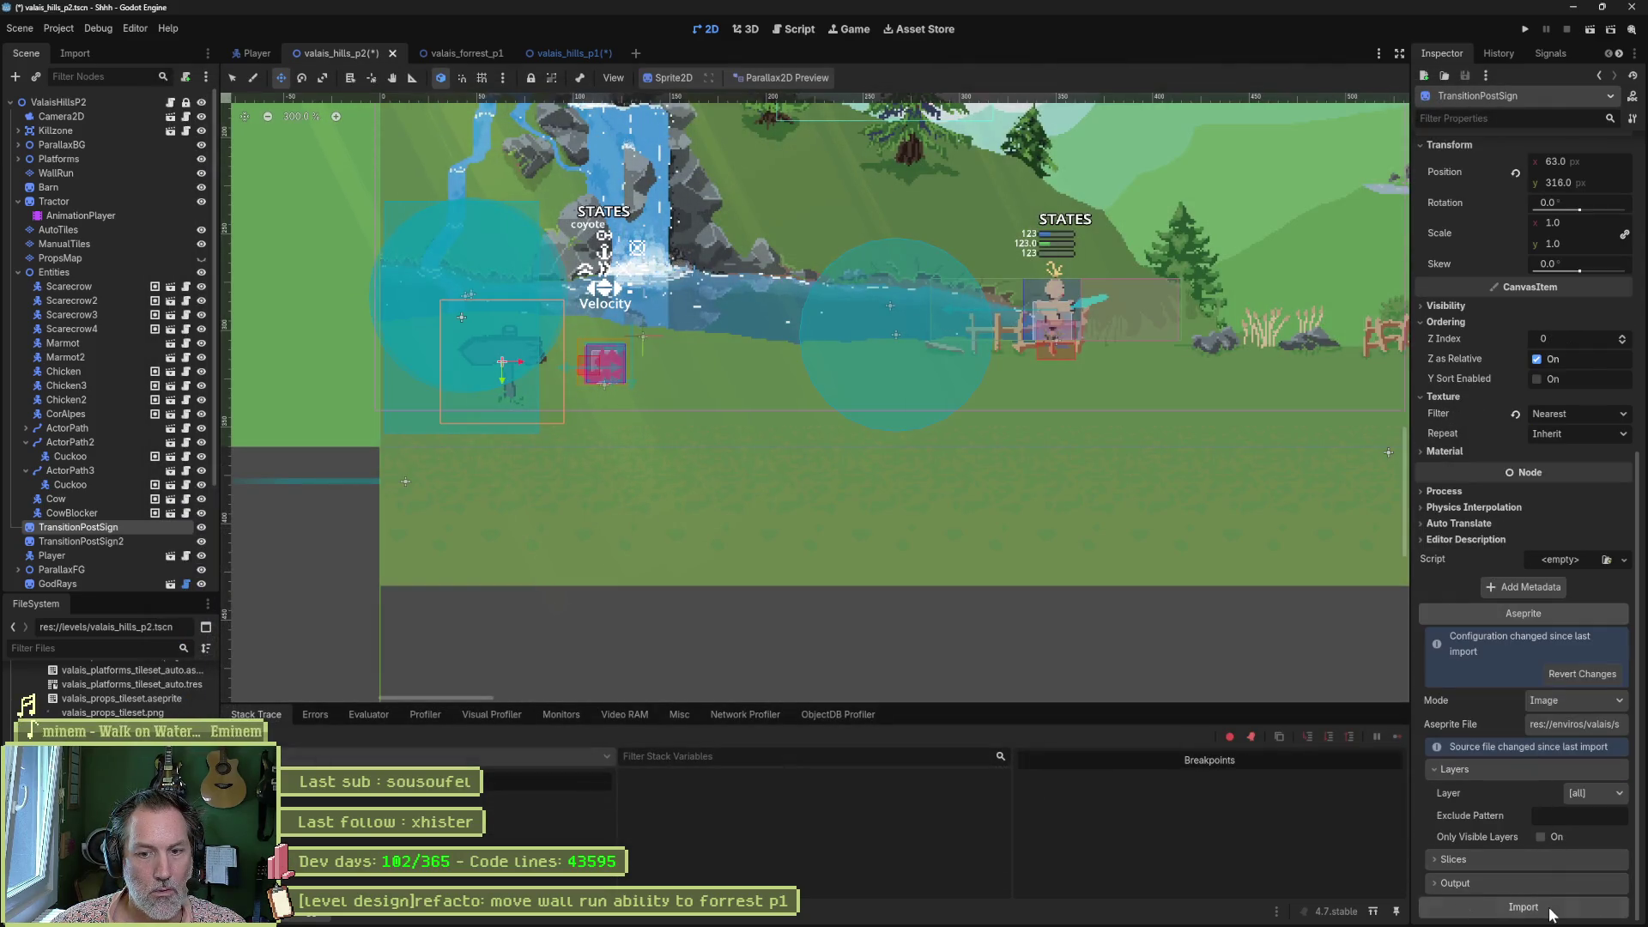
pyautogui.click(1545, 910)
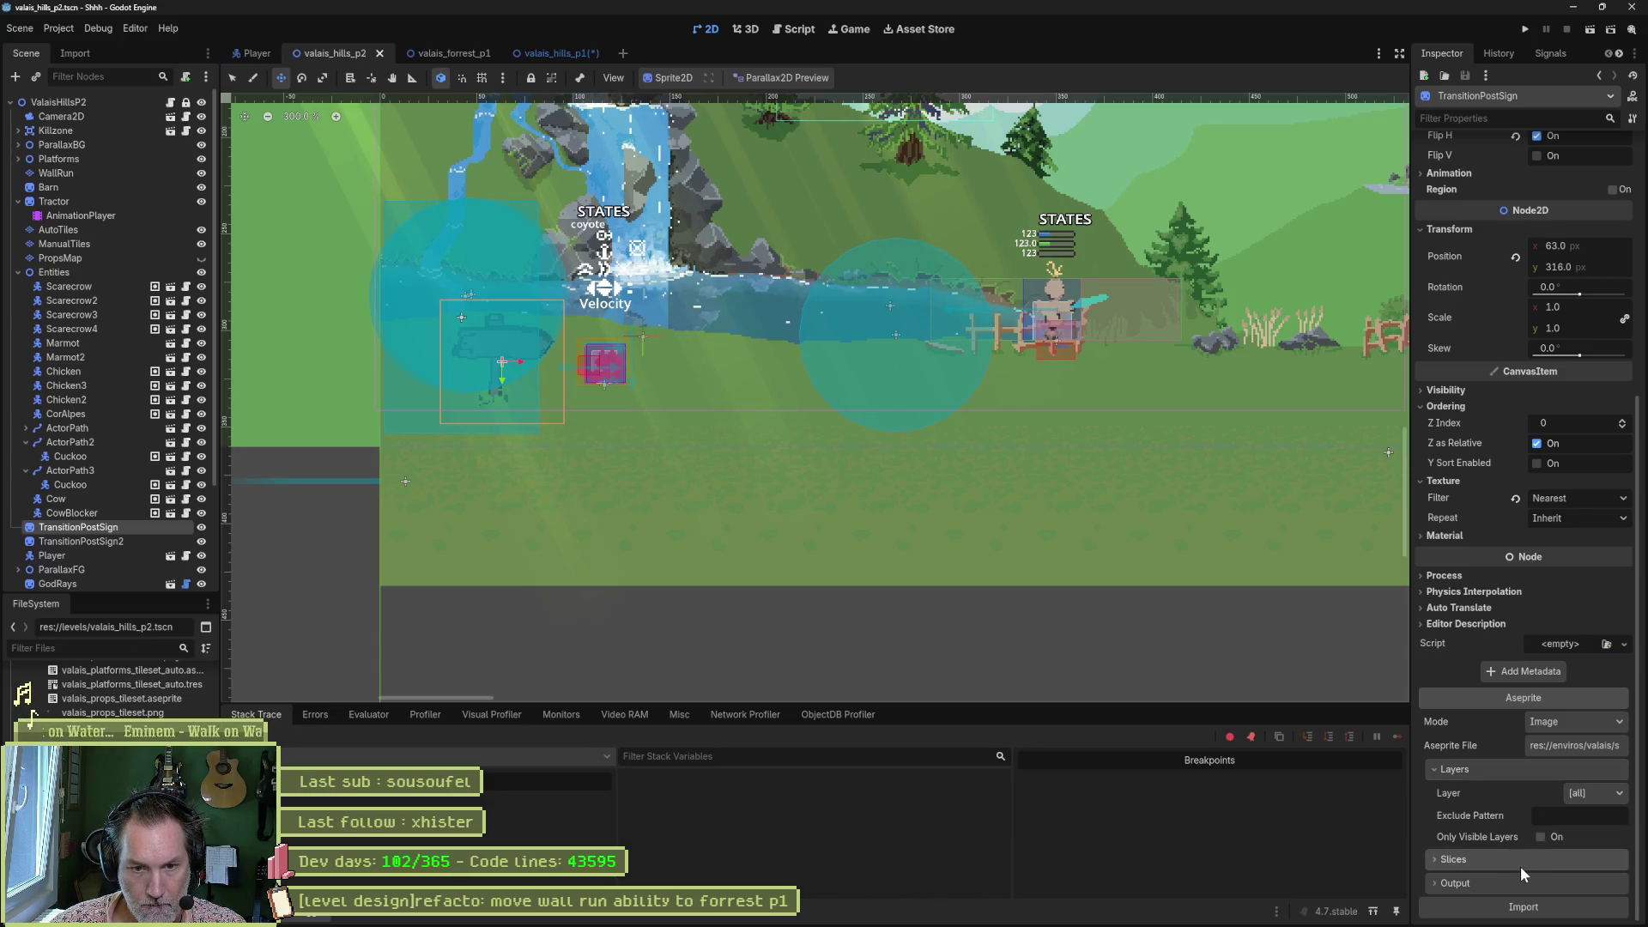
# Turn off Flip H on the sign and save valais_hills_p2.
pyautogui.scroll(5, 1511, 417)
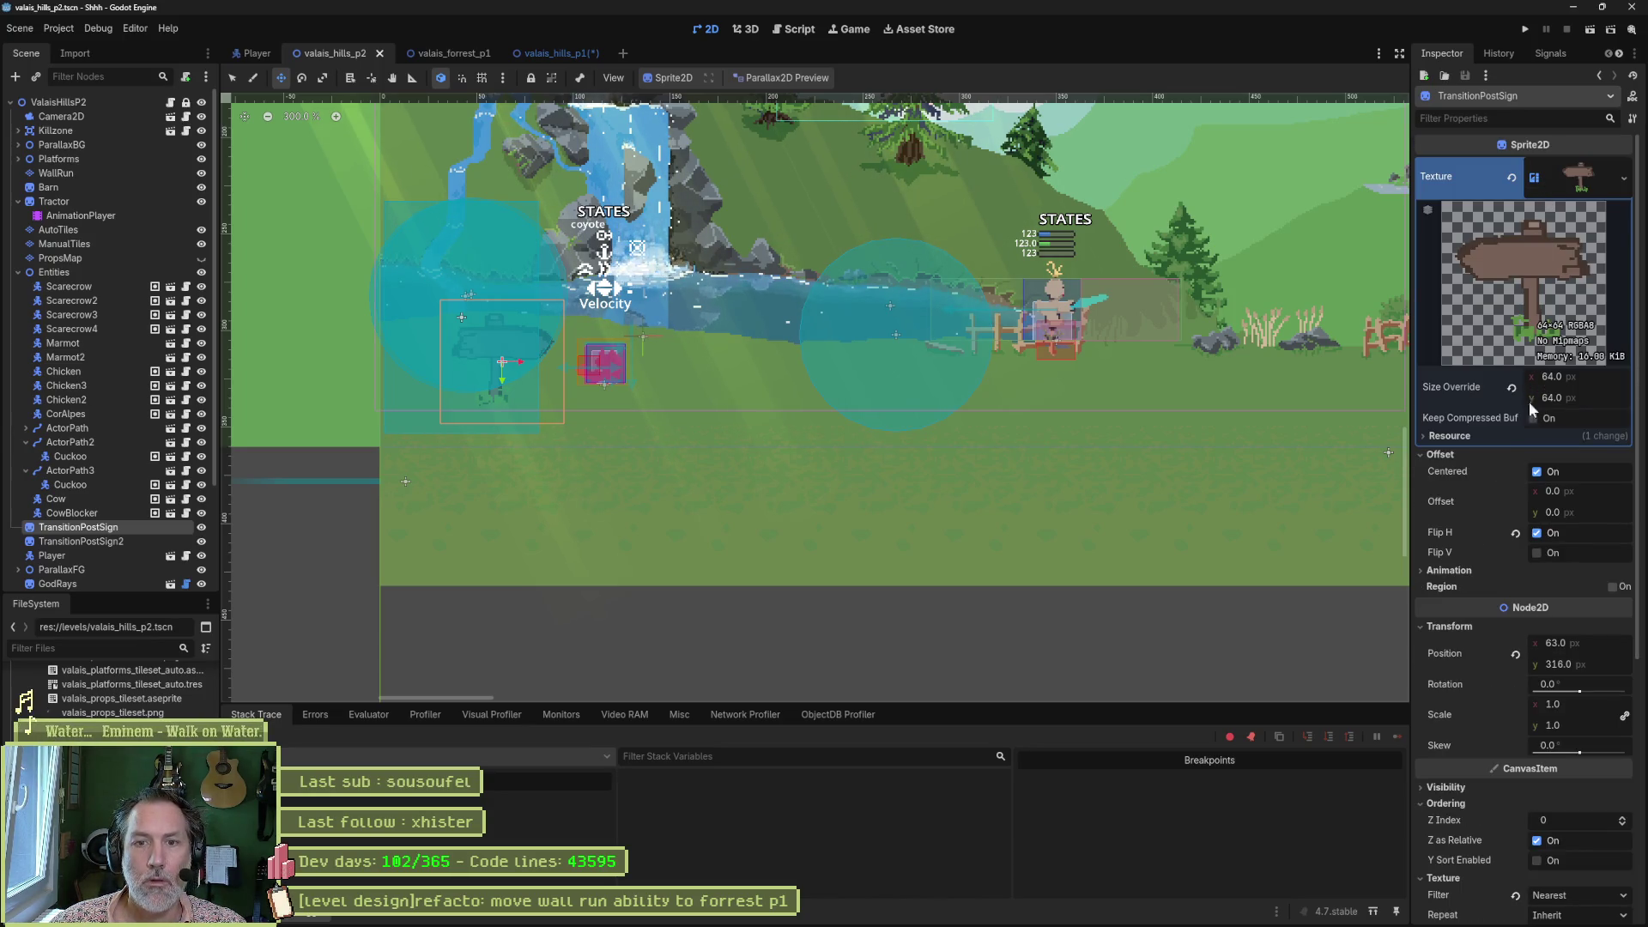
pyautogui.click(1536, 533)
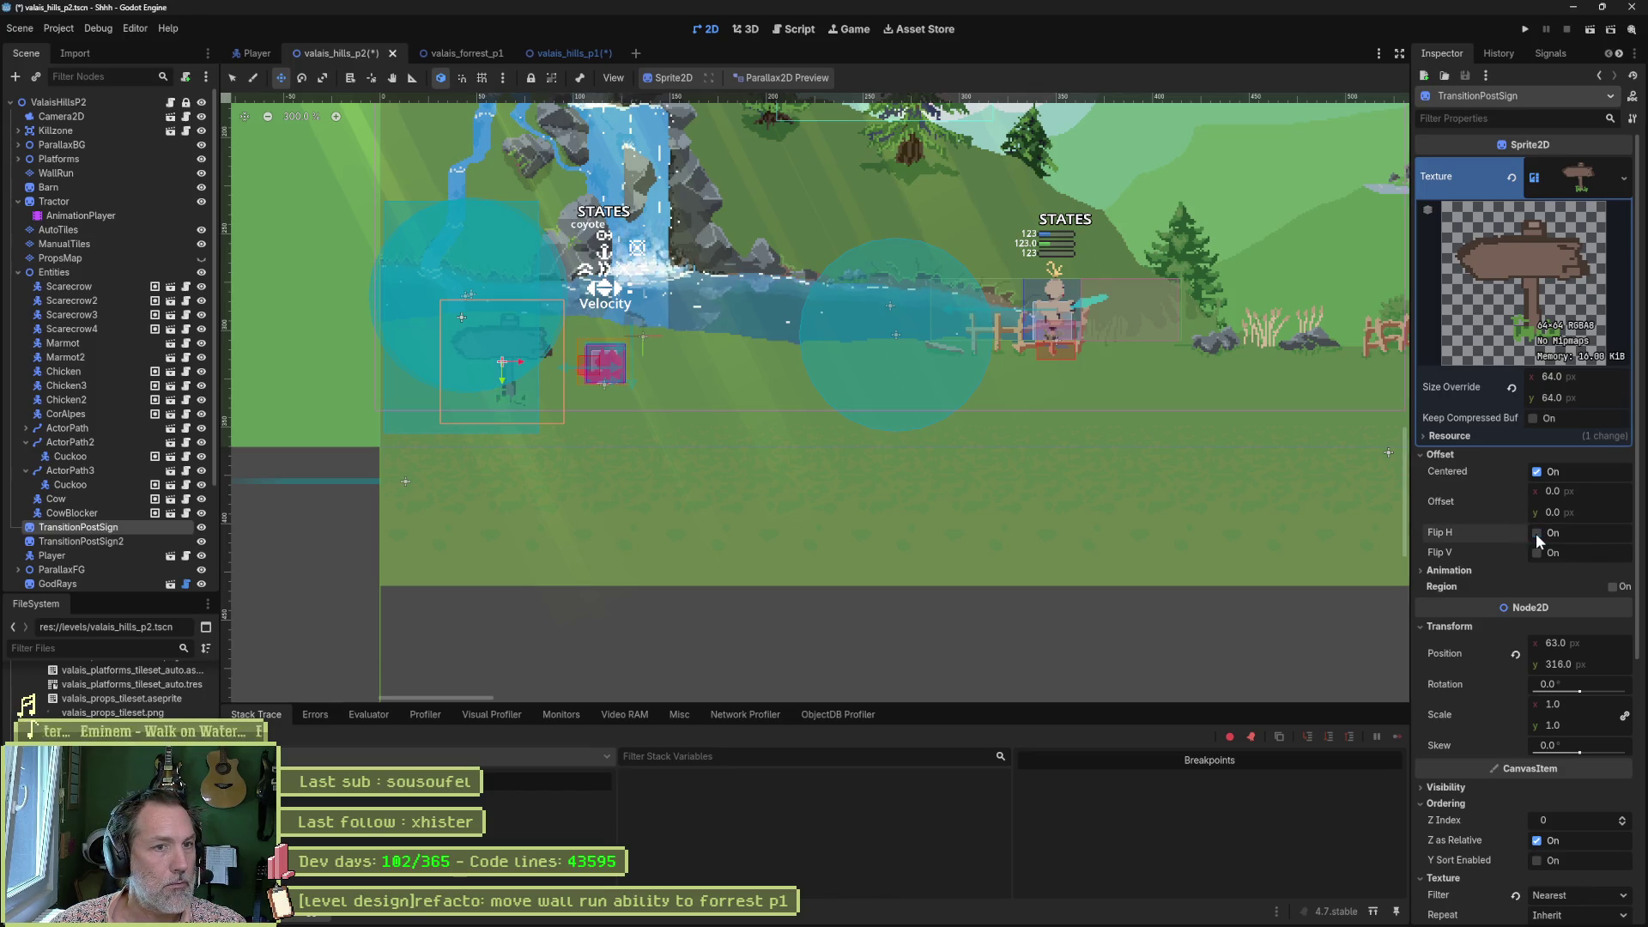
pyautogui.hotkey('ctrl', 's')
# In valais_hills_p1, import transition_post_sign.aseprite for TransitionPostSign and run the level with F6.
pyautogui.click(544, 52)
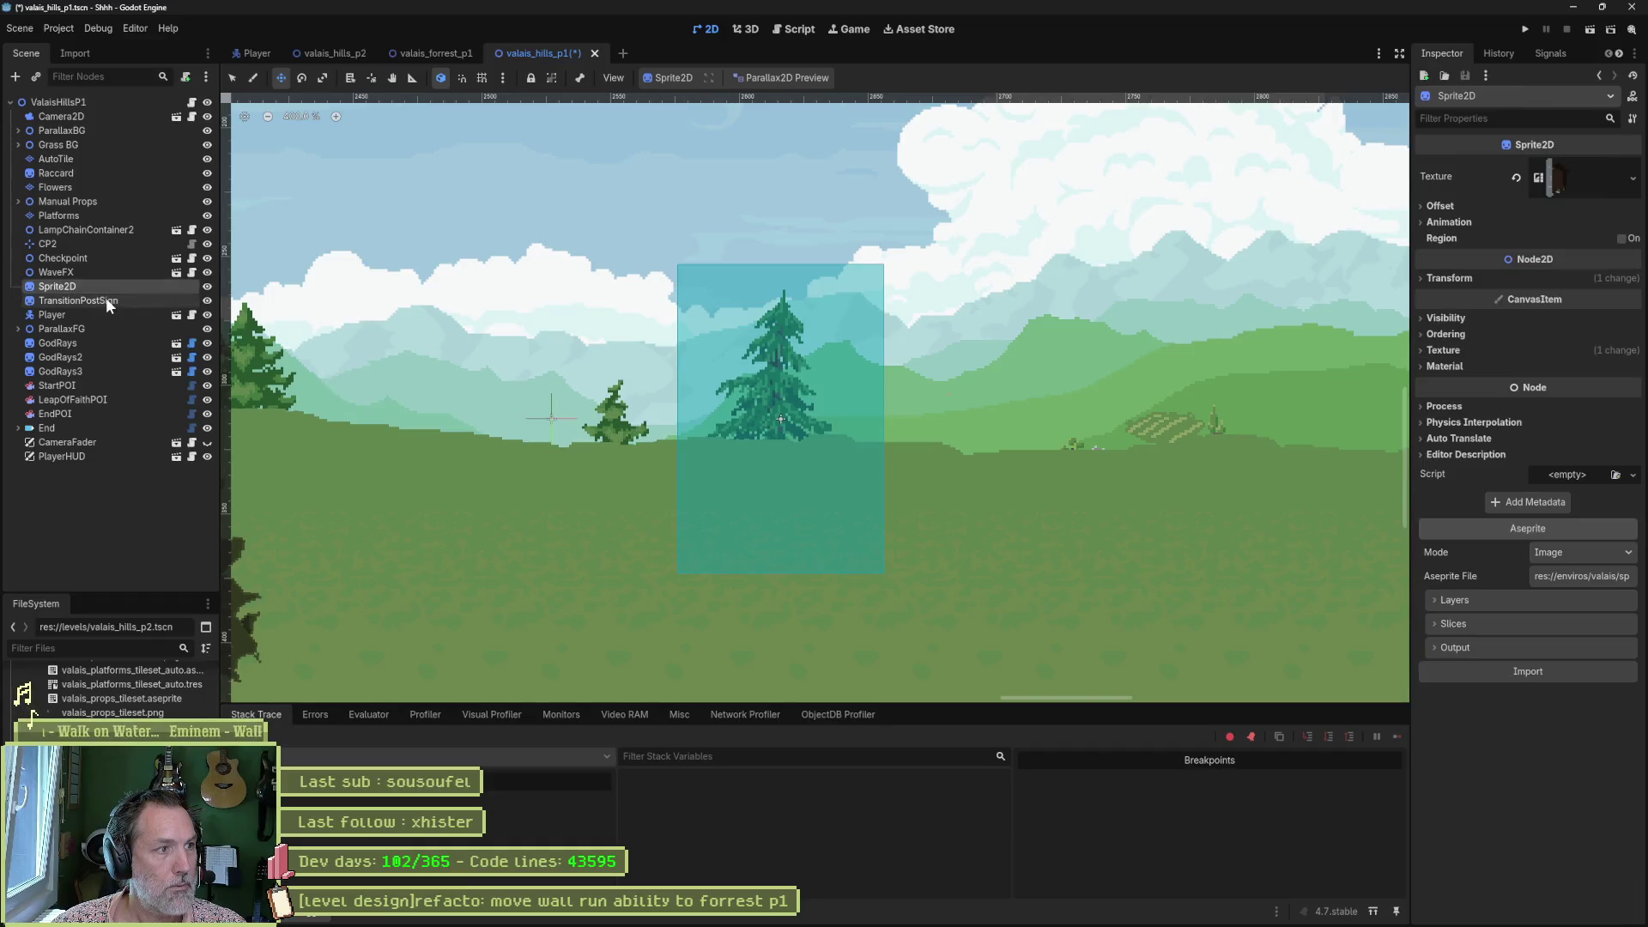
pyautogui.scroll(-1, 1550, 524)
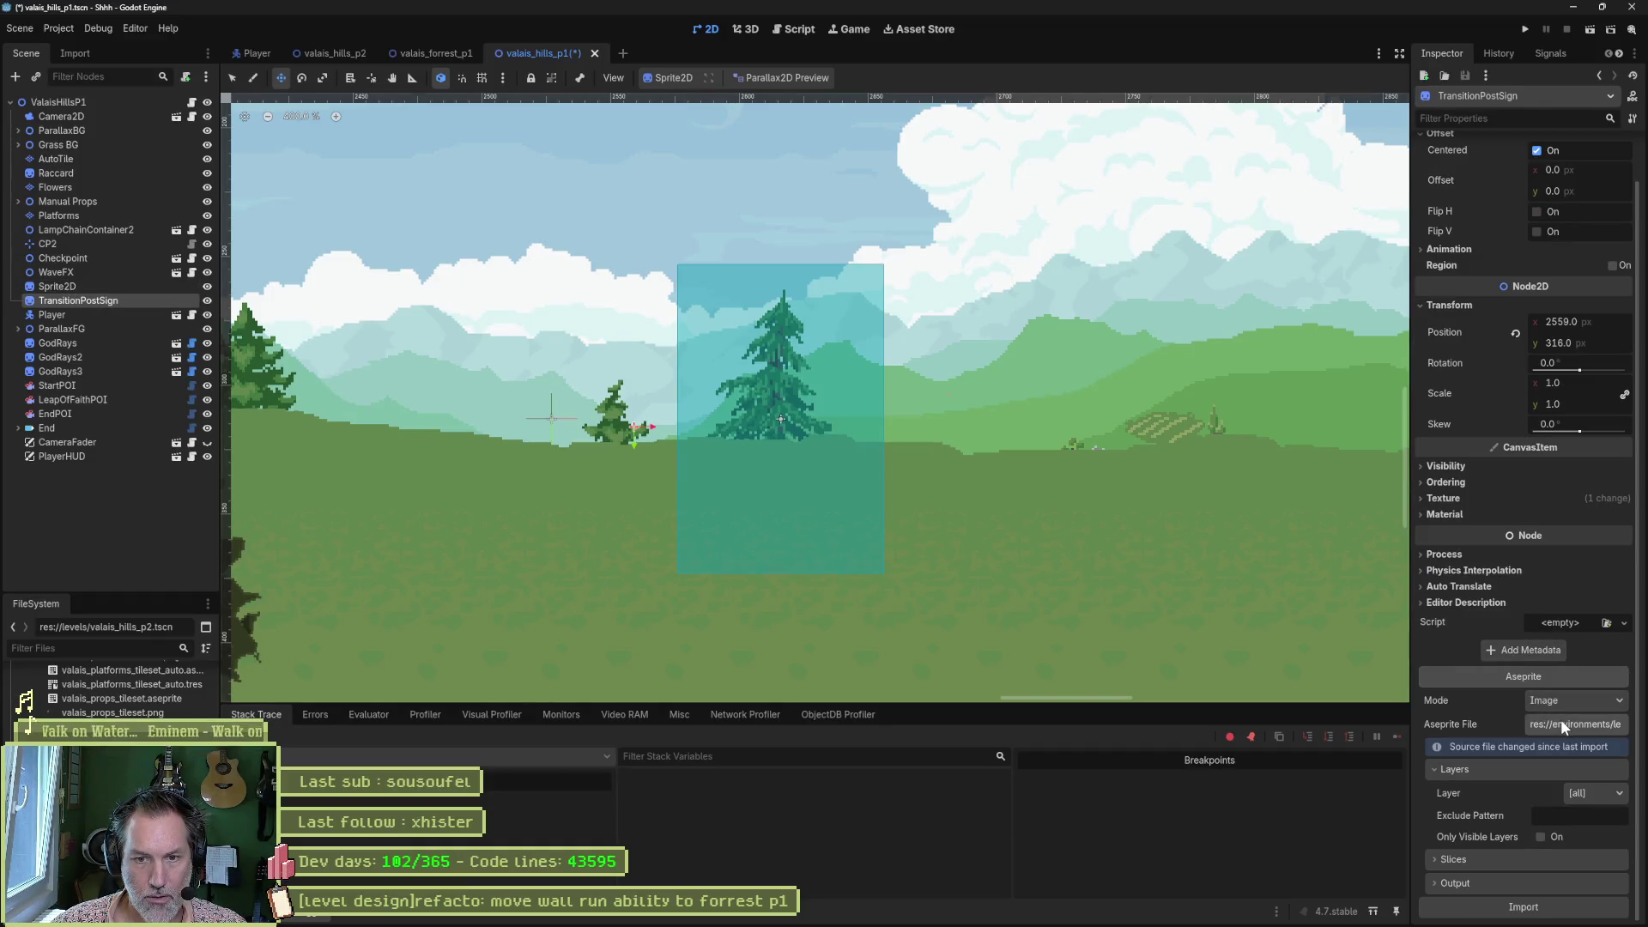
pyautogui.click(1560, 719)
pyautogui.doubleClick(867, 168)
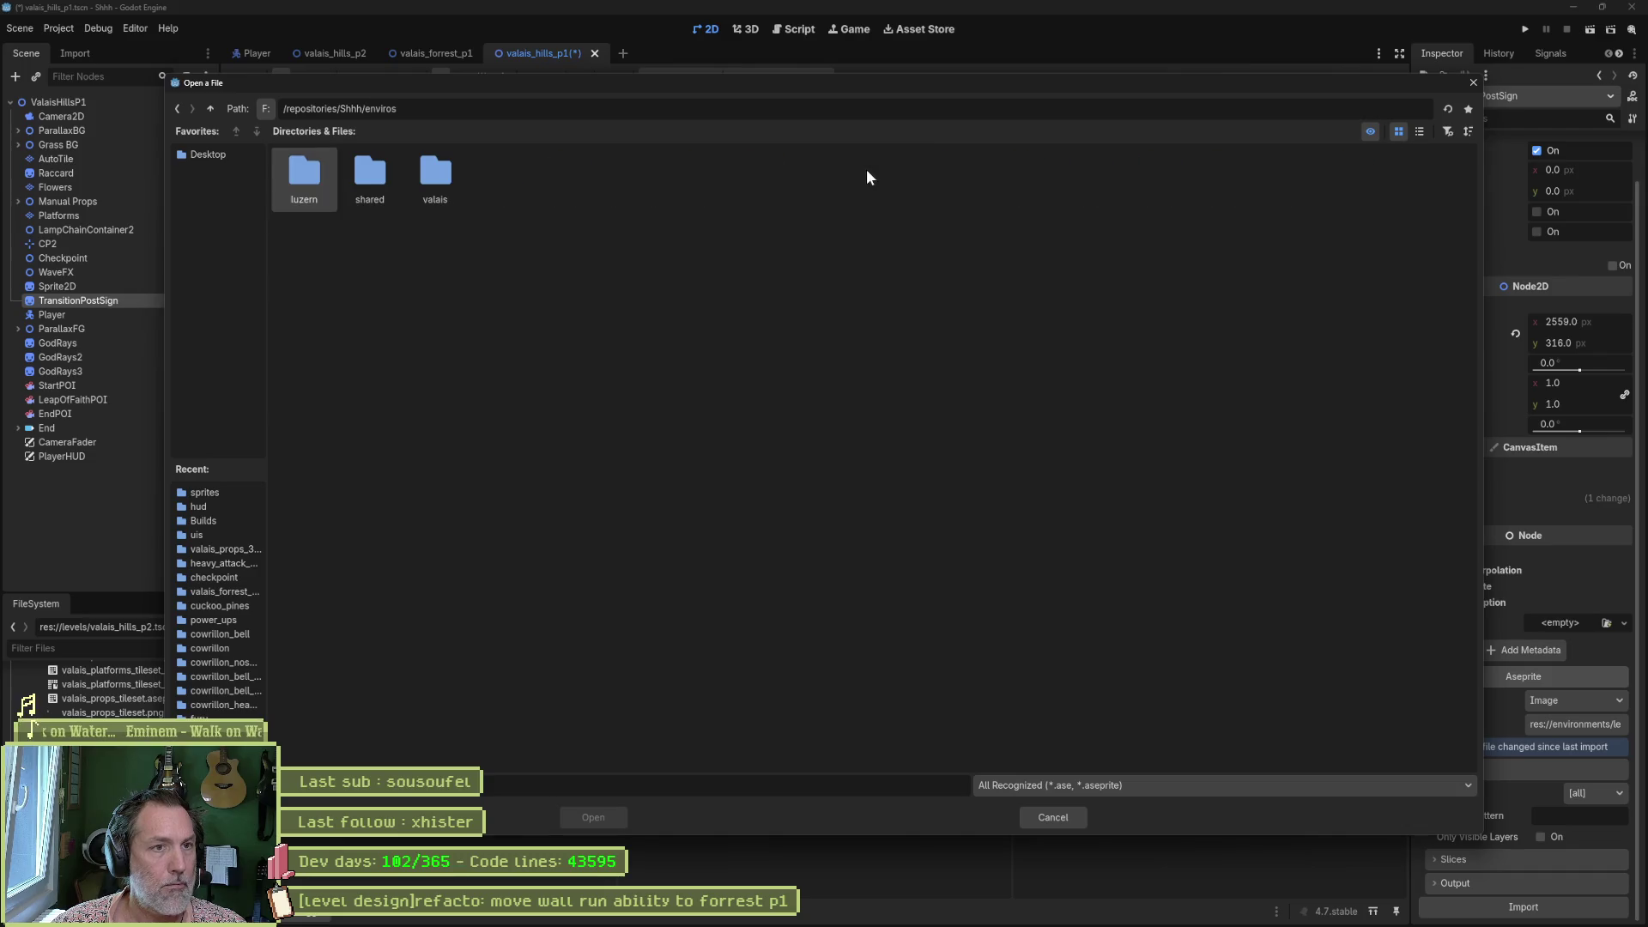
pyautogui.doubleClick(429, 176)
pyautogui.doubleClick(369, 176)
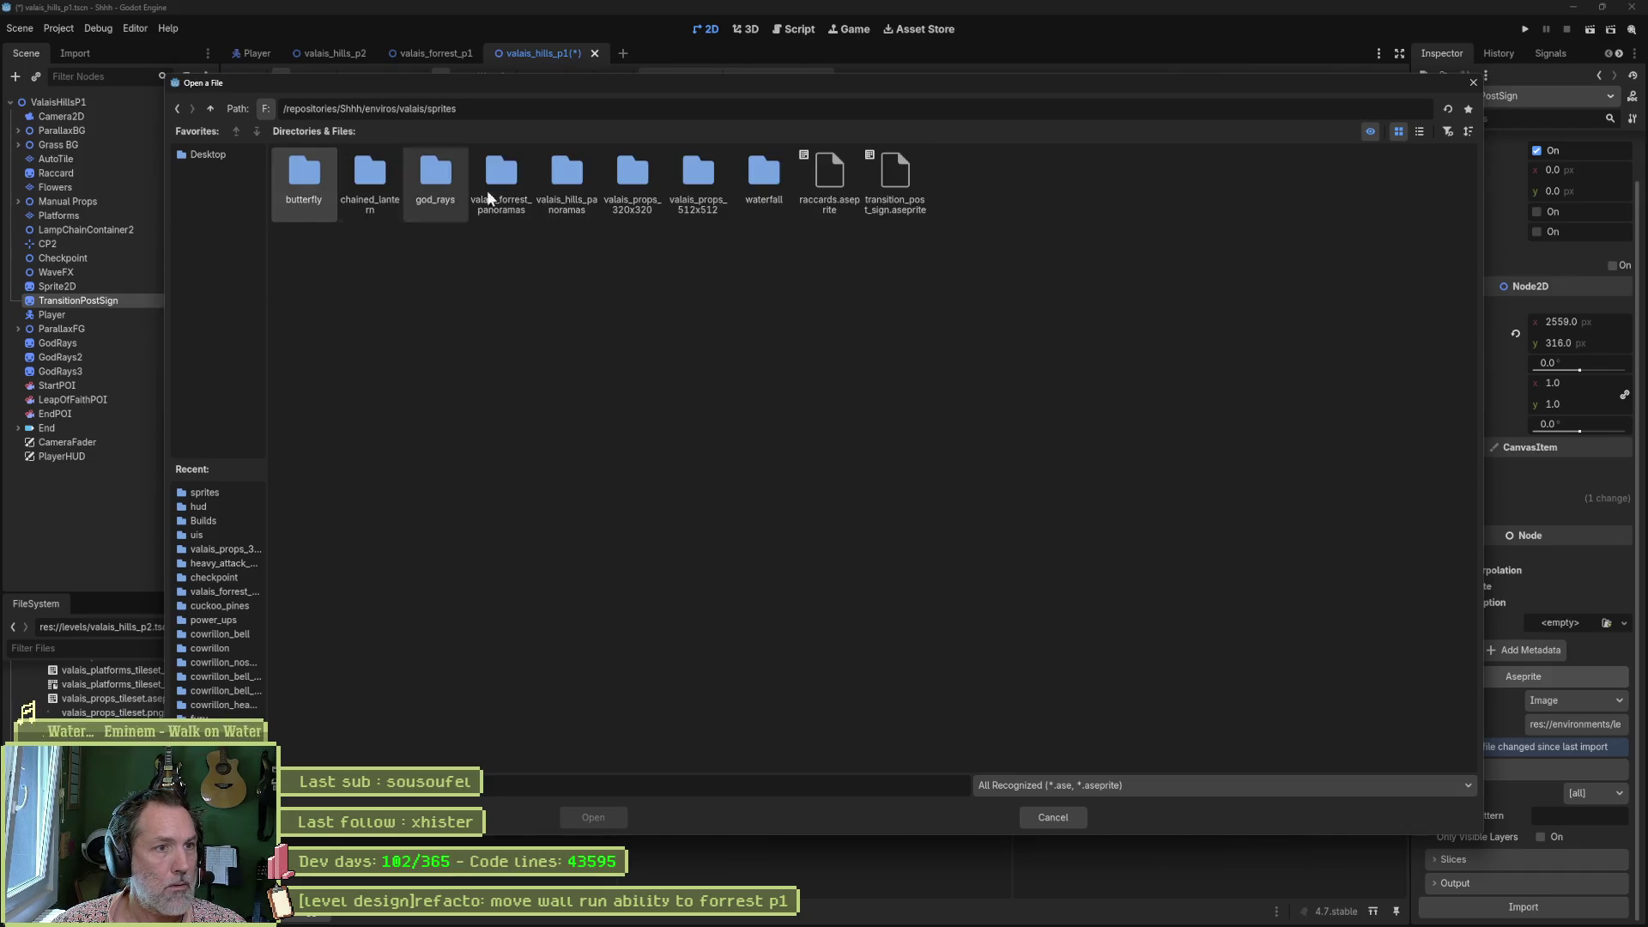
pyautogui.doubleClick(908, 174)
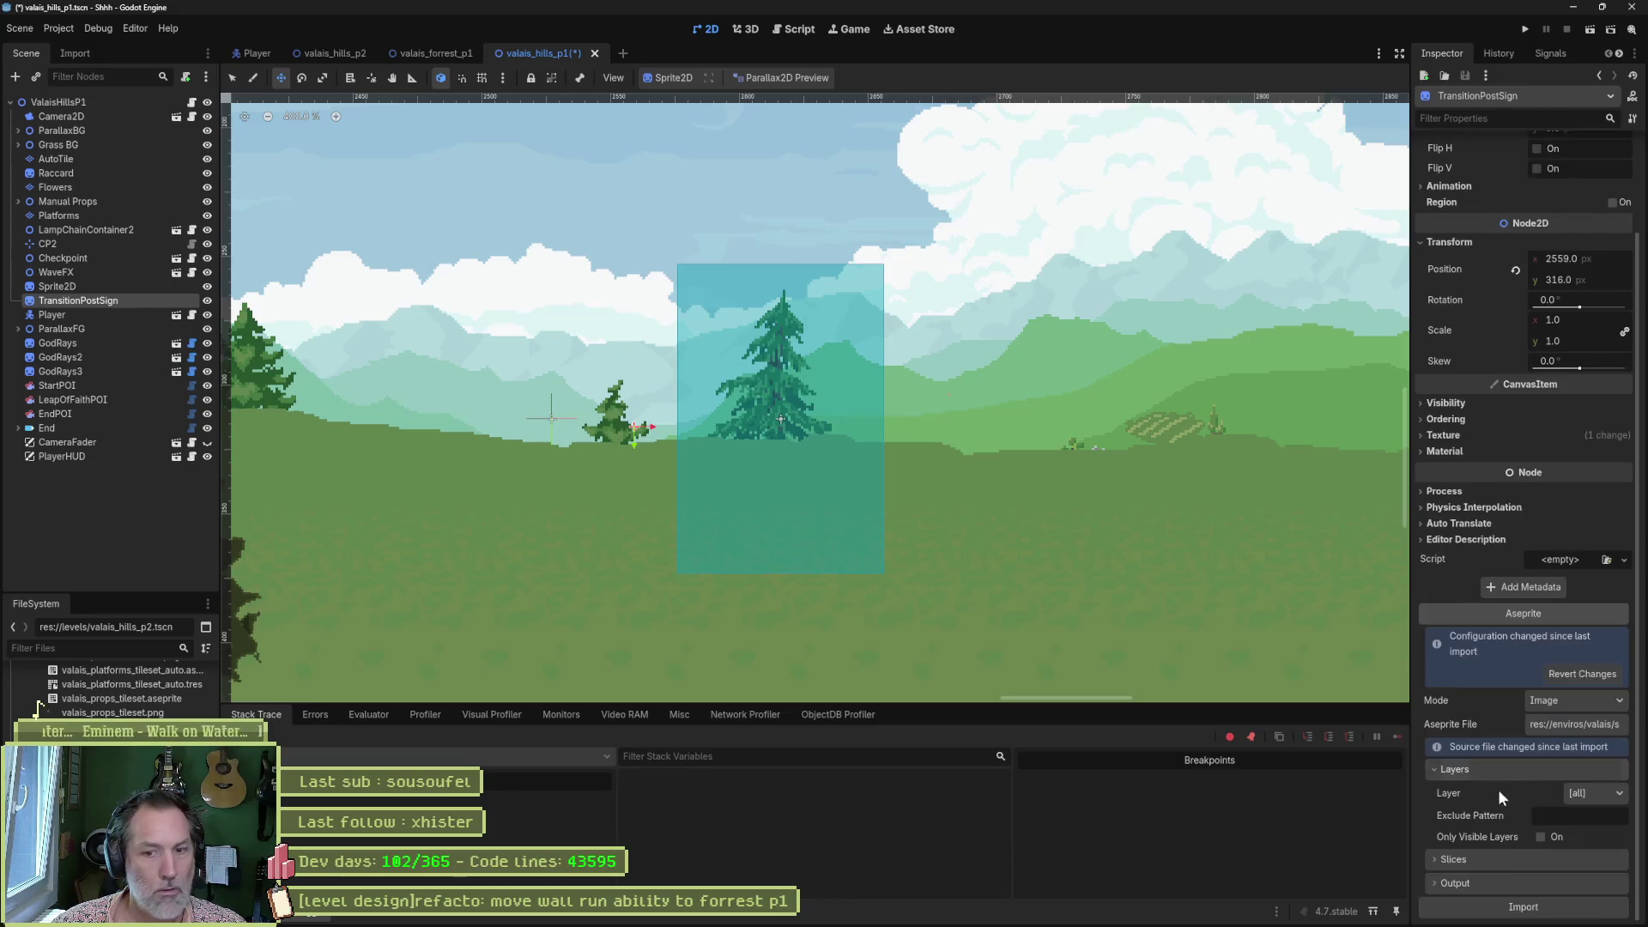
pyautogui.click(1524, 905)
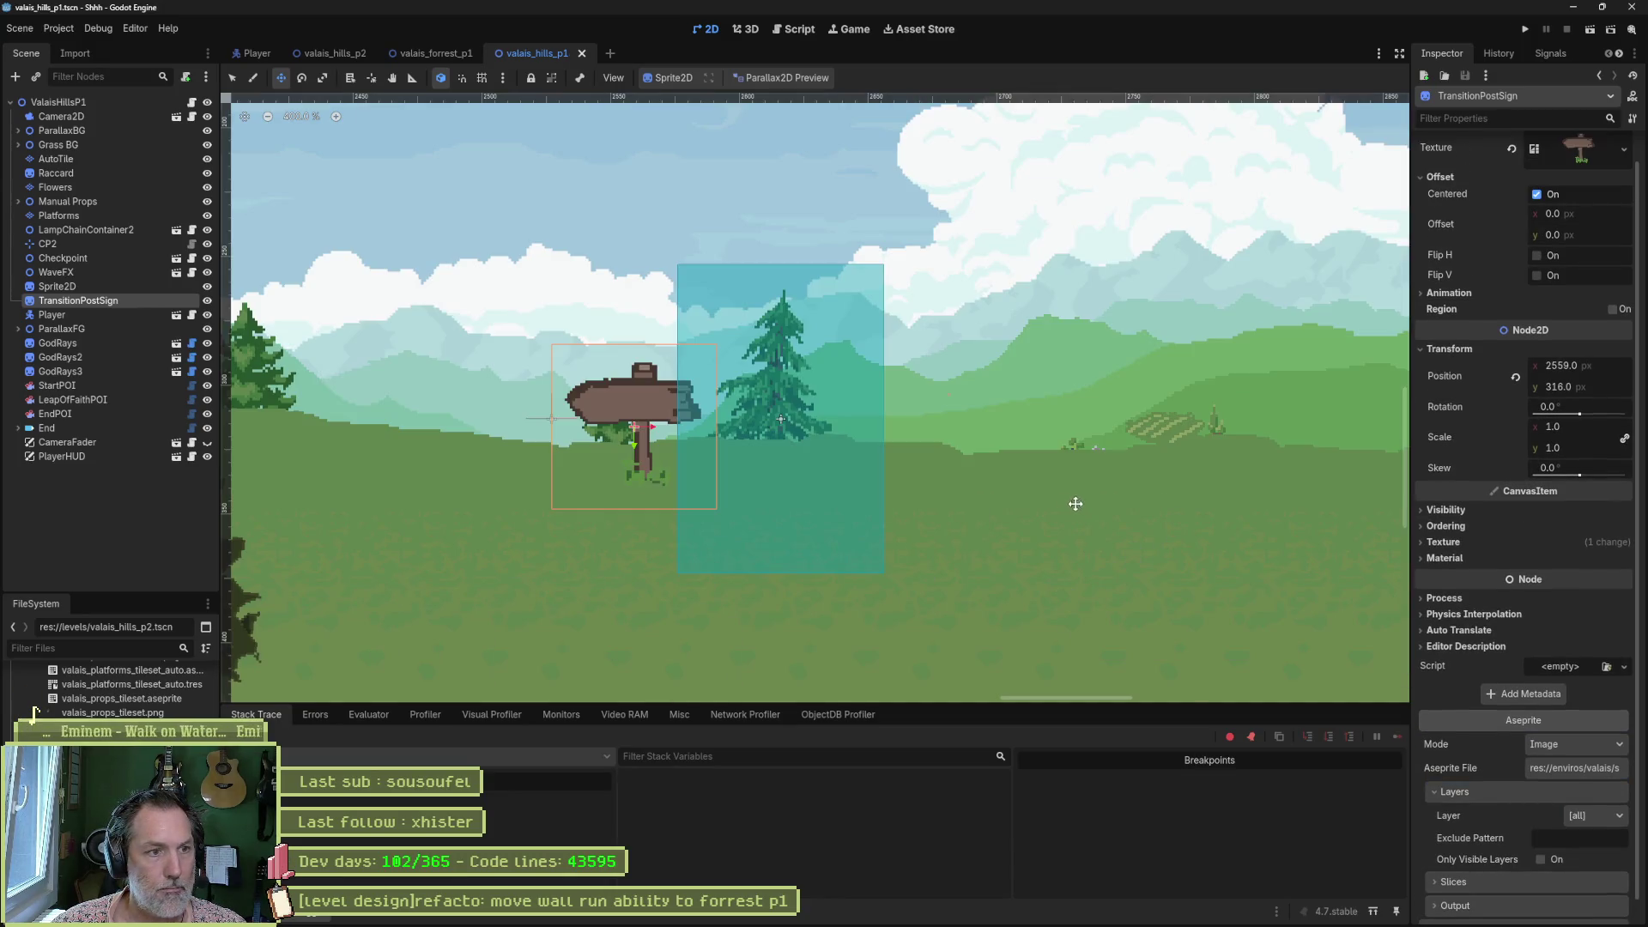
pyautogui.press('F6')
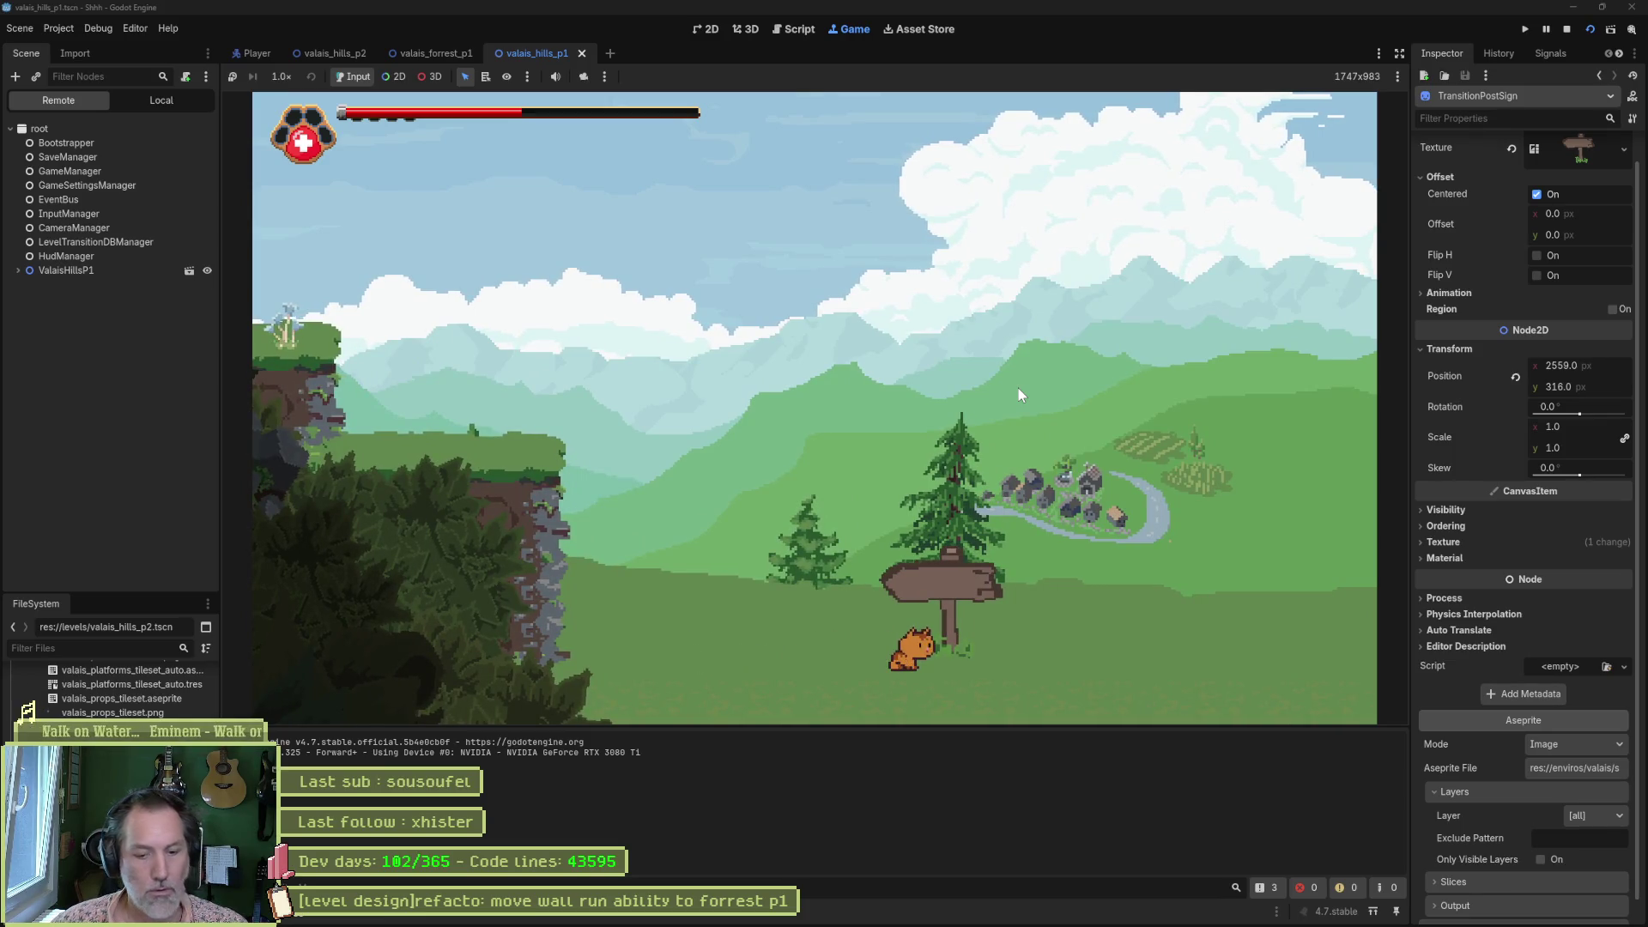
# Stop the game, enable Flip H on the p1 signpost, save, and compare it with the p2 sign.
pyautogui.press('F8')
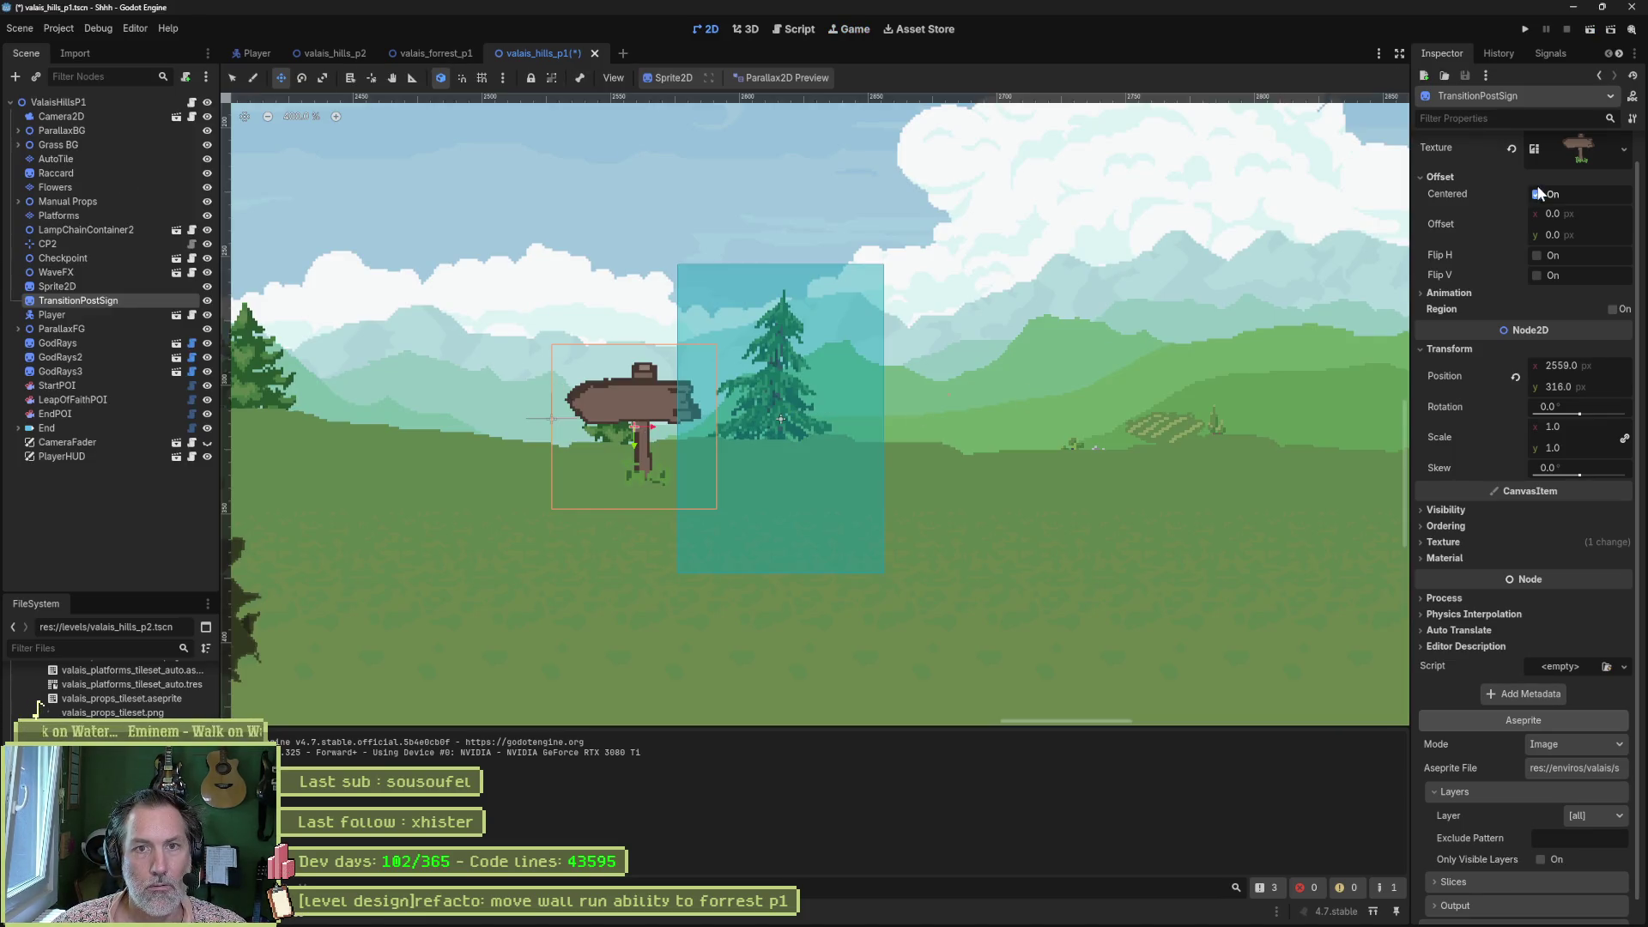
pyautogui.scroll(1, 1533, 222)
pyautogui.click(1512, 323)
pyautogui.click(1459, 323)
pyautogui.click(1550, 284)
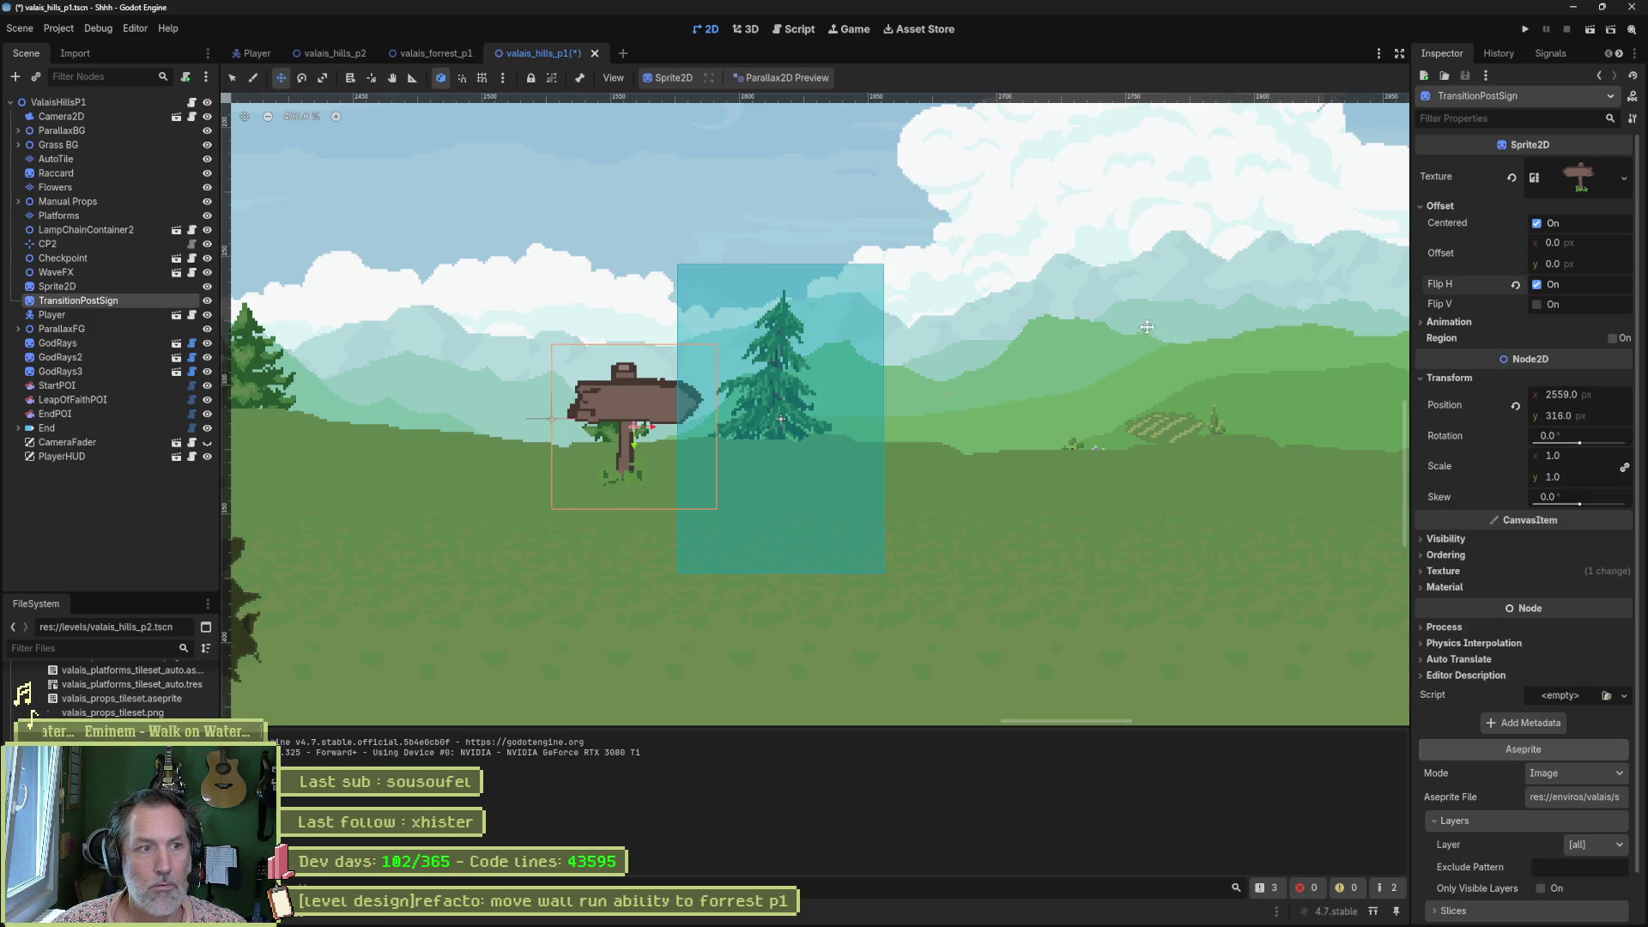
pyautogui.hotkey('ctrl', 's')
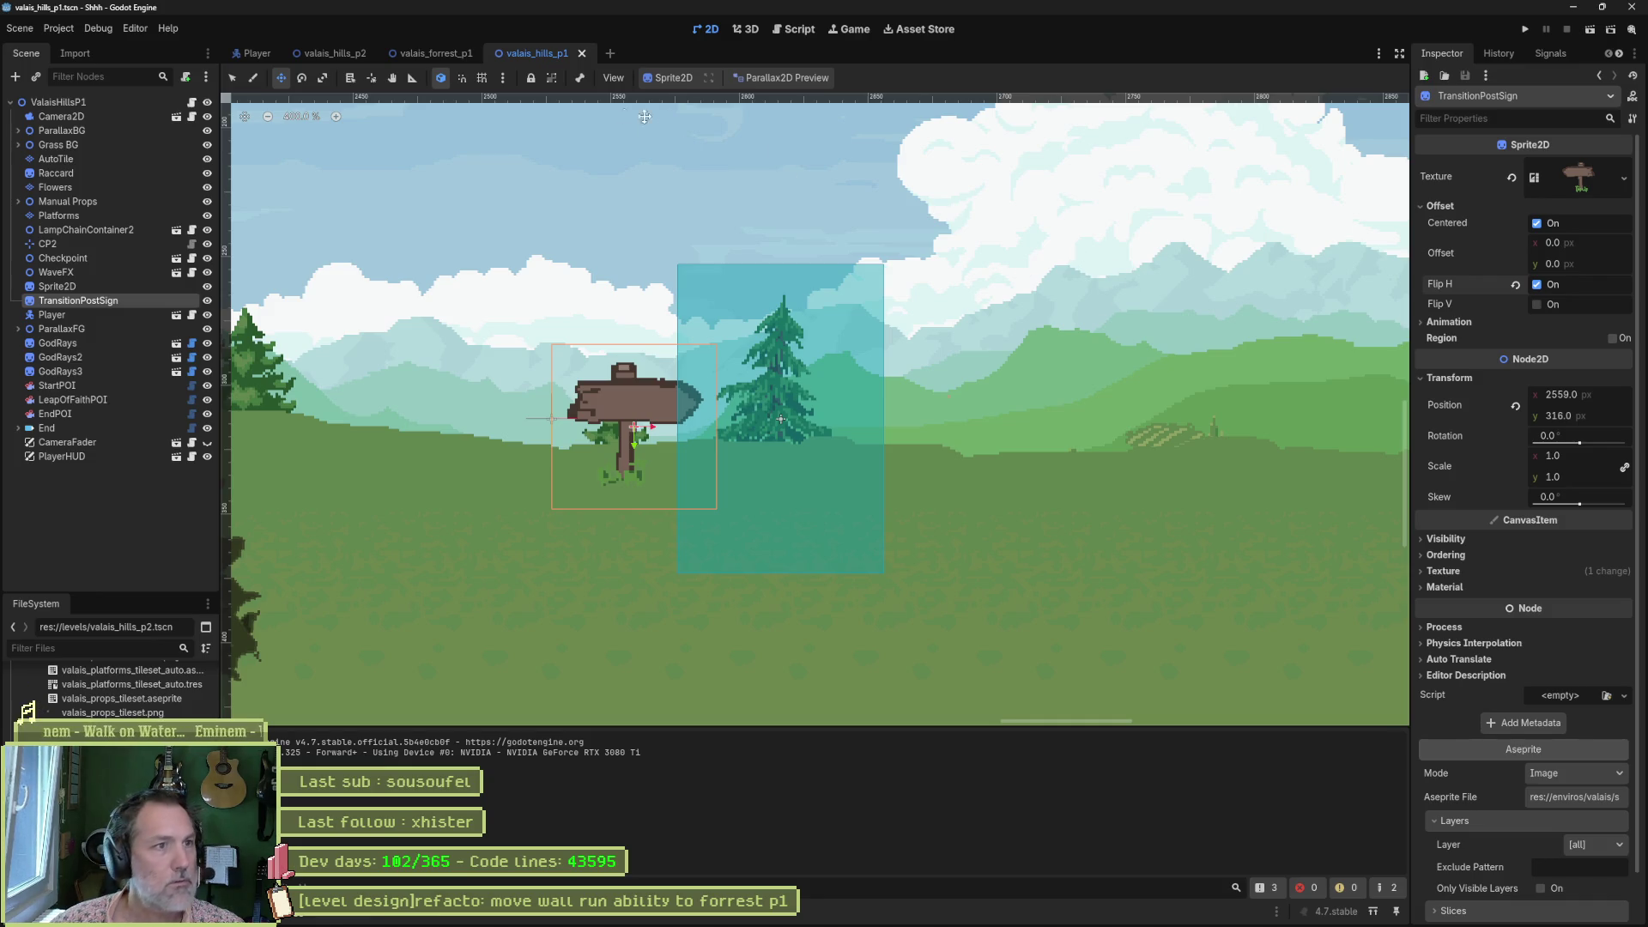
pyautogui.click(338, 47)
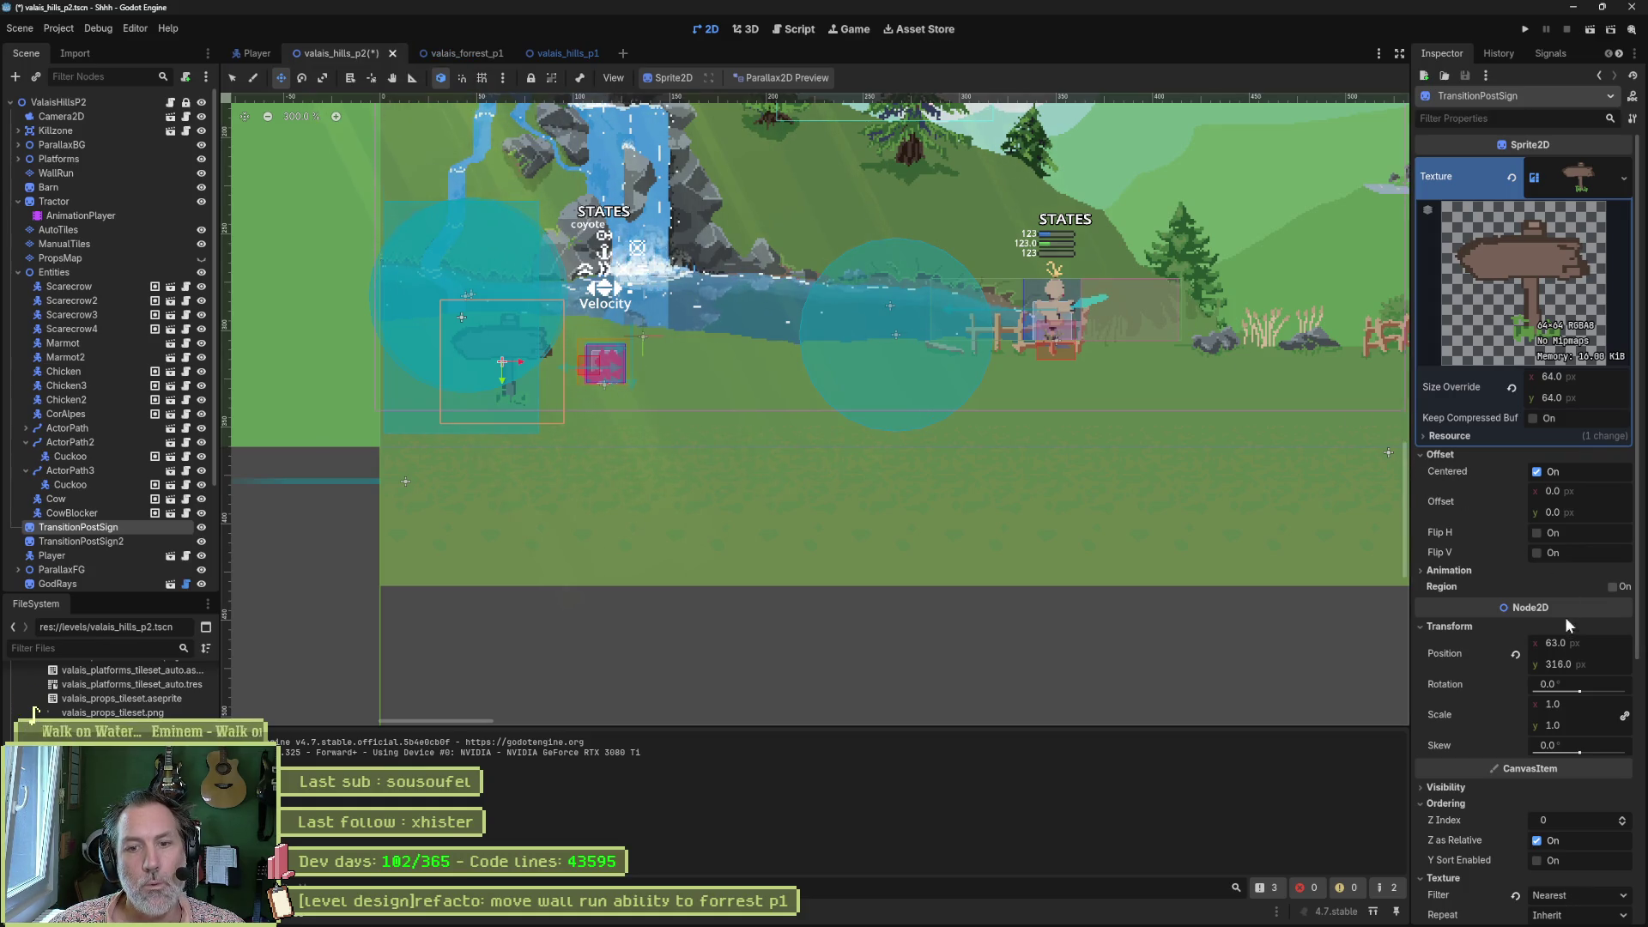
pyautogui.click(560, 53)
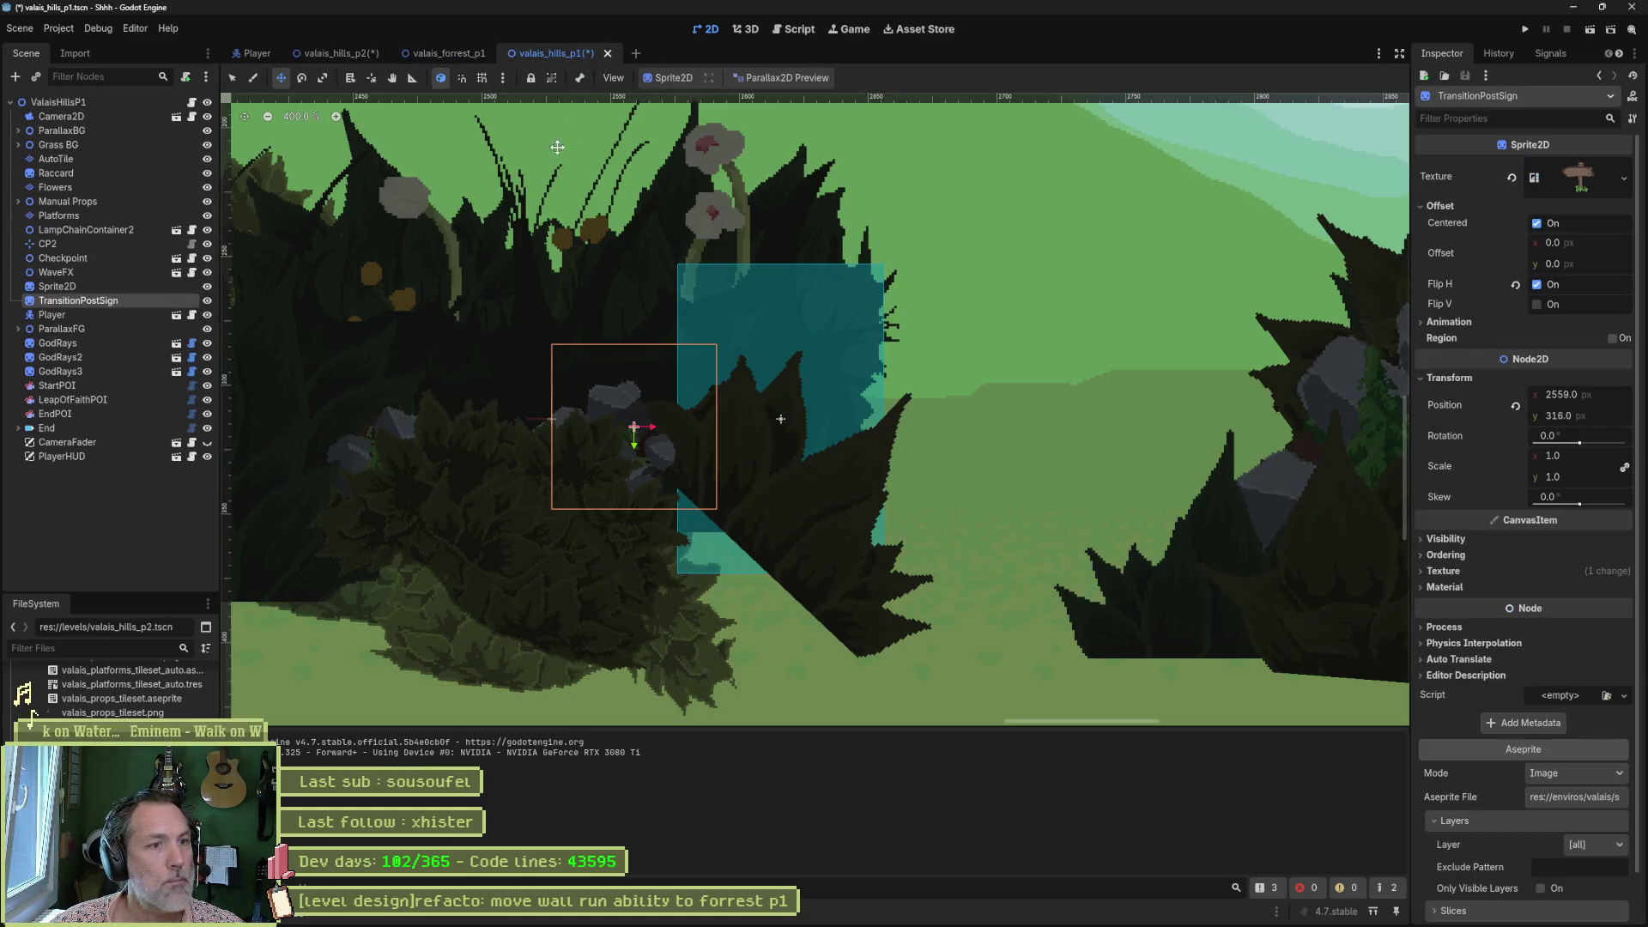
# Playtest the level, walking the cat right into the sign to load ValaisHillsP2, then save.
pyautogui.press('F6')
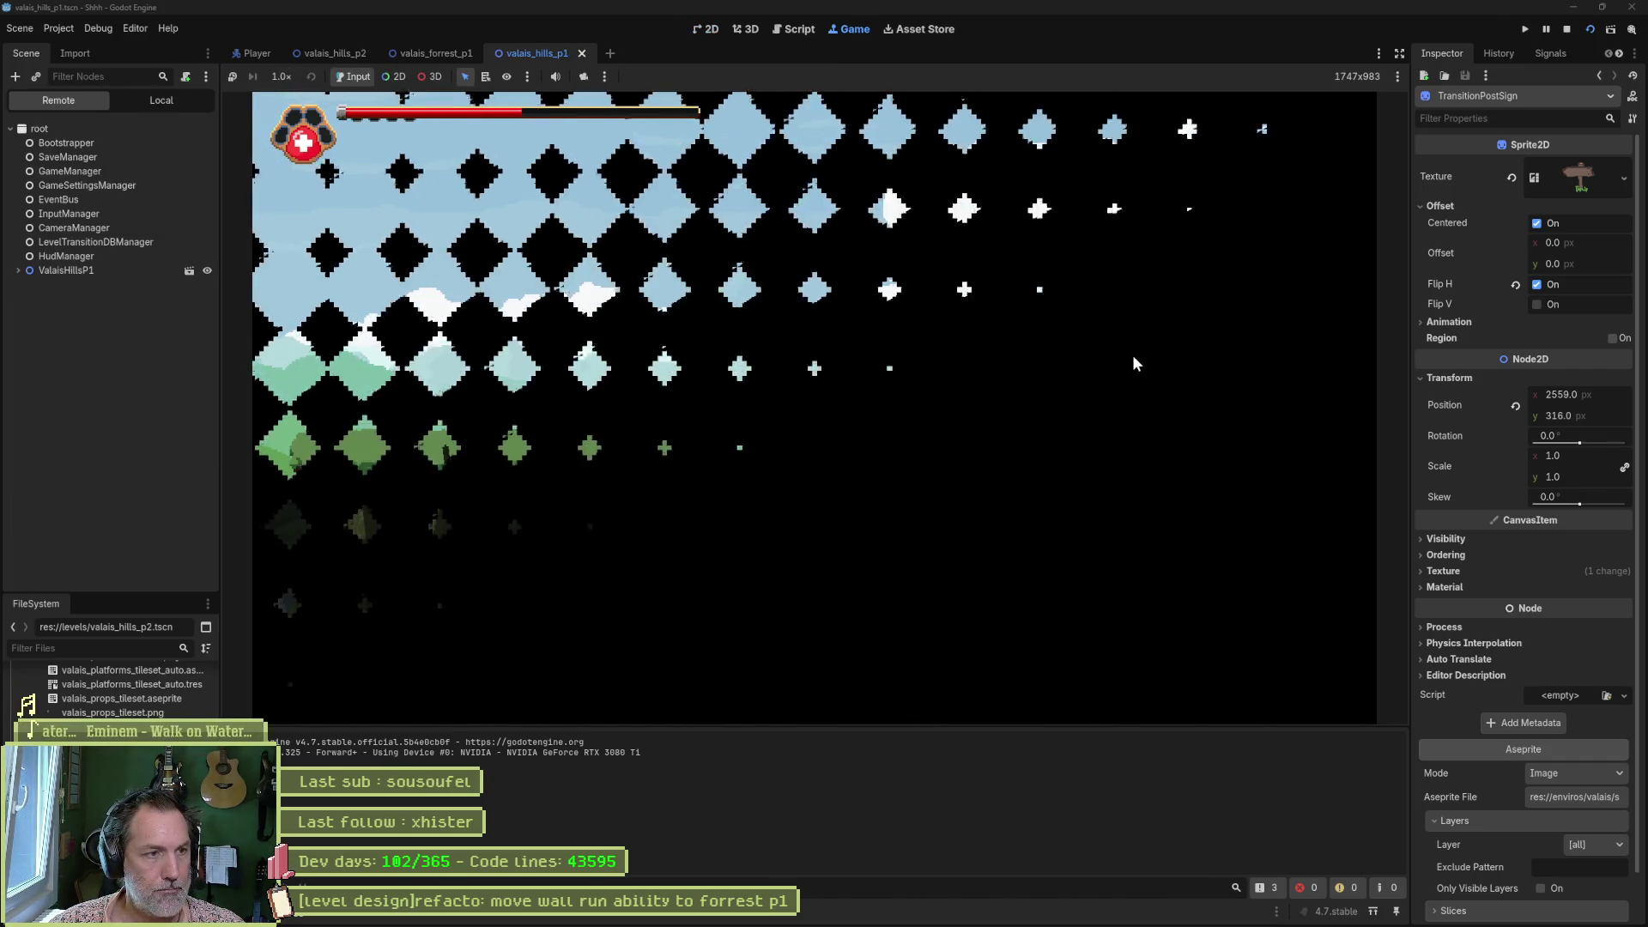
pyautogui.press('Right')
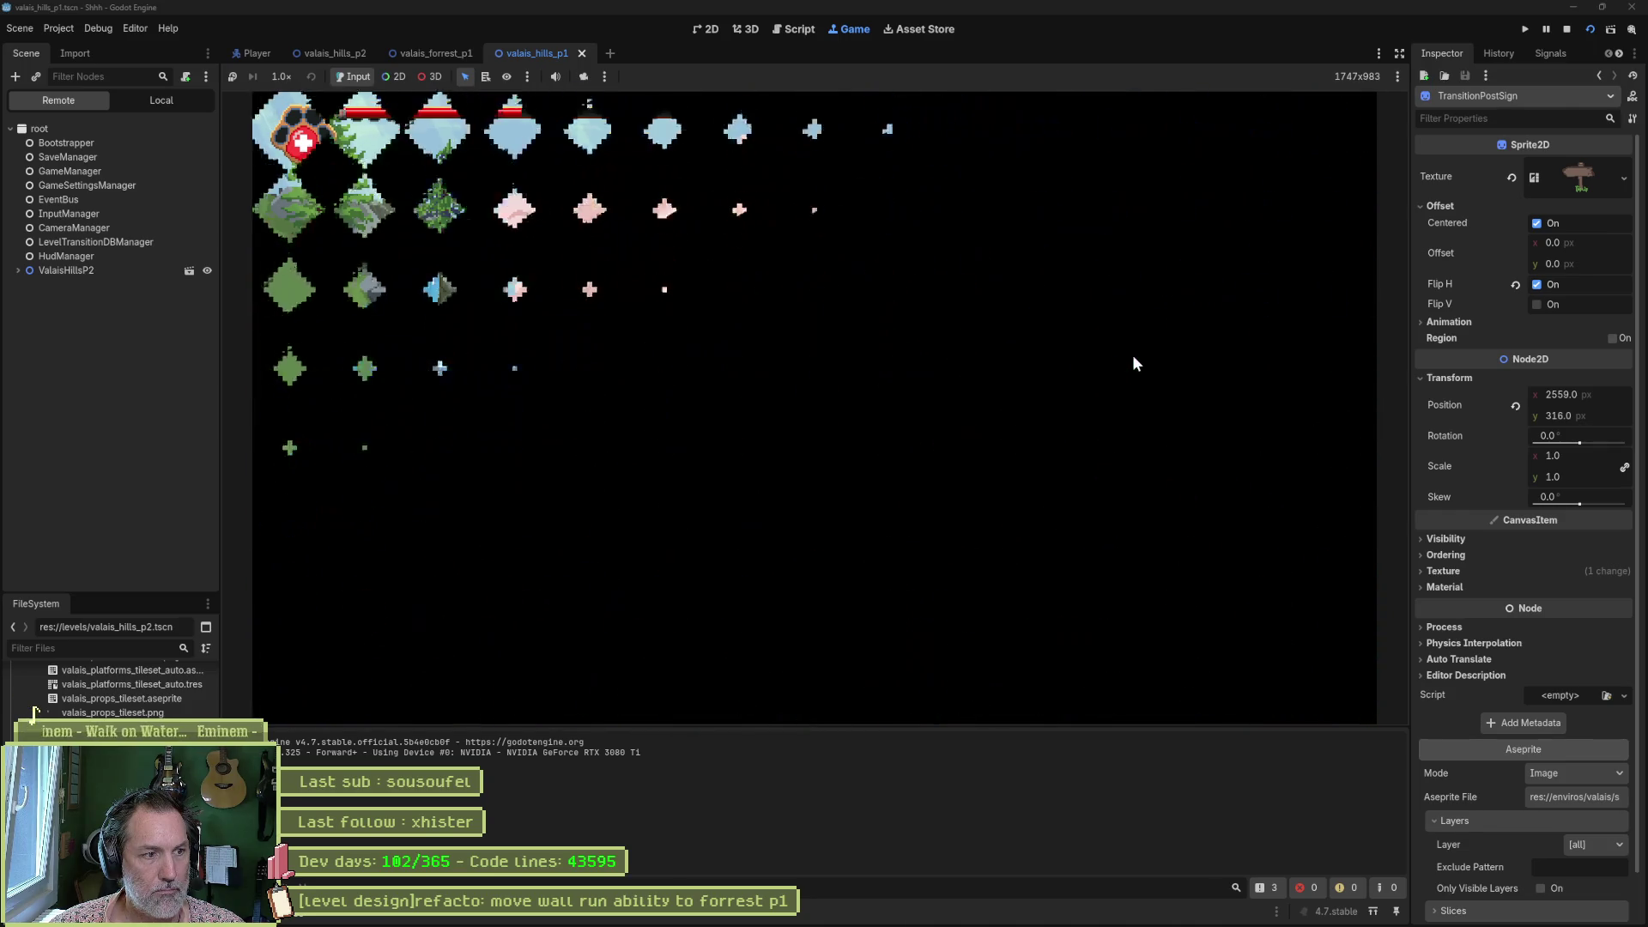
pyautogui.press('Right')
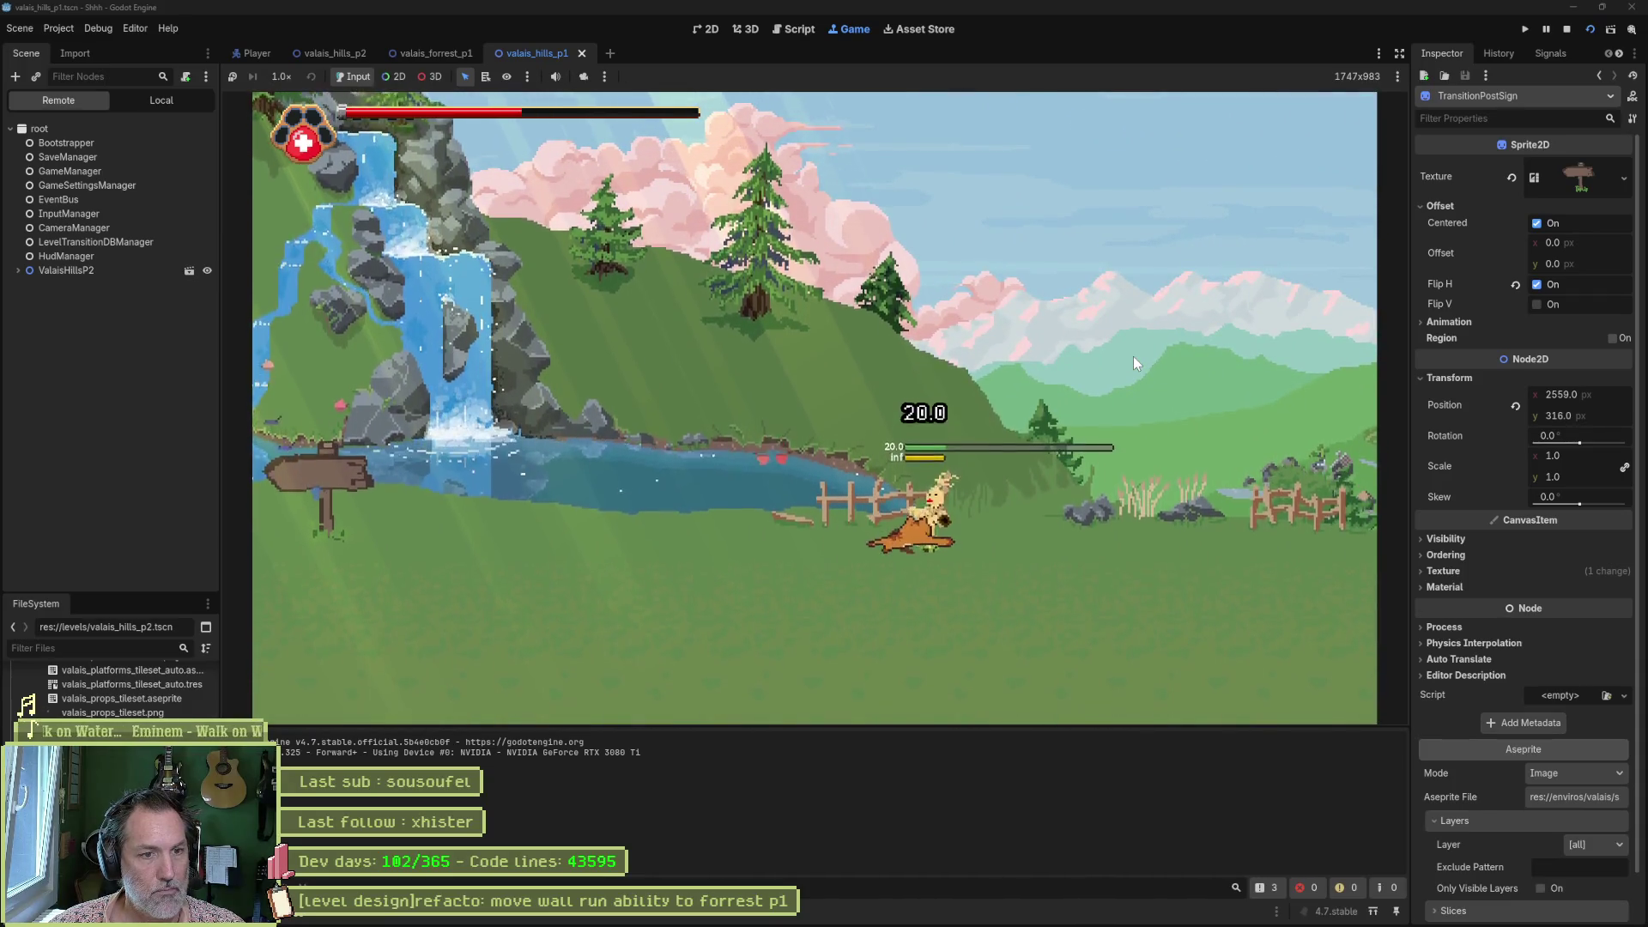
pyautogui.press('F8')
pyautogui.hotkey('ctrl', 's')
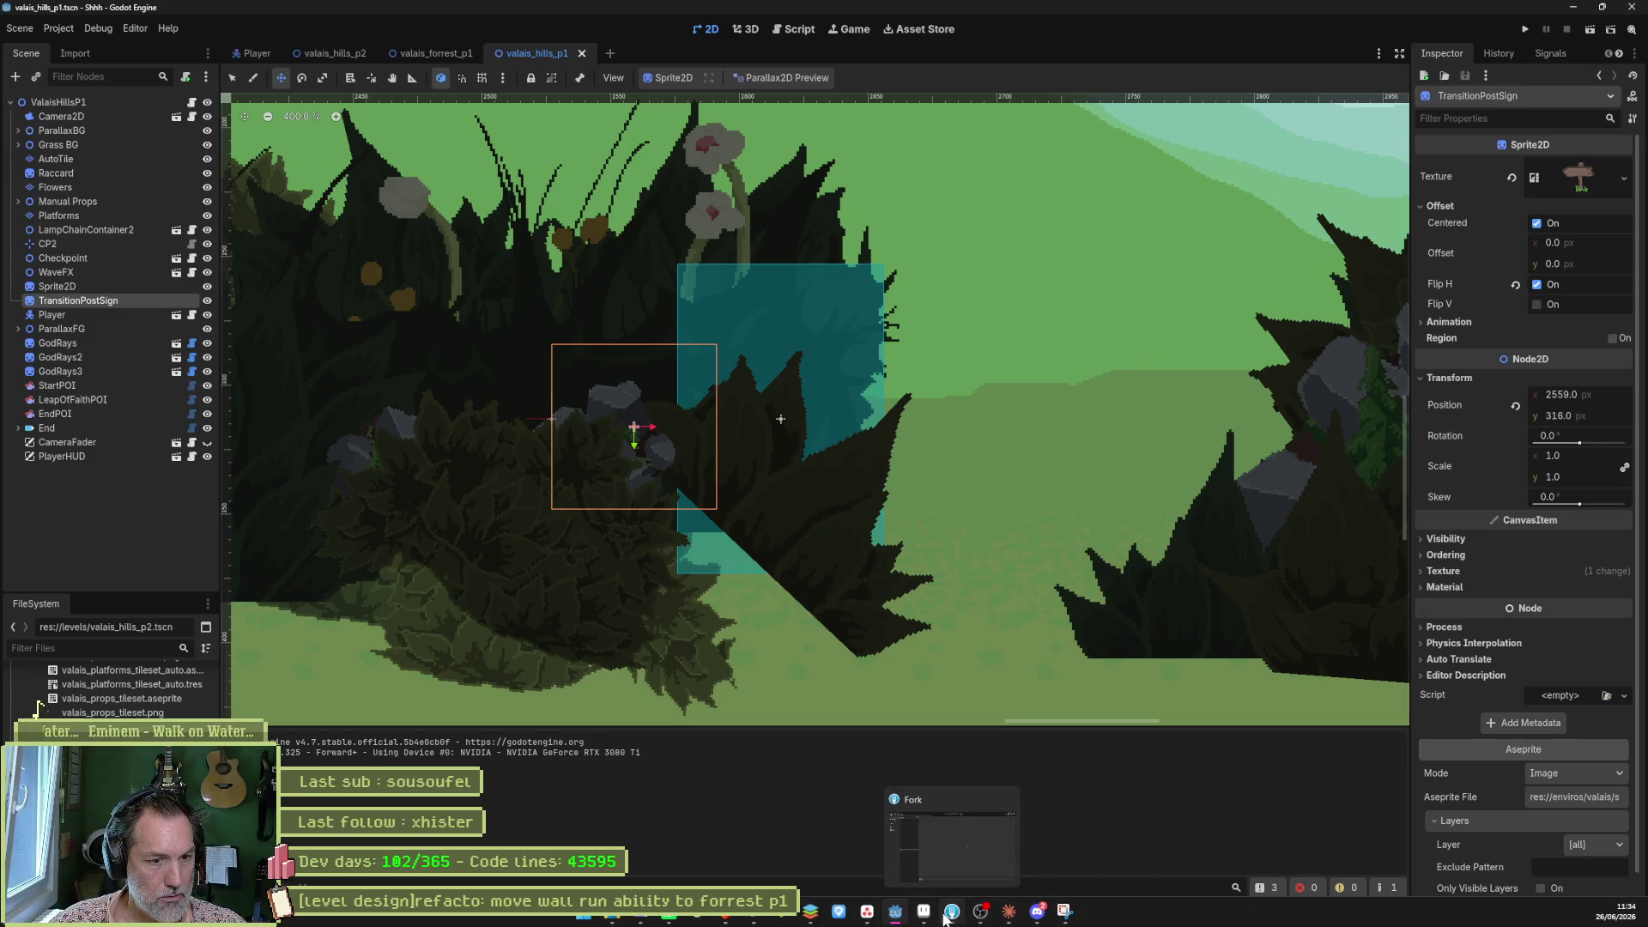
pyautogui.click(951, 917)
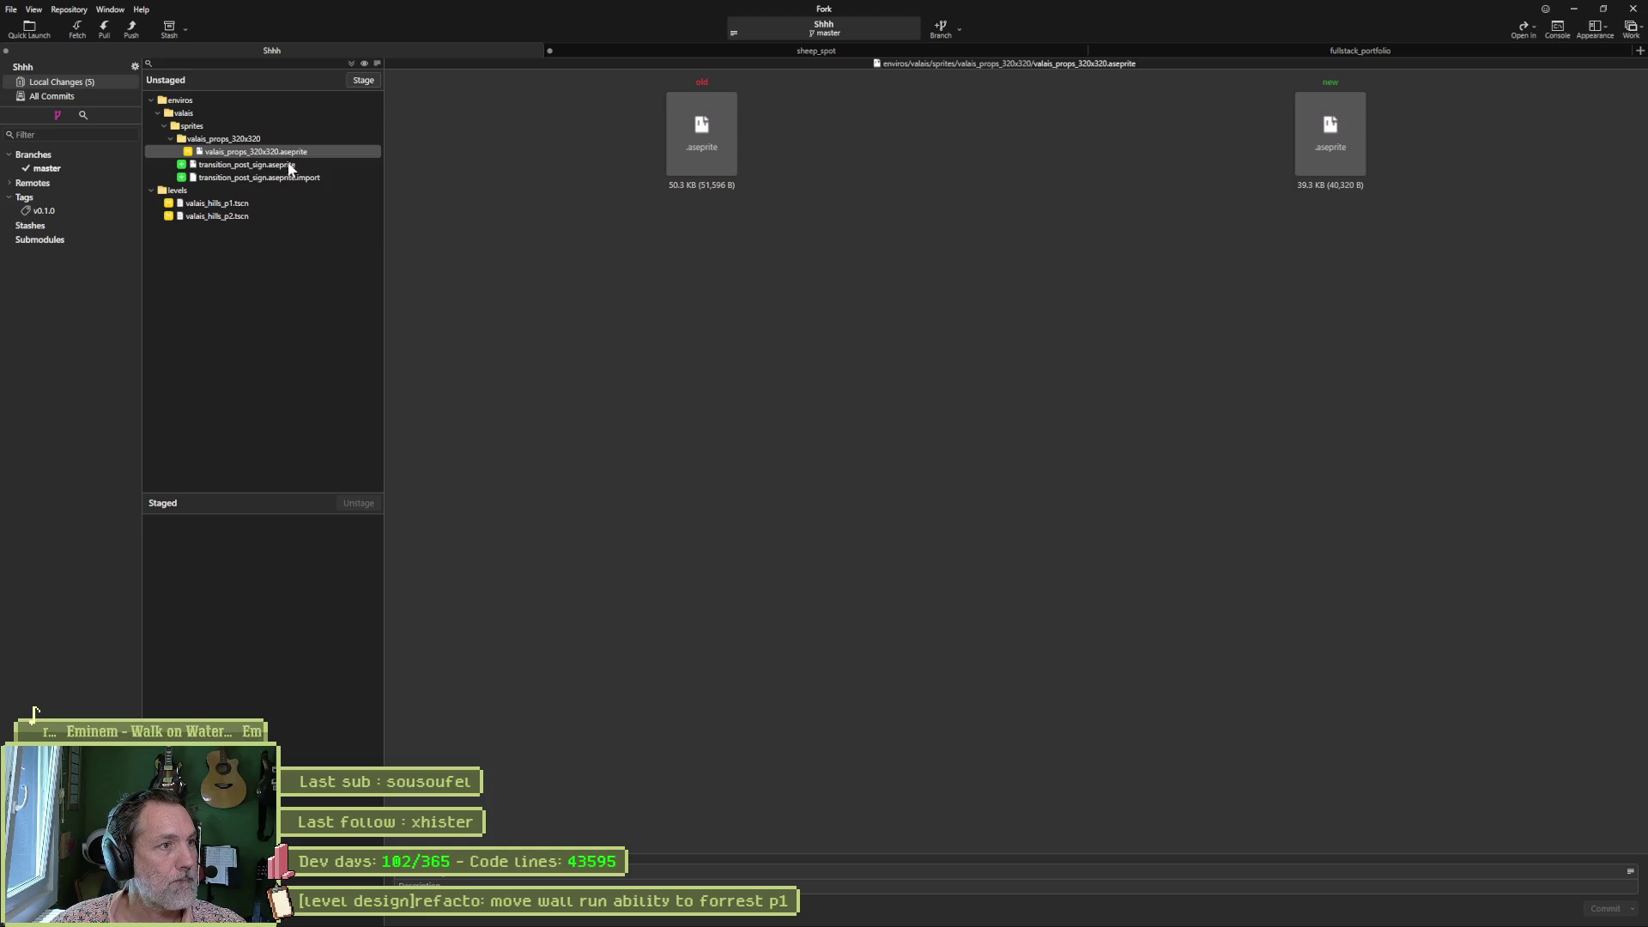
# Stage all five changed files, including transition_post_sign.aseprite and both valais_hills scenes.
pyautogui.click(352, 62)
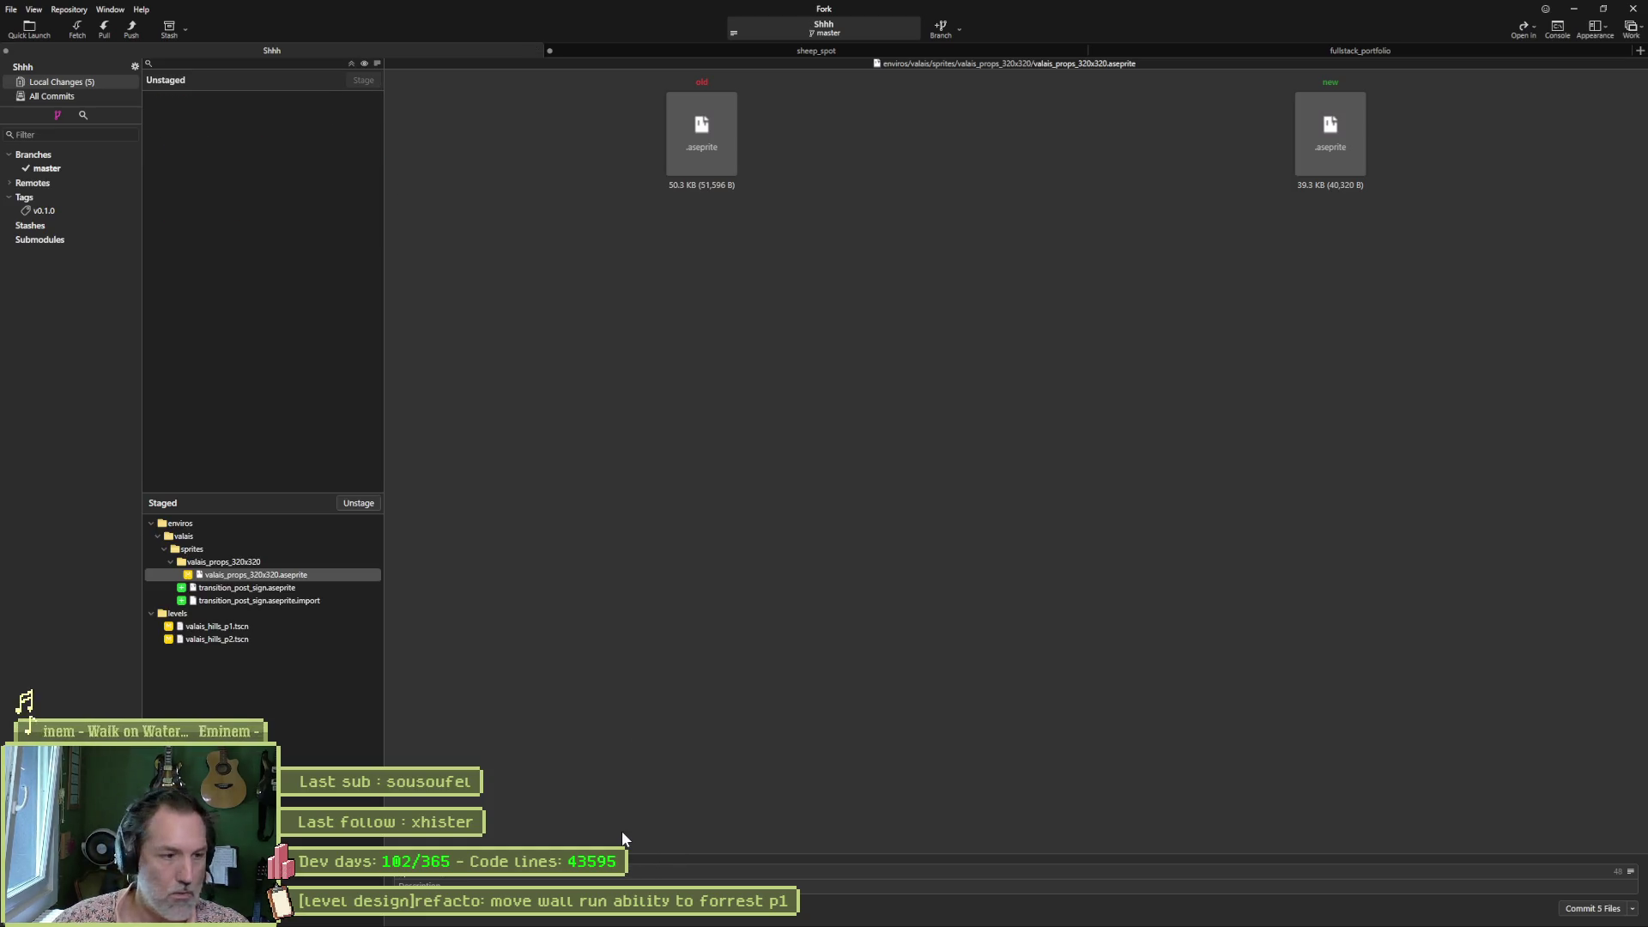
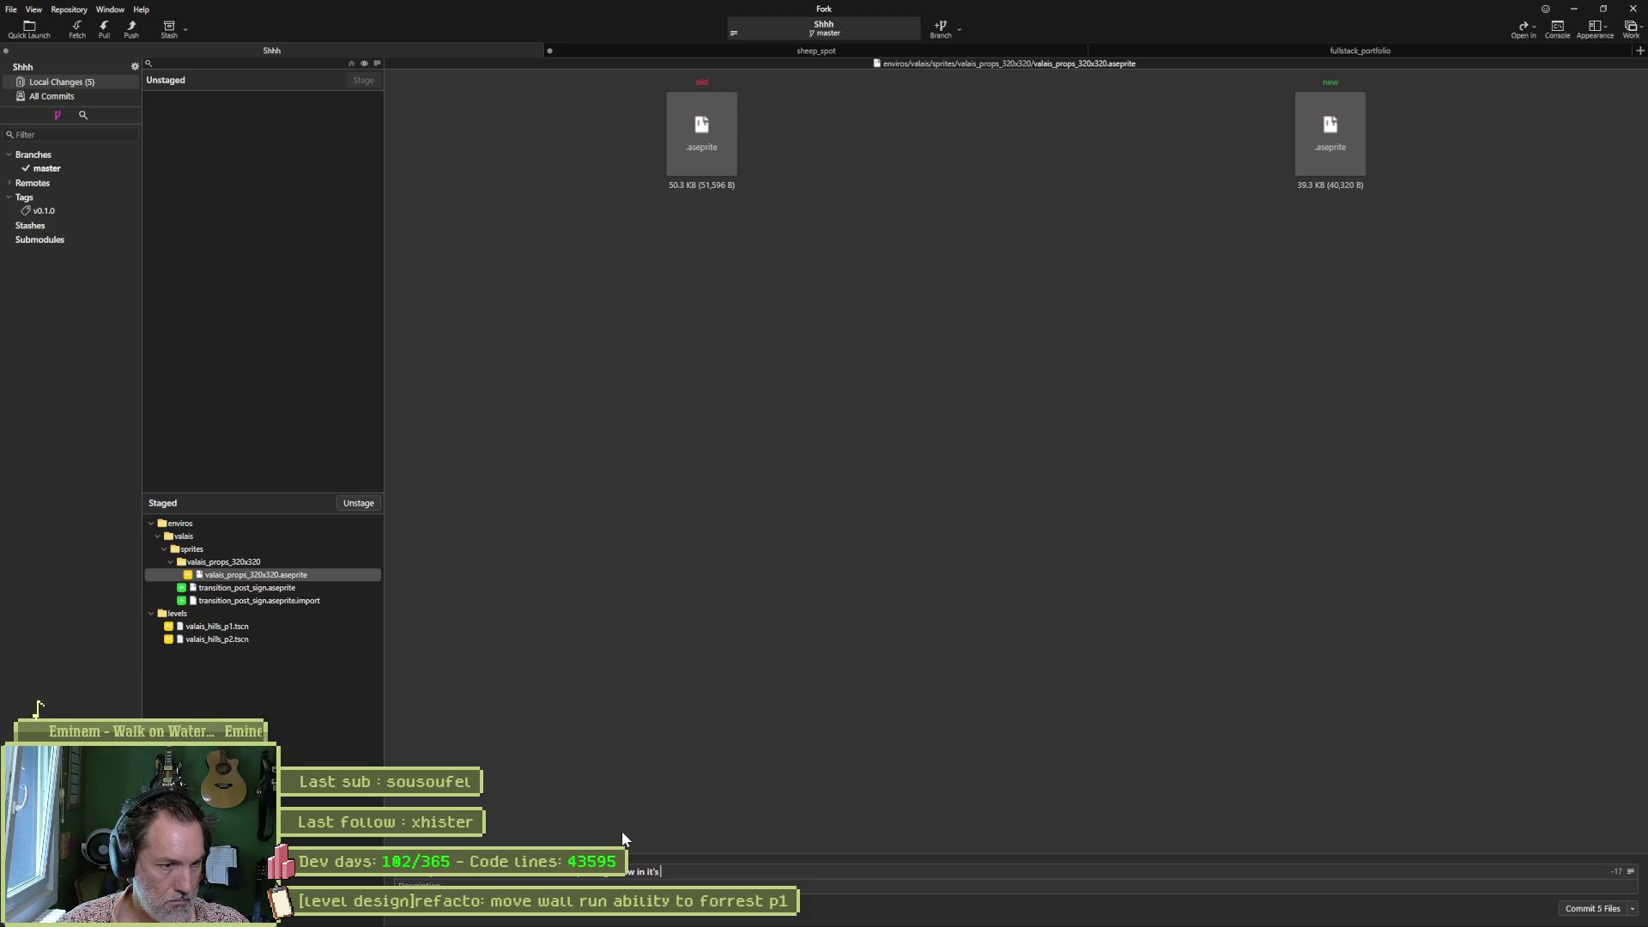
# Commit the five staged files with the 'aseprite file' message and push master to origin.
pyautogui.write('asepr')
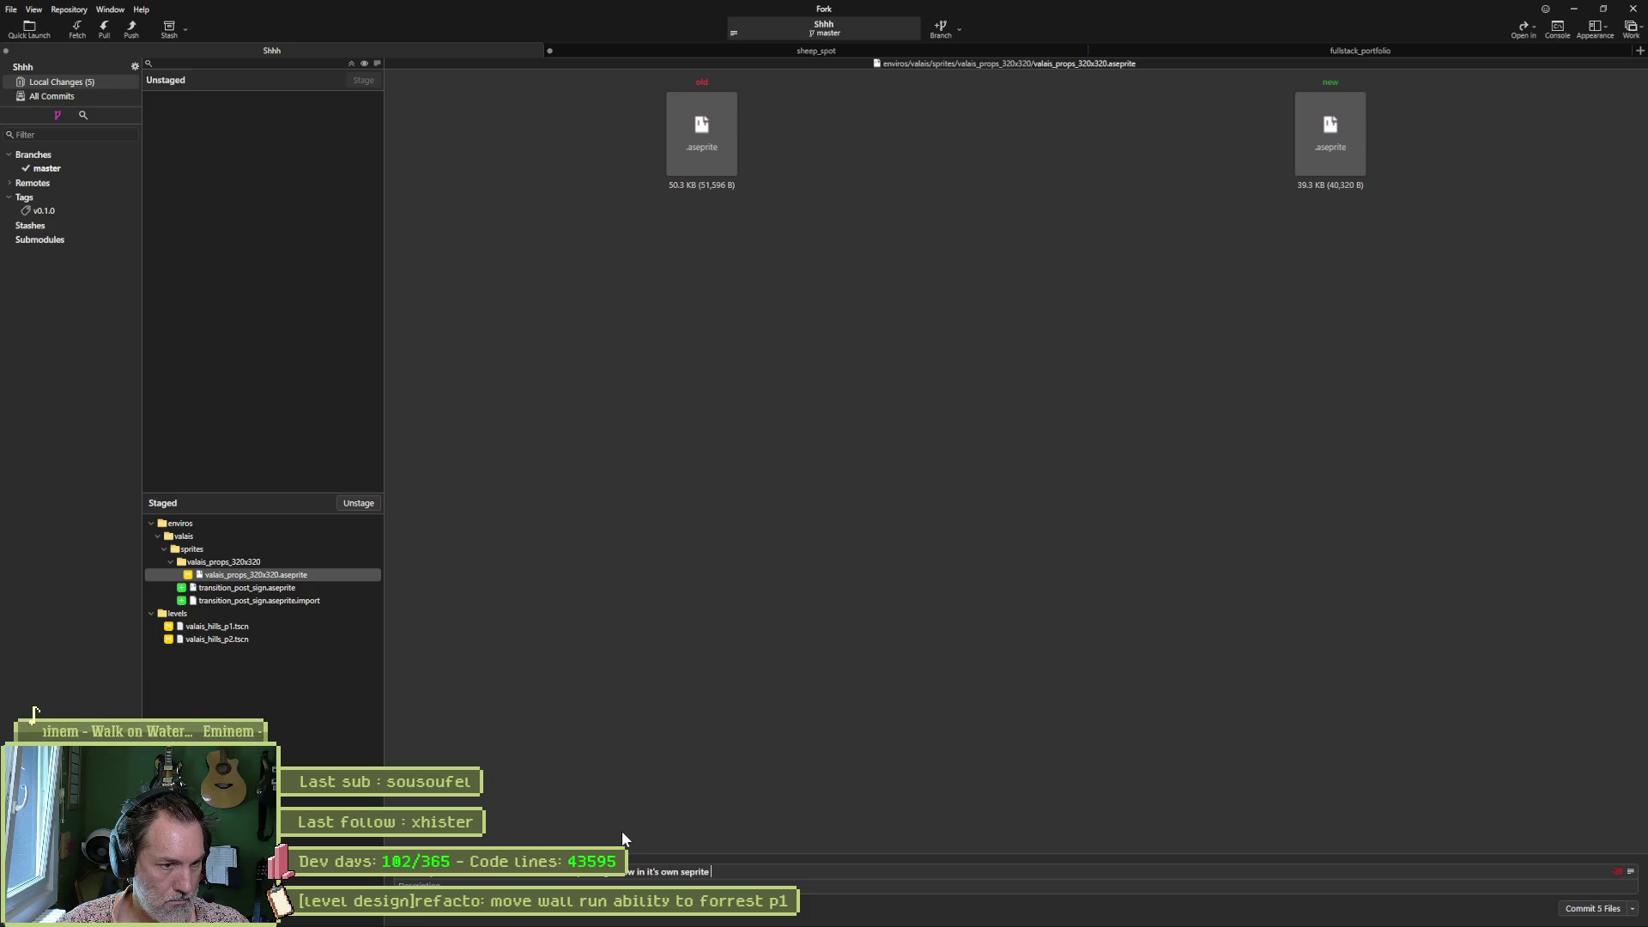
pyautogui.write('ite file')
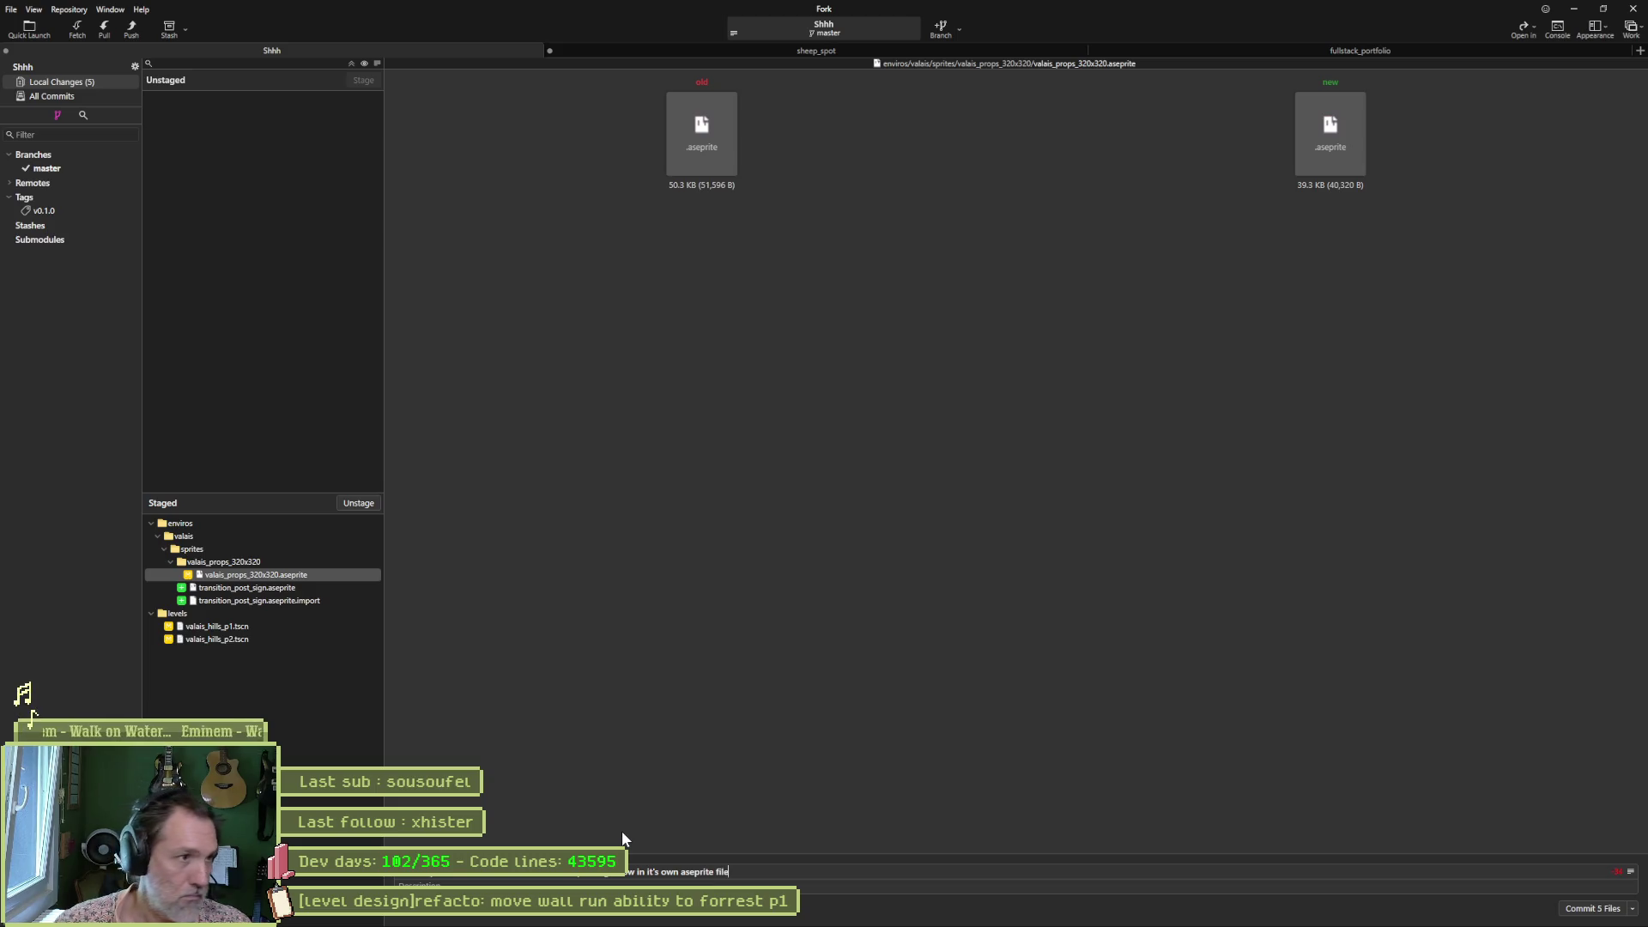
pyautogui.click(1571, 906)
pyautogui.click(131, 28)
pyautogui.click(916, 507)
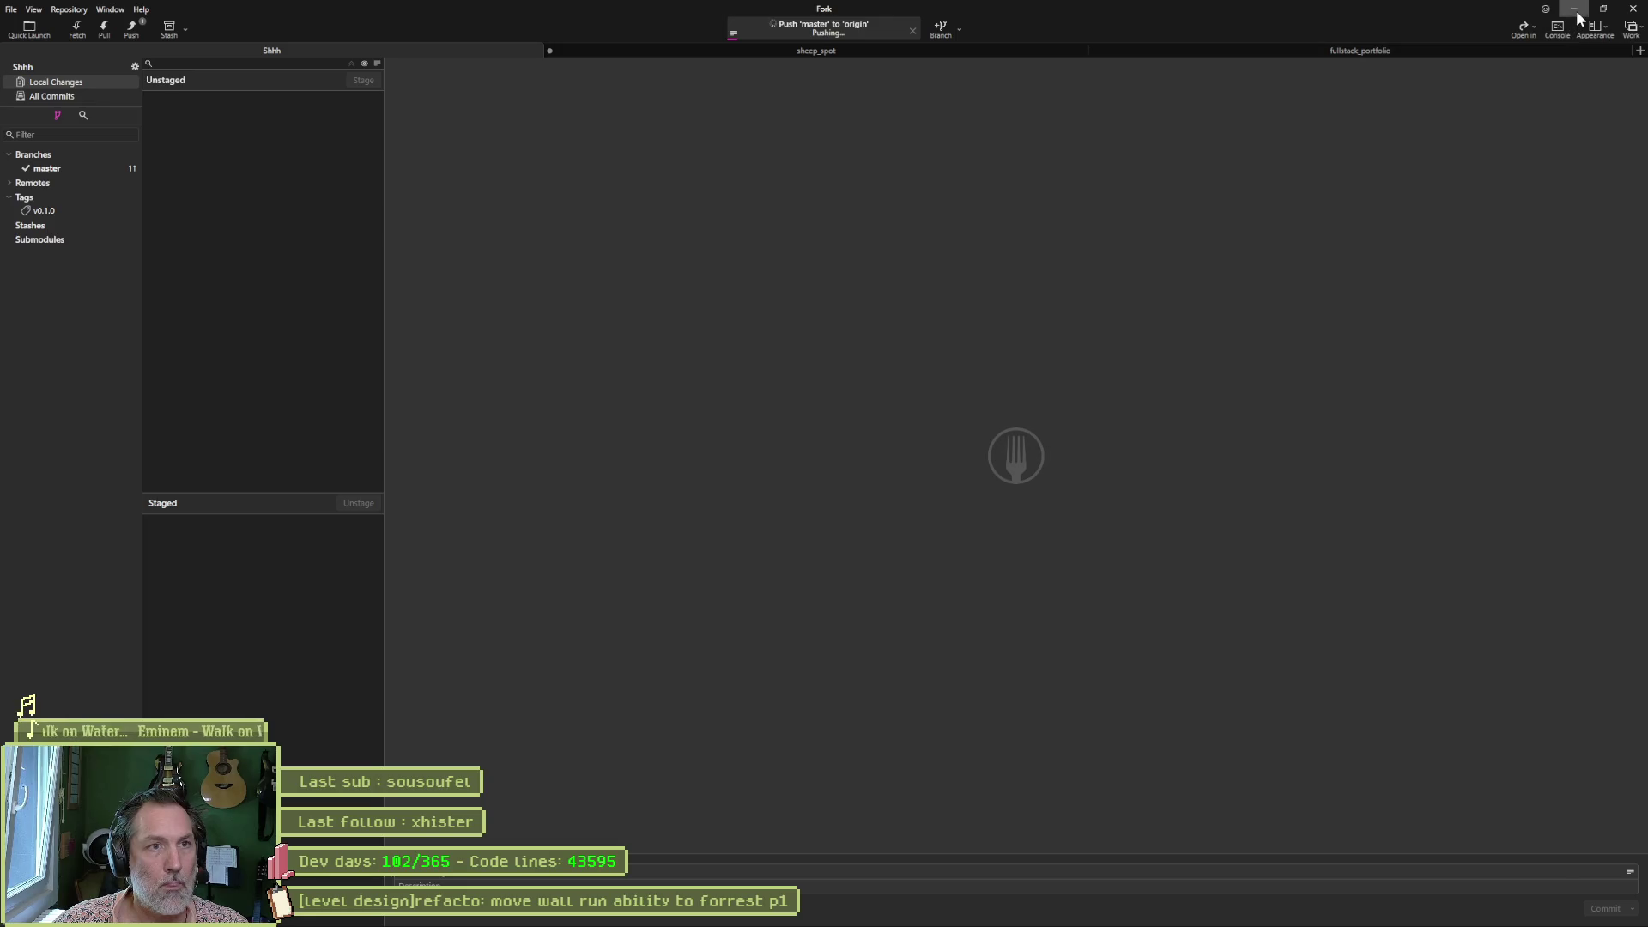
pyautogui.click(1576, 10)
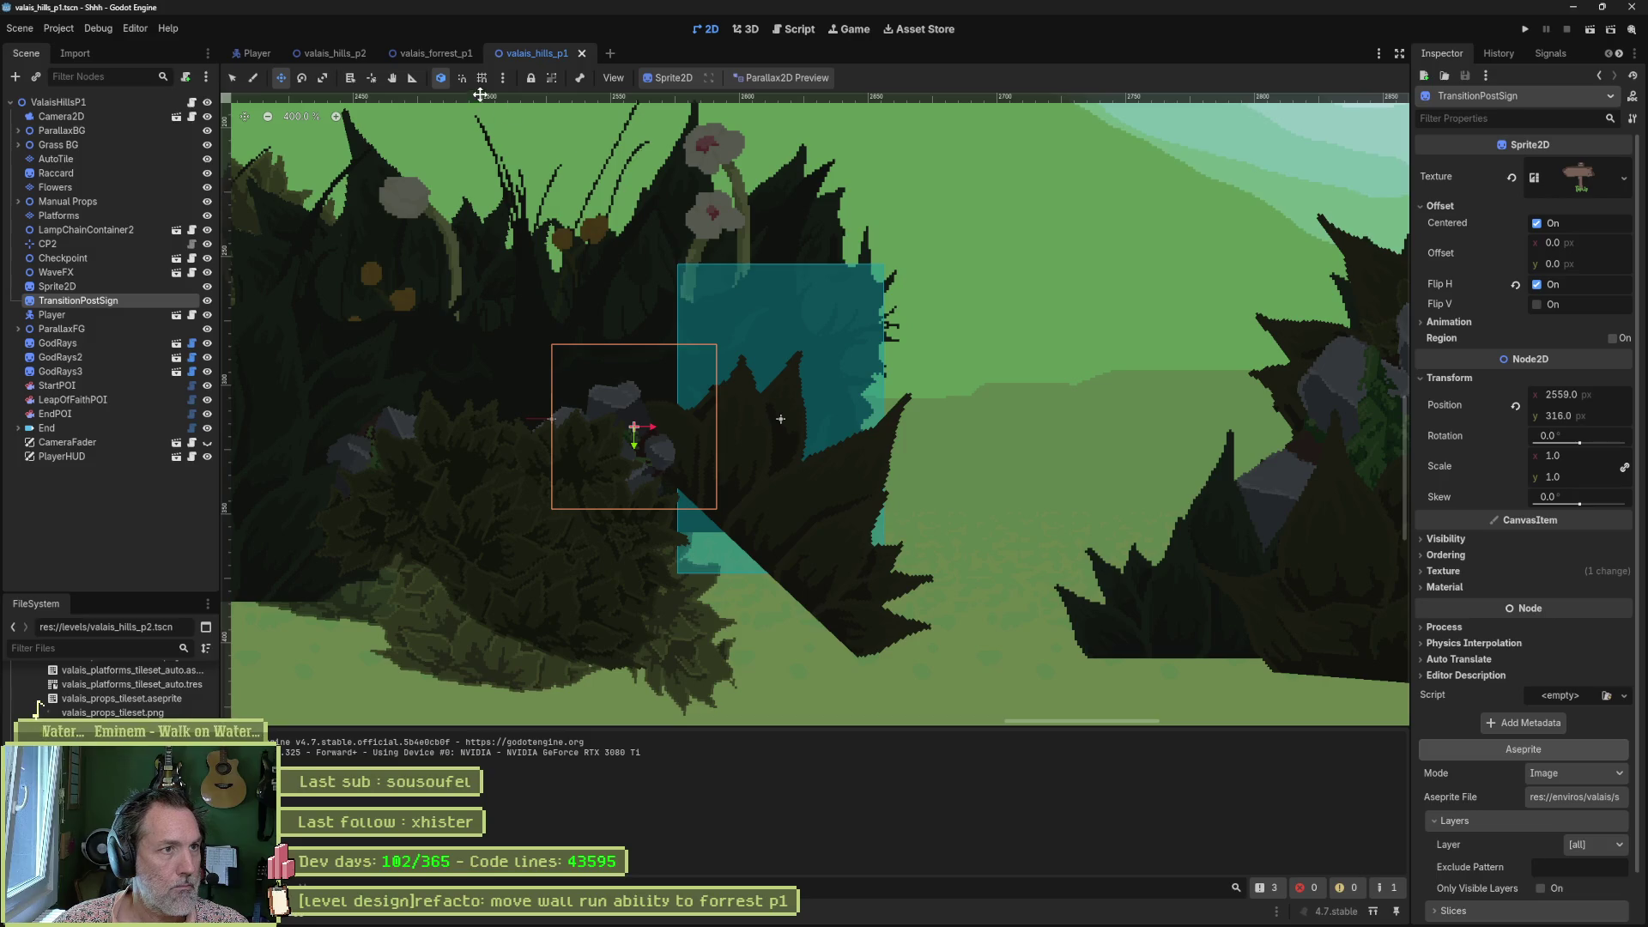
# Run the project and move the cat right through the first hills level toward the scarecrow.
pyautogui.press('F5')
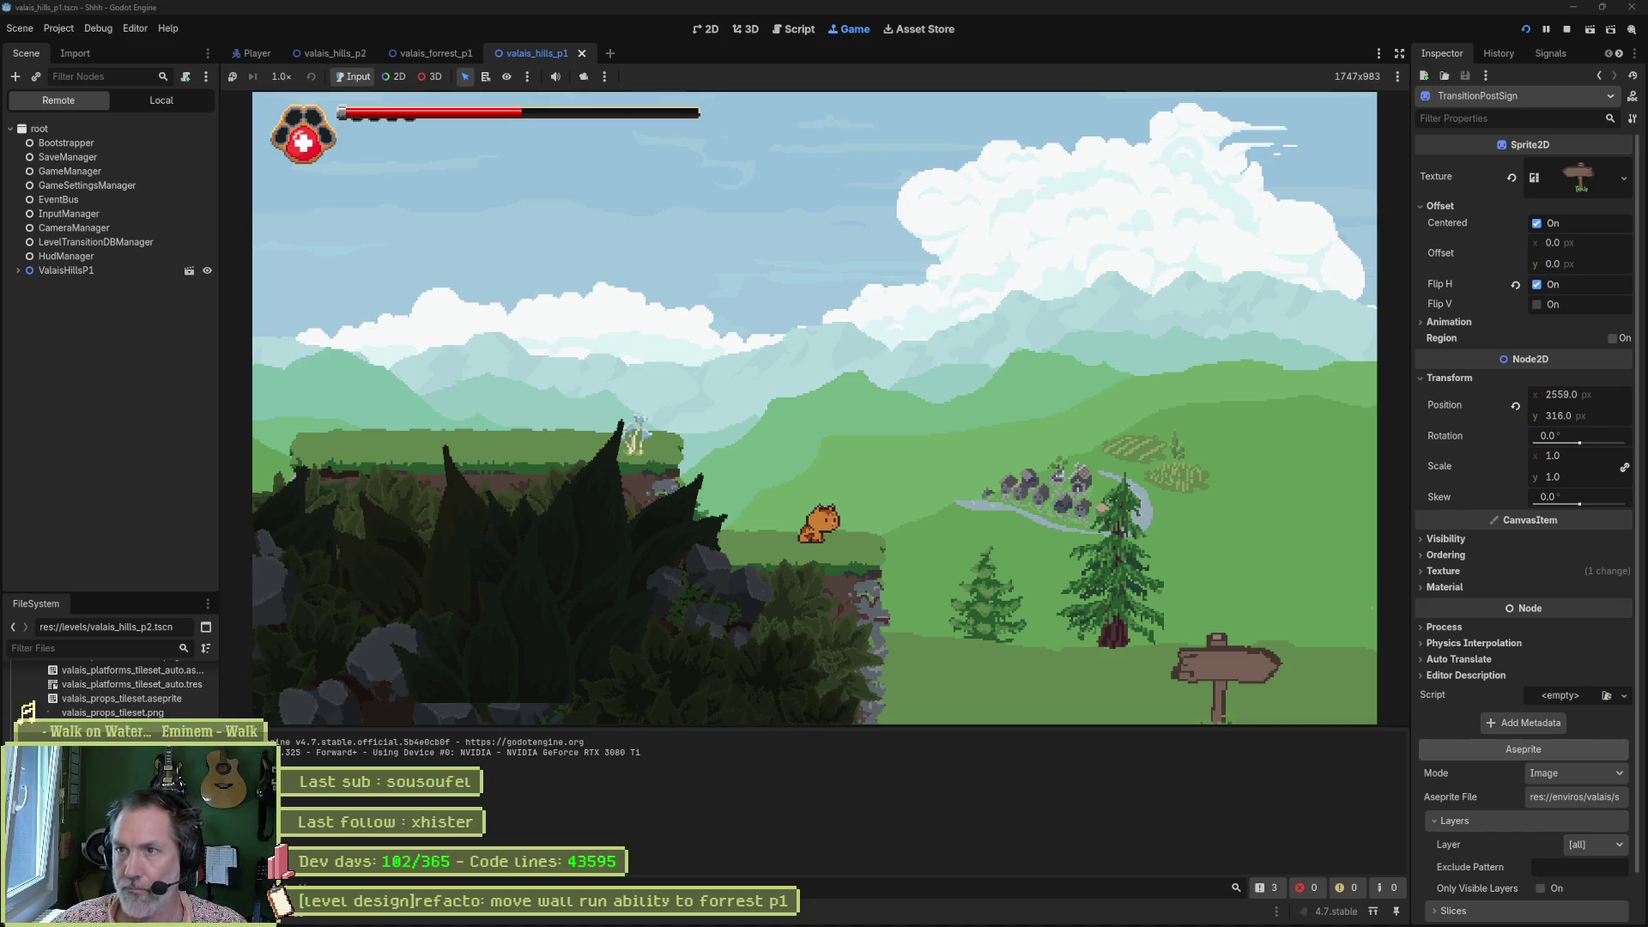
pyautogui.click(1028, 785)
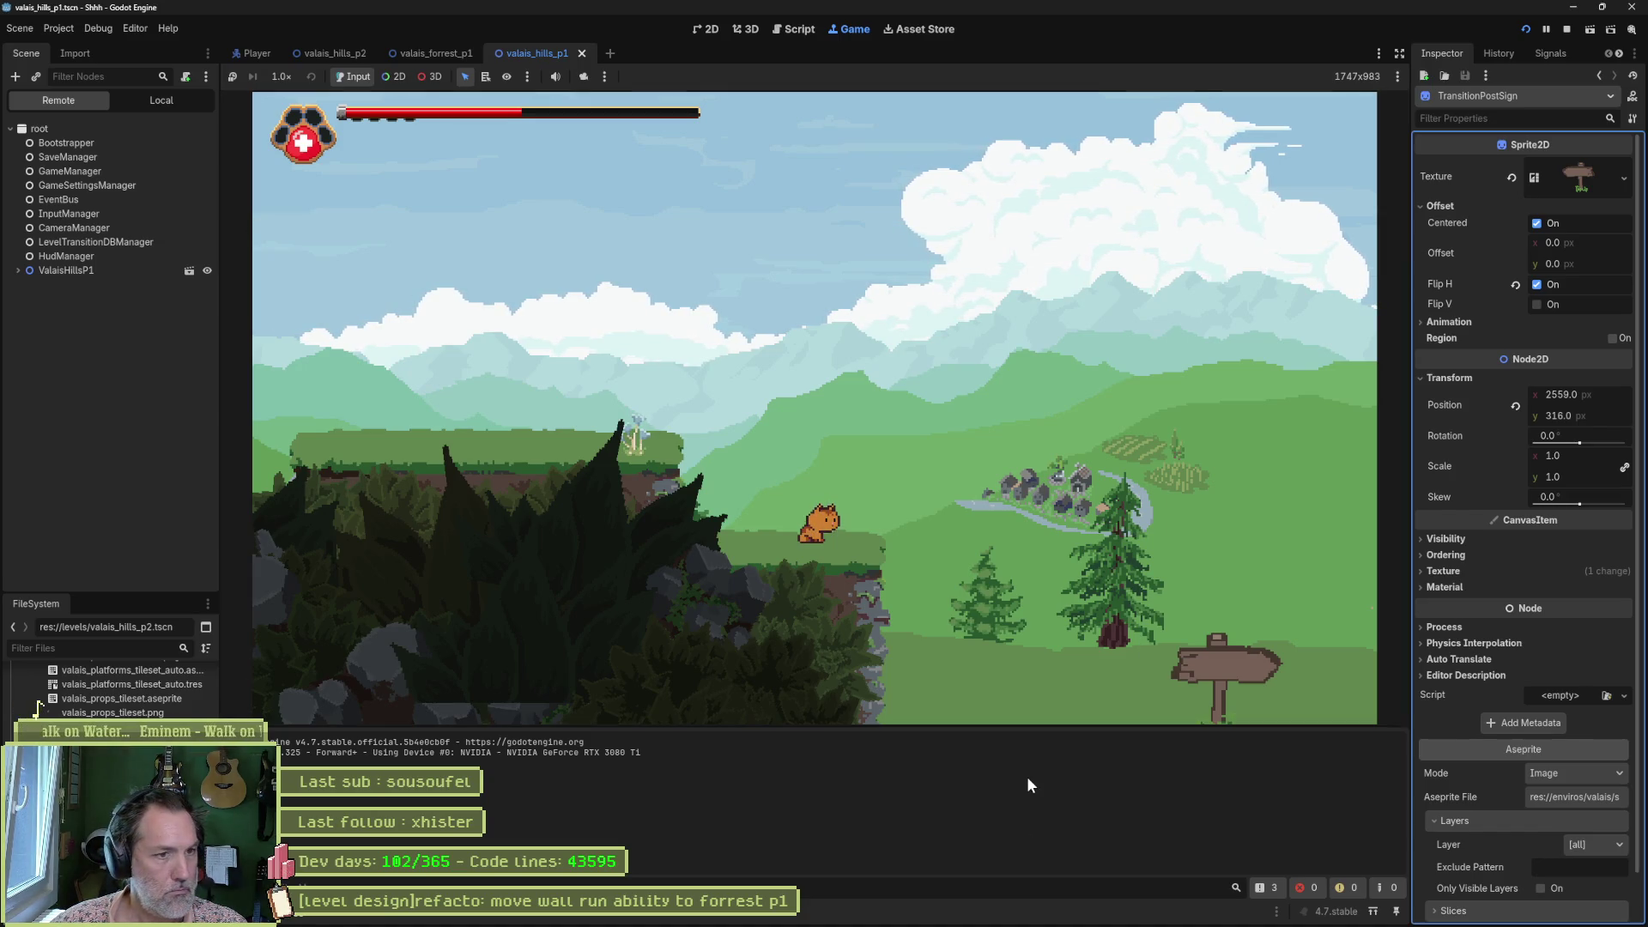
pyautogui.click(866, 580)
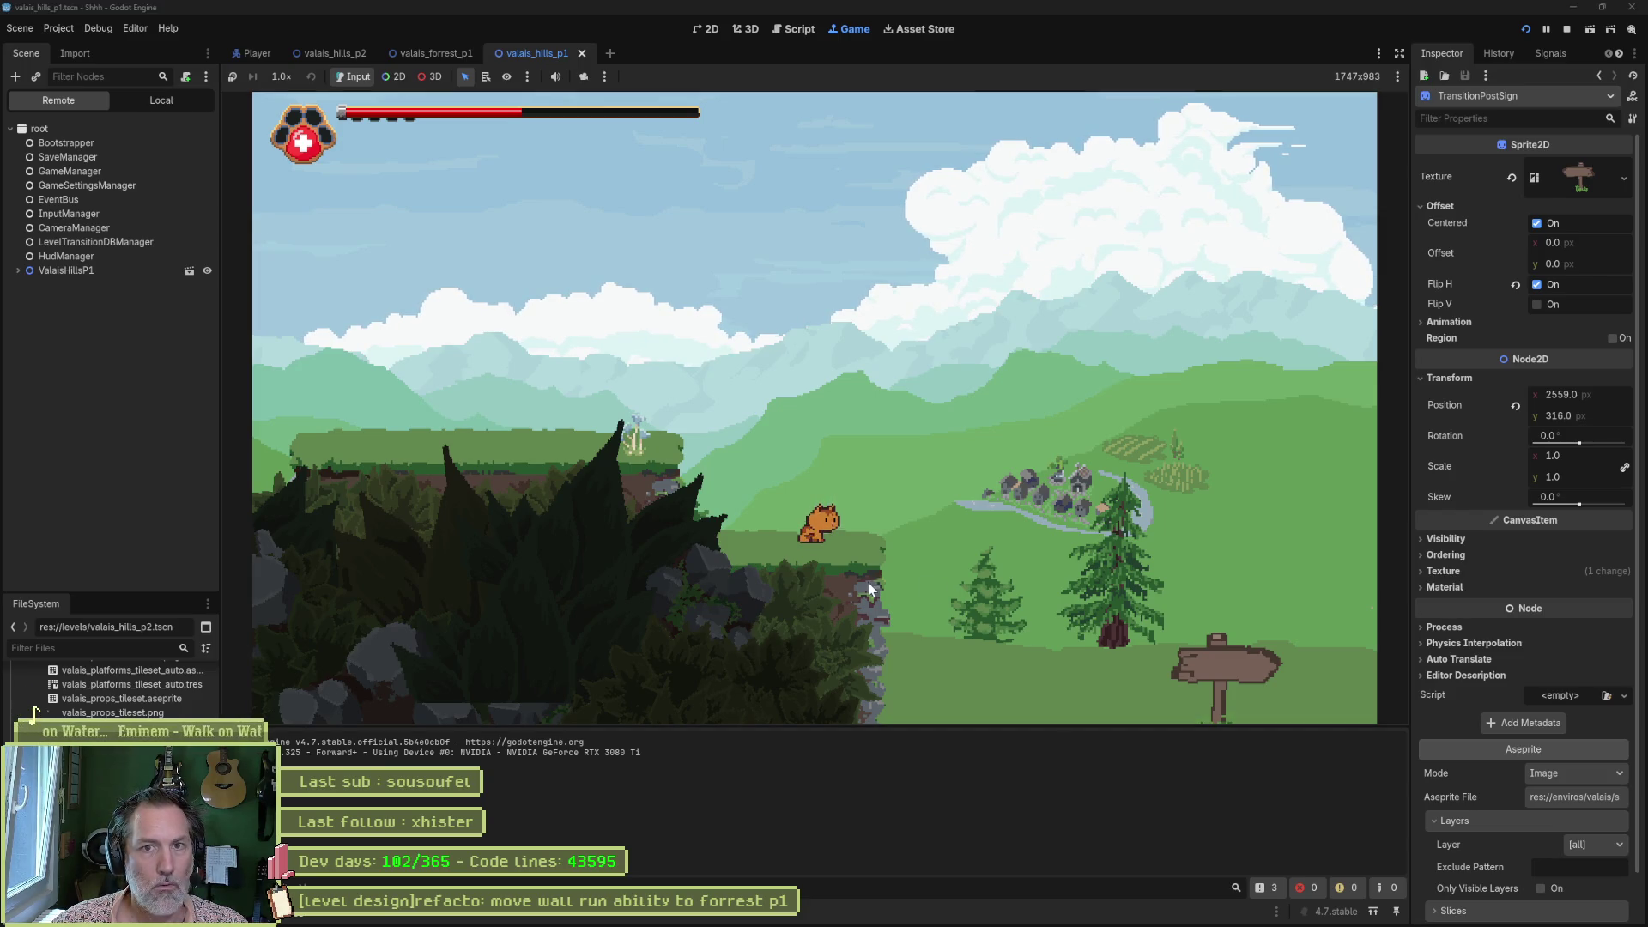
pyautogui.press('Right')
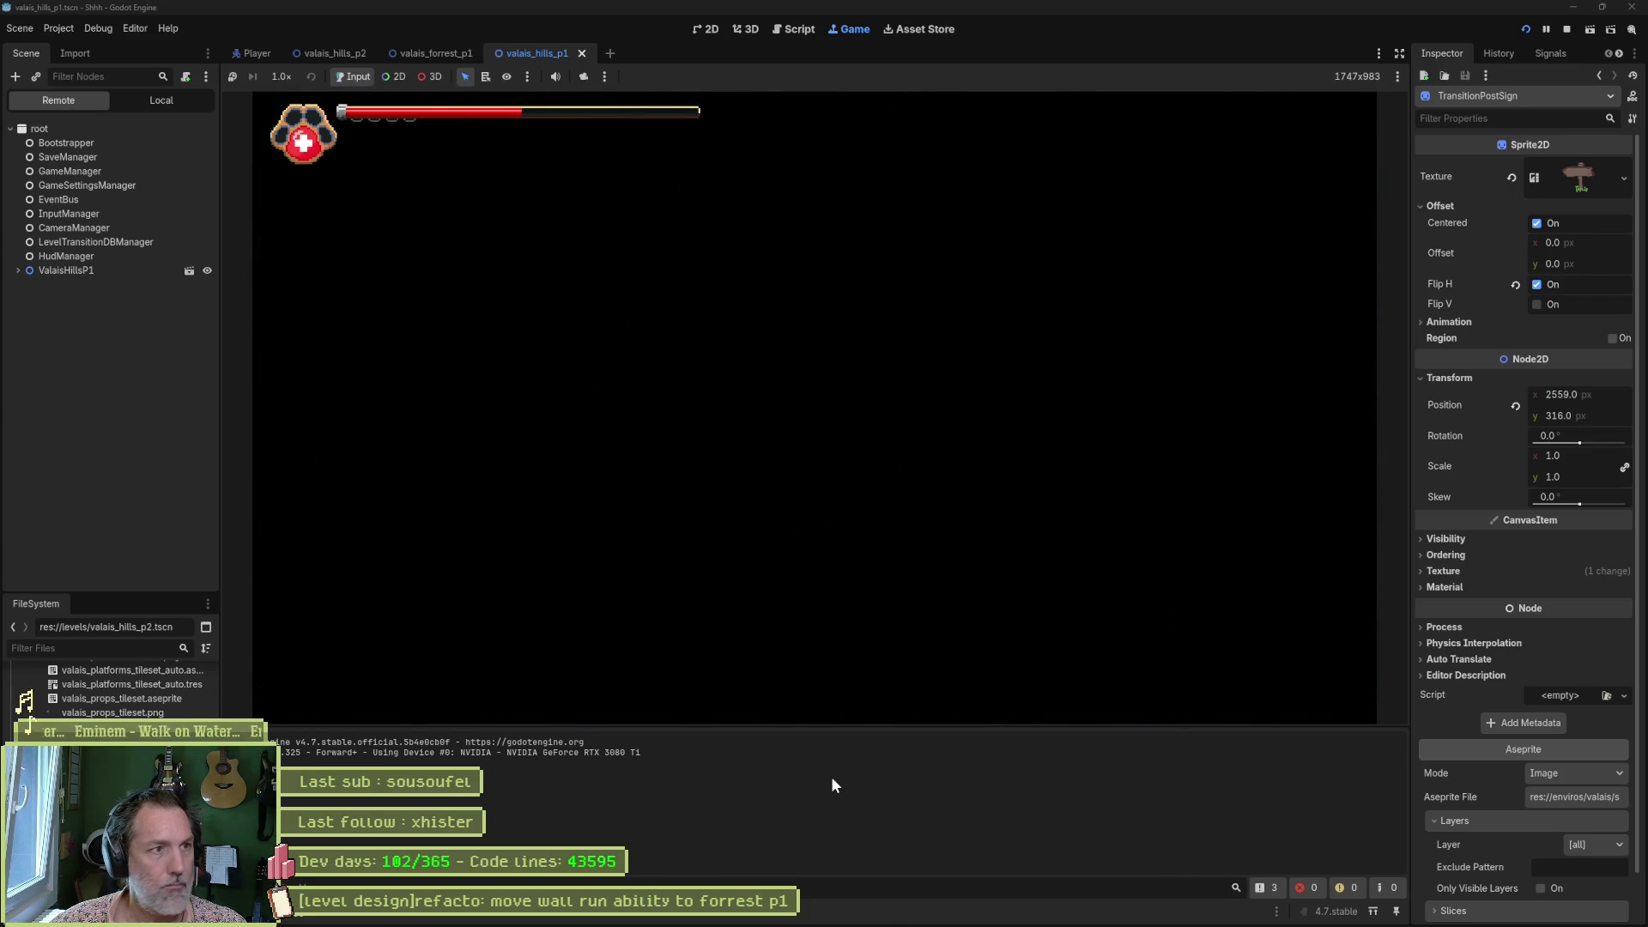
pyautogui.press('Right')
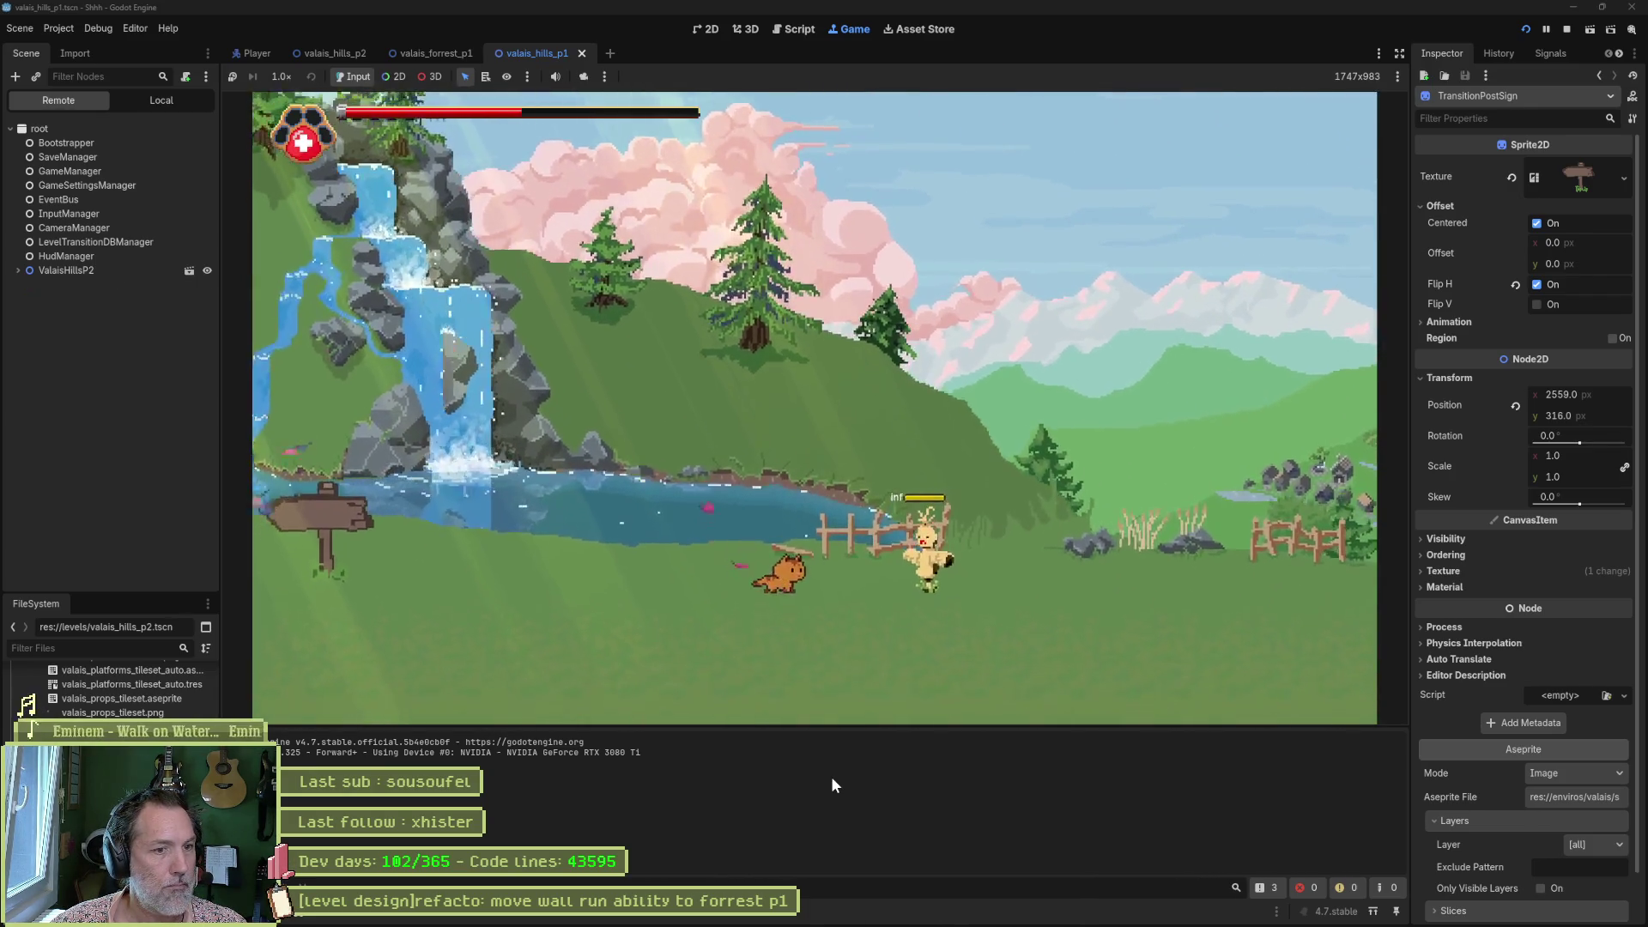
pyautogui.press('Right')
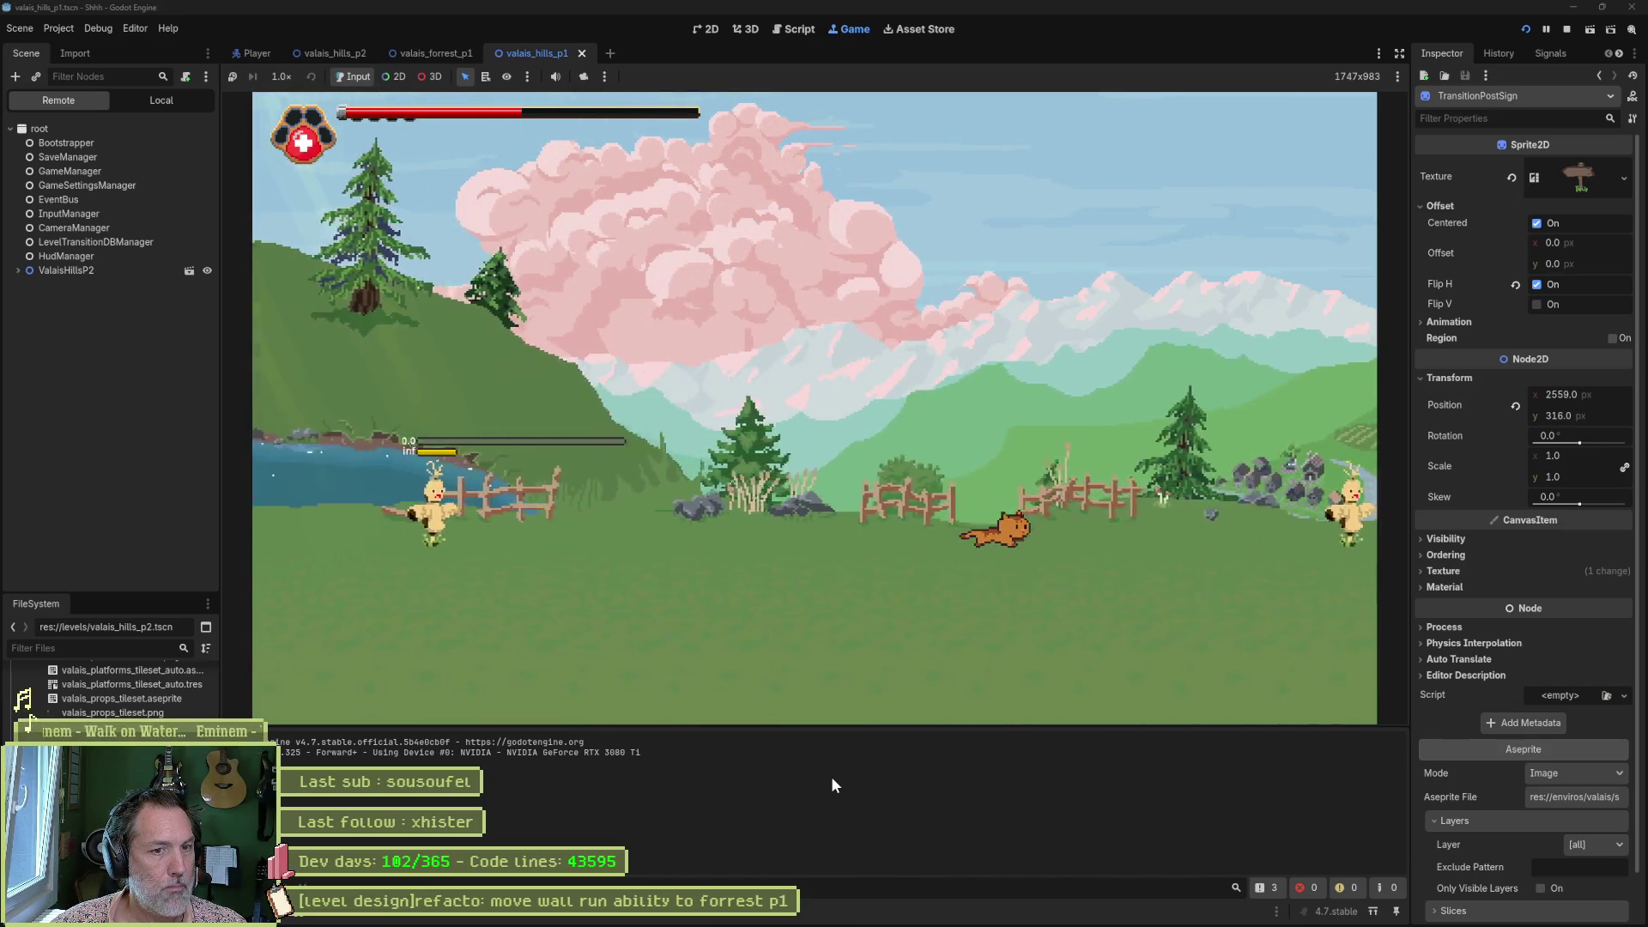
pyautogui.press('Right')
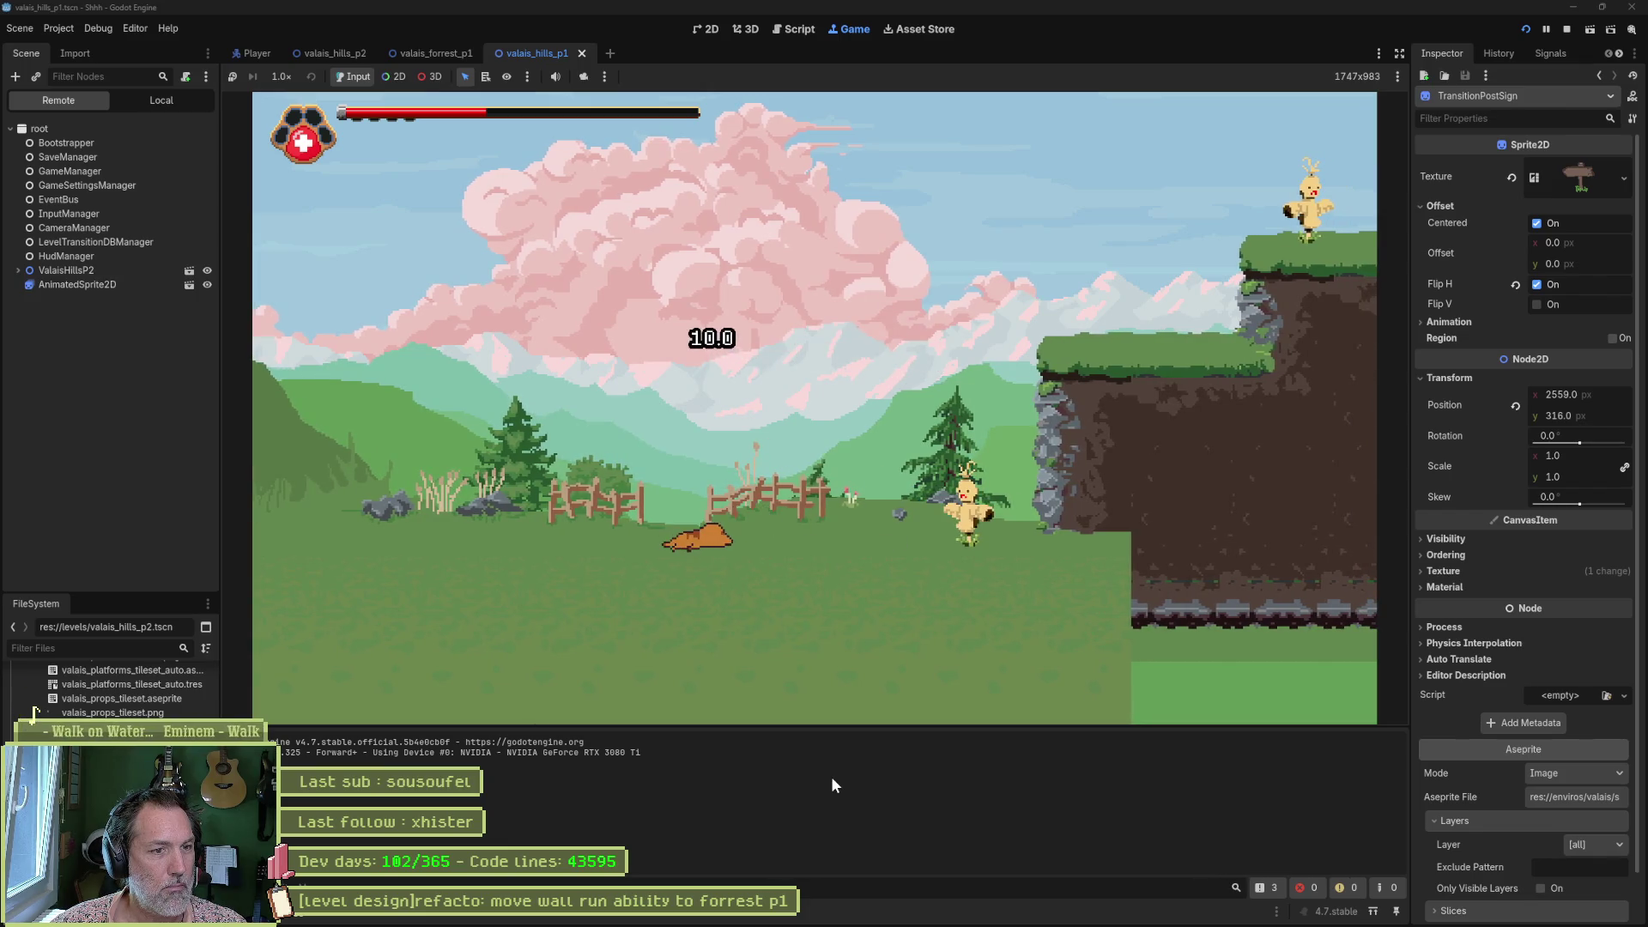
# Attack the scarecrow repeatedly, jump onto the raised grass ledges, then stop the game.
pyautogui.press('Right')
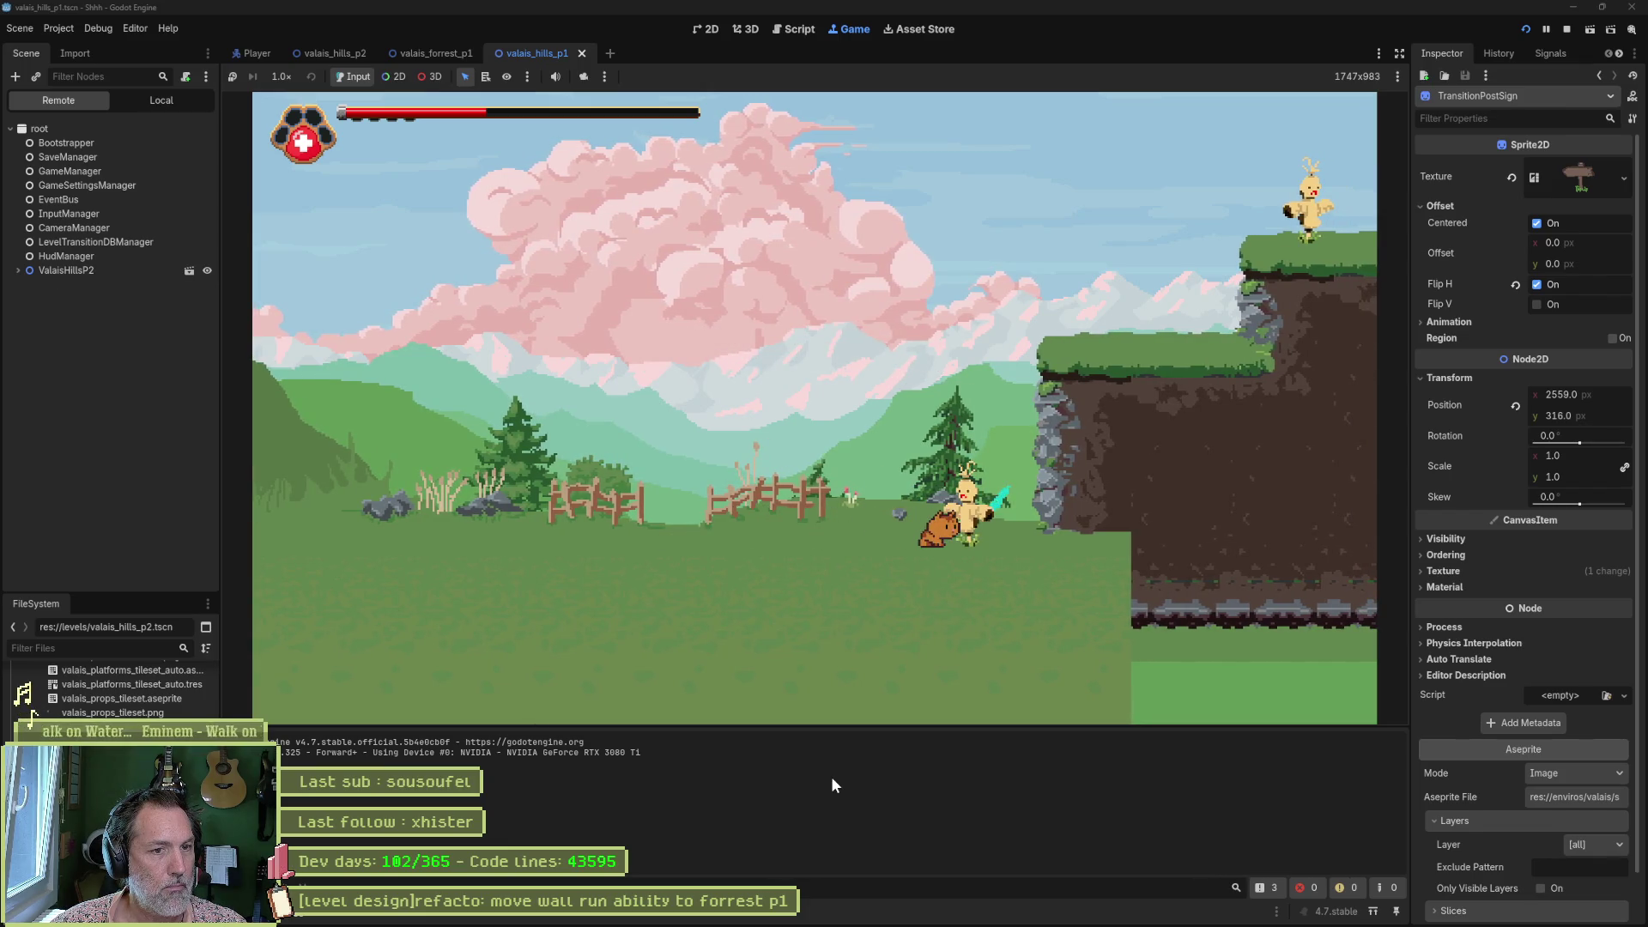
pyautogui.press('x')
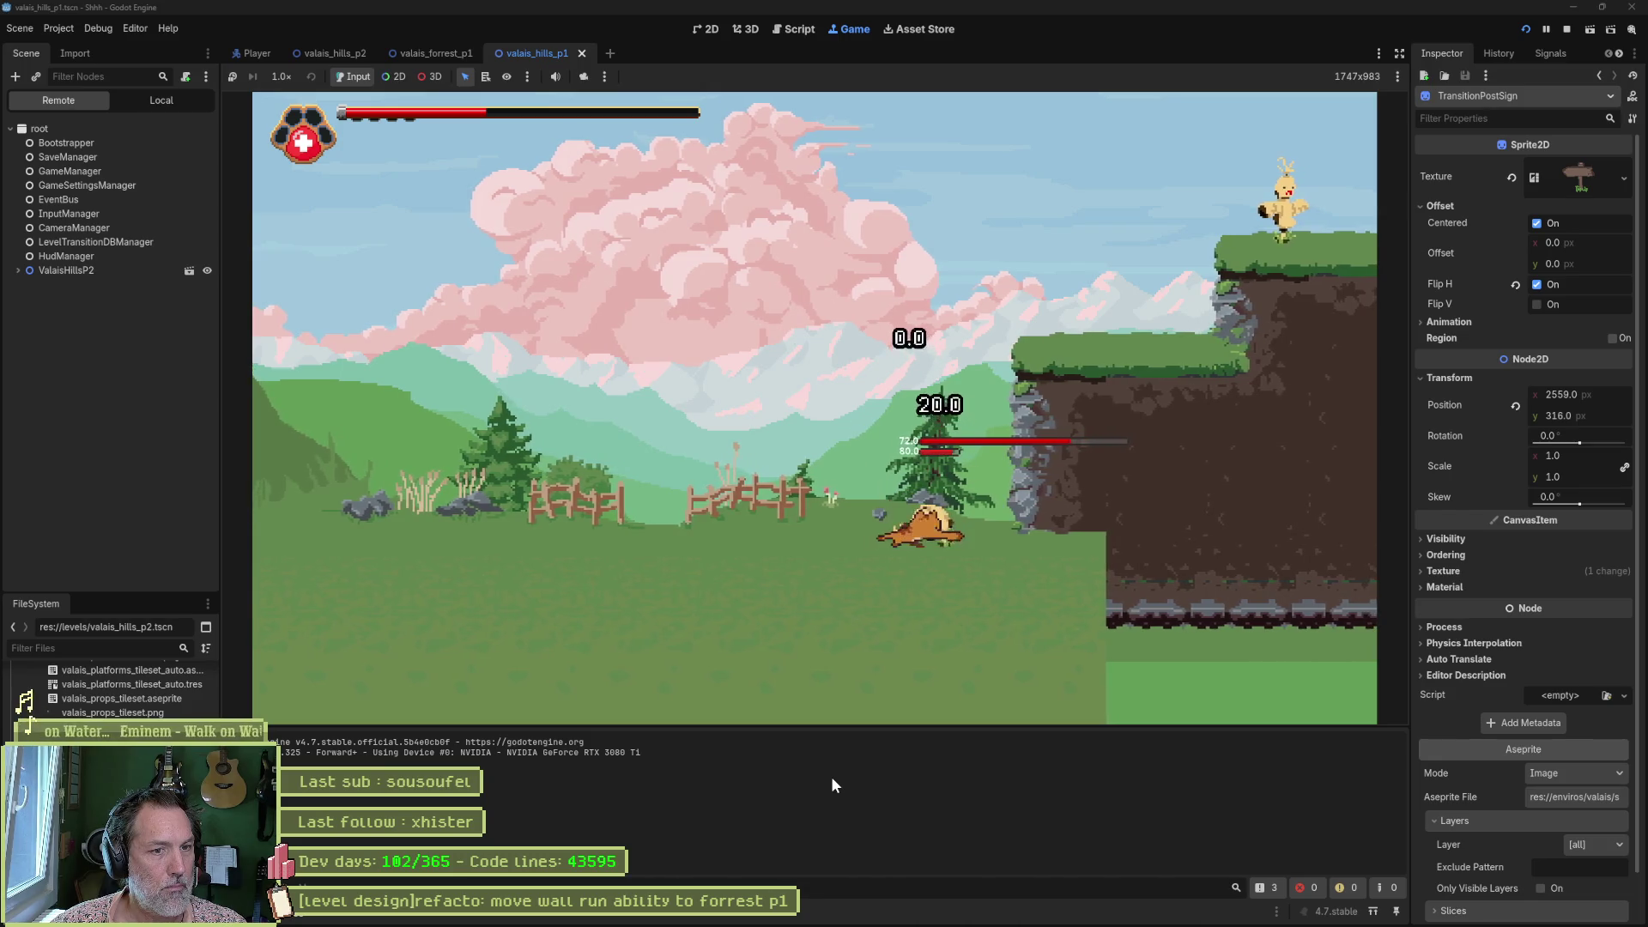
pyautogui.press('x')
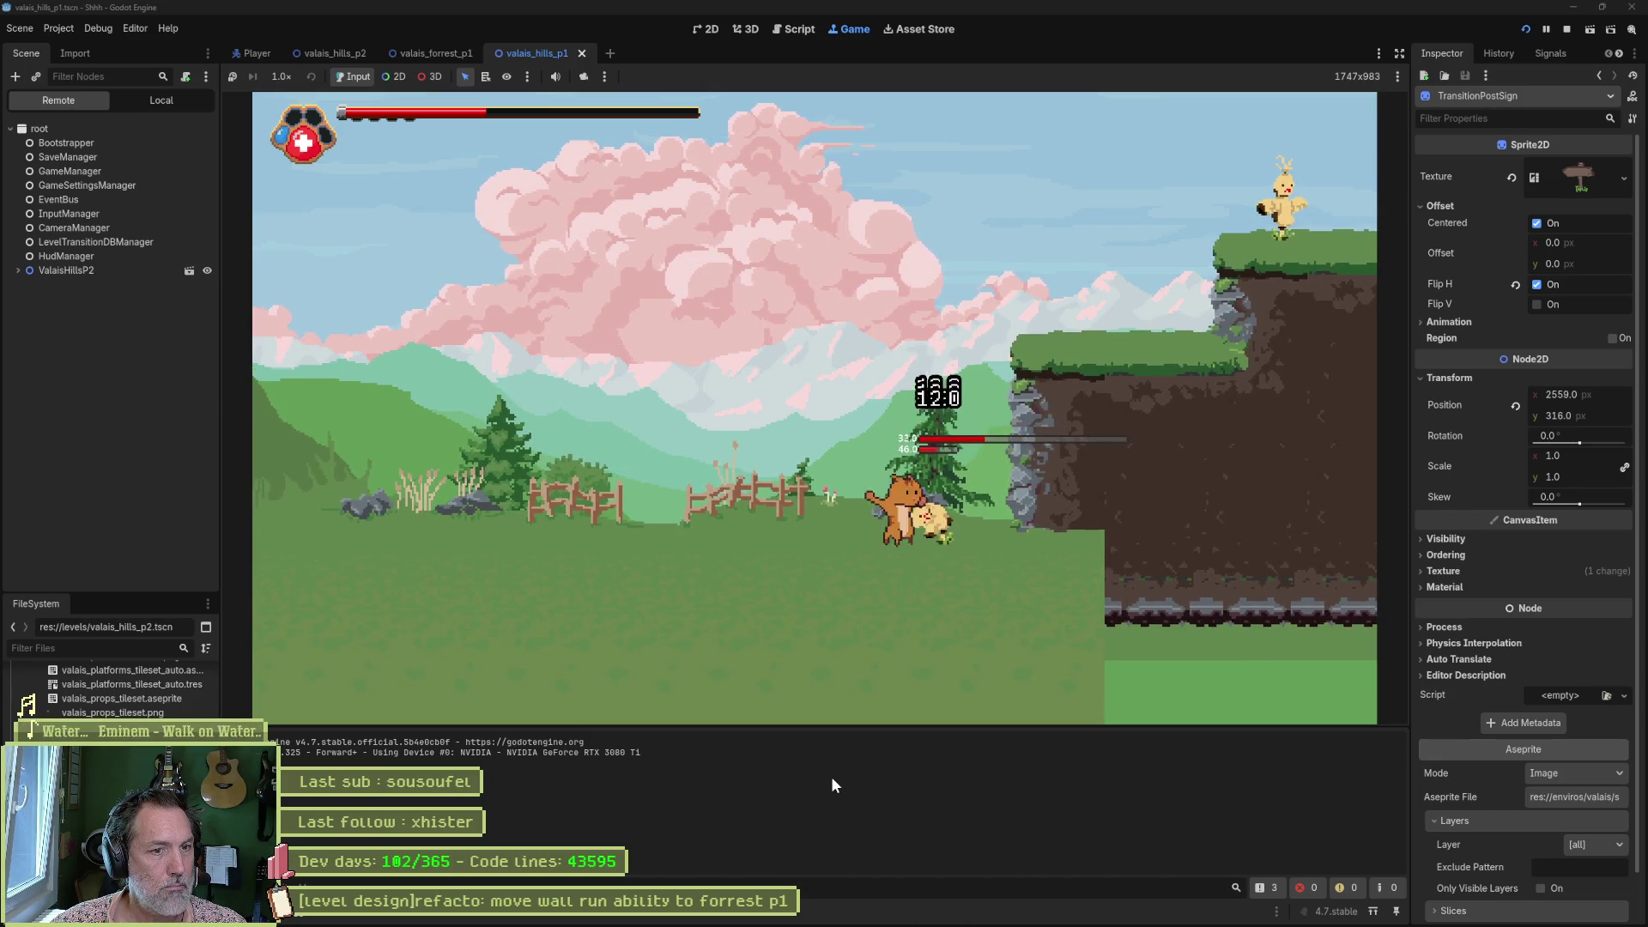
pyautogui.press('x')
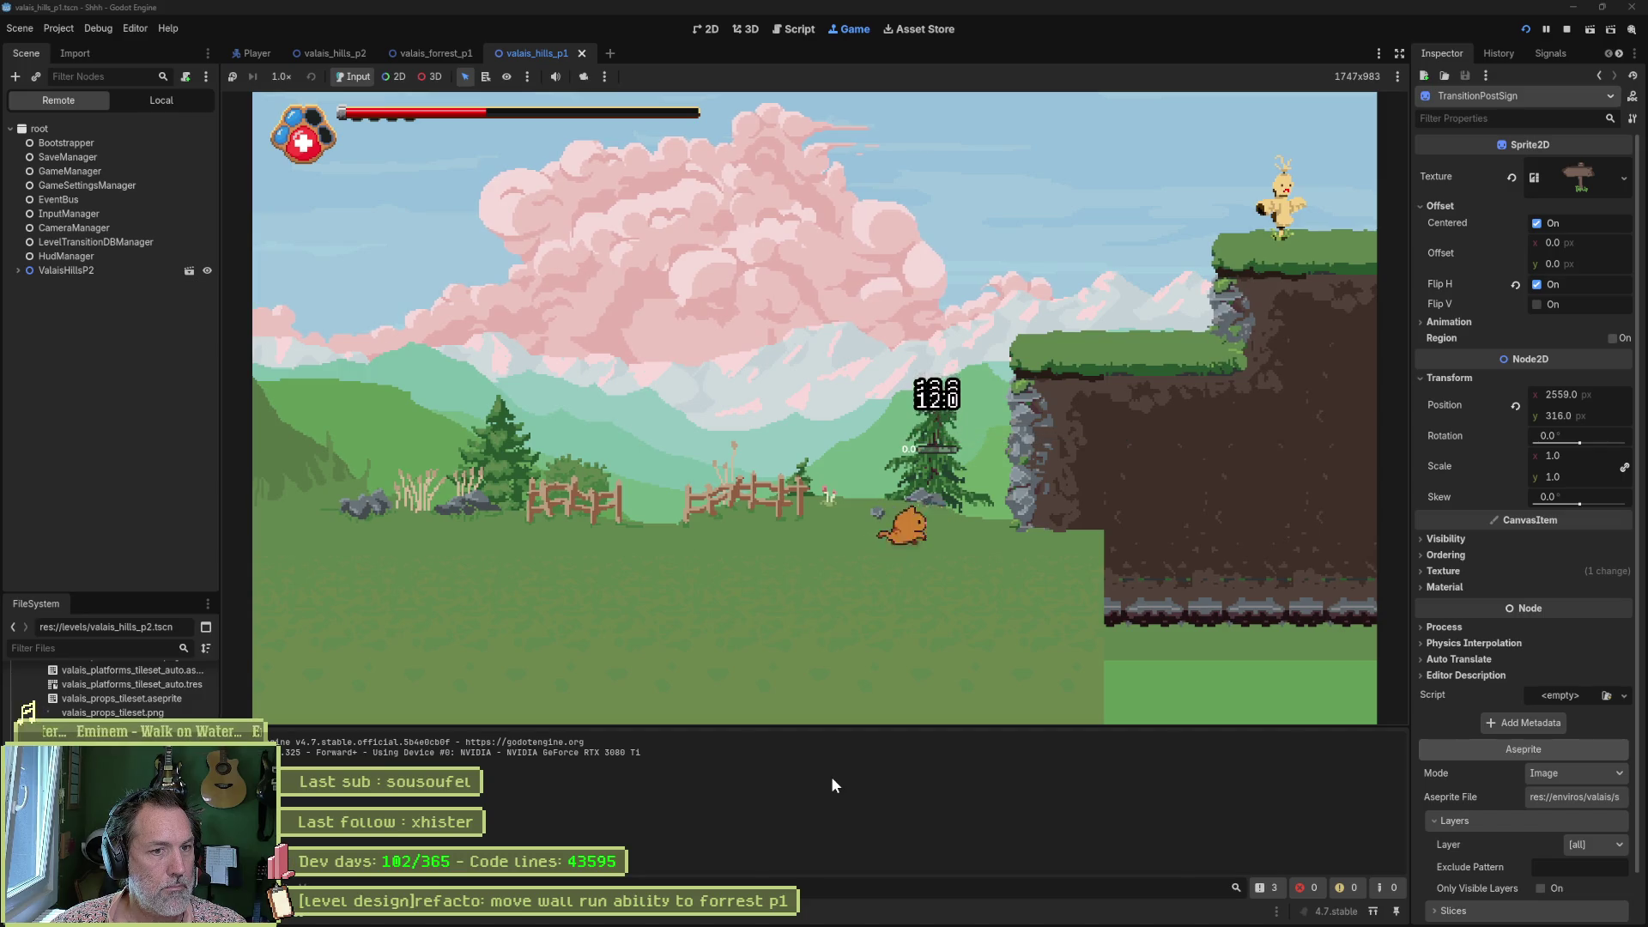
pyautogui.press('space')
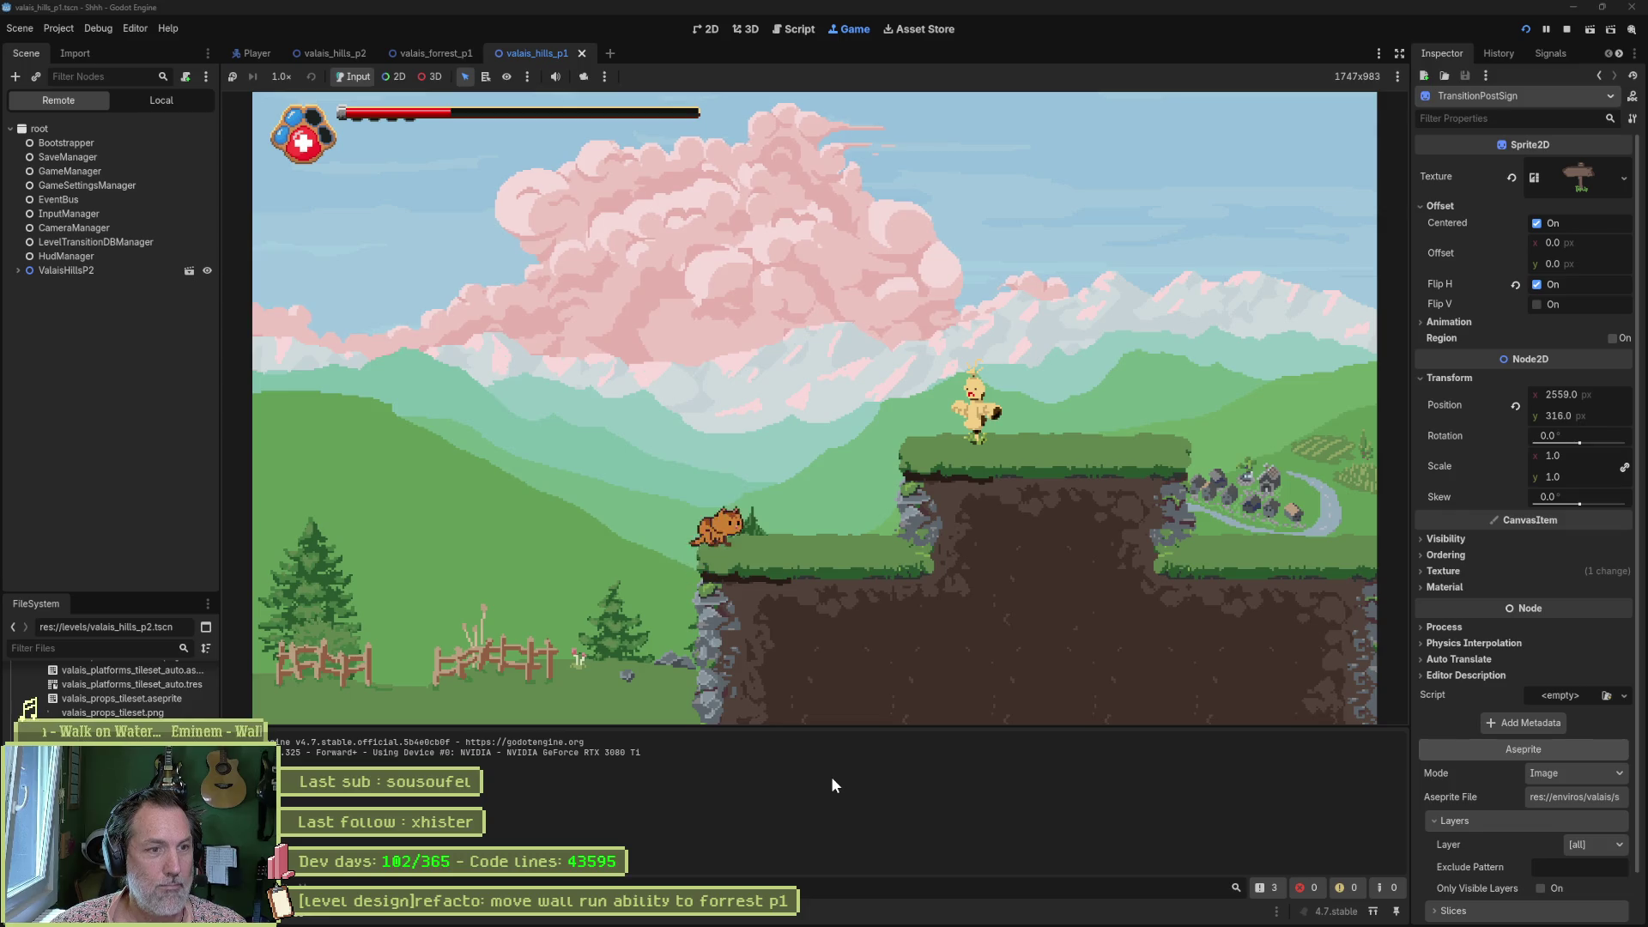
pyautogui.press('Right')
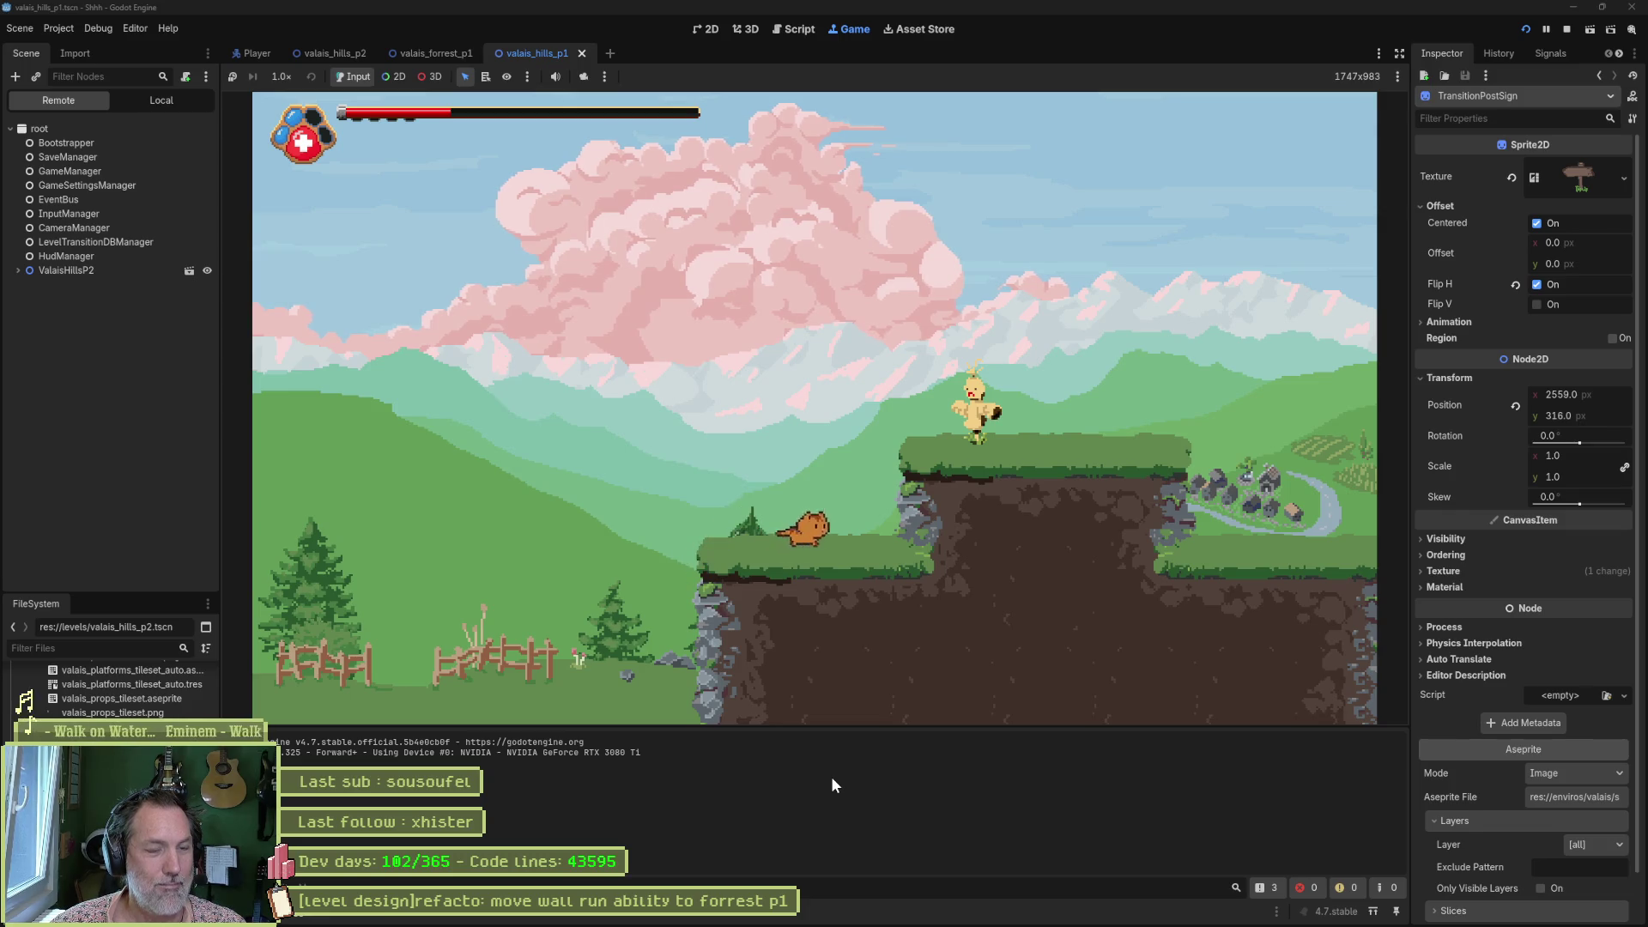
pyautogui.press('F8')
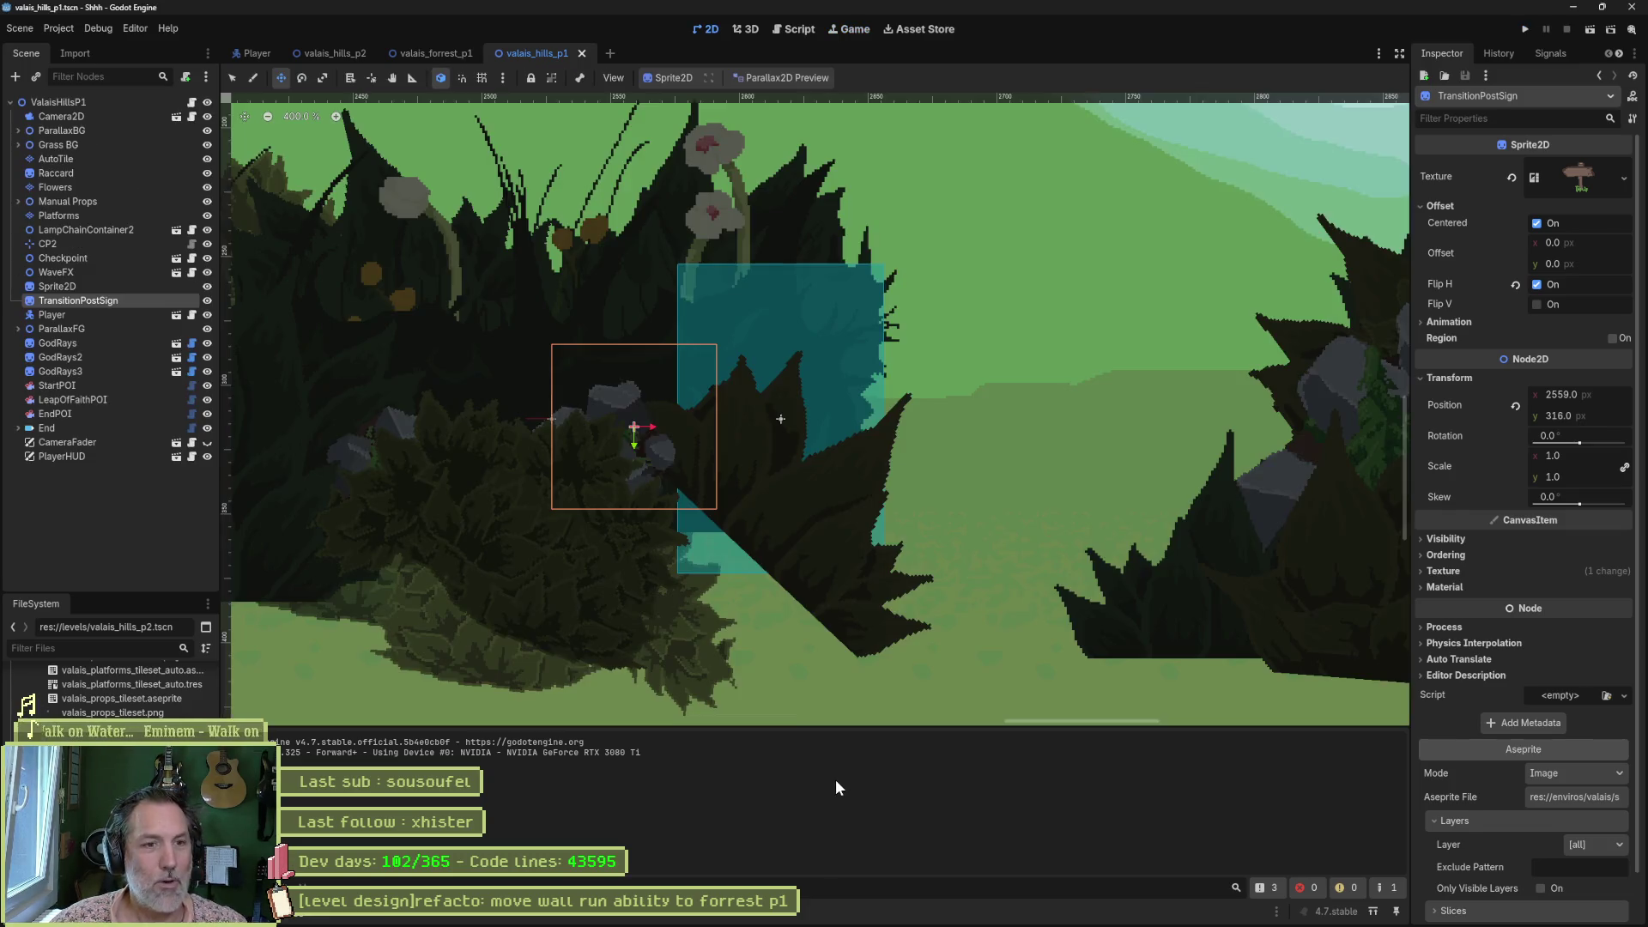
# Switch to the valais_hills_p2 level scene.
pyautogui.hscroll(-10, 772, 377)
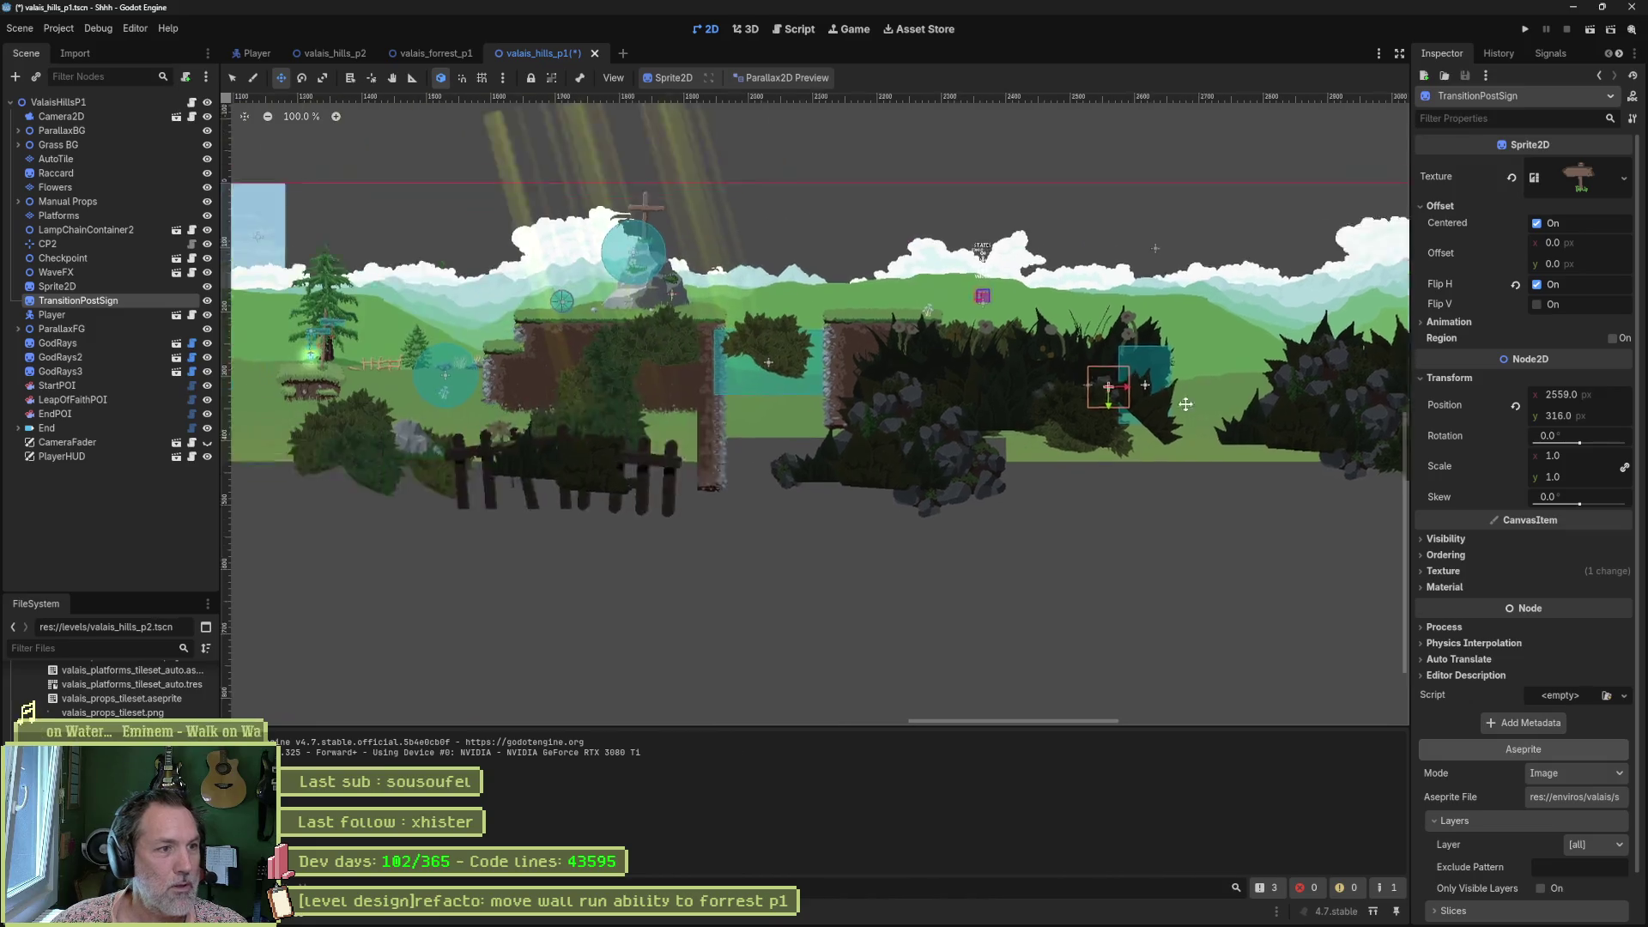
pyautogui.hscroll(-10, 684, 356)
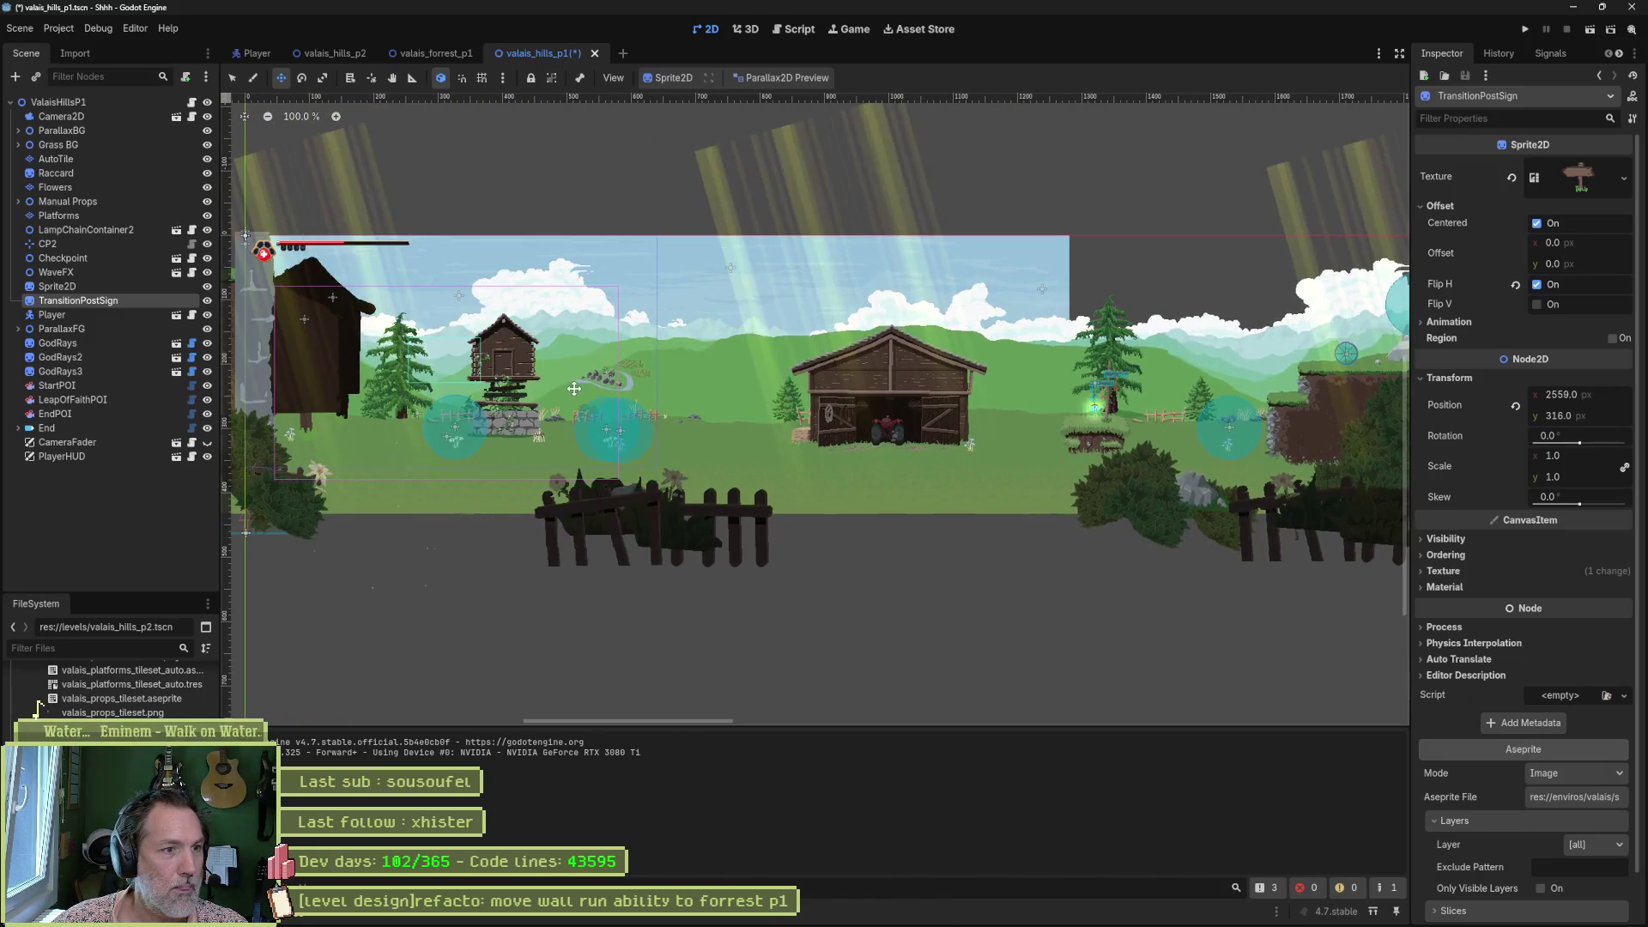
pyautogui.click(355, 57)
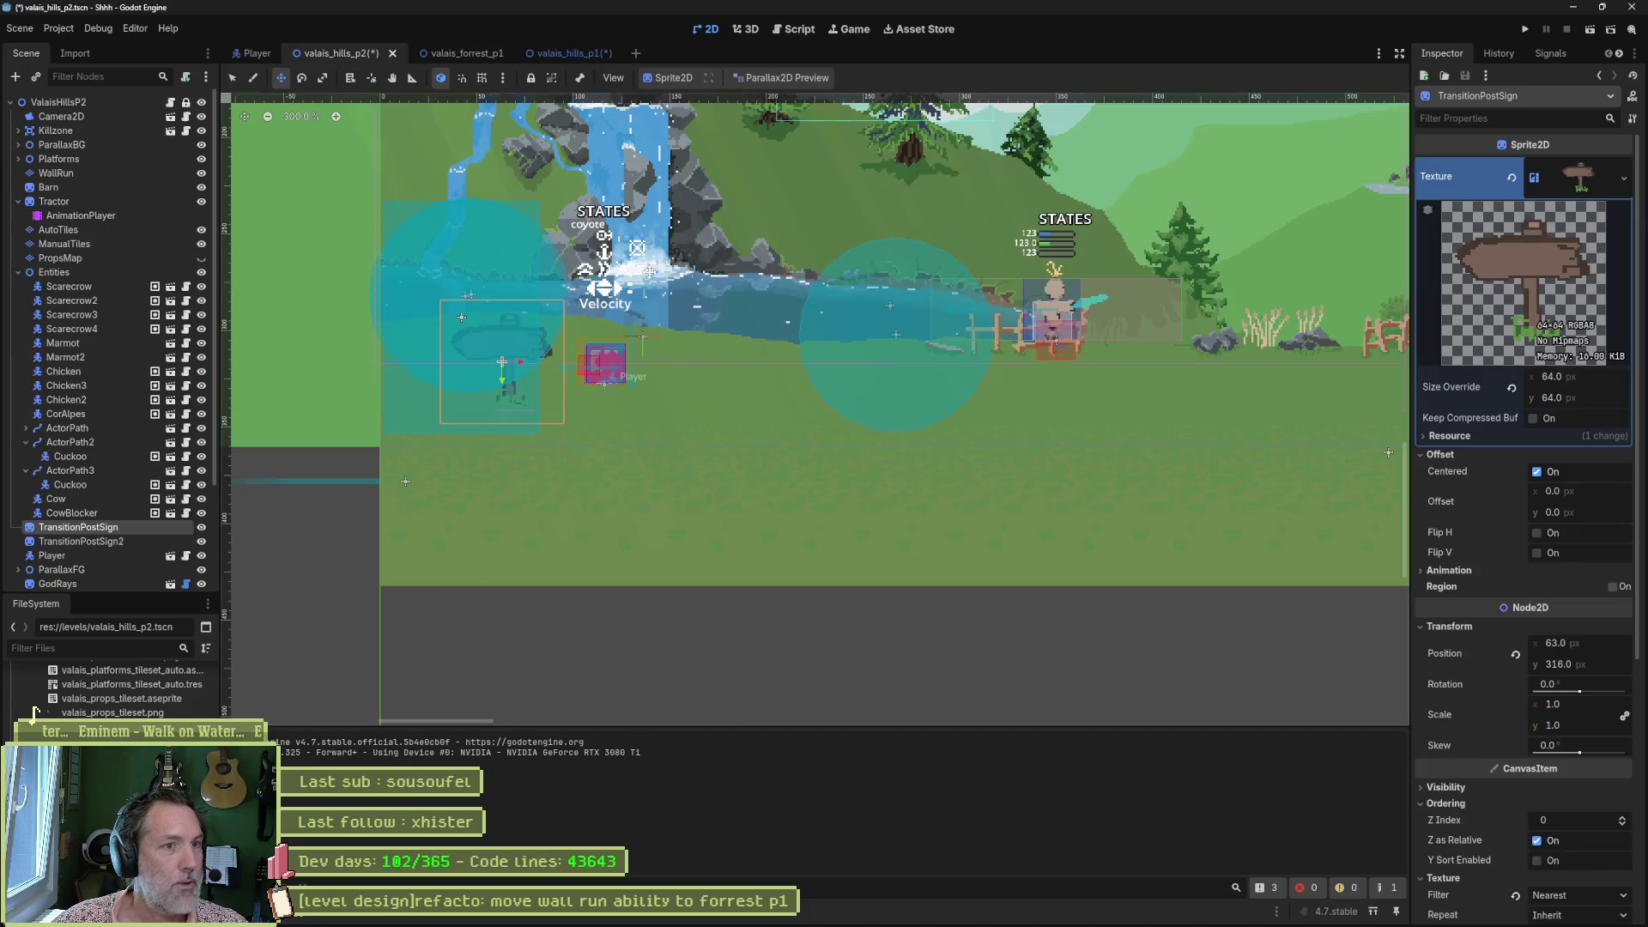
pyautogui.scroll(-5, 981, 300)
pyautogui.scroll(5, 857, 315)
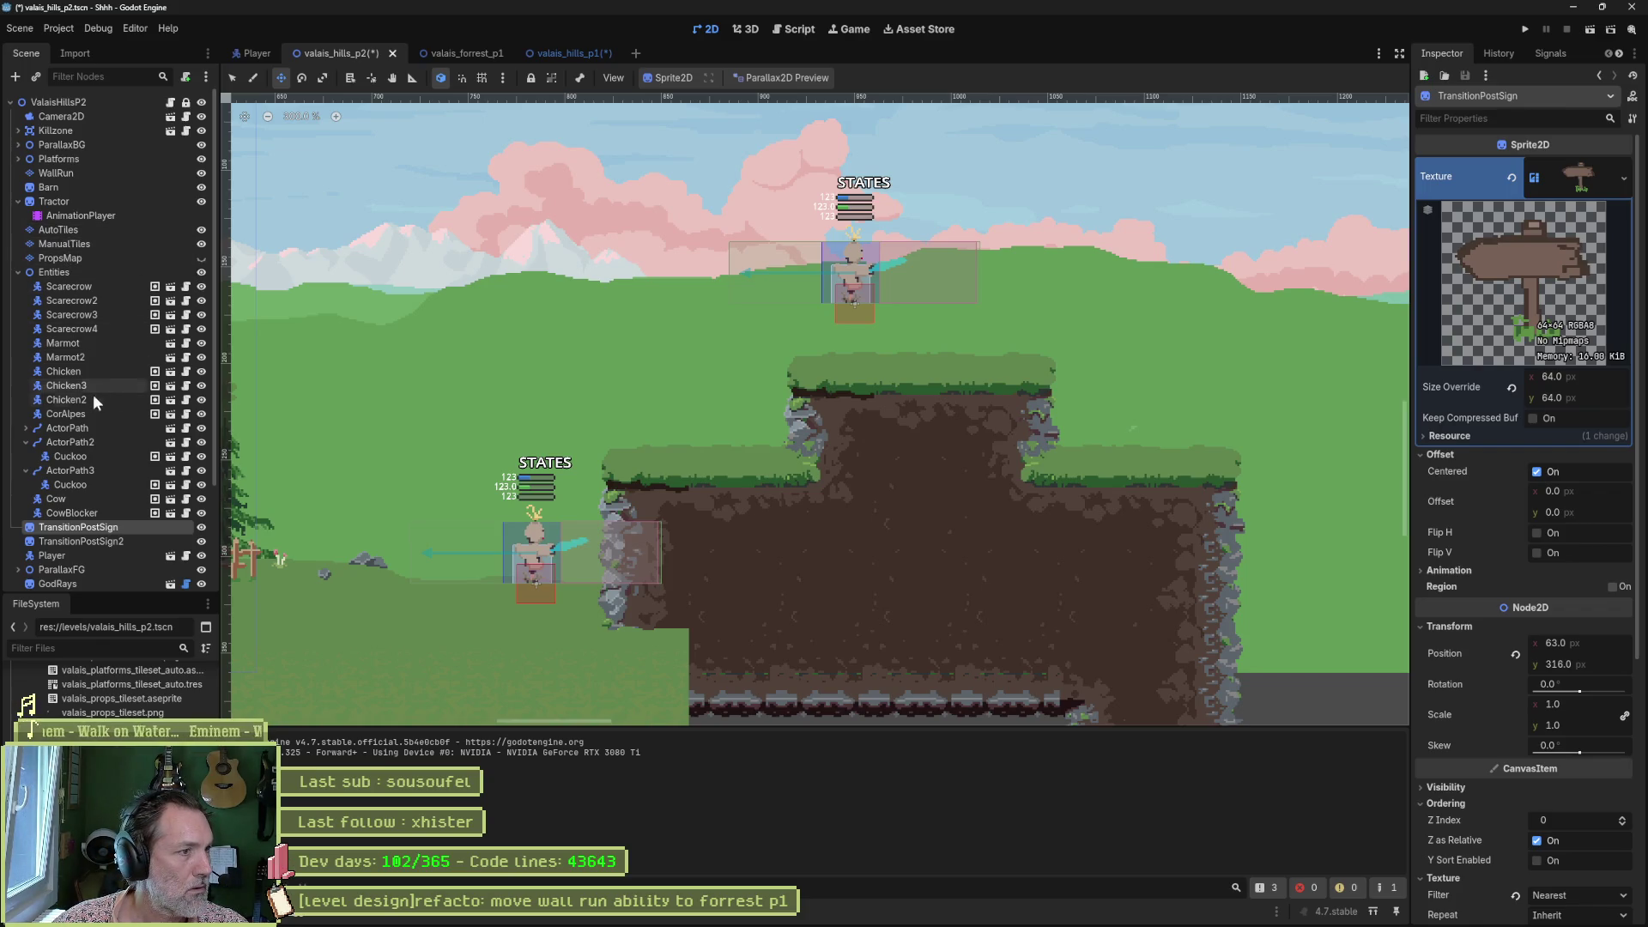
# Lower Scarecrow4 onto the top grass platform and run the scene.
pyautogui.click(82, 329)
pyautogui.scroll(1, 833, 353)
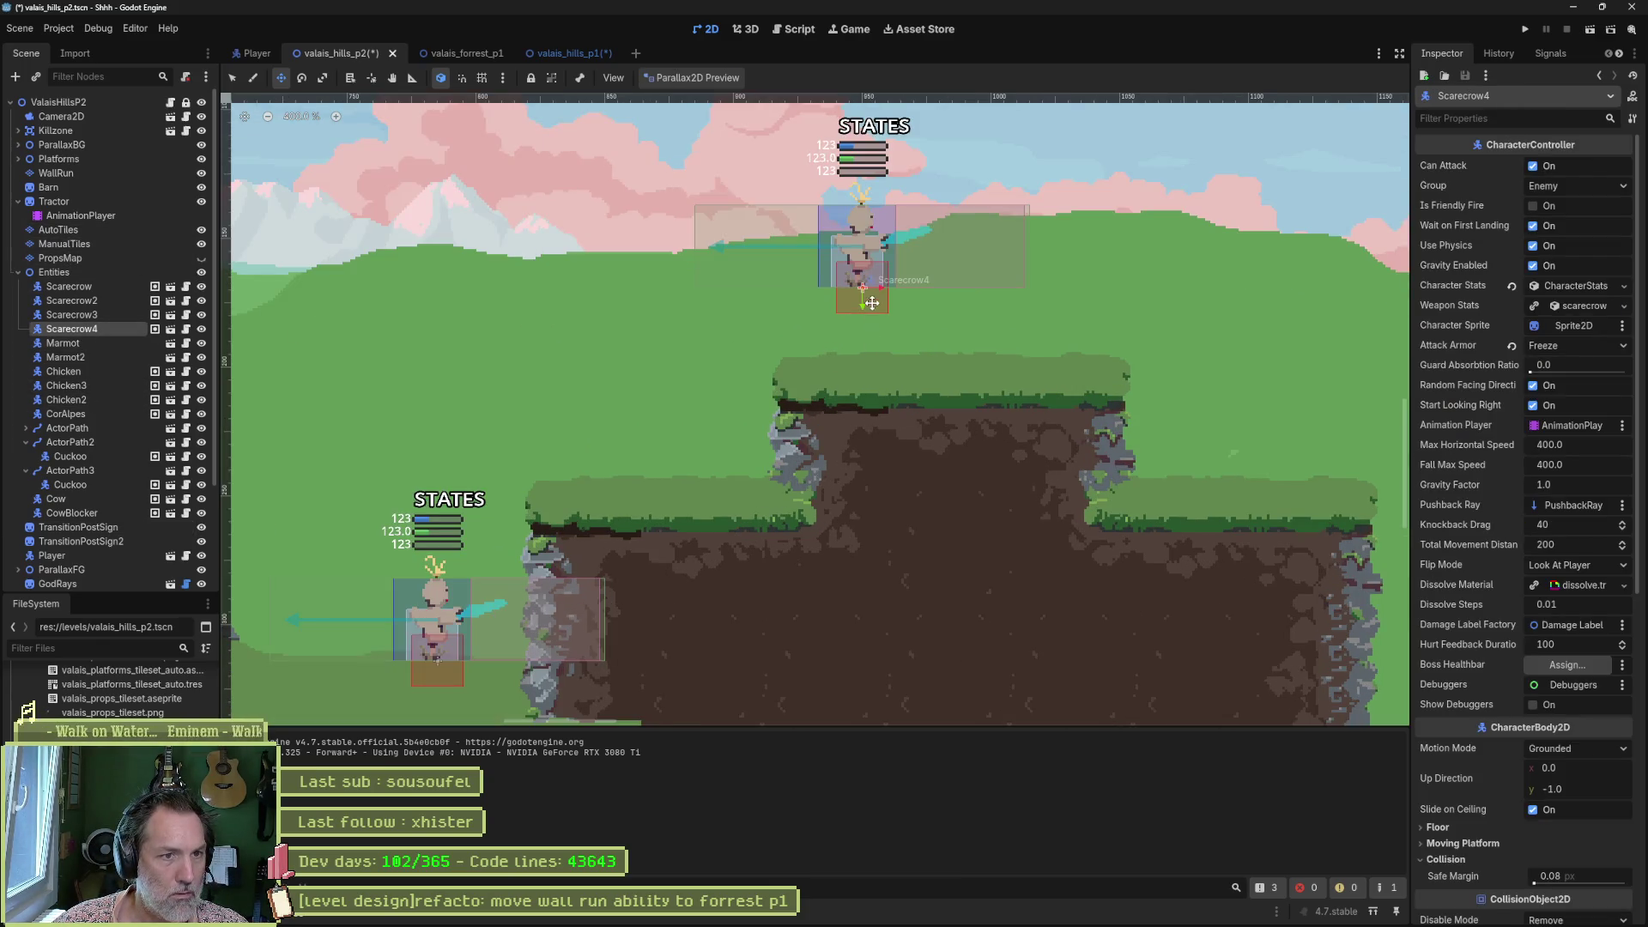
pyautogui.moveTo(895, 312); pyautogui.dragTo(880, 368)
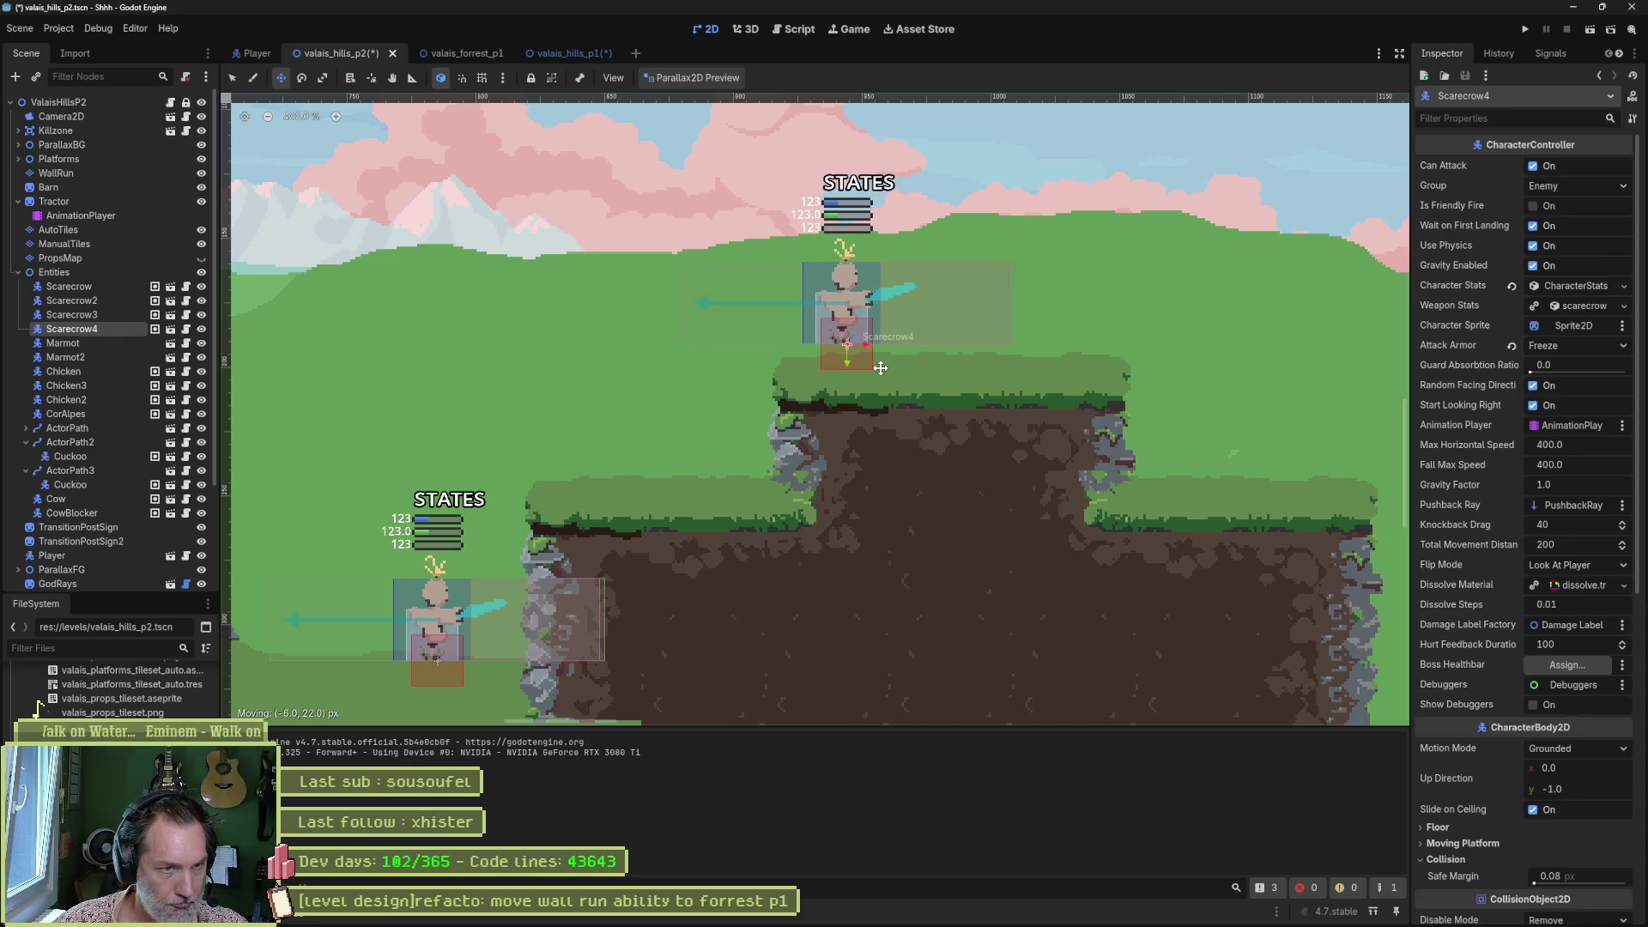
pyautogui.press('F6')
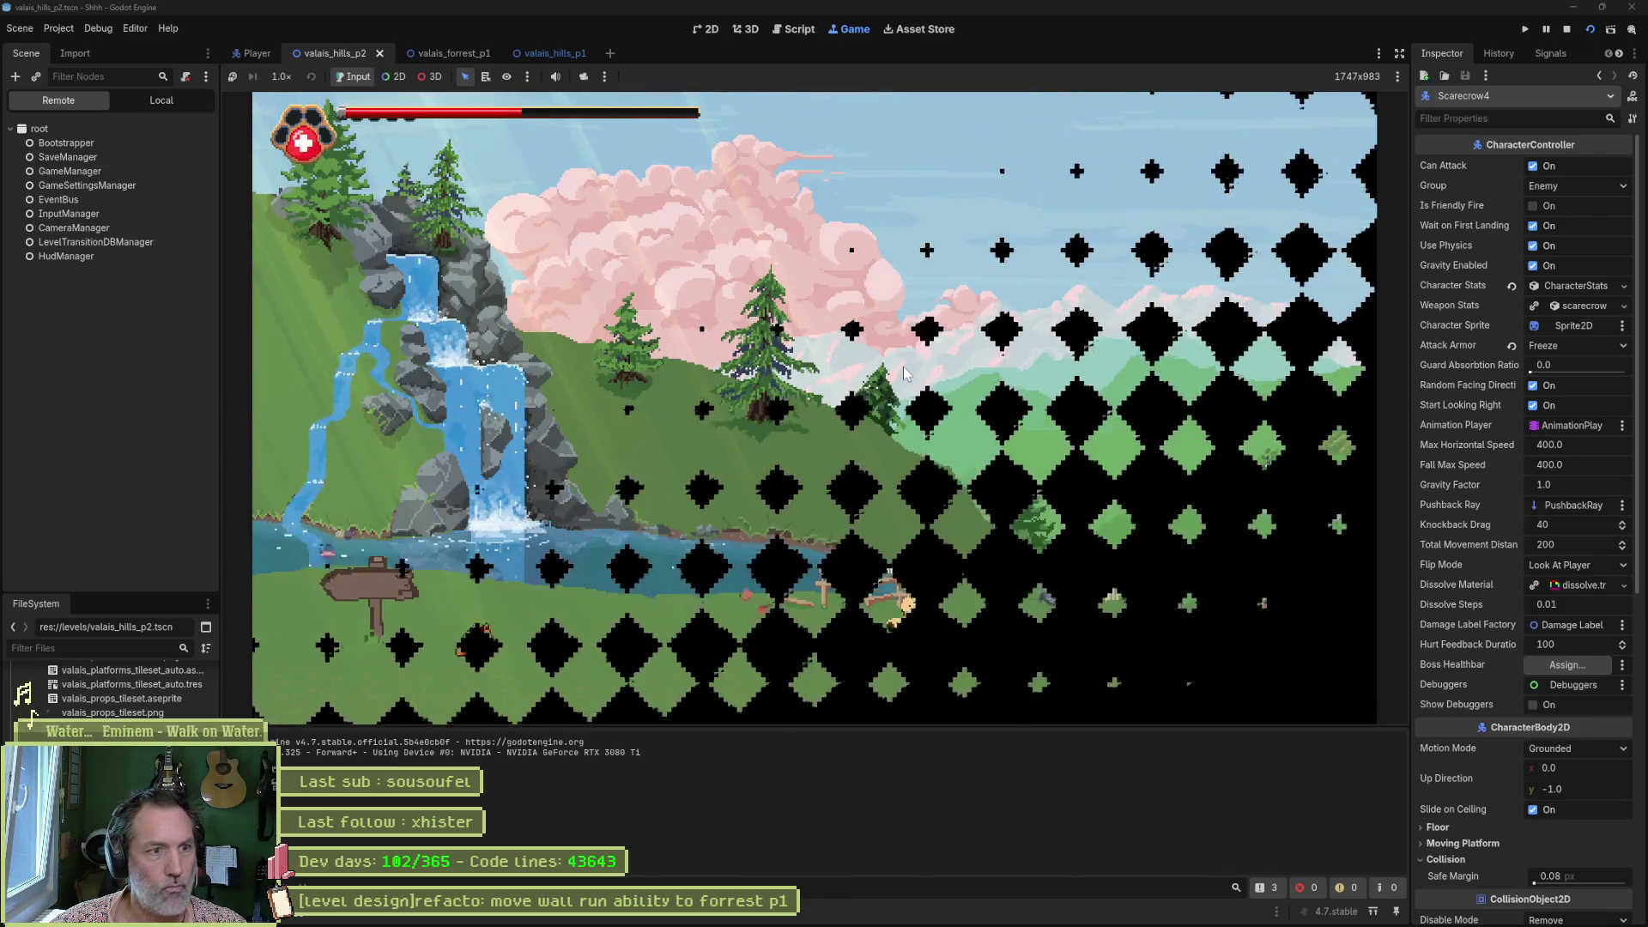
# Run the cat right, jump onto the platform beside the scarecrow, and hit it.
pyautogui.press('Right')
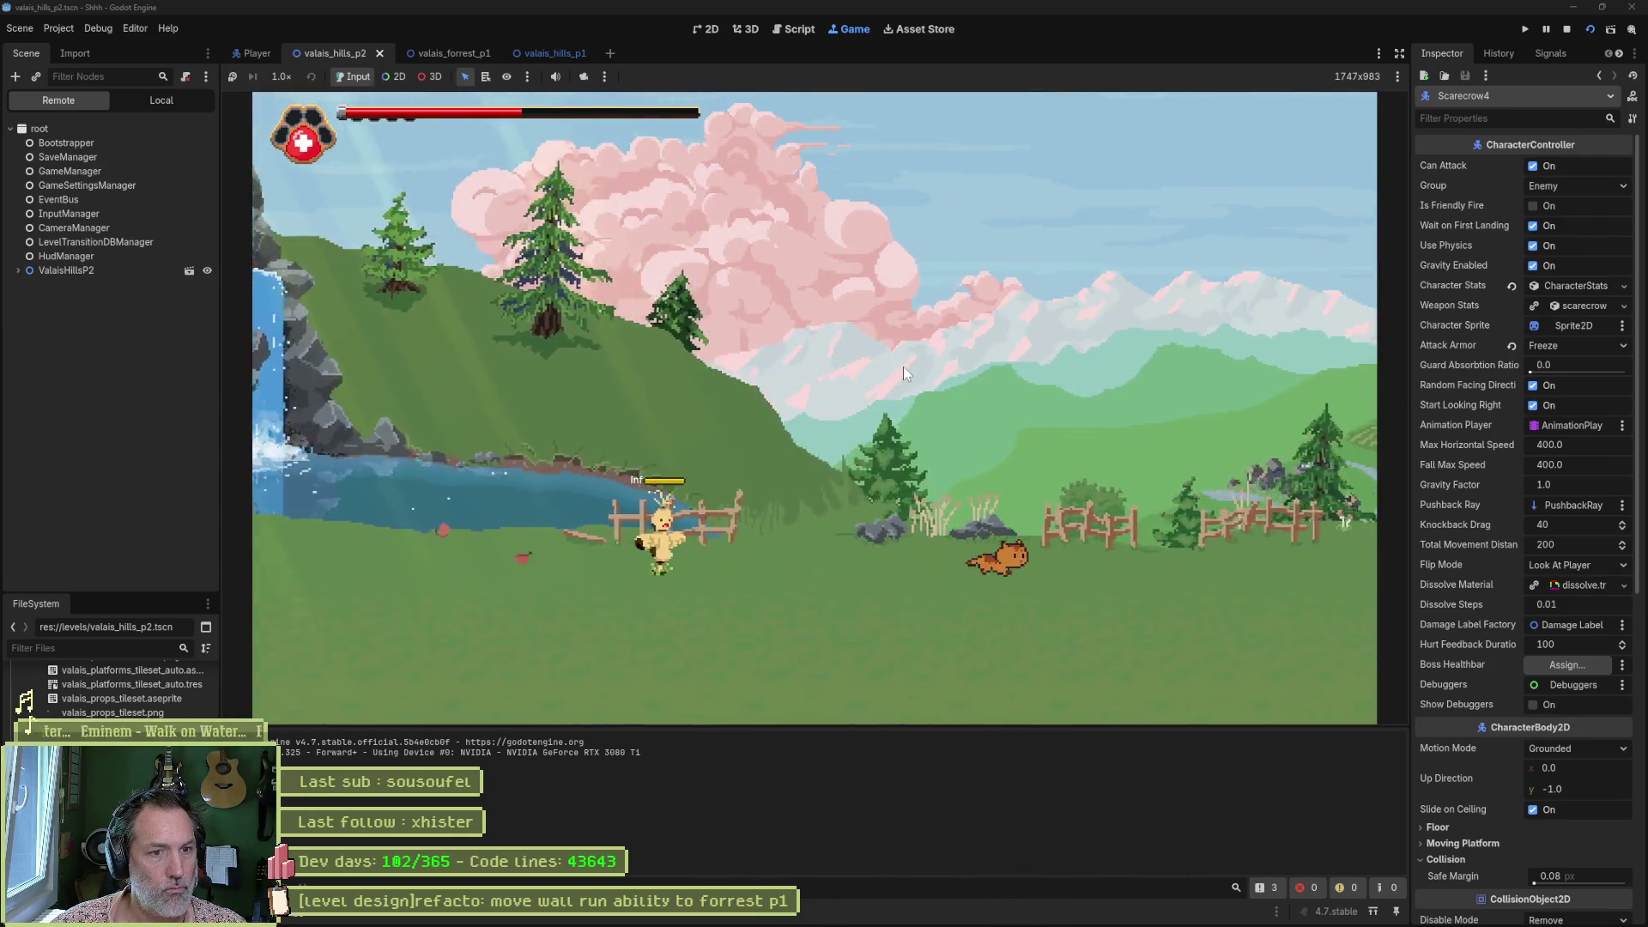
pyautogui.press('space')
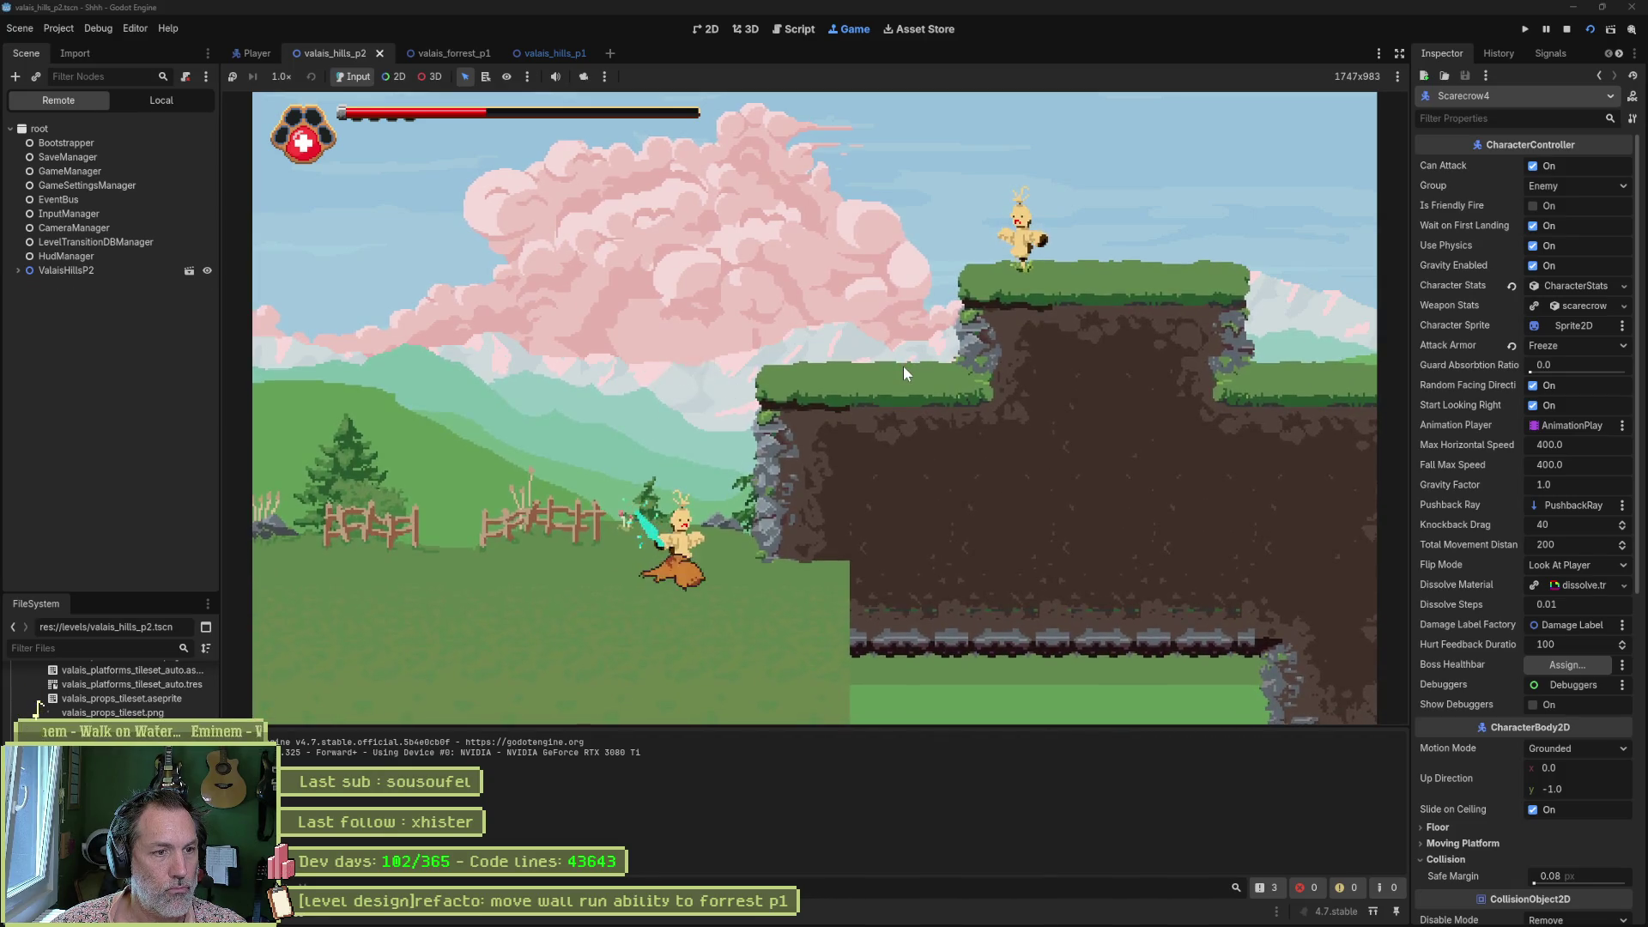
pyautogui.press('space')
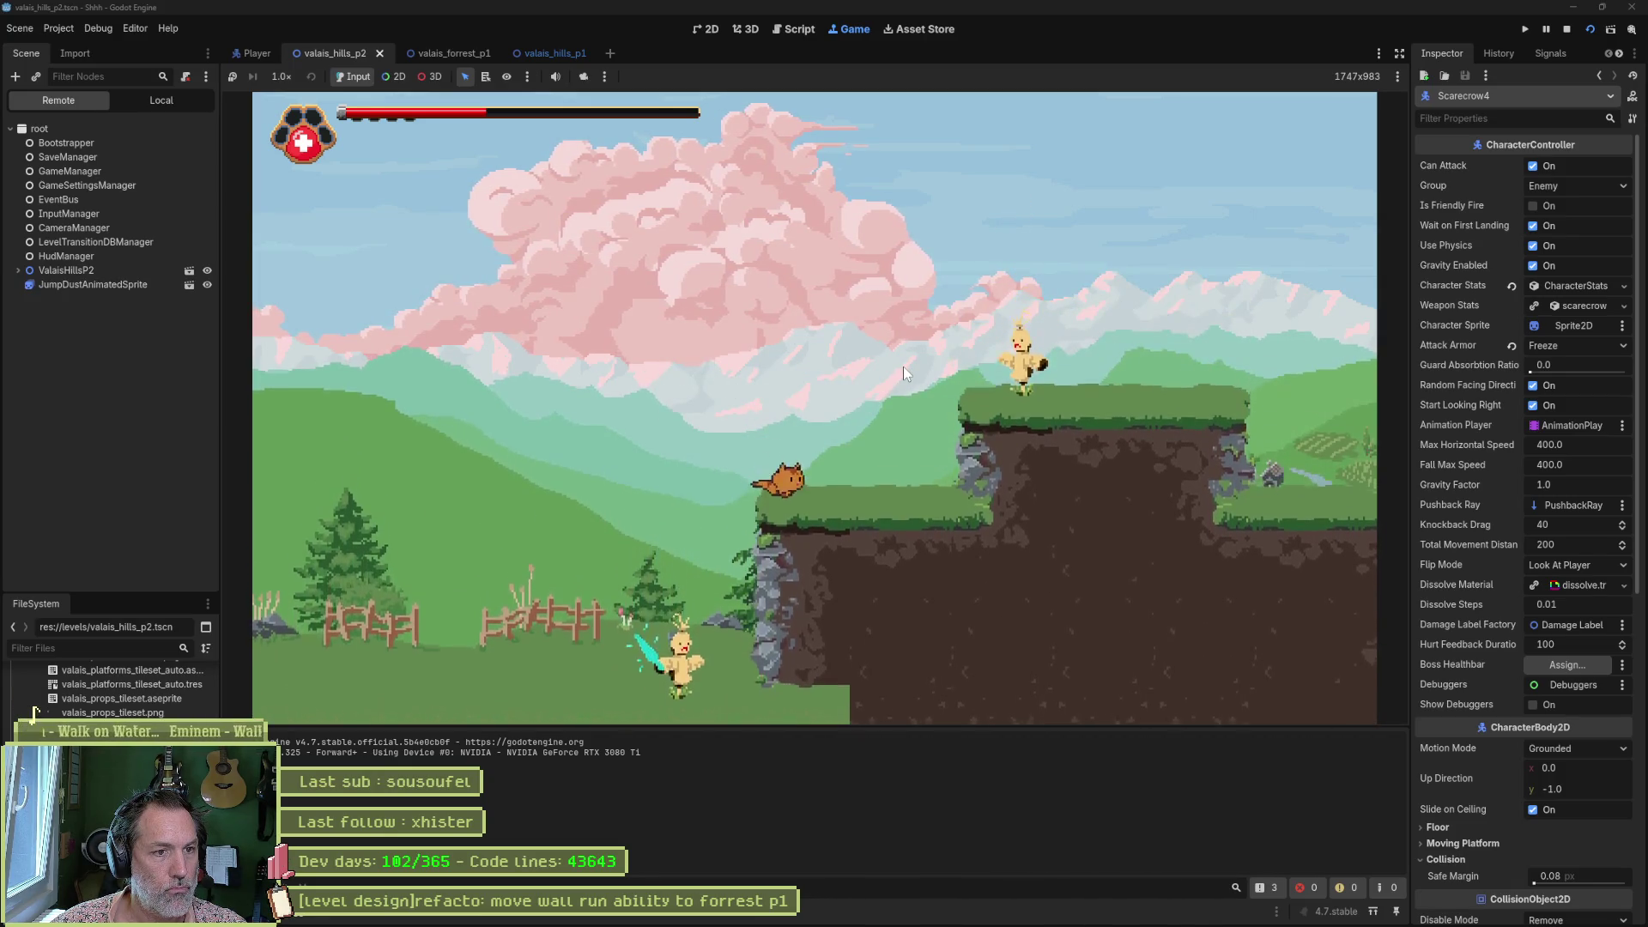
pyautogui.press('x')
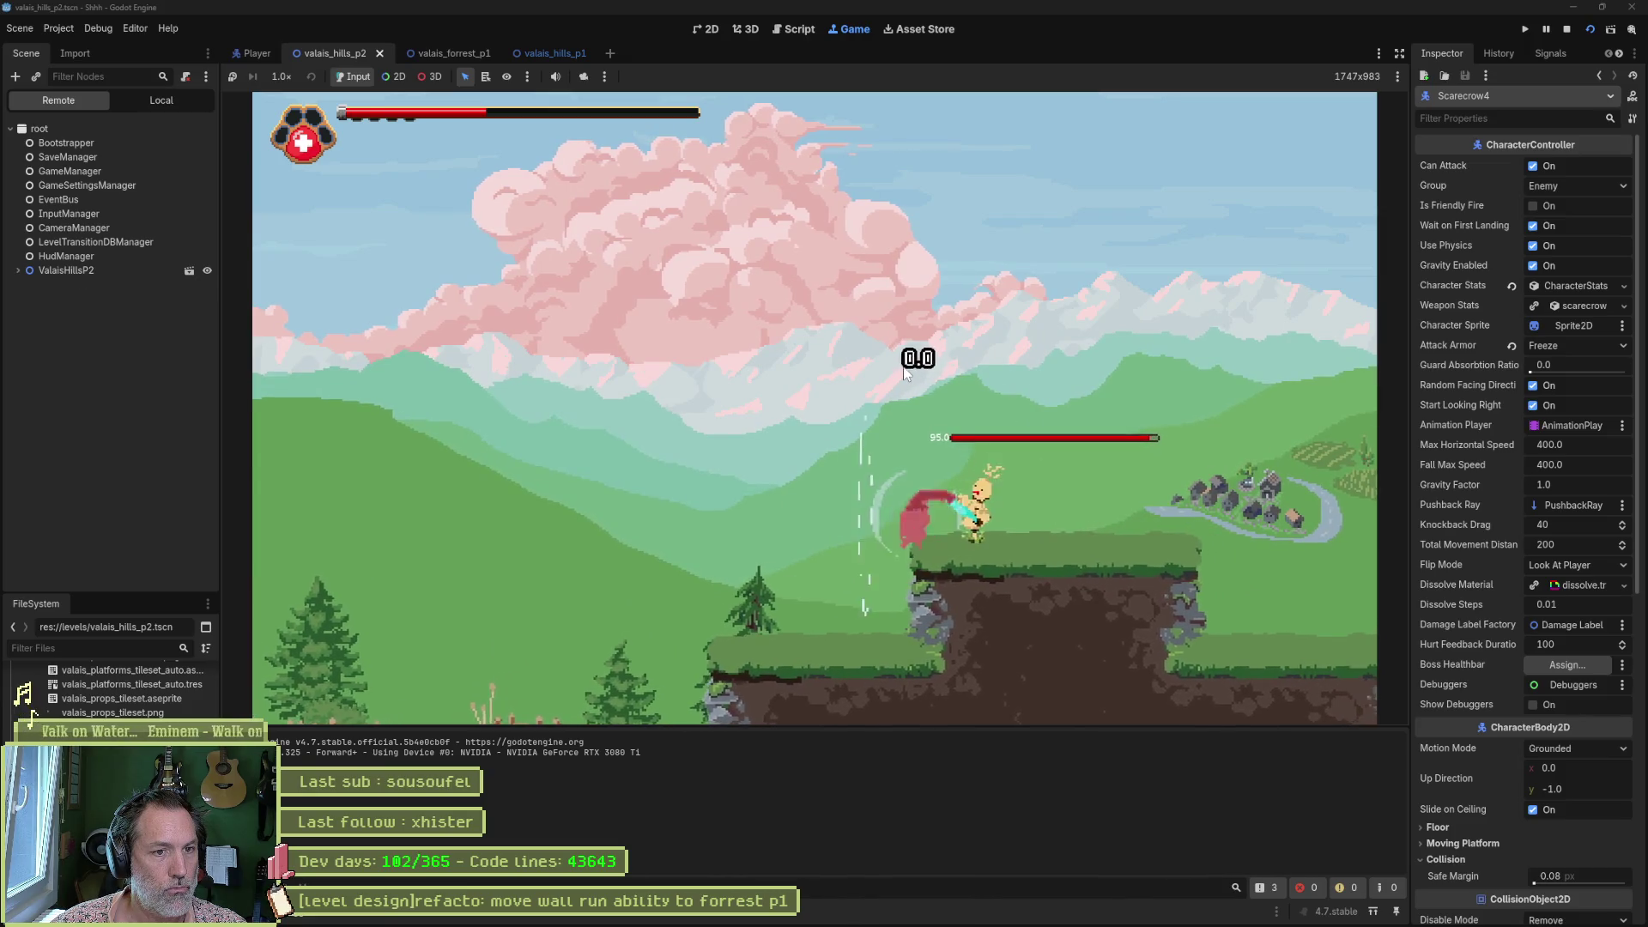
pyautogui.press('Right')
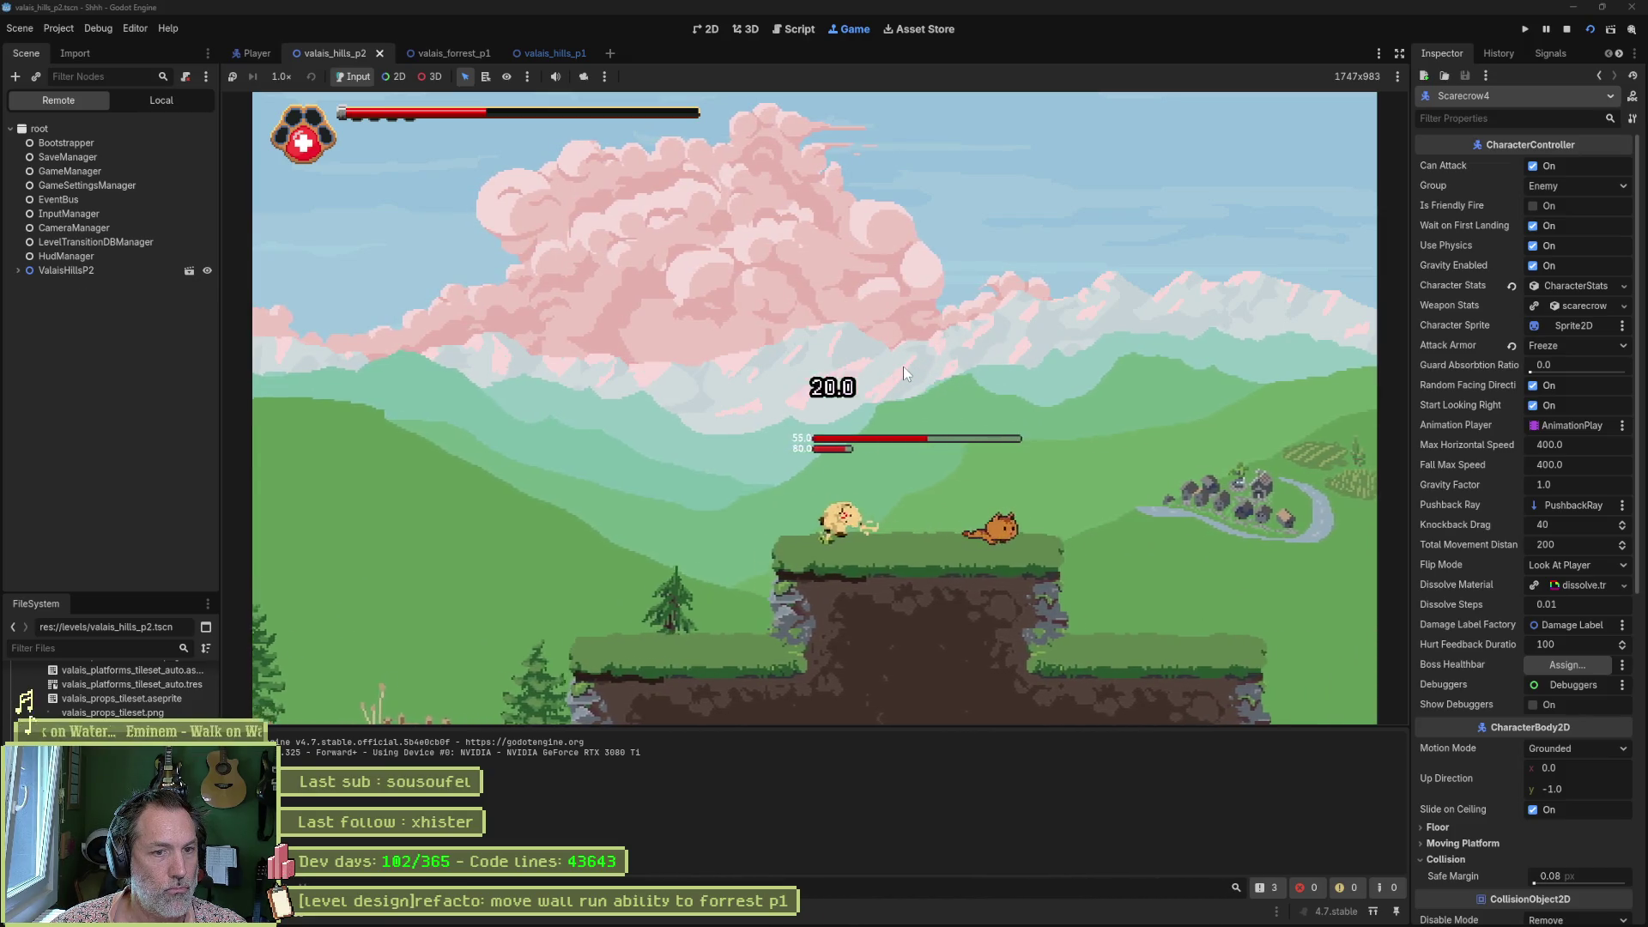
pyautogui.press('space')
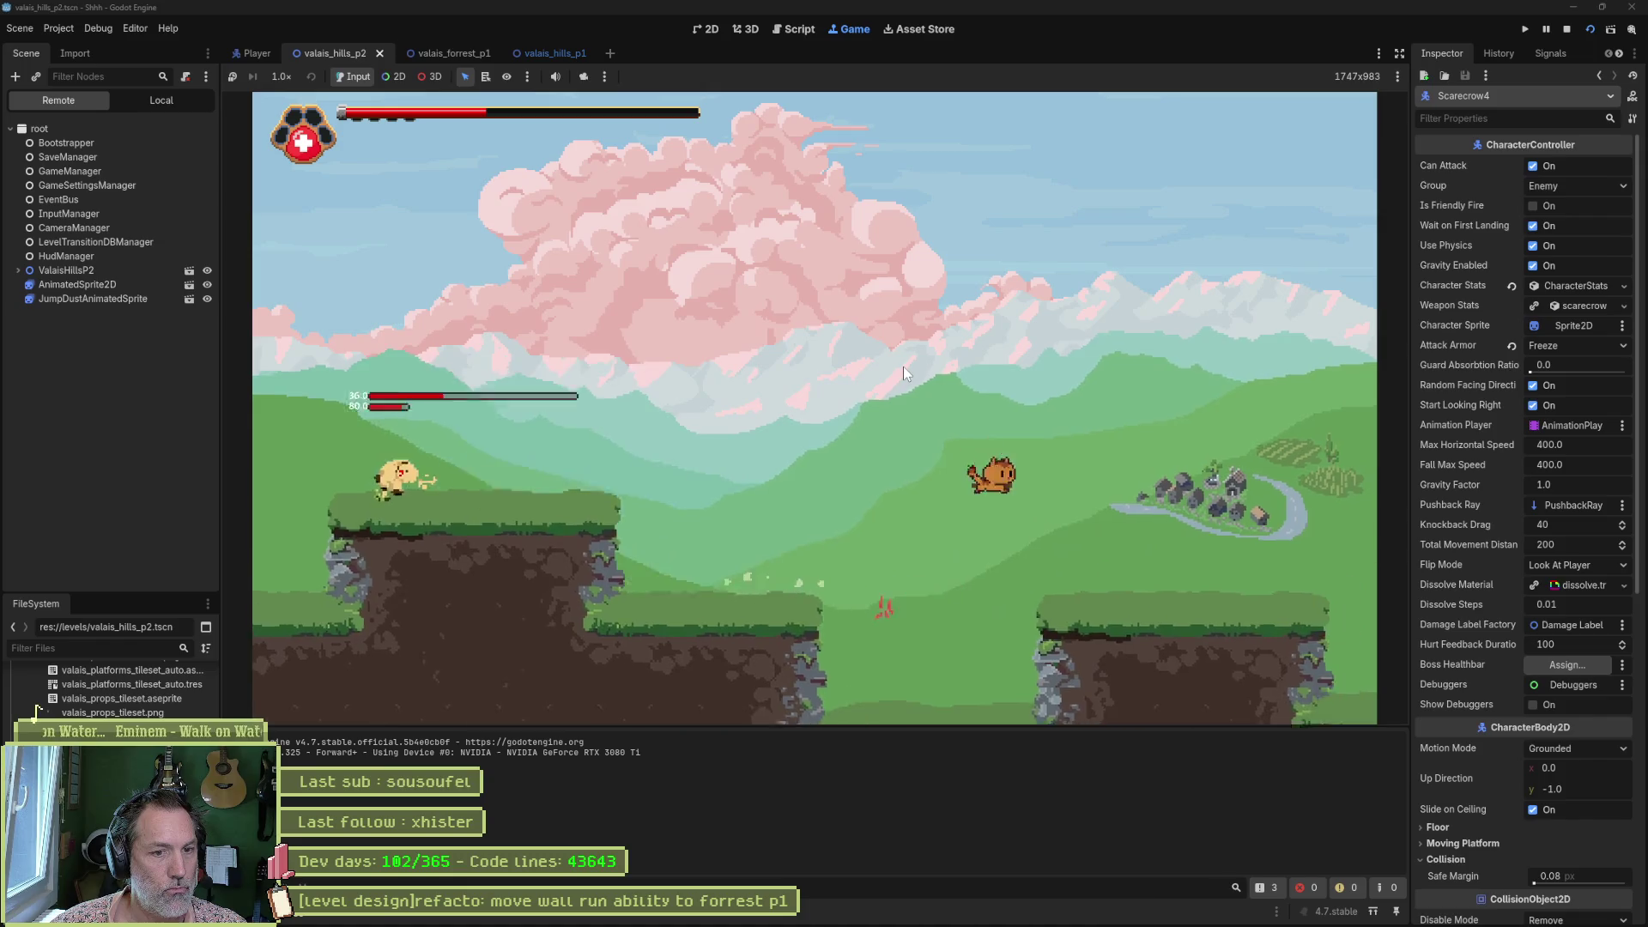
pyautogui.press('Right')
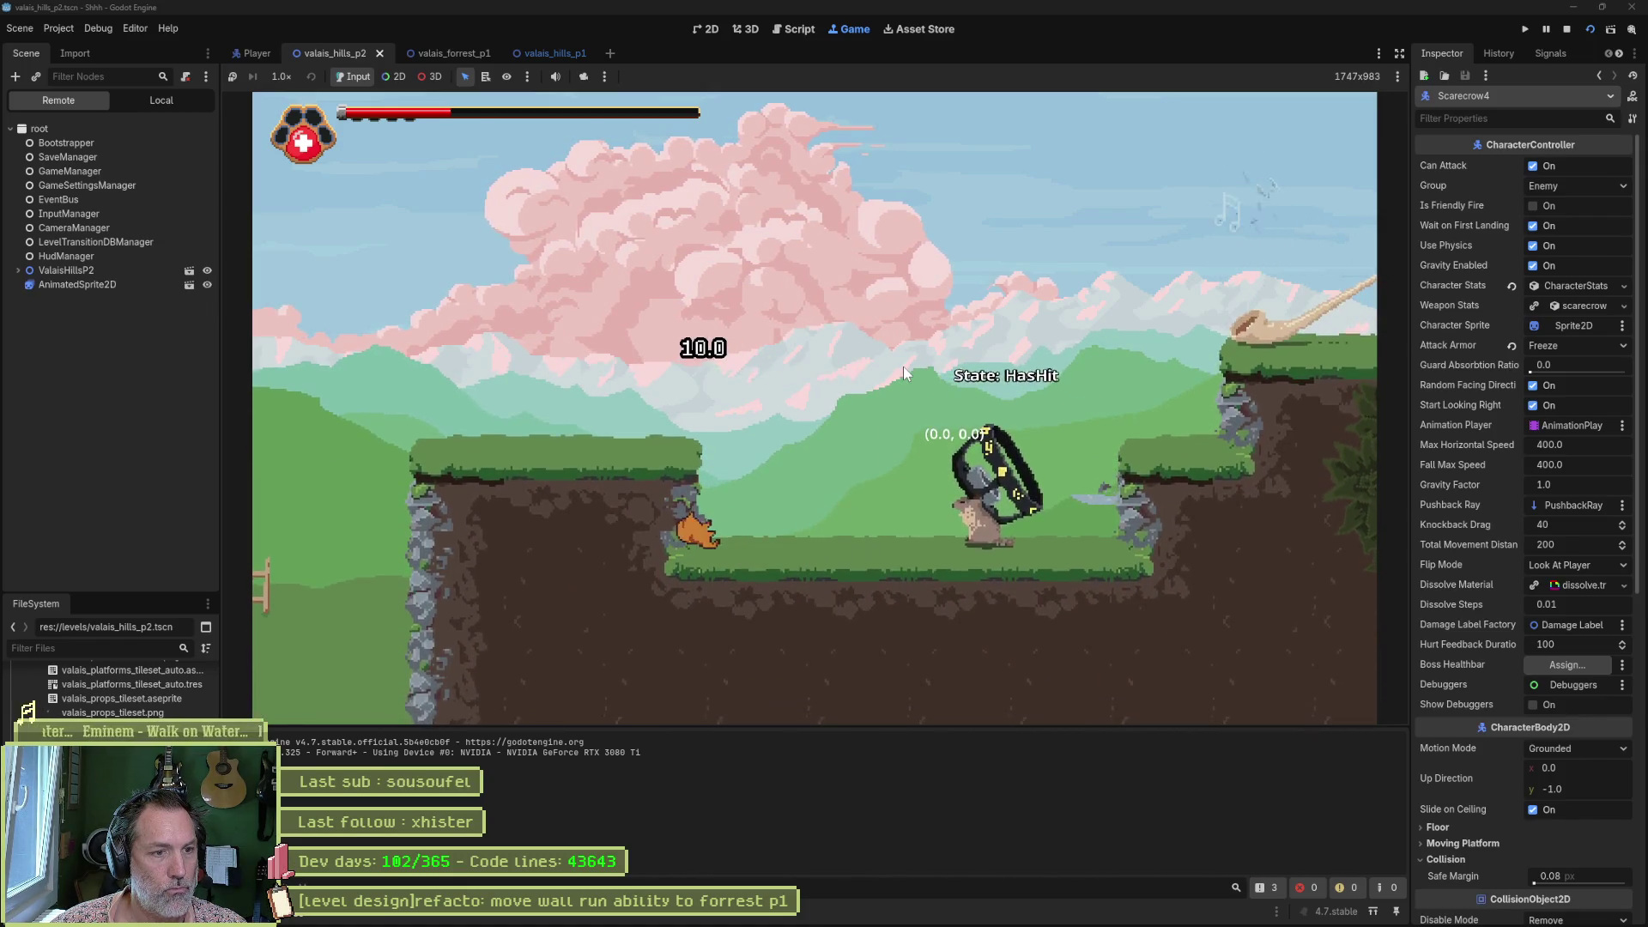
pyautogui.press('Right')
pyautogui.press('x')
pyautogui.press('Right')
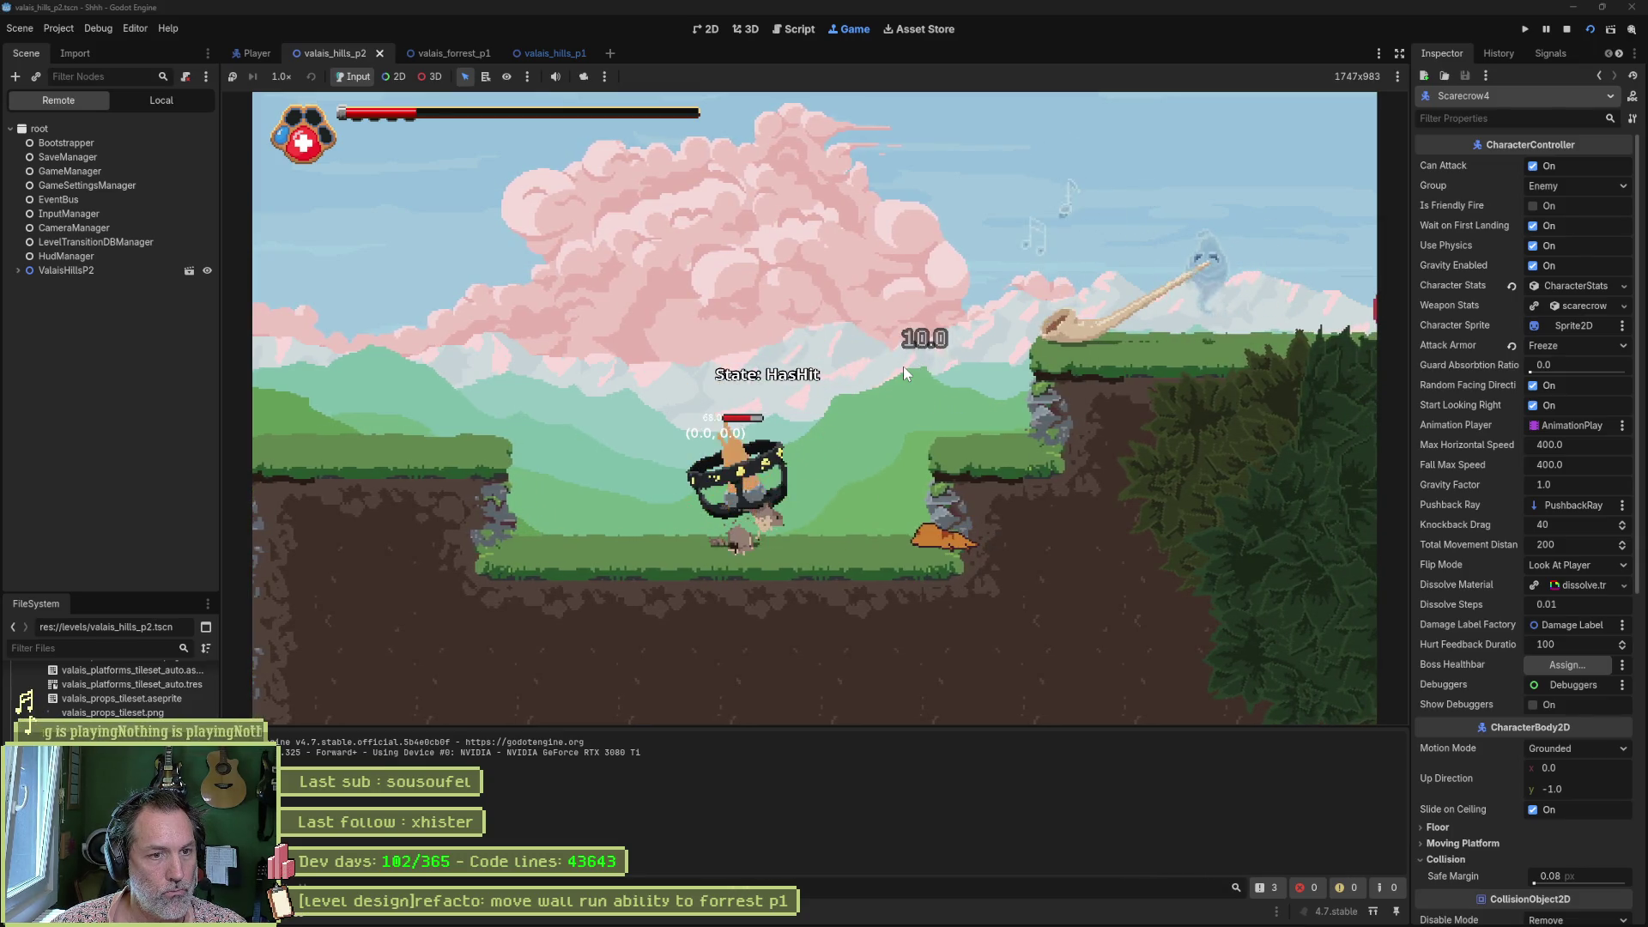
# Strike the scarecrow again, jump between the ledges to finish it, then stop the game.
pyautogui.press('x')
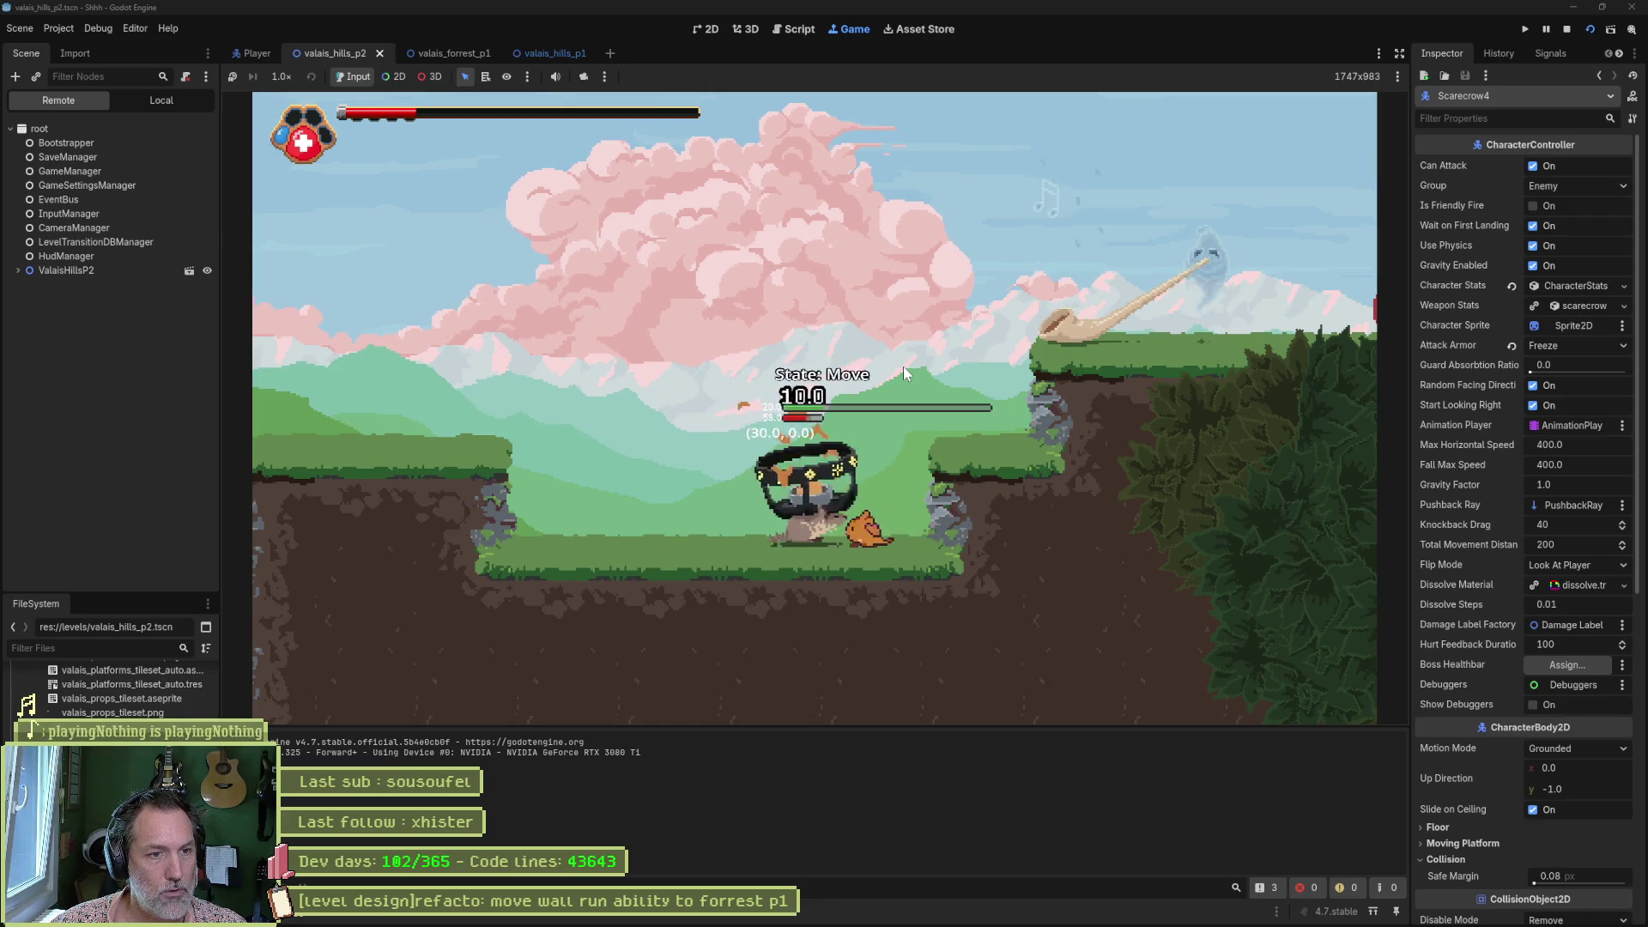
pyautogui.press('x')
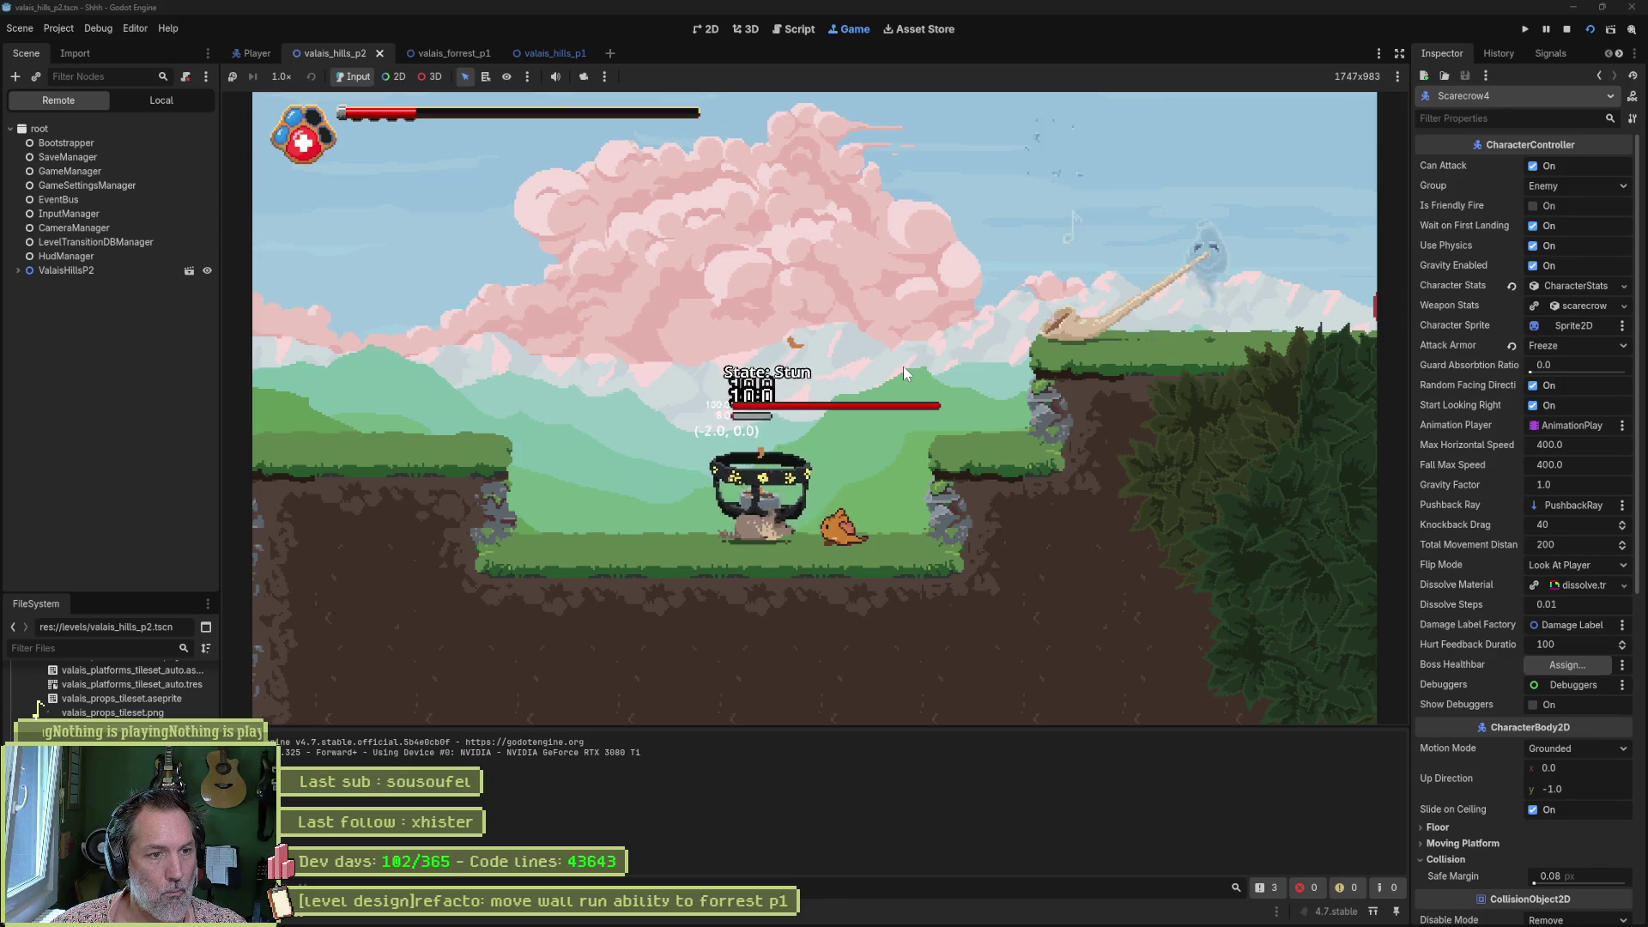
pyautogui.press('Right')
pyautogui.press('space')
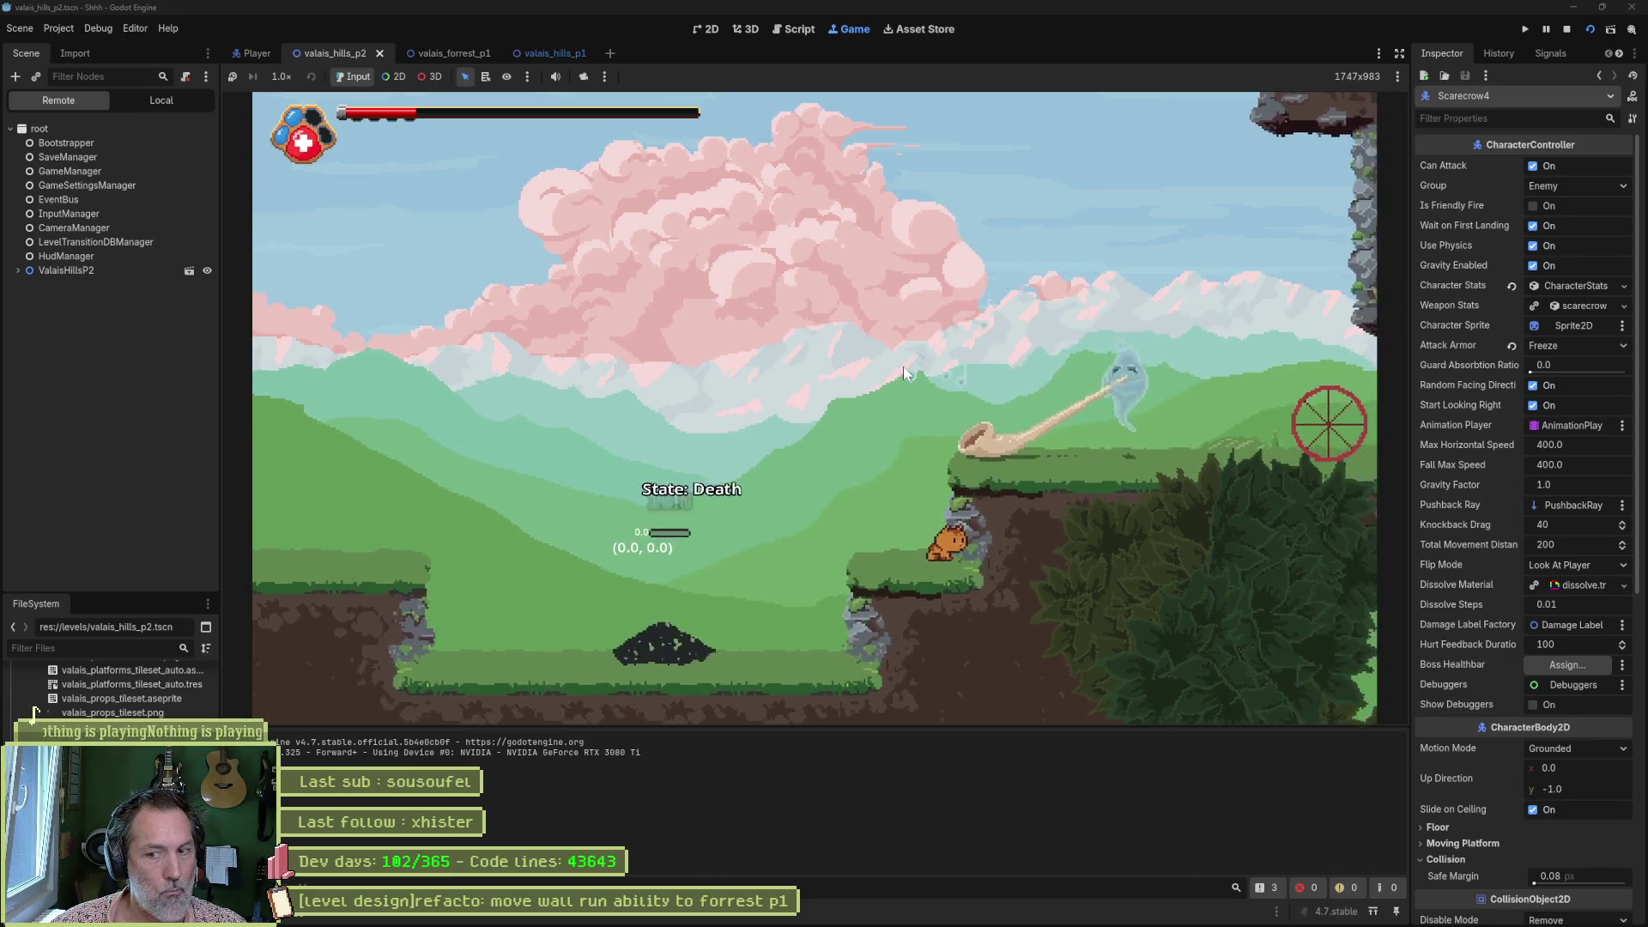
pyautogui.press('Left')
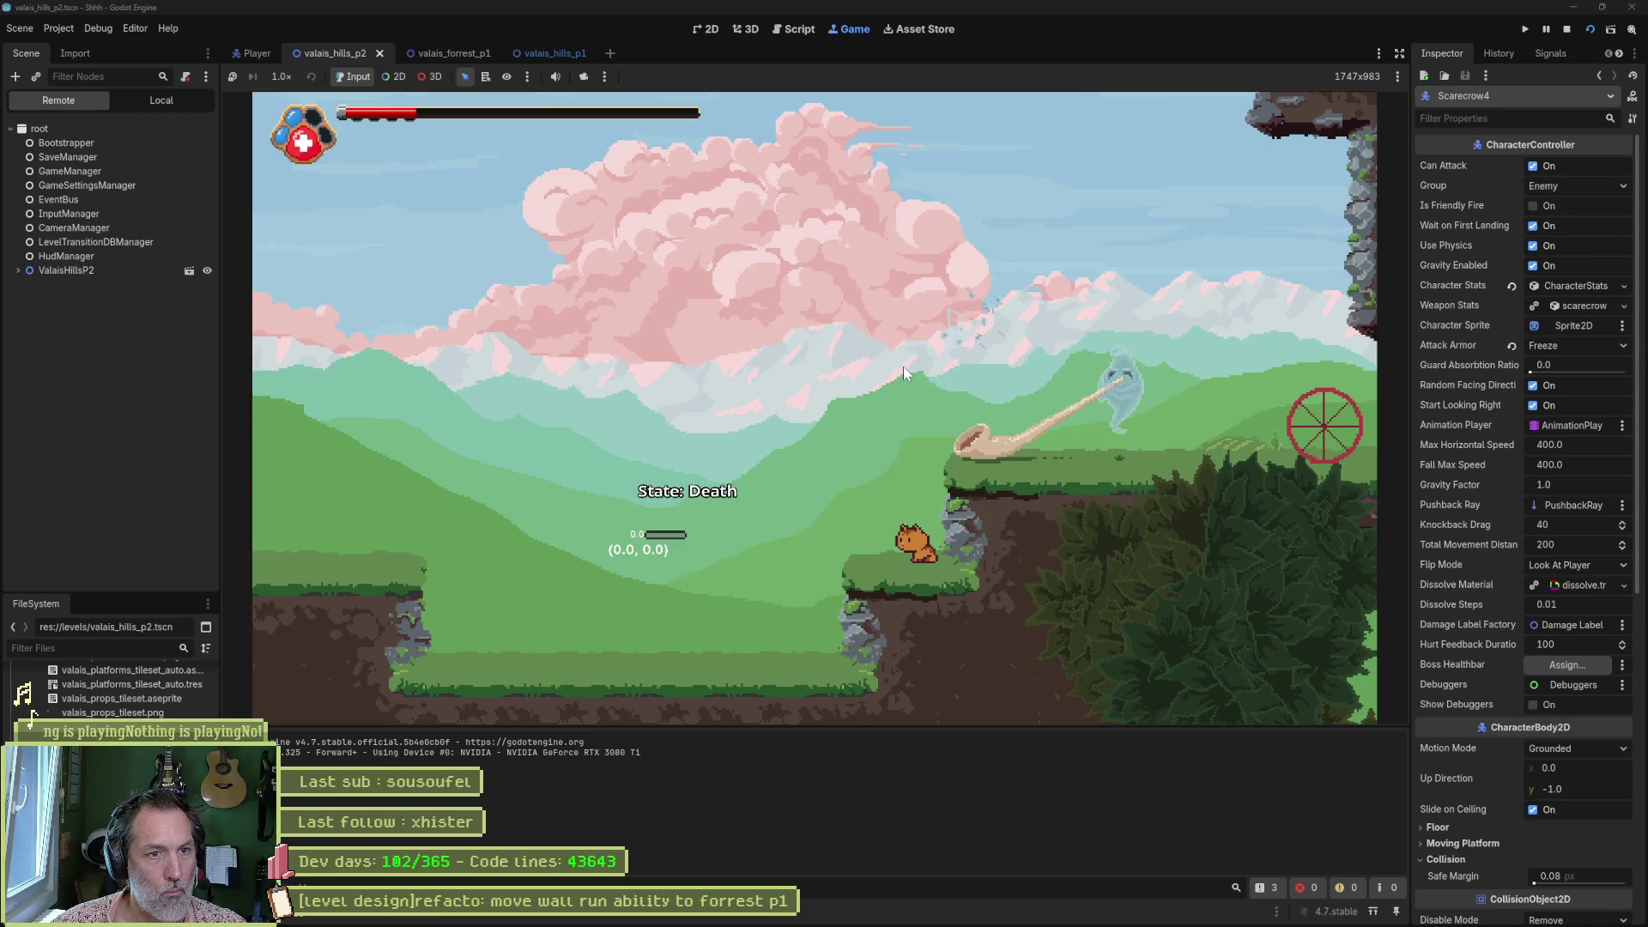
pyautogui.press('space')
pyautogui.press('Right')
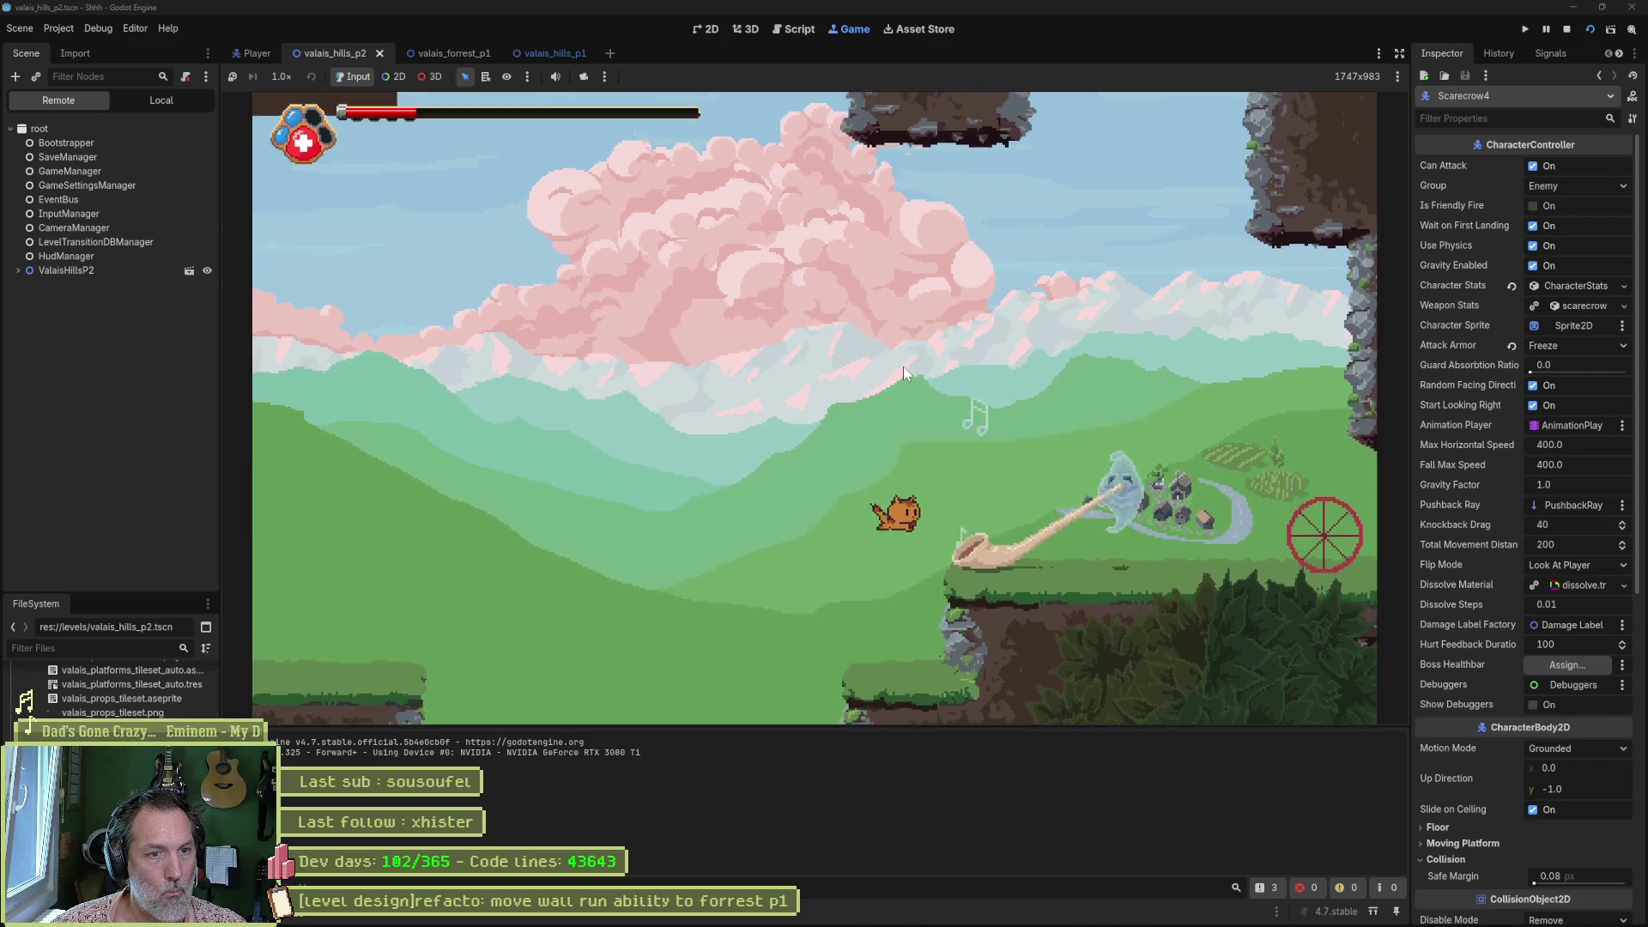
pyautogui.press('Right')
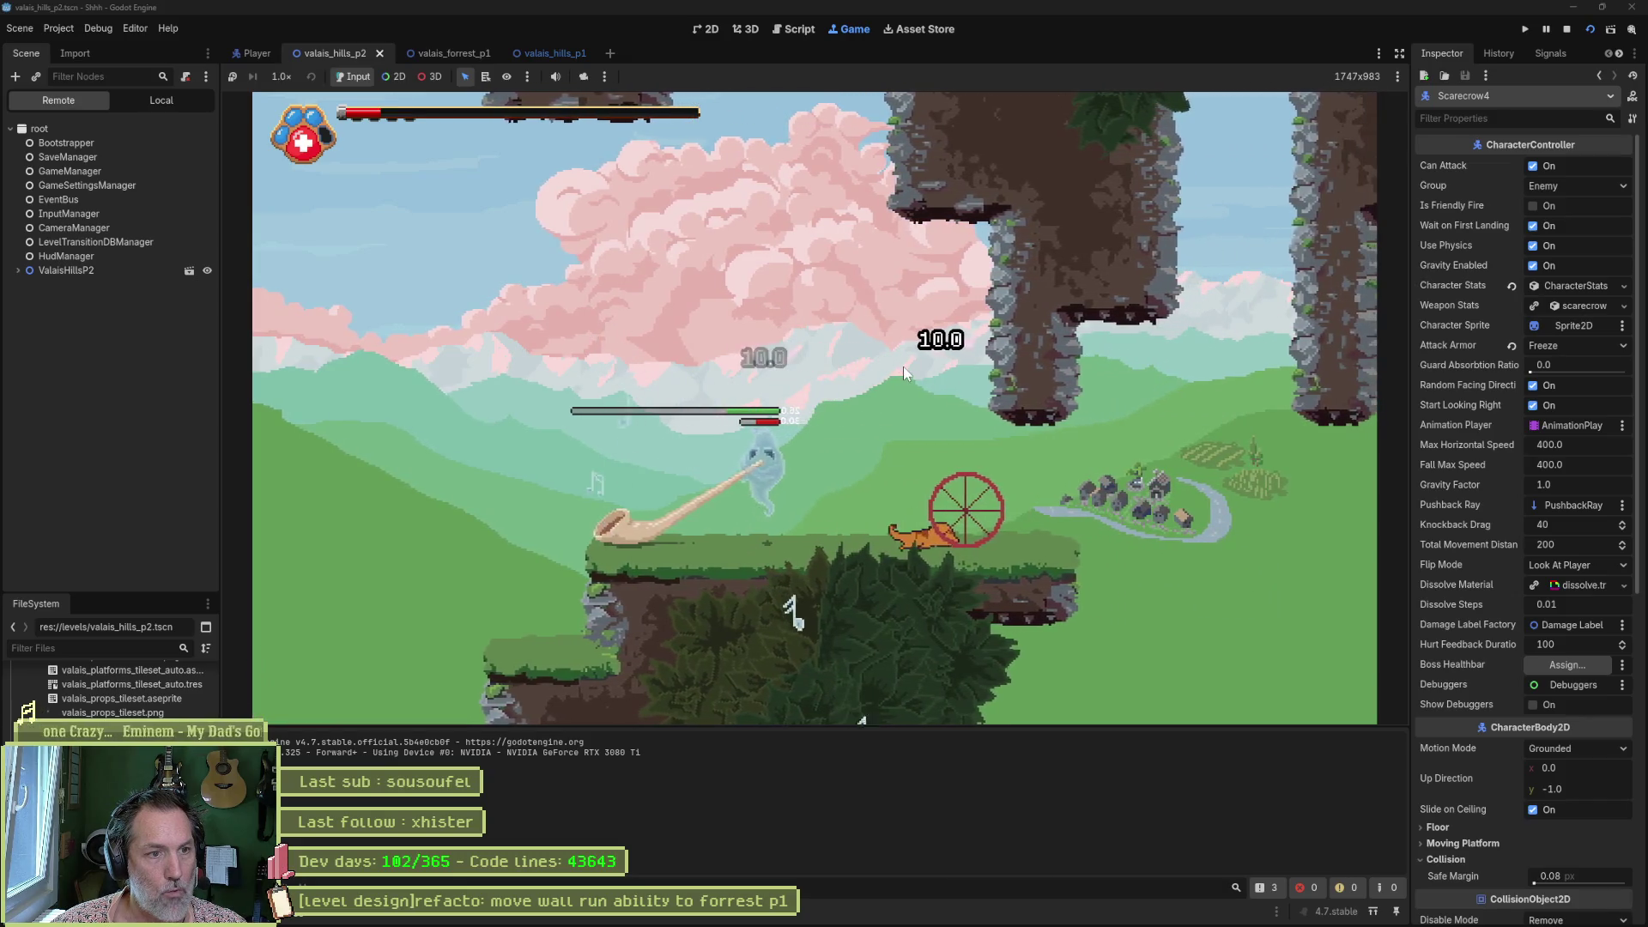
pyautogui.press('Left')
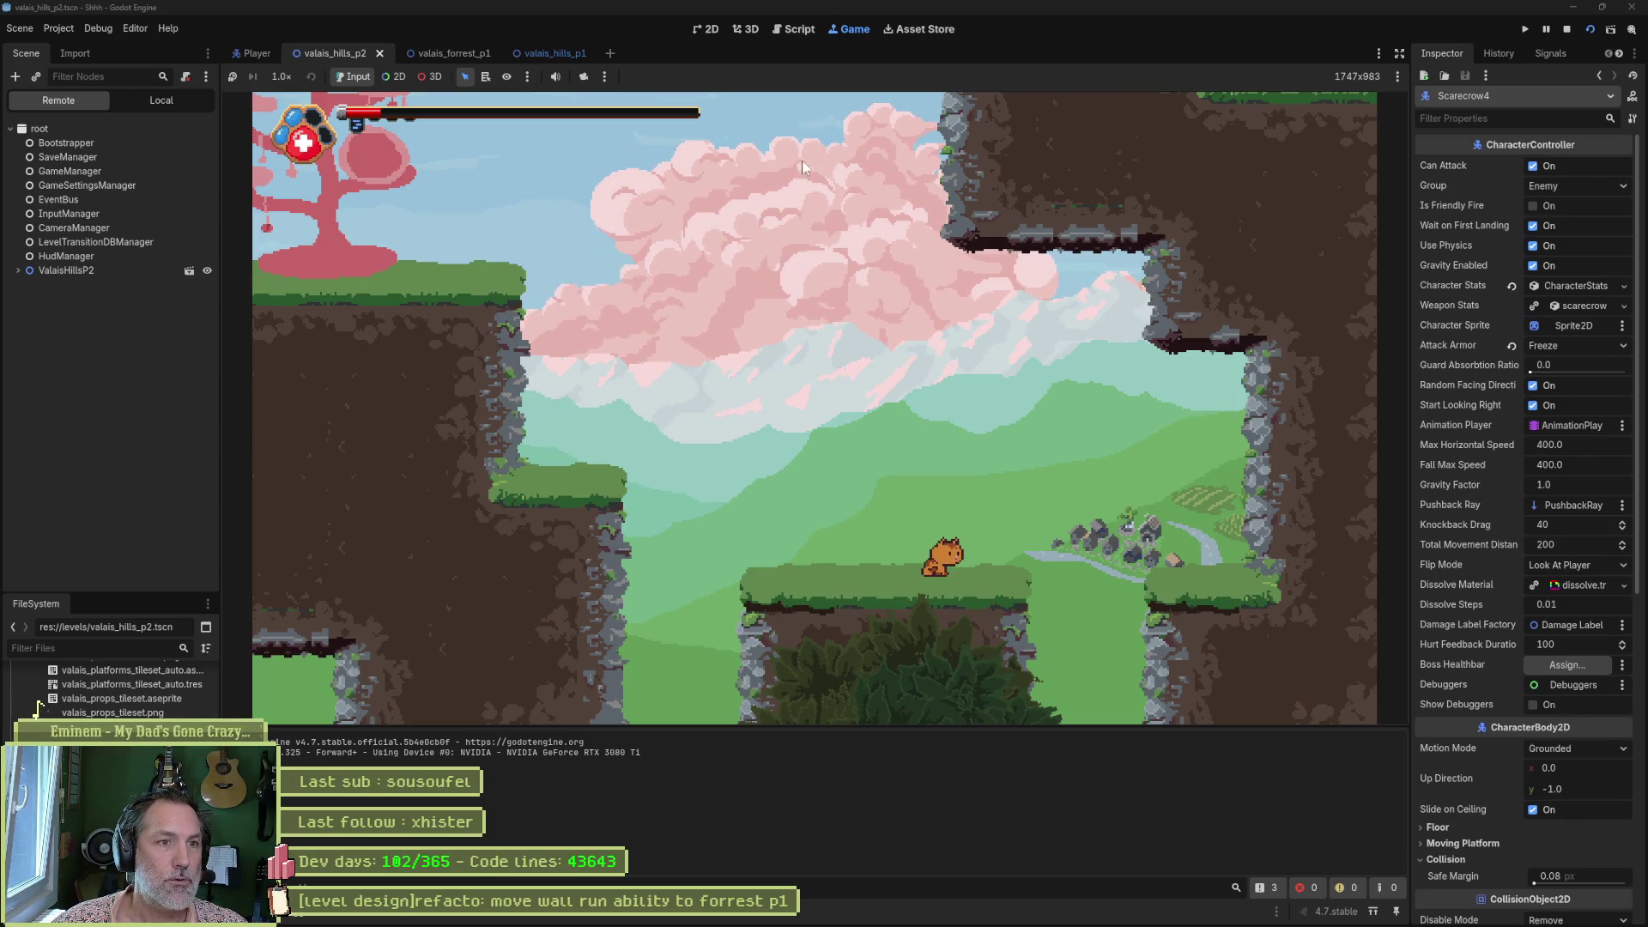
pyautogui.press('F8')
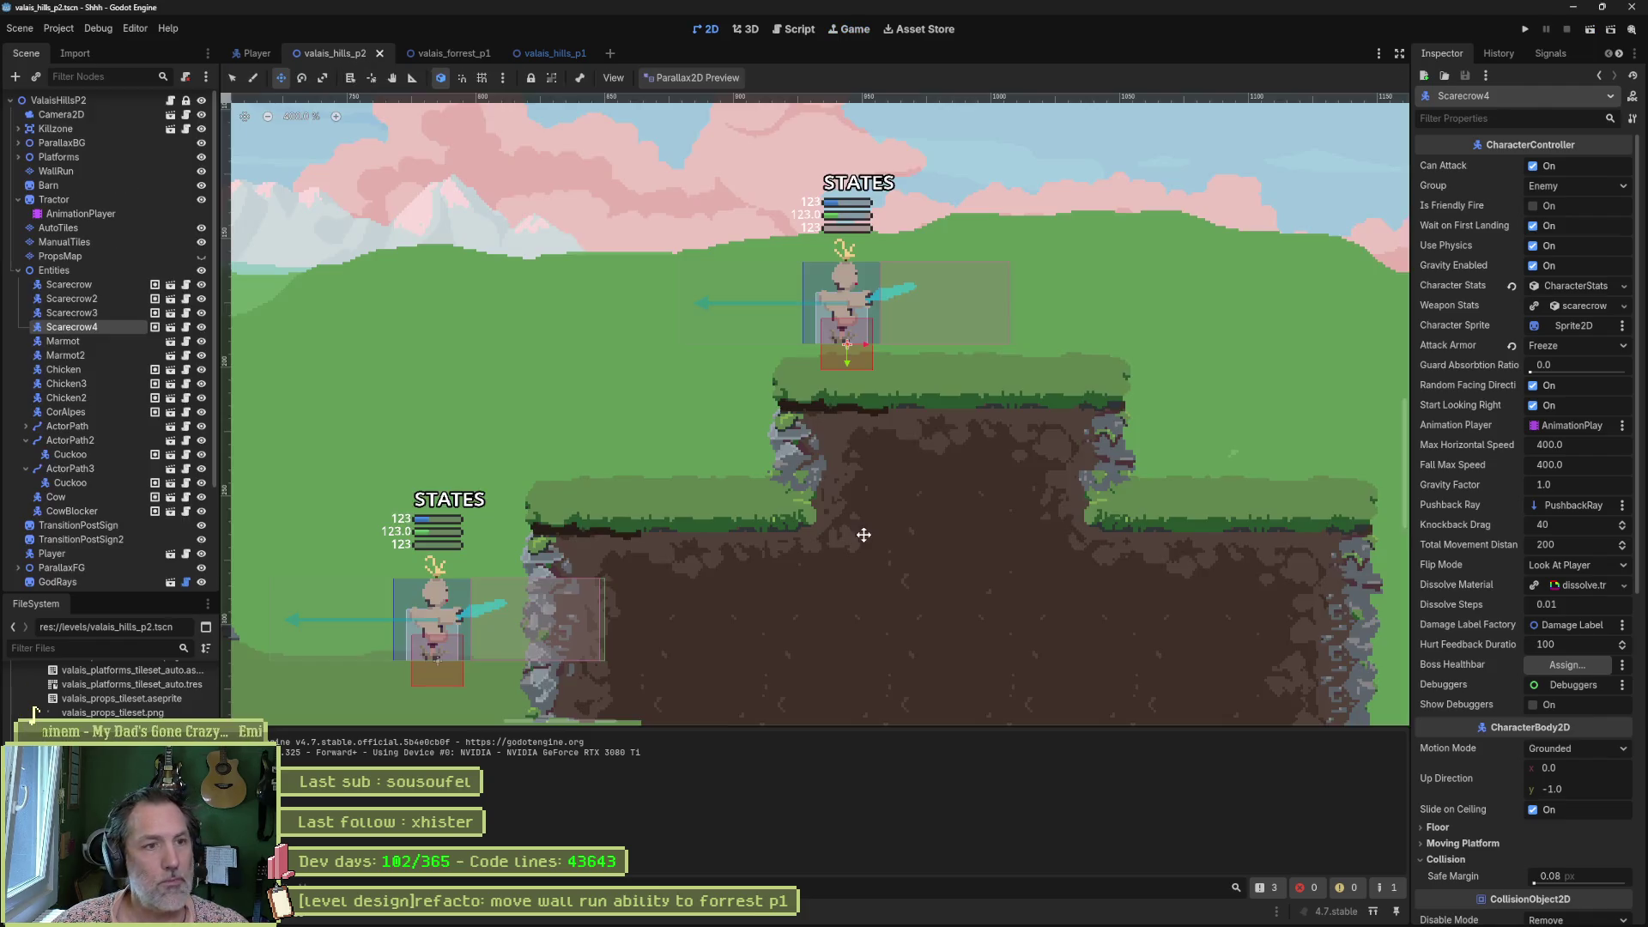
# Select the AutoTiles tilemap layer for editing.
pyautogui.click(101, 242)
pyautogui.click(99, 255)
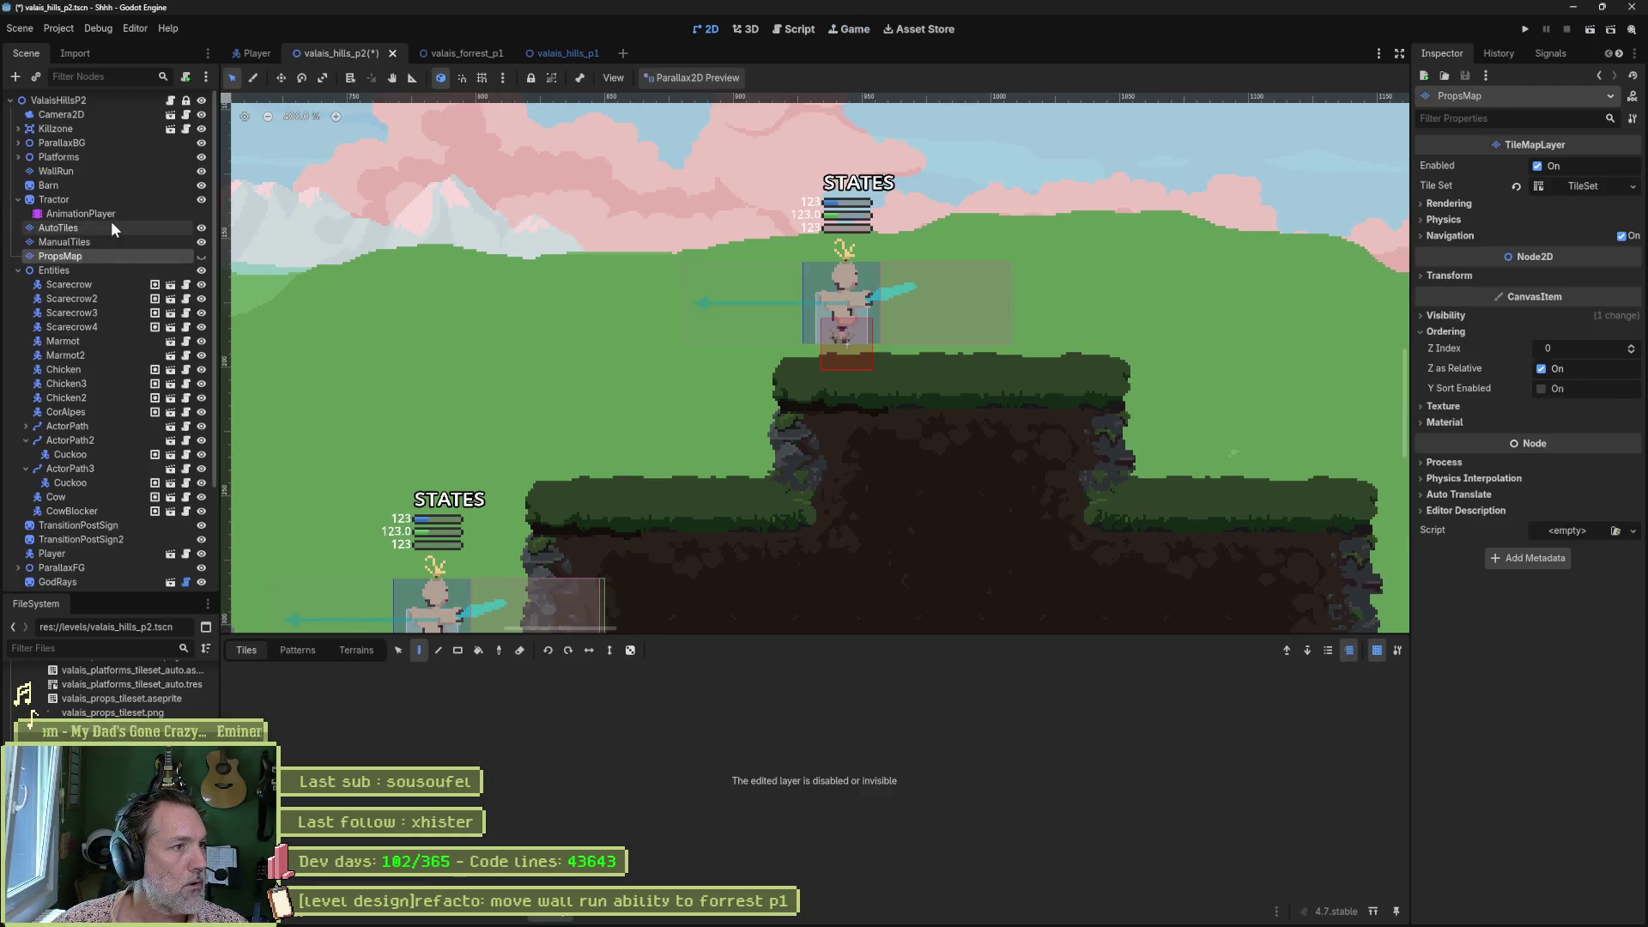
pyautogui.click(110, 226)
pyautogui.scroll(-6, 439, 285)
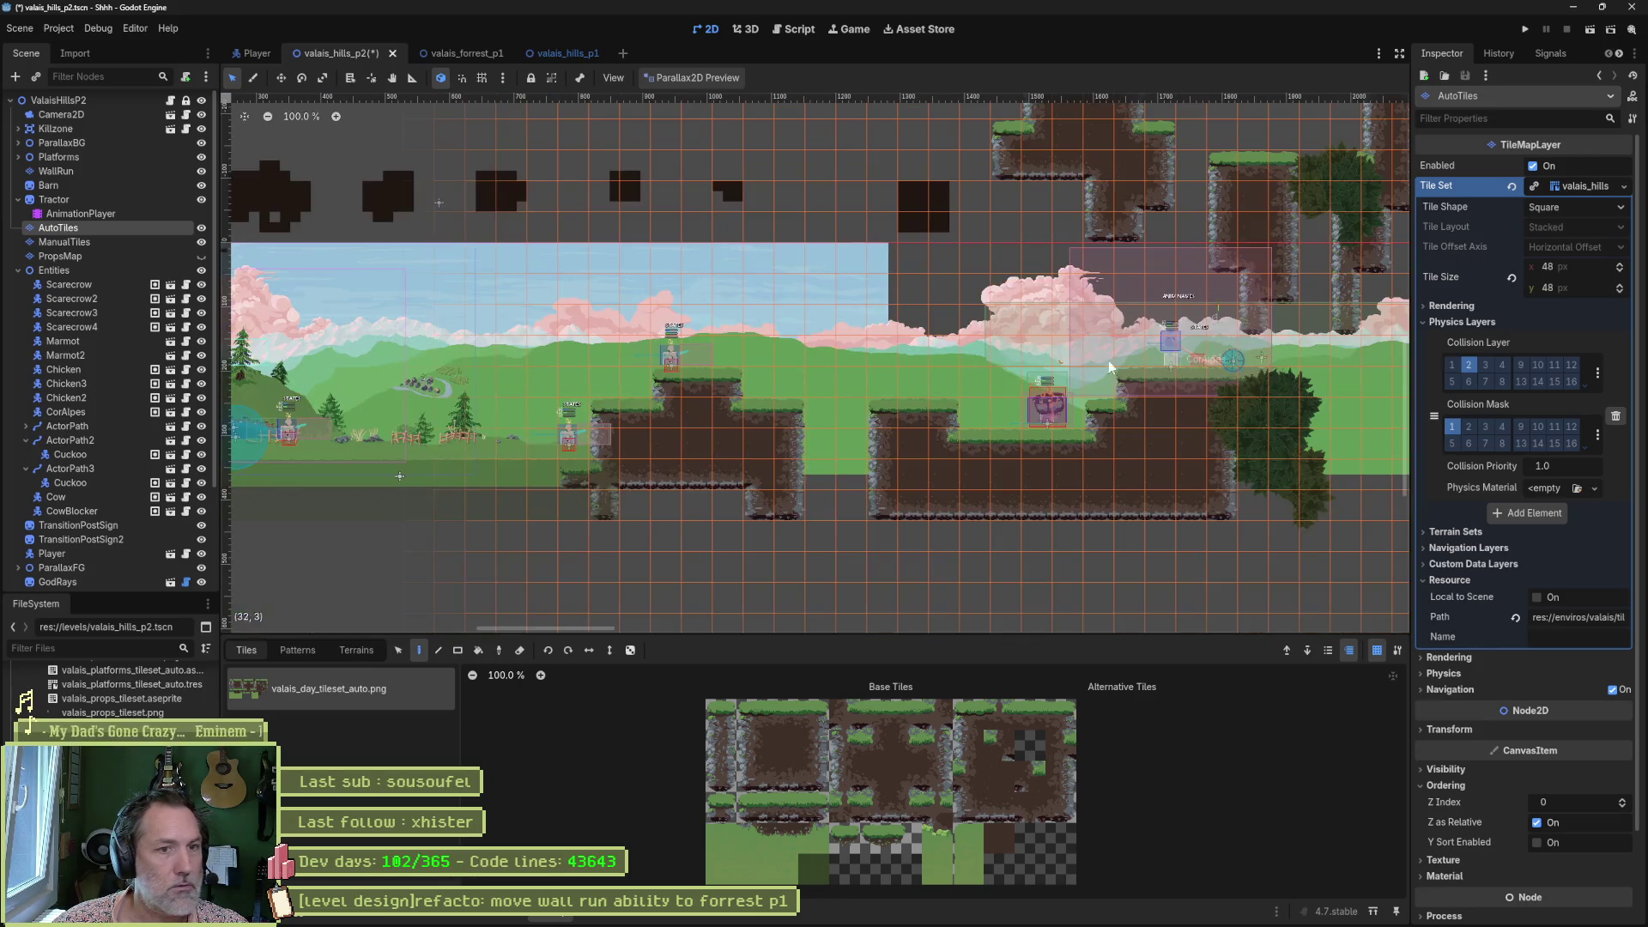
pyautogui.scroll(4, 1011, 310)
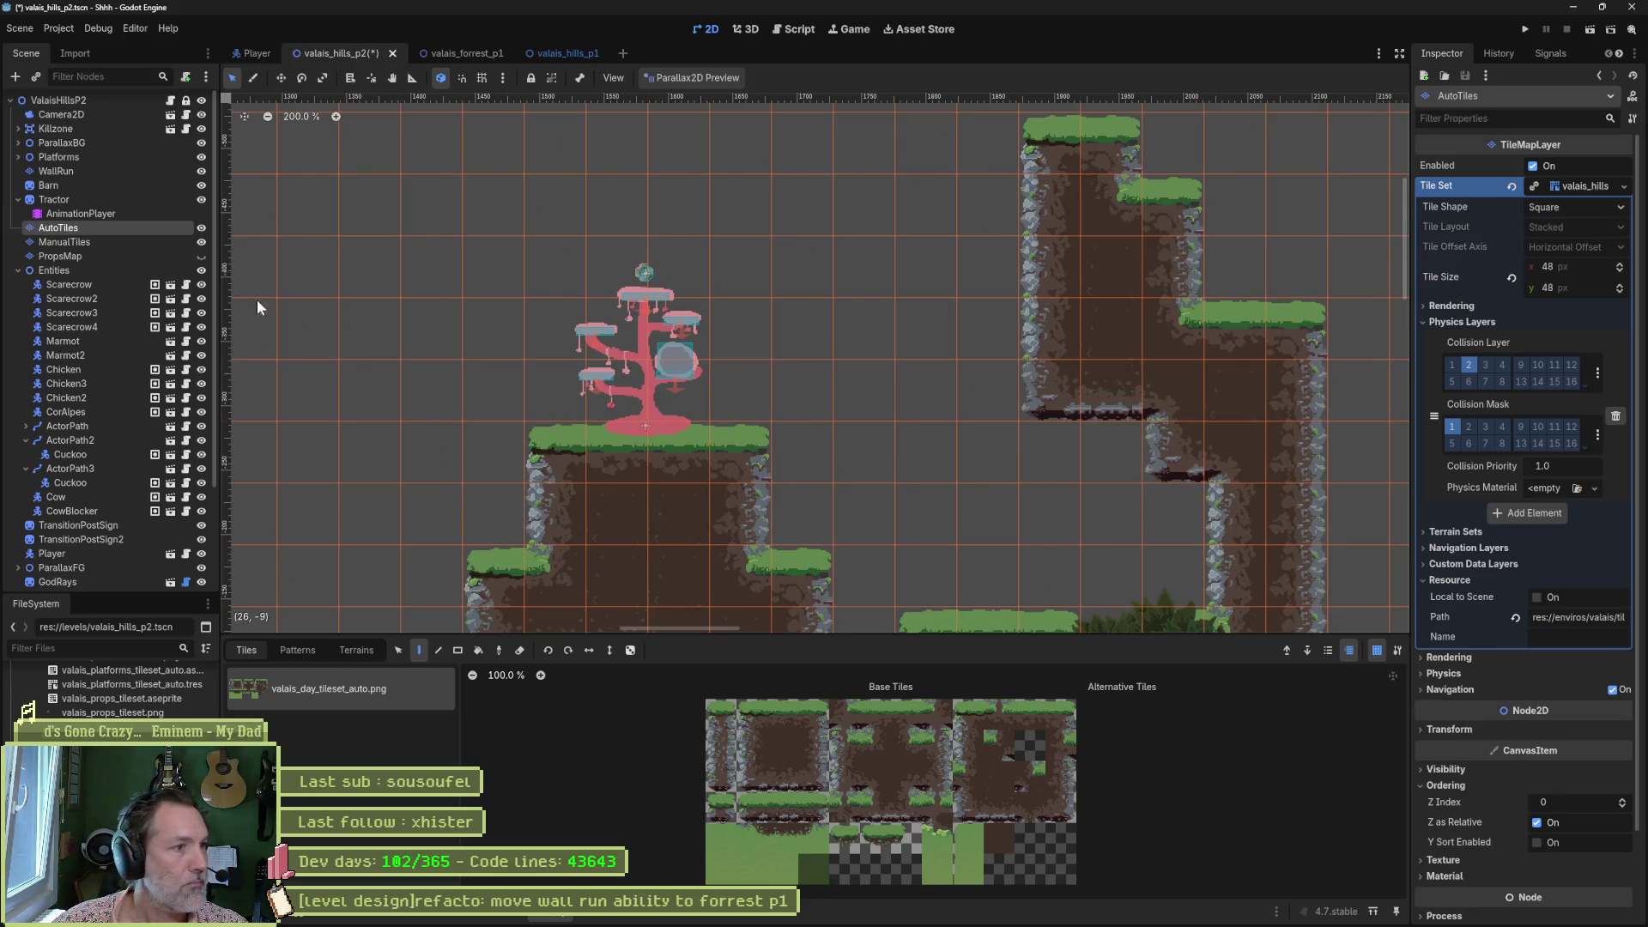
# Paint terrain across the gap between the rock columns and erase two cells to carve a hole.
pyautogui.click(355, 650)
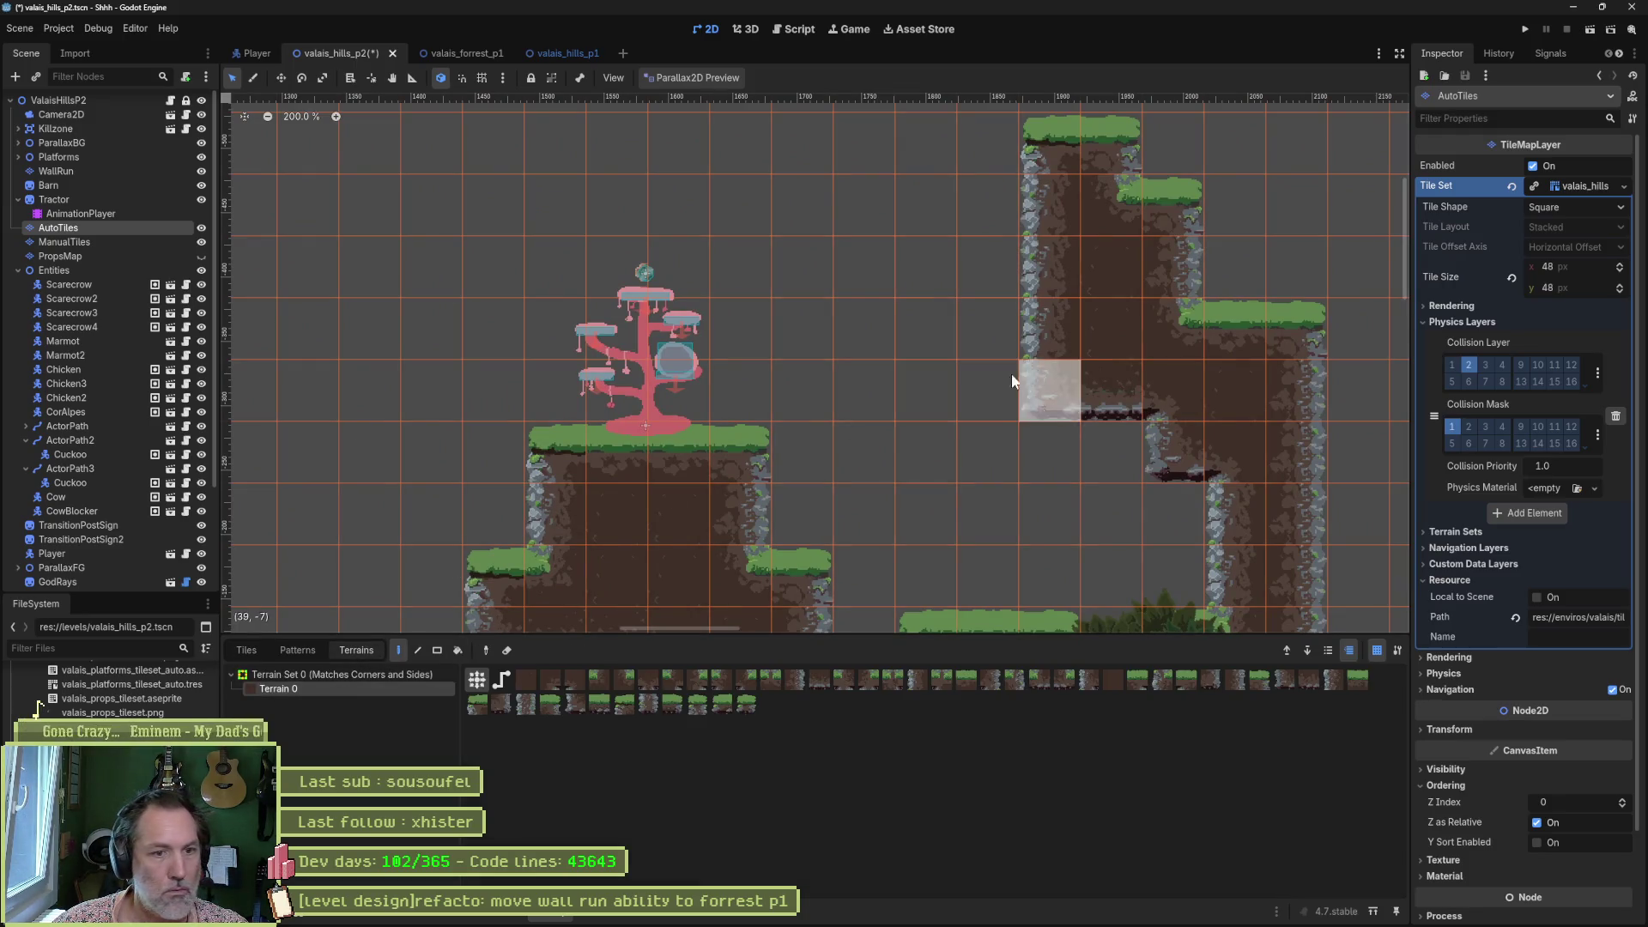
pyautogui.moveTo(923, 388)
pyautogui.mouseDown()
pyautogui.moveTo(946, 152)
pyautogui.moveTo(987, 372)
pyautogui.moveTo(1115, 307)
pyautogui.mouseUp()
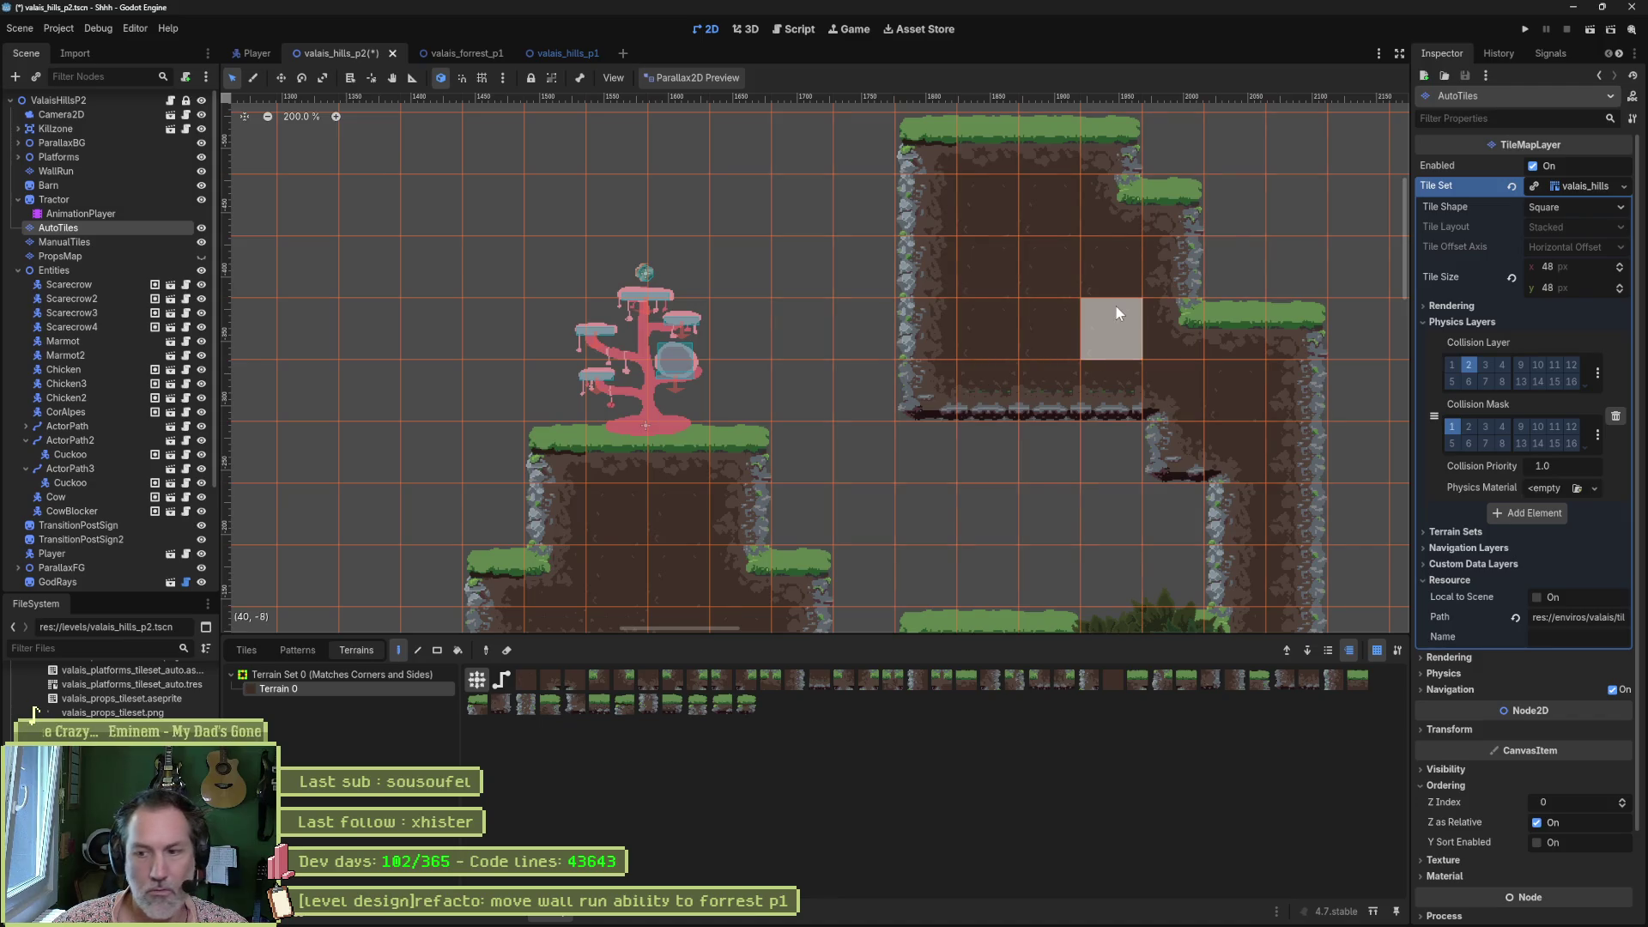
pyautogui.rightClick(1051, 335)
pyautogui.rightClick(1063, 382)
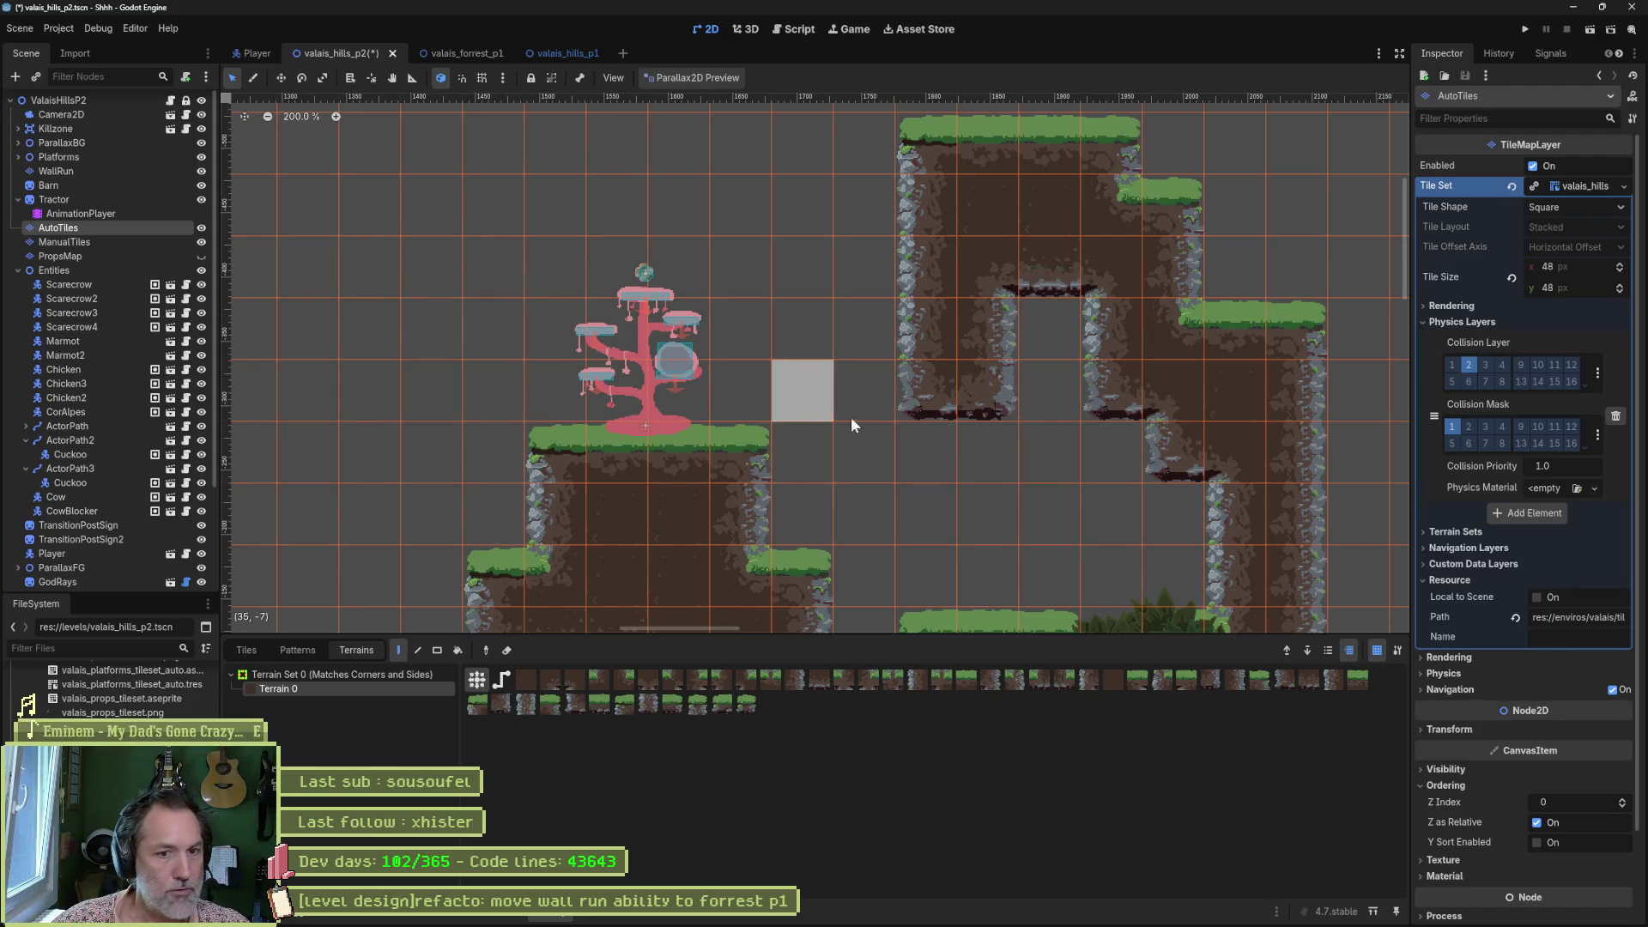
pyautogui.scroll(-4, 970, 403)
pyautogui.hscroll(3, 970, 403)
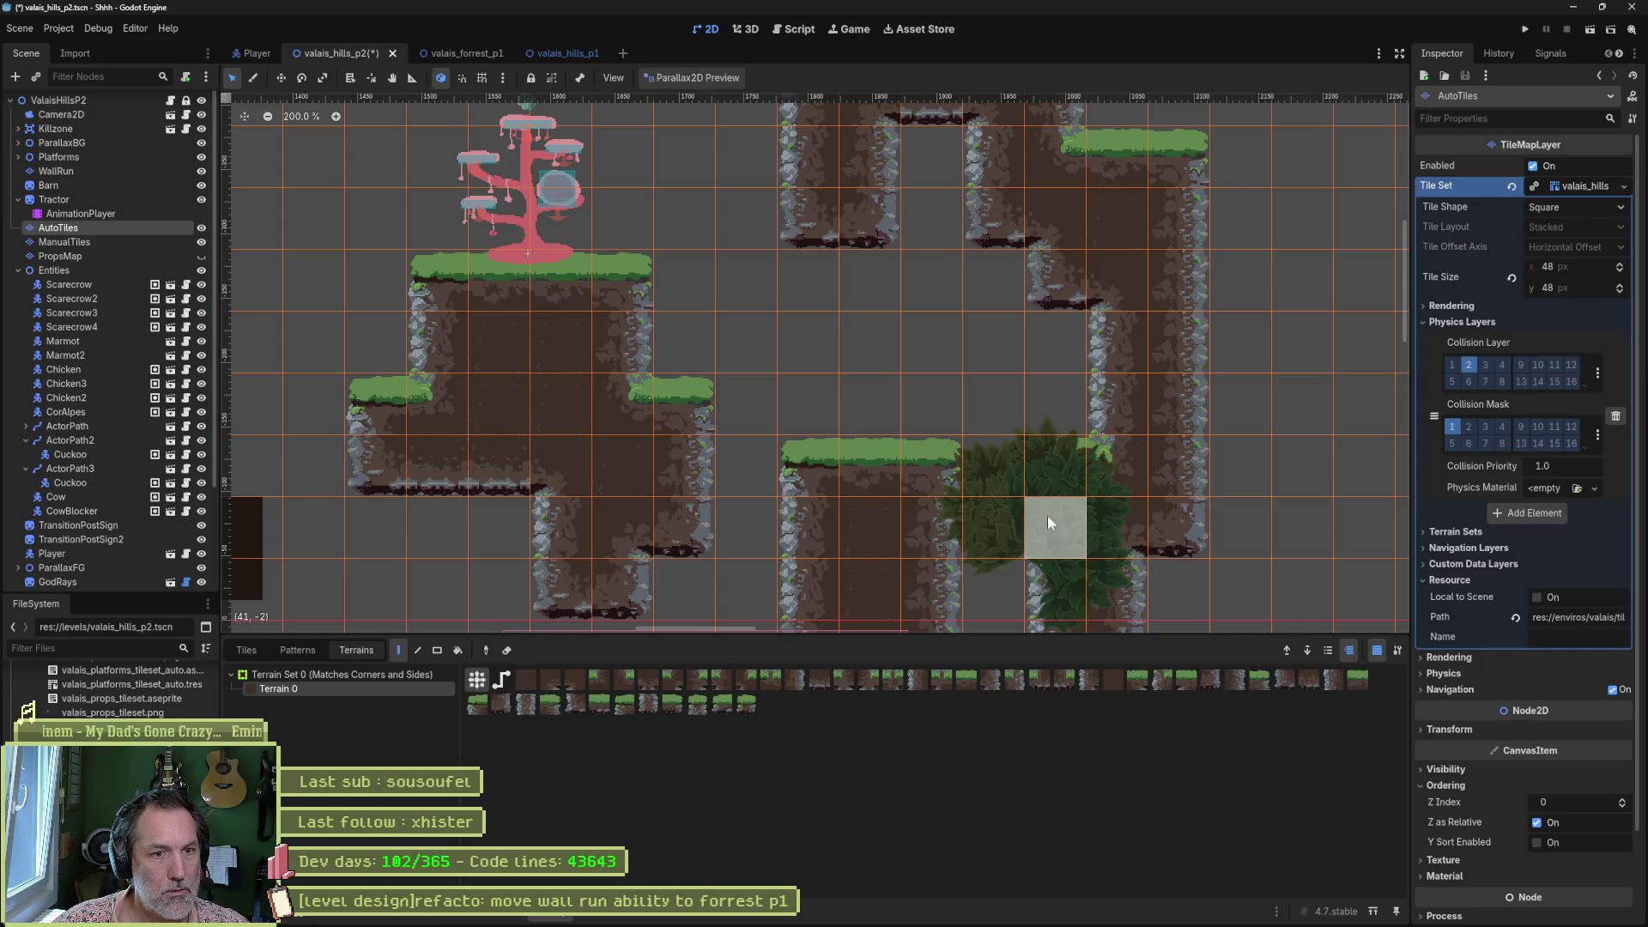
pyautogui.click(62, 284)
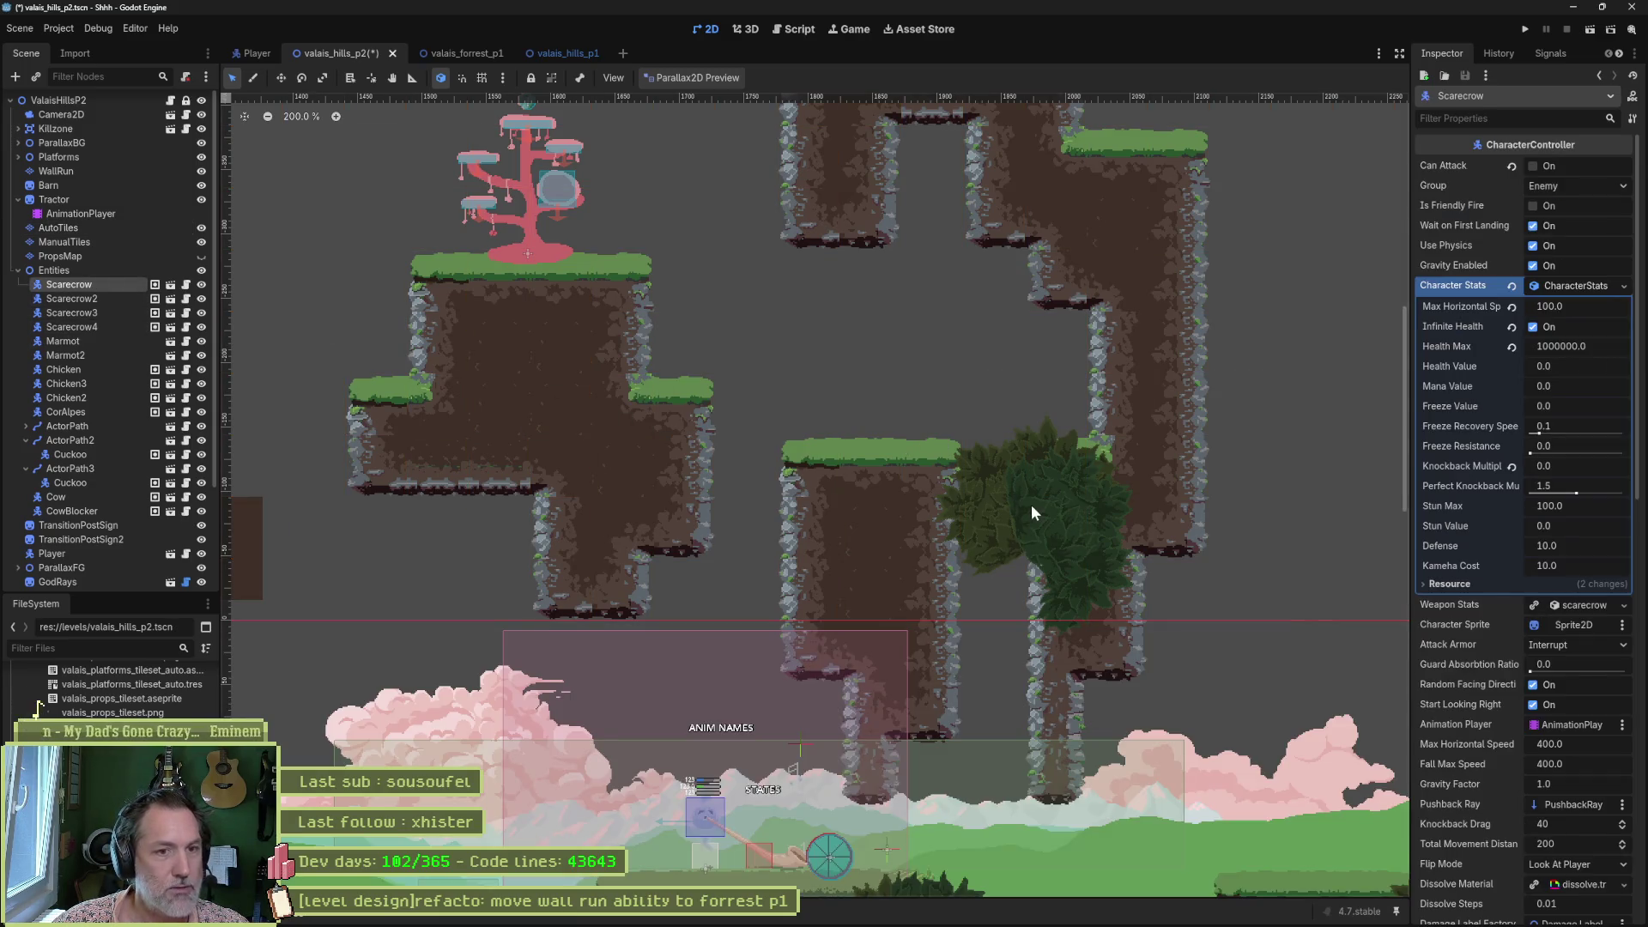
# Move and rotate the rock-column bush to a shallower angle, and enable the Parallax2D preview.
pyautogui.click(1032, 513)
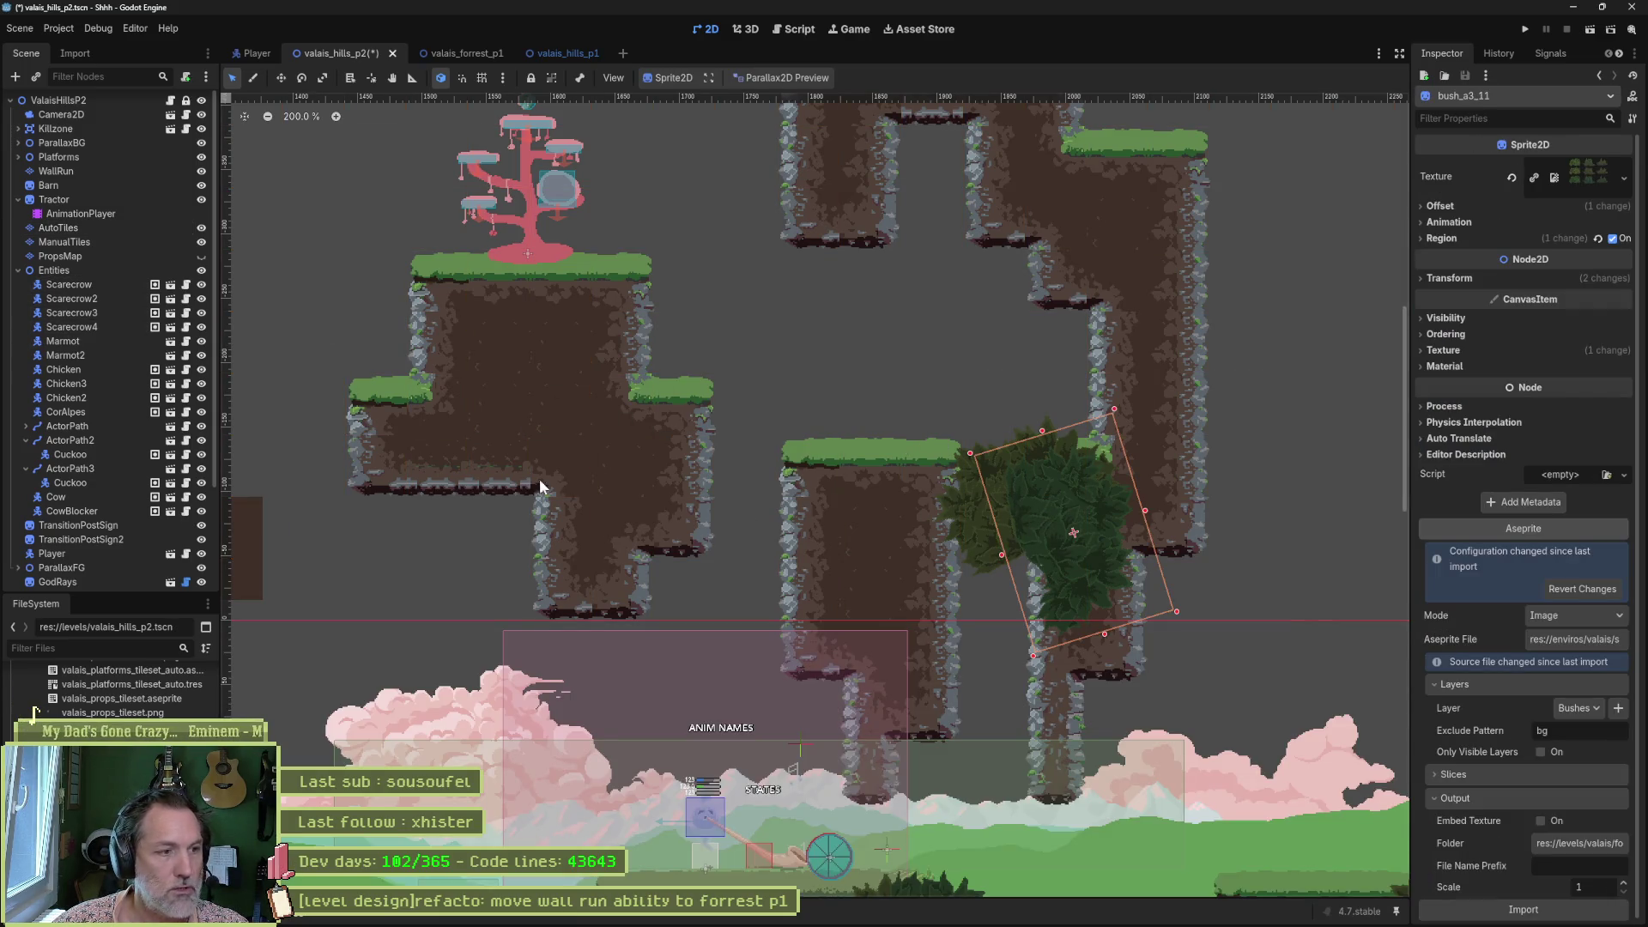
pyautogui.moveTo(1074, 503)
pyautogui.mouseDown()
pyautogui.moveTo(965, 190)
pyautogui.moveTo(935, 506)
pyautogui.moveTo(919, 367)
pyautogui.mouseUp()
pyautogui.scroll(5, 966, 191)
pyautogui.moveTo(981, 446)
pyautogui.mouseDown()
pyautogui.moveTo(990, 317)
pyautogui.moveTo(962, 404)
pyautogui.mouseUp()
pyautogui.click(777, 77)
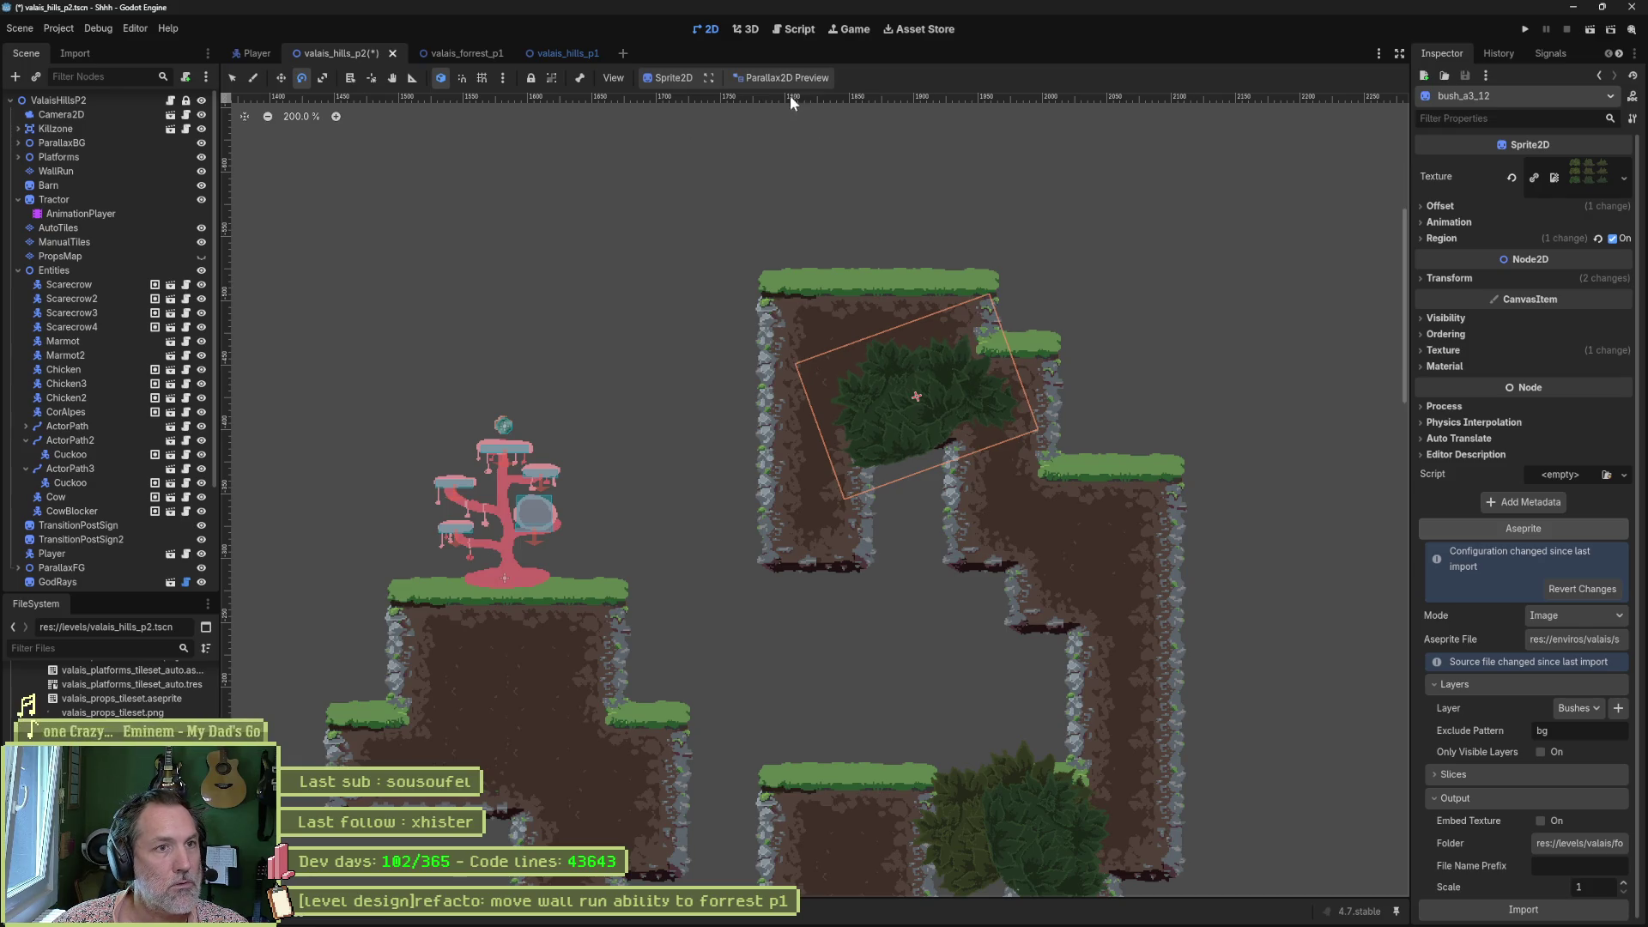
pyautogui.click(831, 125)
# Move the bushes up onto the upper rock ledge and the lower rock column.
pyautogui.moveTo(844, 433); pyautogui.dragTo(901, 377)
pyautogui.press('w')
pyautogui.moveTo(815, 450); pyautogui.dragTo(918, 369)
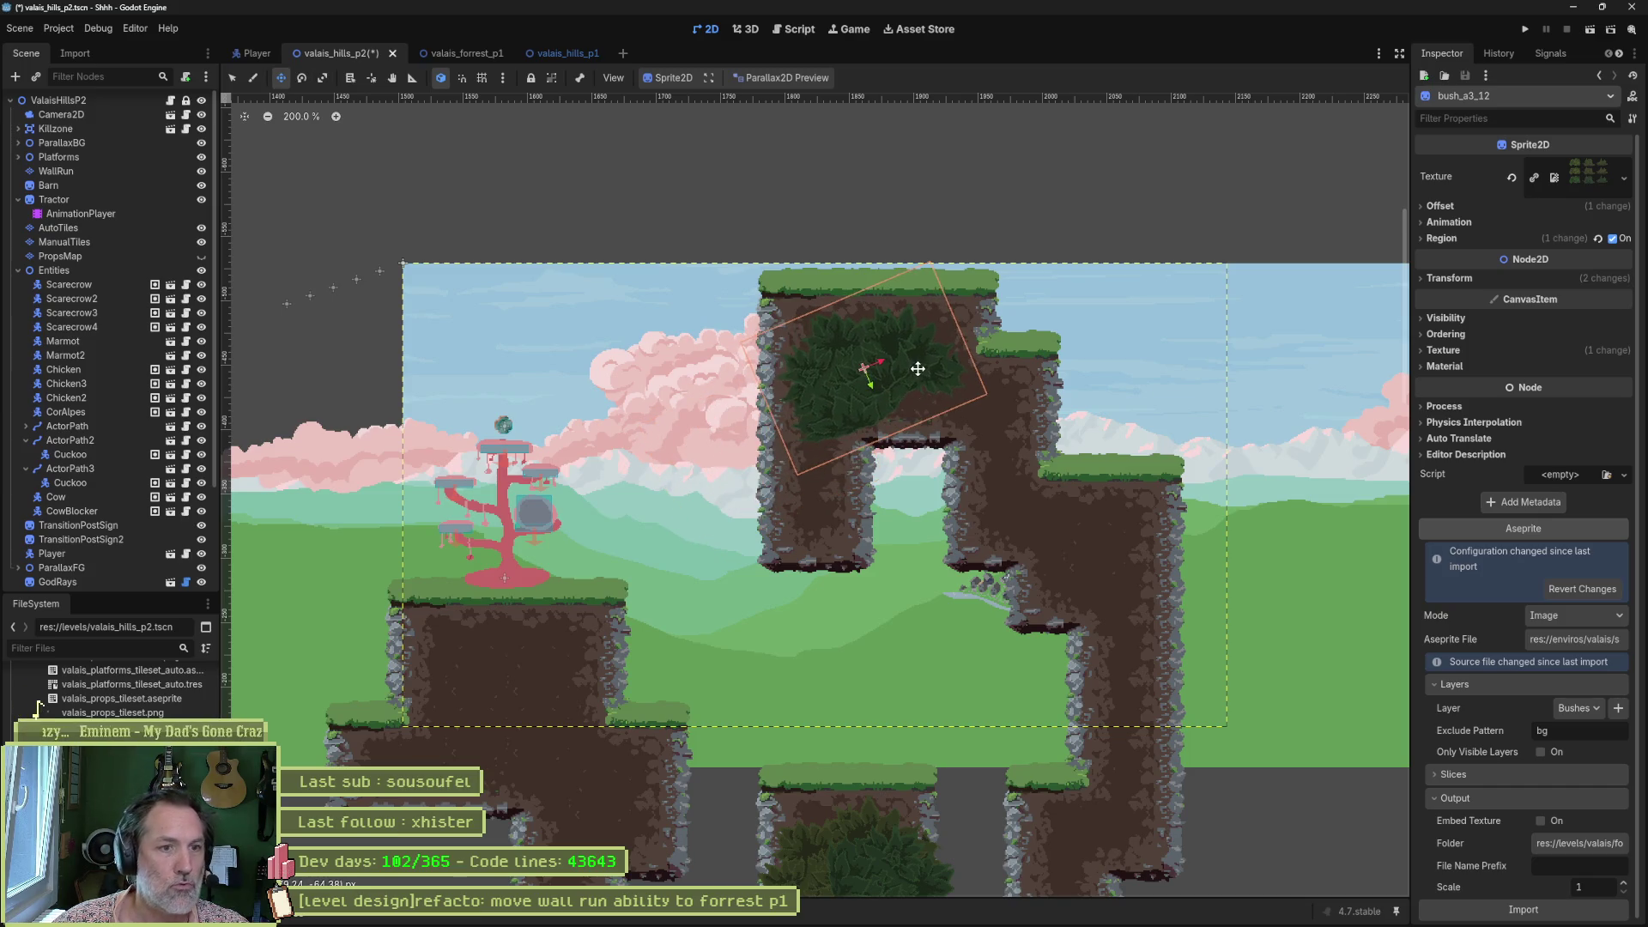
pyautogui.scroll(-4, 911, 382)
pyautogui.moveTo(900, 298)
pyautogui.mouseDown()
pyautogui.moveTo(937, 346)
pyautogui.moveTo(957, 317)
pyautogui.moveTo(939, 300)
pyautogui.moveTo(902, 352)
pyautogui.moveTo(950, 355)
pyautogui.moveTo(918, 402)
pyautogui.moveTo(933, 368)
pyautogui.mouseUp()
# Move bush_a2_8 up into the upper gap and rotate it nearly upright.
pyautogui.press('w')
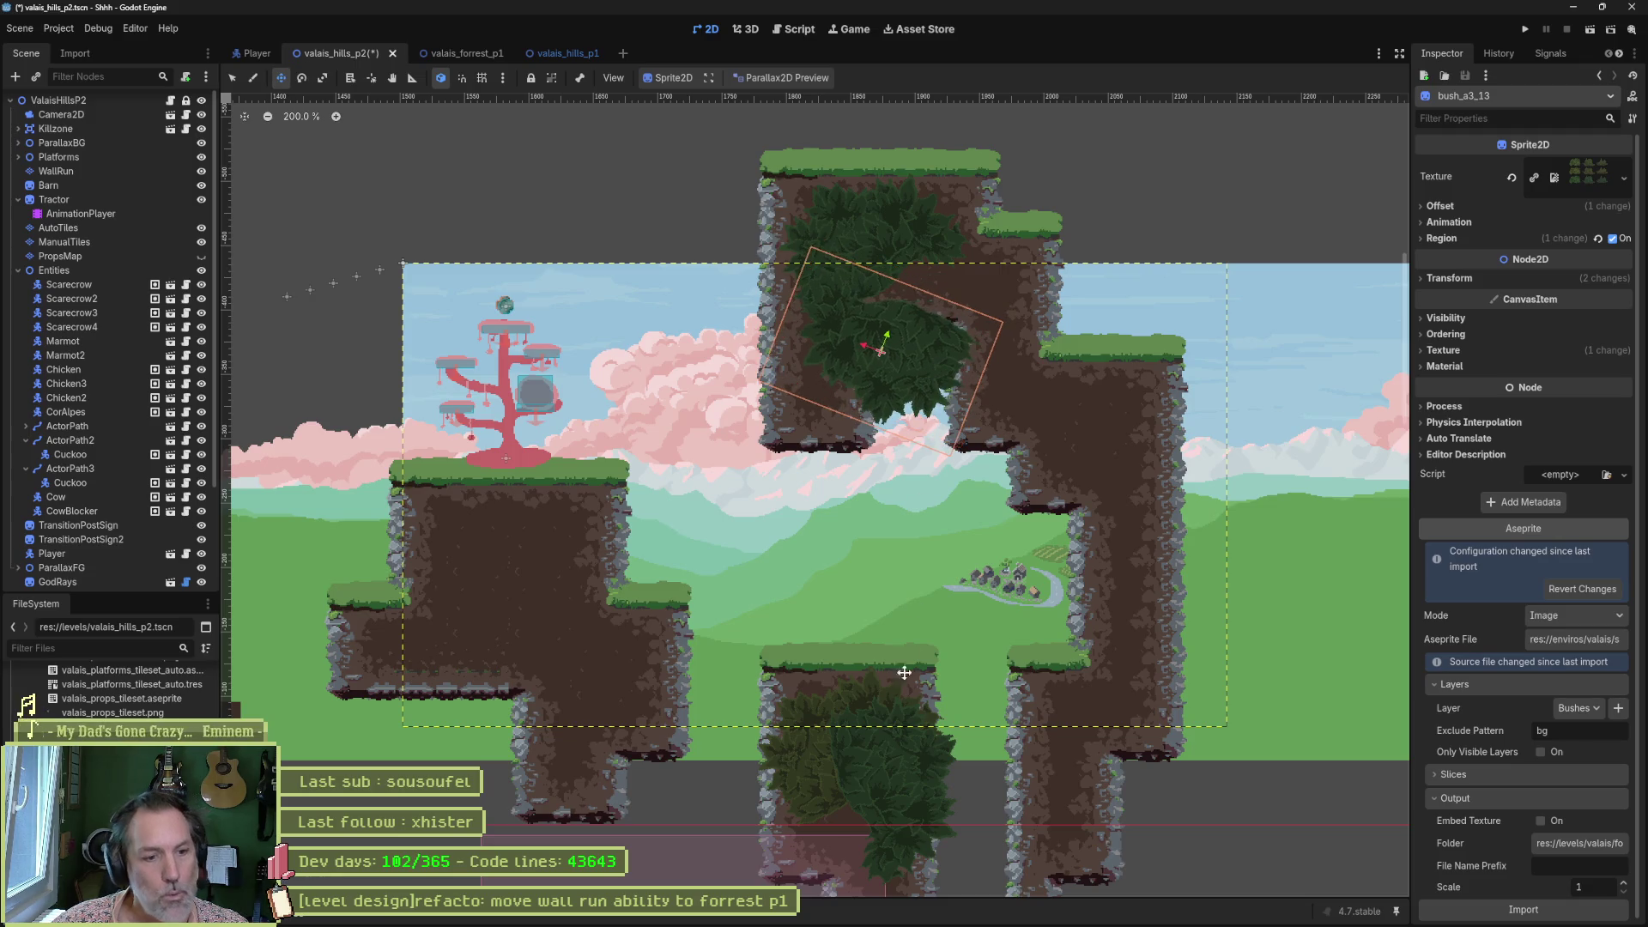
pyautogui.click(805, 761)
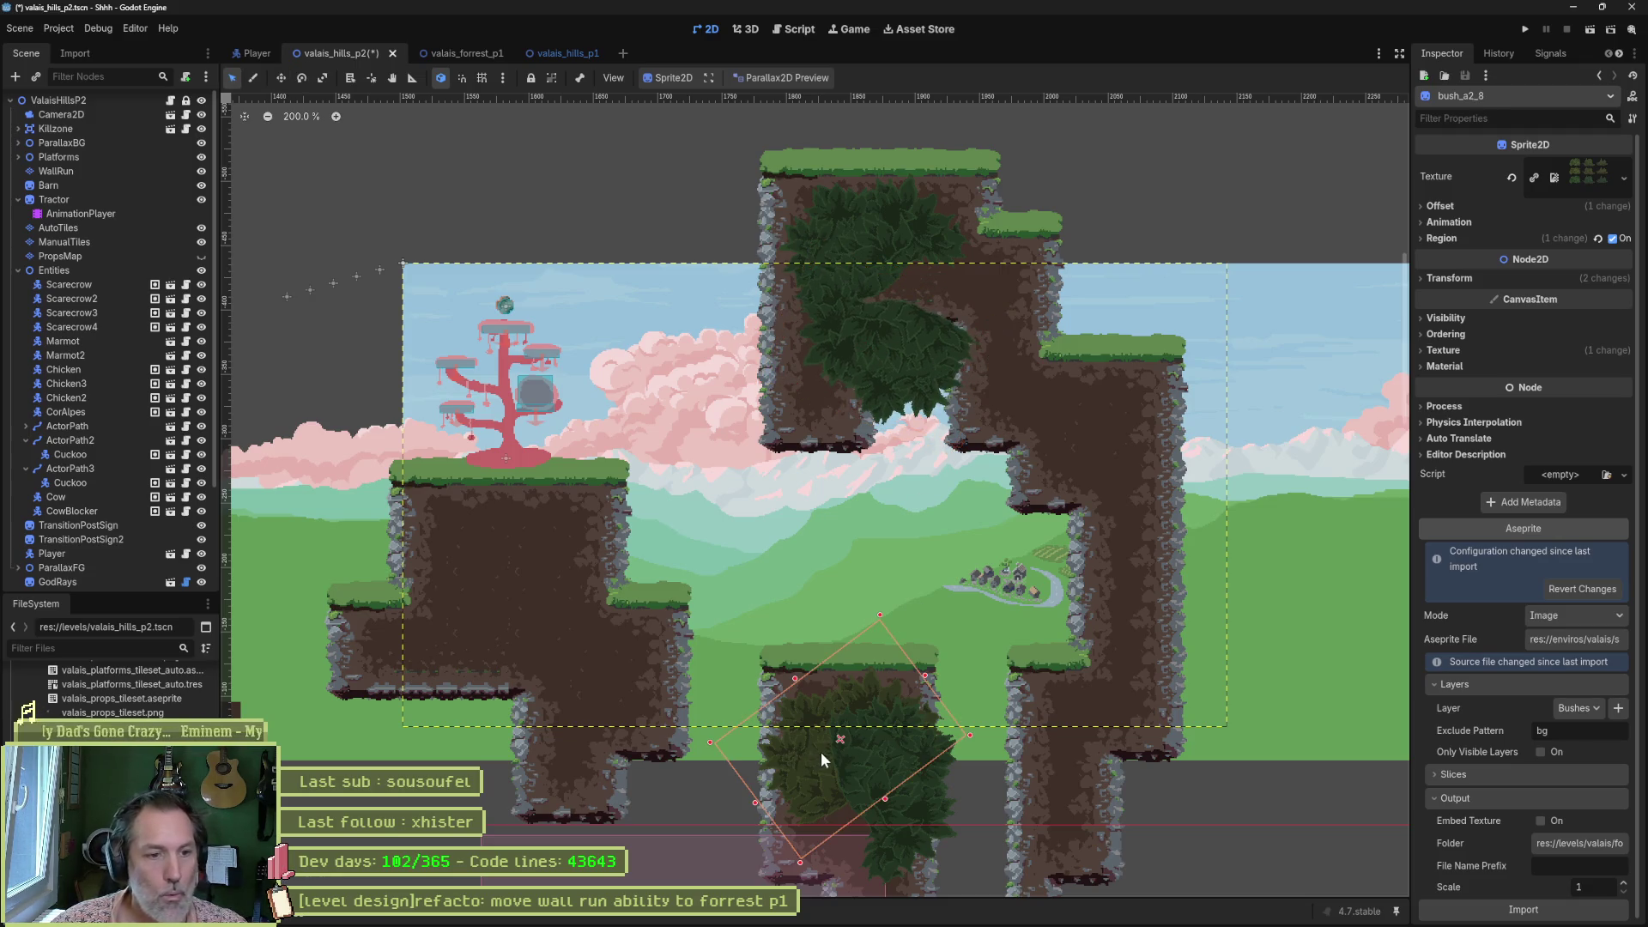
pyautogui.press('w')
pyautogui.moveTo(845, 747)
pyautogui.mouseDown()
pyautogui.moveTo(949, 524)
pyautogui.moveTo(944, 369)
pyautogui.moveTo(963, 309)
pyautogui.moveTo(892, 456)
pyautogui.moveTo(870, 453)
pyautogui.moveTo(879, 432)
pyautogui.mouseUp()
pyautogui.press('e')
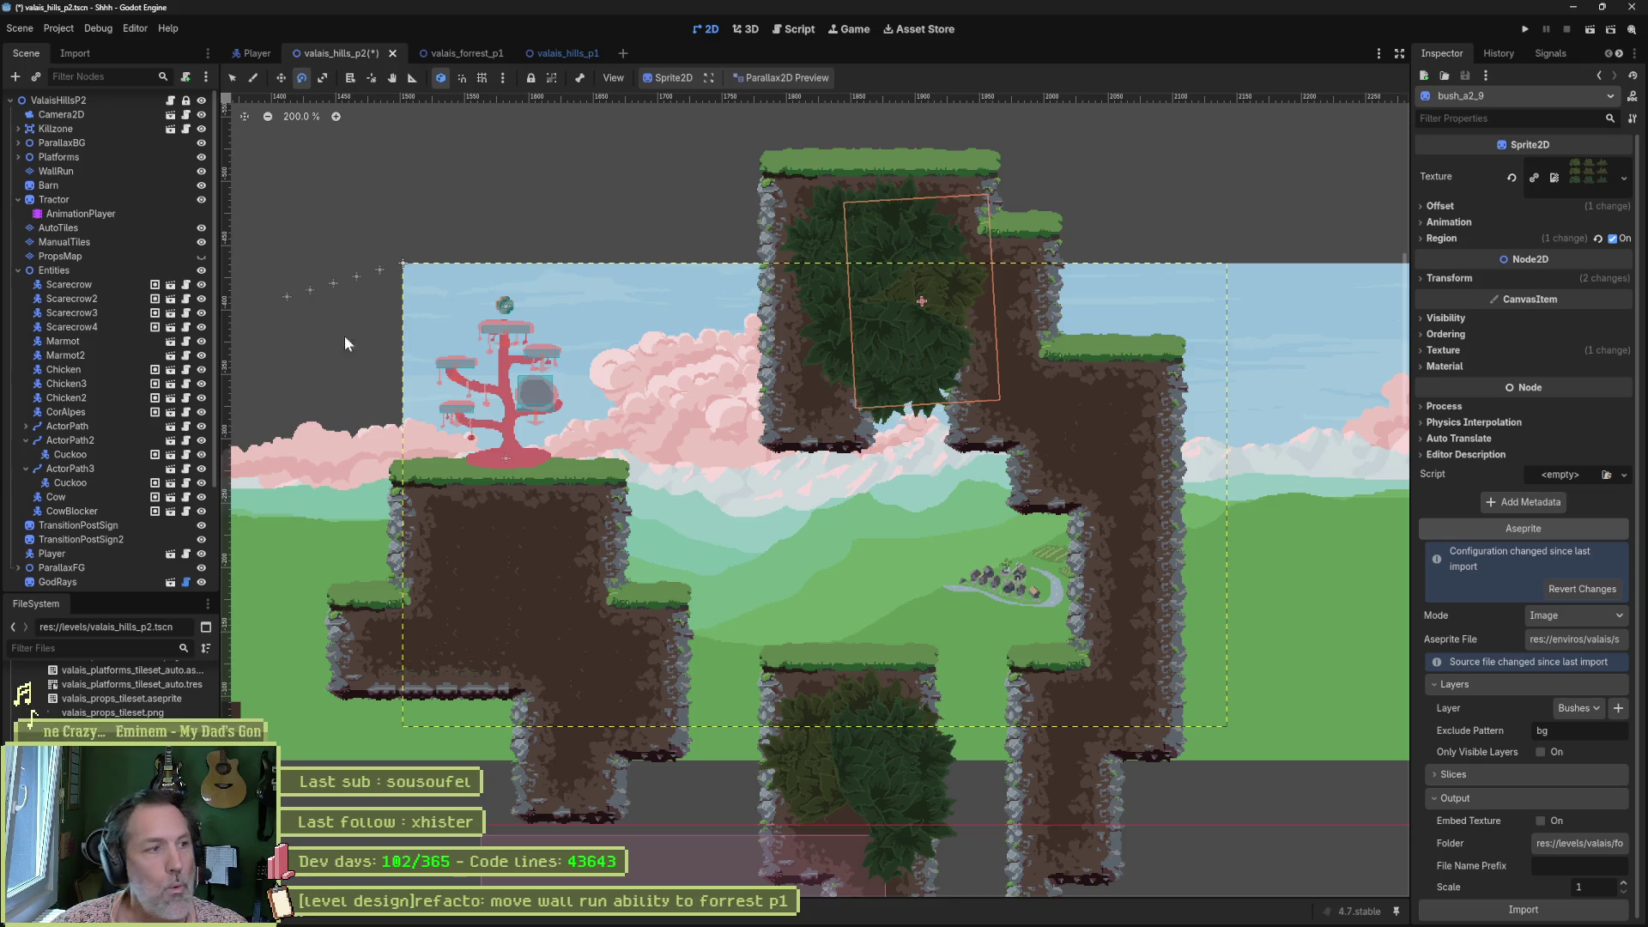
pyautogui.scroll(-3, 131, 484)
pyautogui.scroll(3, 123, 492)
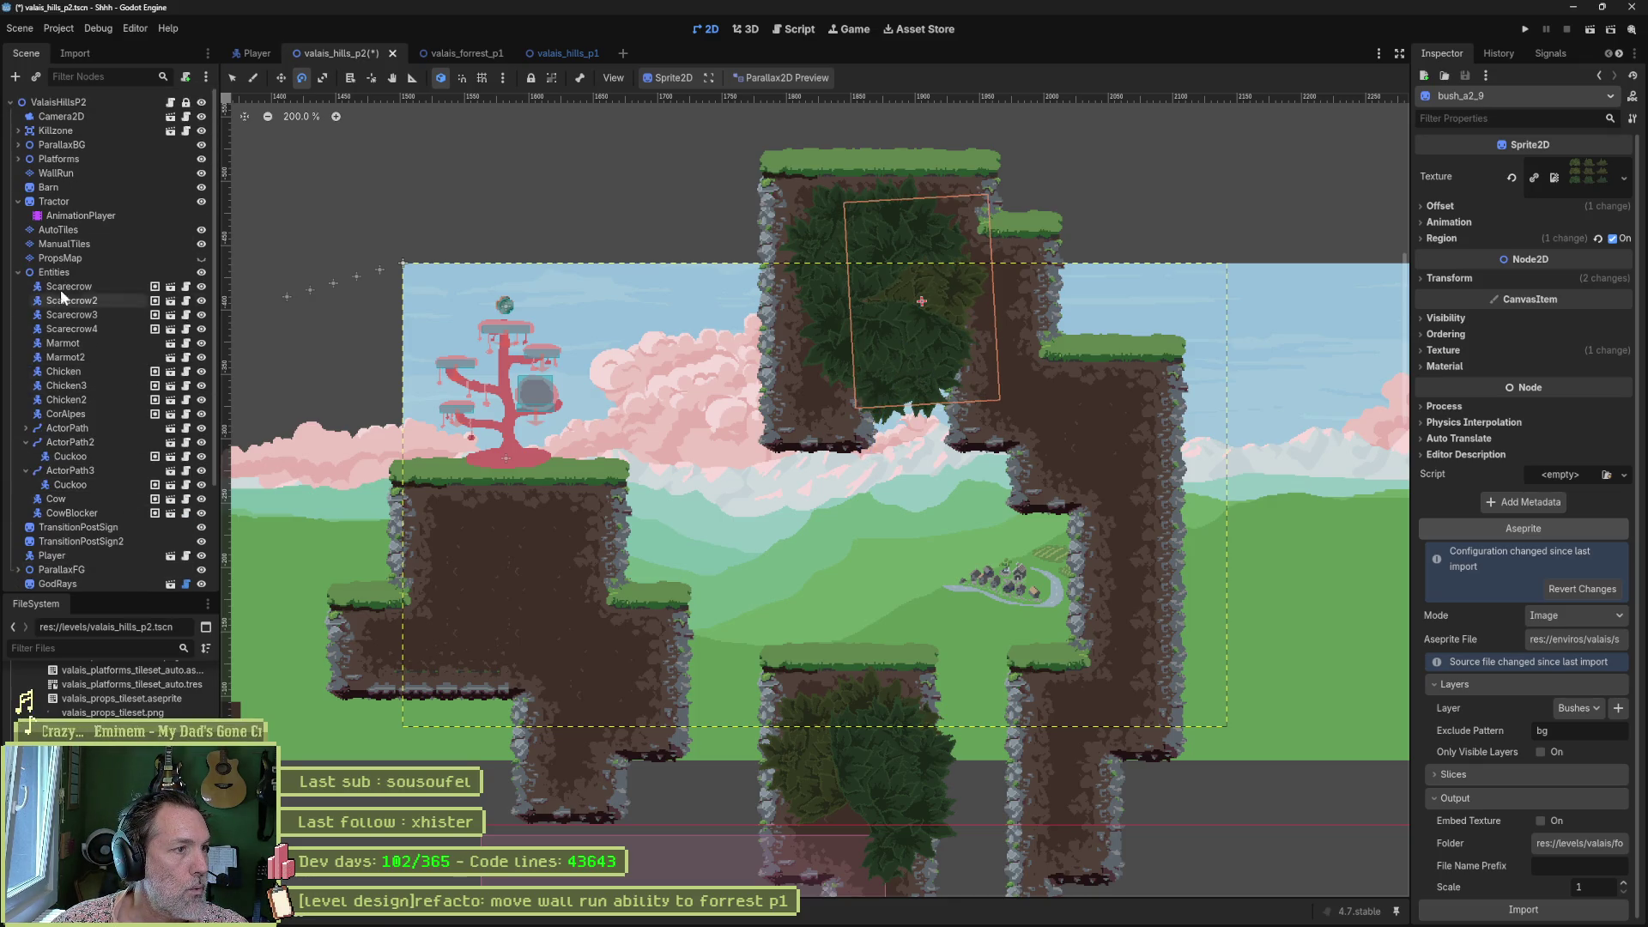
# Frame the selected bush and expand ParallaxFG to list the FG1 bushes.
pyautogui.press('f')
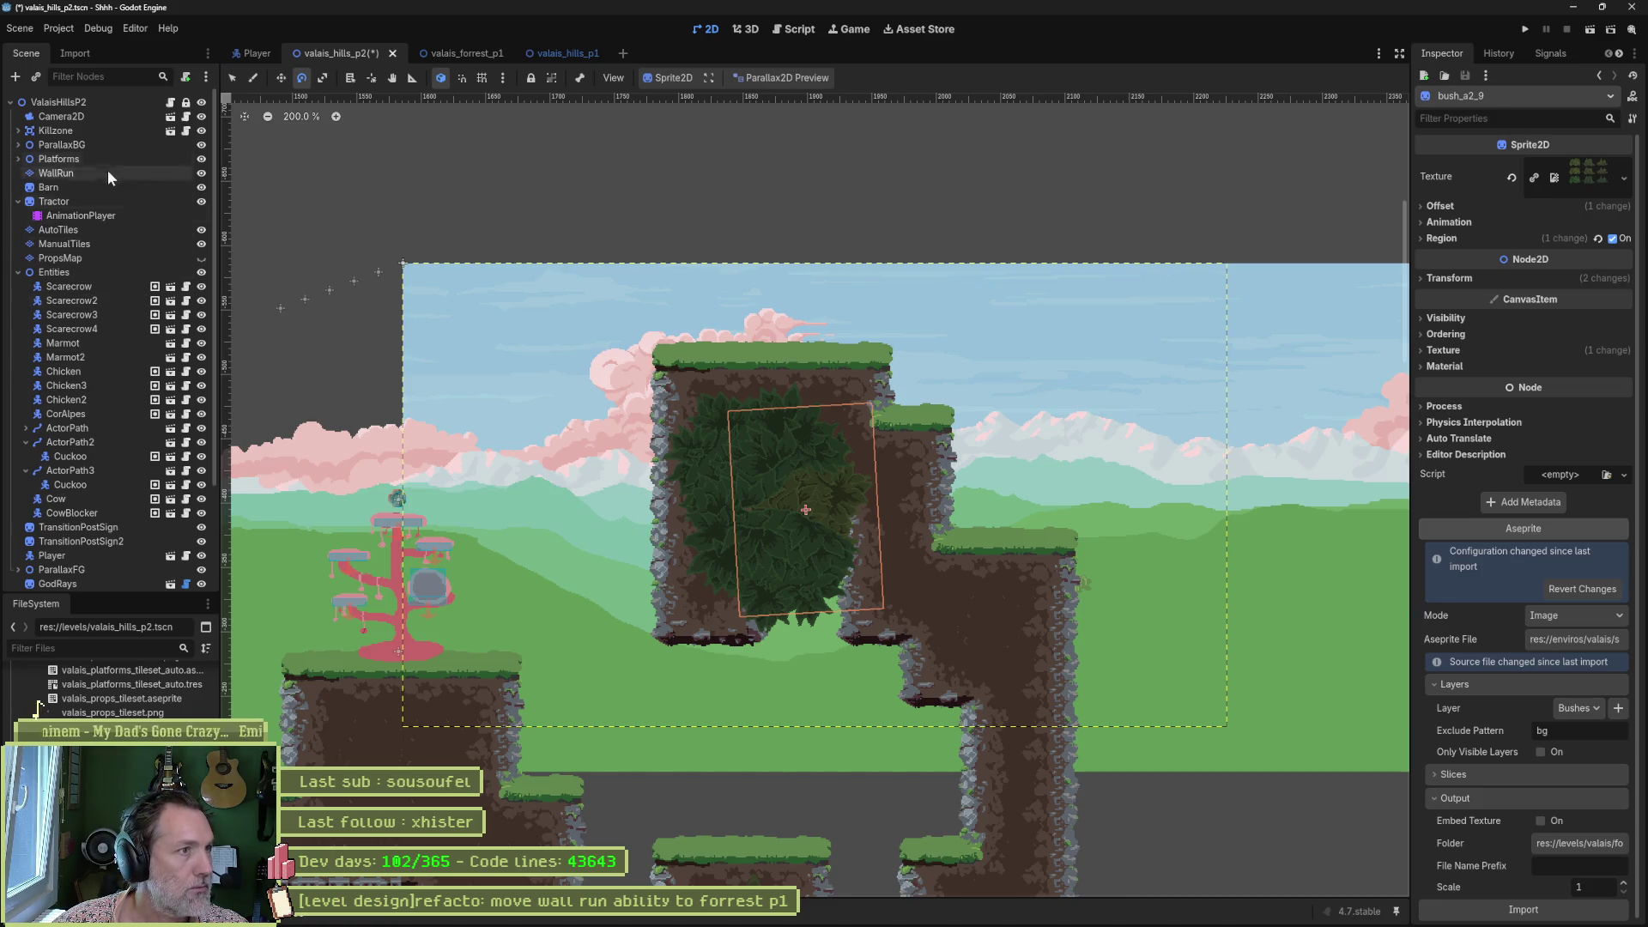
pyautogui.scroll(-5, 90, 346)
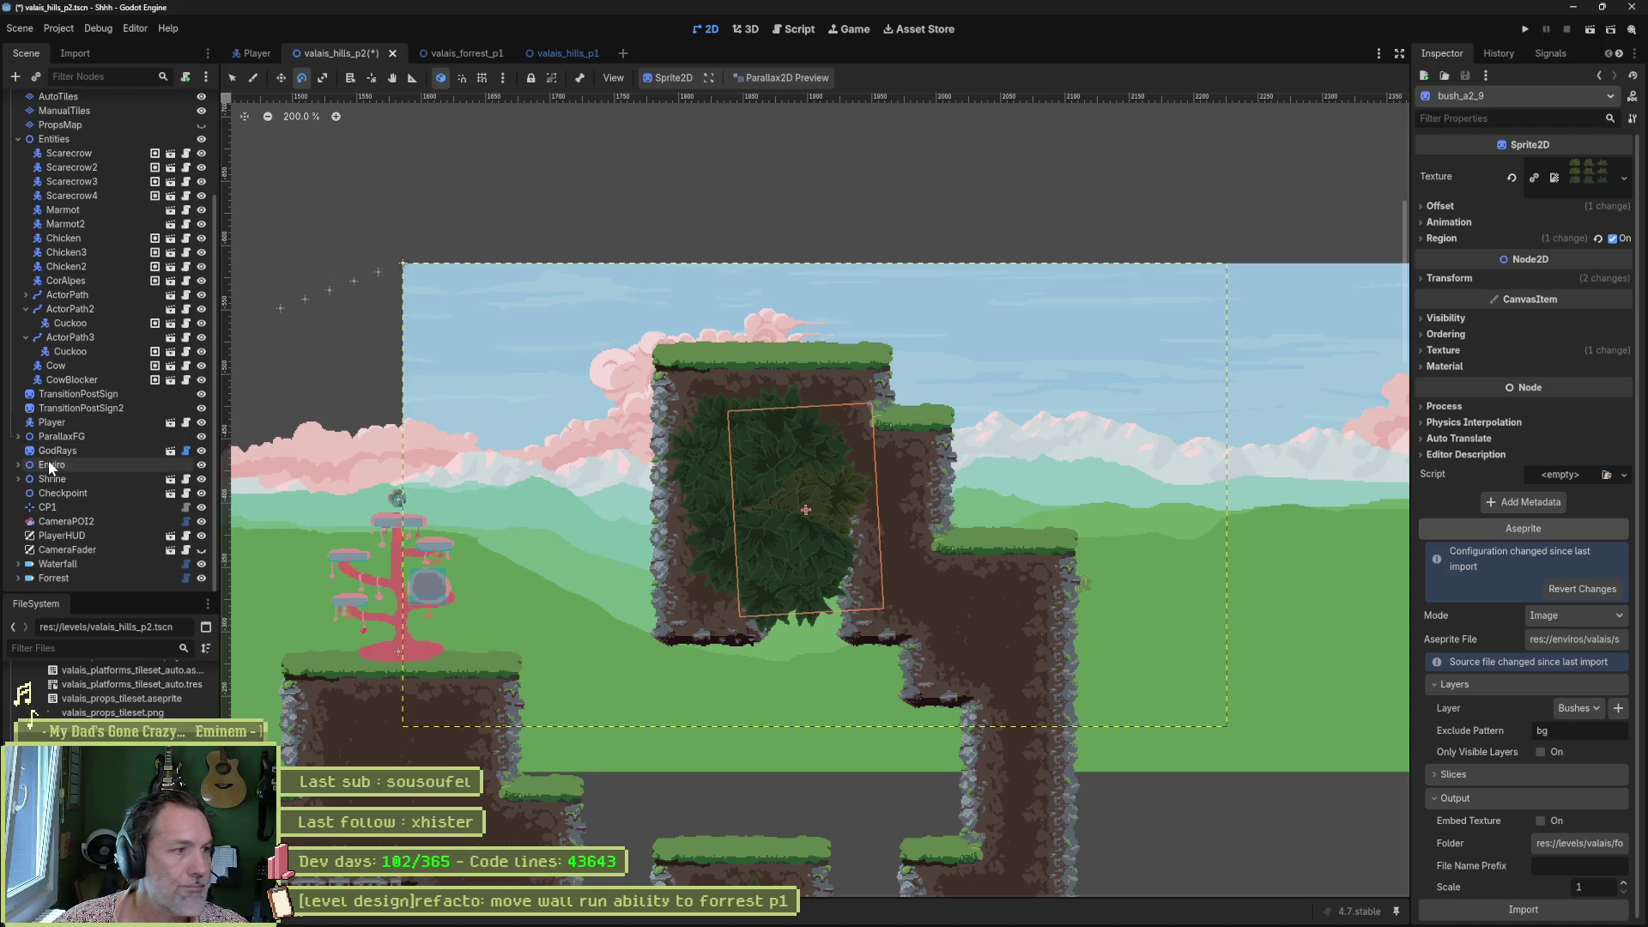
pyautogui.click(18, 436)
pyautogui.click(25, 465)
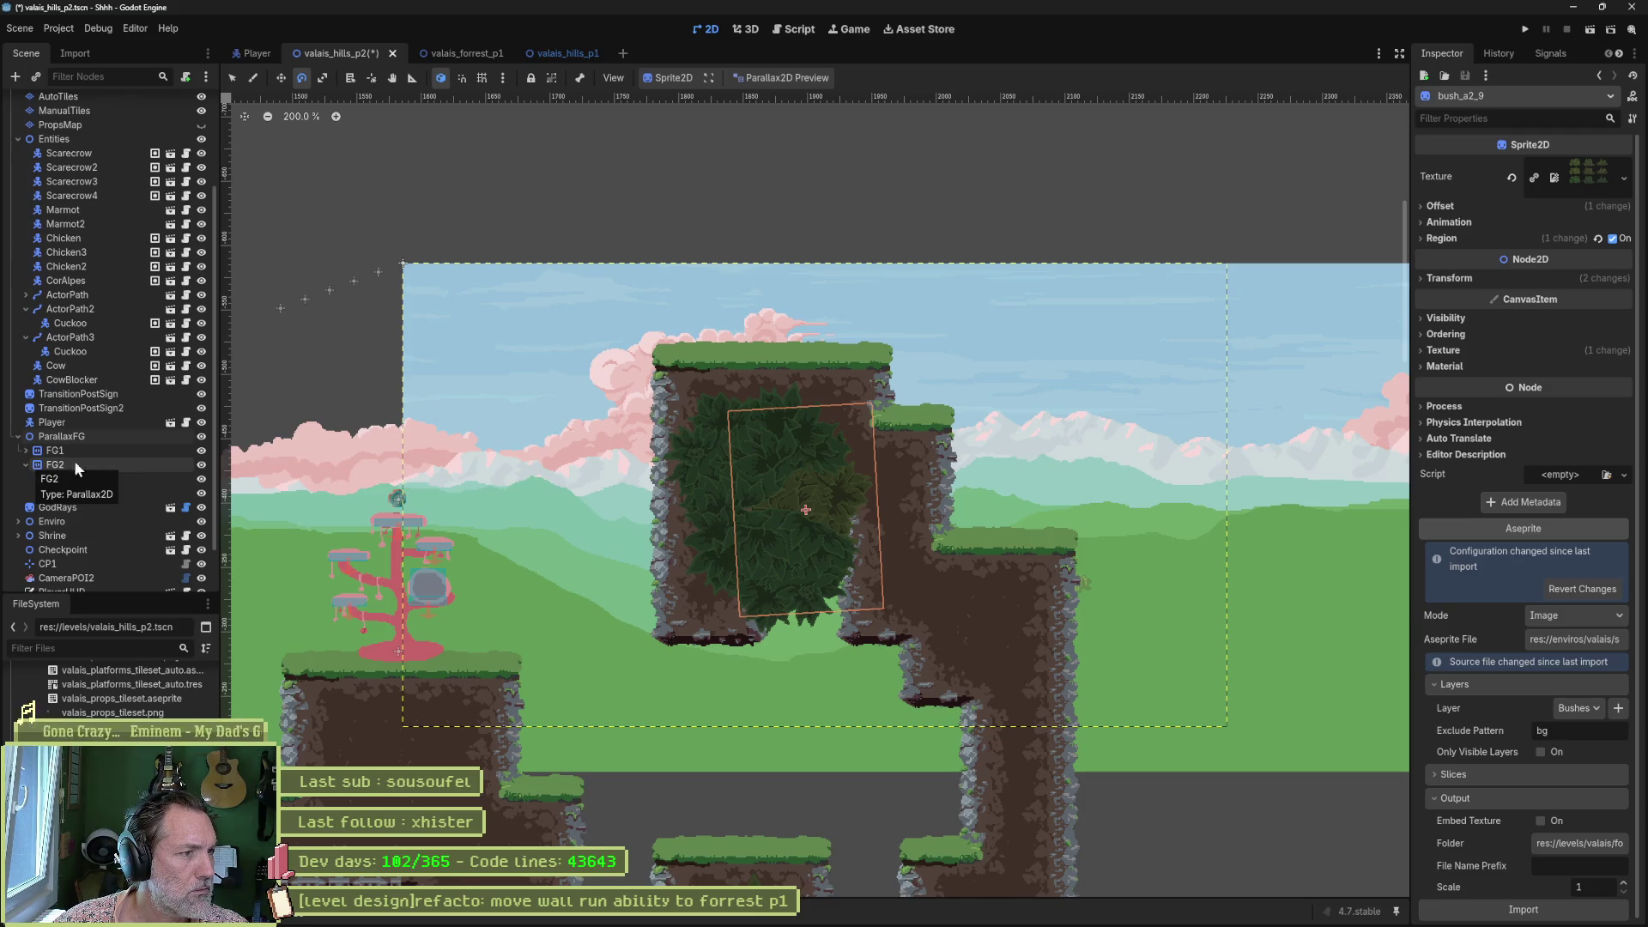
pyautogui.click(207, 450)
pyautogui.click(207, 448)
pyautogui.click(26, 449)
pyautogui.scroll(-5, 127, 427)
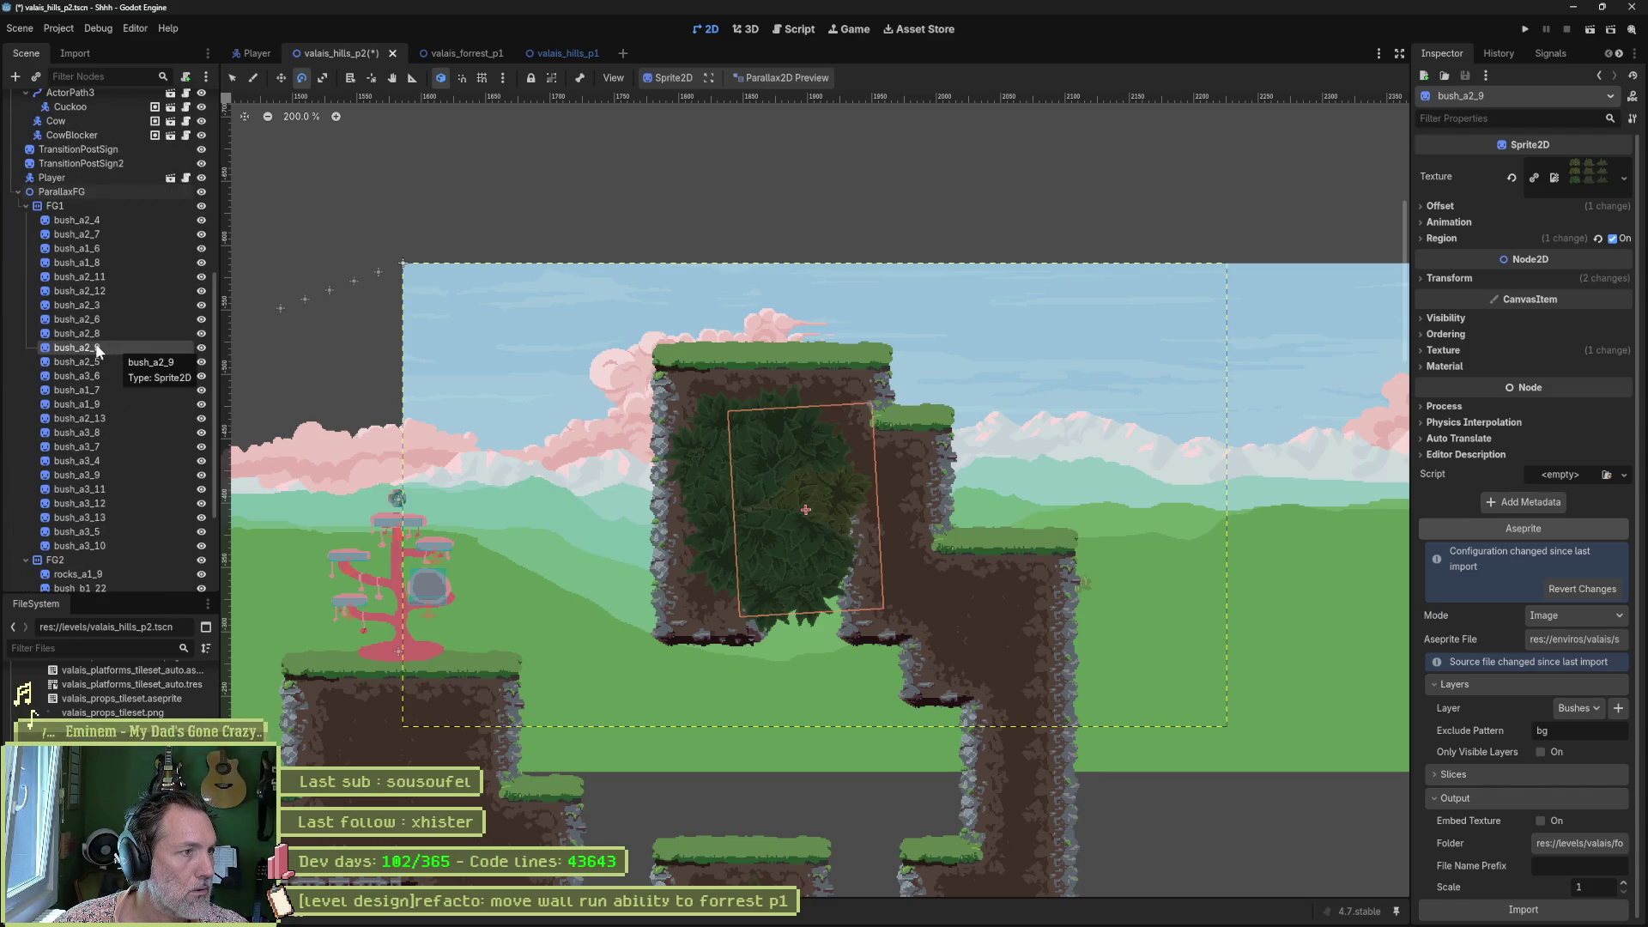
# Move bush_a2_9 lower in FG1 and bush_a3_12 up above bush_a3_9.
pyautogui.moveTo(85, 351); pyautogui.dragTo(90, 297)
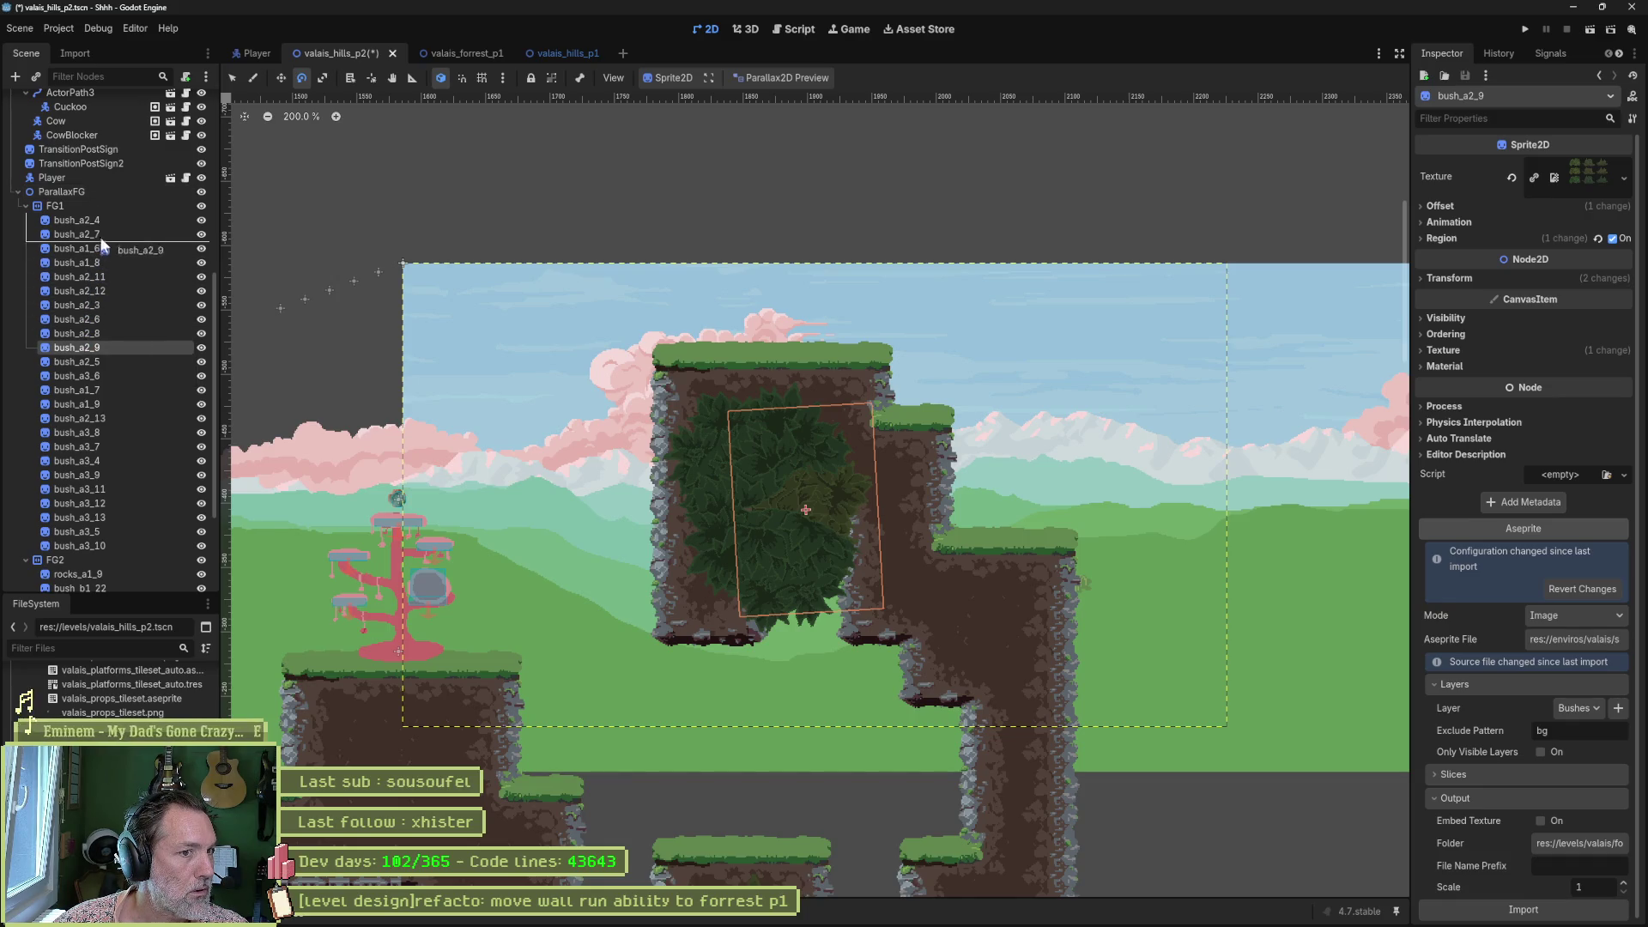
pyautogui.moveTo(106, 219)
pyautogui.mouseDown()
pyautogui.moveTo(84, 491)
pyautogui.moveTo(39, 480)
pyautogui.moveTo(43, 466)
pyautogui.mouseUp()
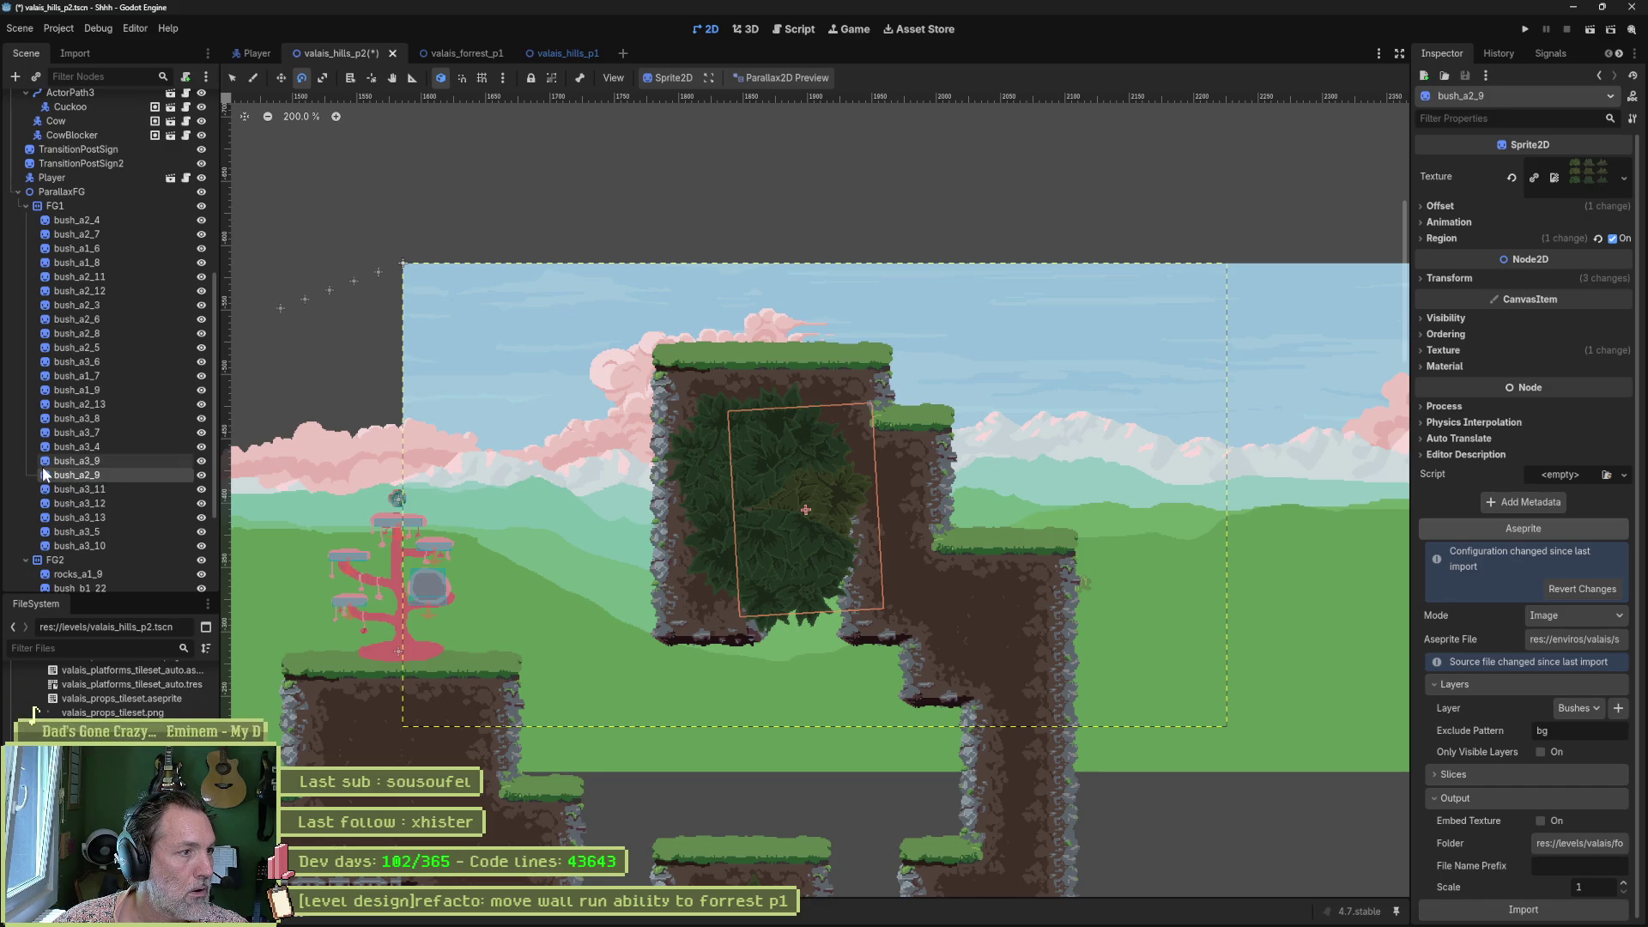
pyautogui.click(719, 457)
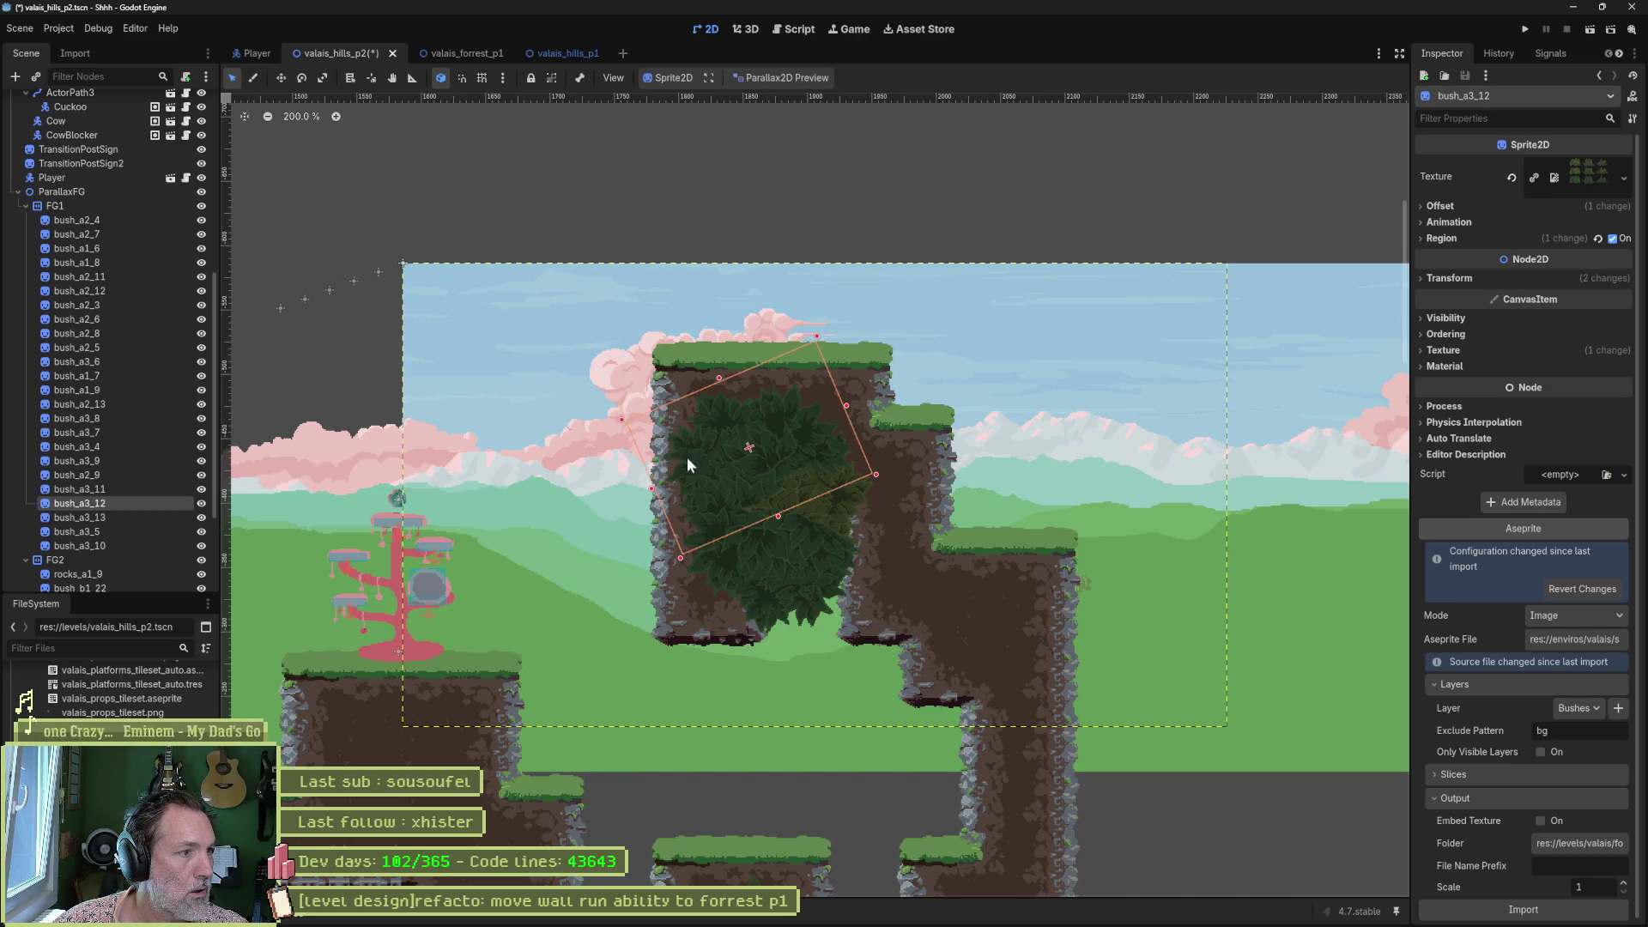
pyautogui.moveTo(79, 503); pyautogui.dragTo(77, 451)
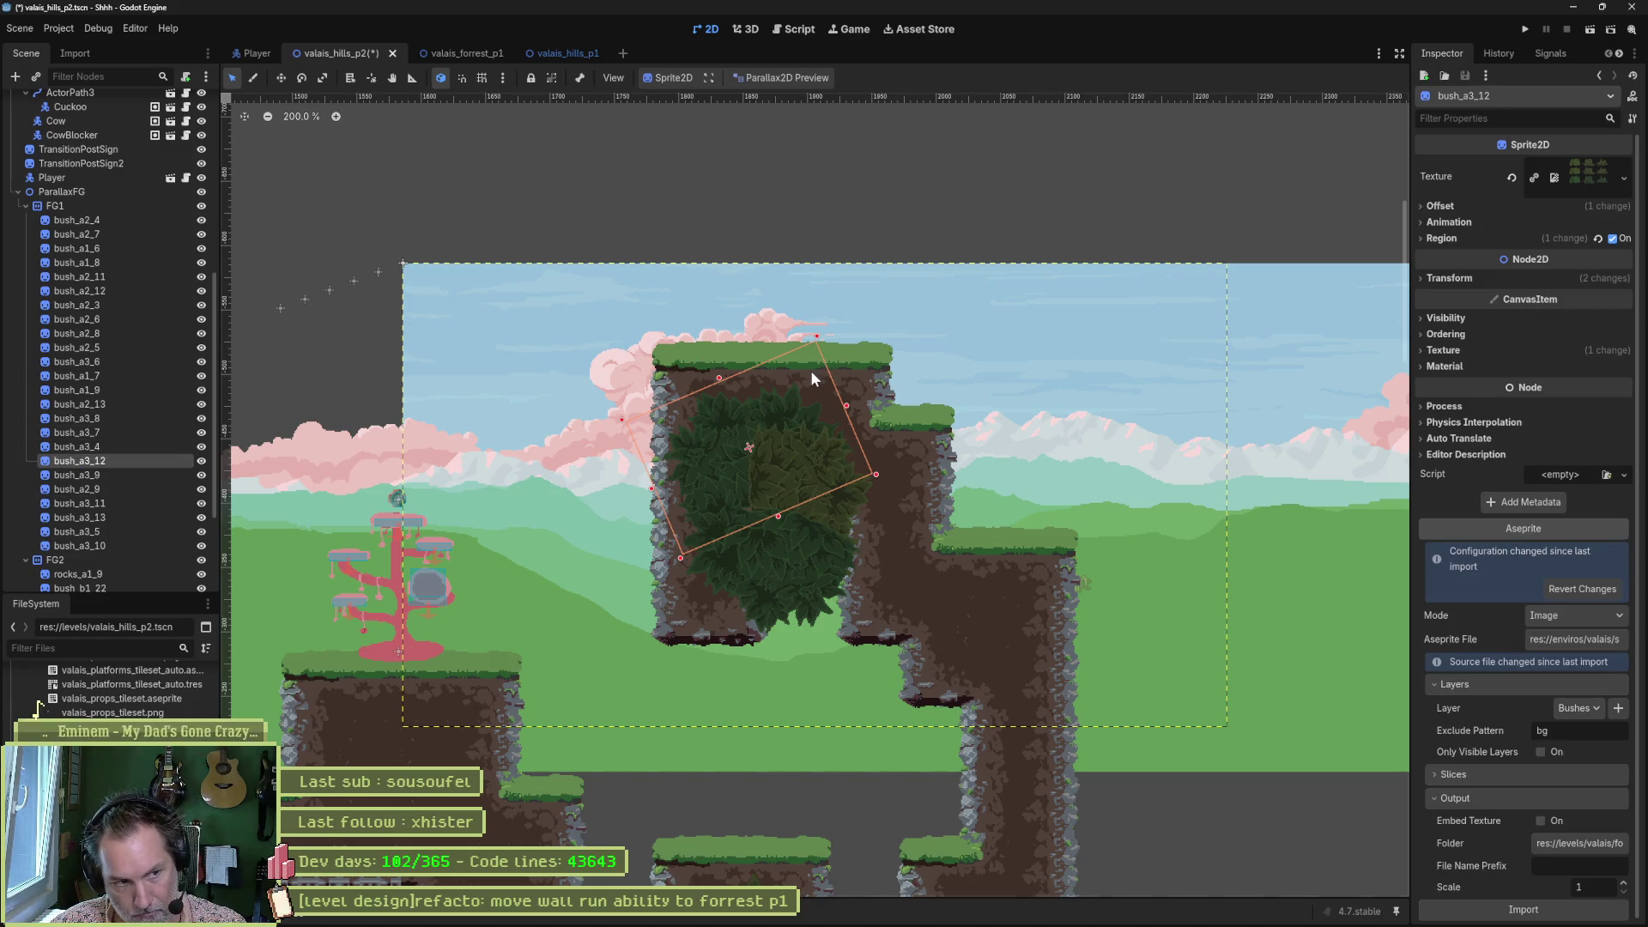
pyautogui.scroll(-5, 810, 369)
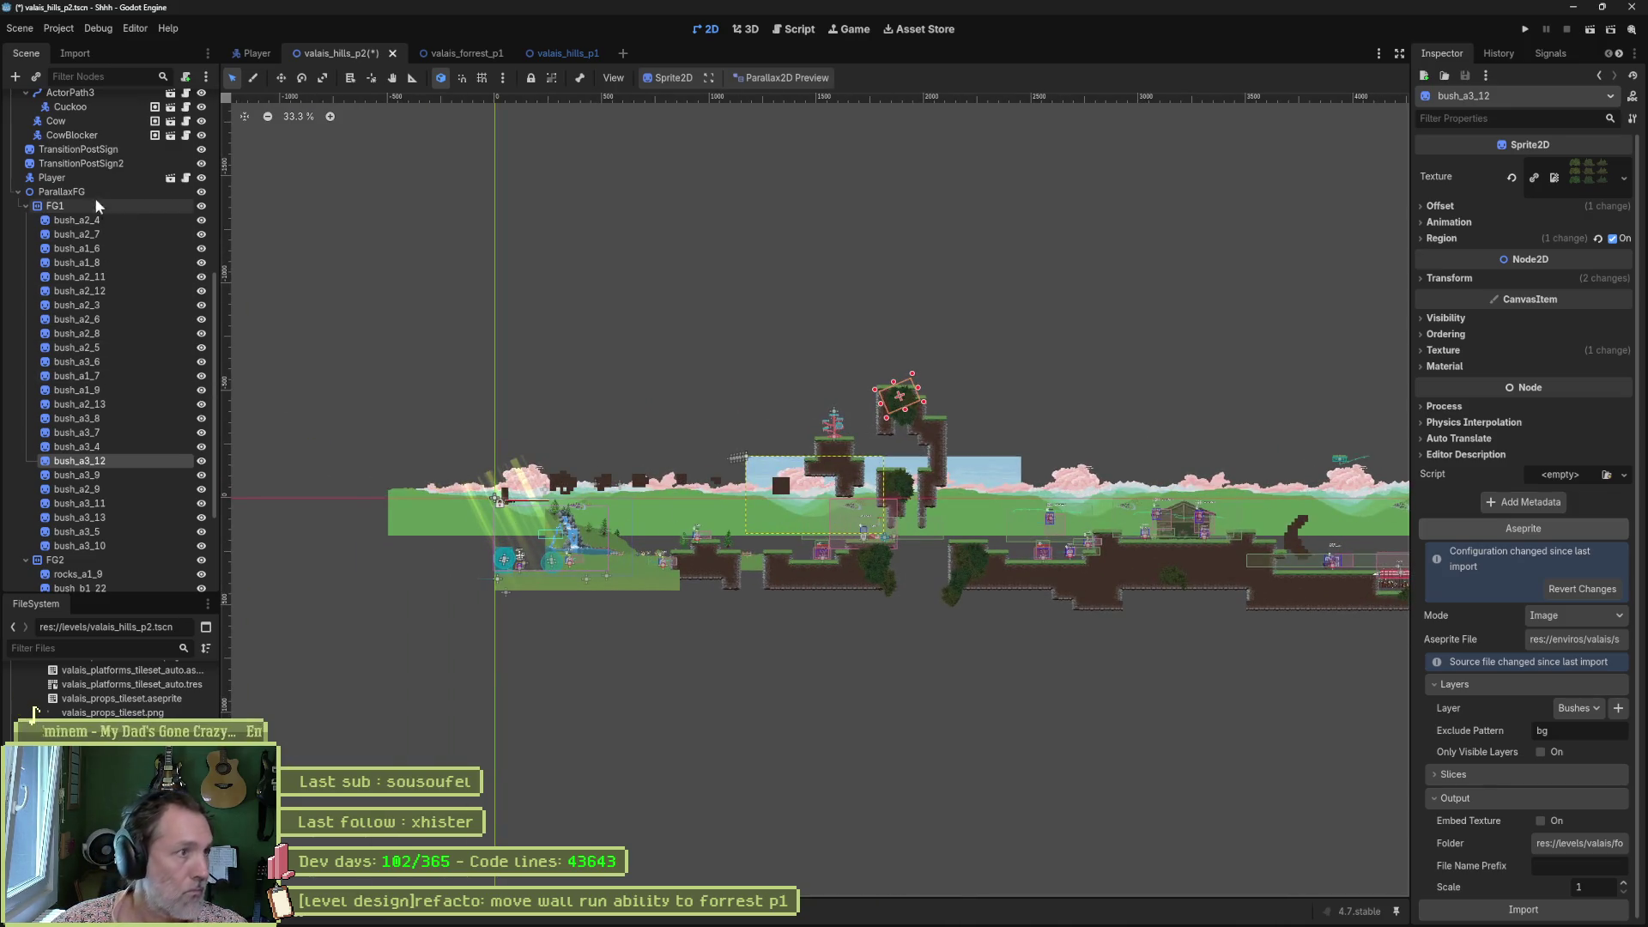
# Move the Player next to the pink tree, run the scene, walk across the treetop, and stop.
pyautogui.click(82, 177)
pyautogui.press('w')
pyautogui.moveTo(899, 630); pyautogui.dragTo(1195, 519)
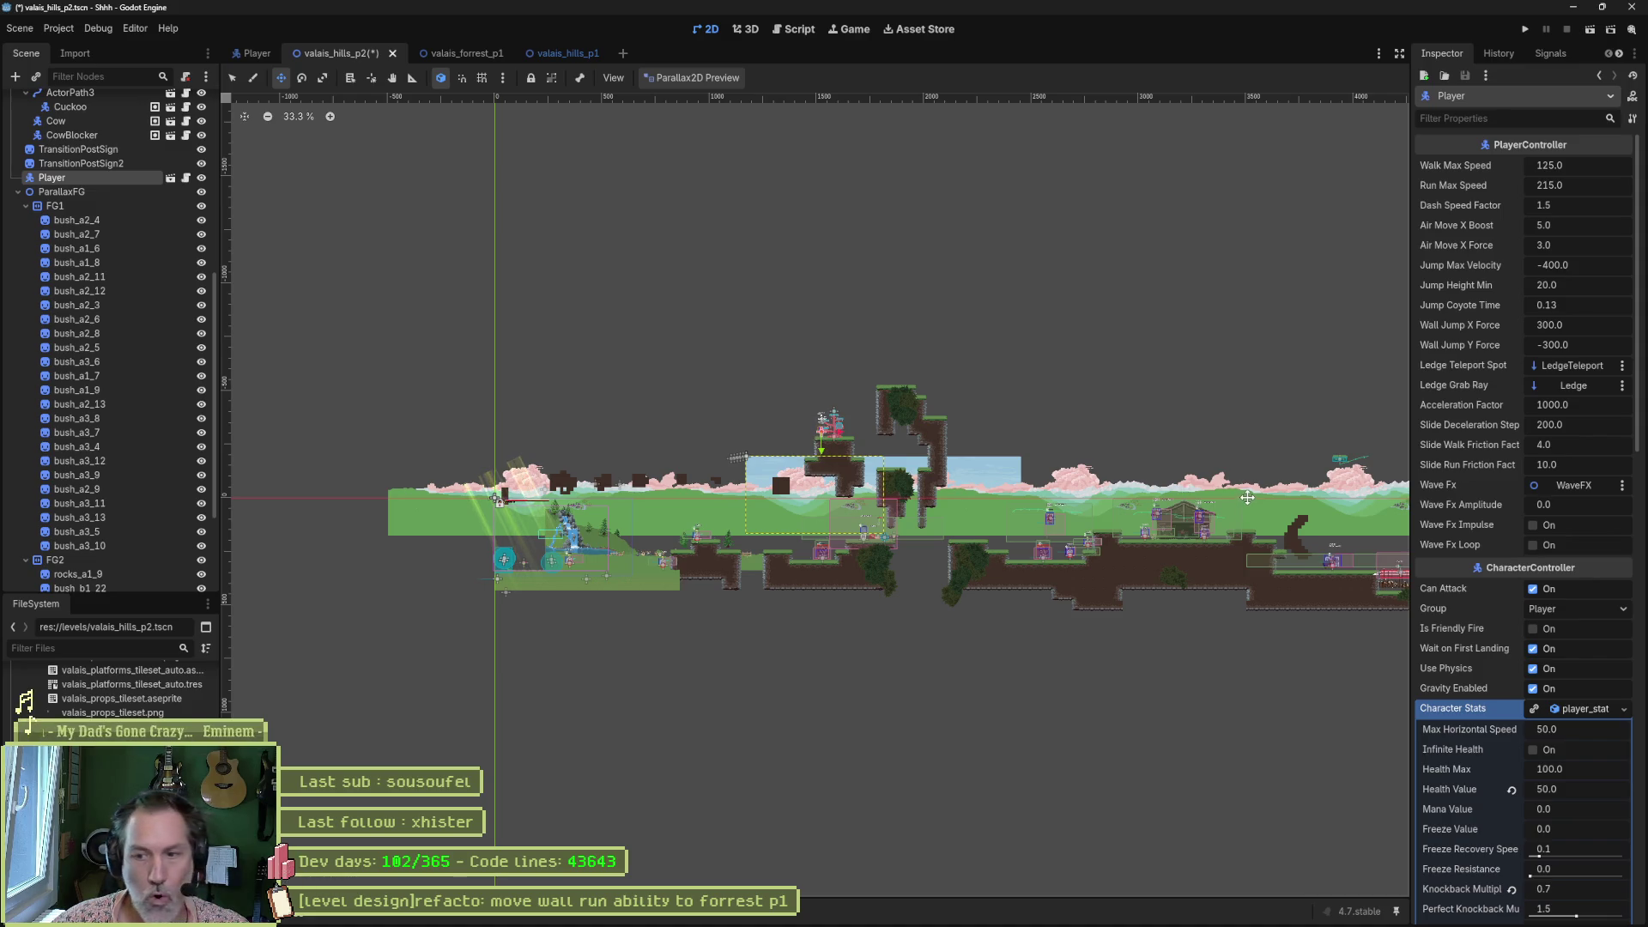
pyautogui.press('F6')
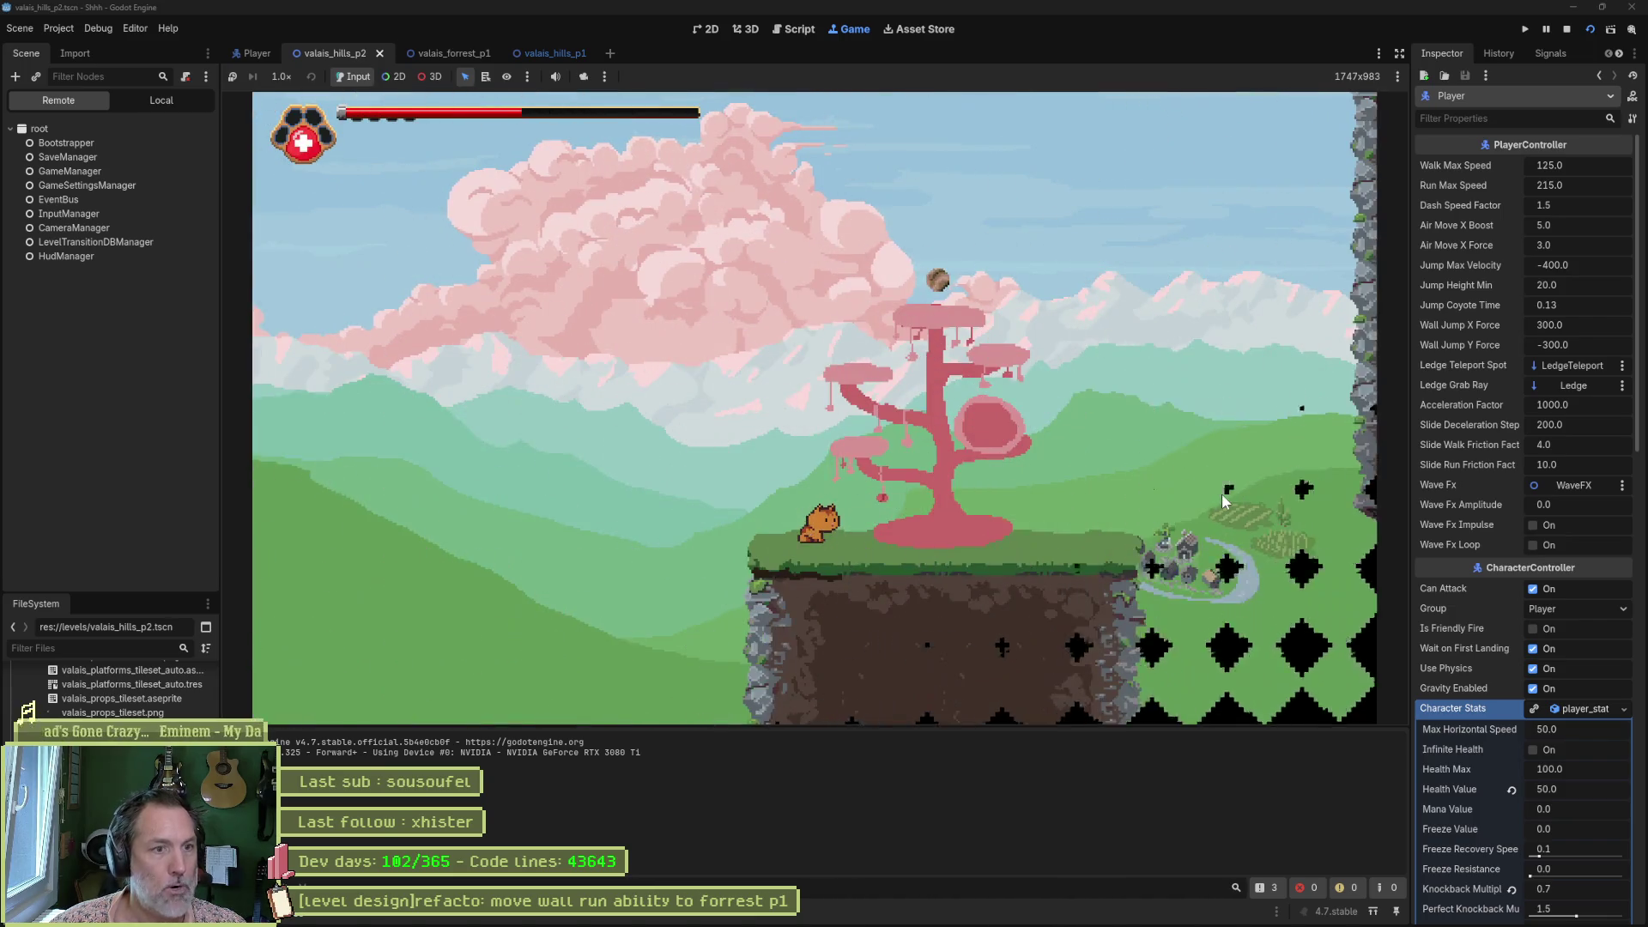
pyautogui.press('space')
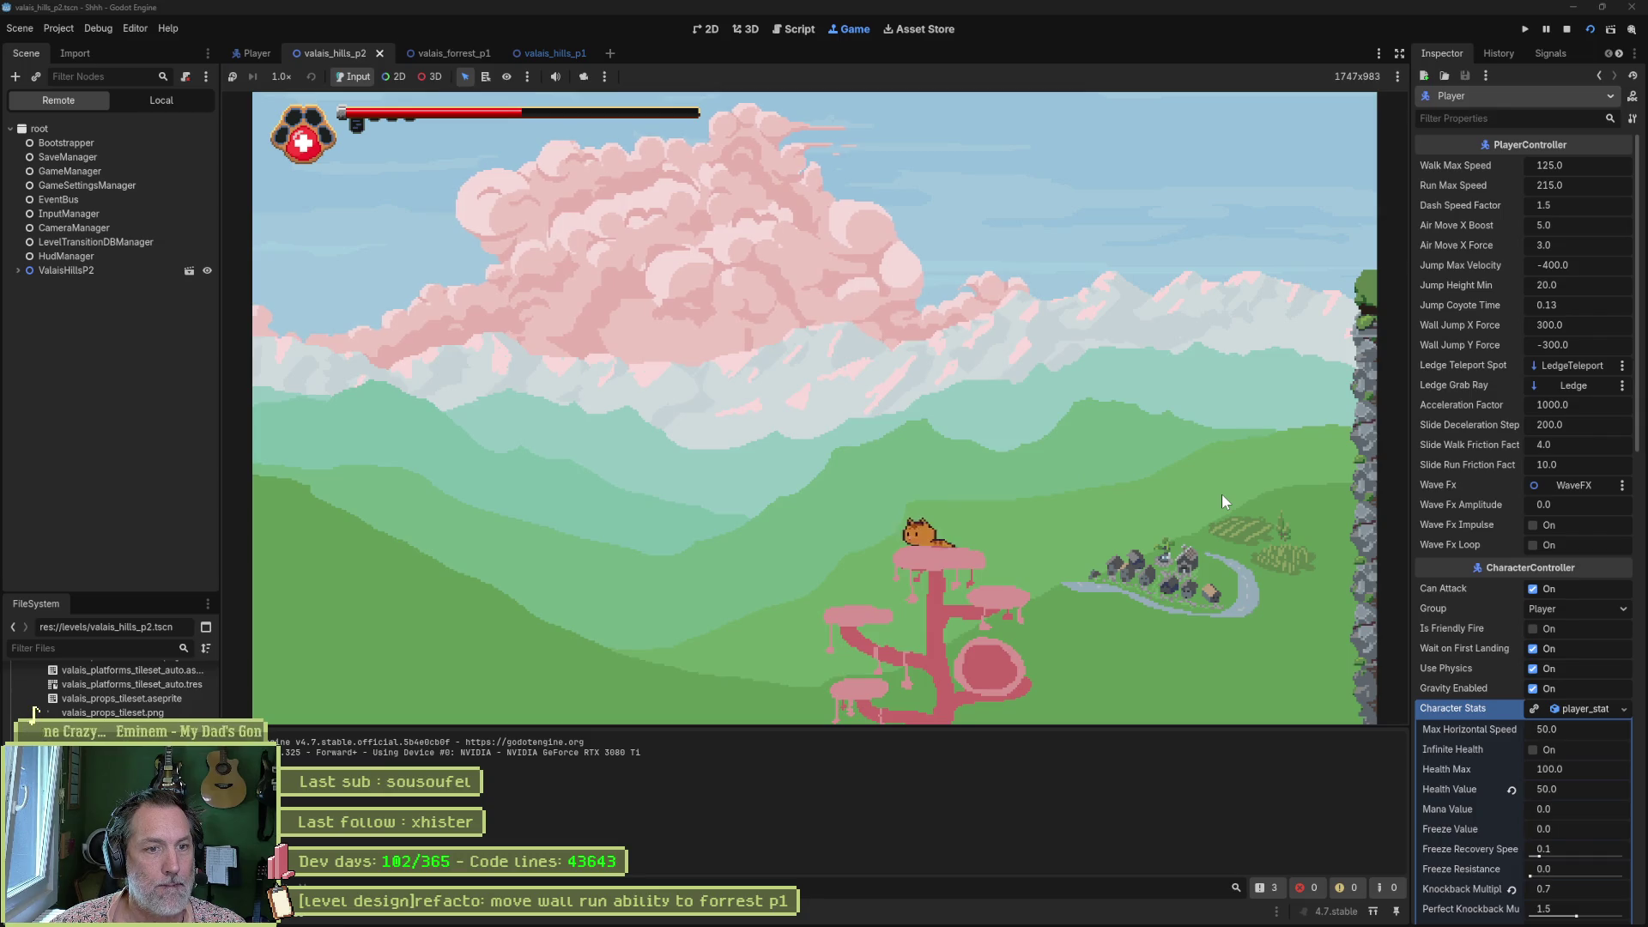
pyautogui.press('Right')
pyautogui.press('Right')
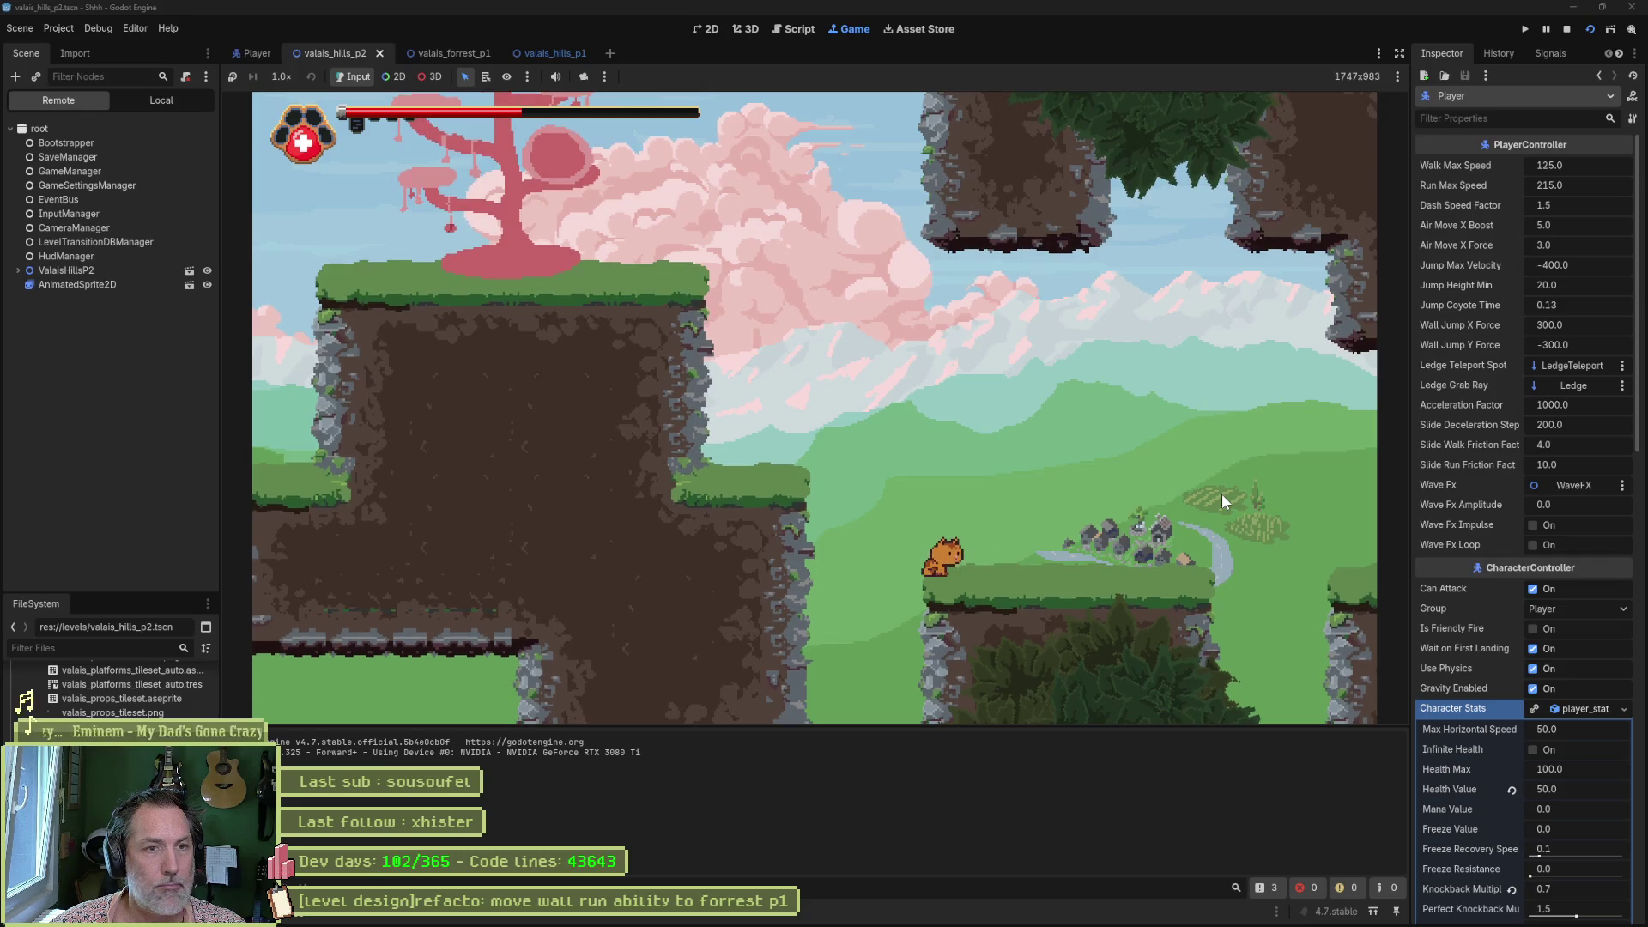
pyautogui.press('F8')
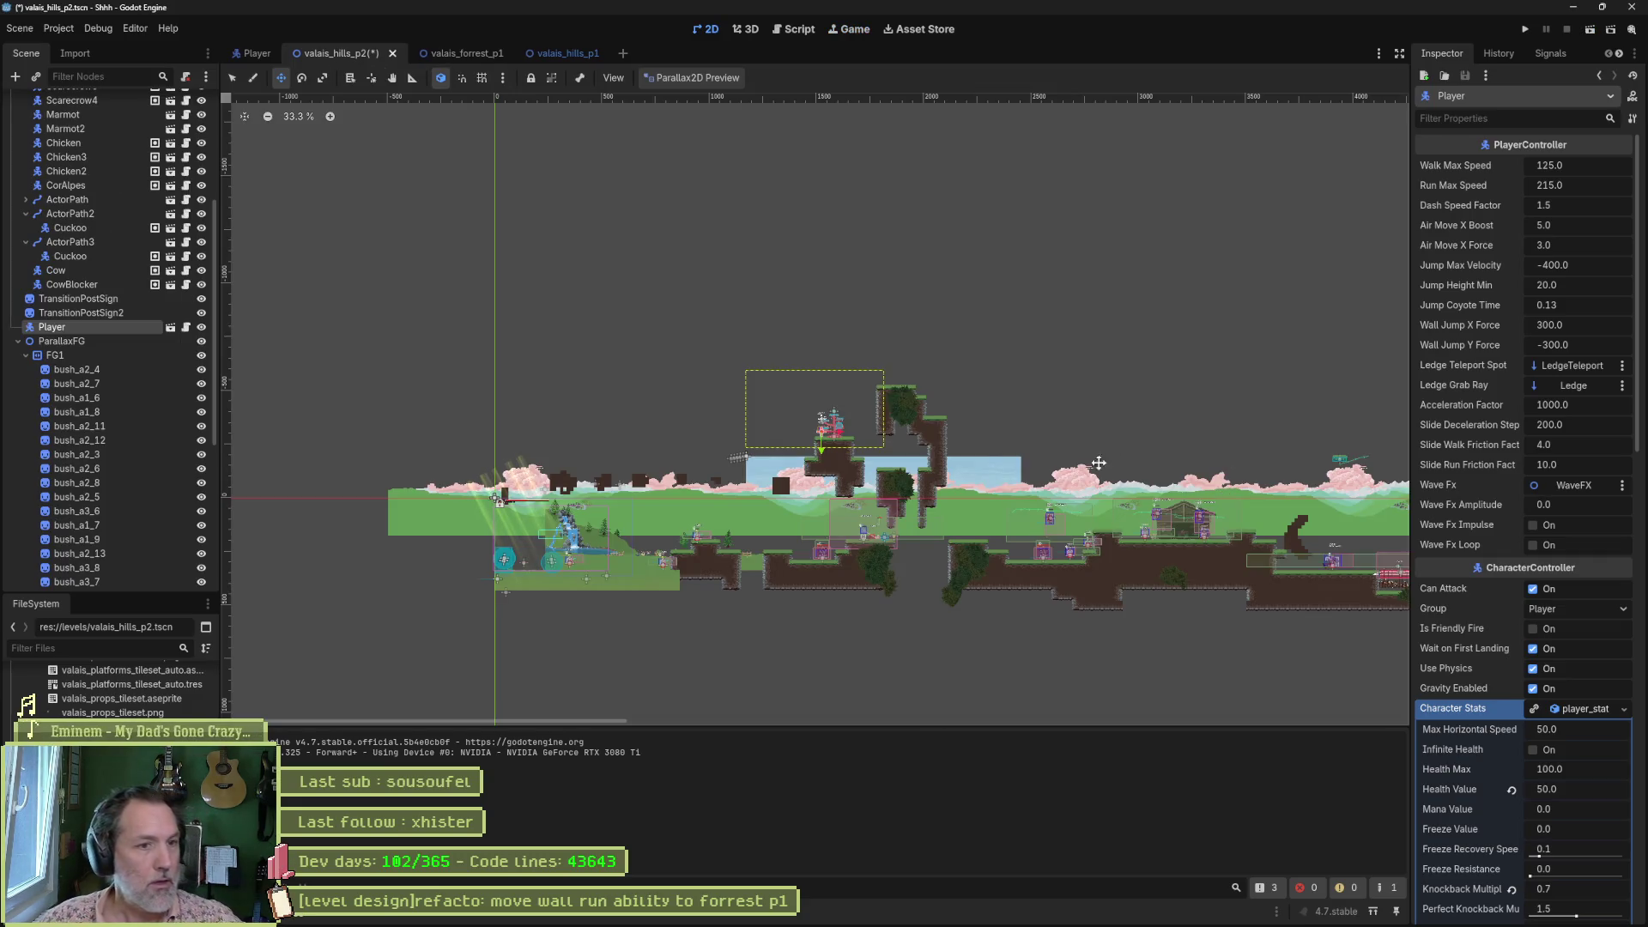
# Select the pink tree shrine and inspect its Sprite2D in the Shrine scene.
pyautogui.scroll(5, 839, 444)
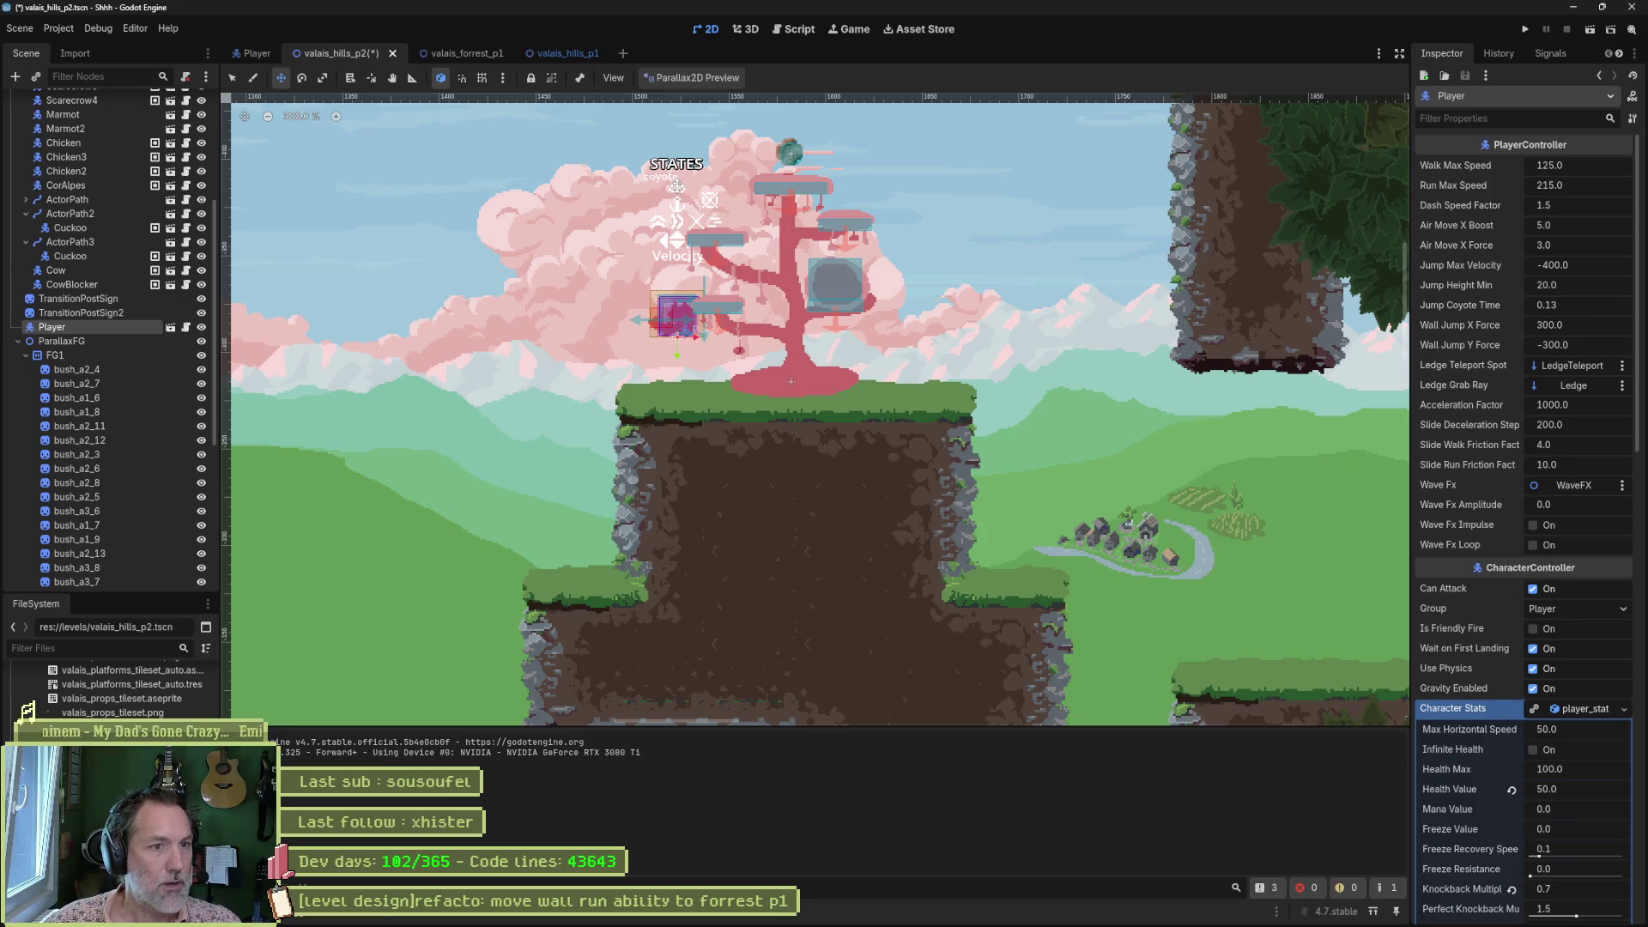
pyautogui.press('q')
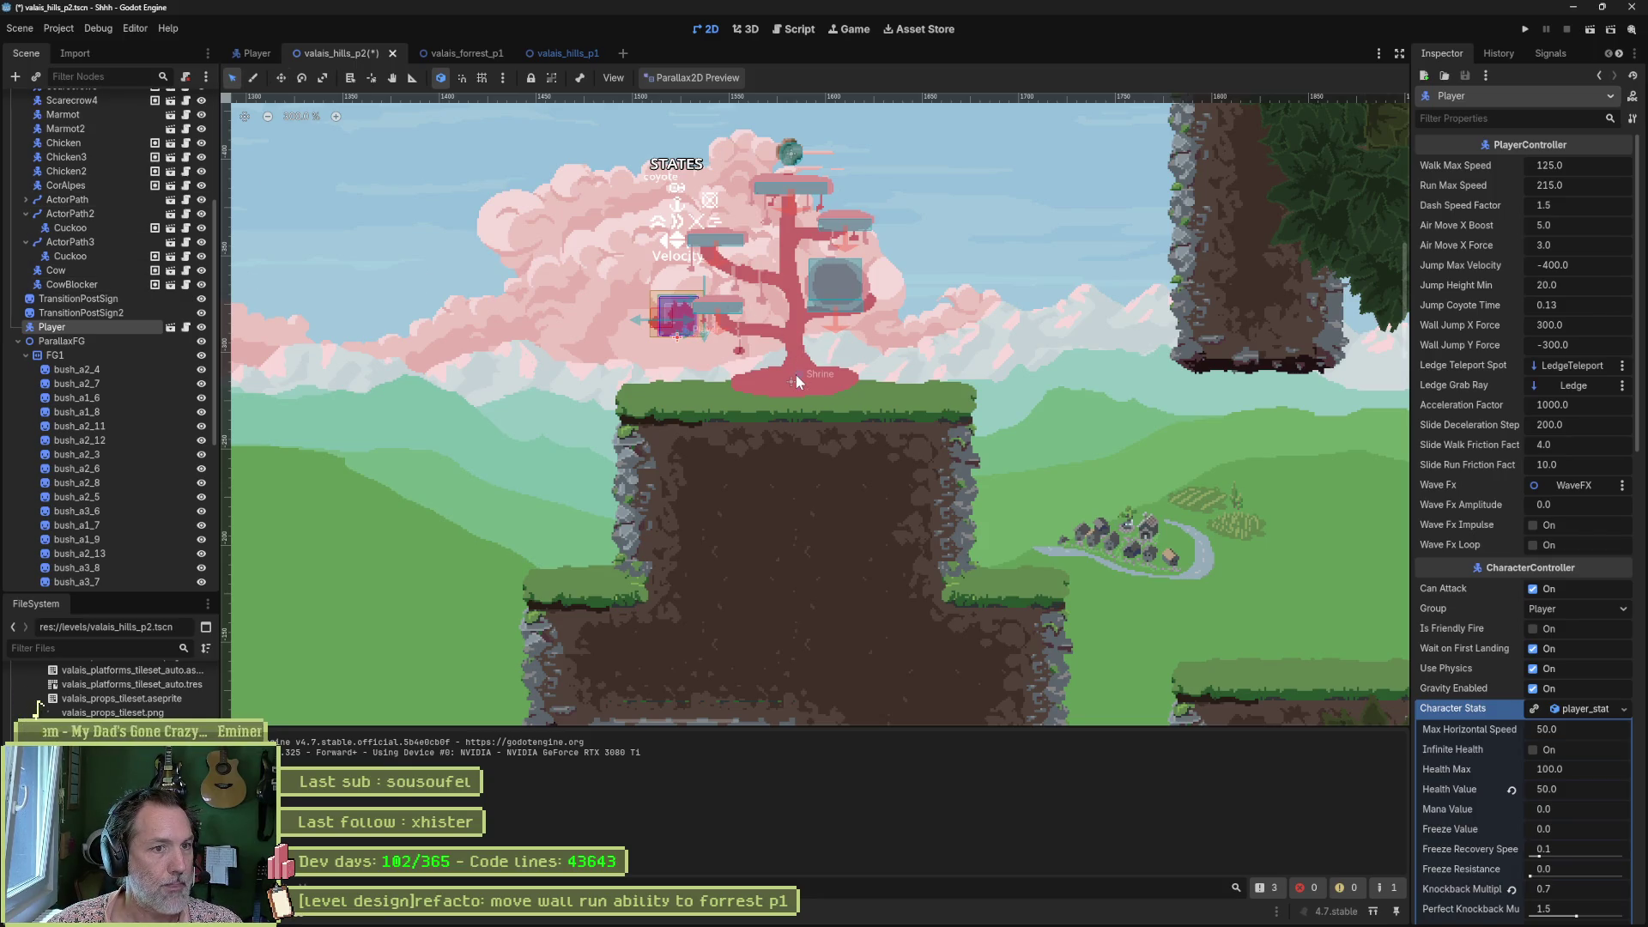
pyautogui.click(795, 375)
pyautogui.scroll(-5, 124, 374)
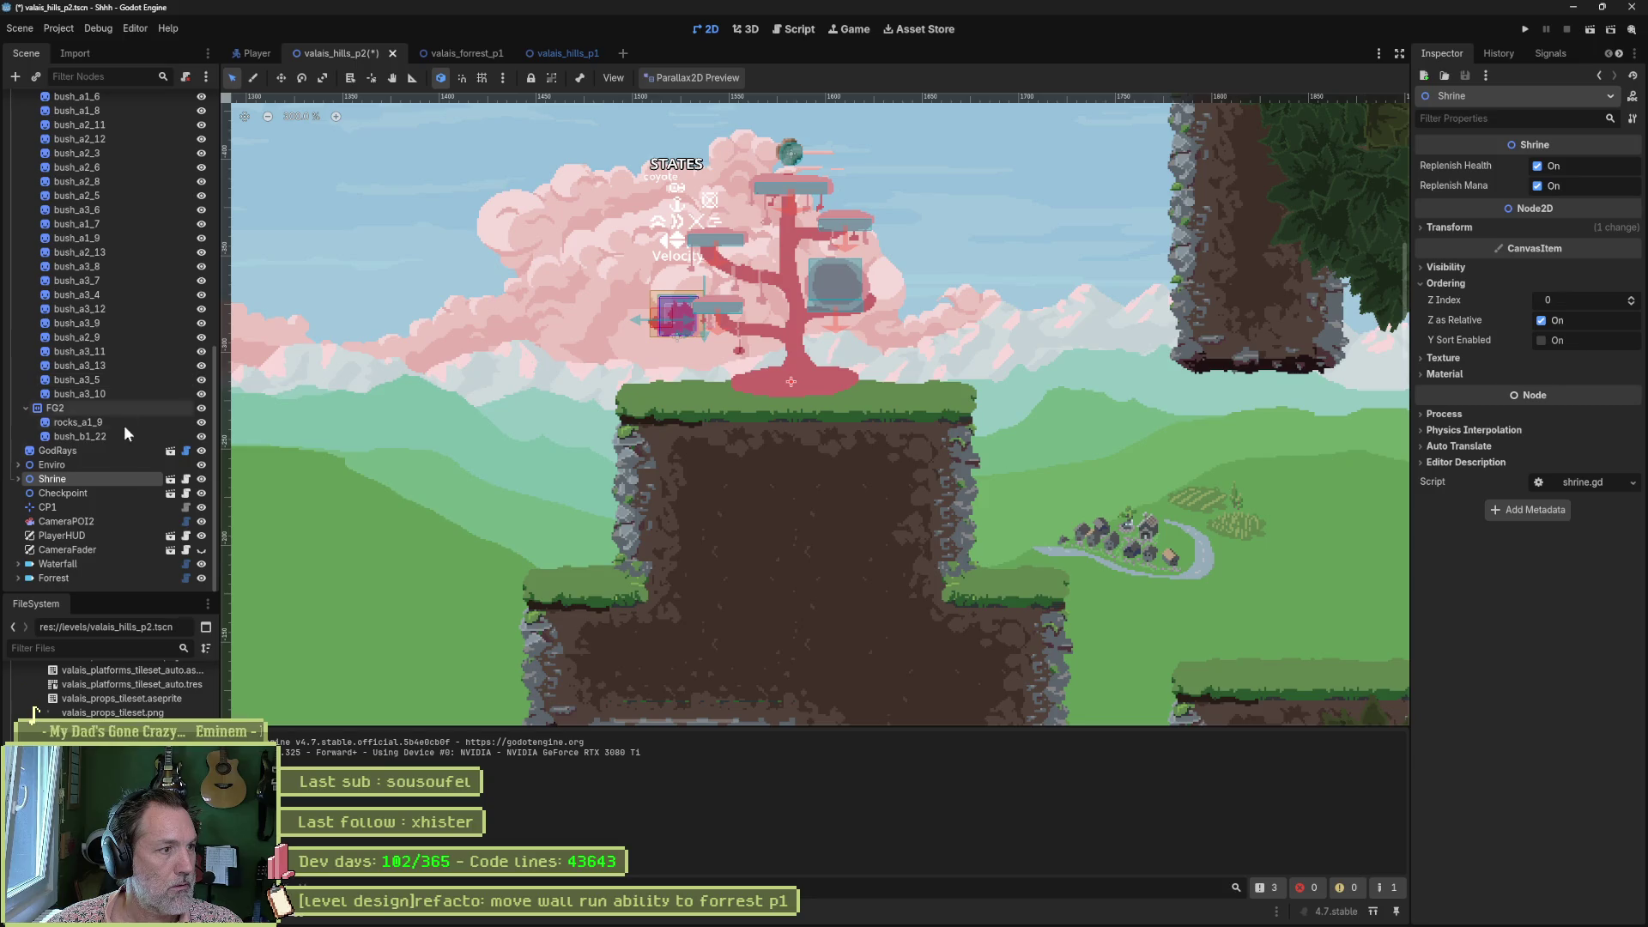
pyautogui.click(170, 478)
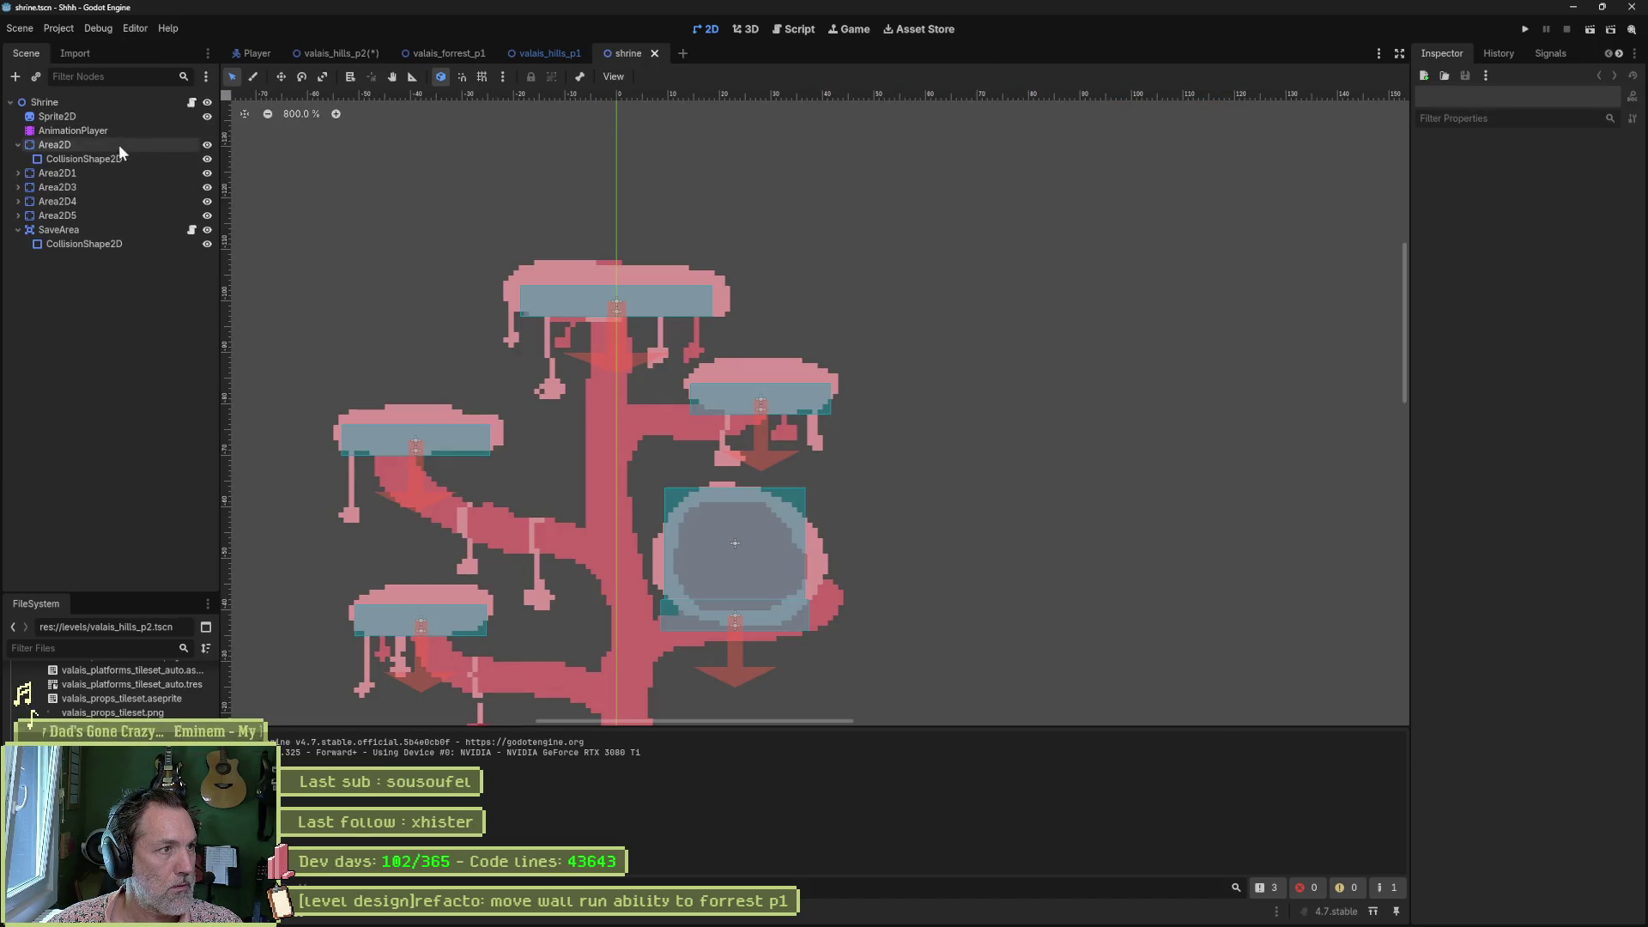
pyautogui.click(101, 118)
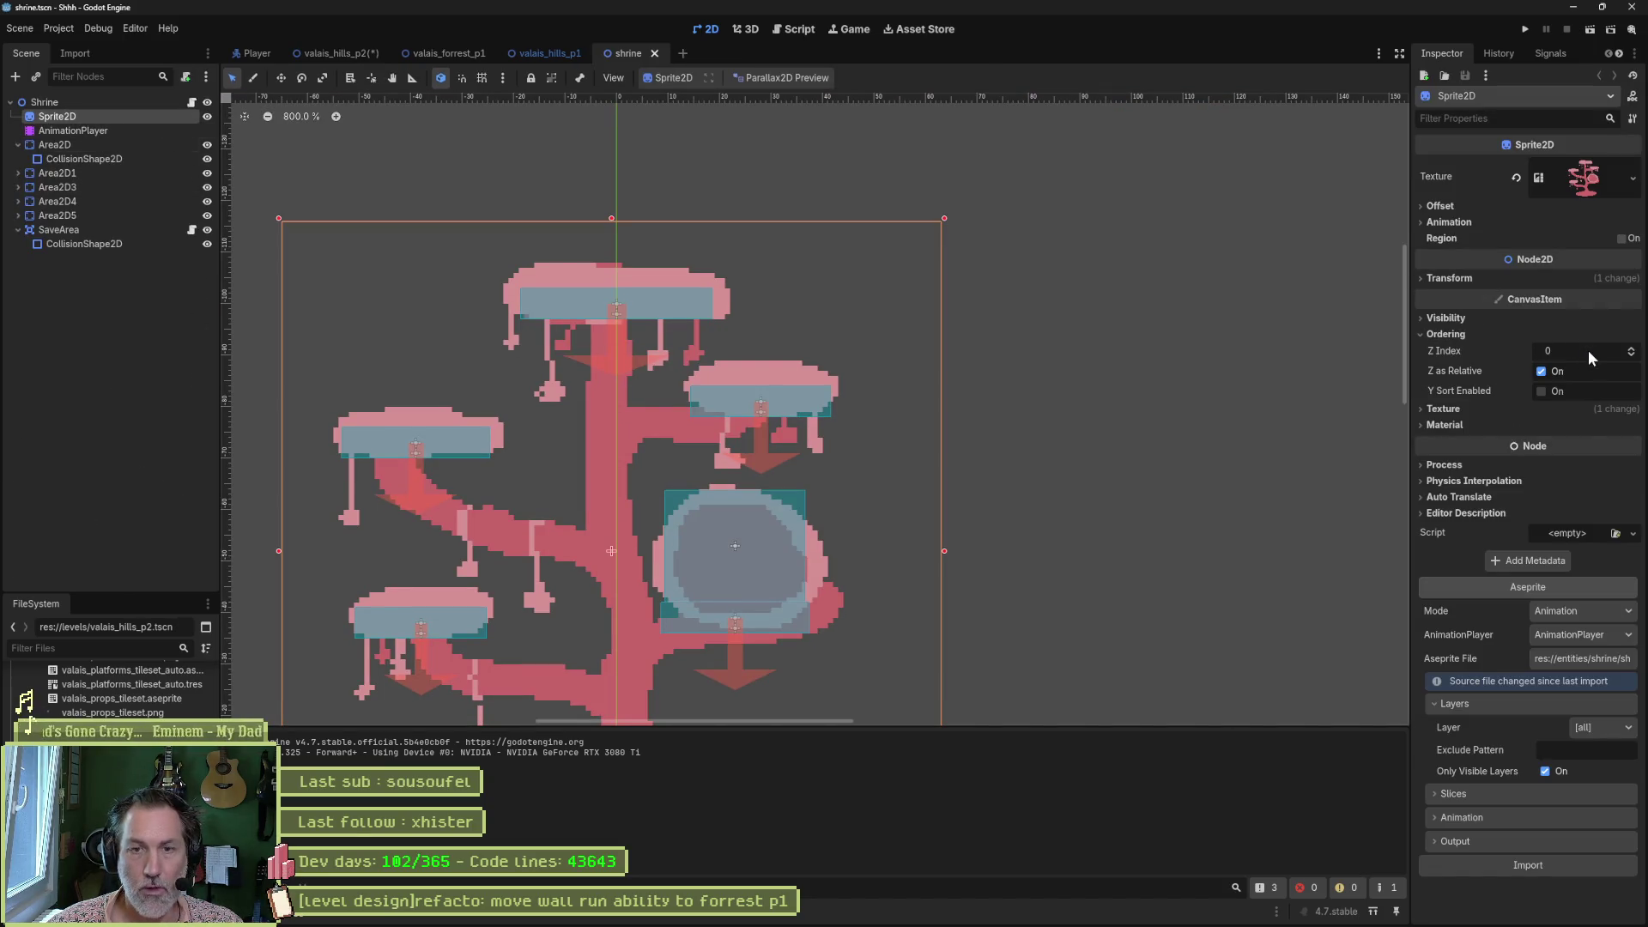
pyautogui.click(537, 53)
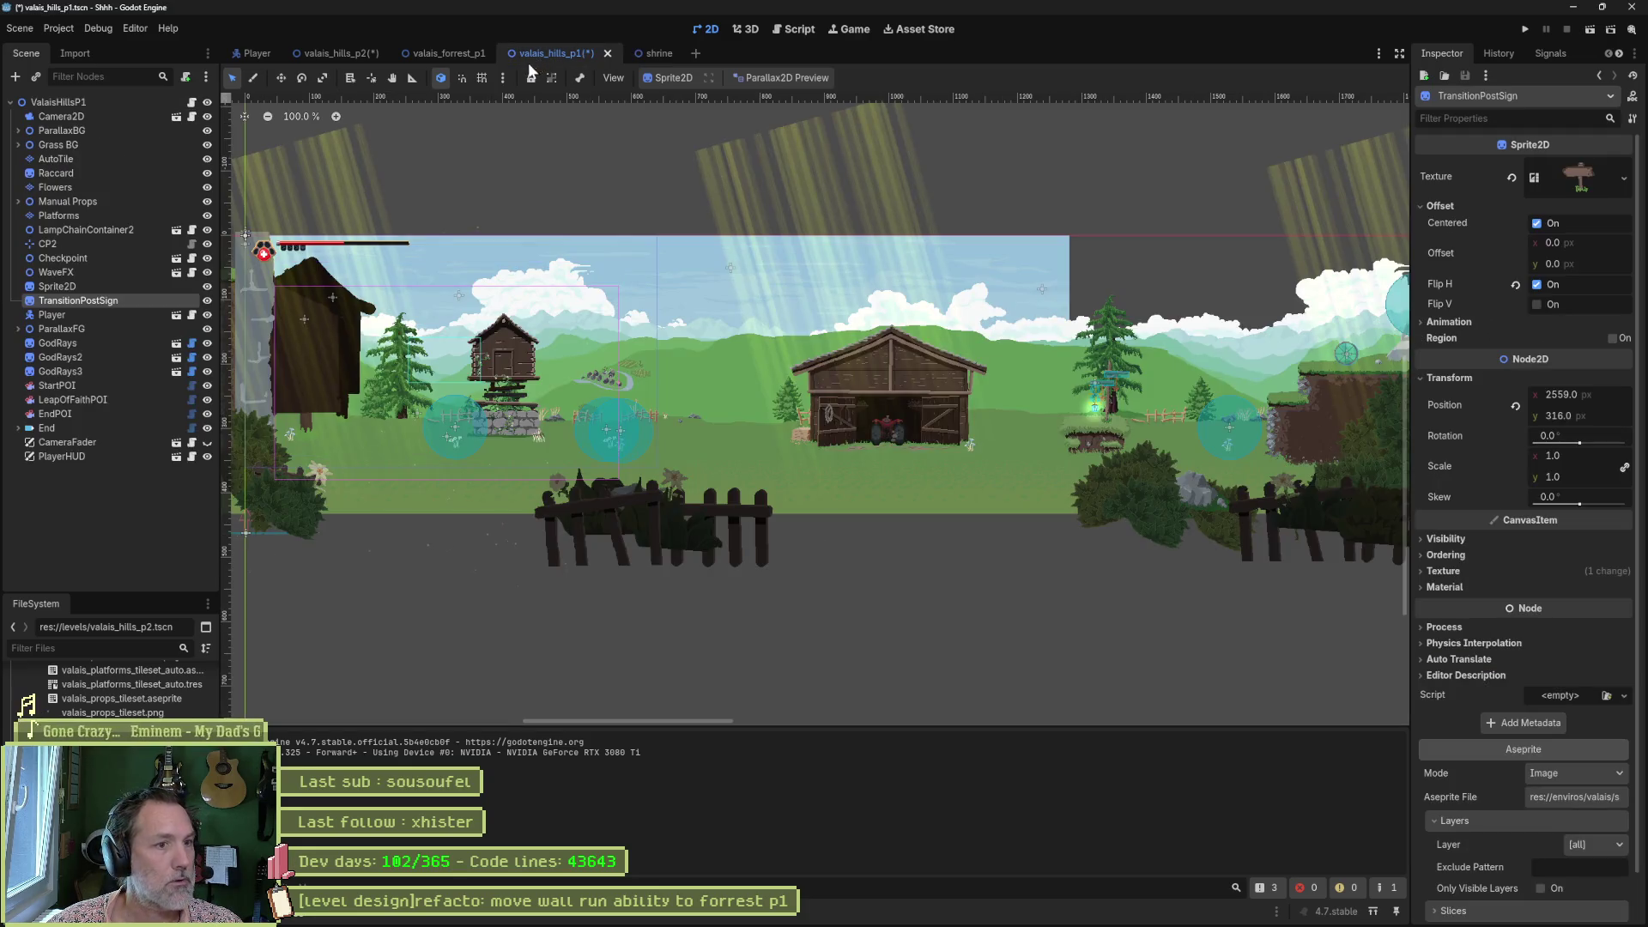
# Back in valais_hills_p2, move Shrine above Player in the scene order and run the scene.
pyautogui.click(378, 54)
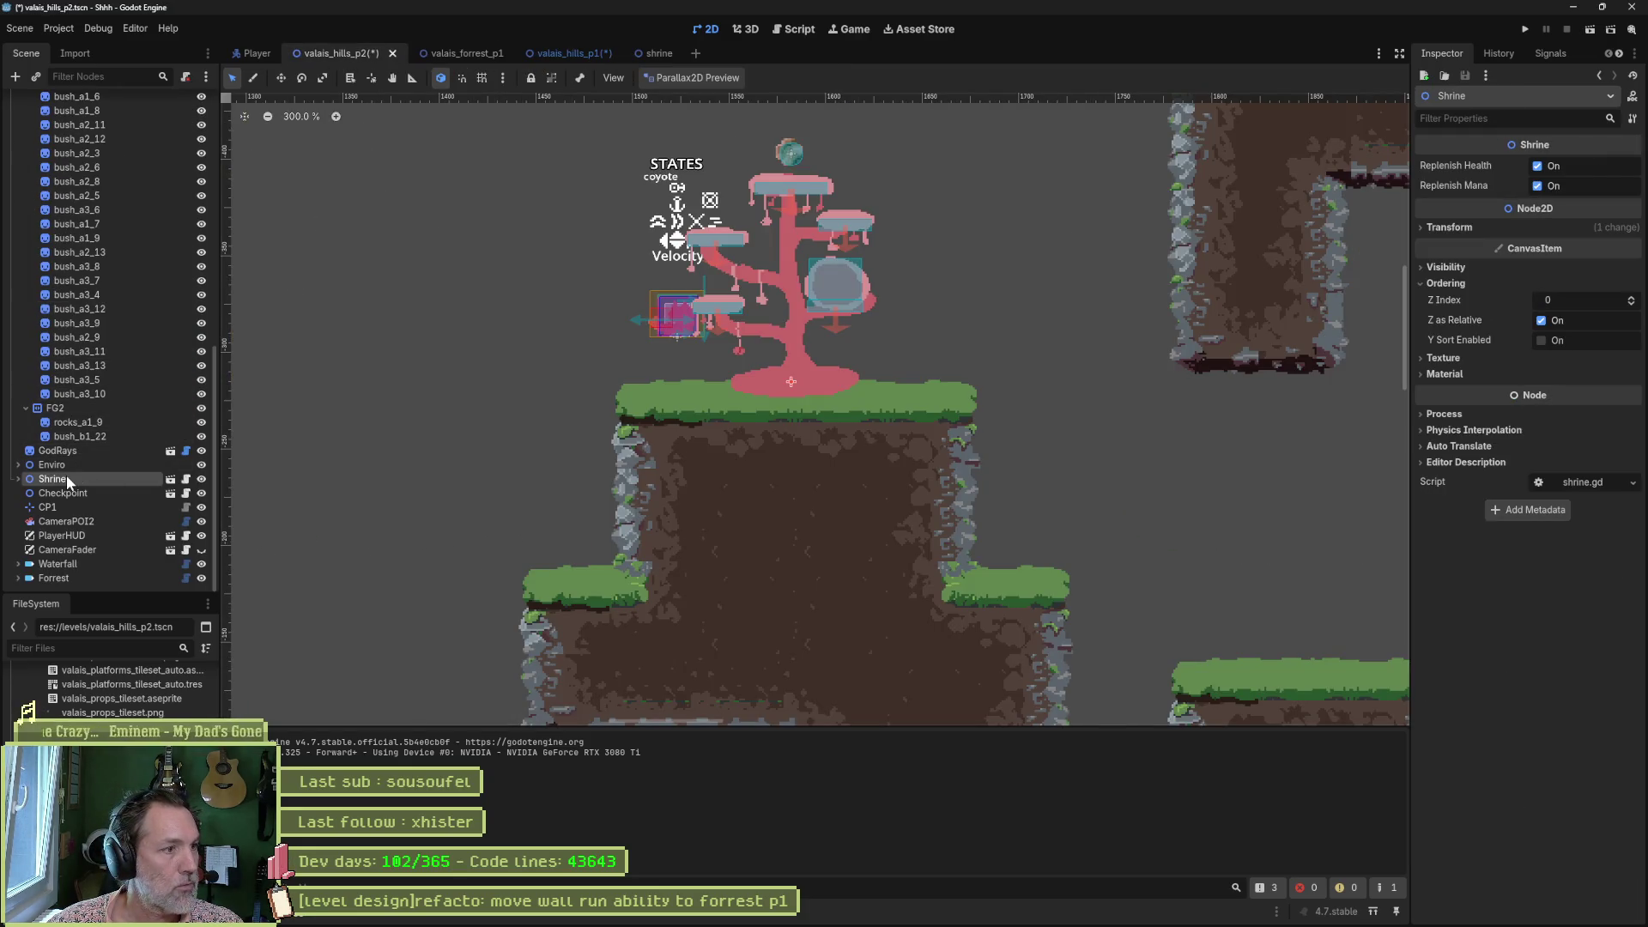
pyautogui.scroll(5, 86, 285)
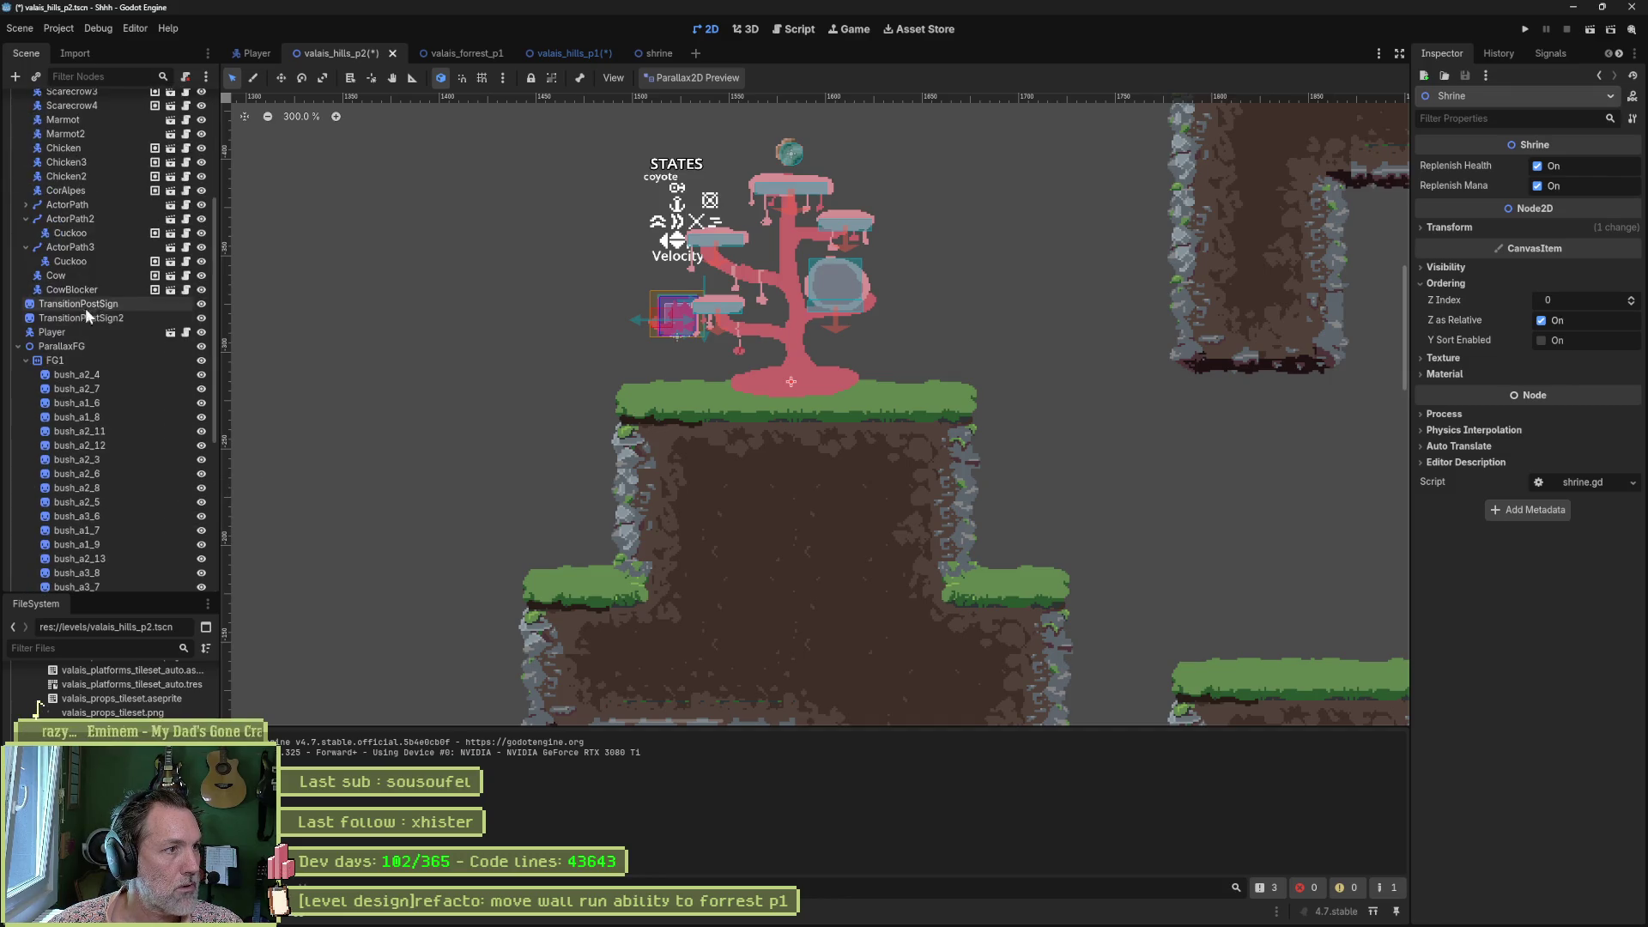
pyautogui.click(25, 357)
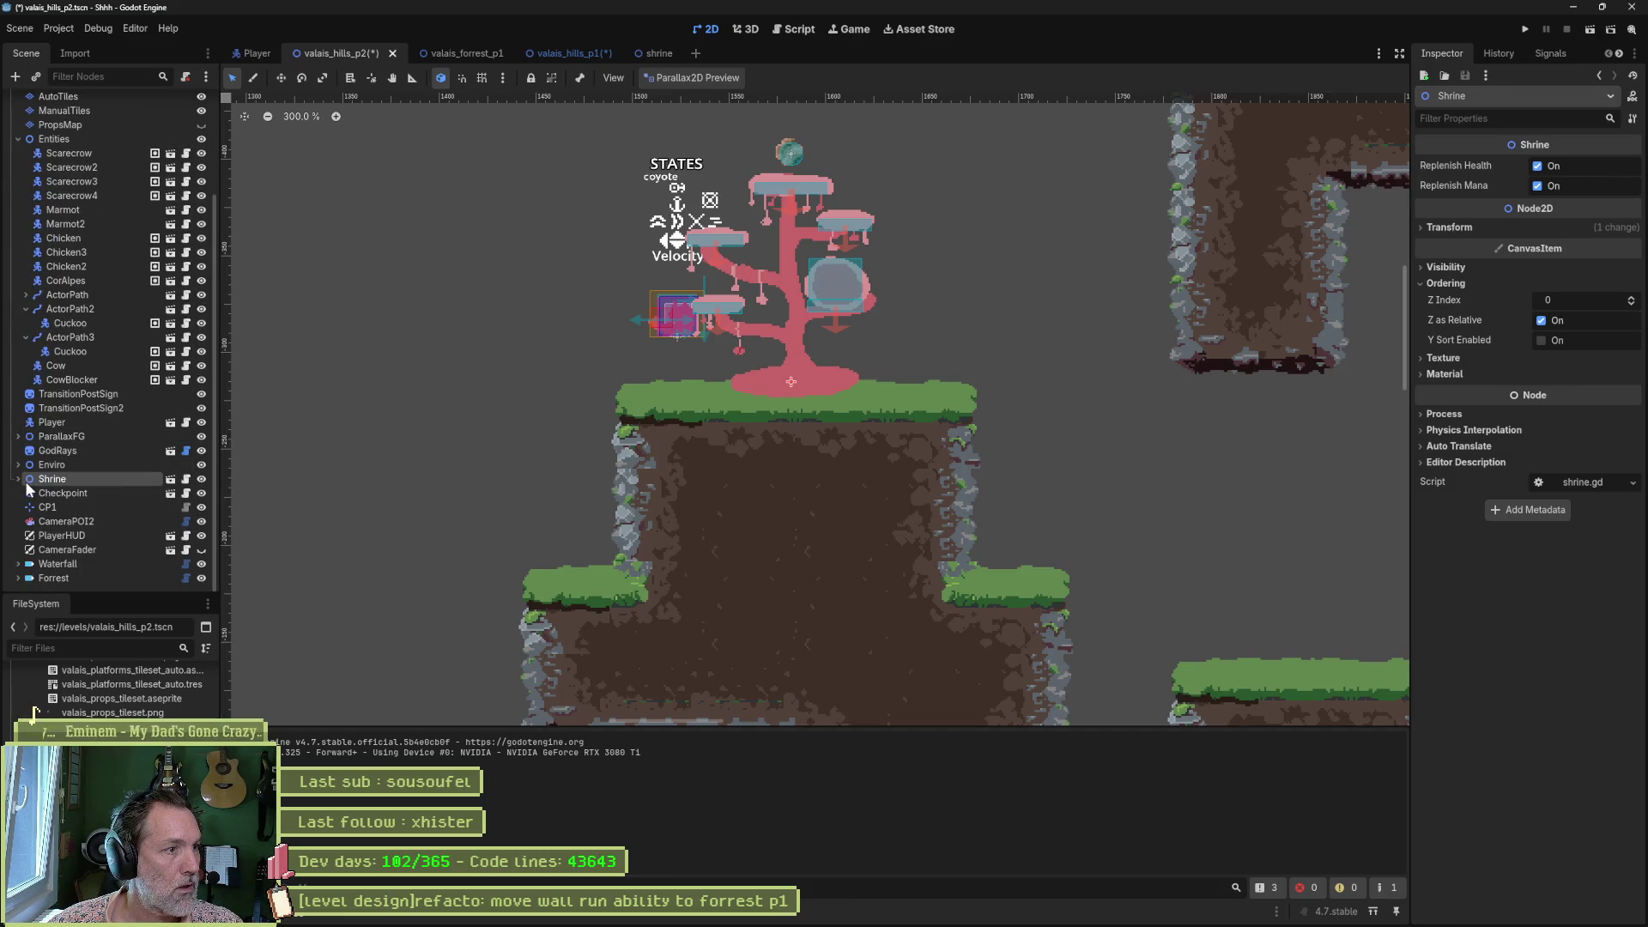
pyautogui.moveTo(29, 484); pyautogui.dragTo(139, 410)
pyautogui.press('F6')
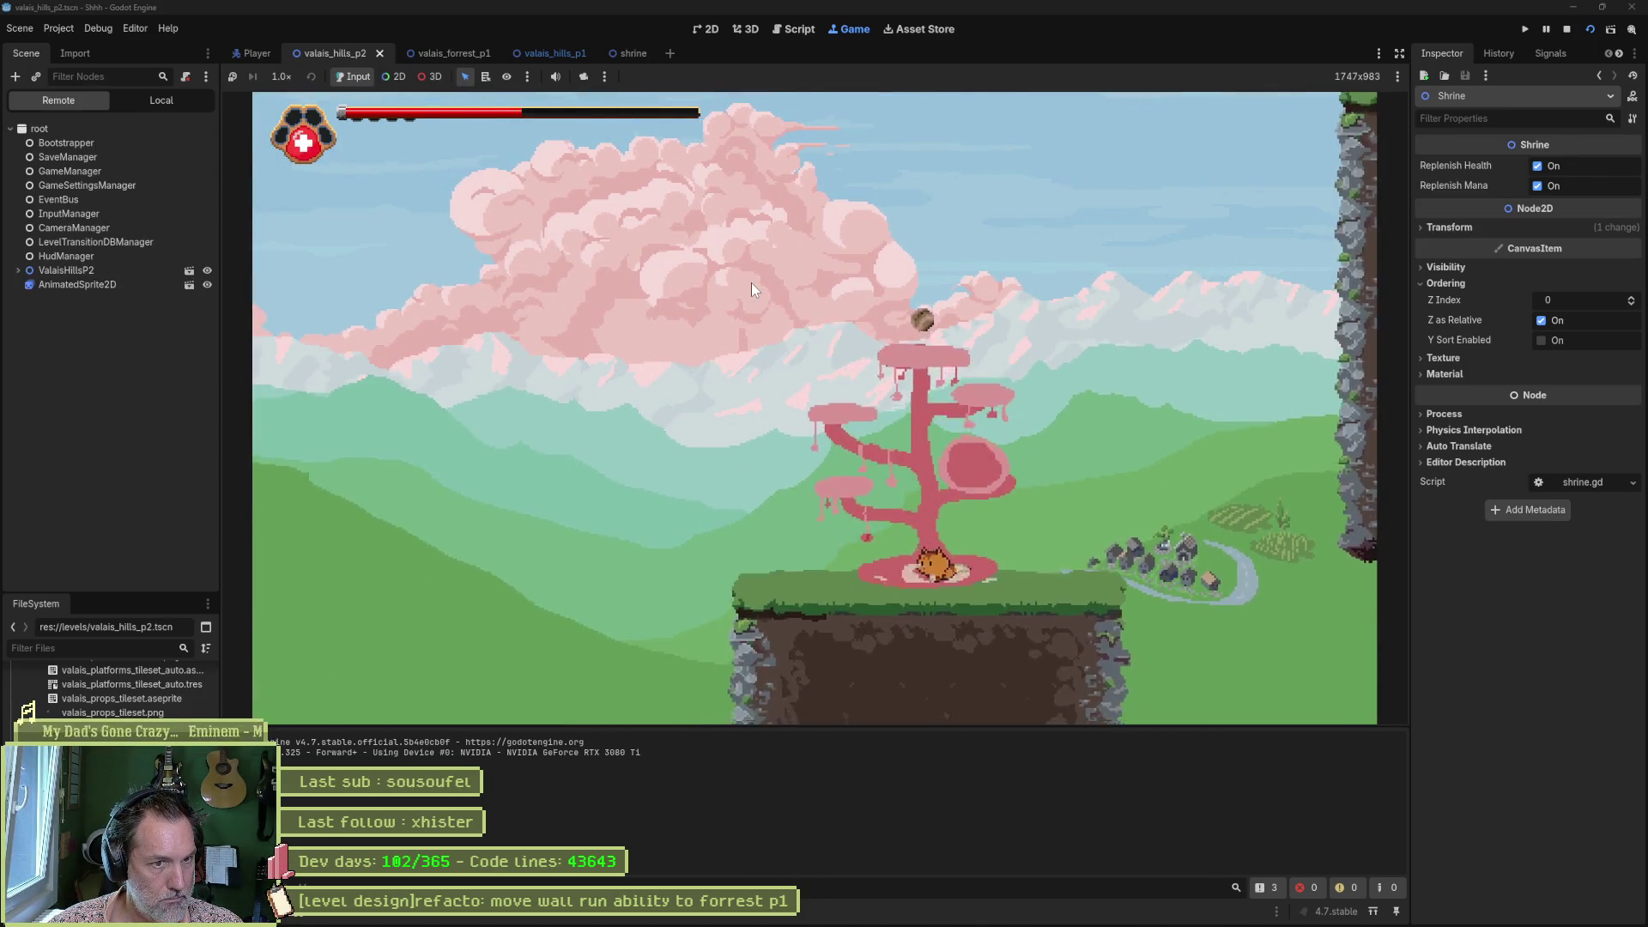
# Jump the cat to the treetop, run right past the horn shrine, and leap onto the rock pillar.
pyautogui.press('space')
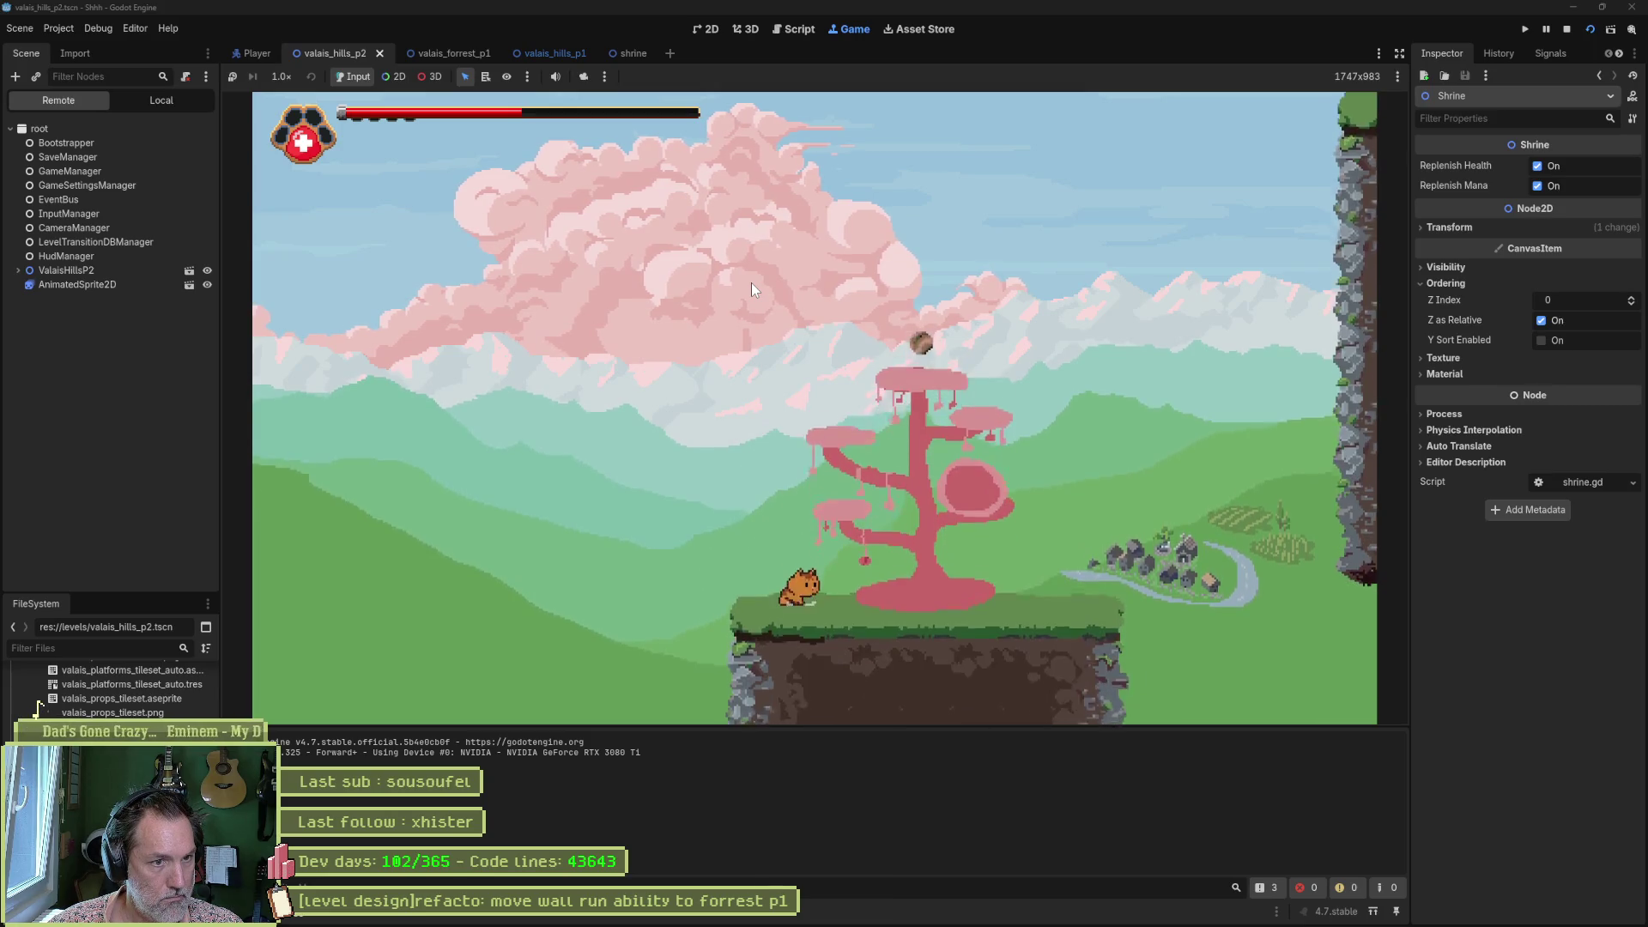
pyautogui.press('space')
pyautogui.press('Right')
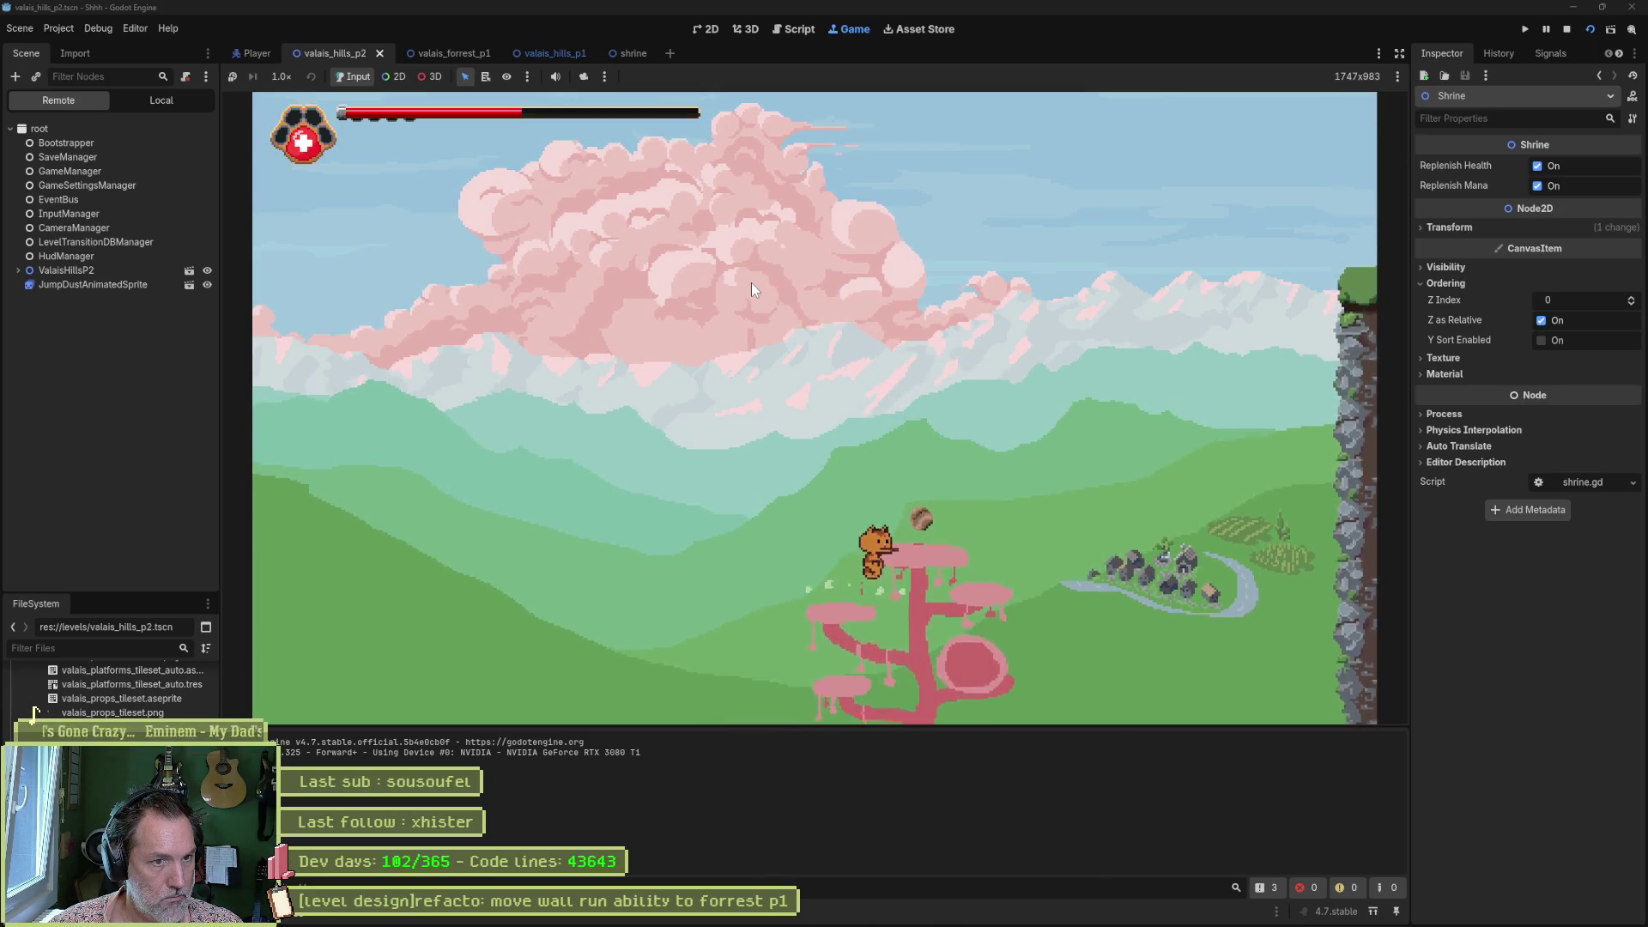
pyautogui.press('Right')
pyautogui.press('Right')
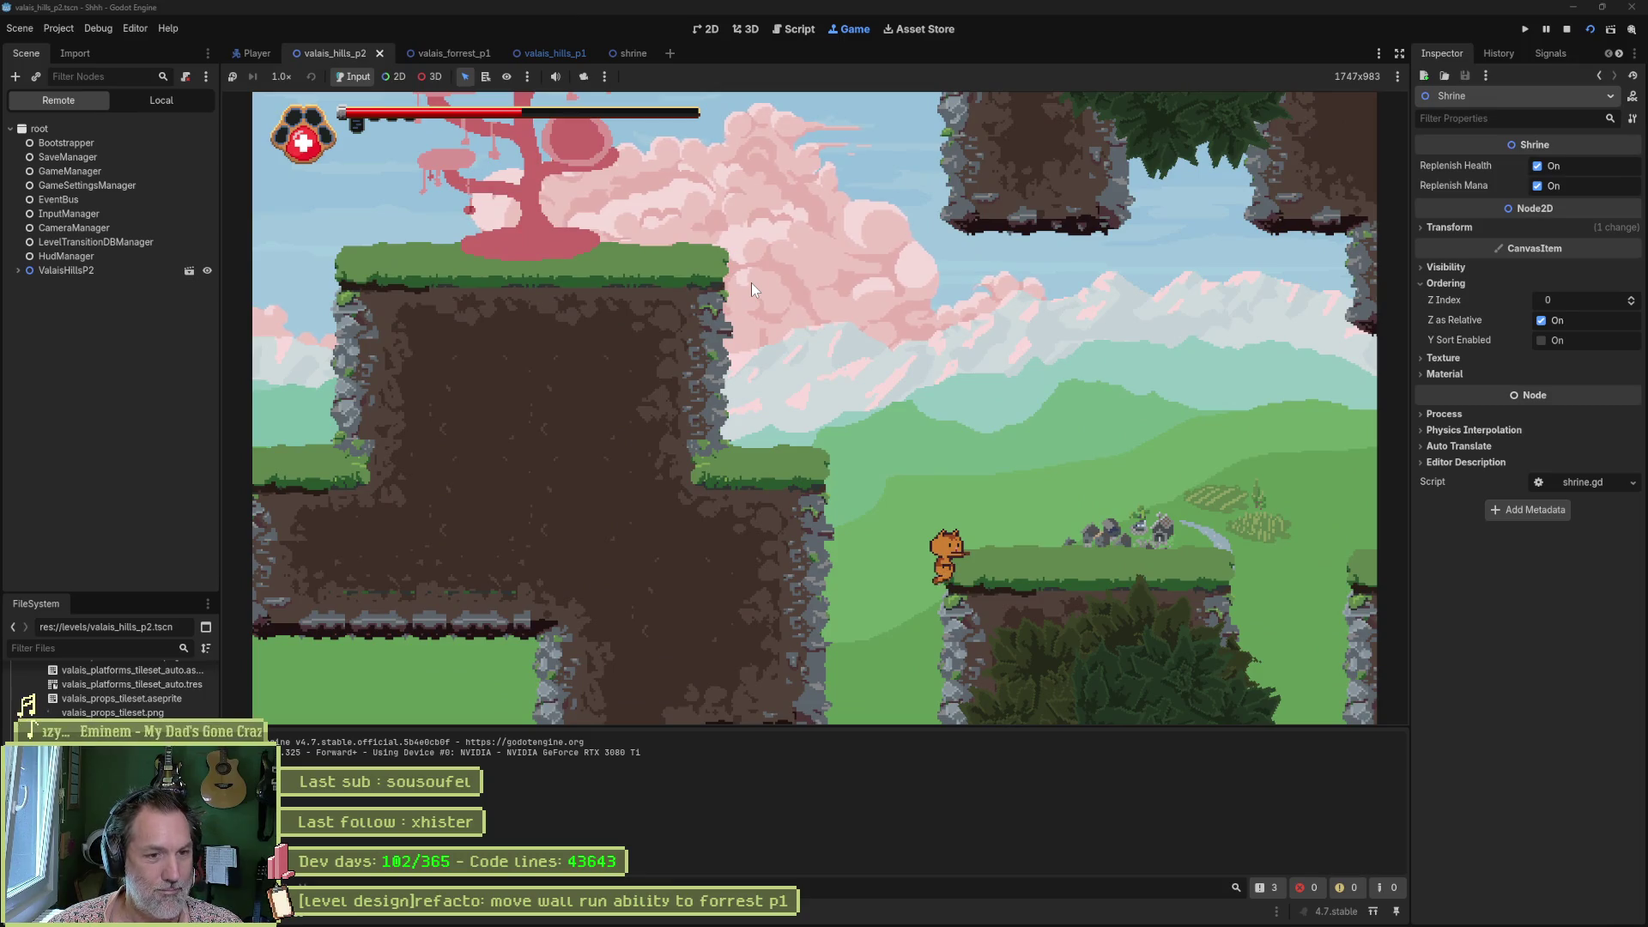
pyautogui.press('Right')
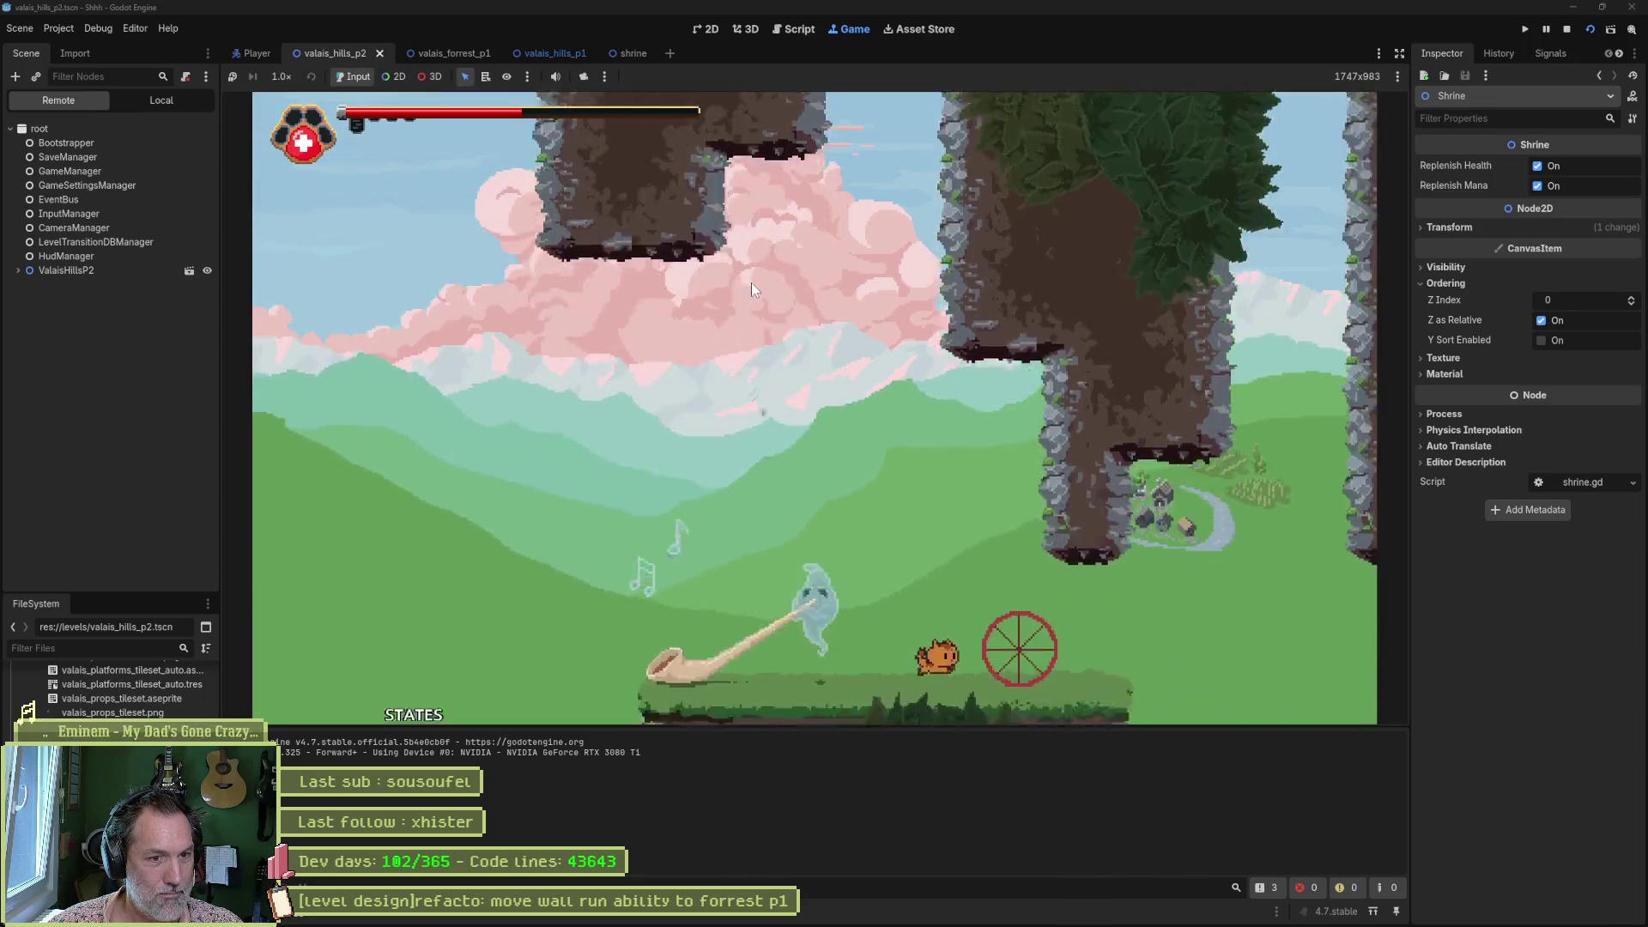
pyautogui.press('Right')
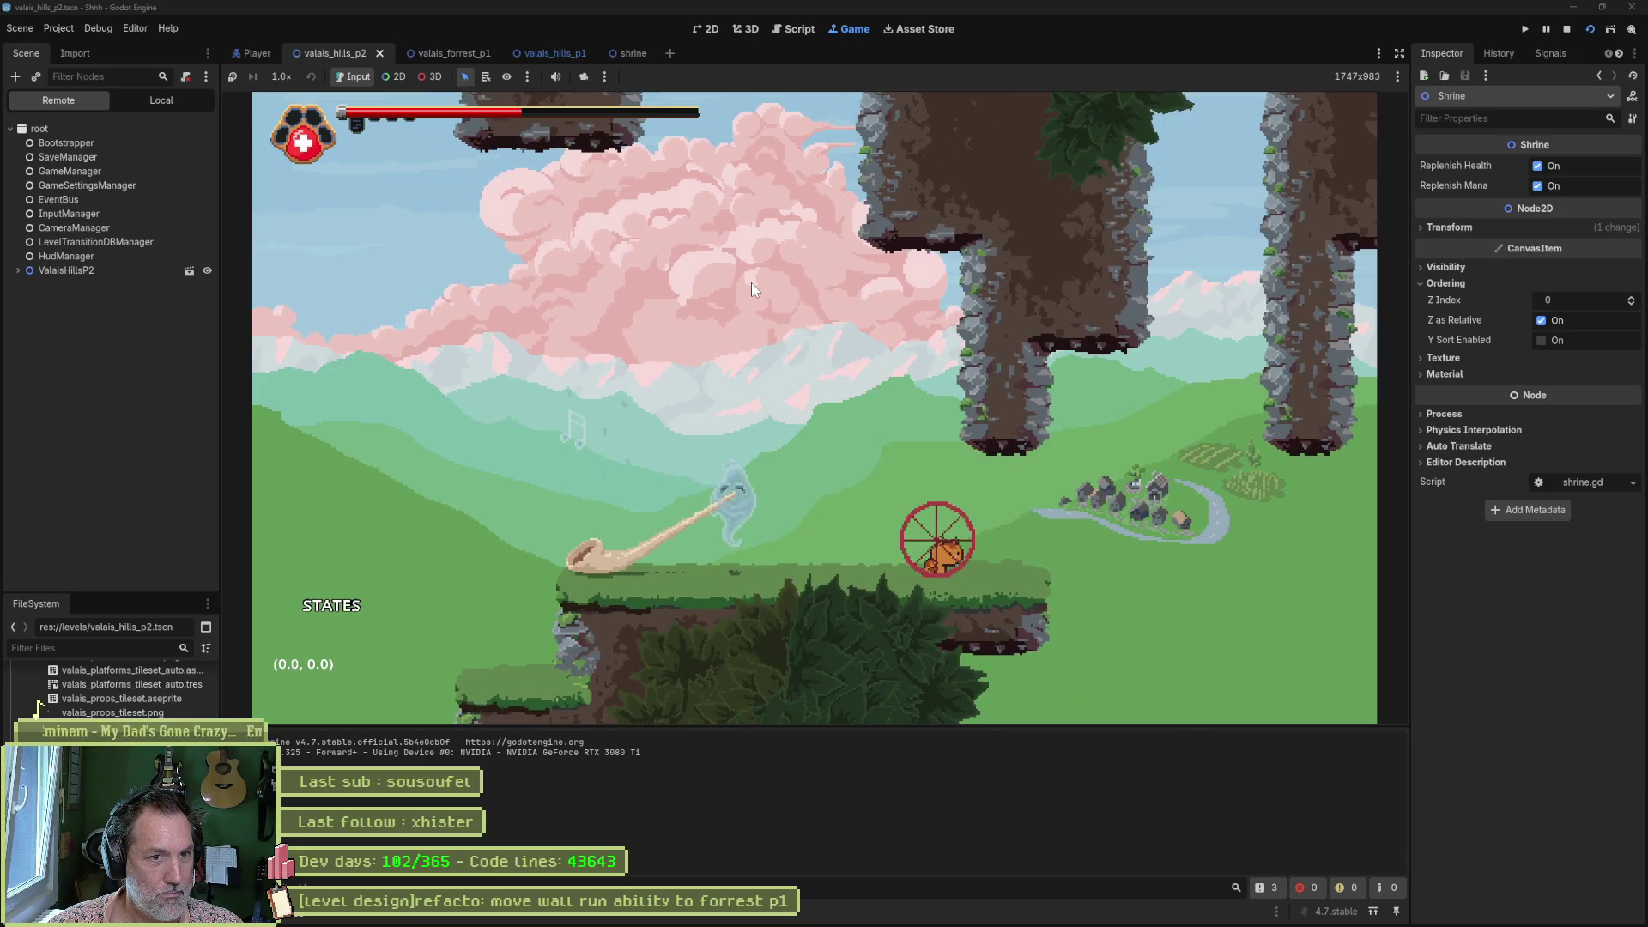
pyautogui.press('Right')
pyautogui.press('space')
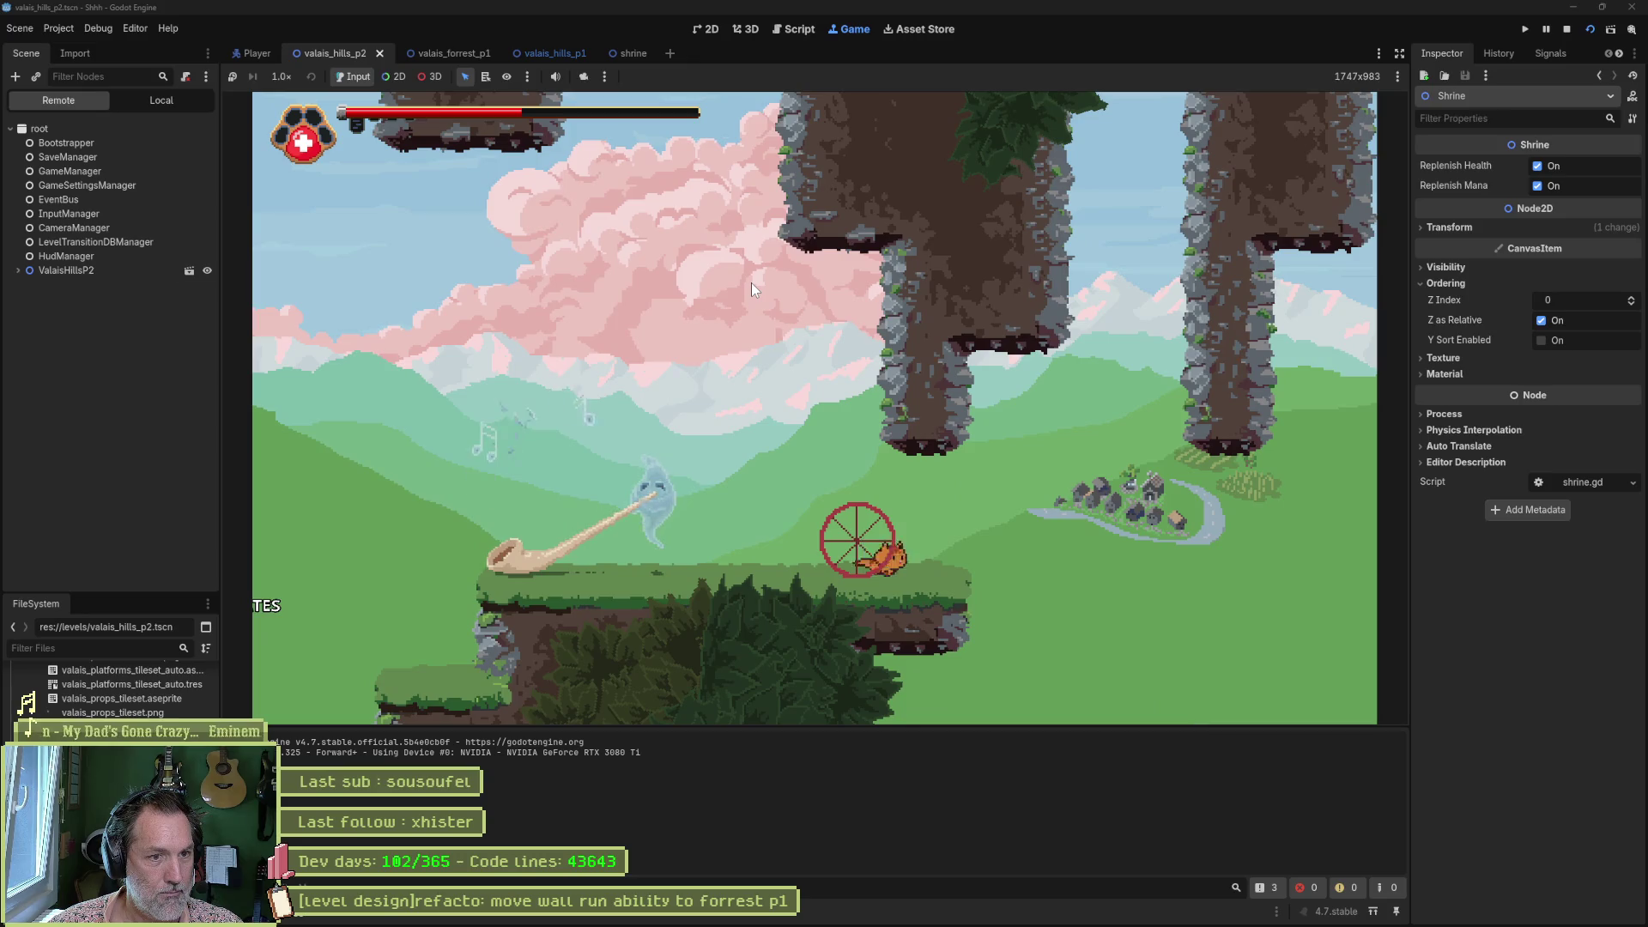
pyautogui.press('space')
pyautogui.press('Right')
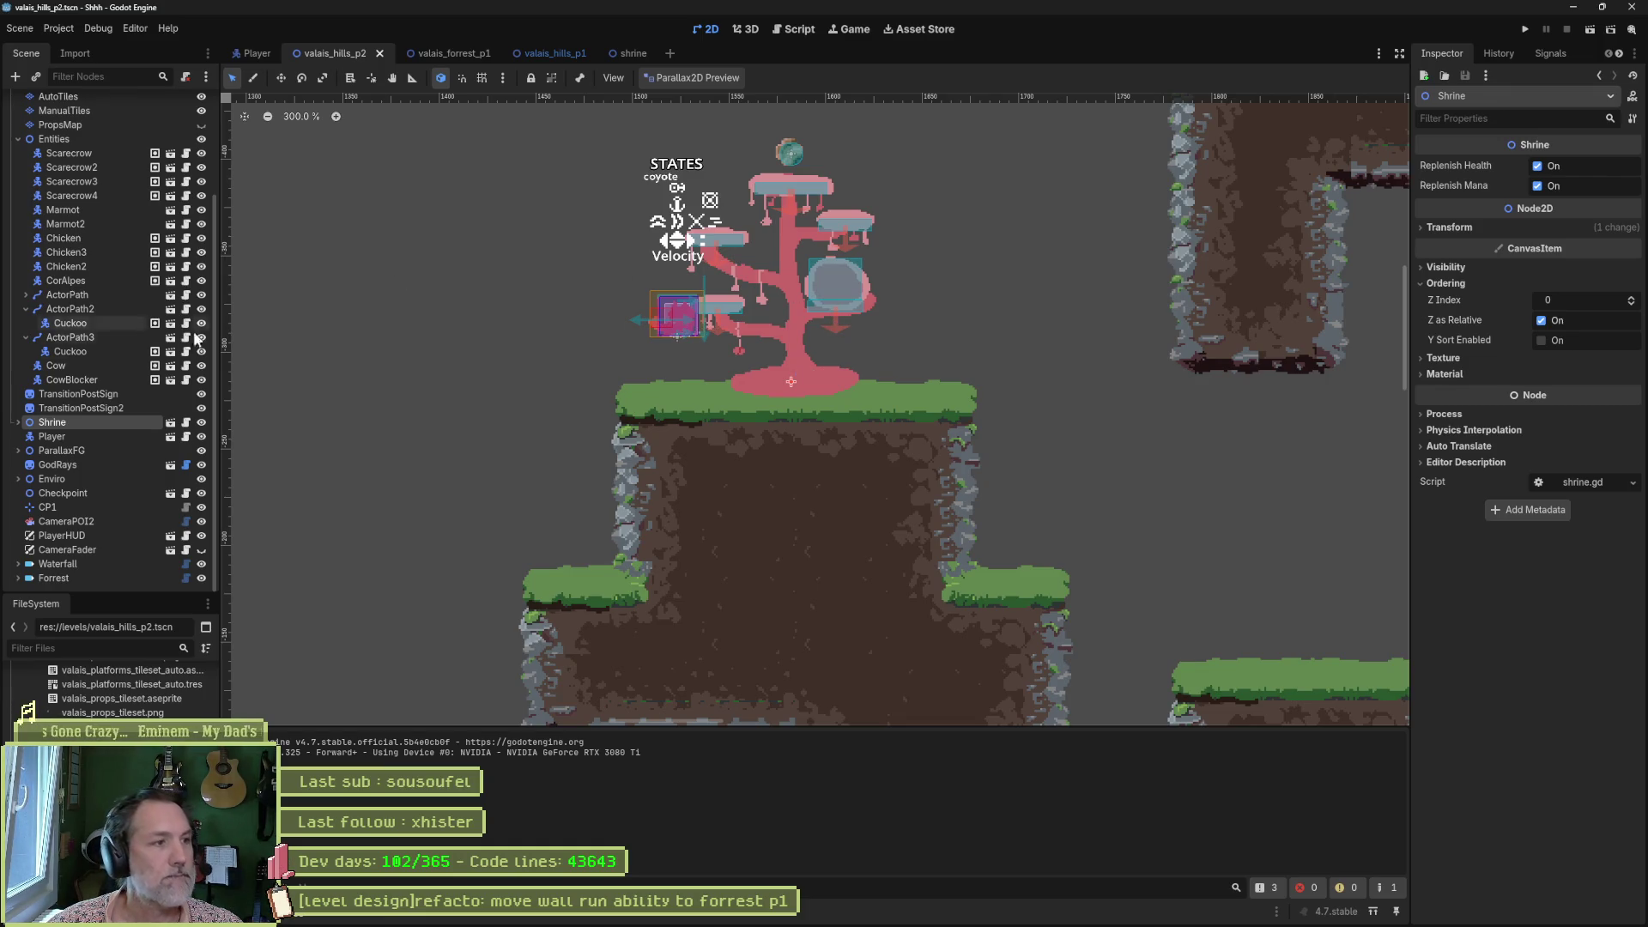
# Select the Dash-type DashPower under Shrine, survey the level around it, then save and run with F6.
pyautogui.click(18, 423)
pyautogui.click(69, 436)
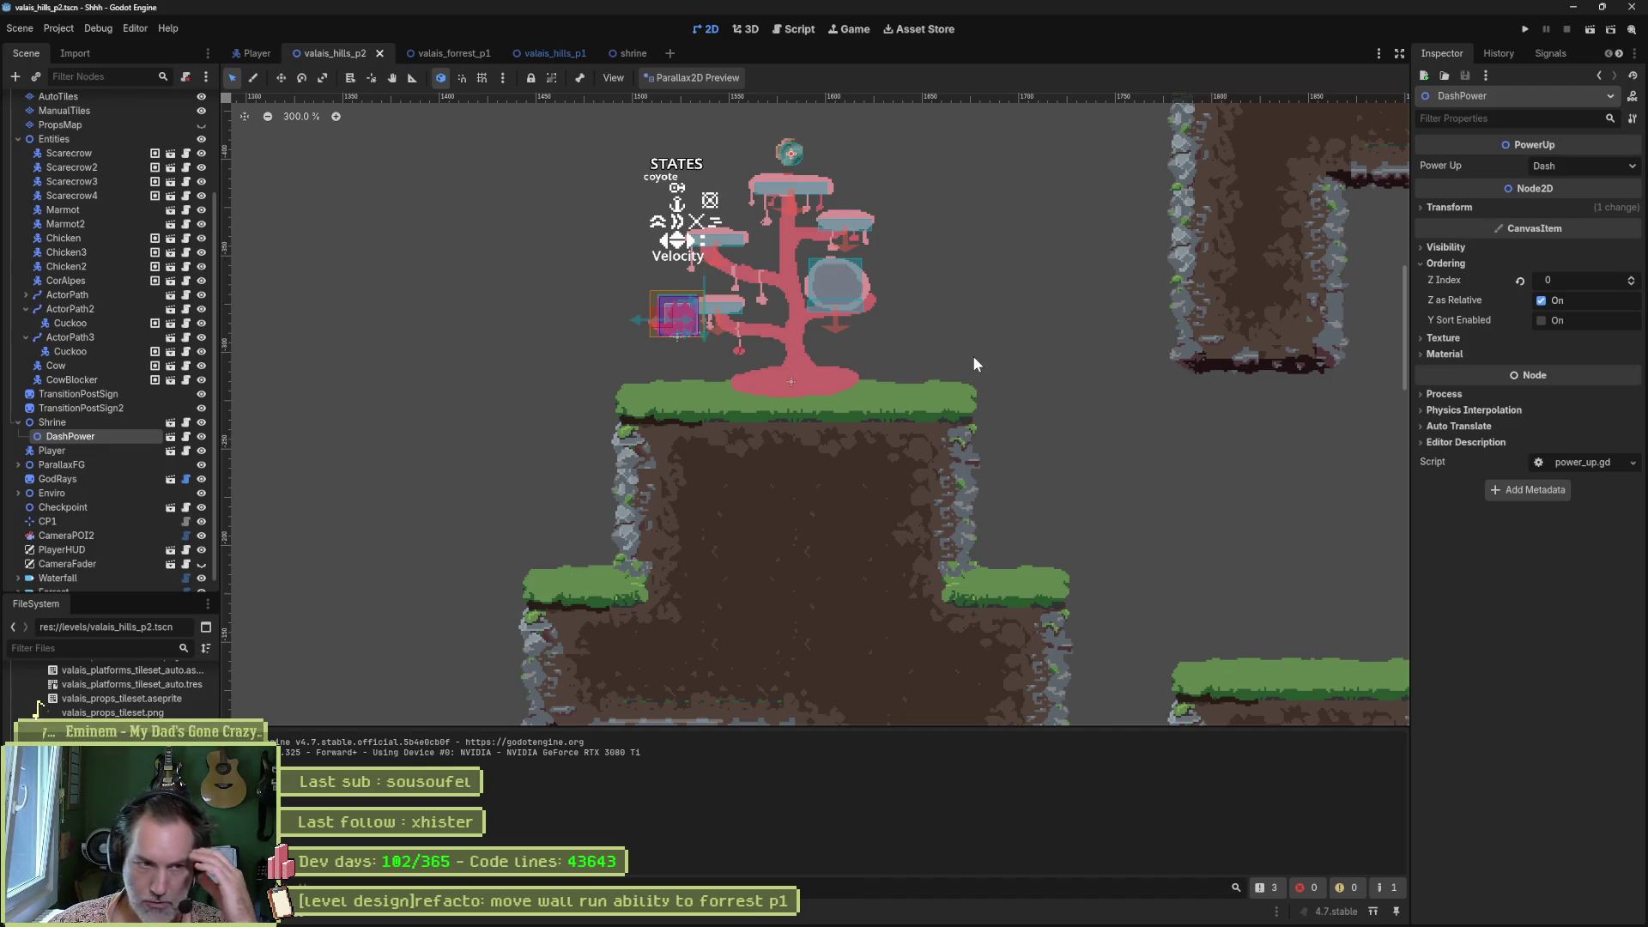
pyautogui.scroll(-2, 972, 355)
pyautogui.moveTo(908, 502)
pyautogui.mouseDown()
pyautogui.moveTo(916, 210)
pyautogui.moveTo(876, 125)
pyautogui.mouseUp()
pyautogui.scroll(2, 876, 125)
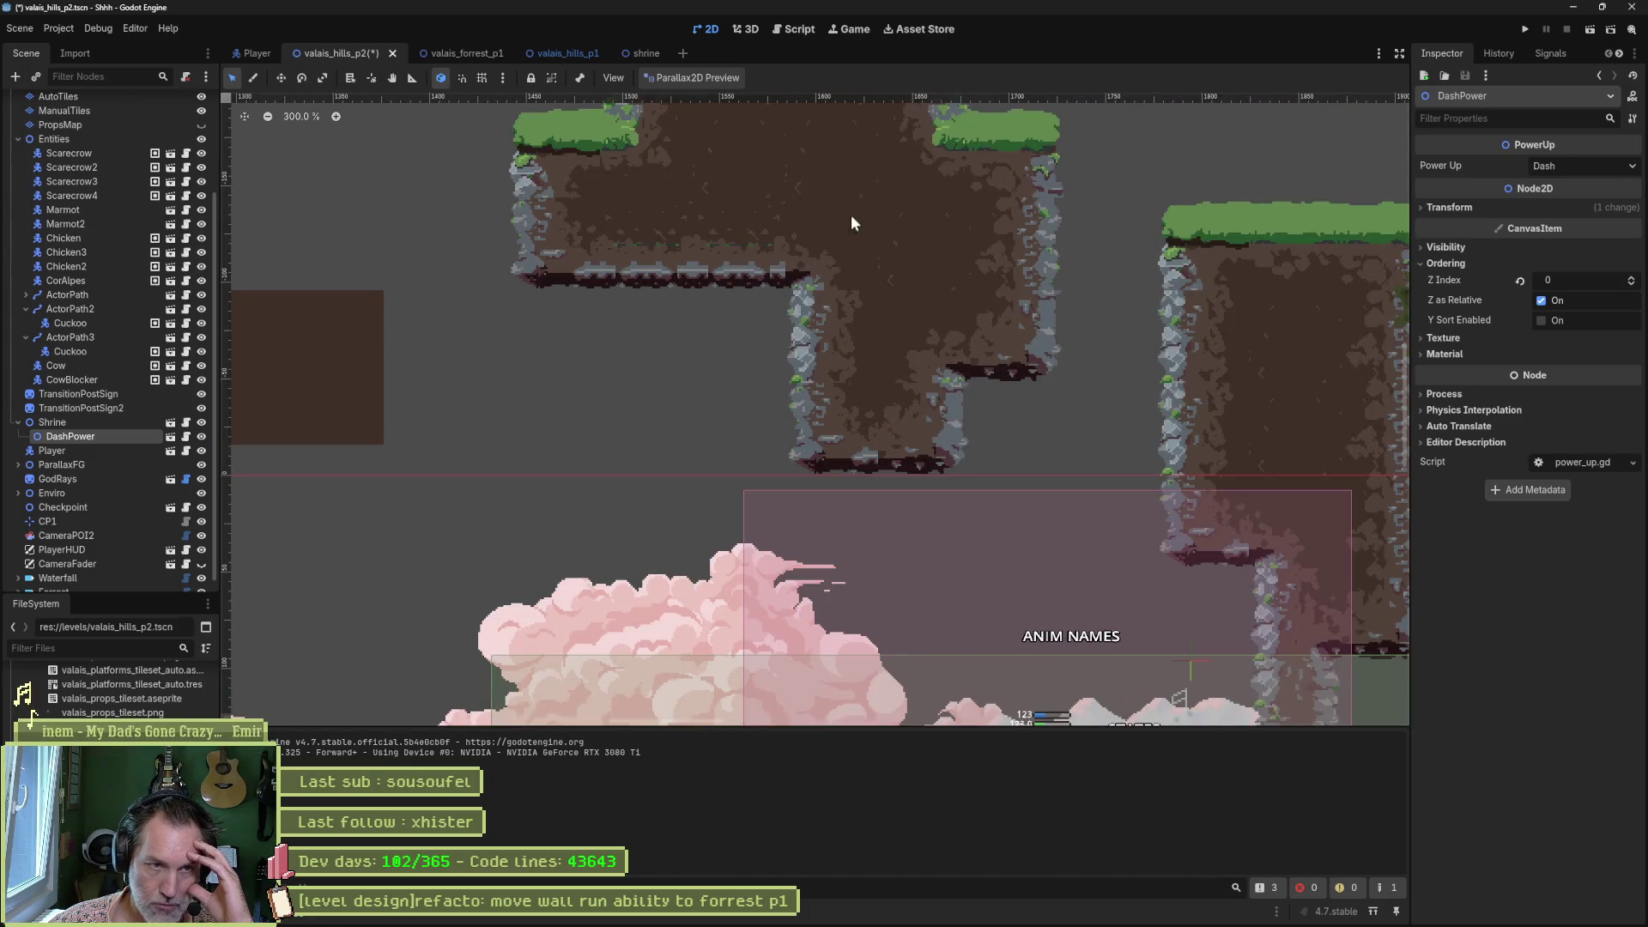
pyautogui.scroll(-2, 964, 424)
pyautogui.moveTo(1041, 497)
pyautogui.mouseDown()
pyautogui.moveTo(935, 283)
pyautogui.moveTo(801, 379)
pyautogui.moveTo(677, 419)
pyautogui.moveTo(863, 548)
pyautogui.mouseUp()
pyautogui.scroll(5, 824, 386)
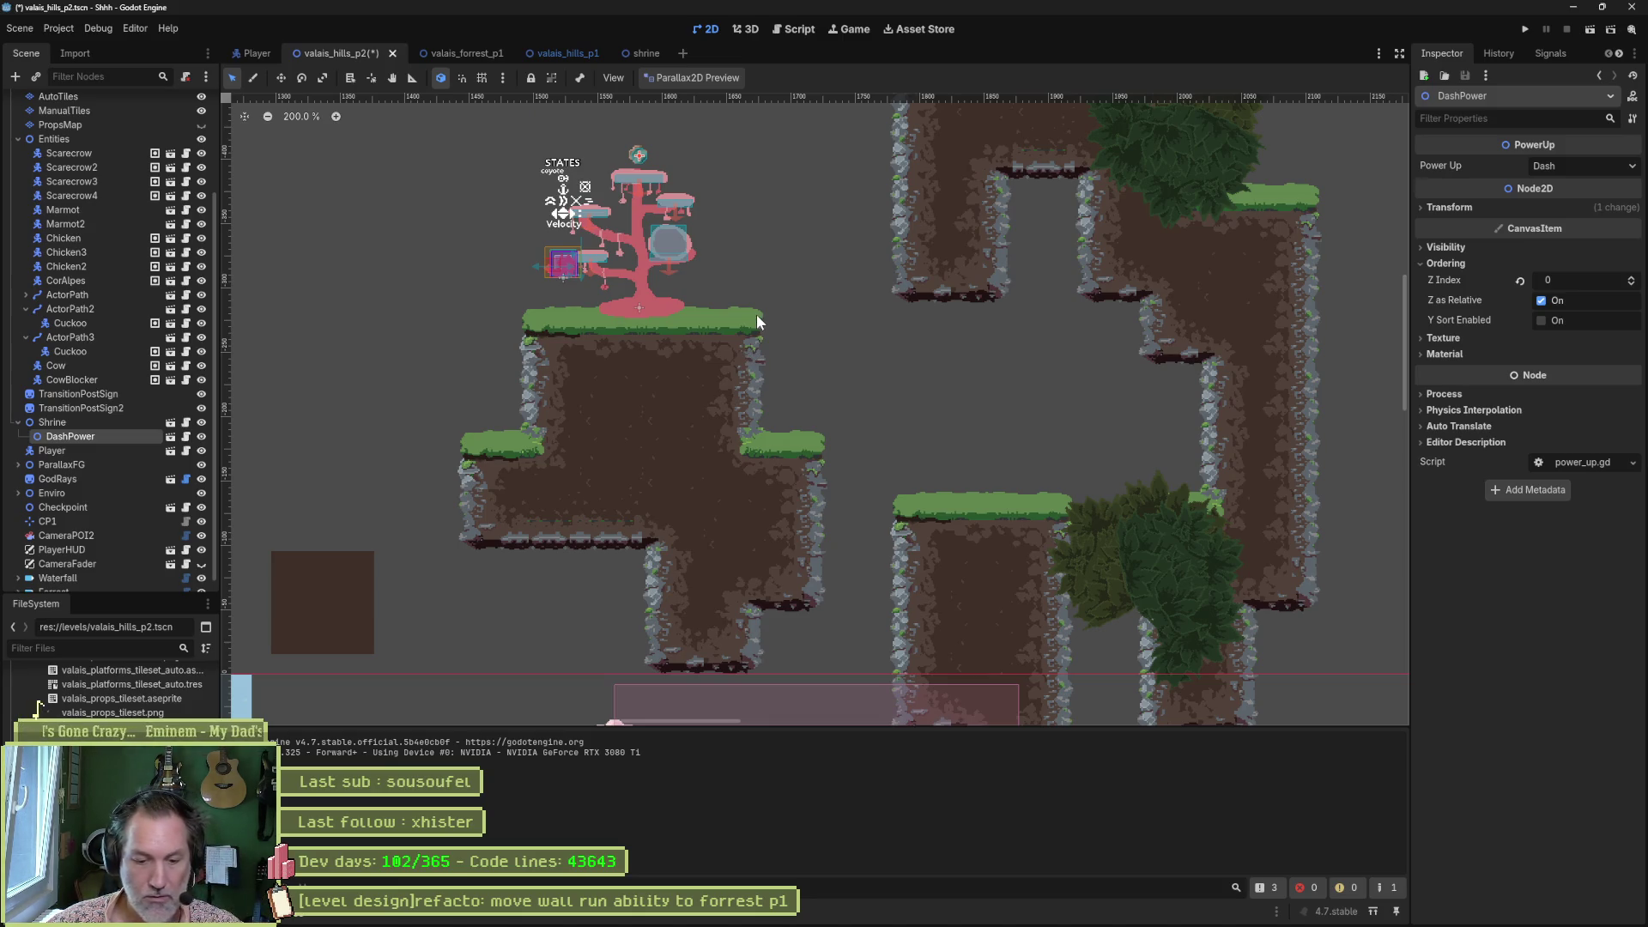
pyautogui.press('F6')
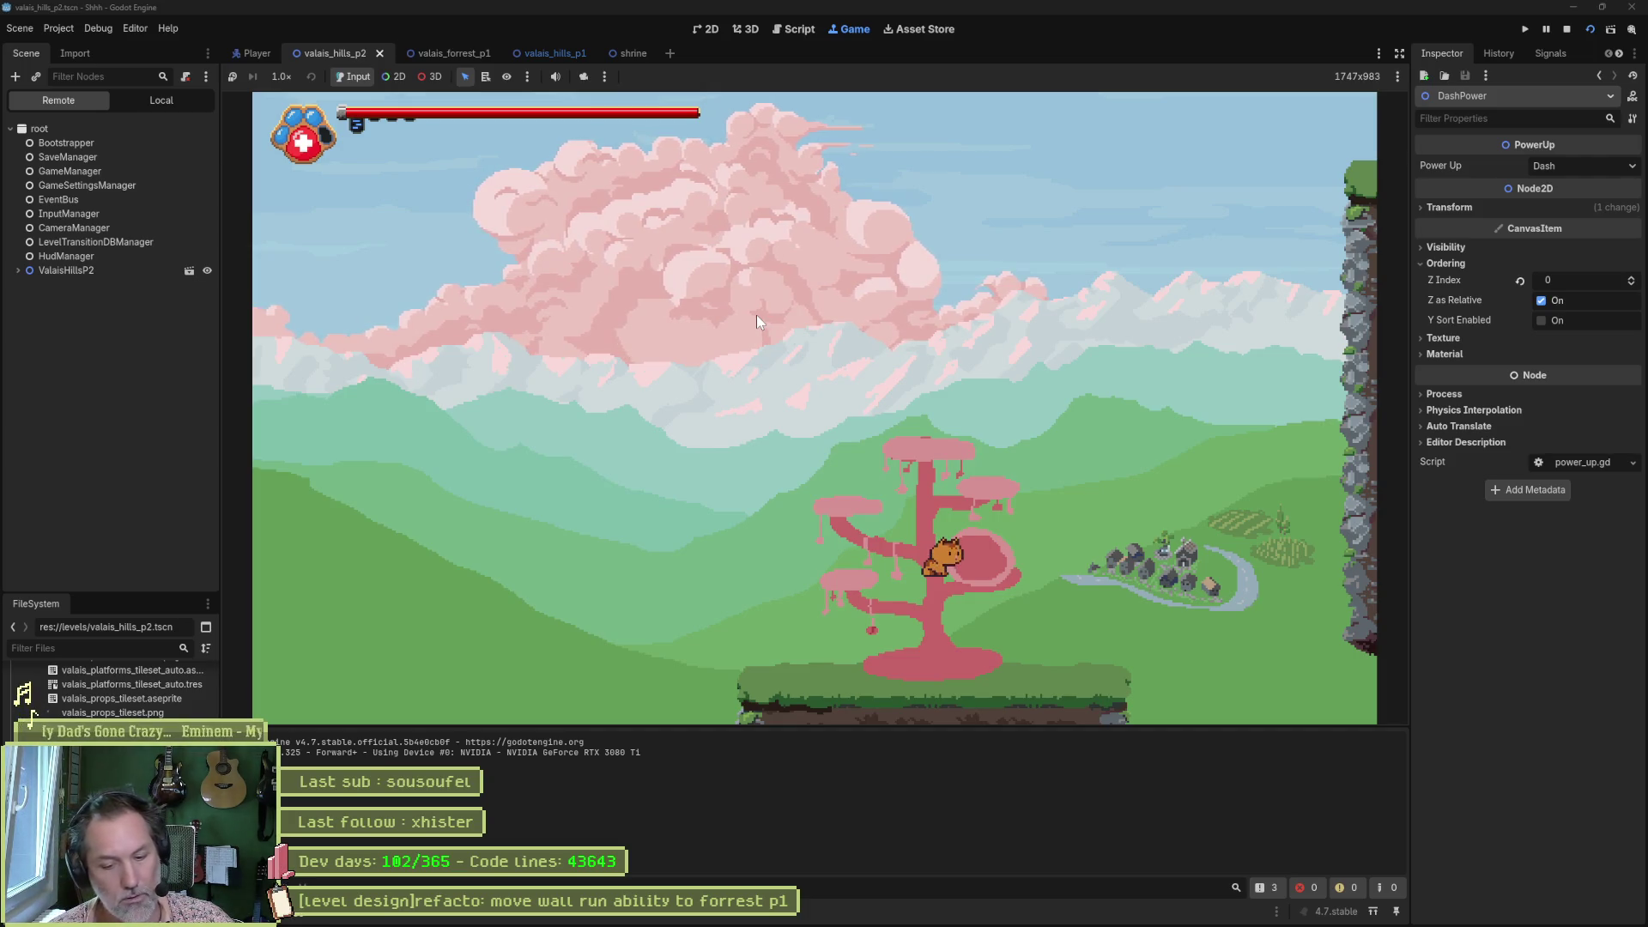
# Relaunch the game, climb the cat onto the pink tree and dash across the valley.
pyautogui.press('F5')
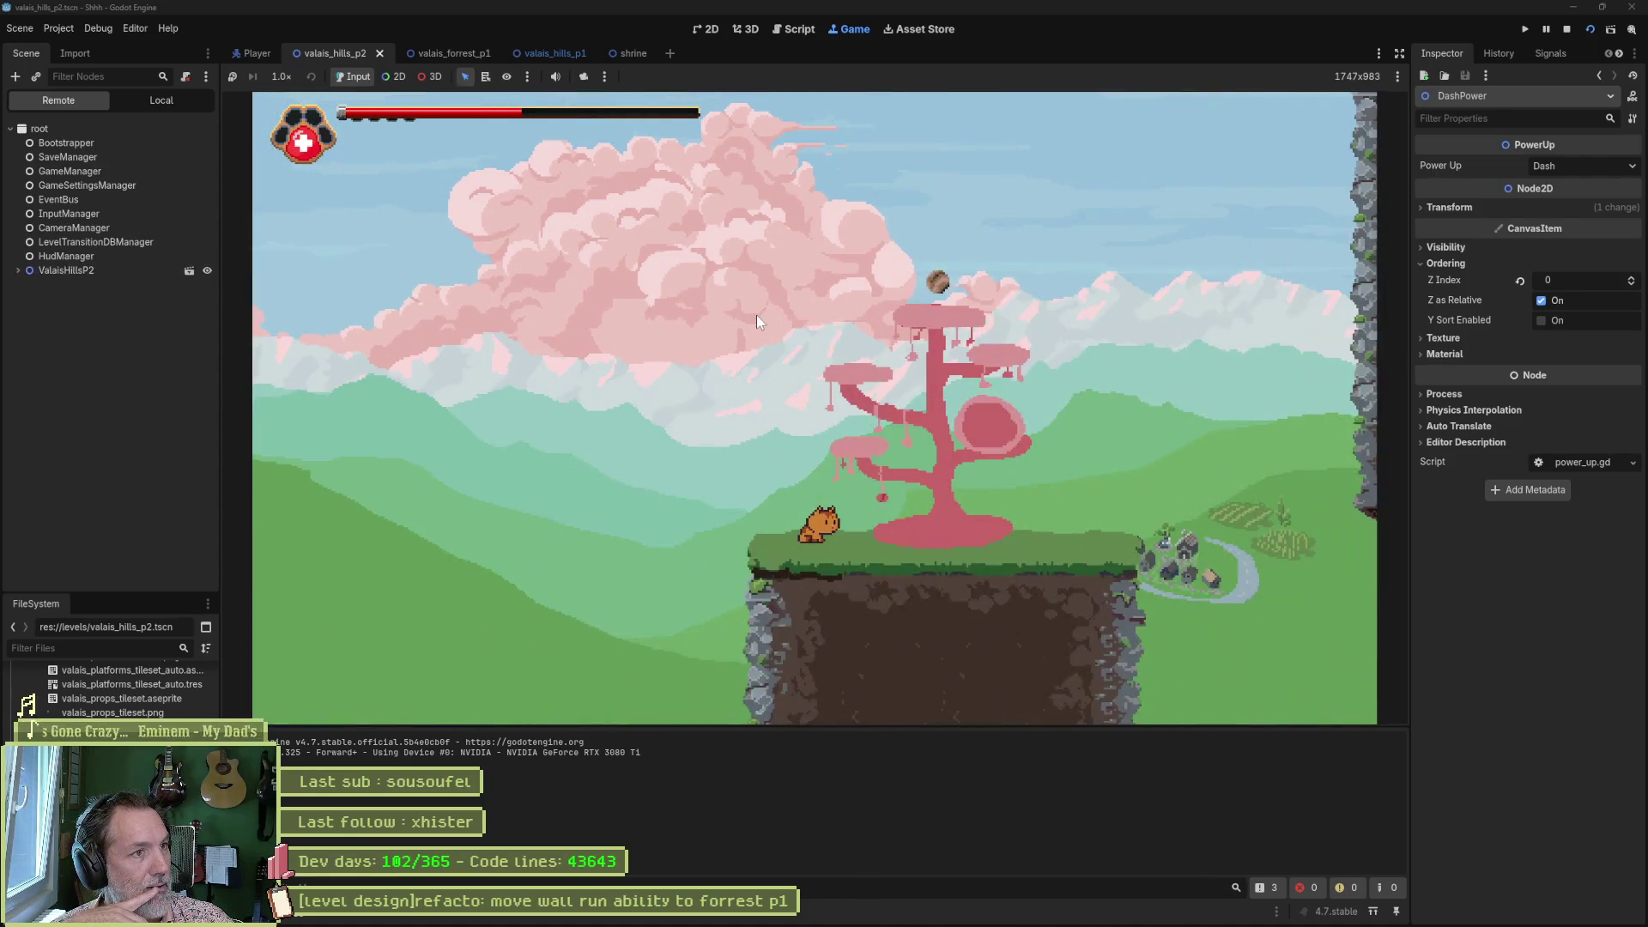
pyautogui.press('space')
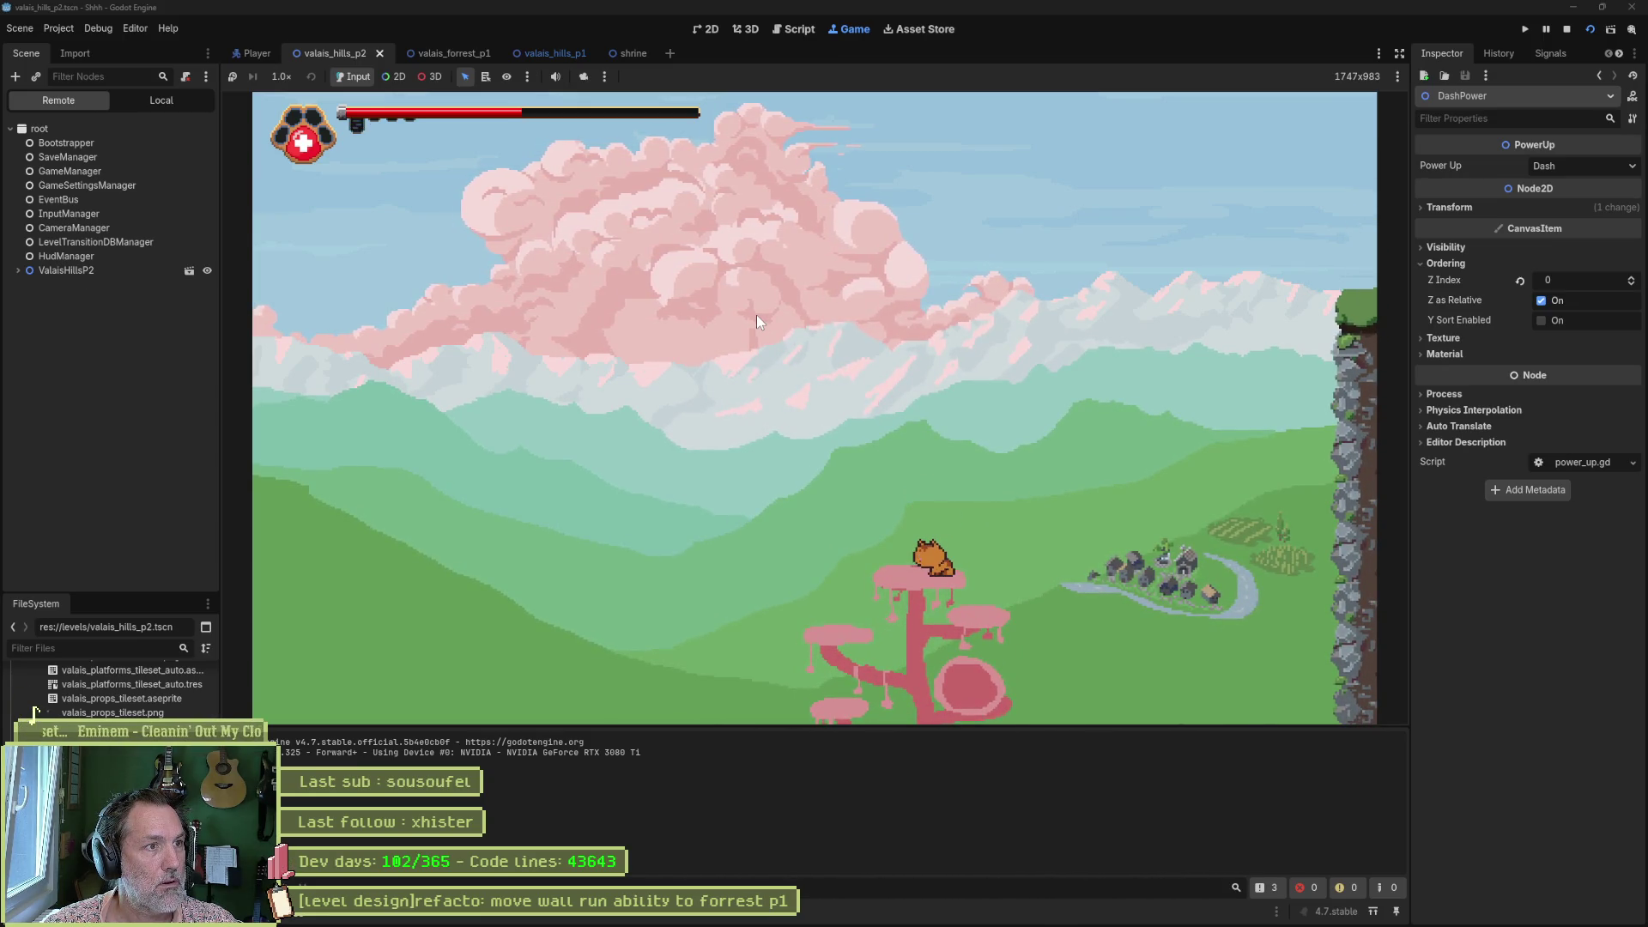
pyautogui.press('Right')
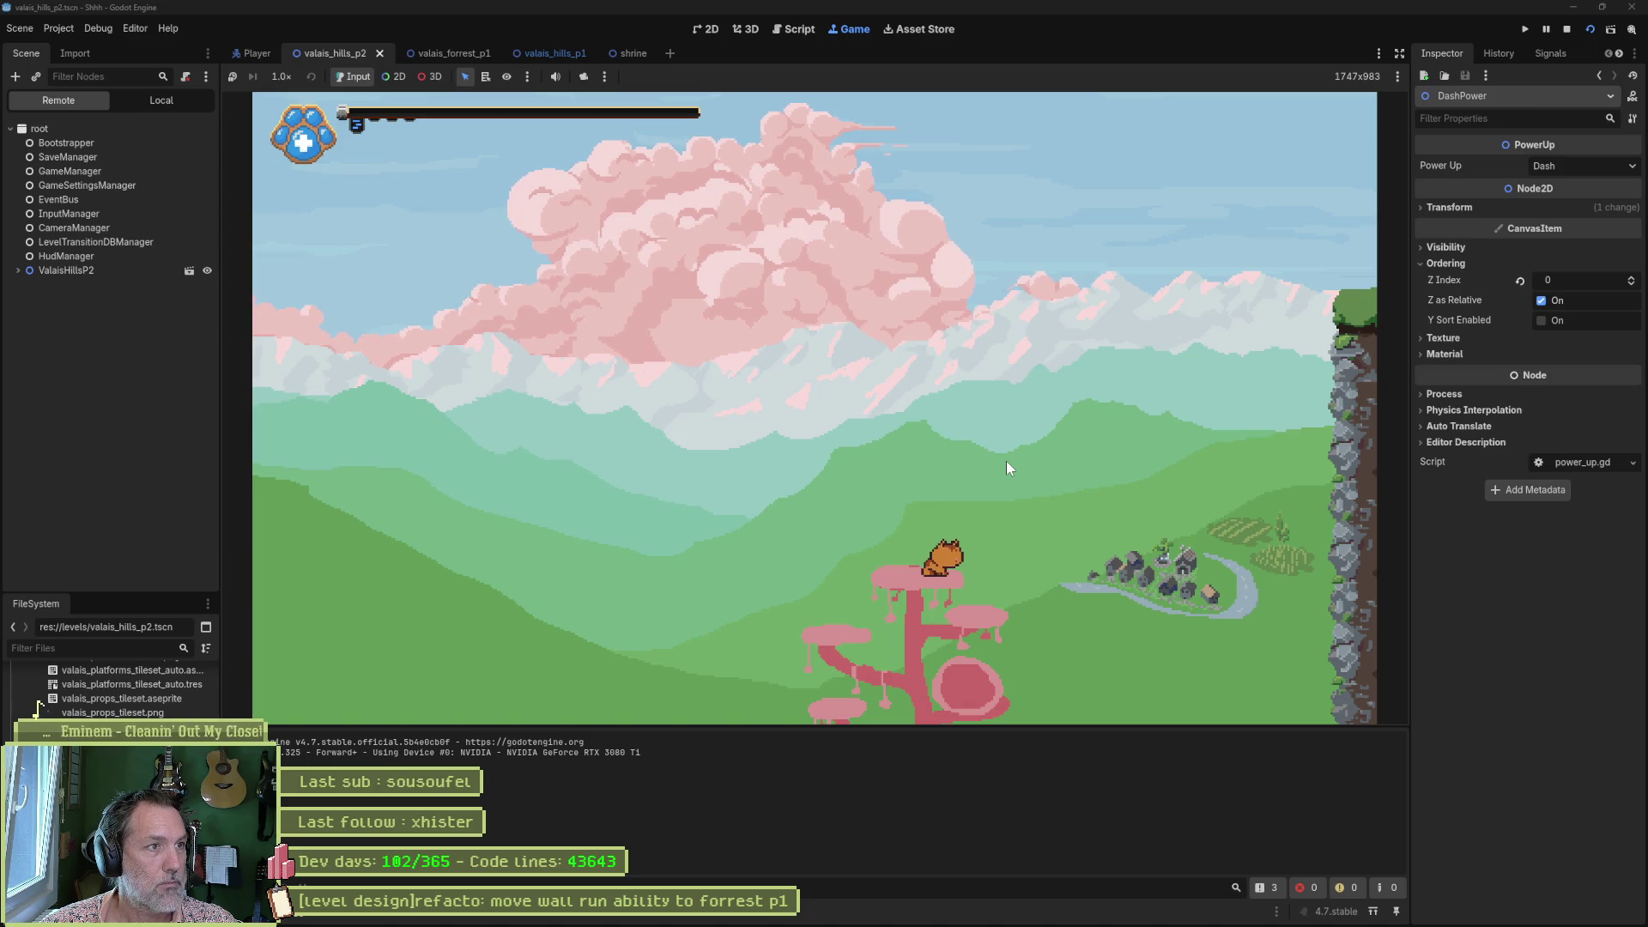
pyautogui.press('Right')
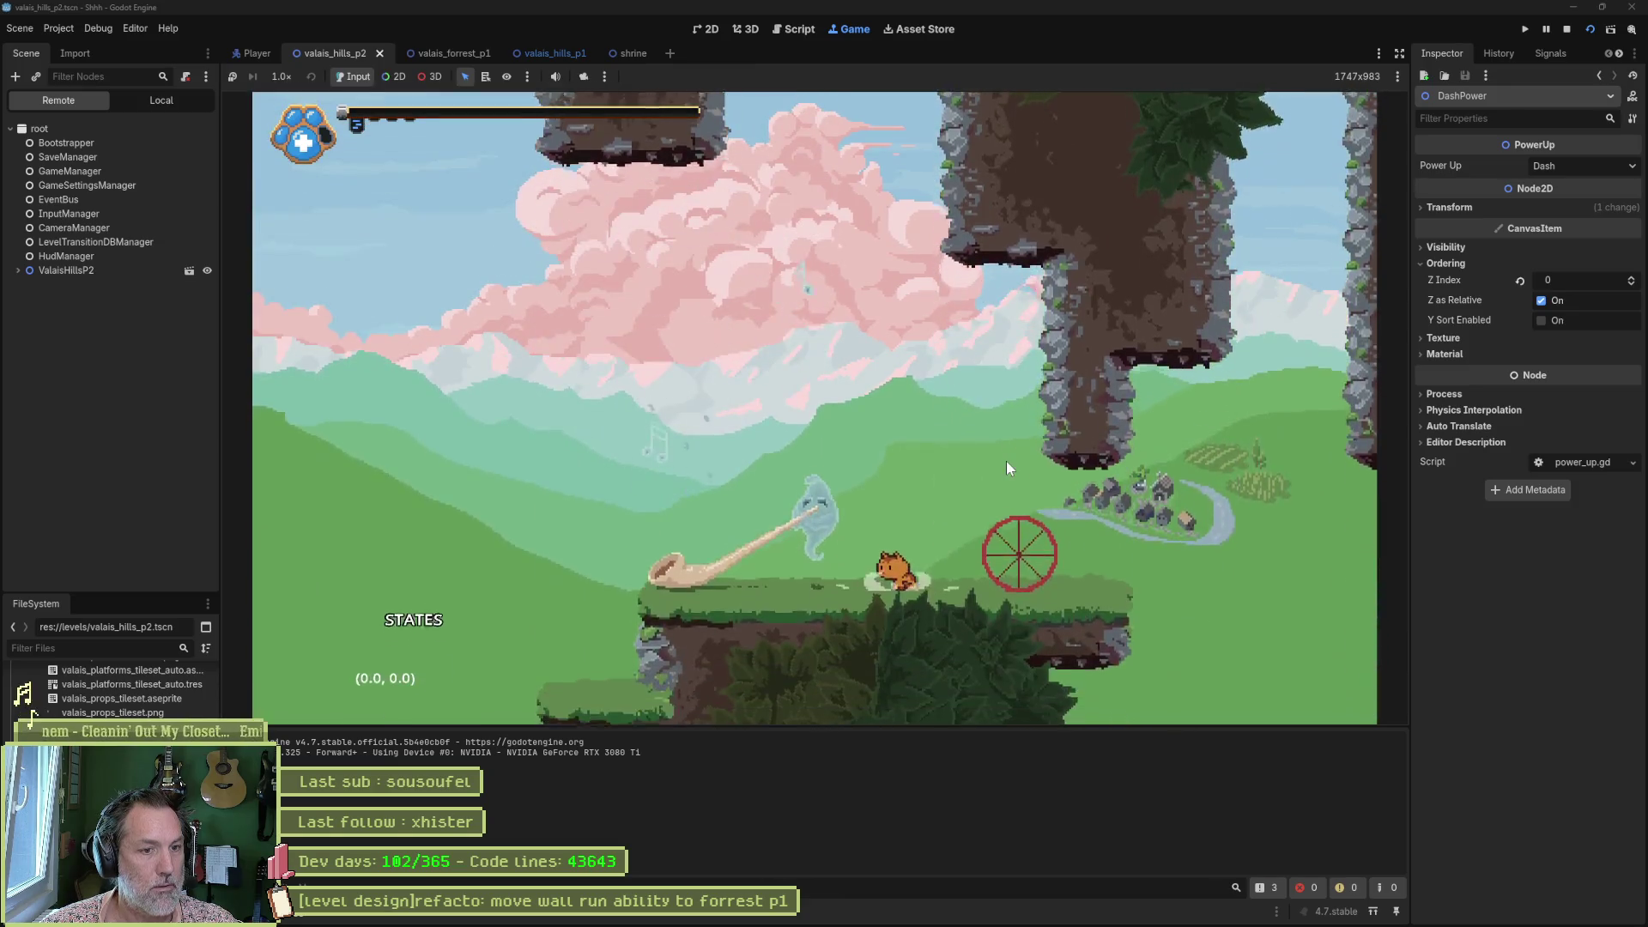
pyautogui.press('Right')
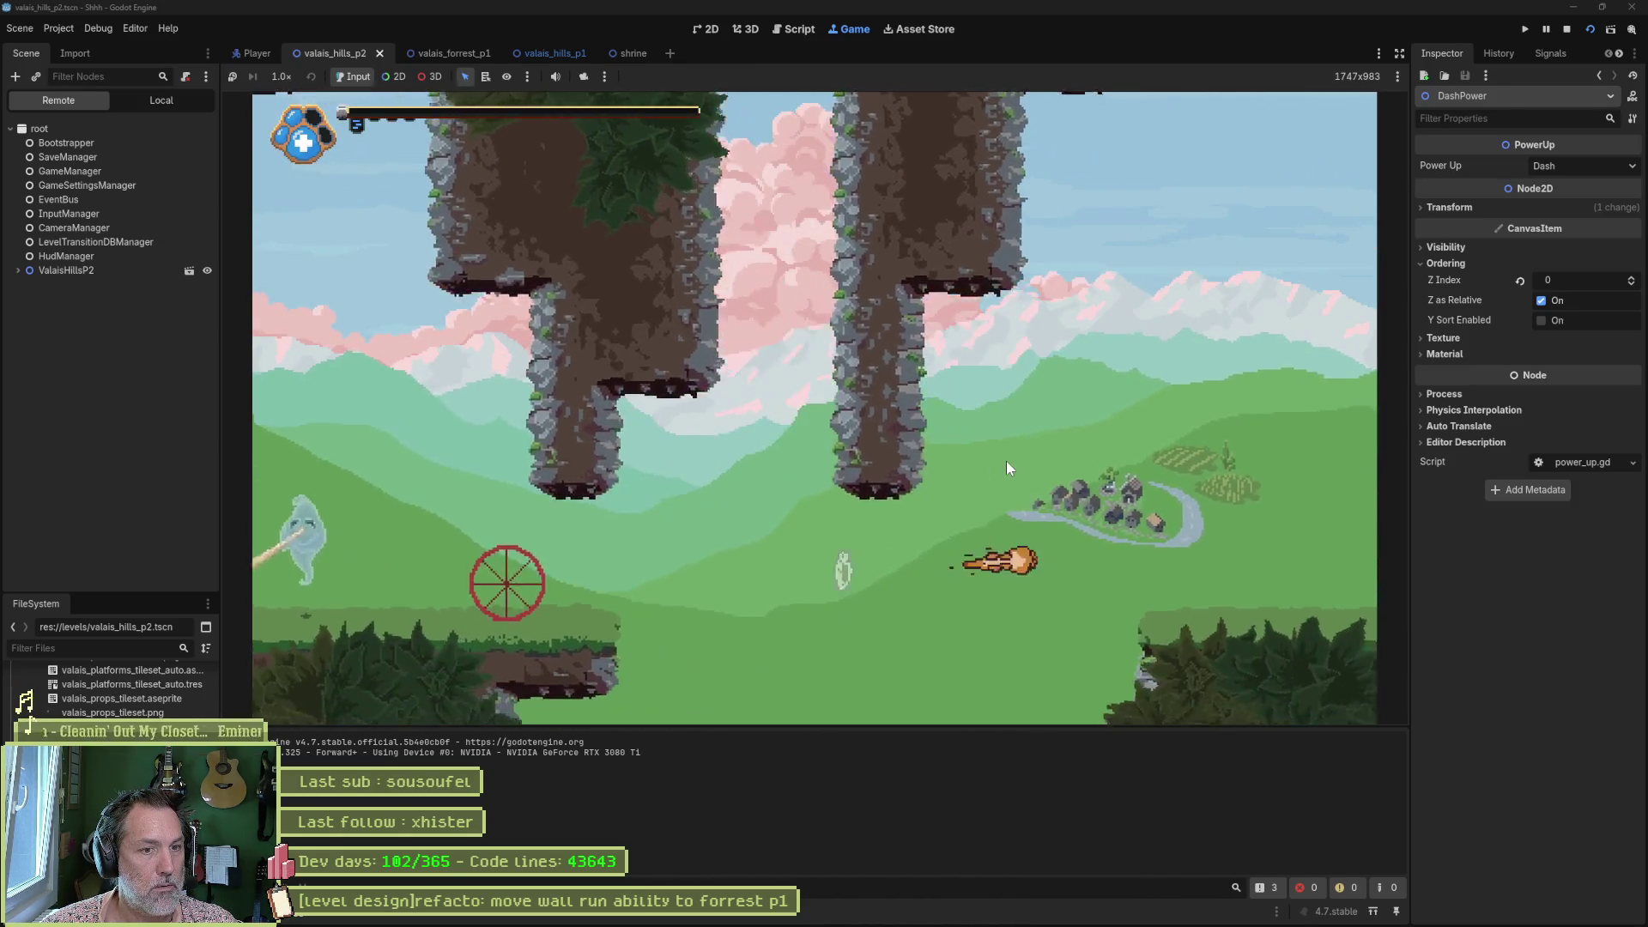
pyautogui.press('Right')
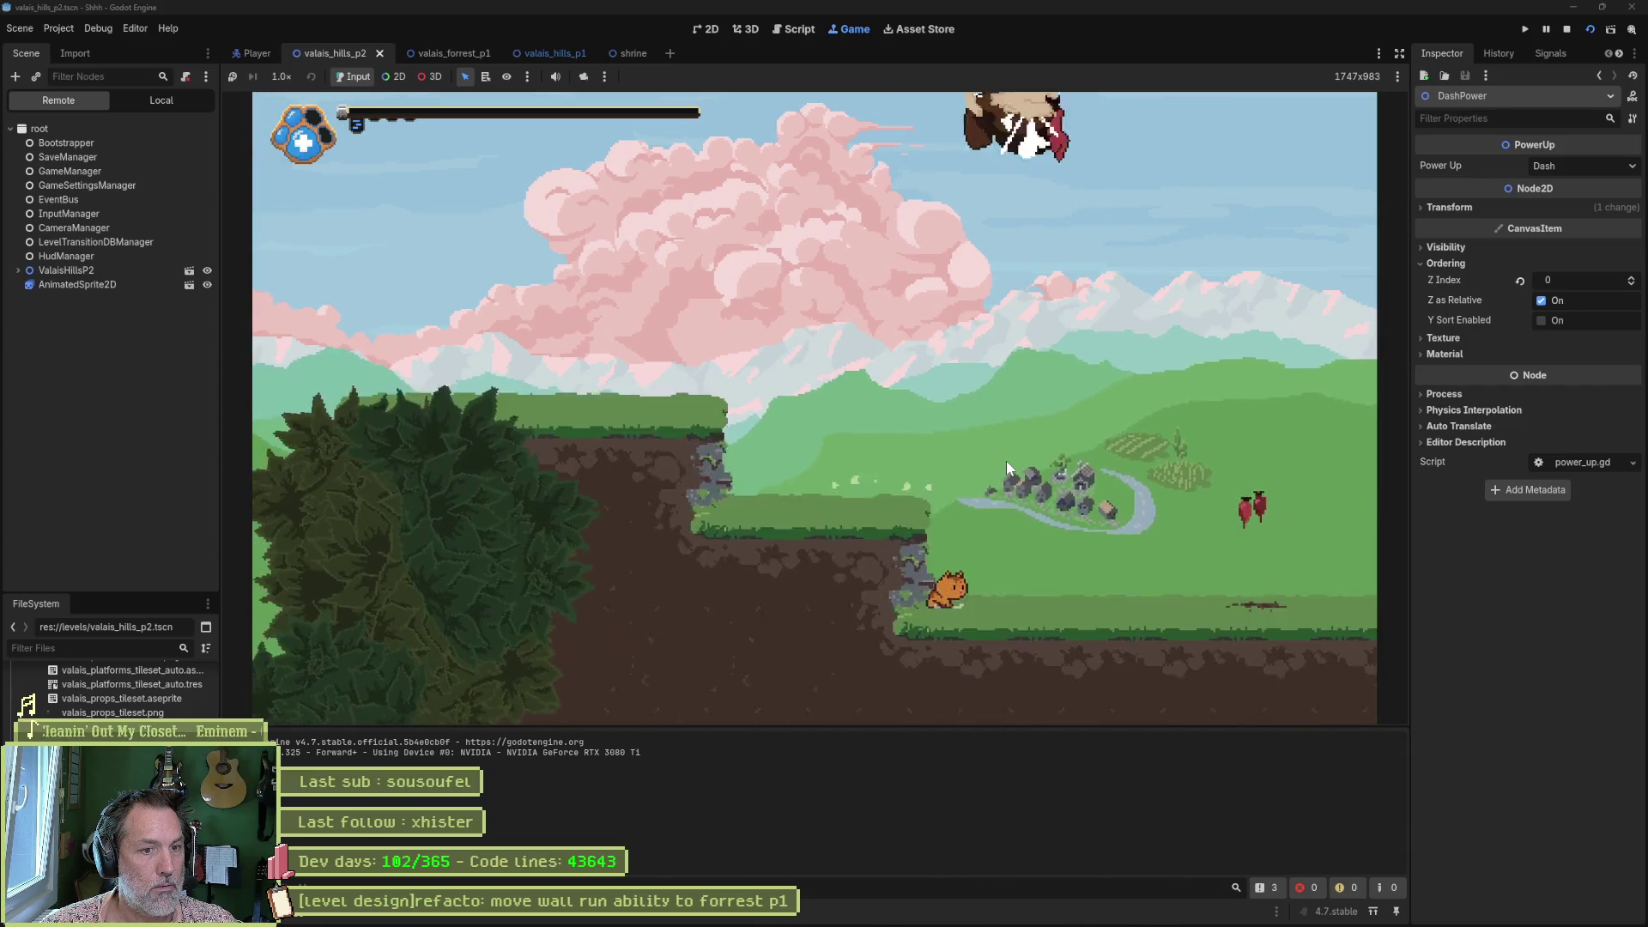
# Dash into the enemy, jump into and out of the tree's hollow, then stop the game.
pyautogui.press('Left')
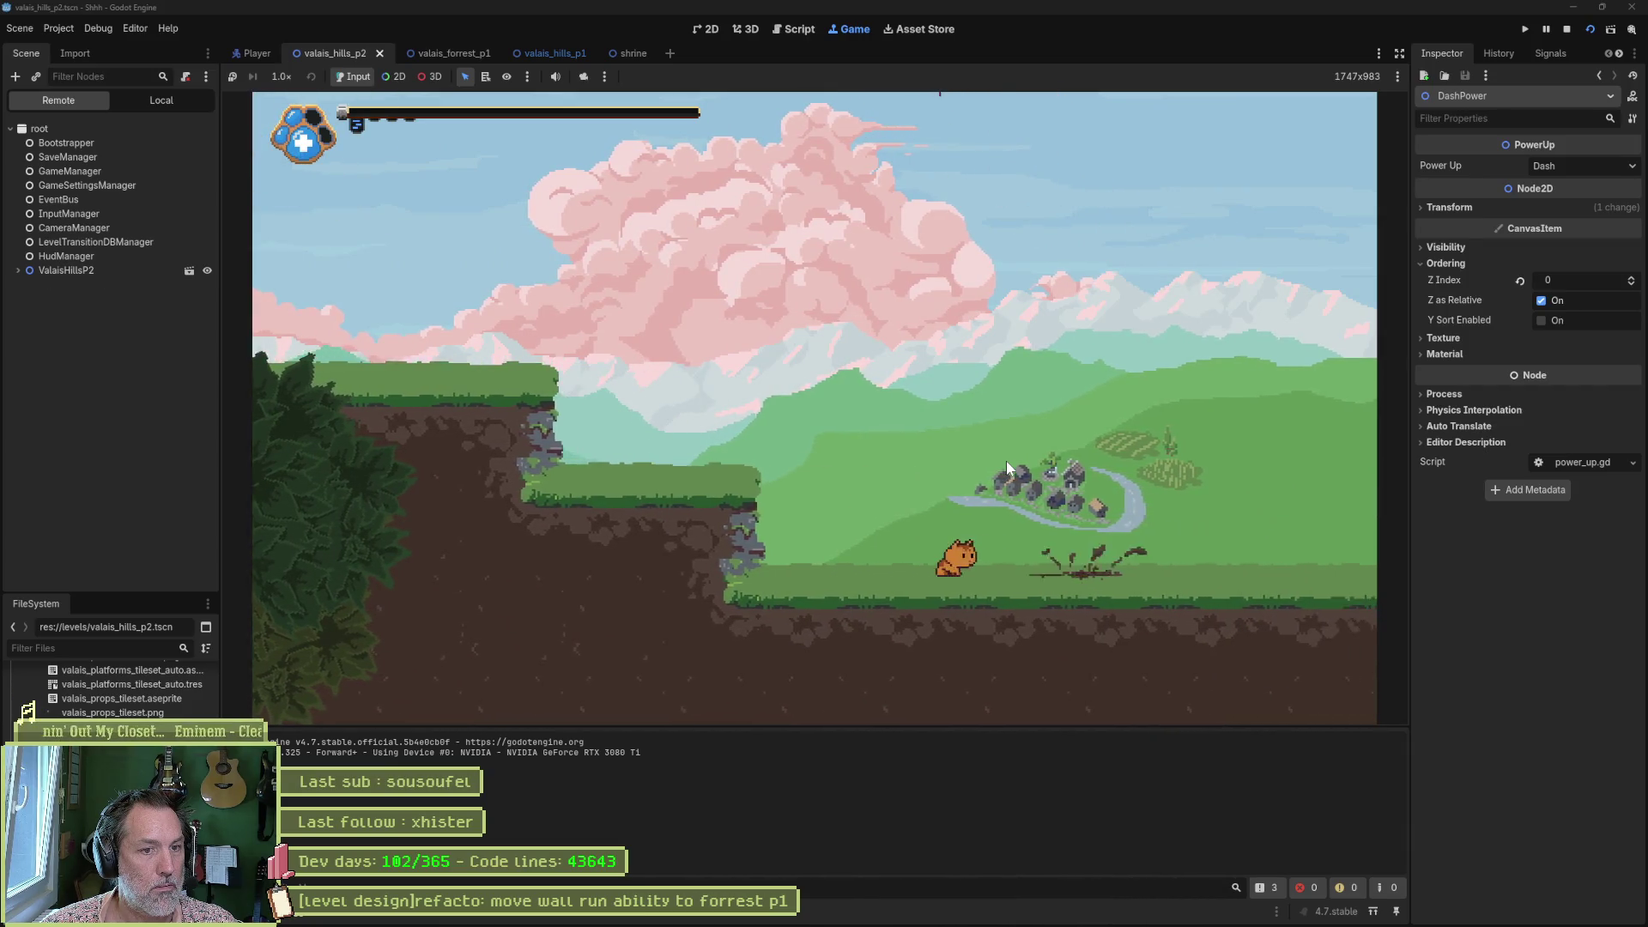
pyautogui.press('Left')
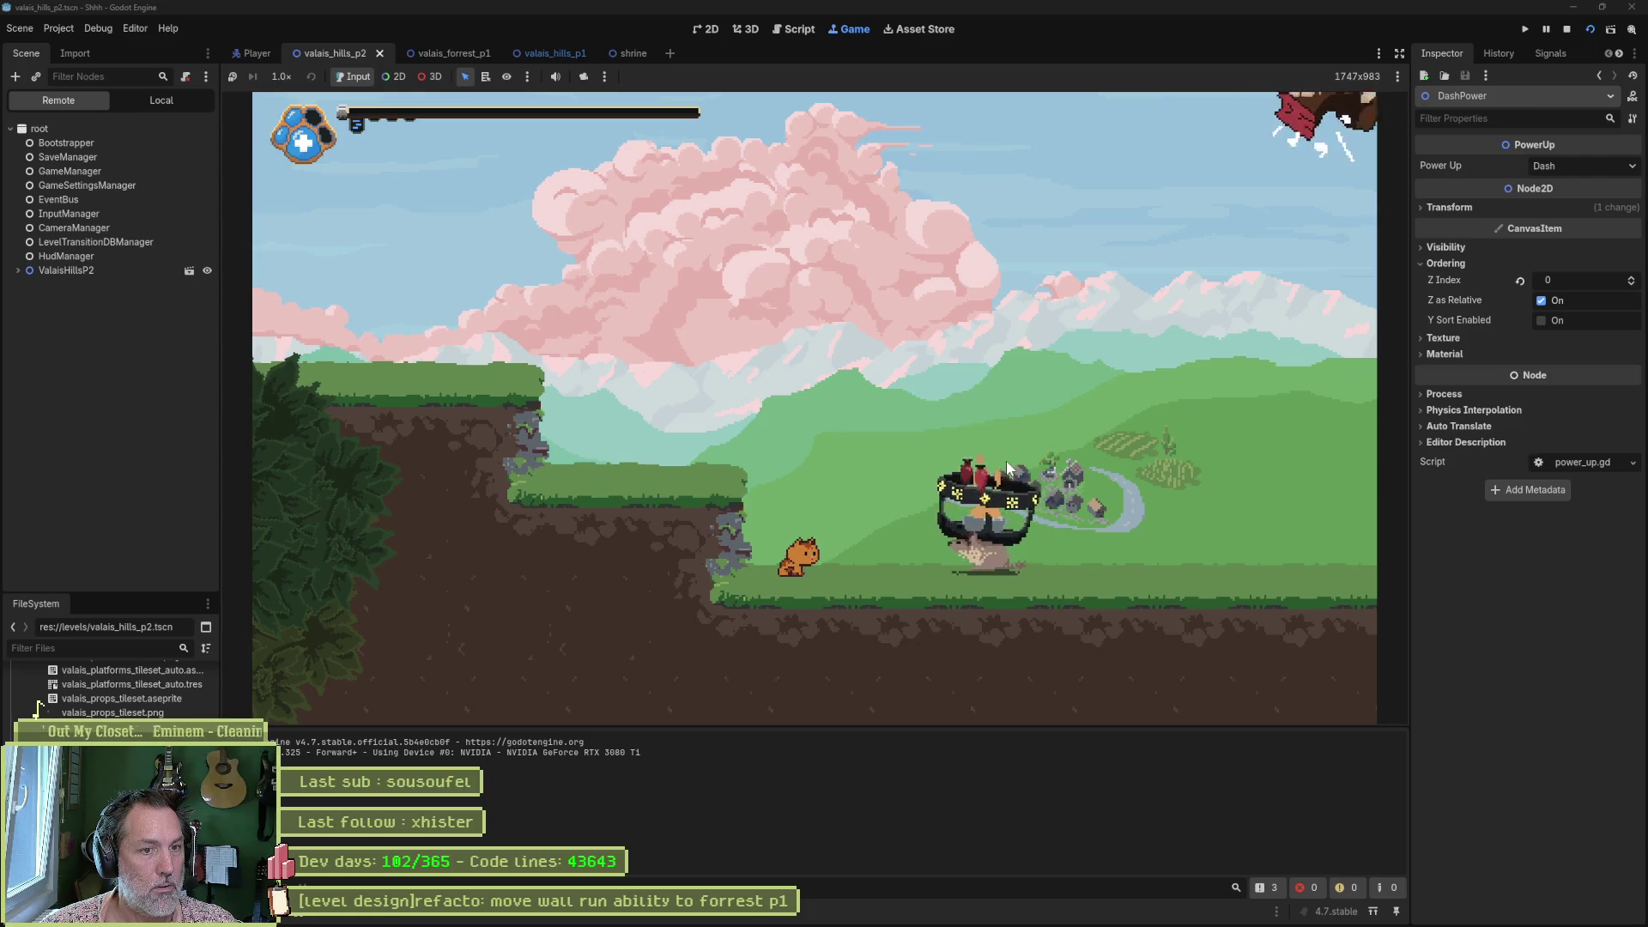
pyautogui.press('Right')
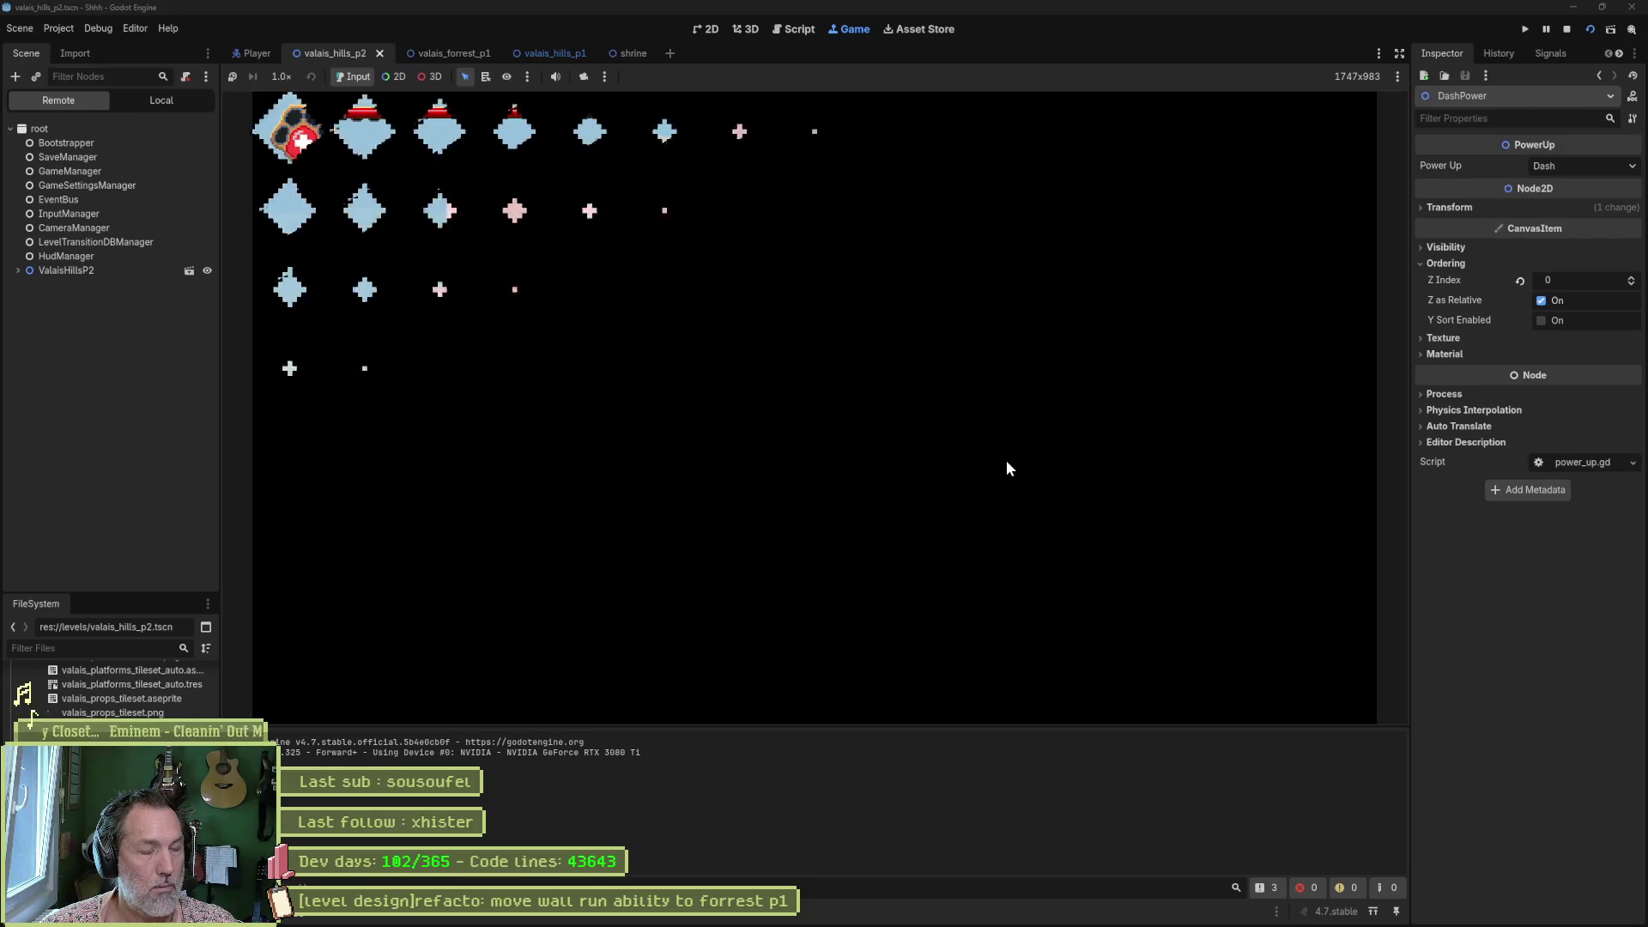
pyautogui.press('Right')
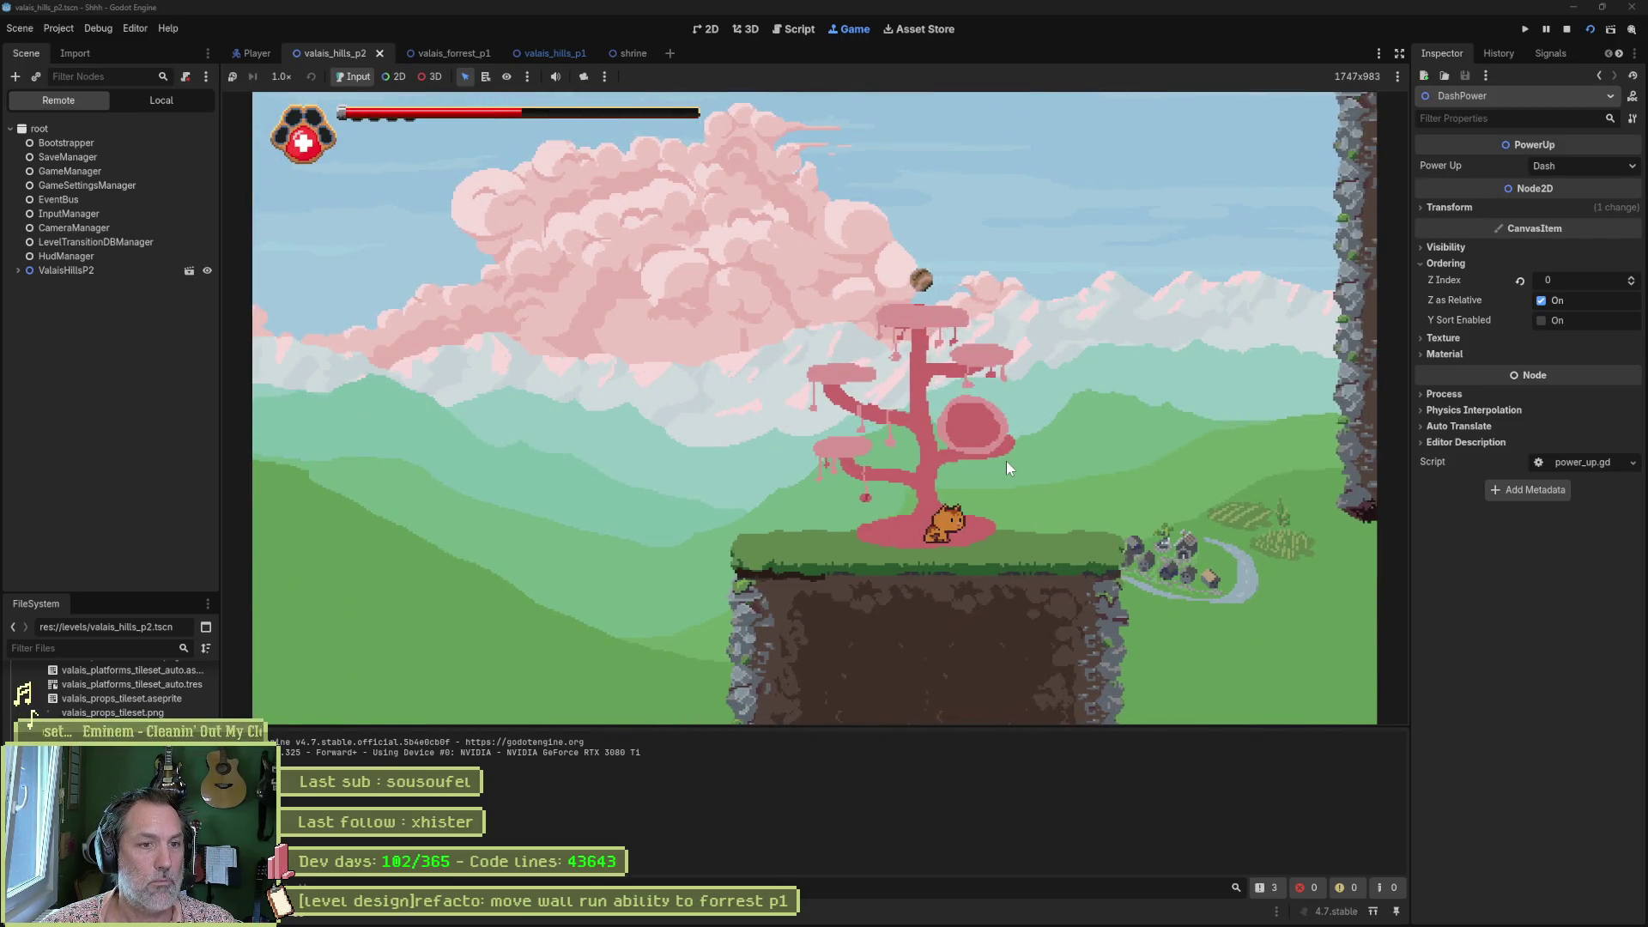
pyautogui.press('space')
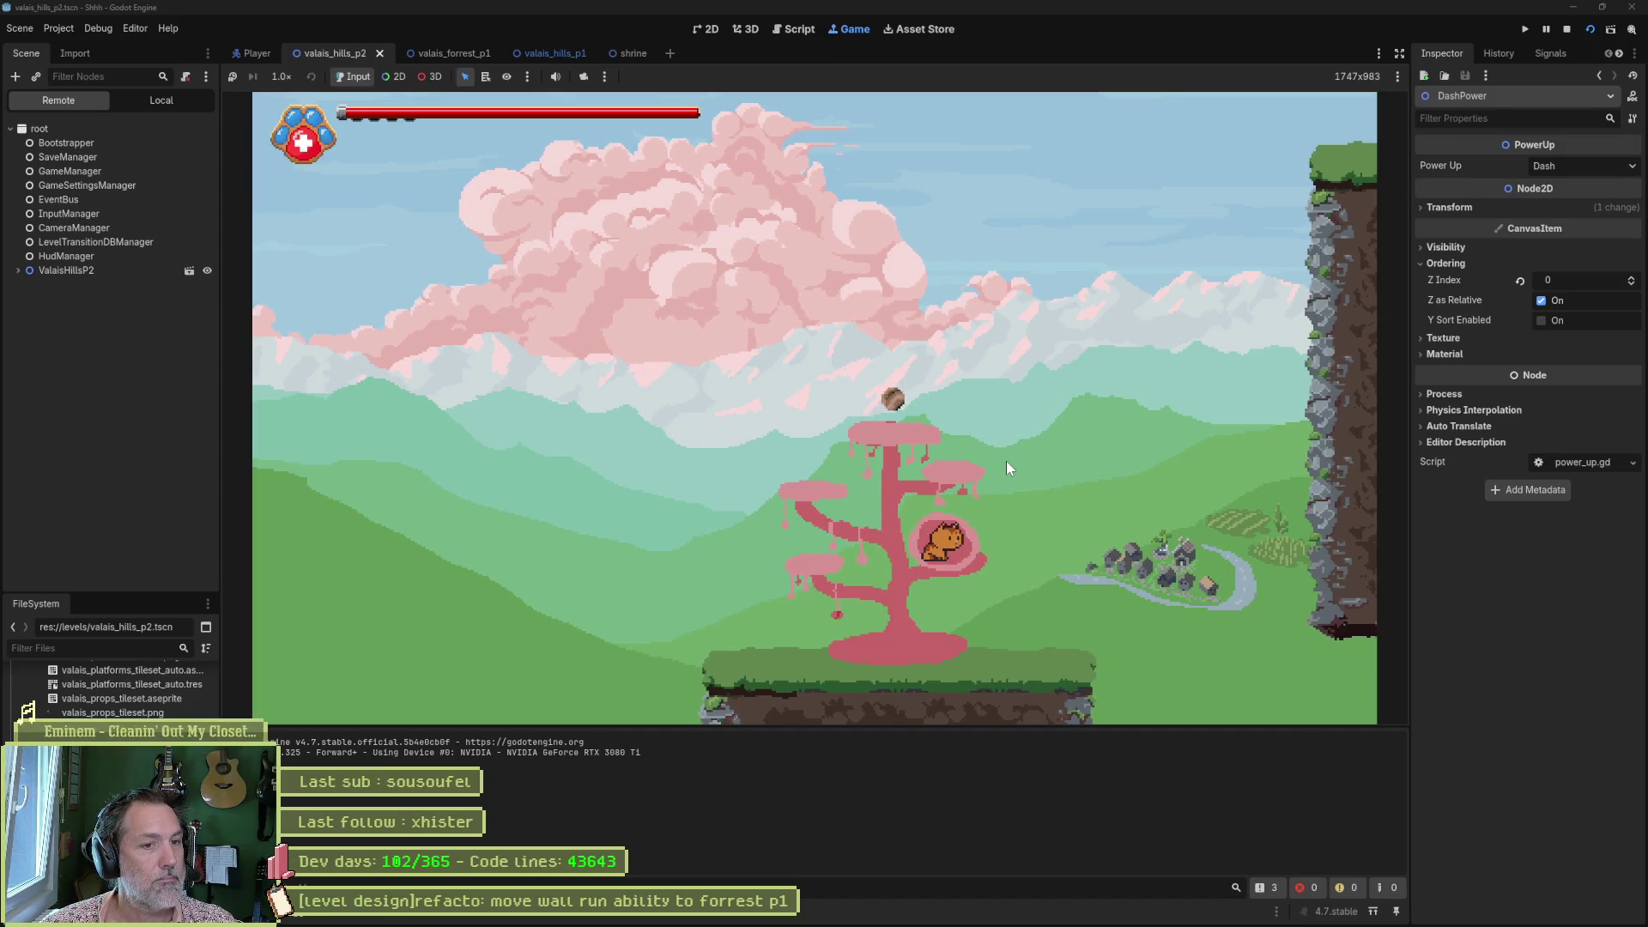
pyautogui.press('space')
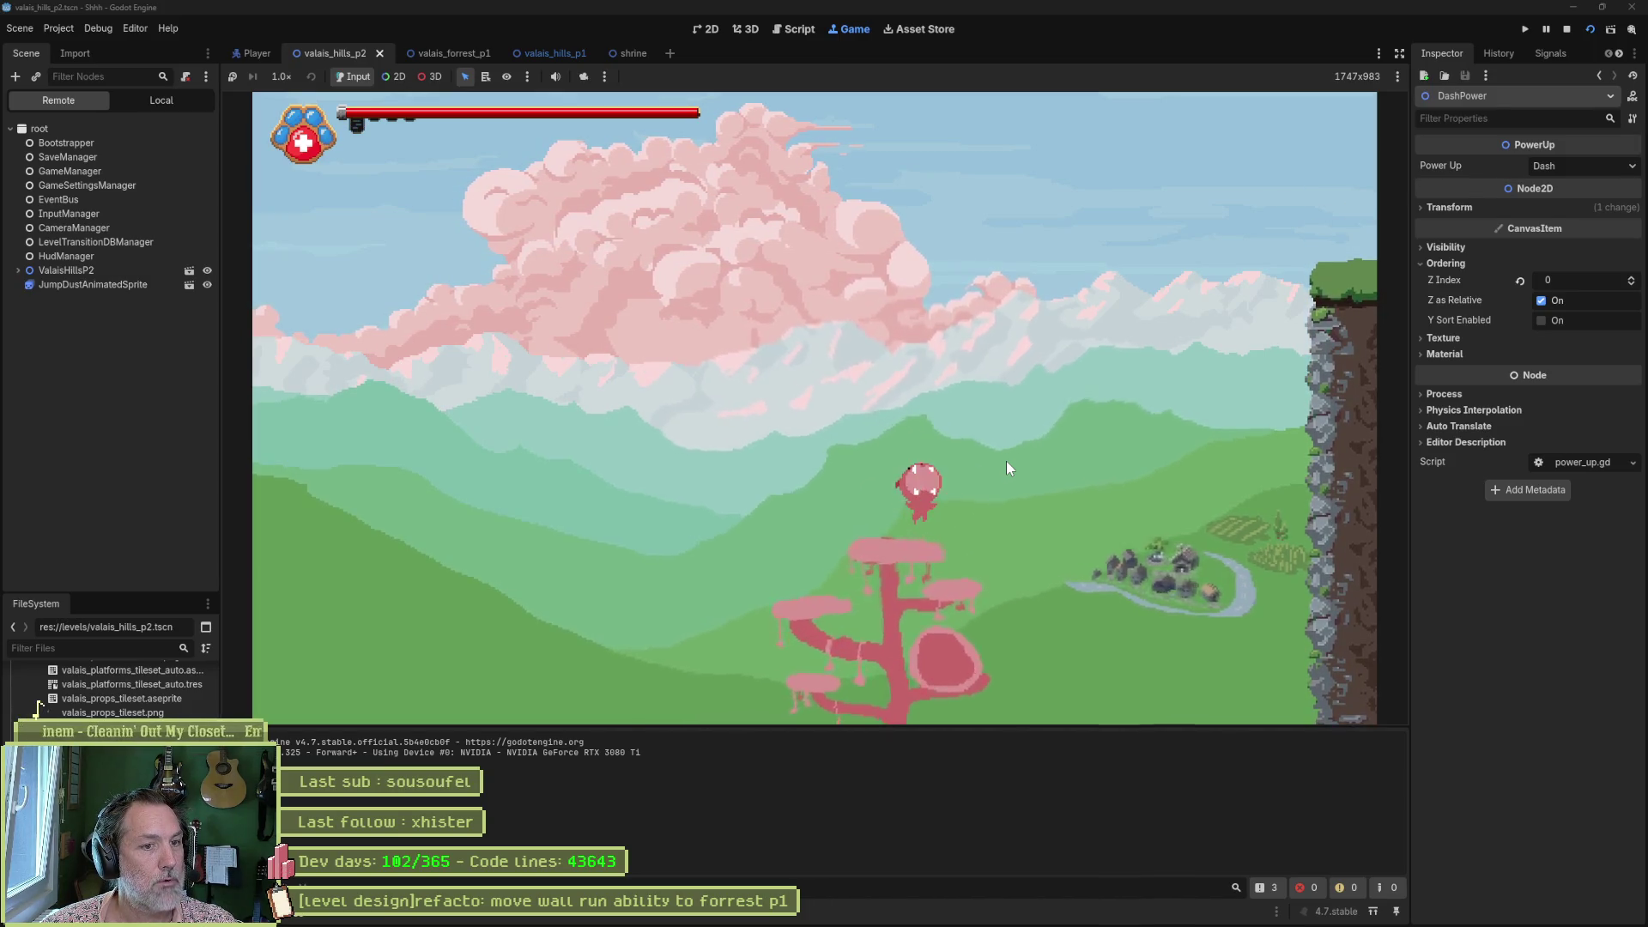
pyautogui.press('F8')
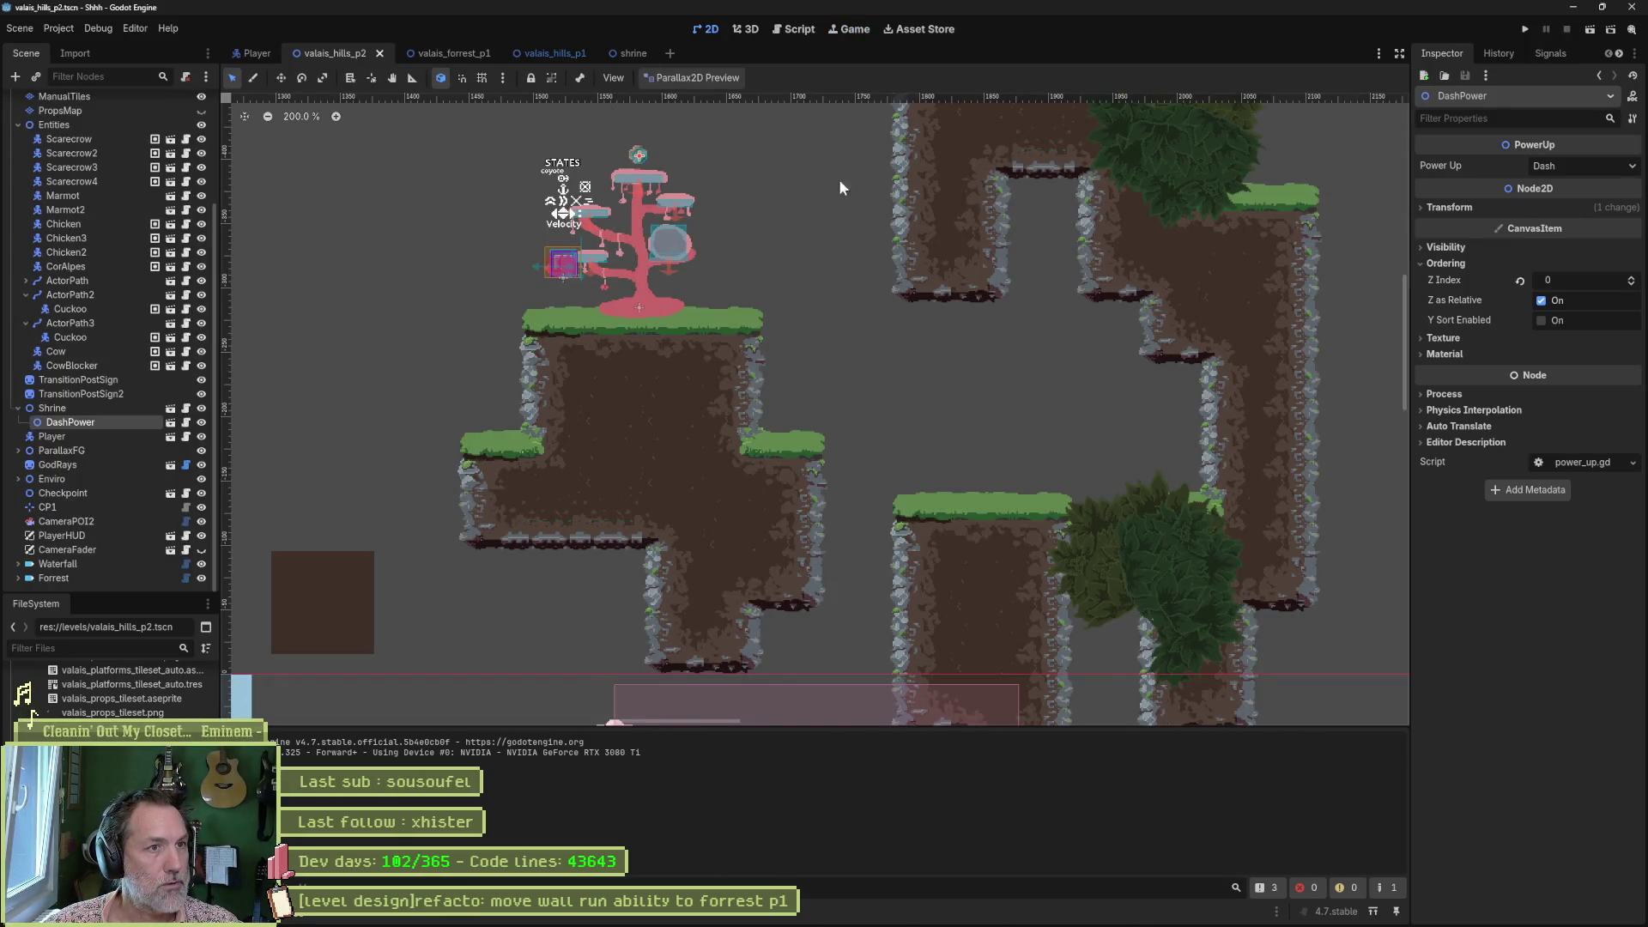
# Create the In progress task '[player controller]add: no flip while powering up' in Asana, then minimize the browser.
pyautogui.click(881, 914)
pyautogui.click(742, 172)
pyautogui.write('[player controller]add: no flip whil')
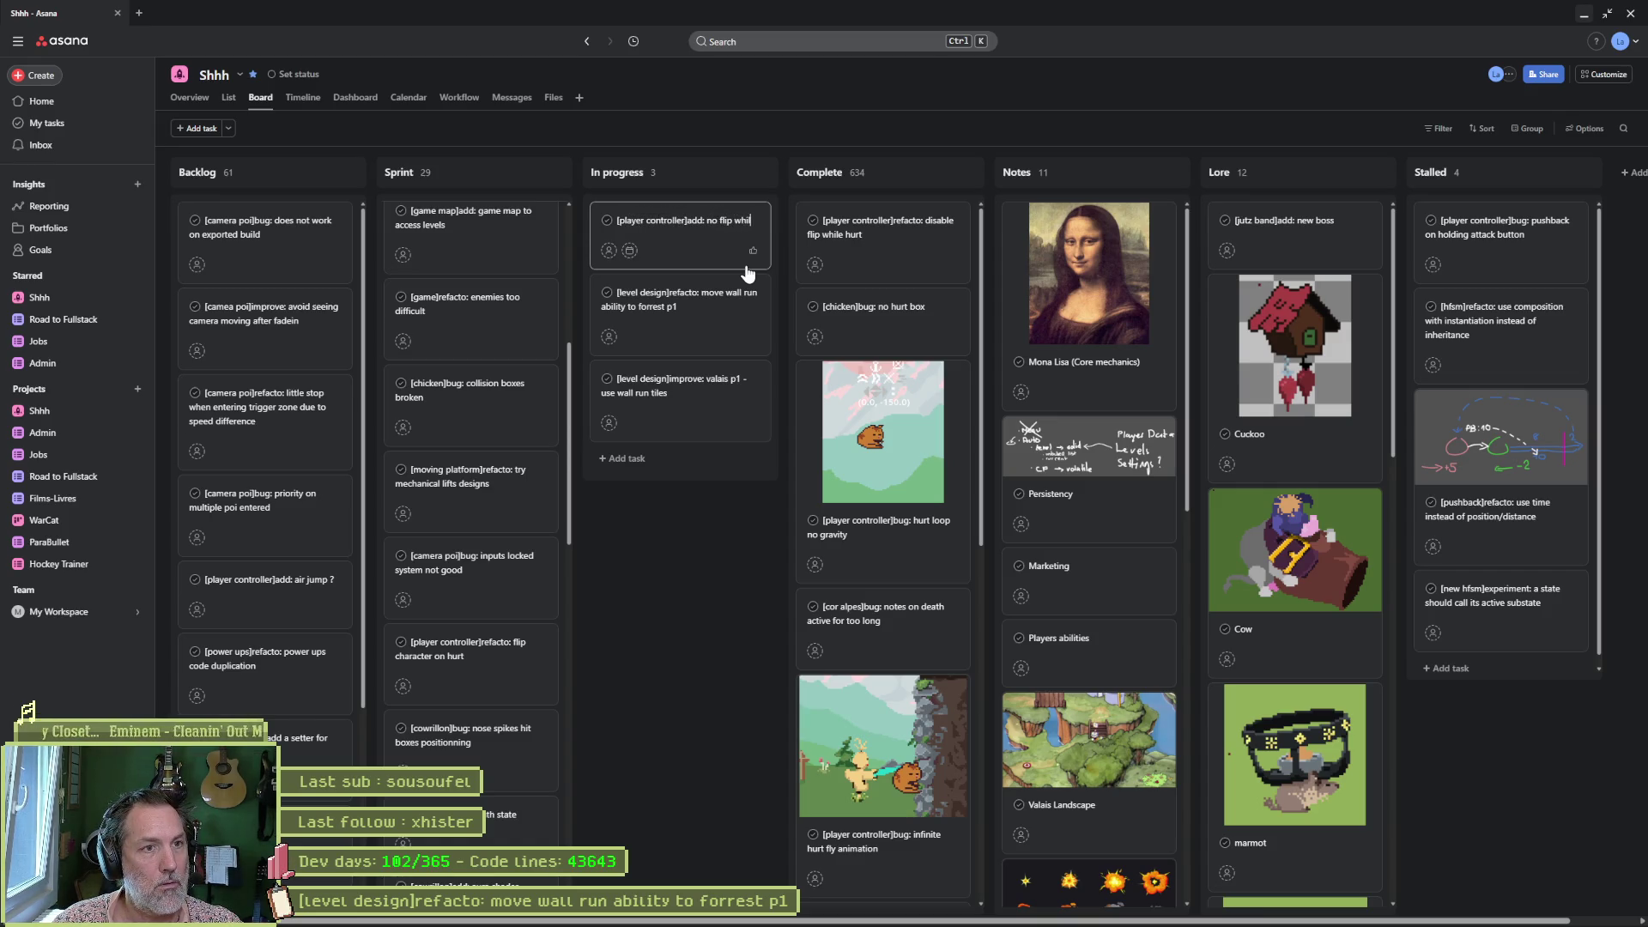
pyautogui.write('e powering up')
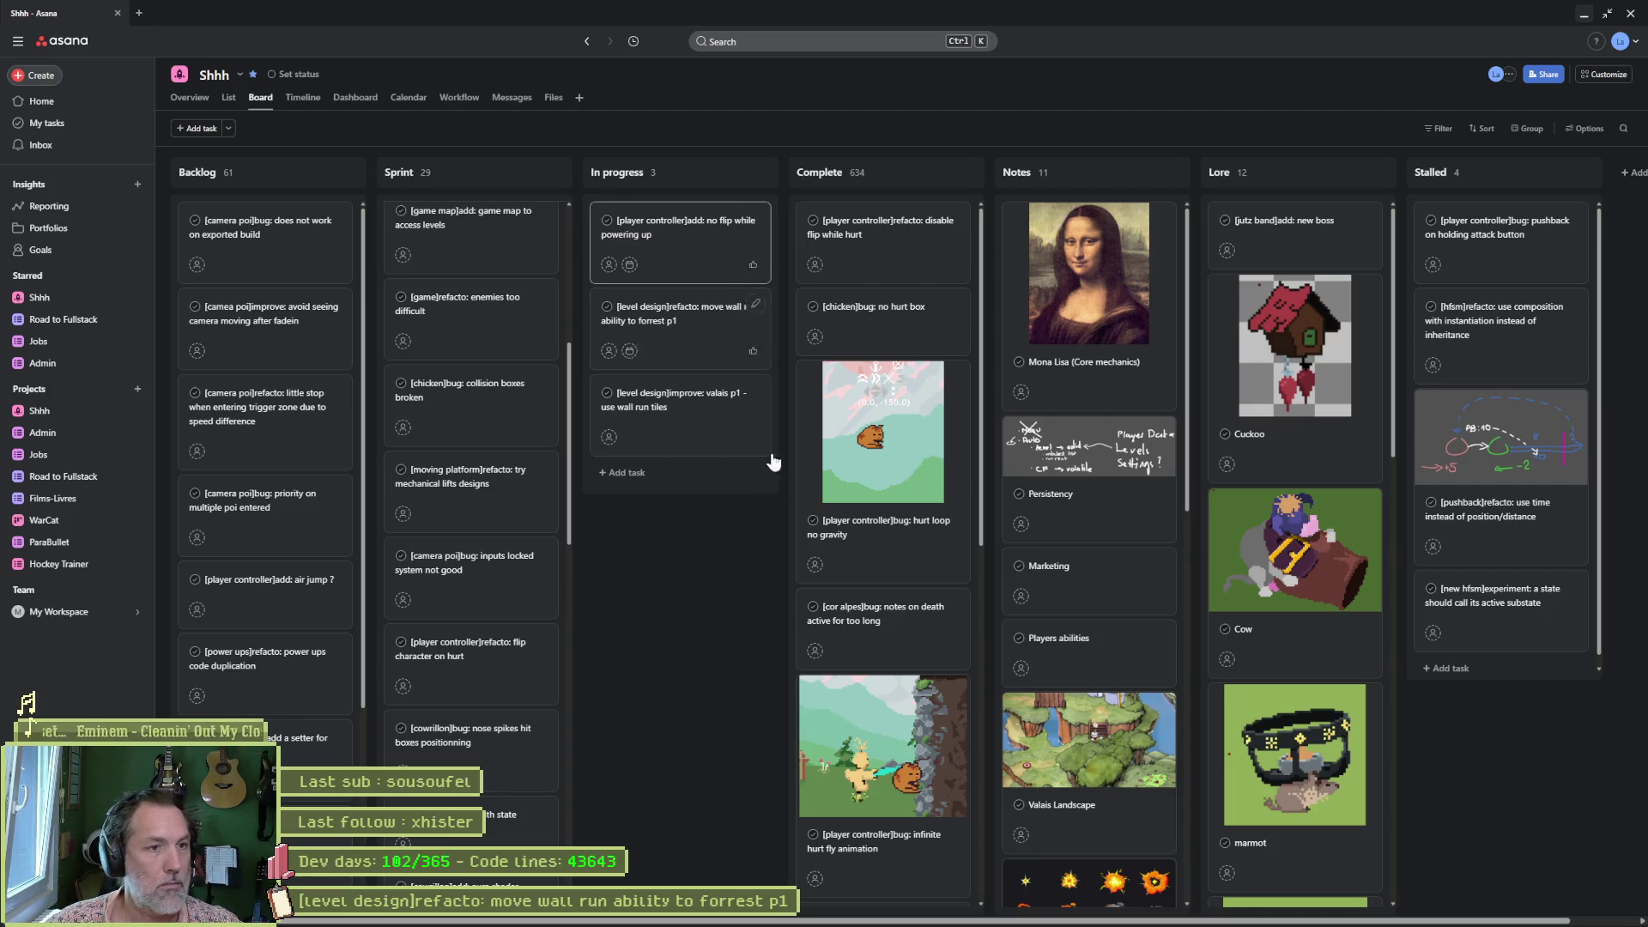
pyautogui.press('Escape')
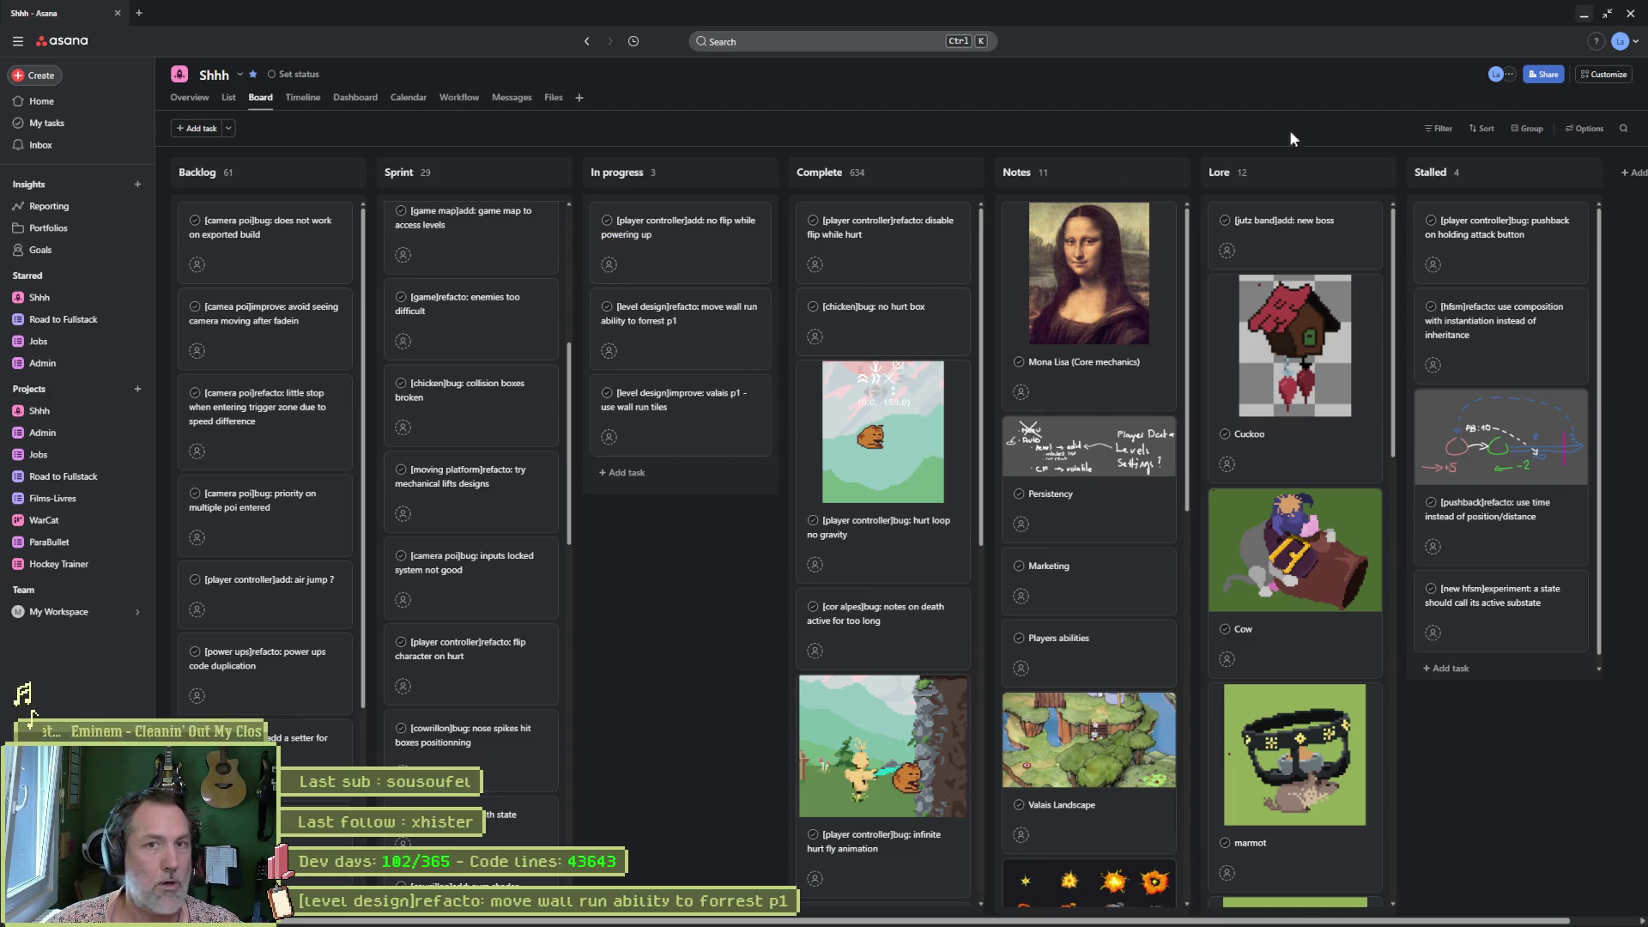
pyautogui.click(1585, 17)
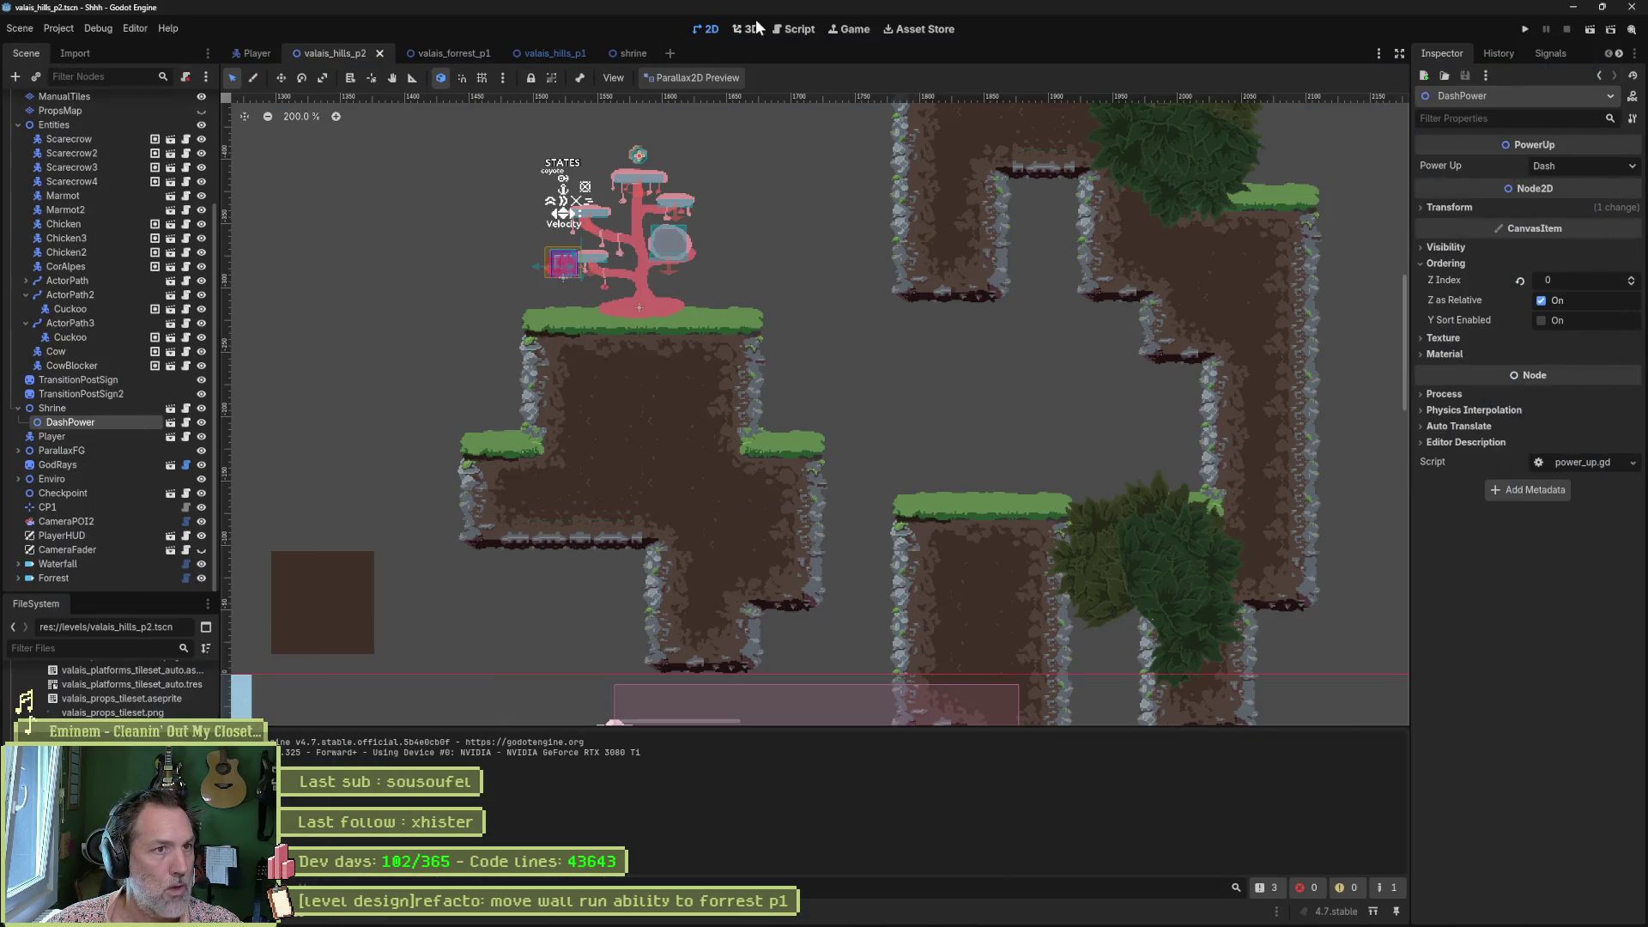
# Quick-search project files for 'power' and open player_power_up_state.gd.
pyautogui.hotkey('alt', 'shift', 'o')
pyautogui.write('powe')
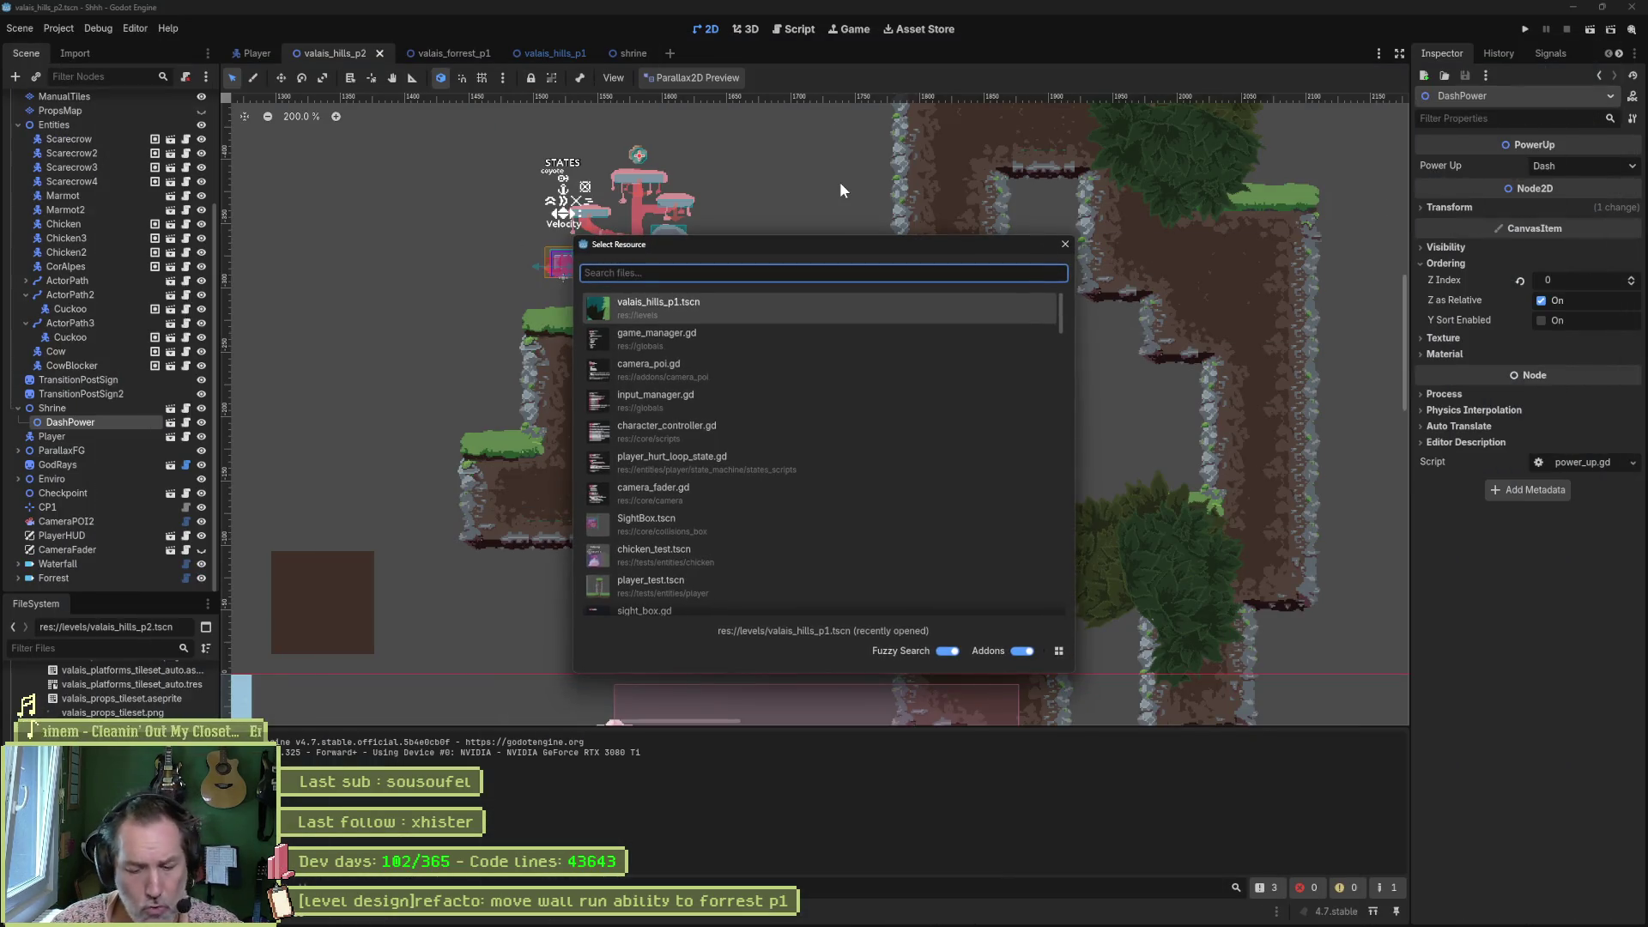
pyautogui.write('r')
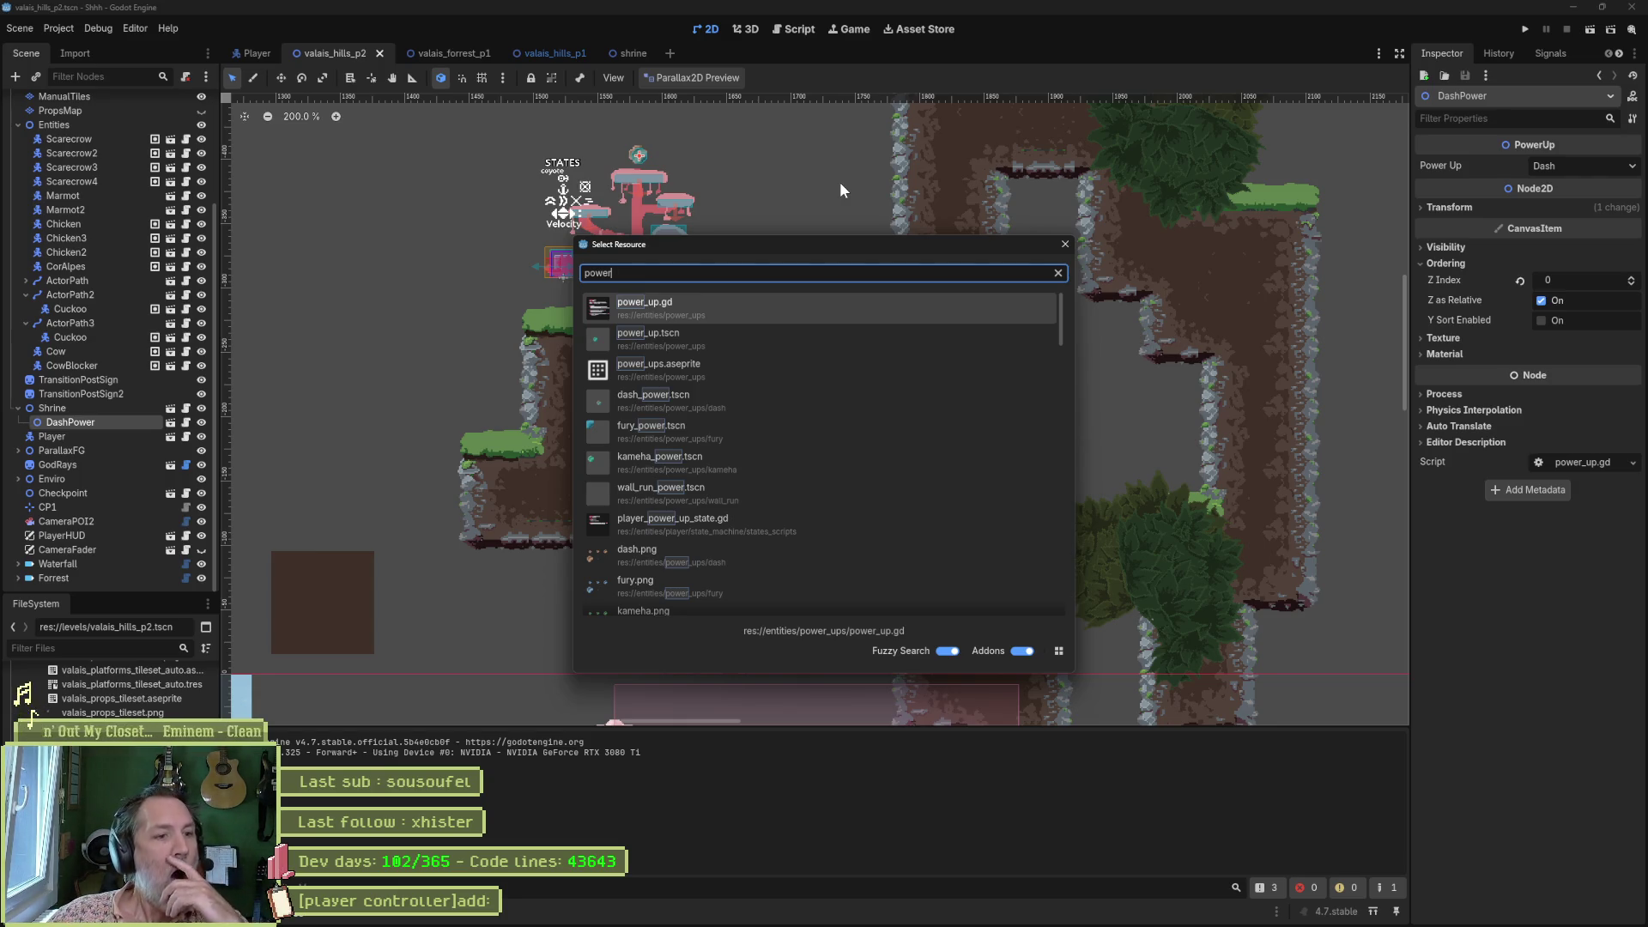
pyautogui.press('Down')
pyautogui.press('Down')
pyautogui.press('Down')
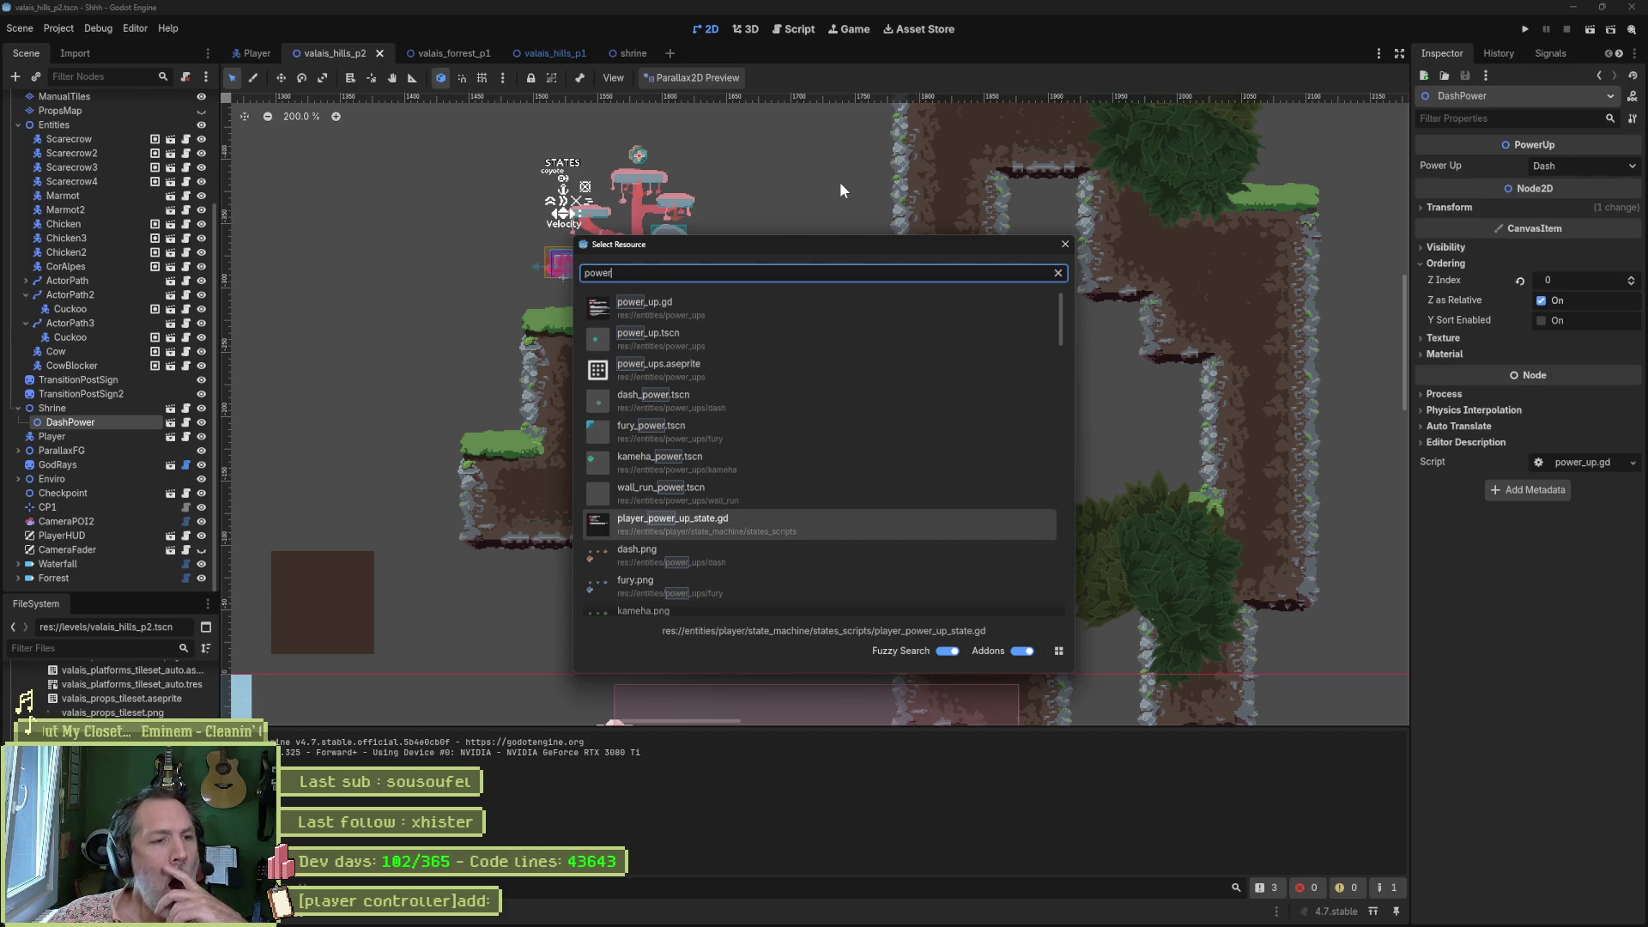
pyautogui.press('Return')
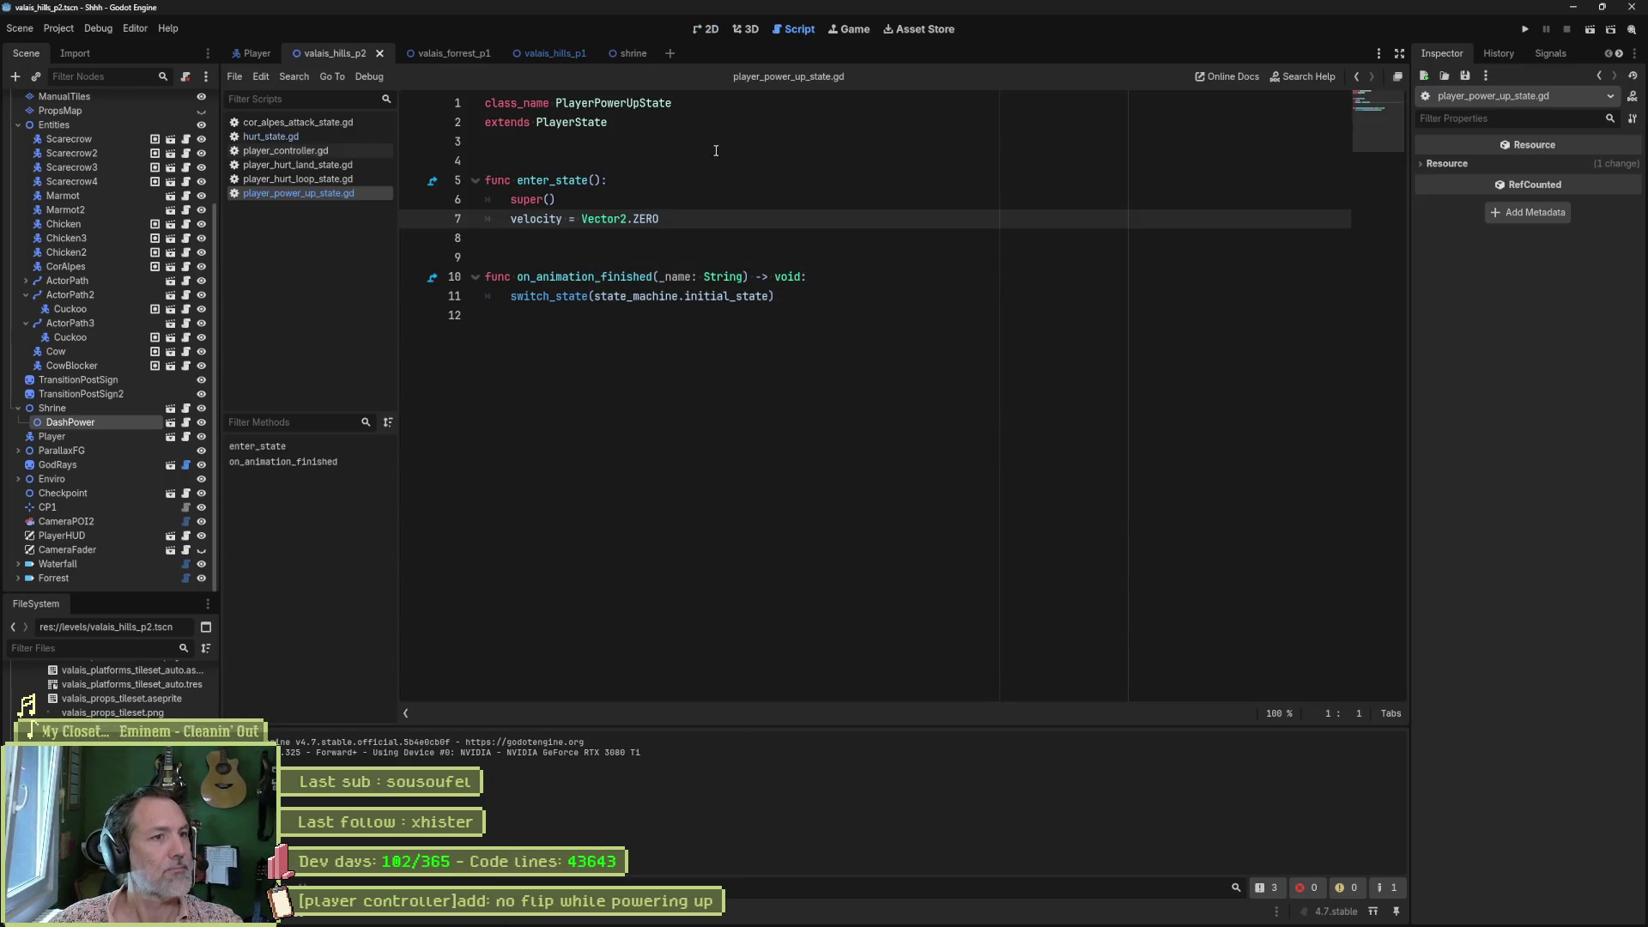
# Add character_controller.enable_flip(false) to enter_state after the velocity reset.
pyautogui.press('Return')
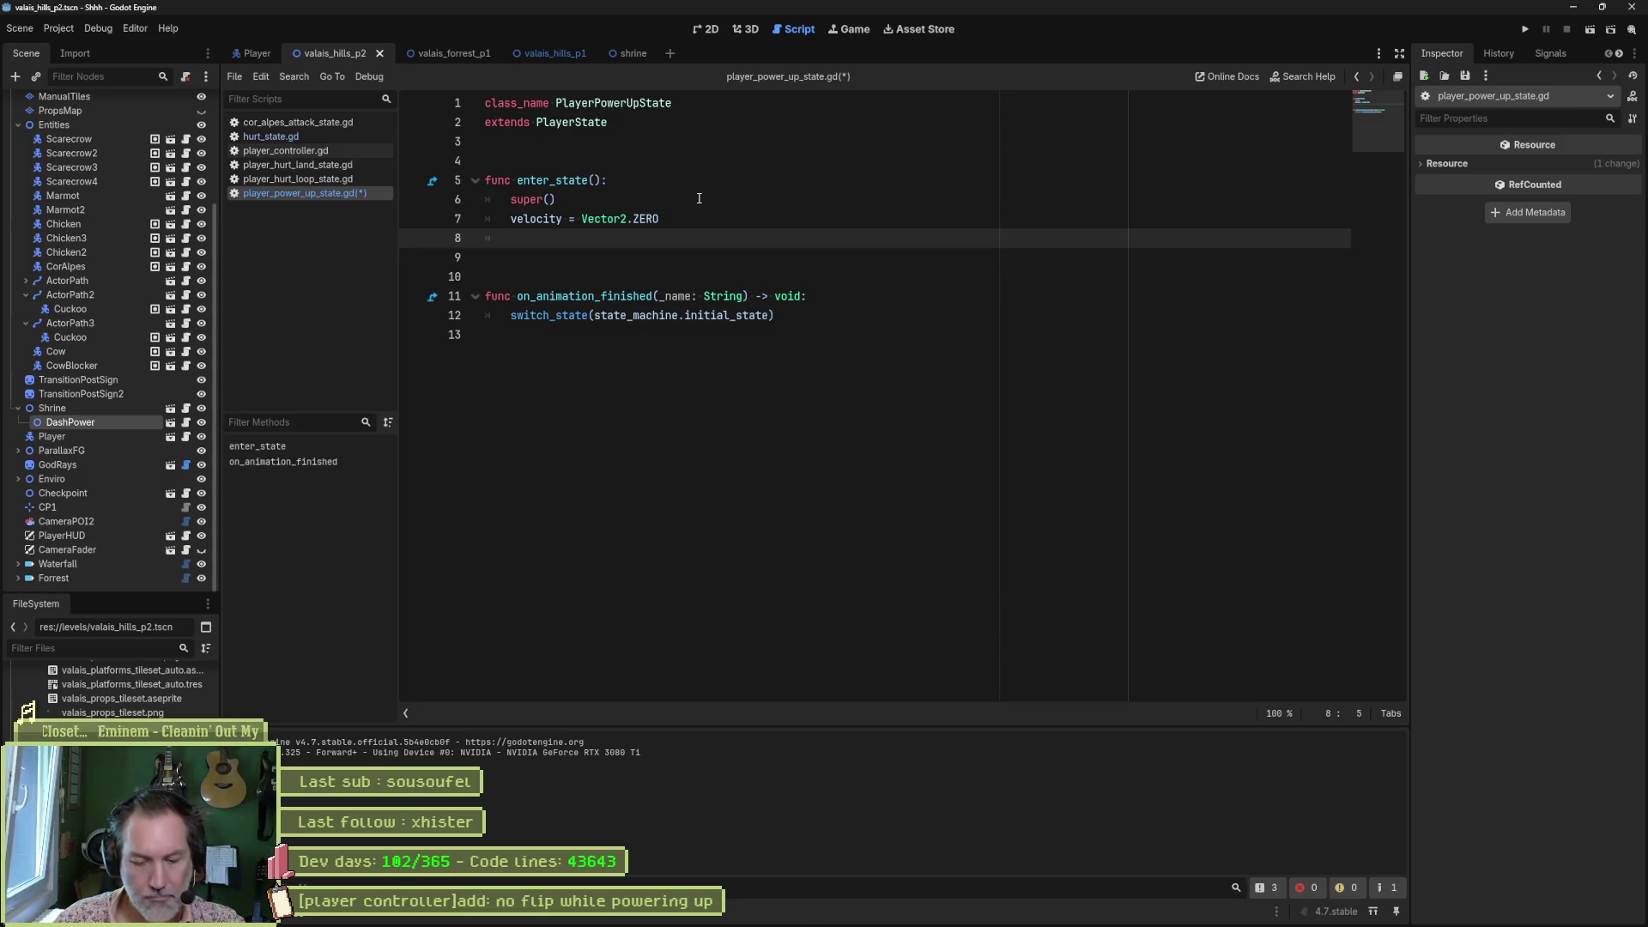
pyautogui.write('cha')
pyautogui.press('Return')
pyautogui.write('ena')
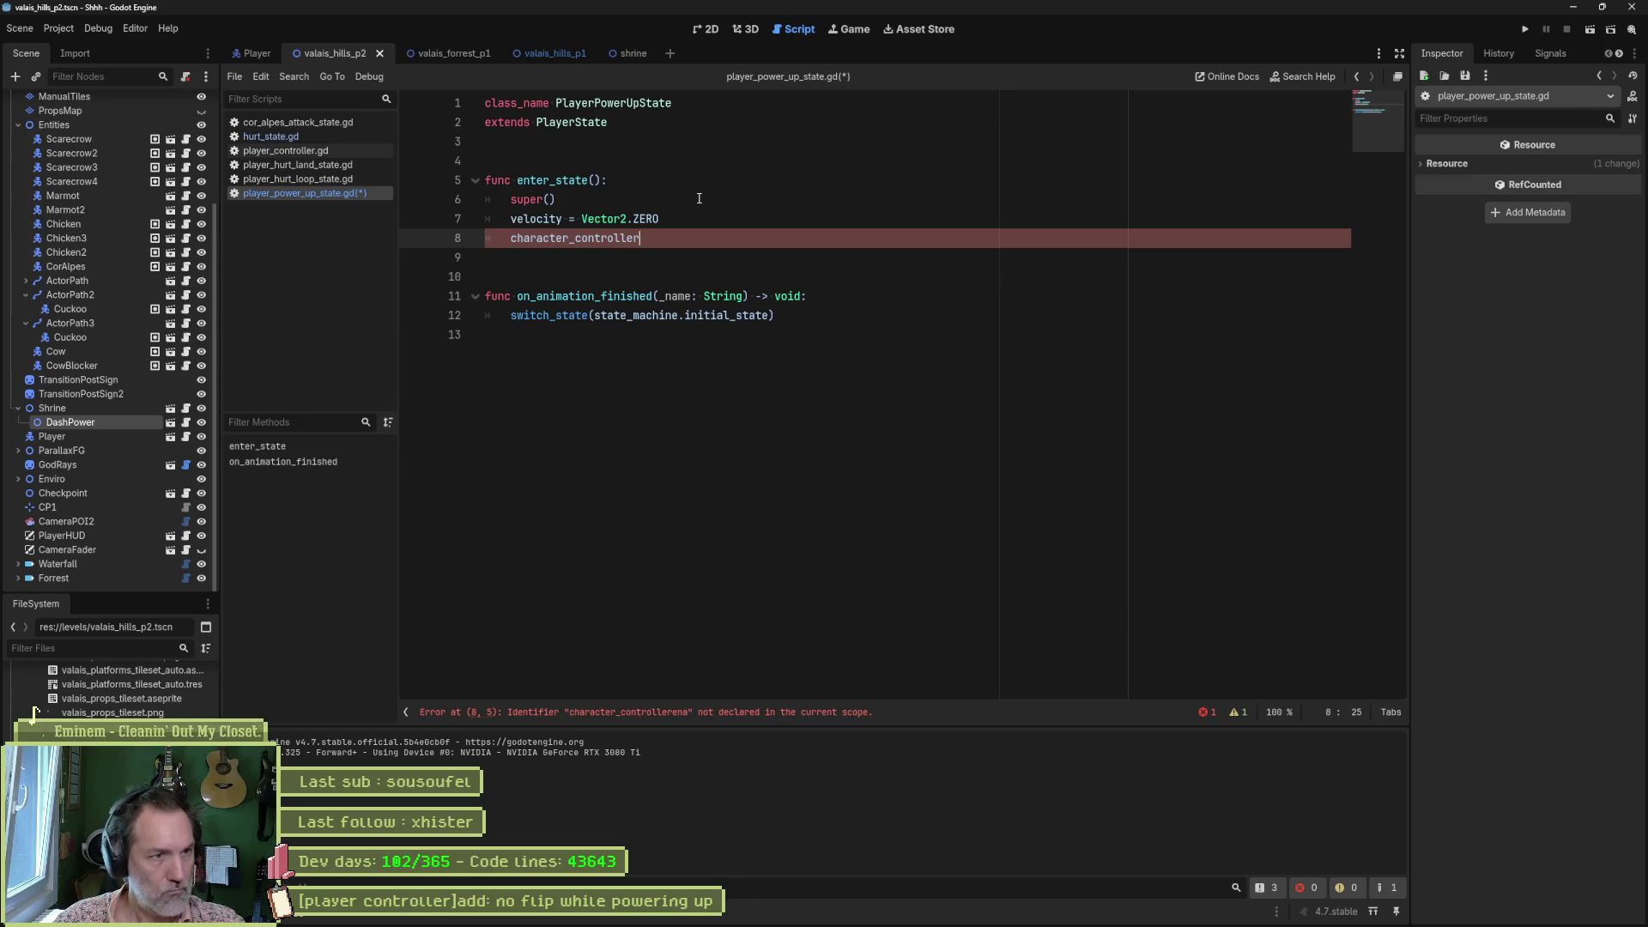
pyautogui.press('Return')
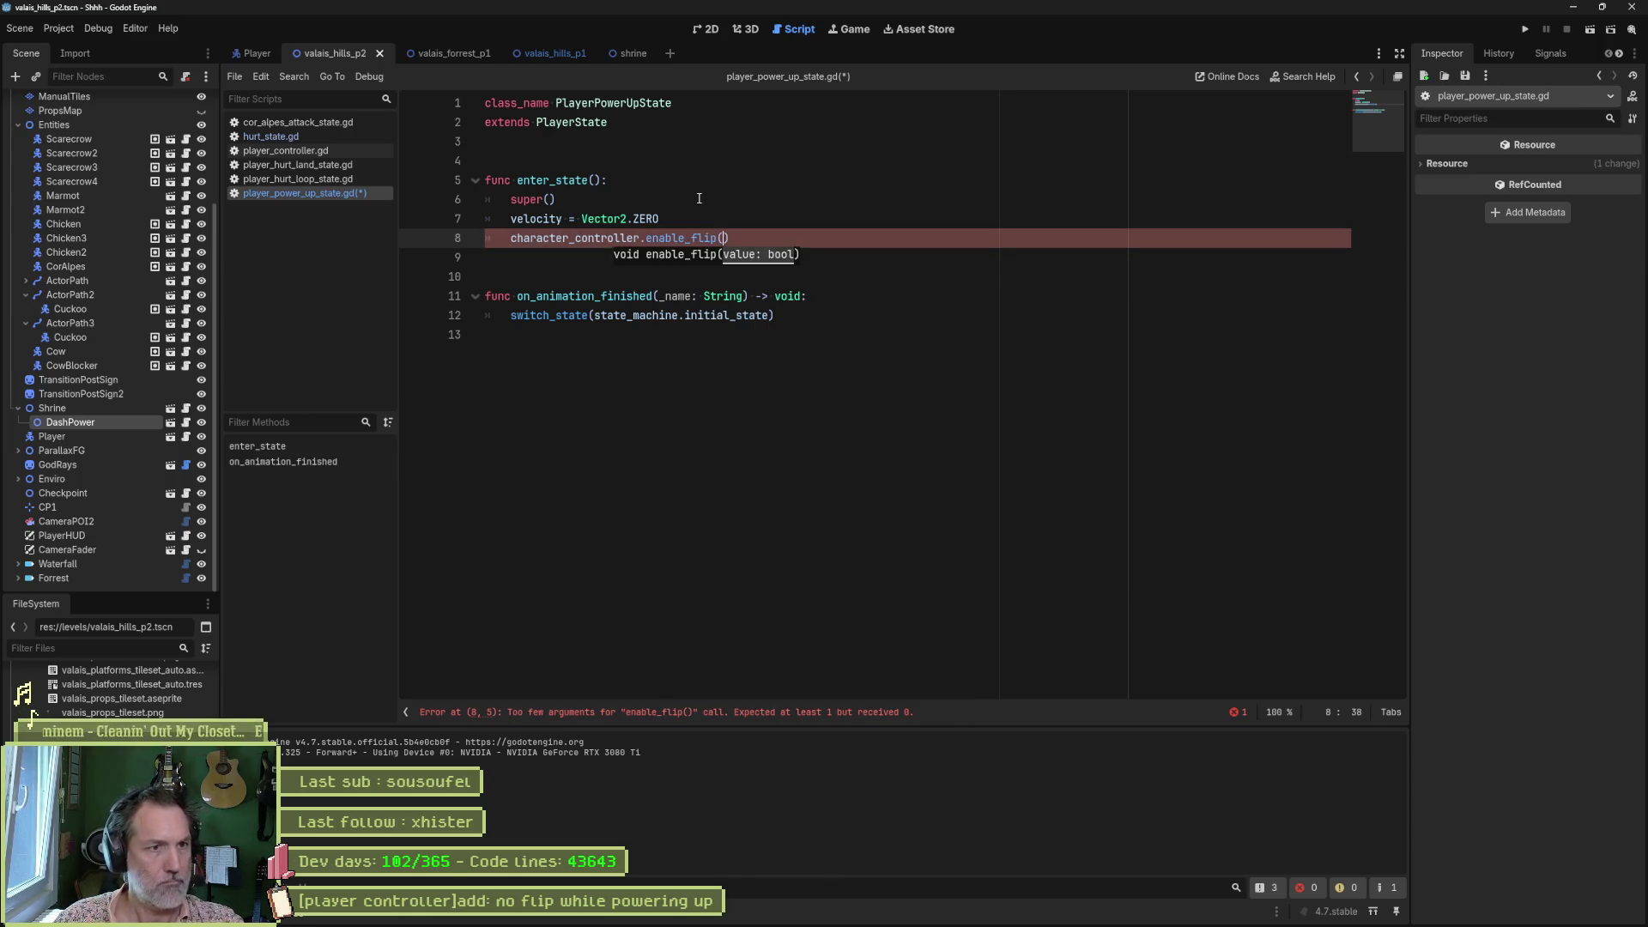
pyautogui.press('End')
pyautogui.press('Return')
pyautogui.press('Return')
pyautogui.press('Return')
# Add an exit_state() calling super() and enable_flip(true), save the script, and run the game.
pyautogui.press('BackSpace')
pyautogui.write('nc e')
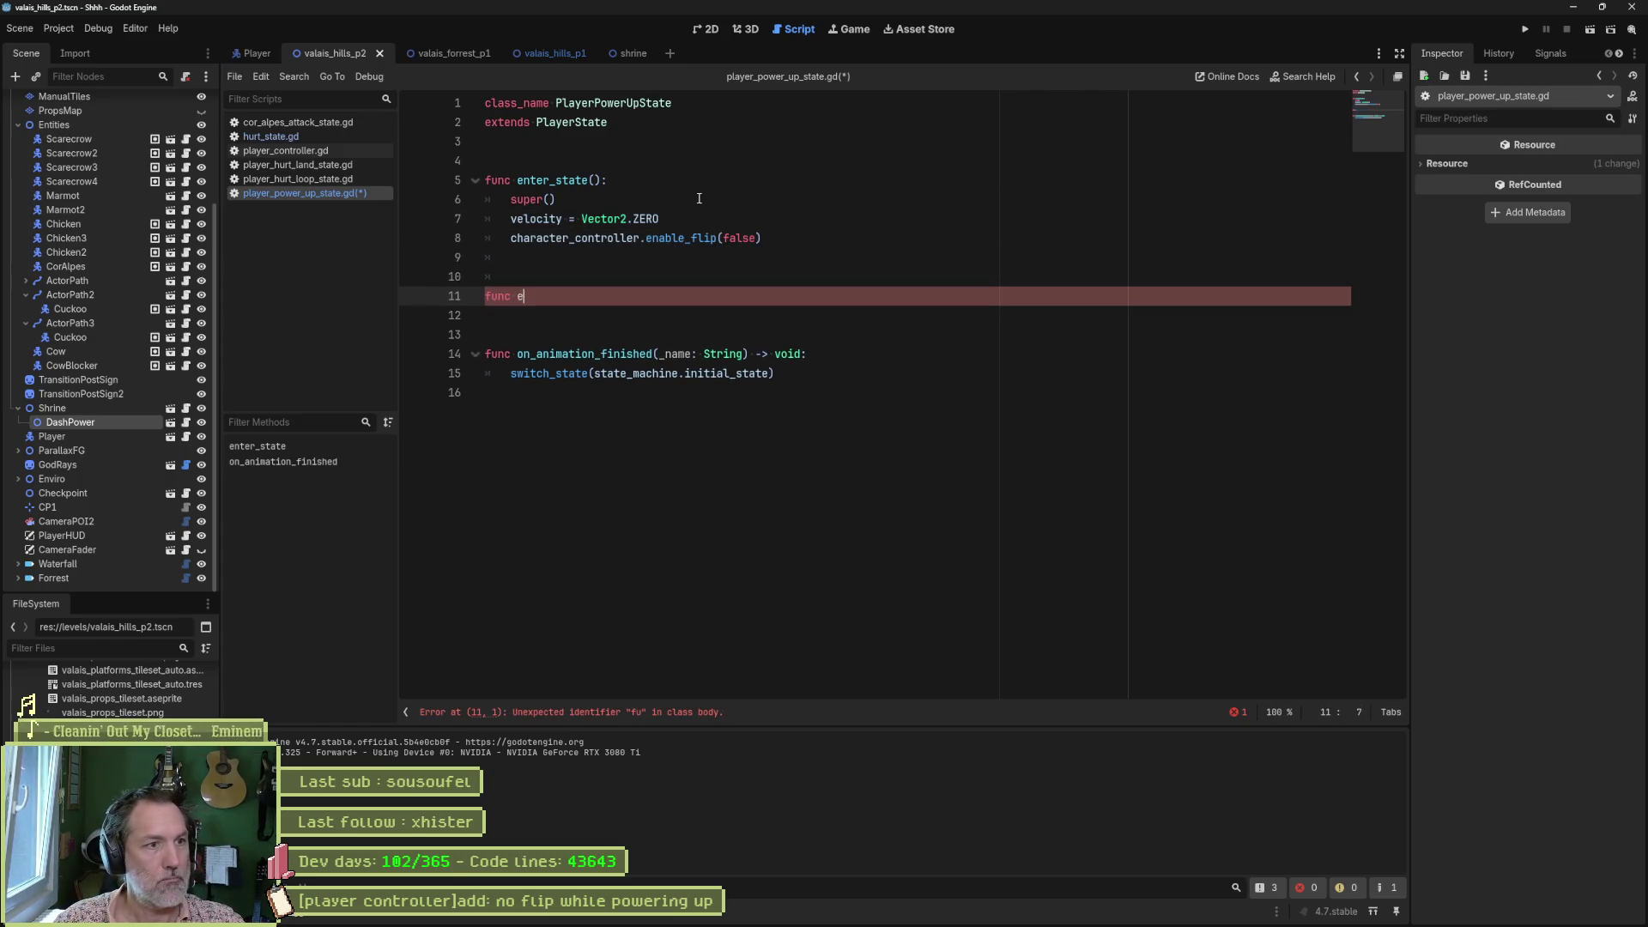
pyautogui.press('Return')
pyautogui.press('Return')
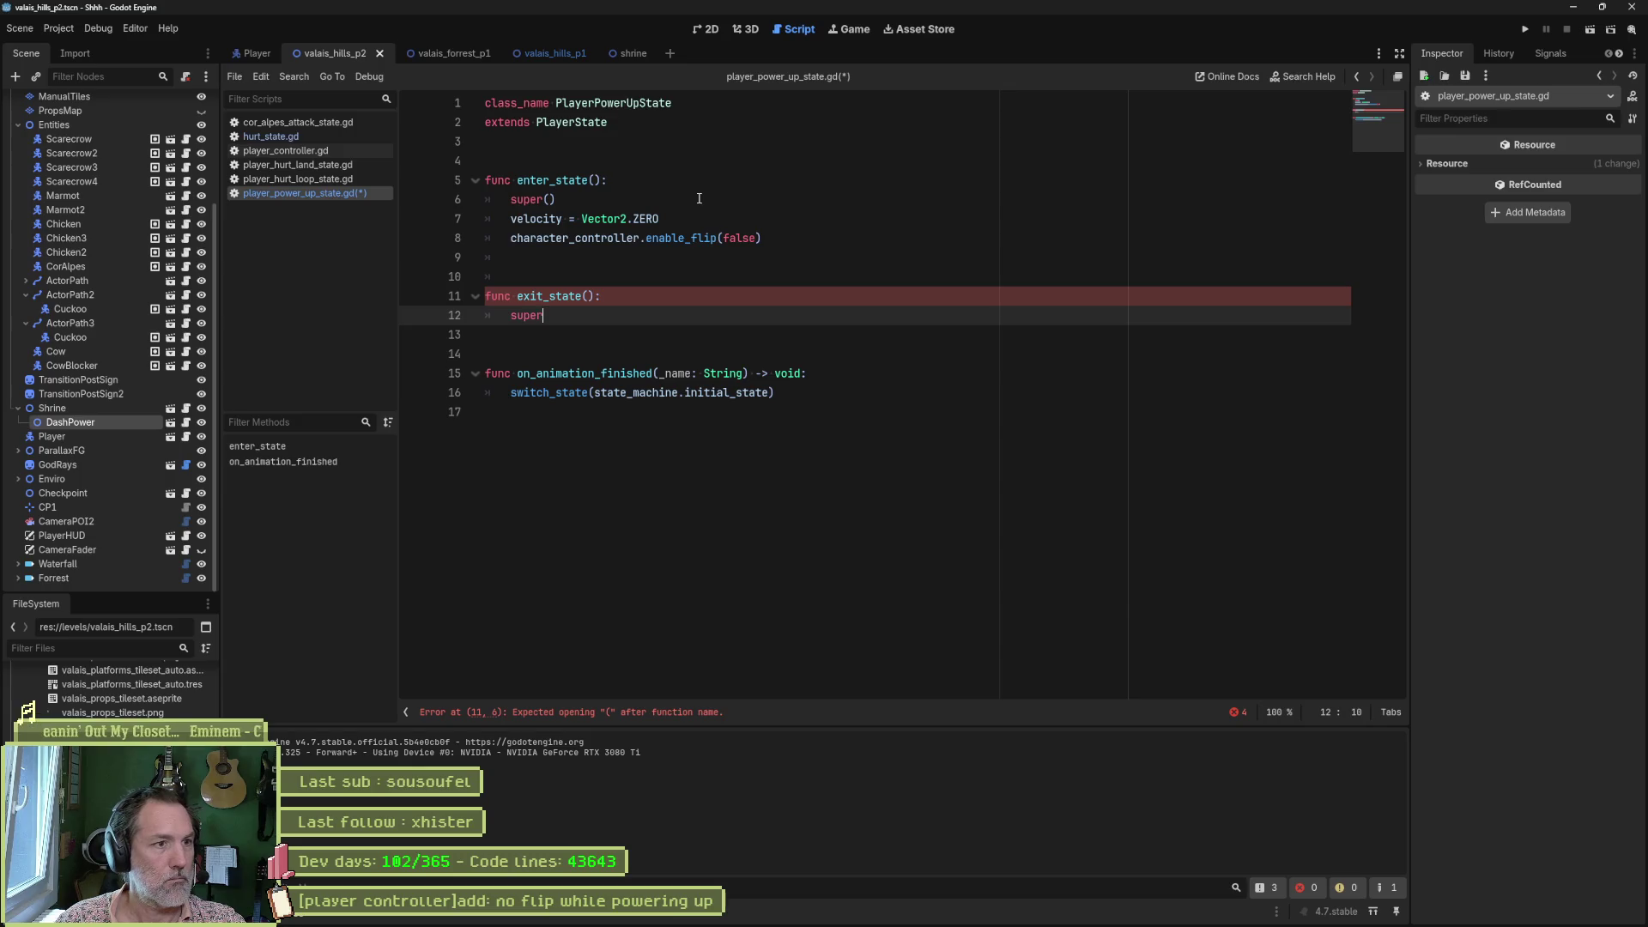
pyautogui.write('()')
pyautogui.press('Return')
pyautogui.press('Return')
pyautogui.write('character_controller.enable_flip(false)')
pyautogui.write('true')
pyautogui.press('Home')
pyautogui.press('BackSpace')
pyautogui.press('BackSpace')
pyautogui.hotkey('ctrl', 's')
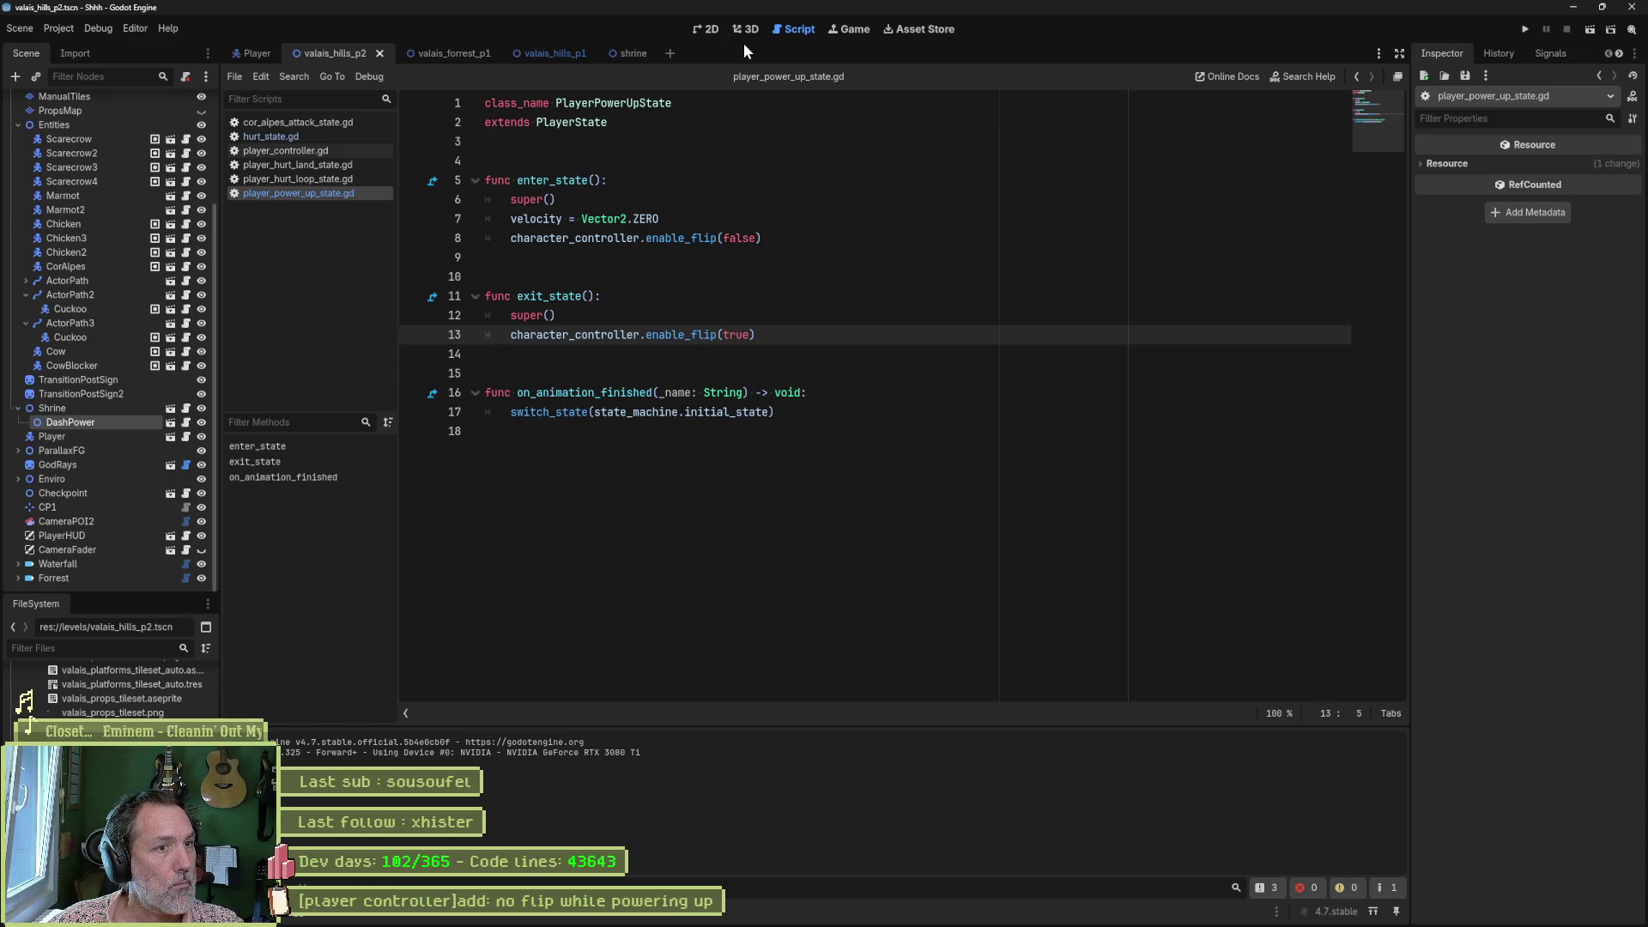
pyautogui.press('F5')
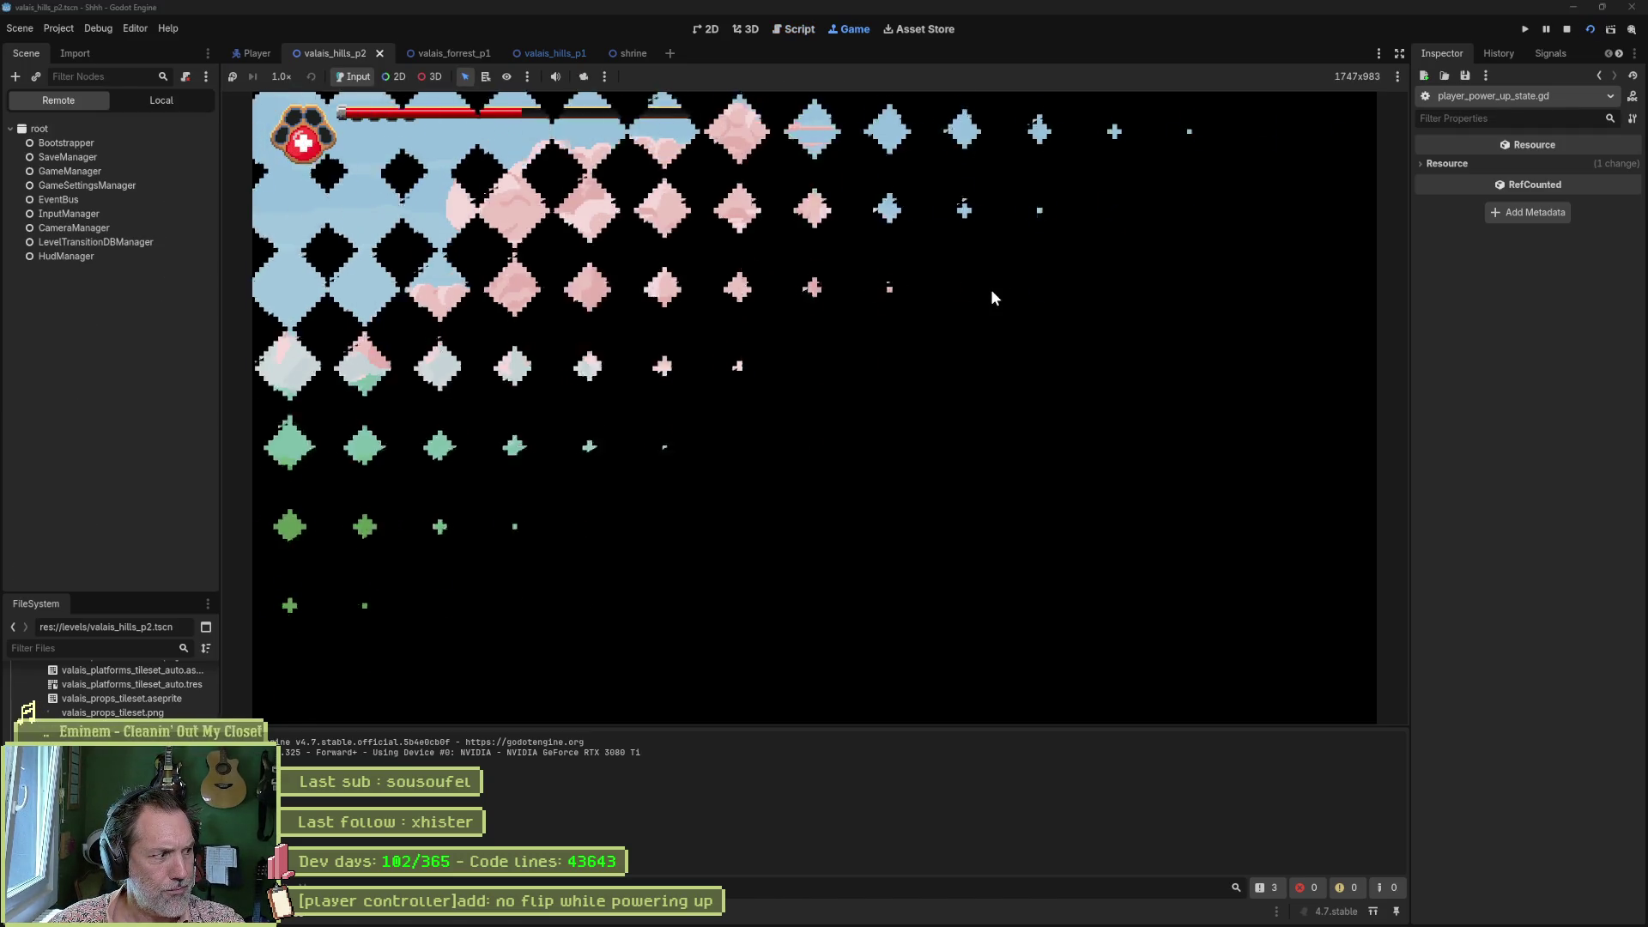
# Guide the cat off the tree platform and rightward through the hills toward the barn.
pyautogui.press('Left')
pyautogui.press('Right')
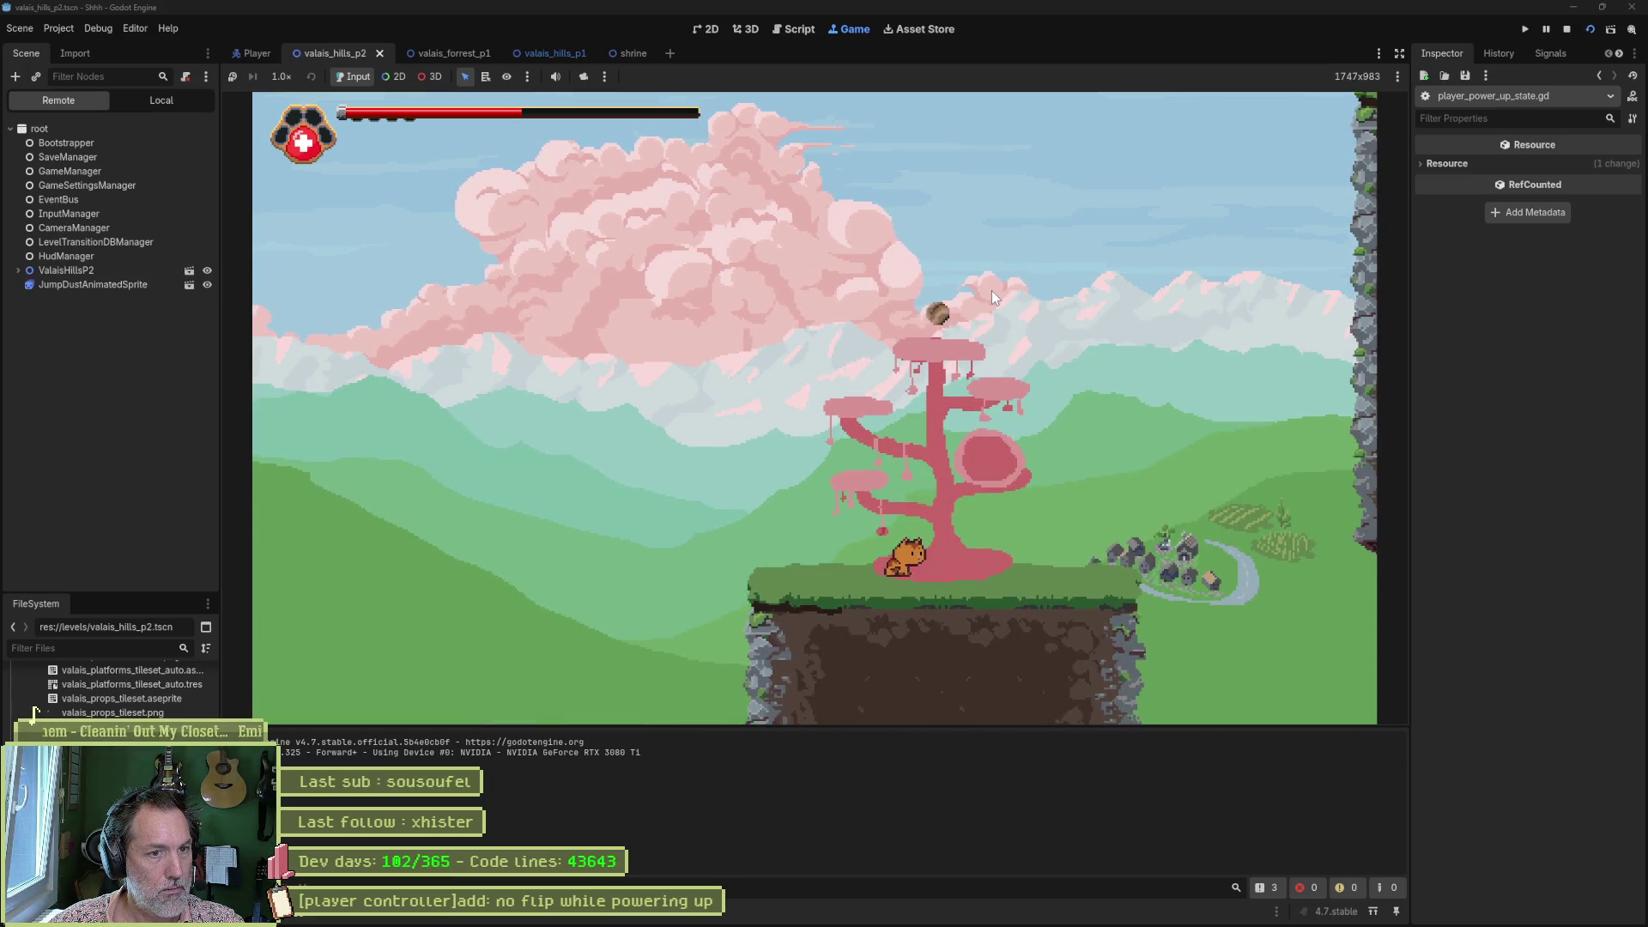
pyautogui.press('space')
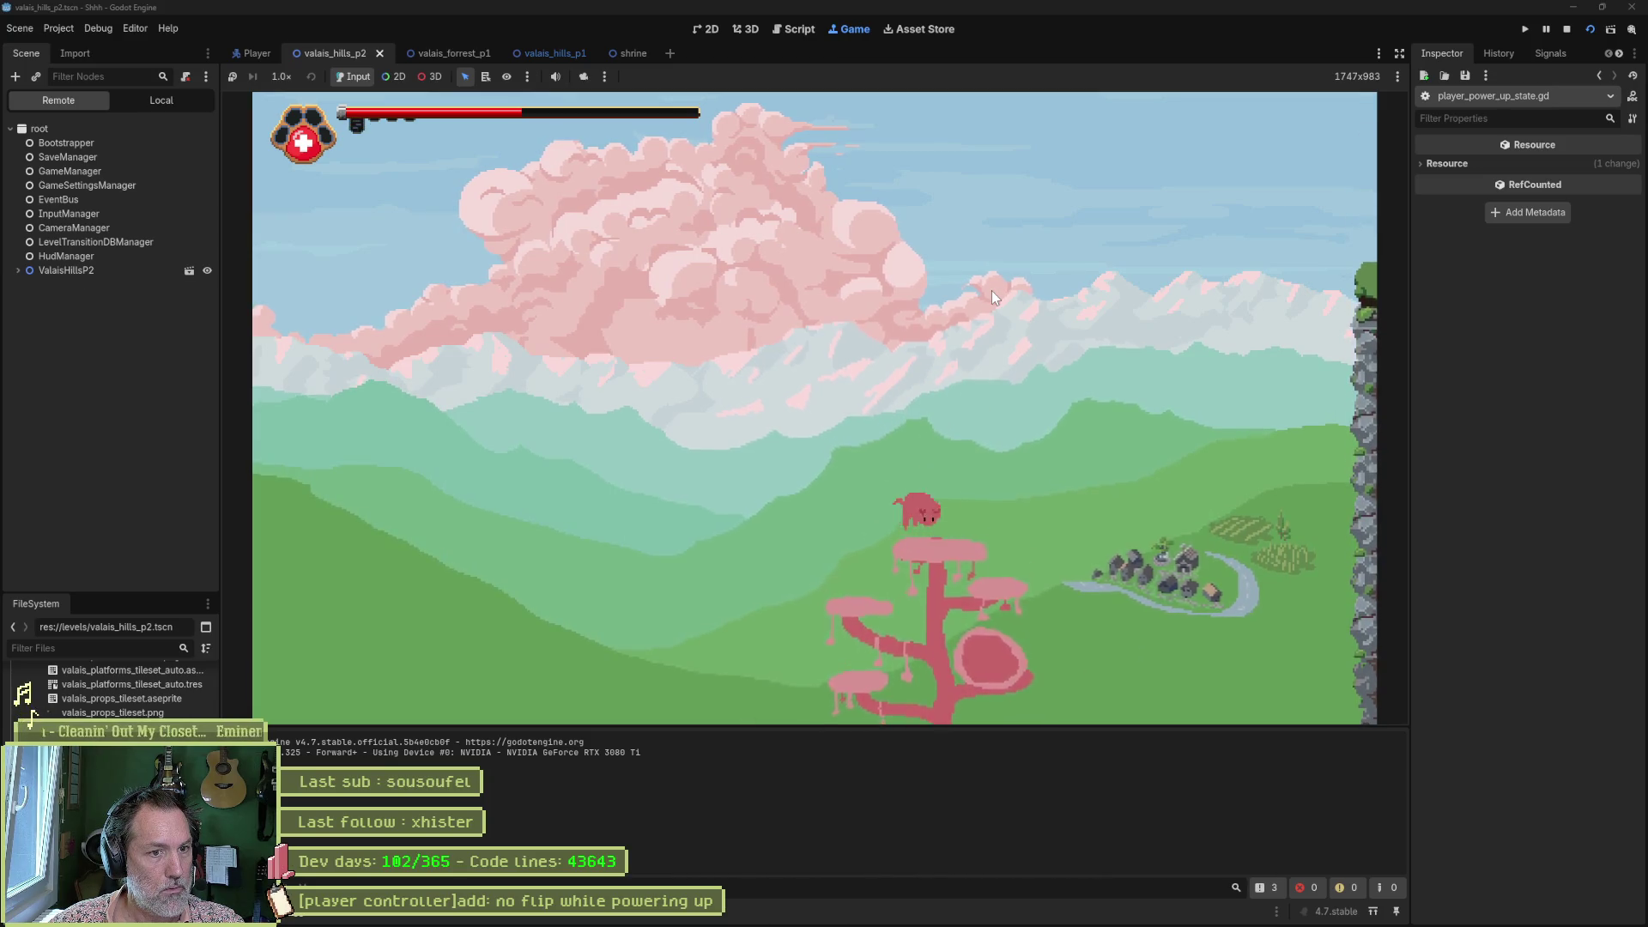
pyautogui.press('Right')
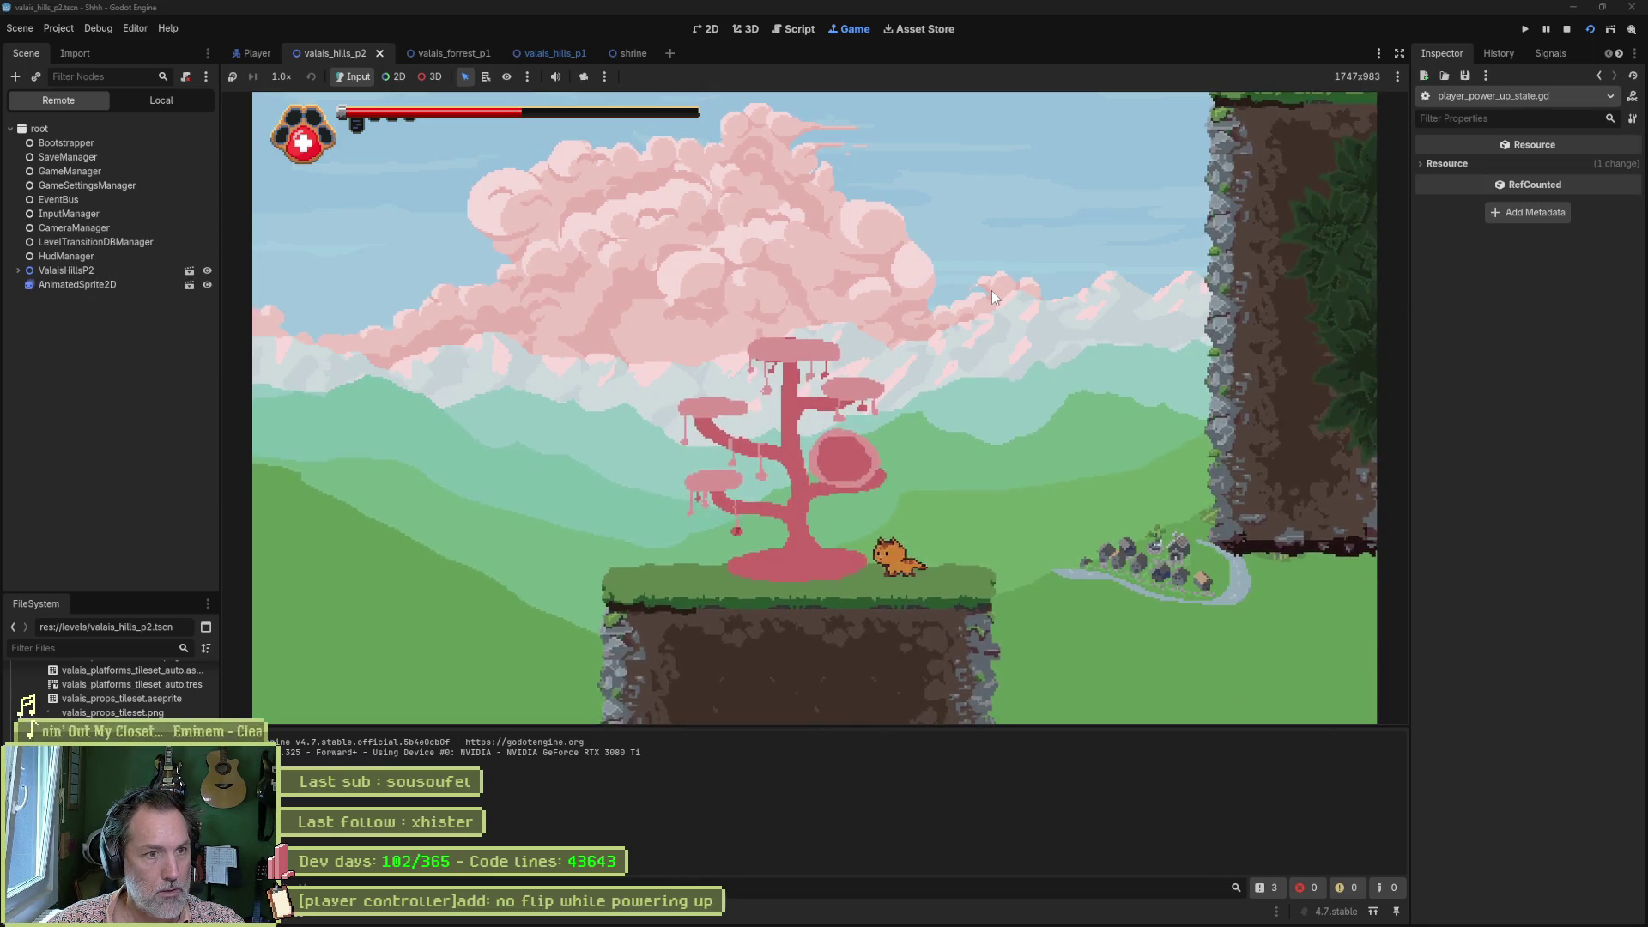
pyautogui.press('space')
pyautogui.press('Right')
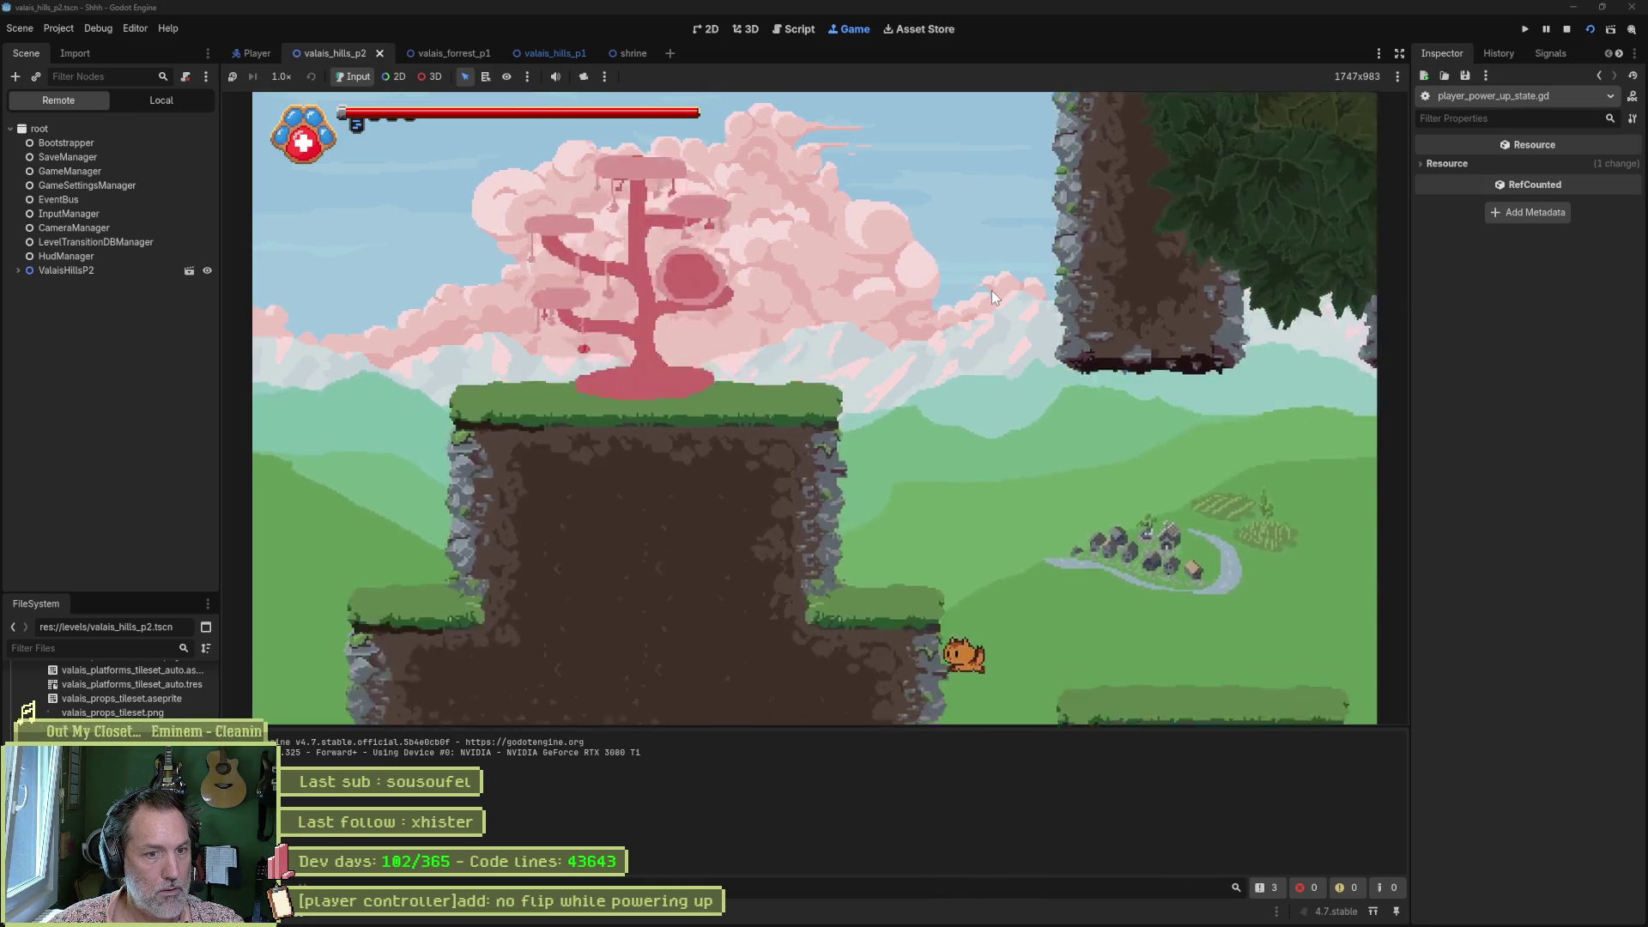
pyautogui.press('Left')
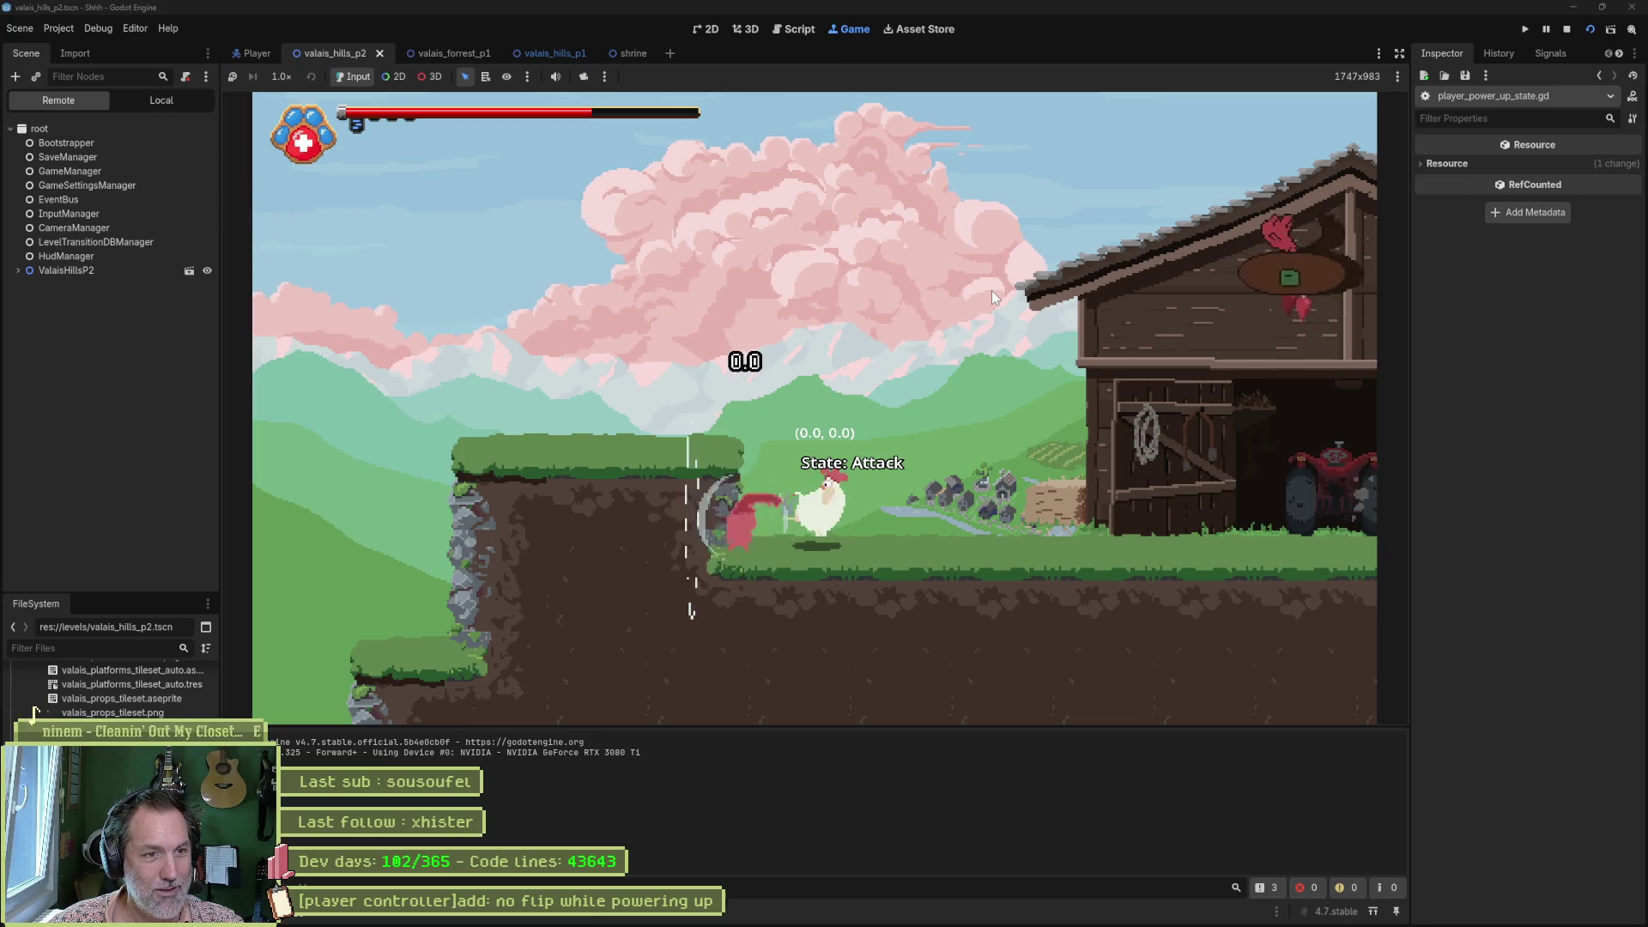
# Fight around the barn, stomping one chicken and attacking the pecking chicken to kill both.
pyautogui.press('Right')
pyautogui.press('space')
pyautogui.press('Left')
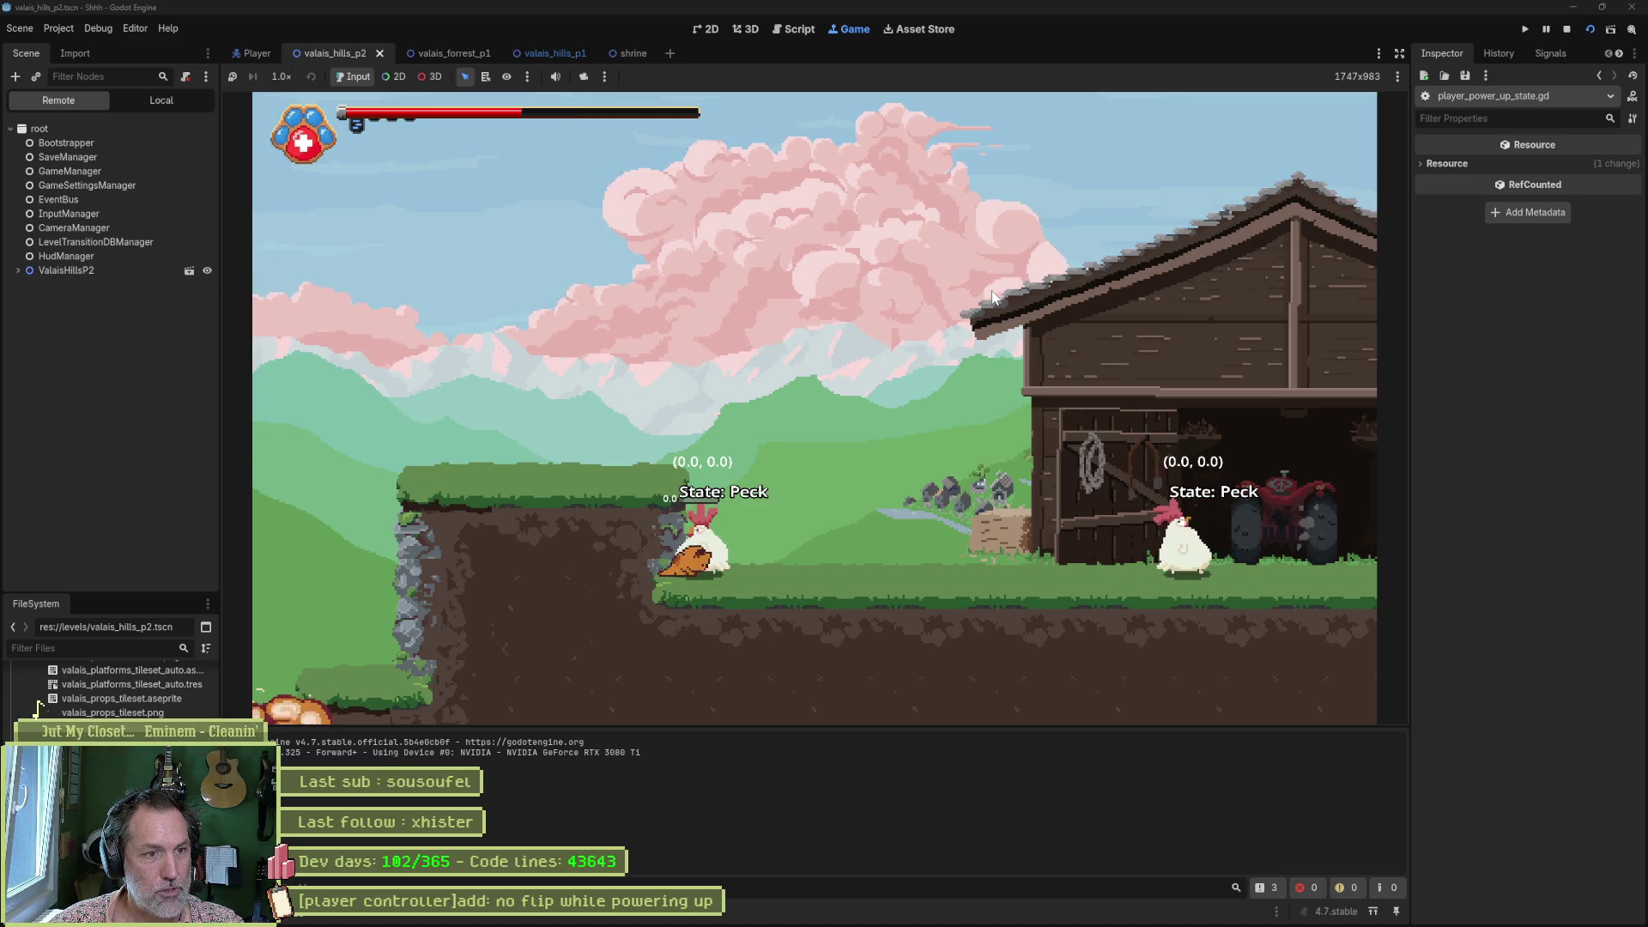
pyautogui.press('Right')
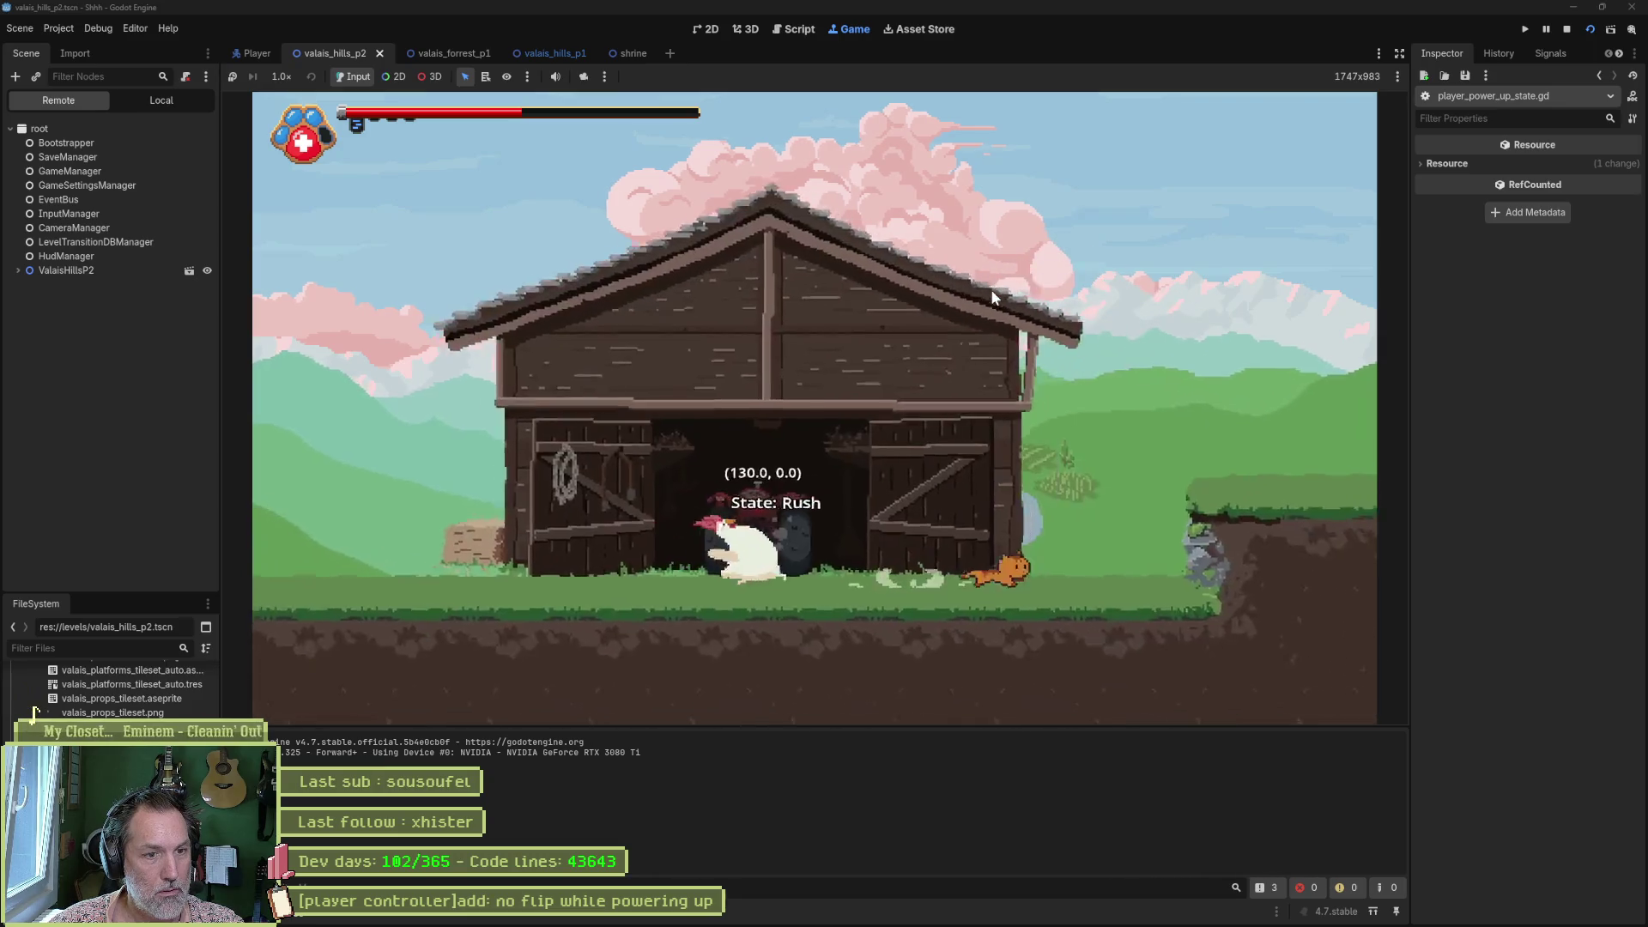
pyautogui.press('Left')
pyautogui.press('space')
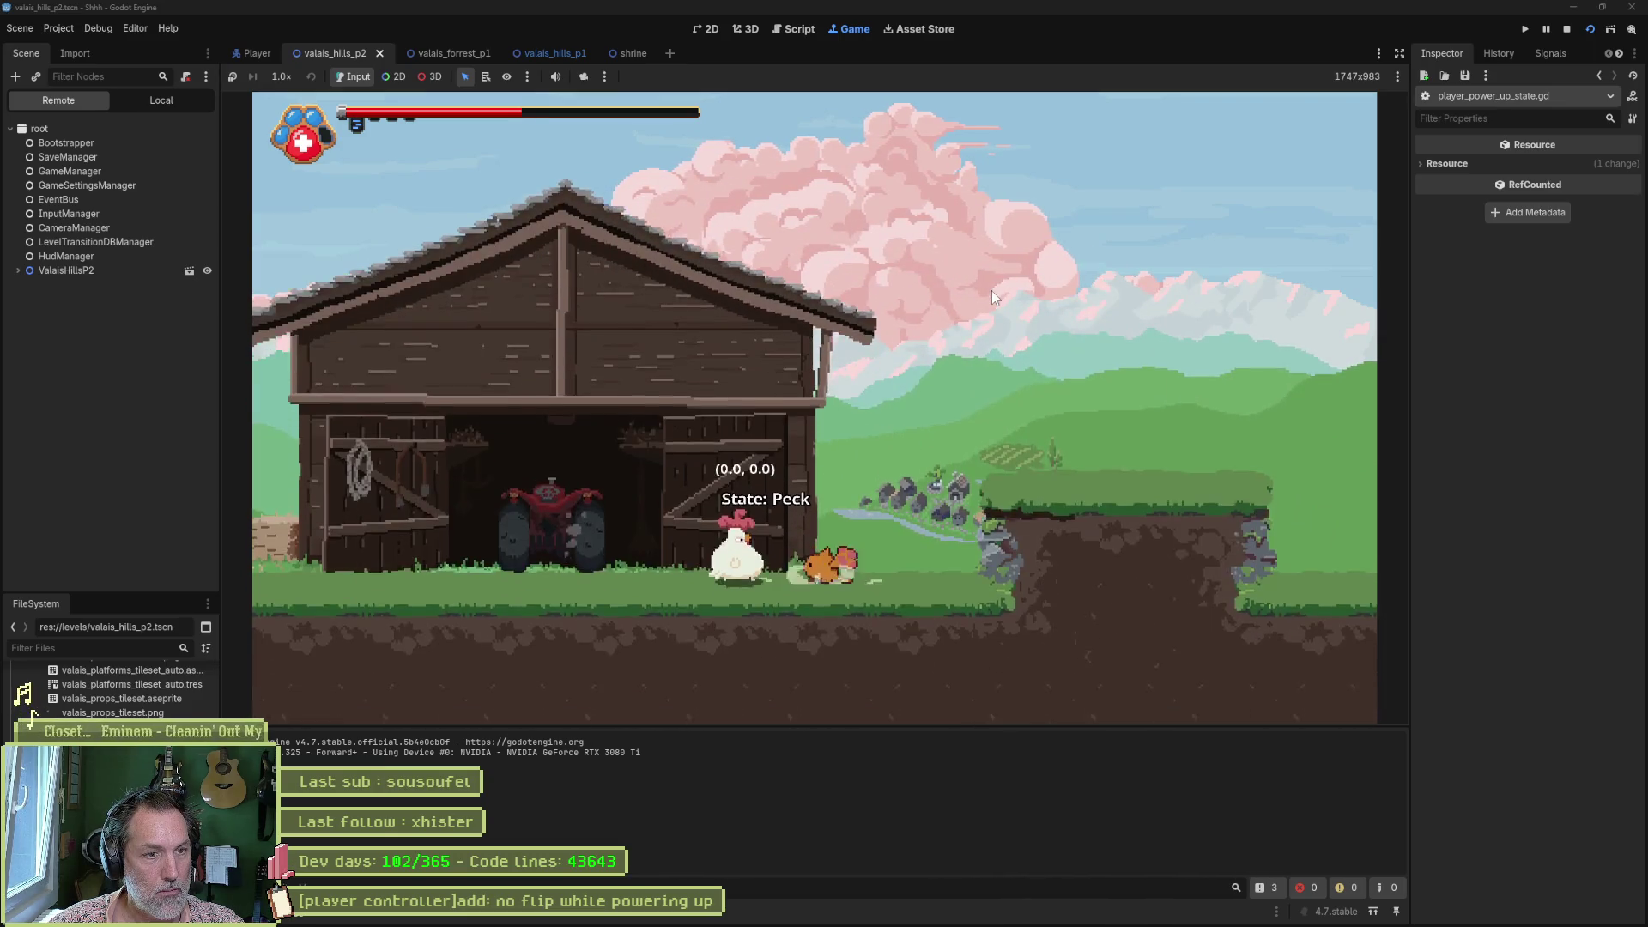
pyautogui.press('Right')
pyautogui.press('space')
pyautogui.press('Left')
pyautogui.press('Right')
pyautogui.press('space')
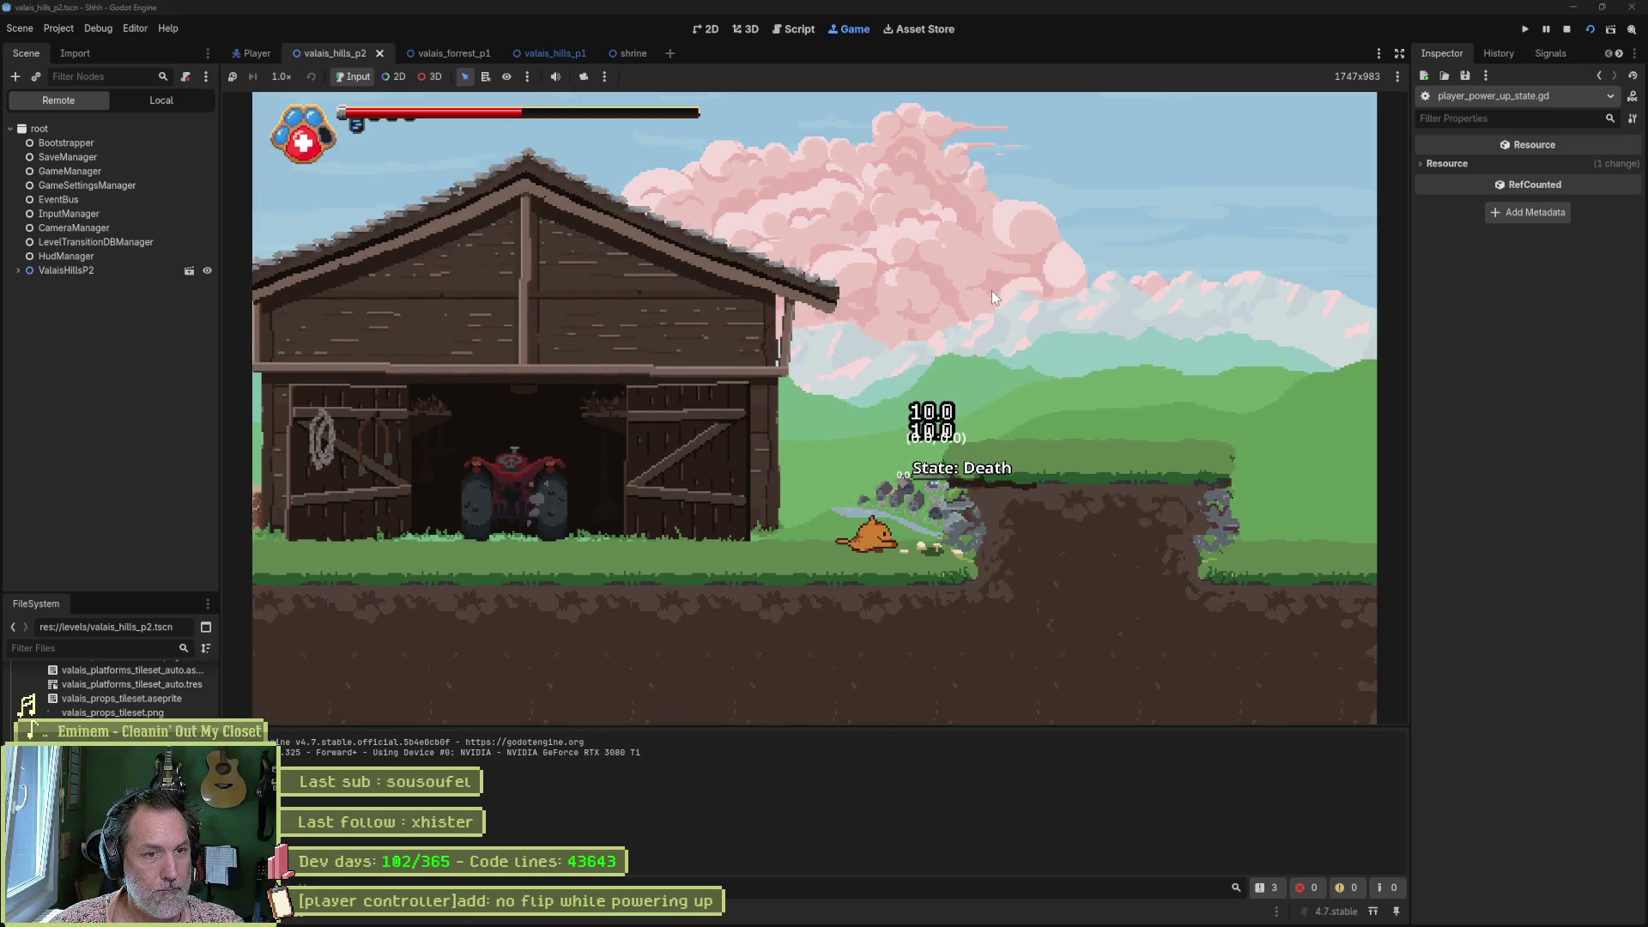
pyautogui.press('Left')
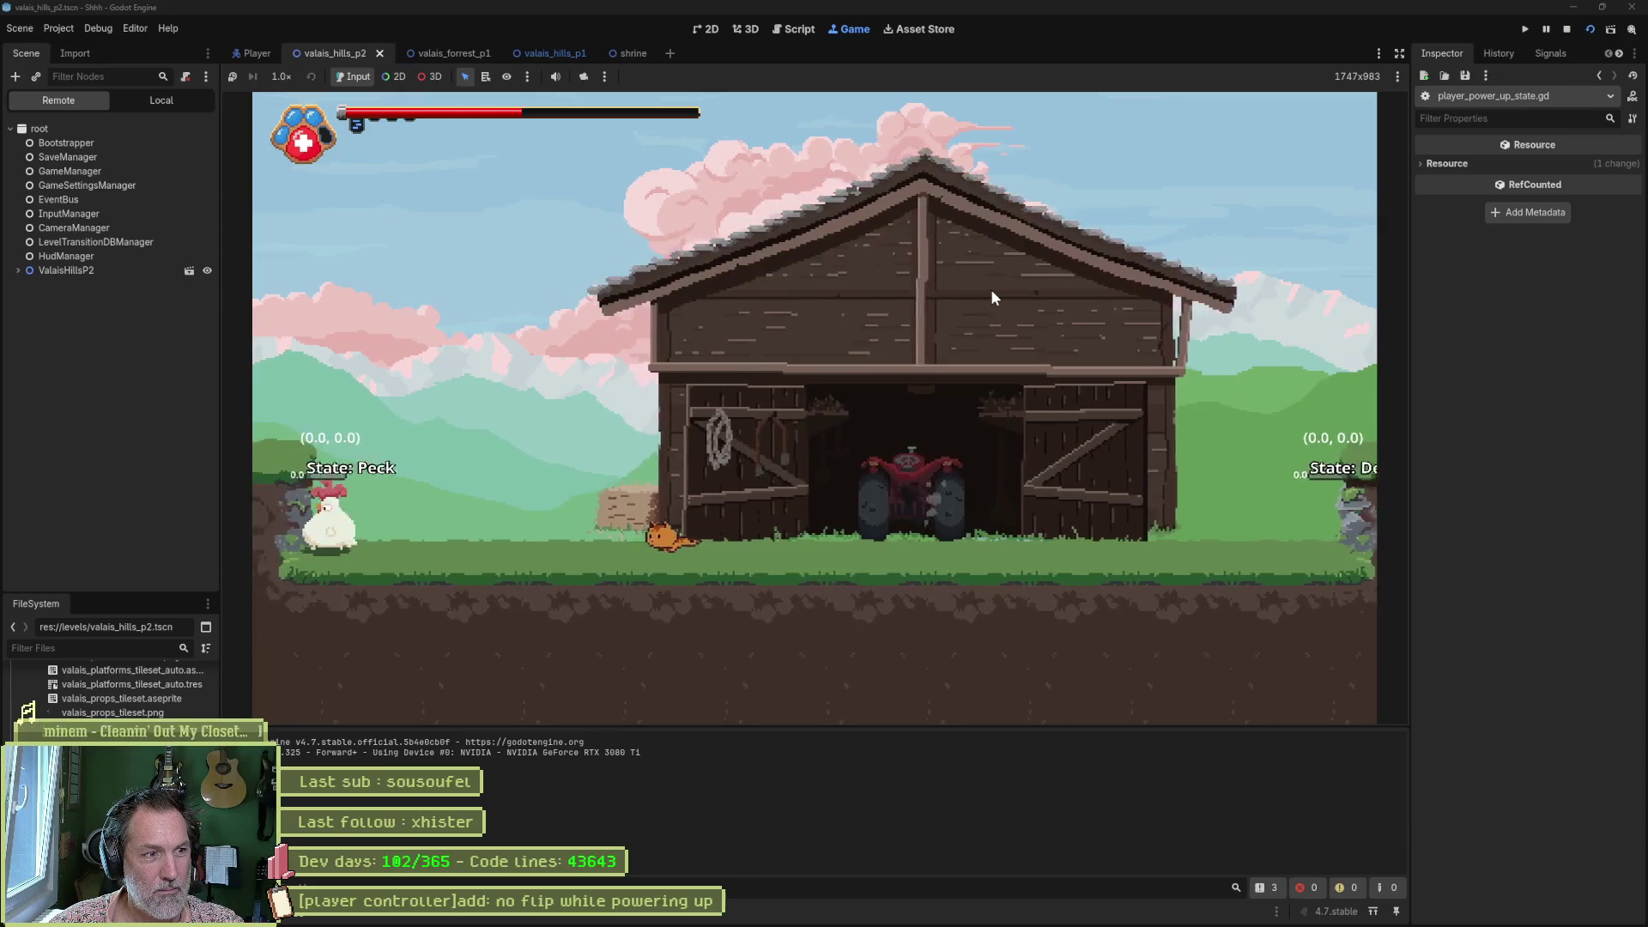
pyautogui.press('space')
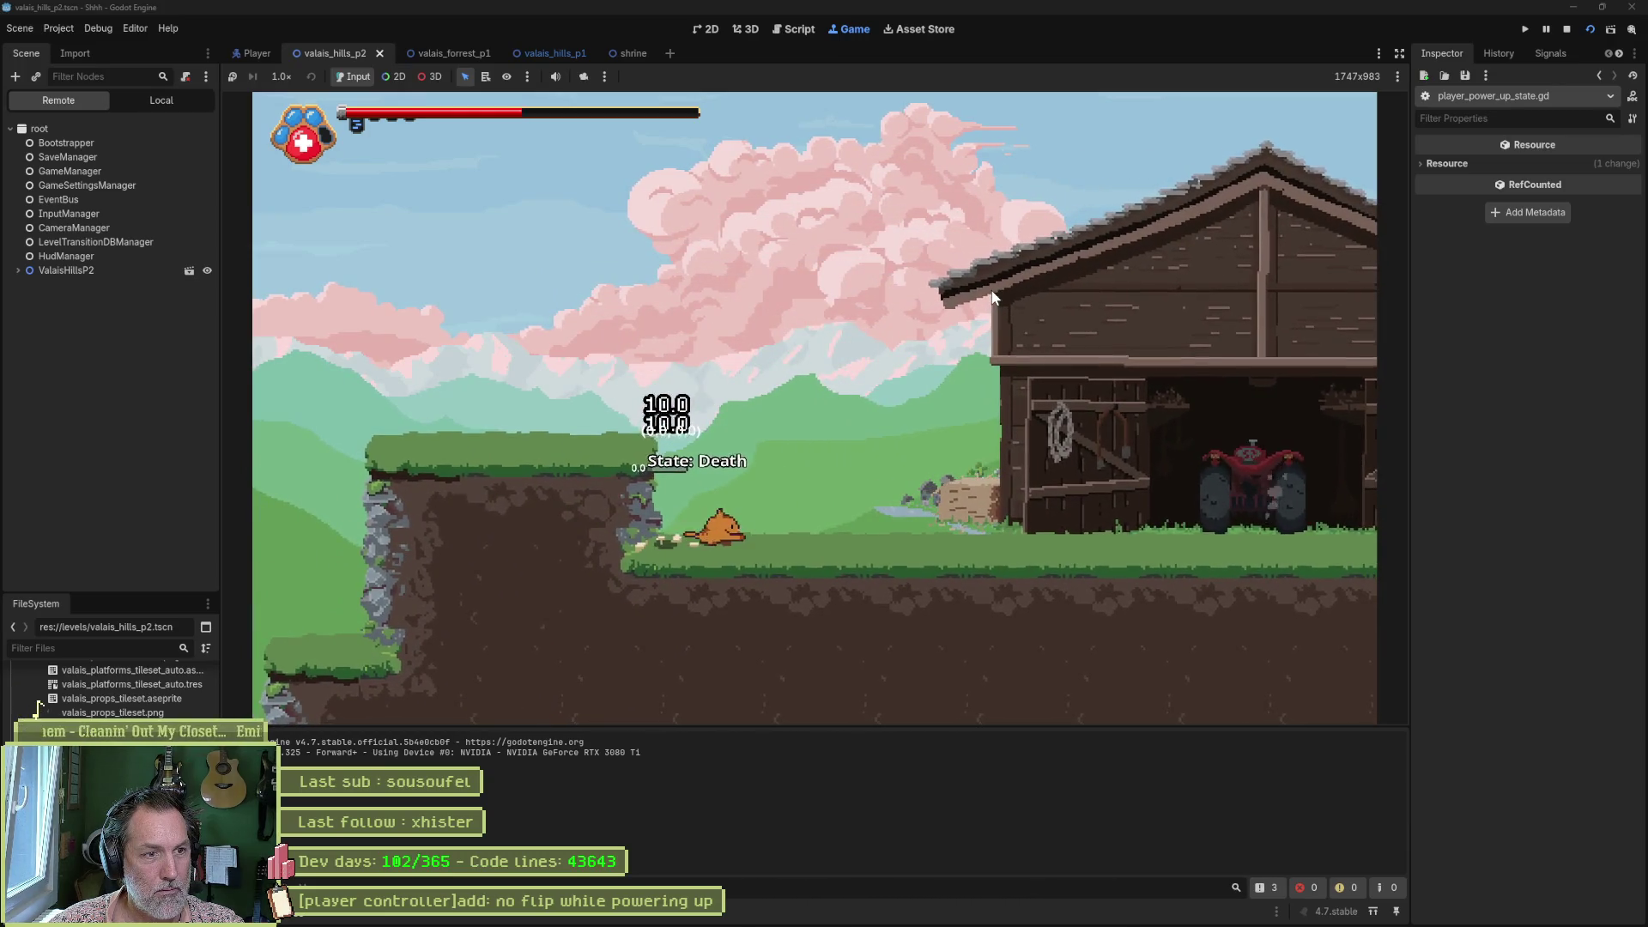
pyautogui.press('Right')
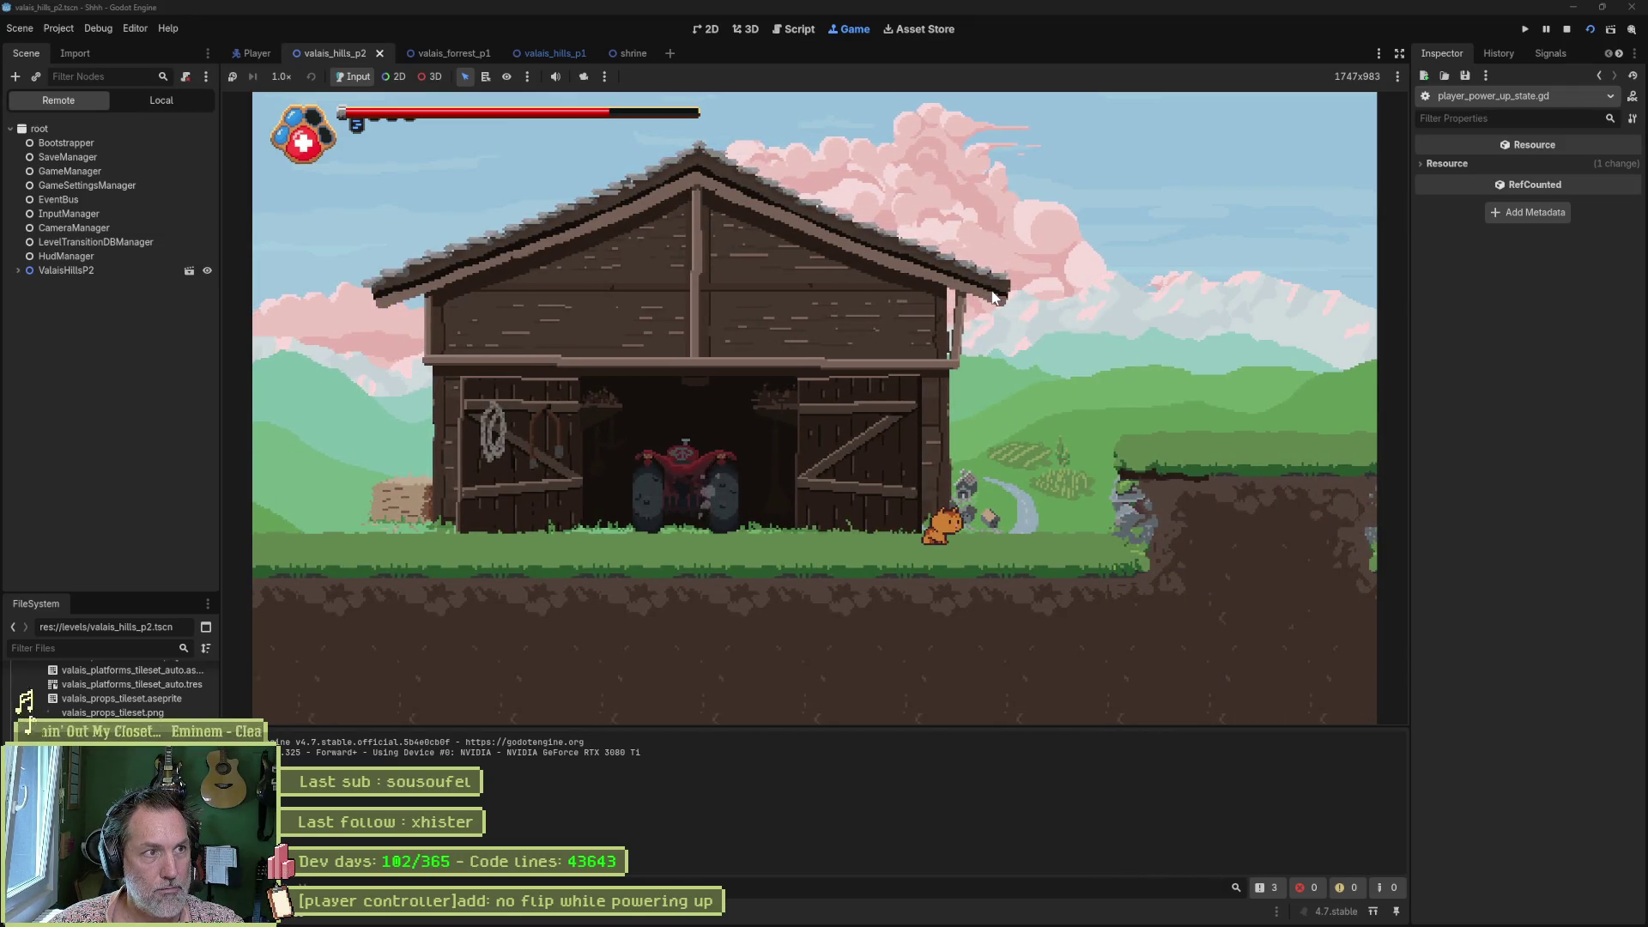
# Leap onto the raised platform, drop down, and dodge the charging boar to reach the signpost.
pyautogui.press('Right')
pyautogui.press('space')
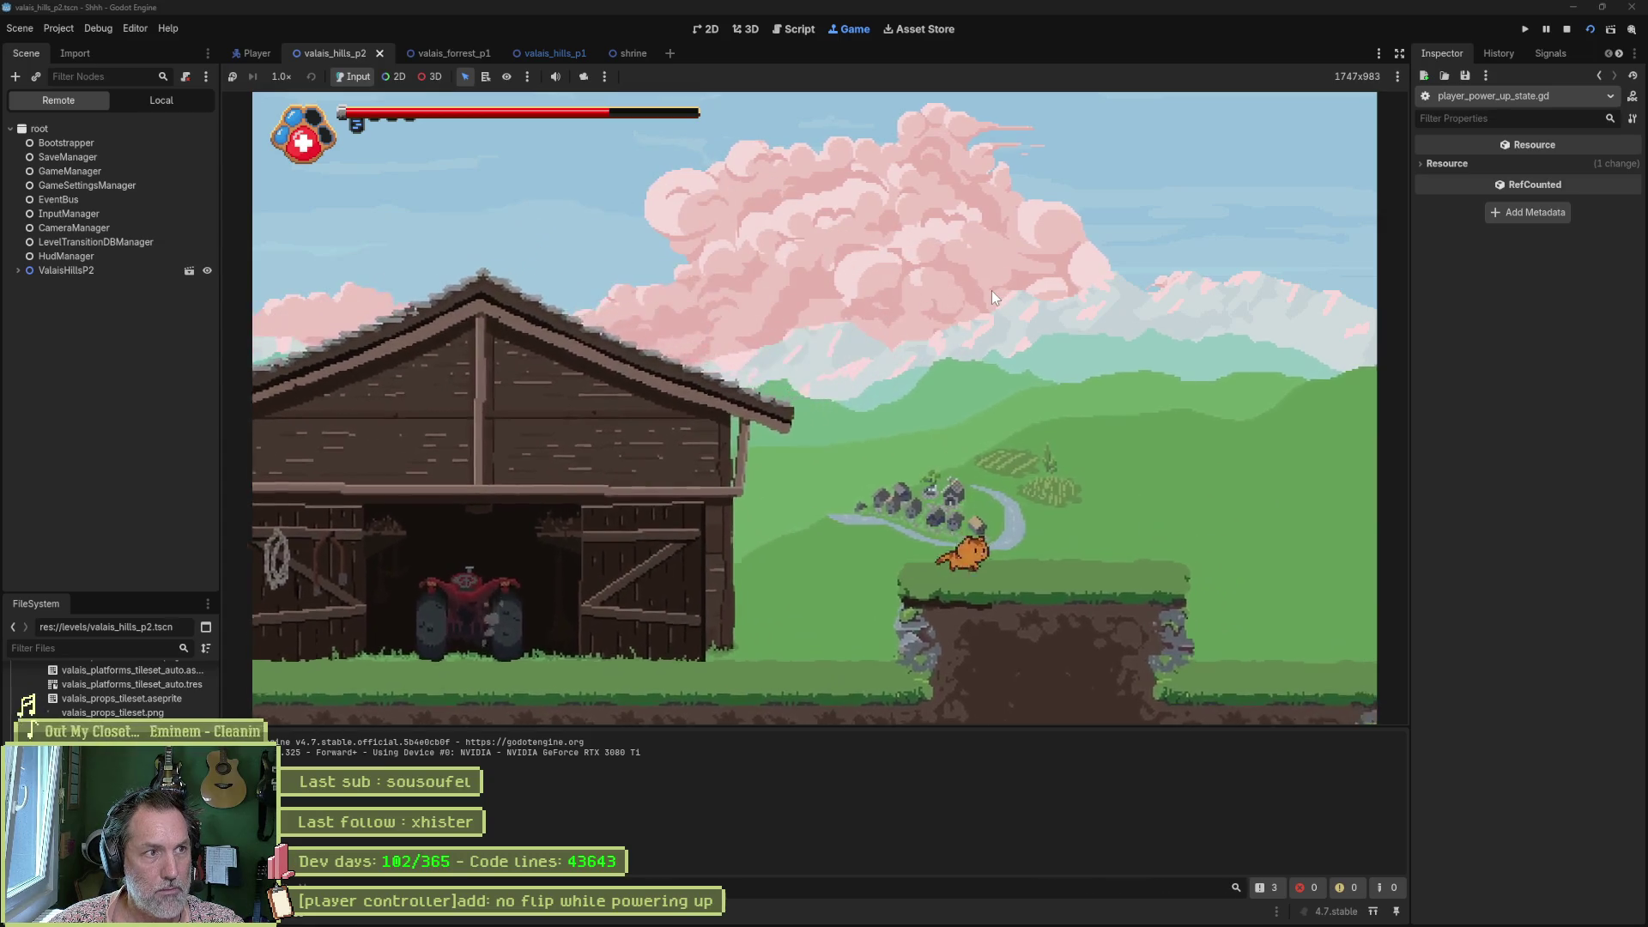
pyautogui.press('Right')
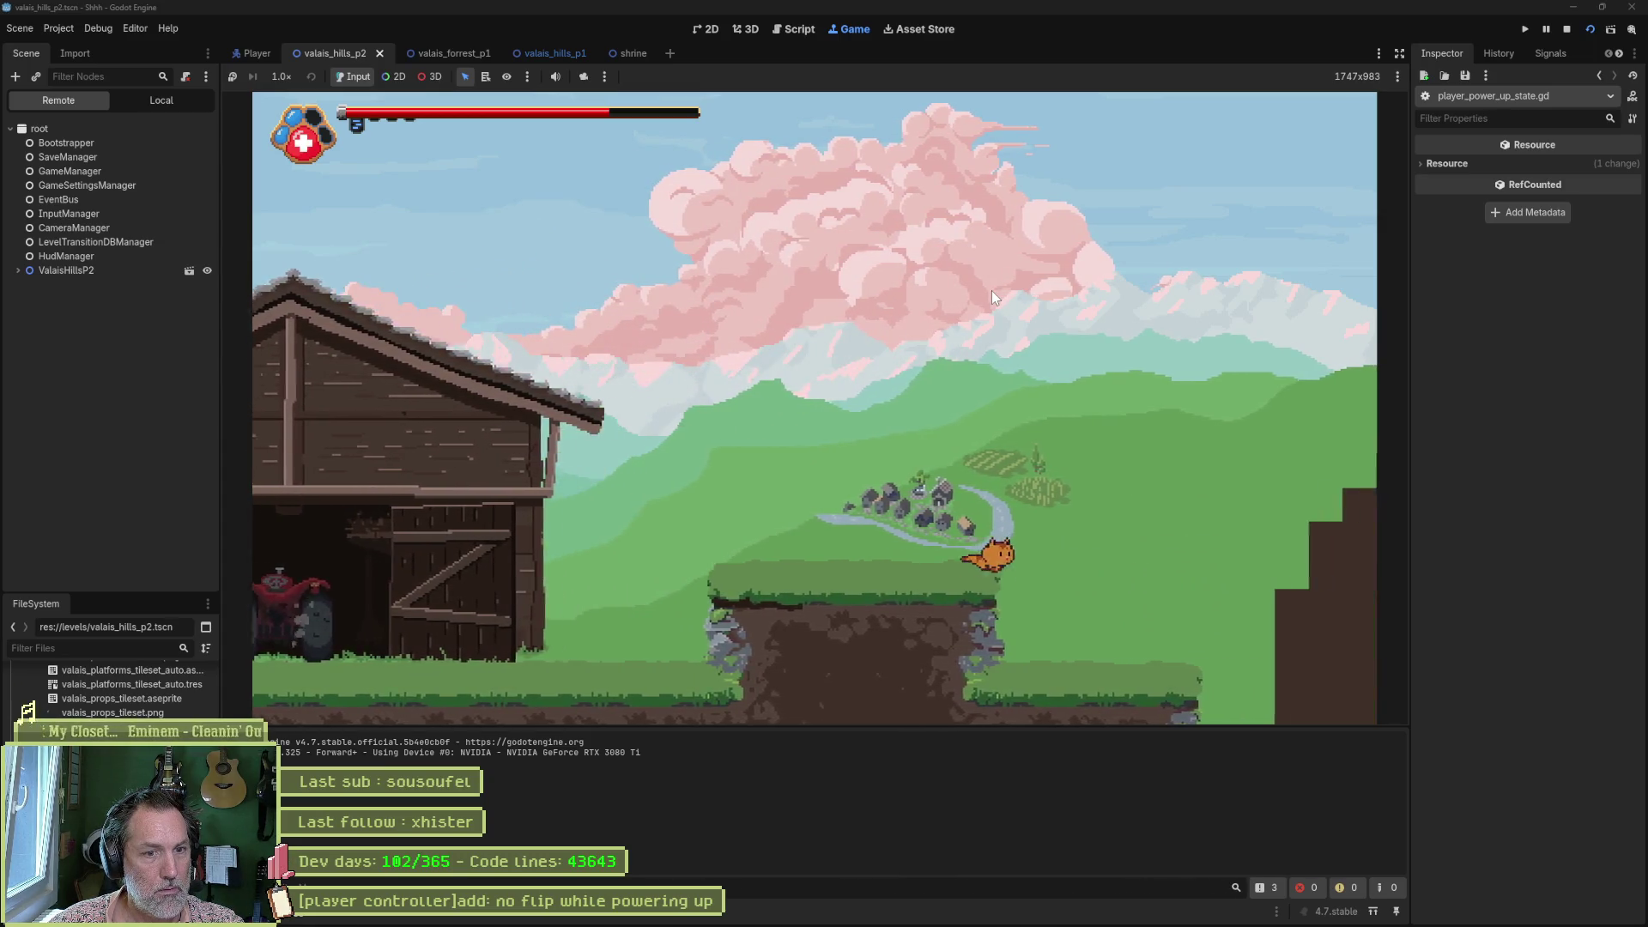
pyautogui.press('Right')
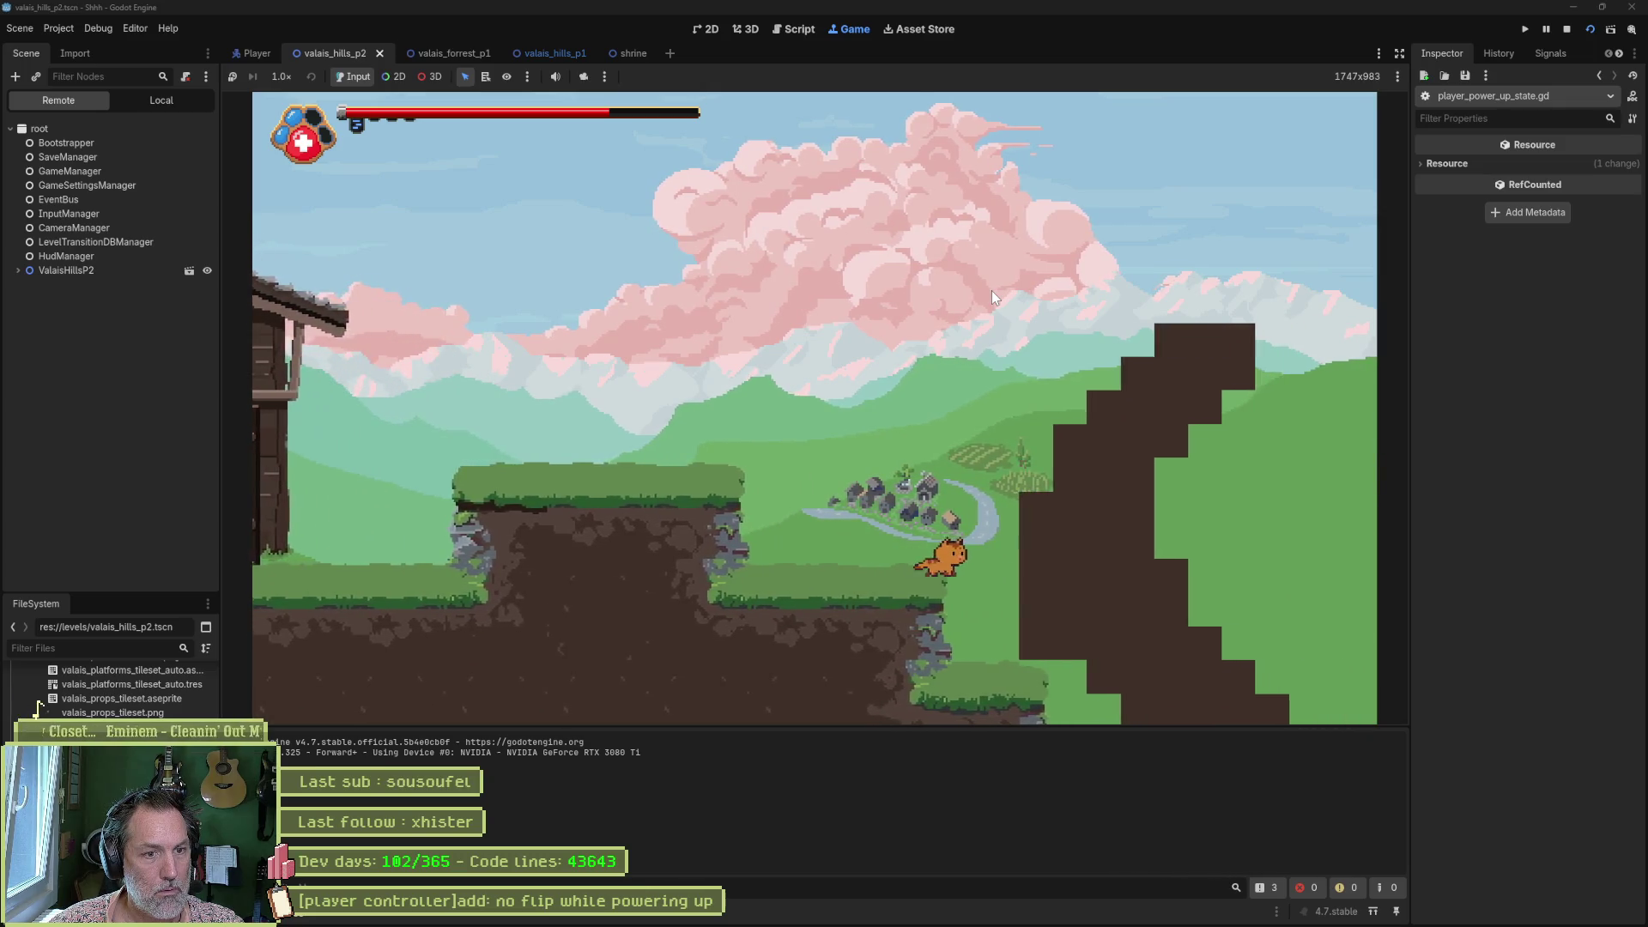
pyautogui.press('Right')
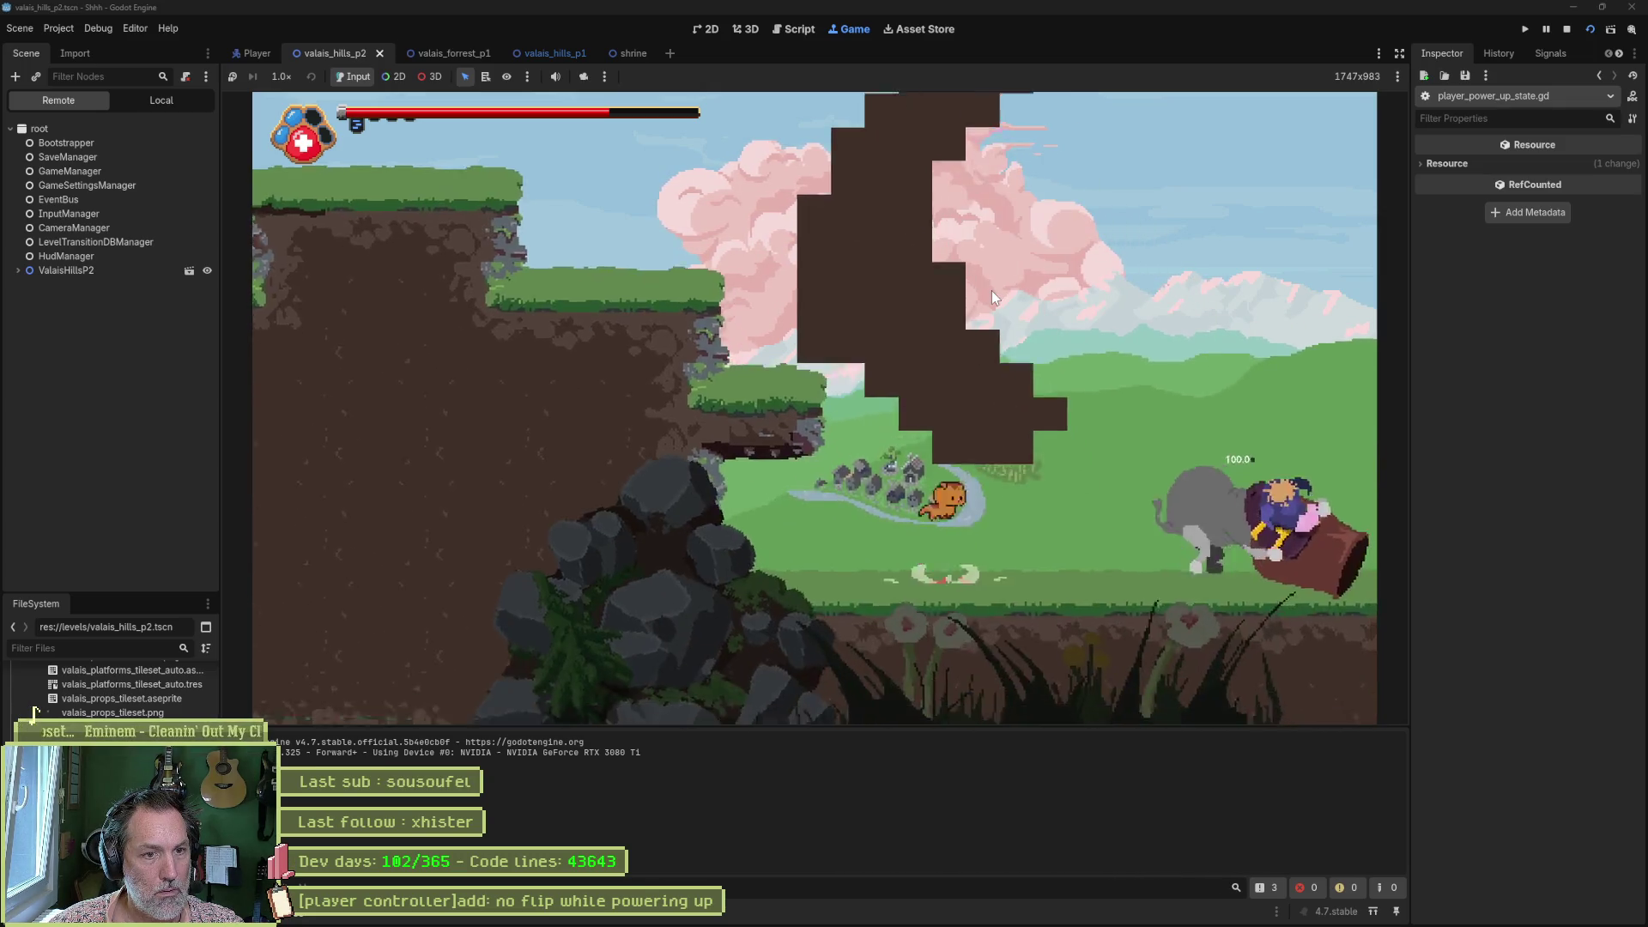
pyautogui.press('Right')
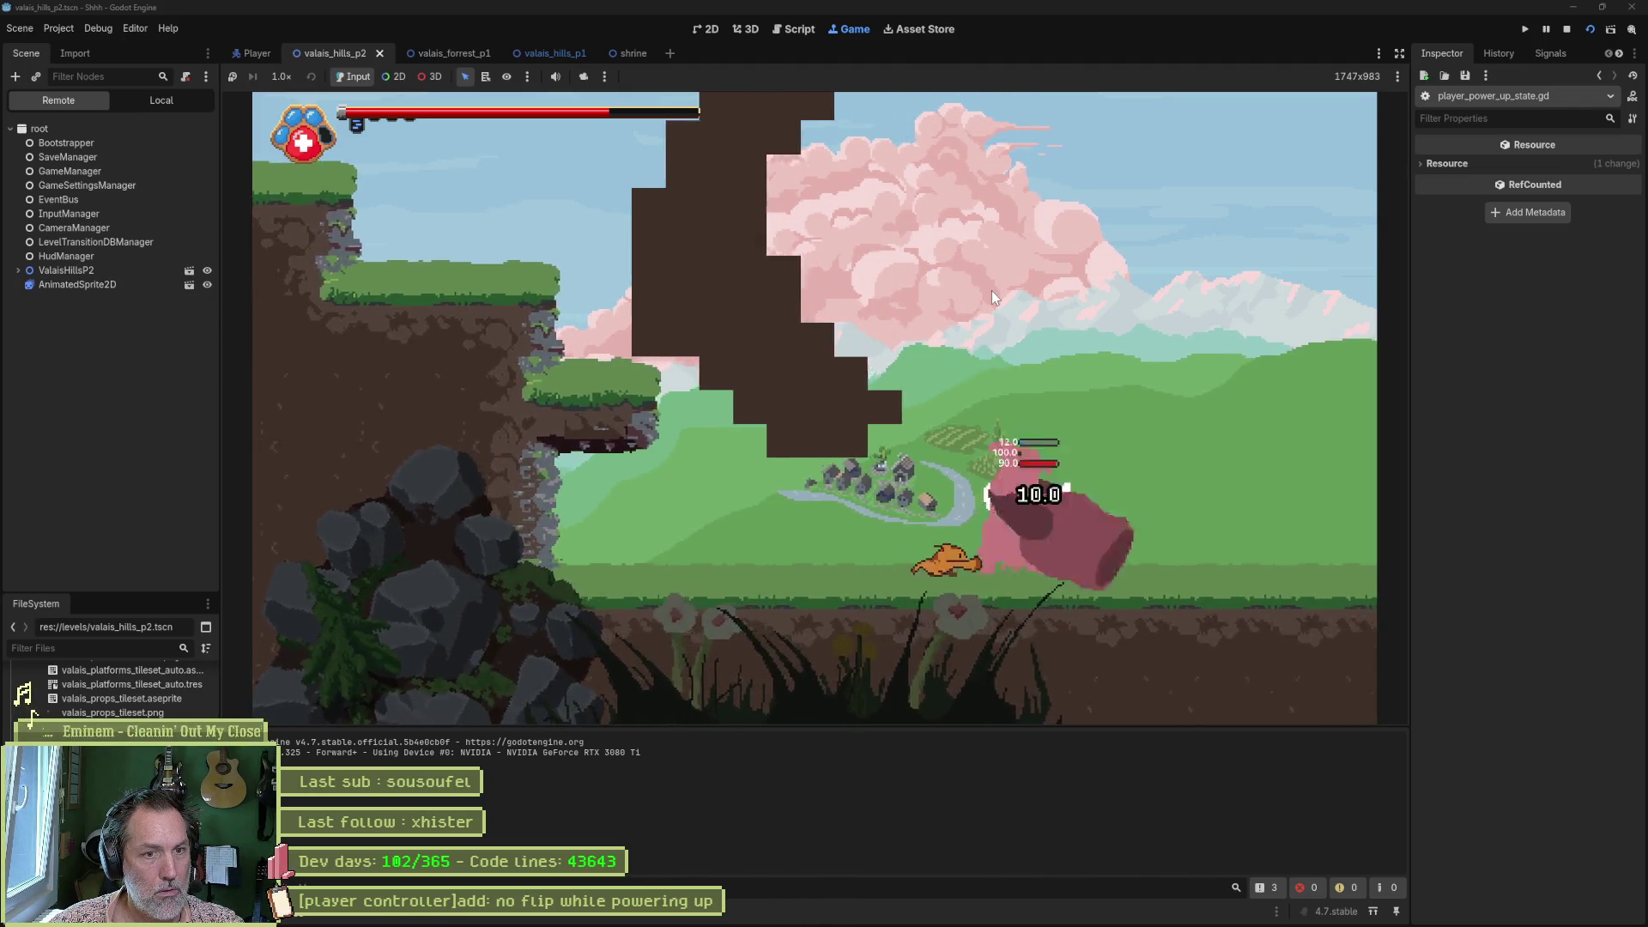
pyautogui.press('Right')
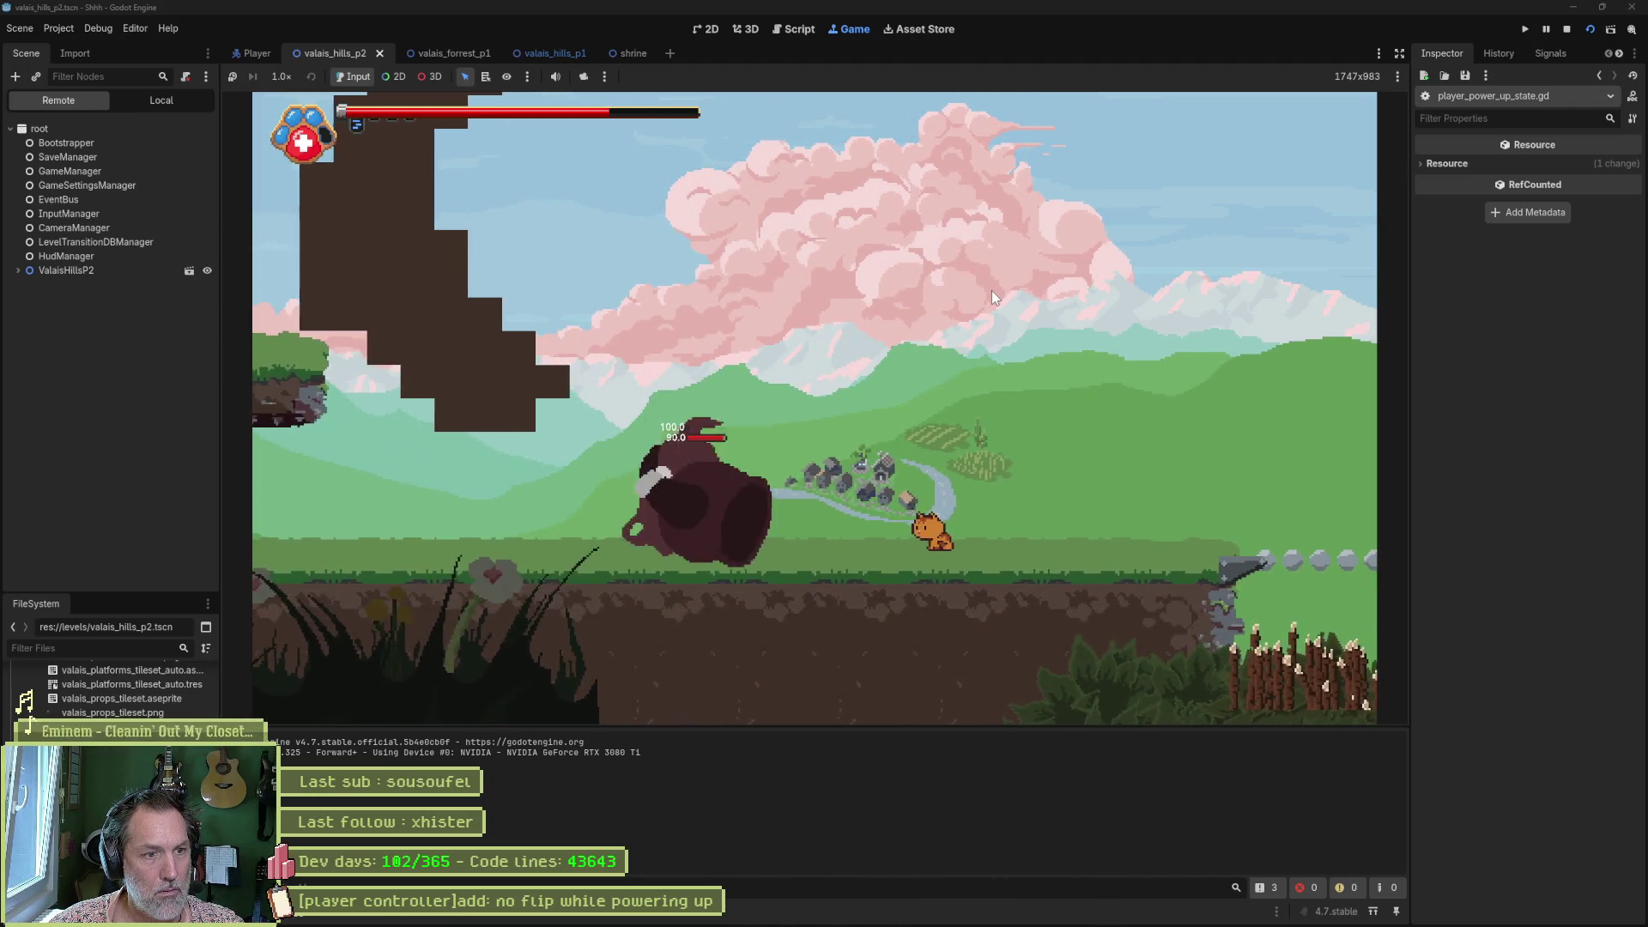
pyautogui.press('Left')
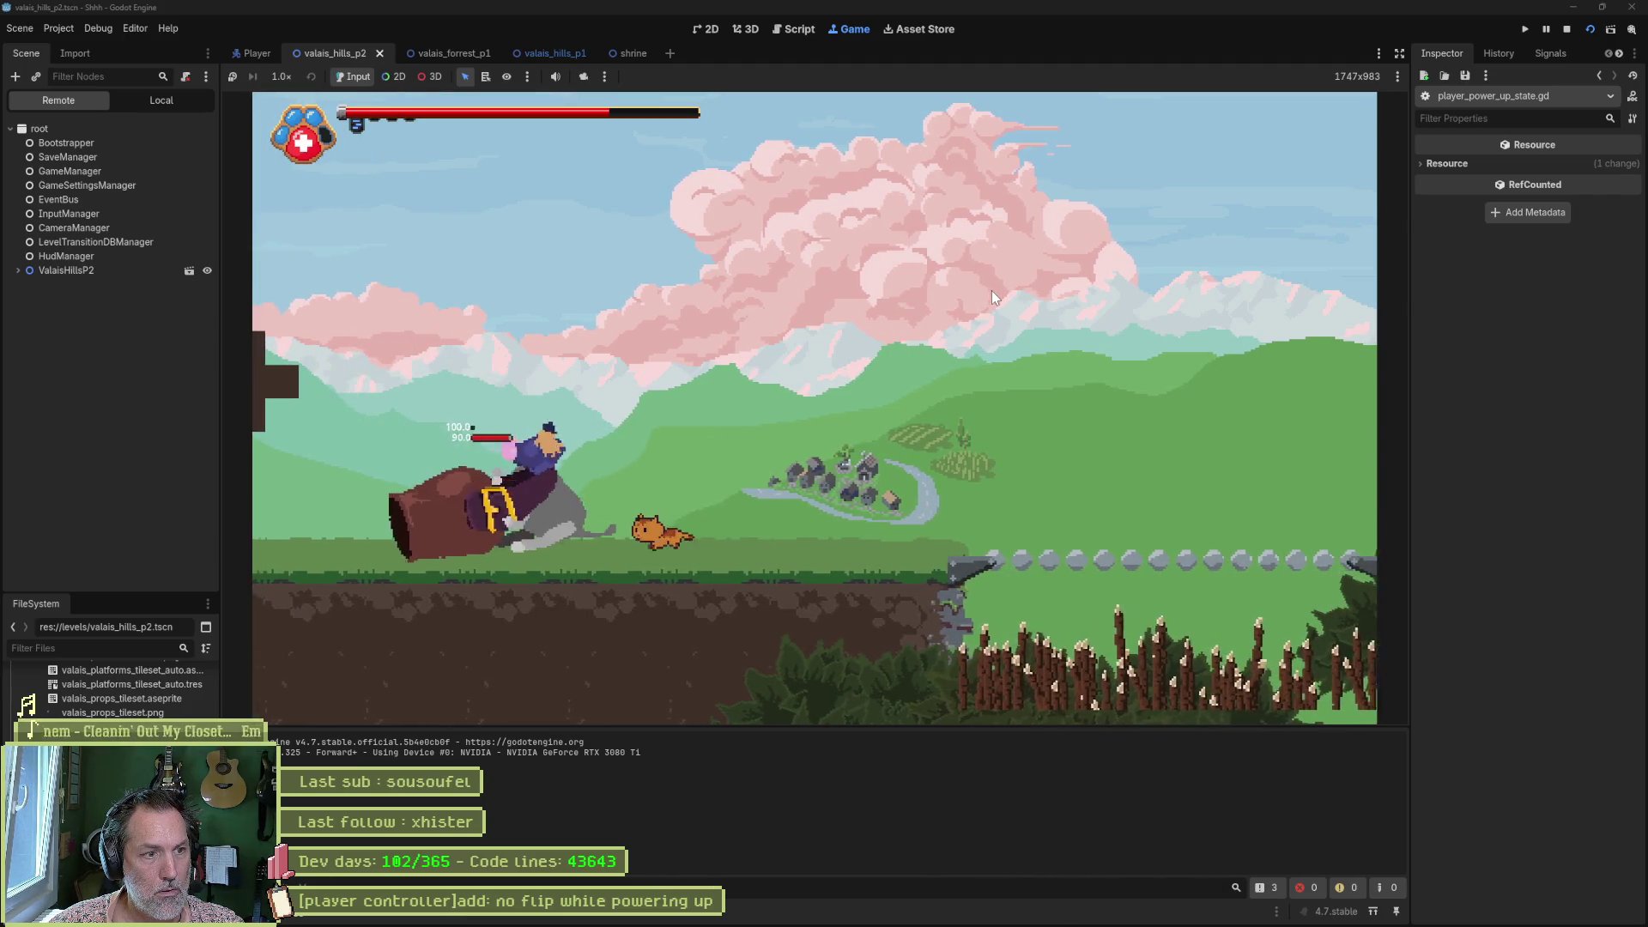
pyautogui.press('Left')
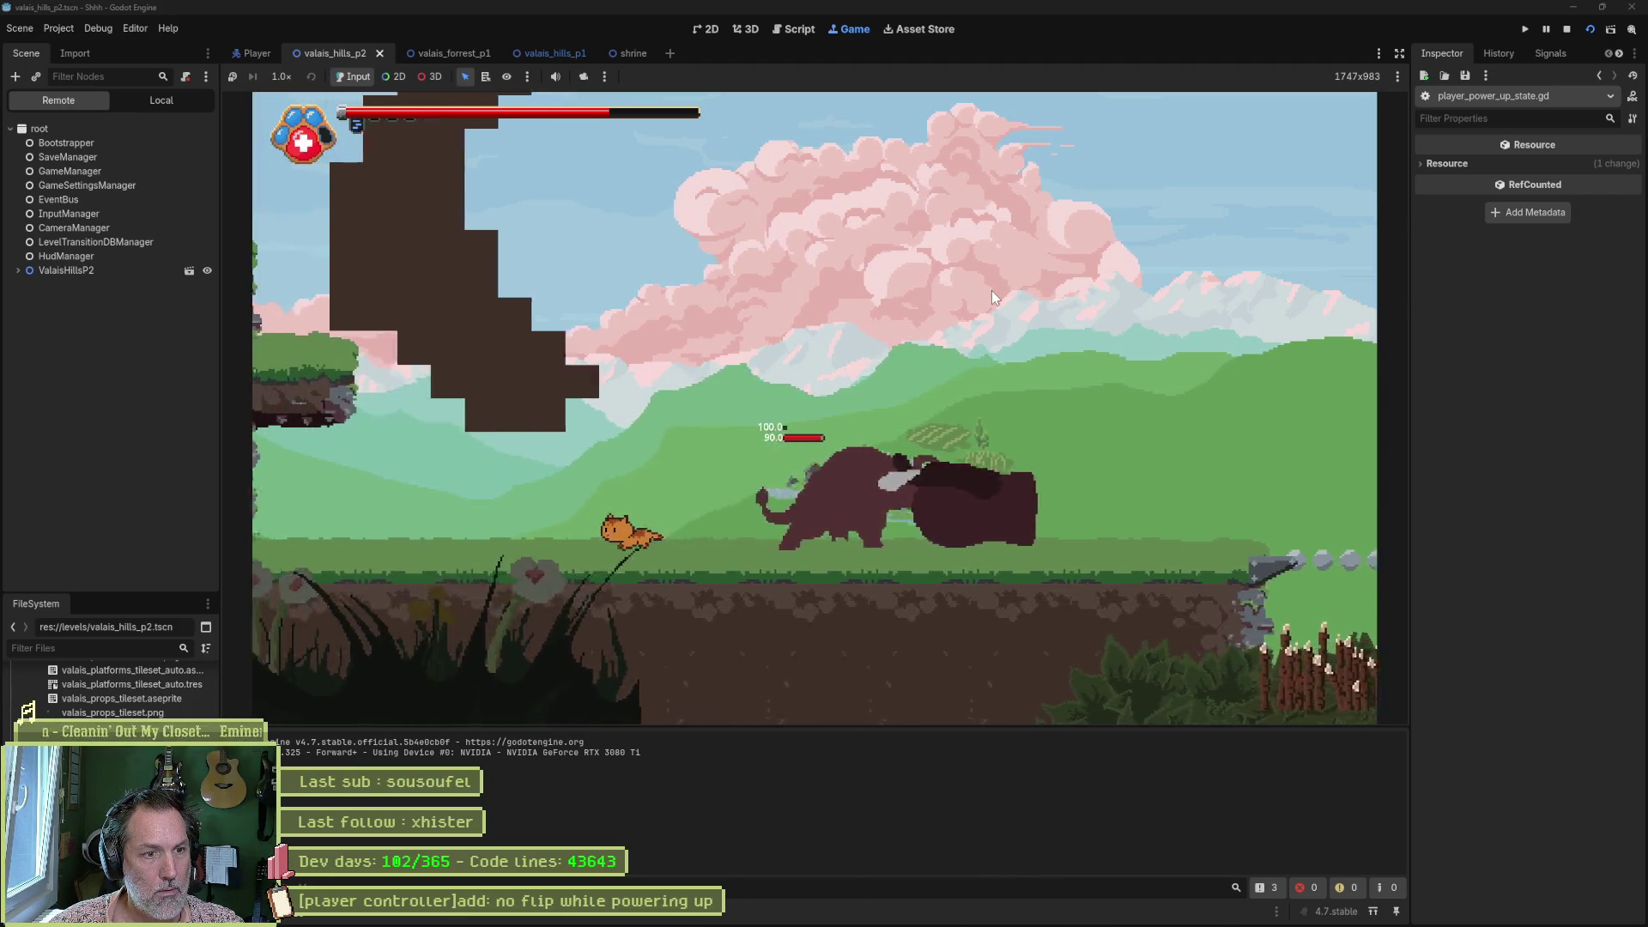
pyautogui.press('Right')
pyautogui.press('Right')
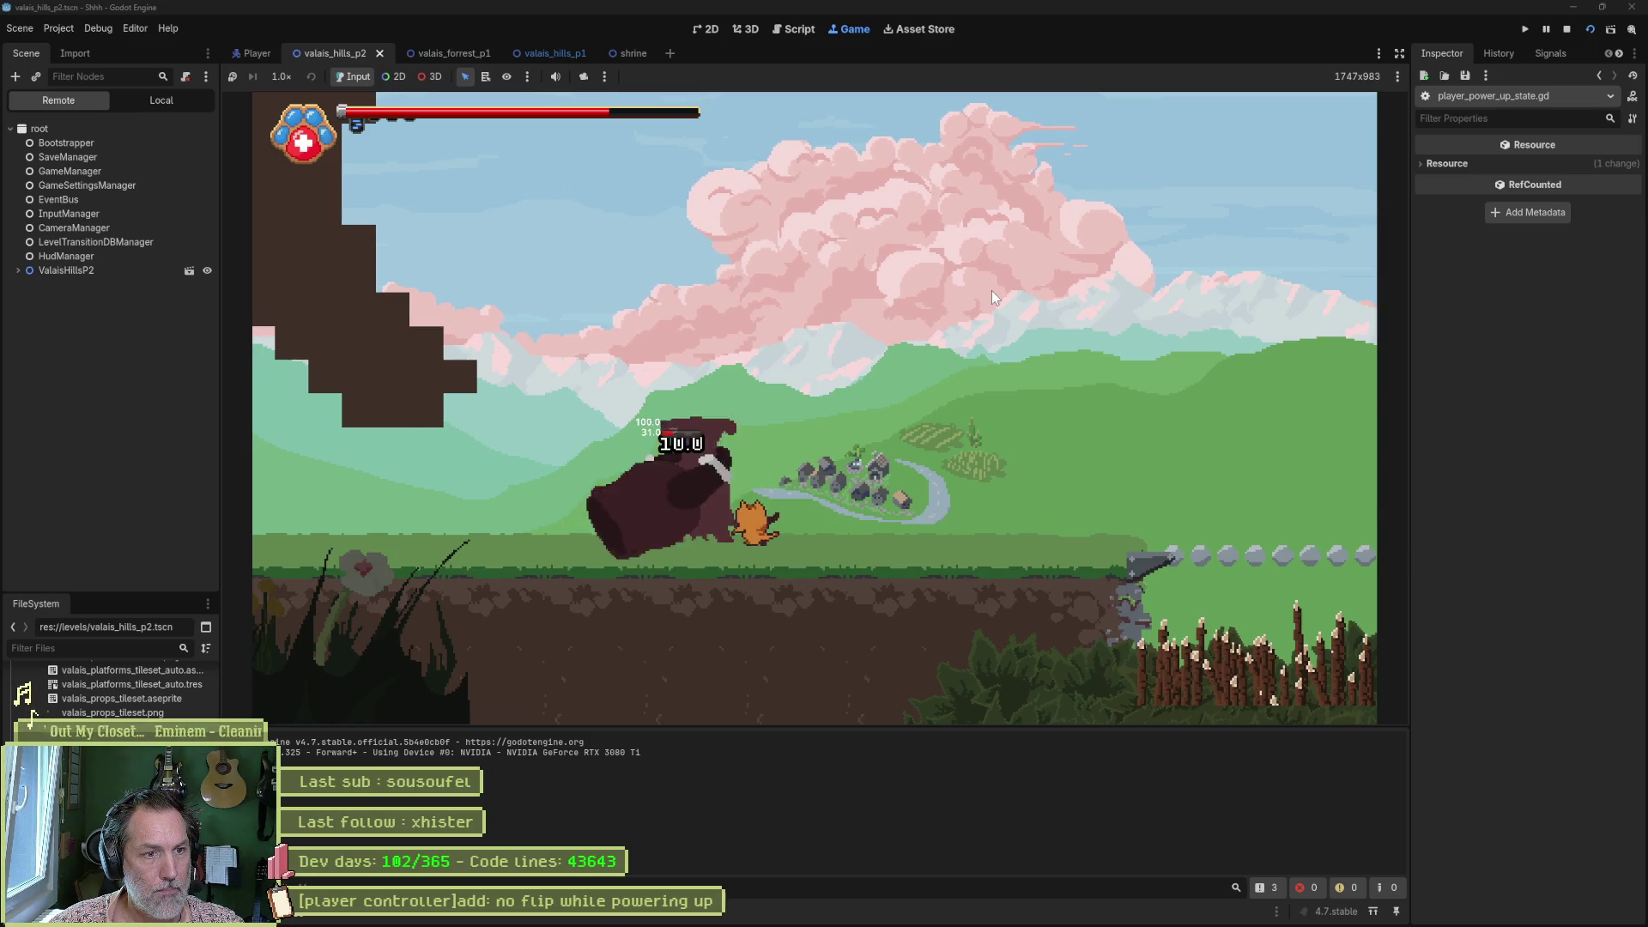
pyautogui.press('Left')
pyautogui.press('Right')
pyautogui.press('Right')
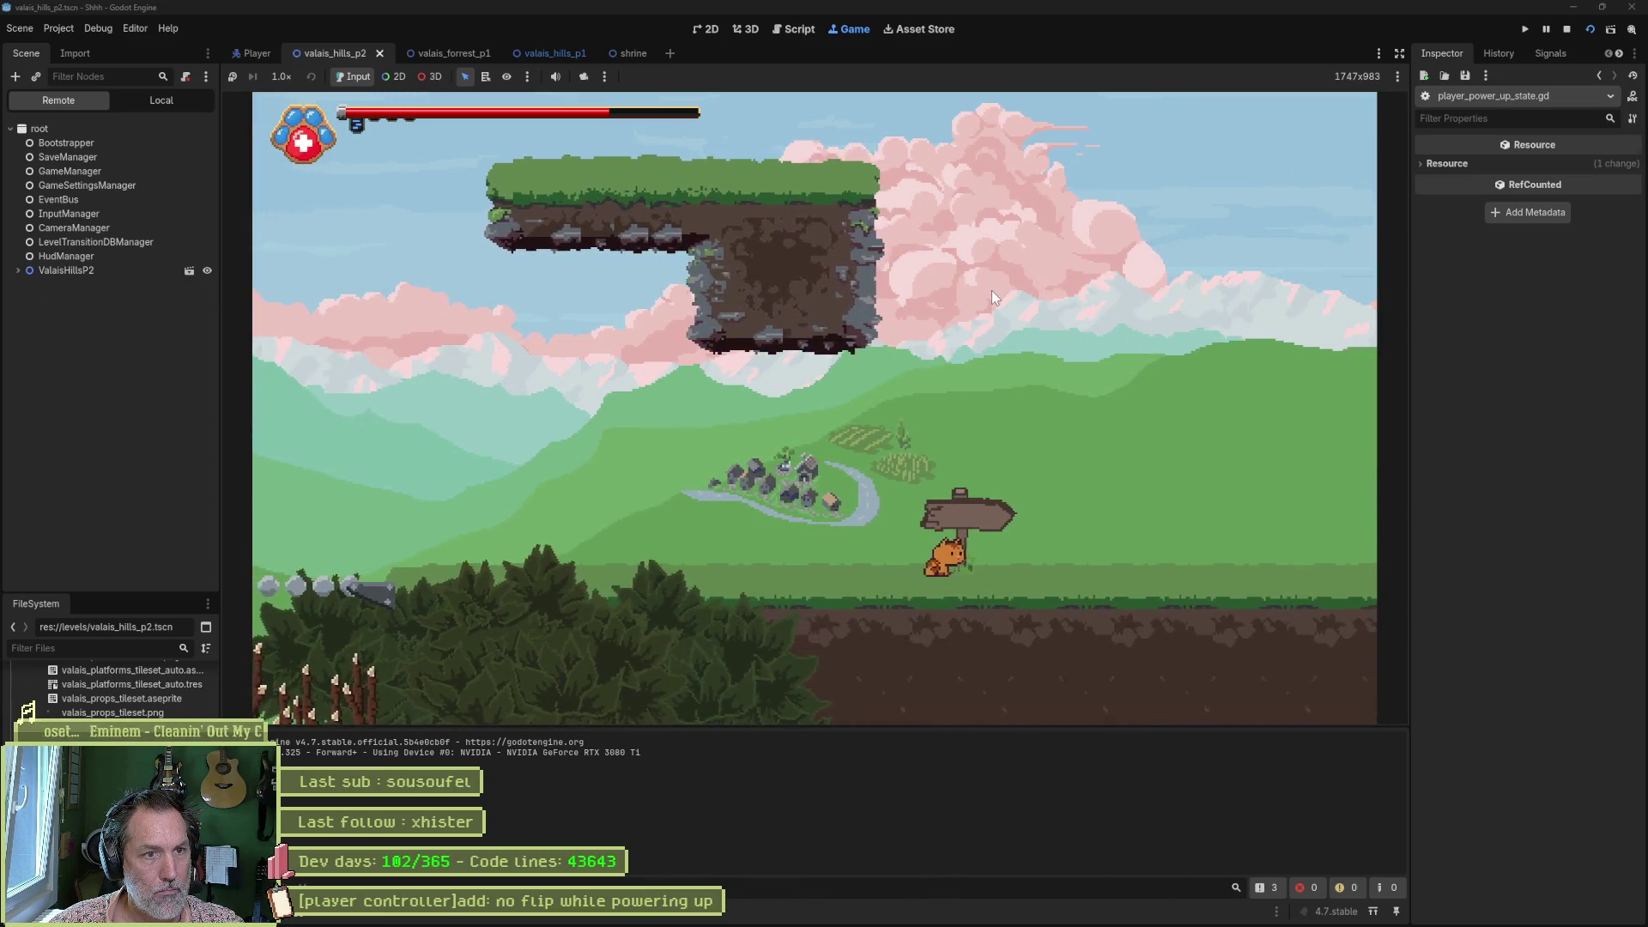
# Run past the signpost into the ValaisForrestP1 forest level and move around there.
pyautogui.press('space')
pyautogui.press('Left')
pyautogui.press('Right')
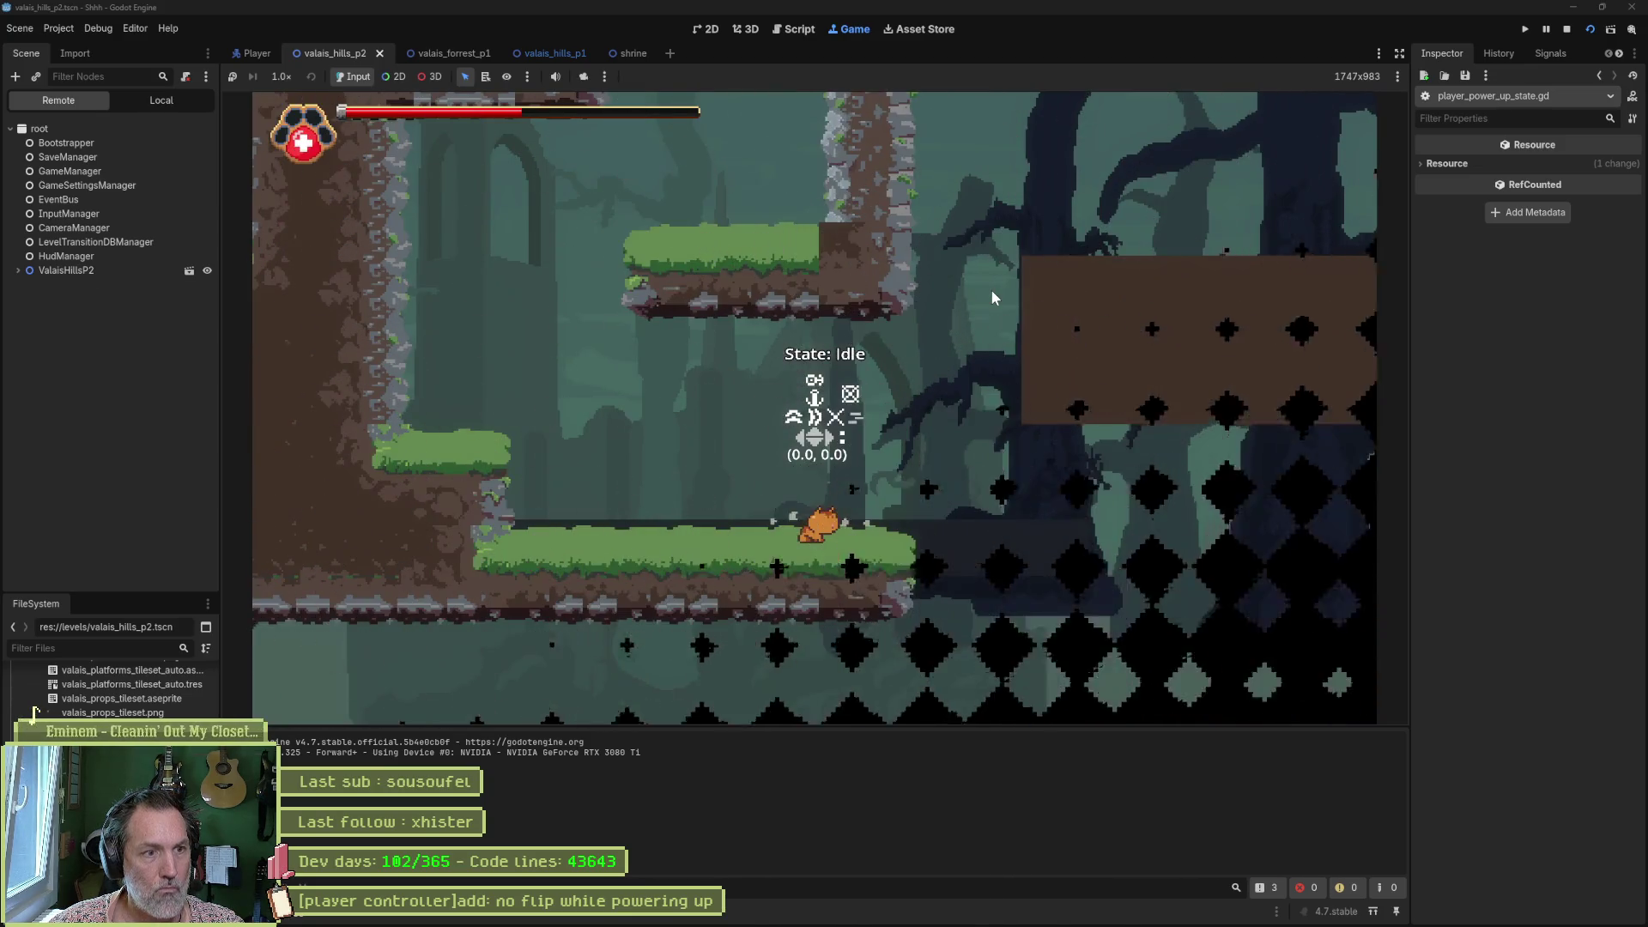
pyautogui.press('Left')
pyautogui.press('space')
pyautogui.press('Right')
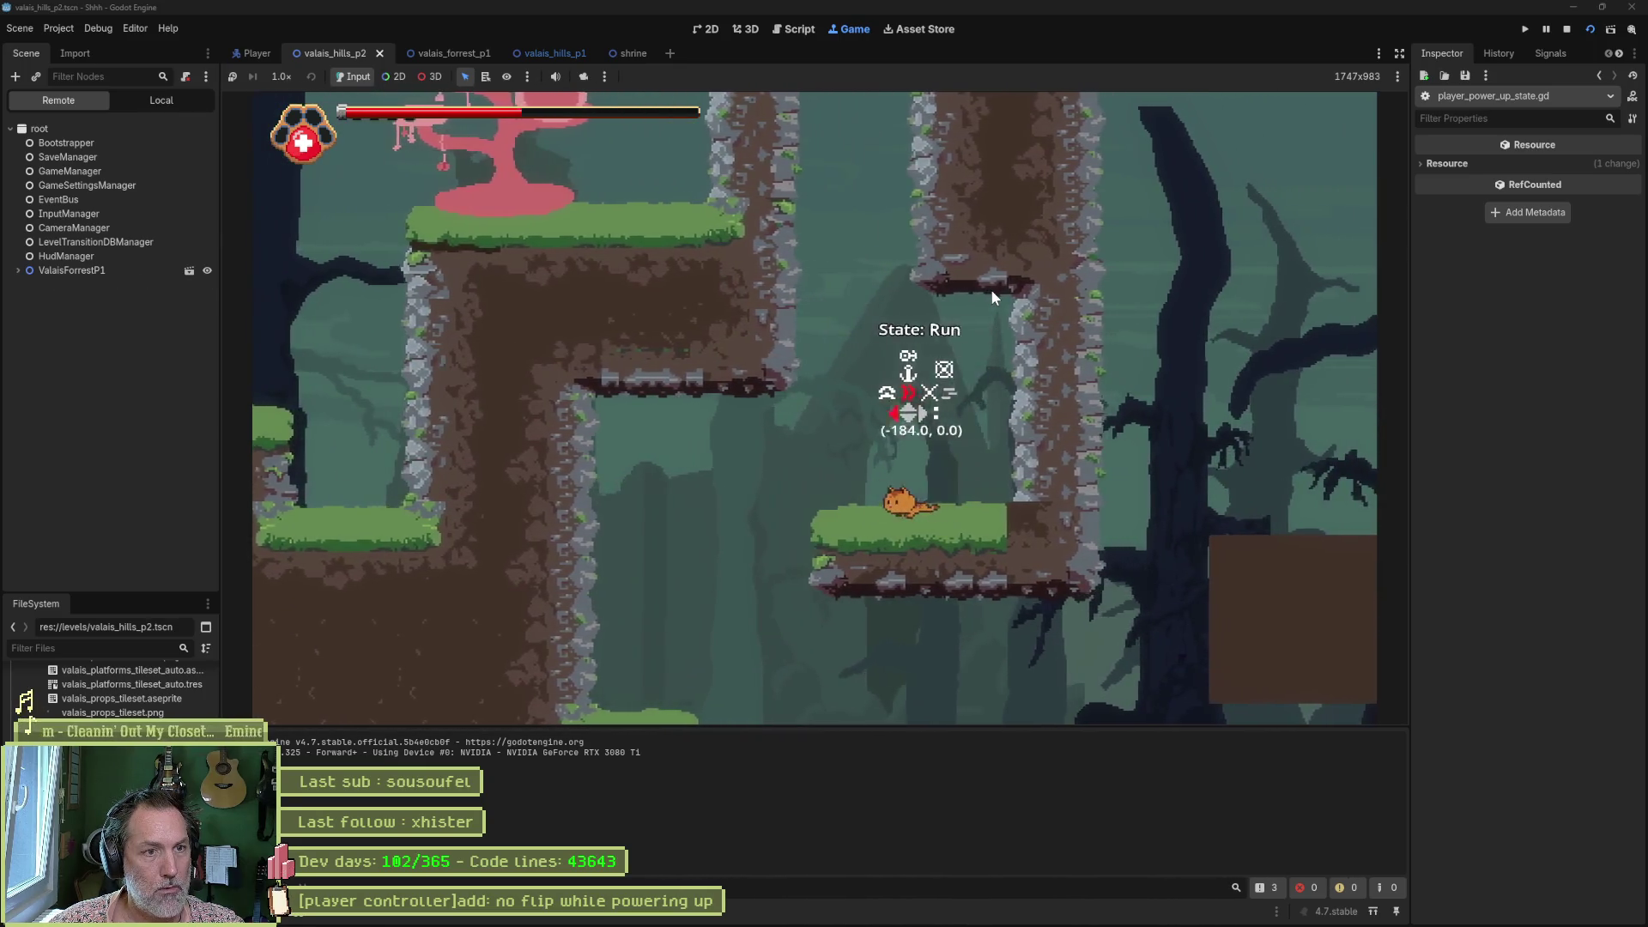
# Wall-jump, run left back into the hills level, then stop the game with F8.
pyautogui.press('space')
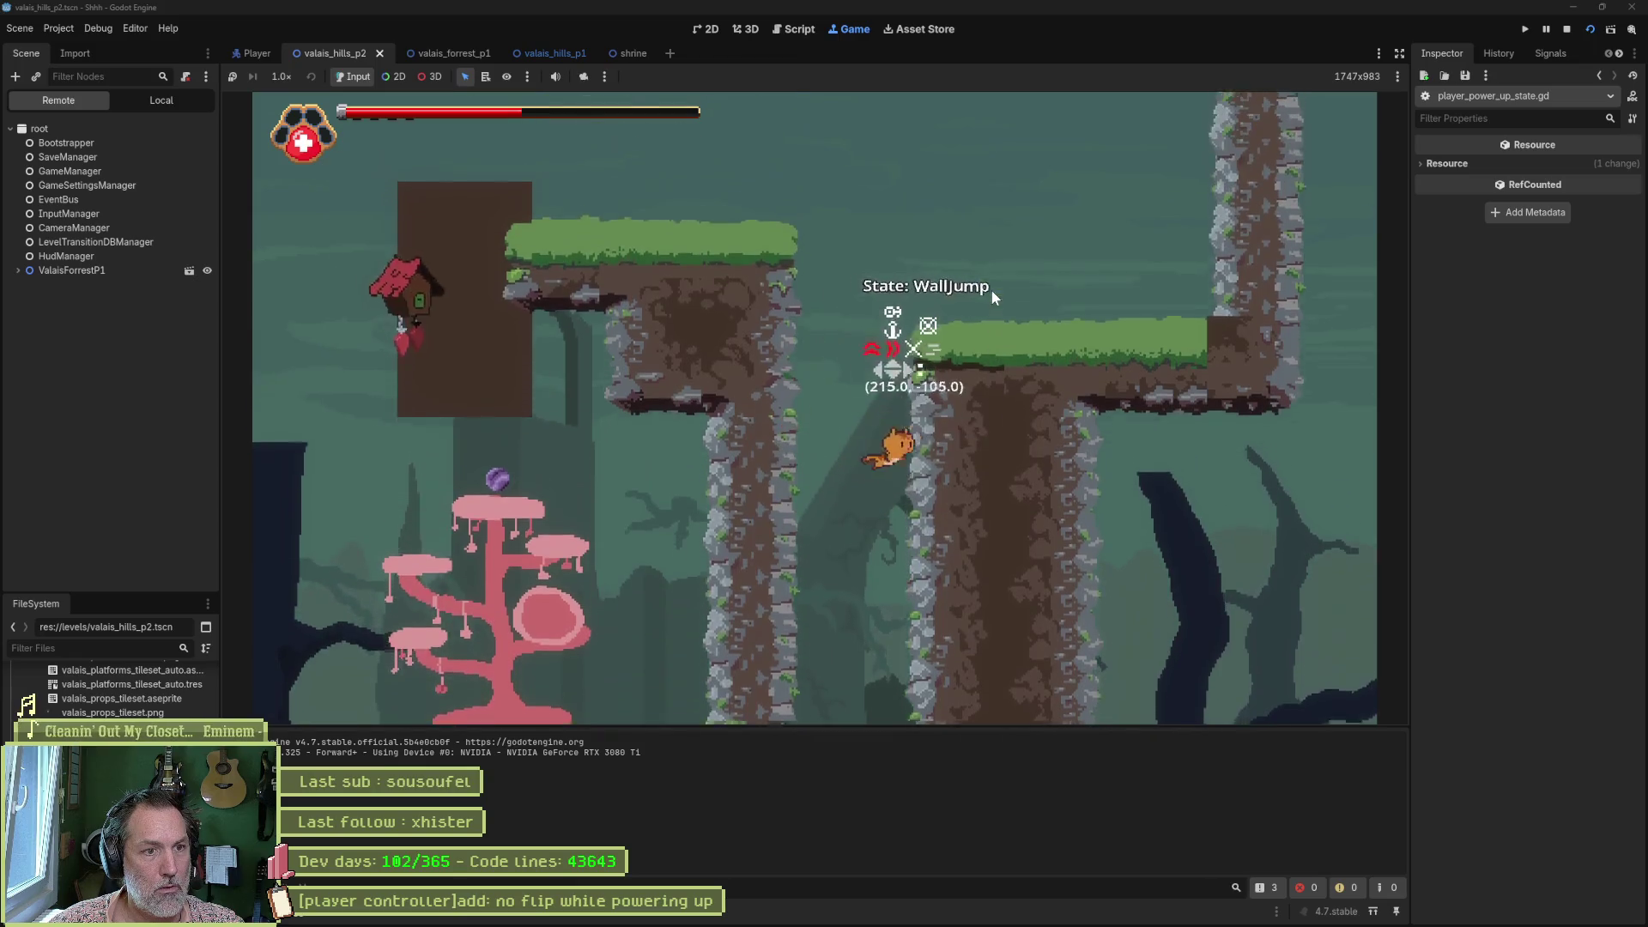
pyautogui.press('Left')
pyautogui.press('space')
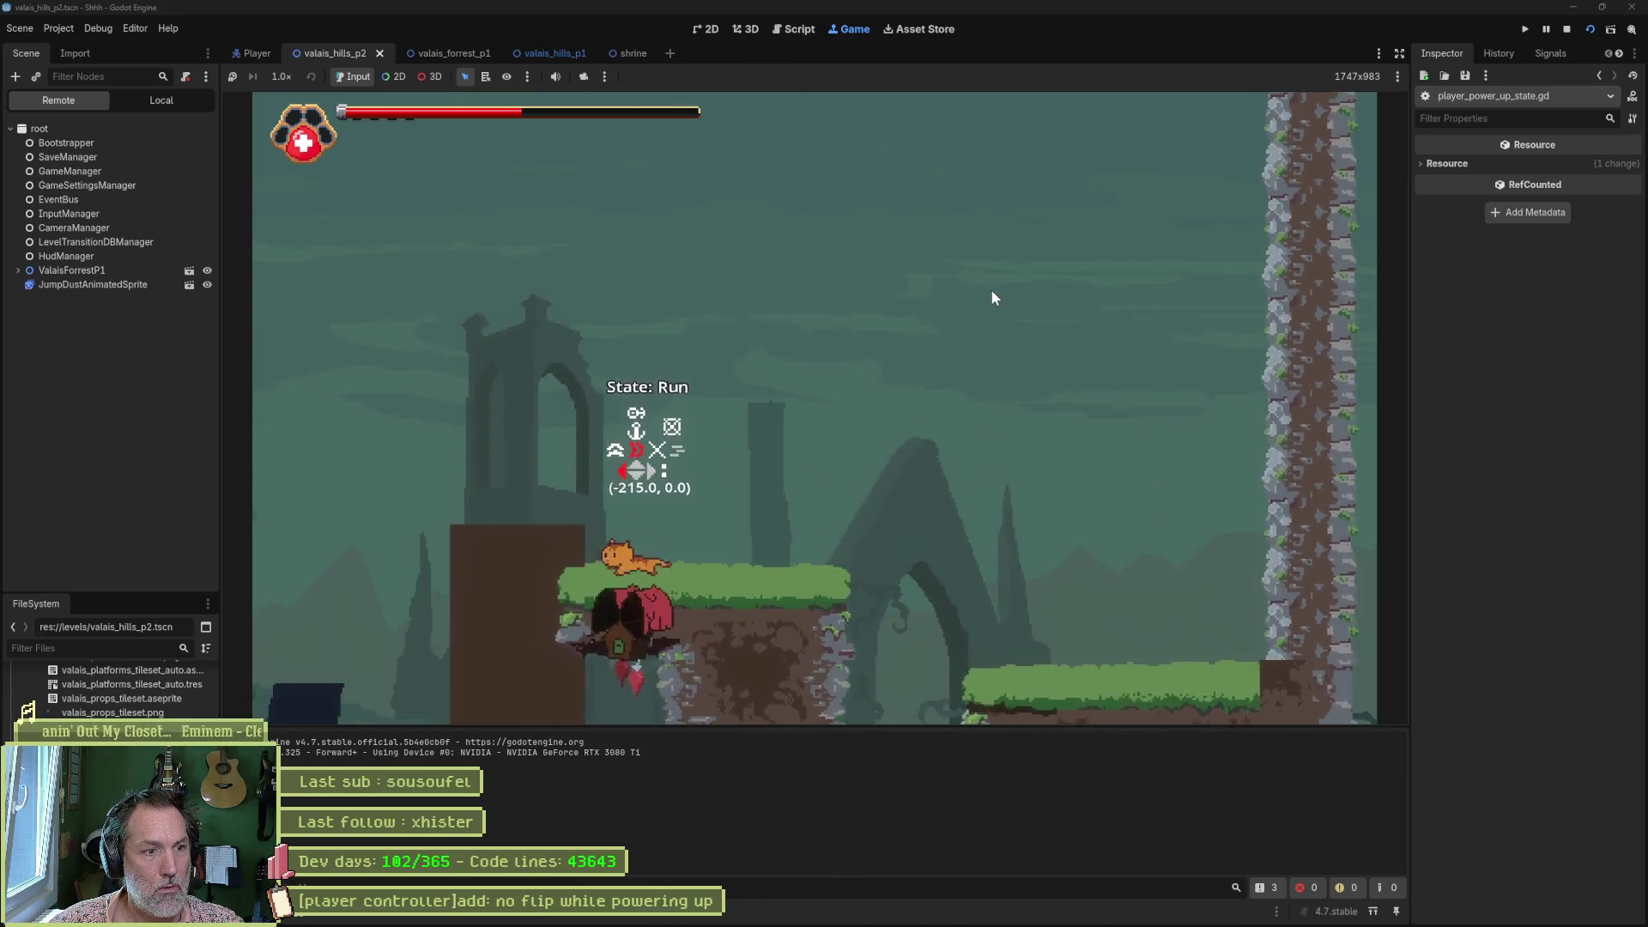
pyautogui.press('space')
pyautogui.press('Left')
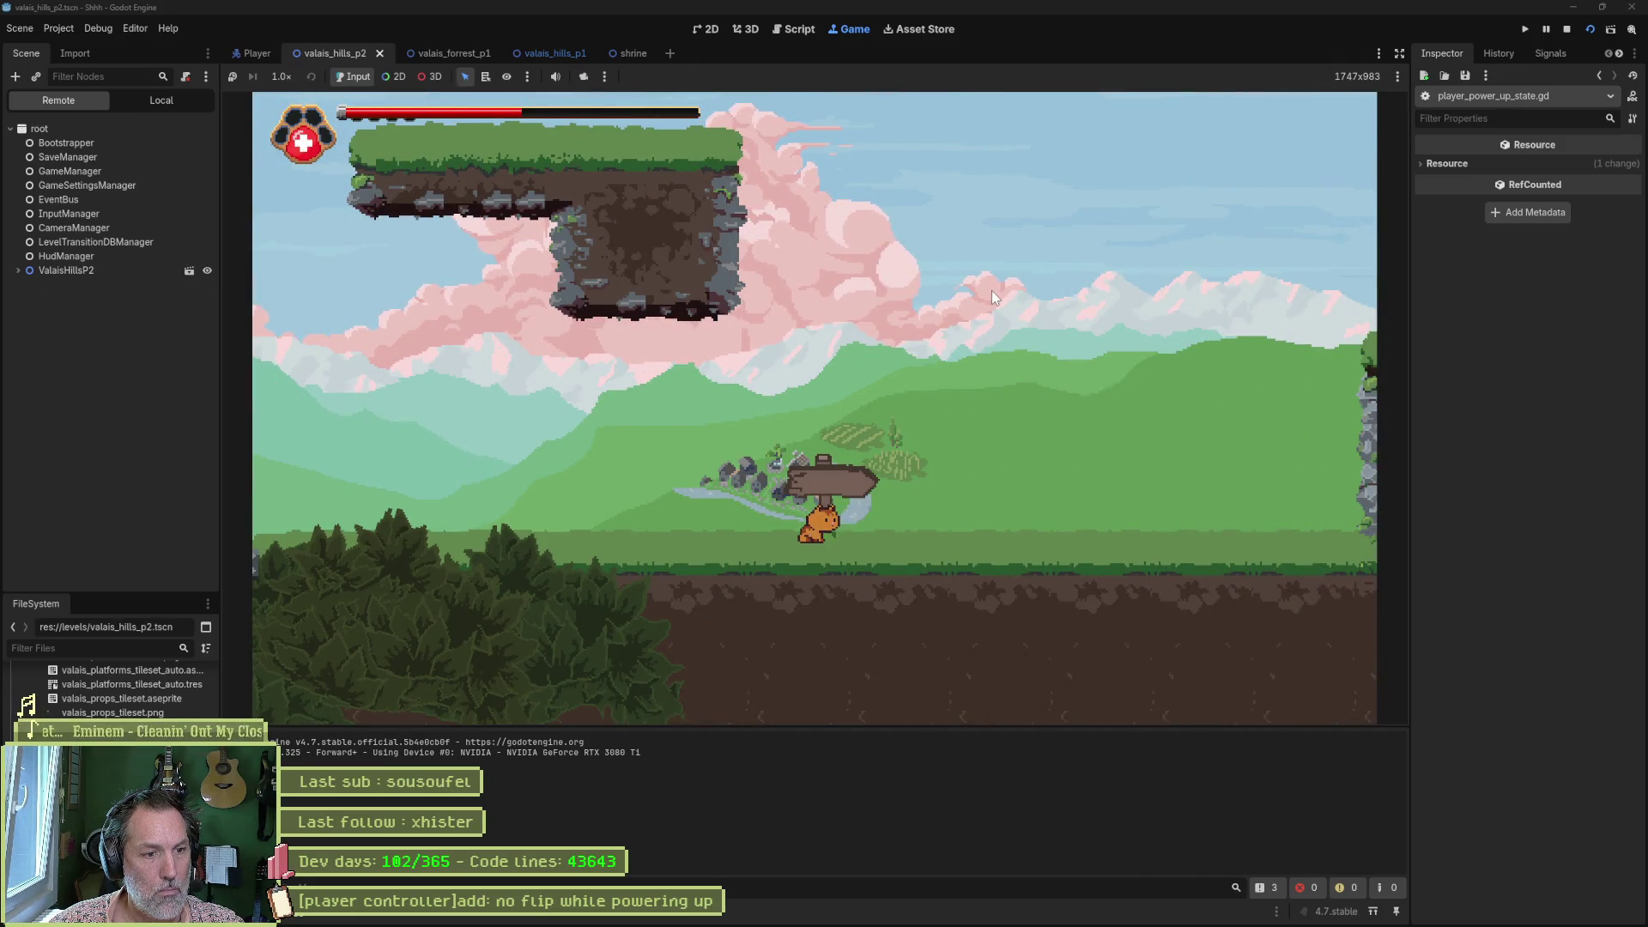
pyautogui.press('F8')
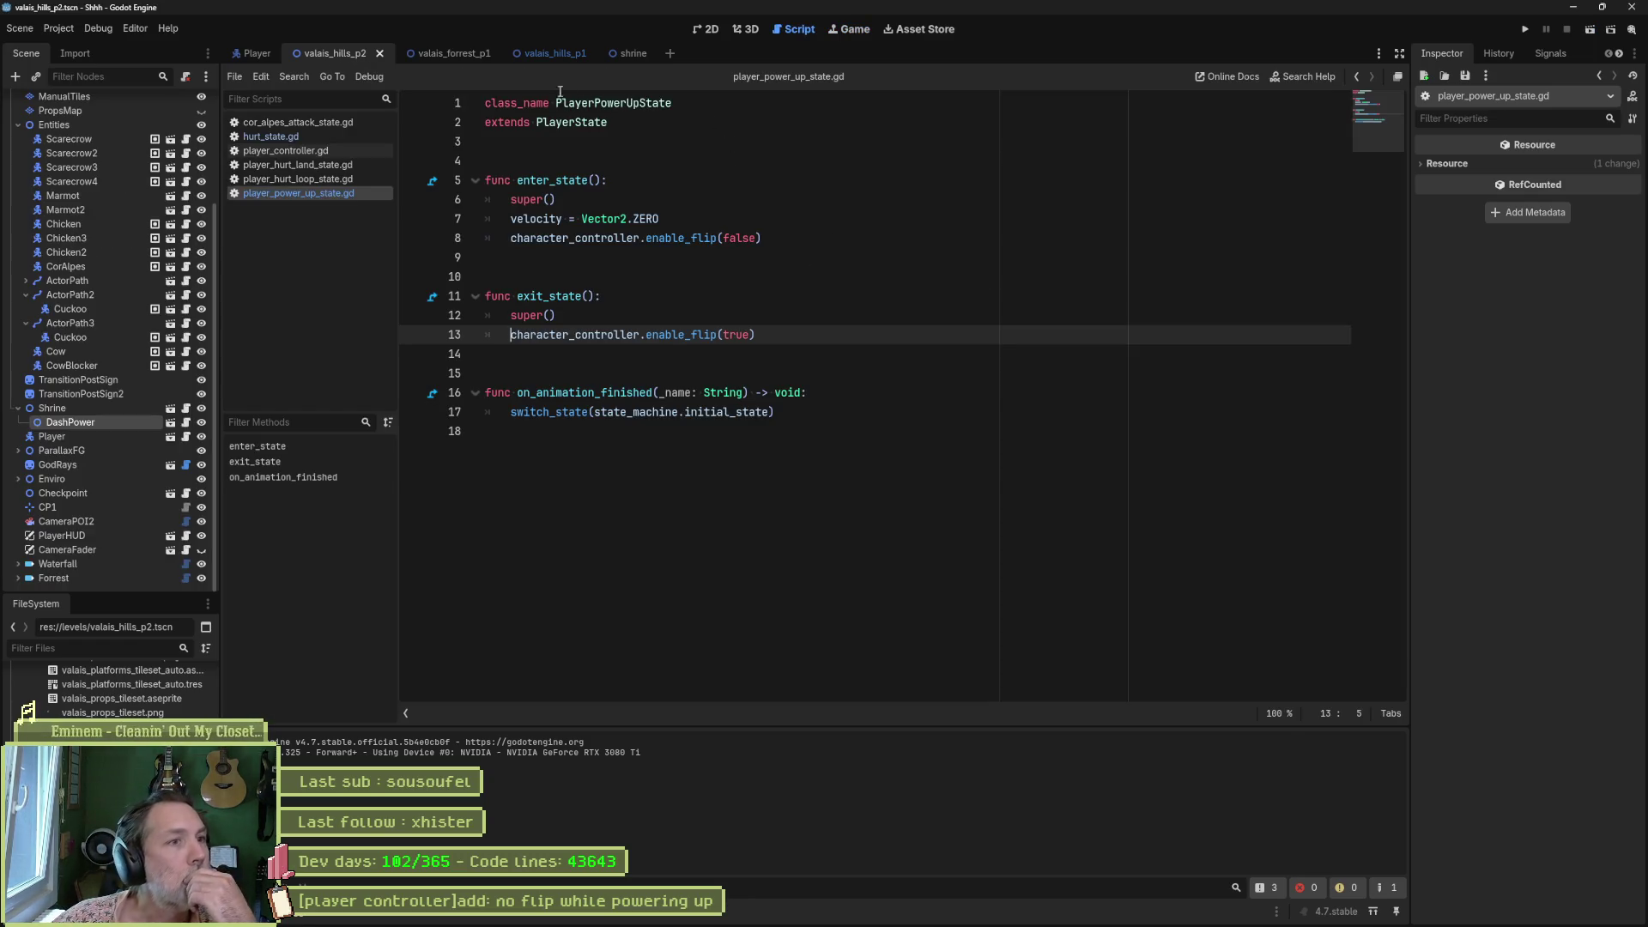
# Check the targets of the Forrest and End transitions in hills_p1 and the forest's Hills transition.
pyautogui.click(708, 32)
pyautogui.scroll(-5, 793, 335)
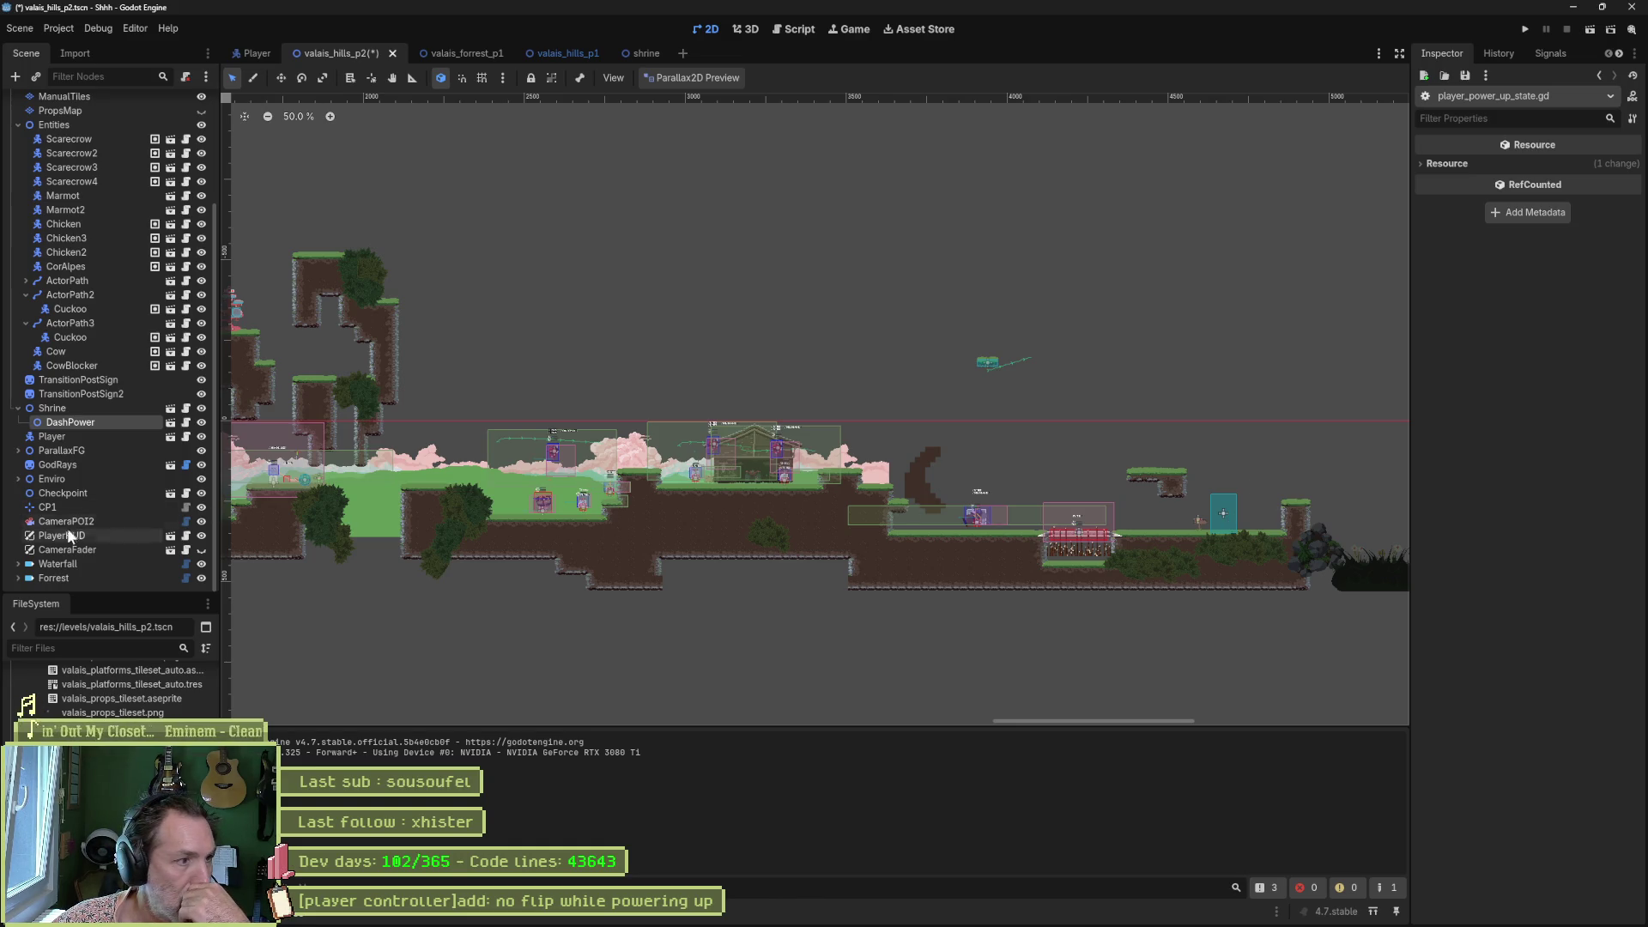
pyautogui.click(53, 578)
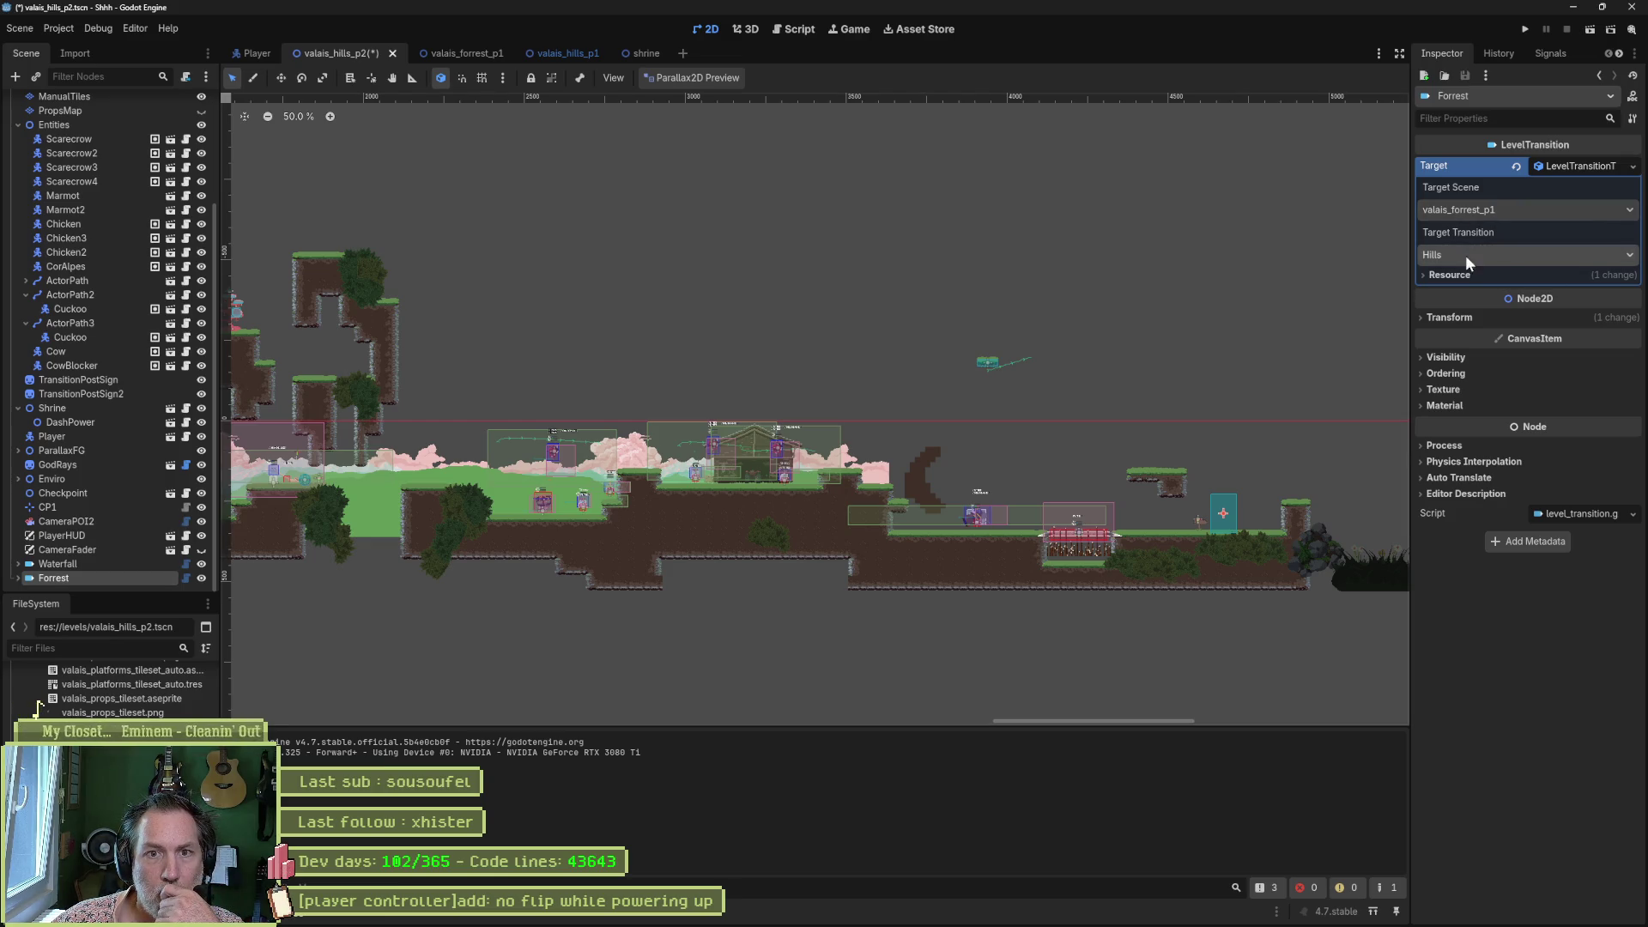
pyautogui.click(556, 48)
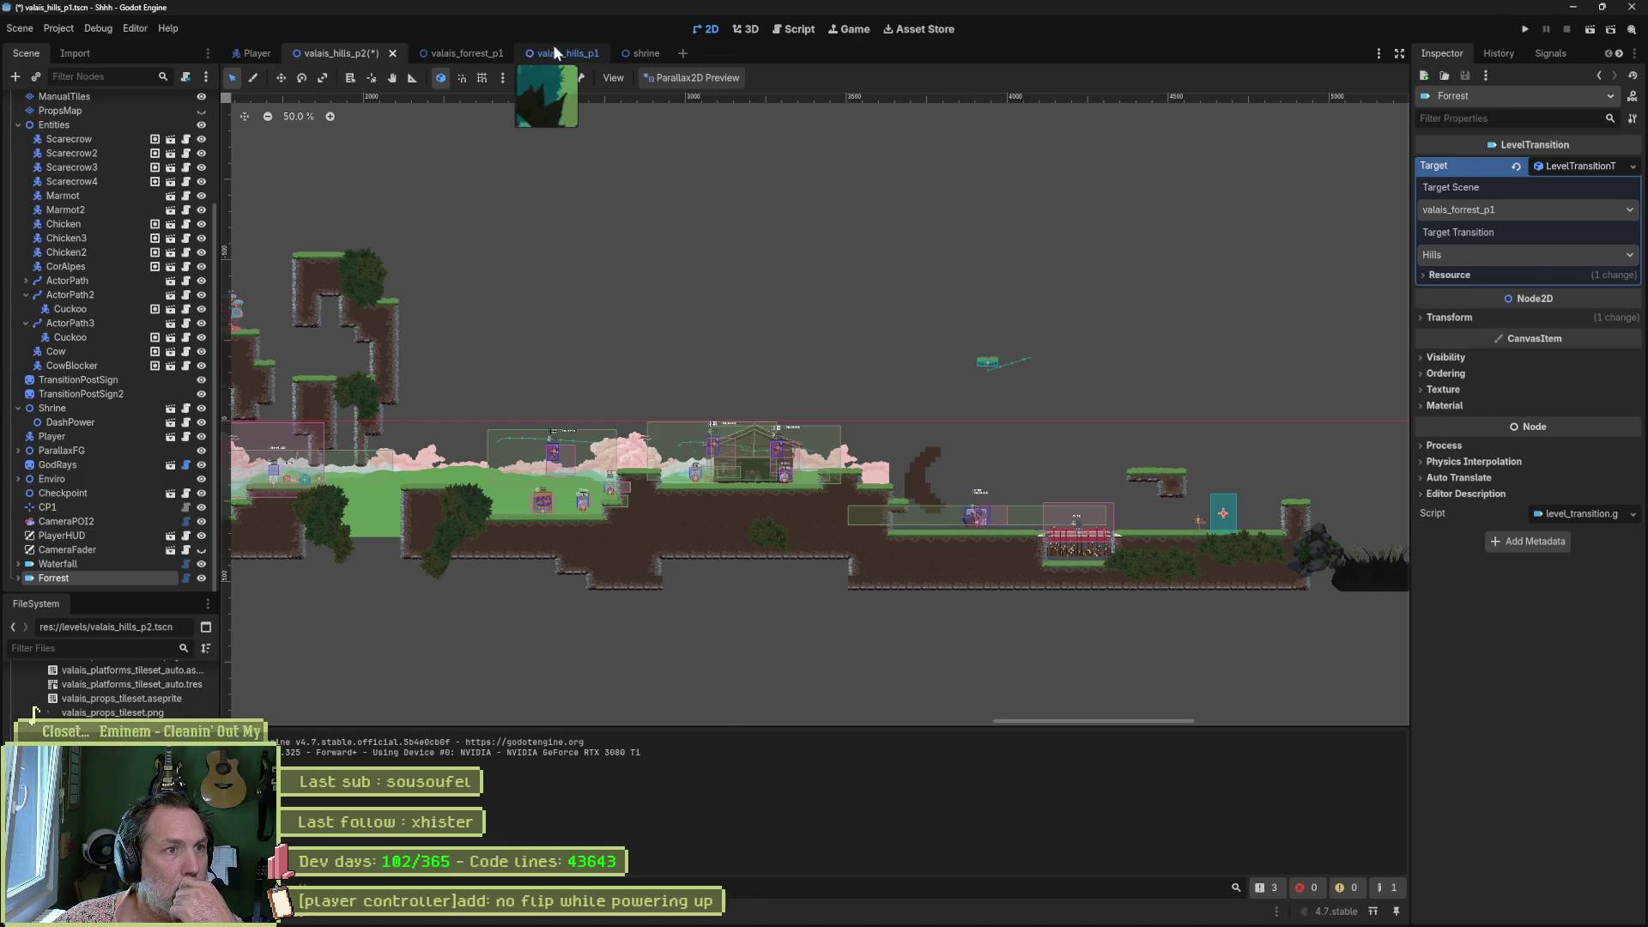
pyautogui.click(76, 427)
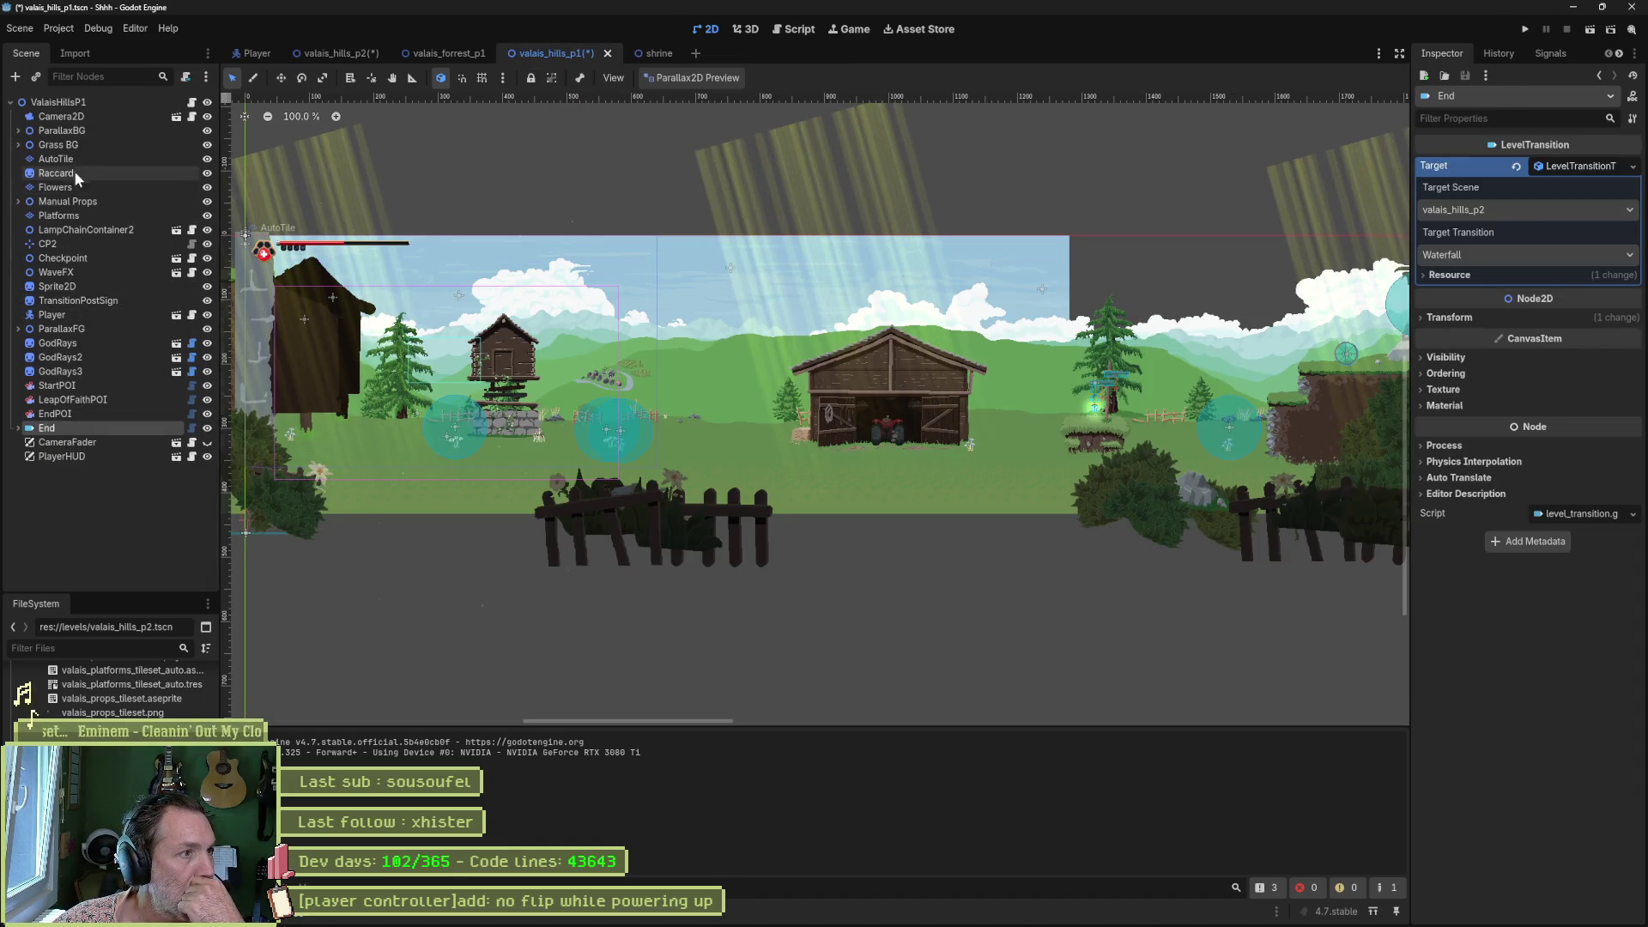
pyautogui.click(464, 54)
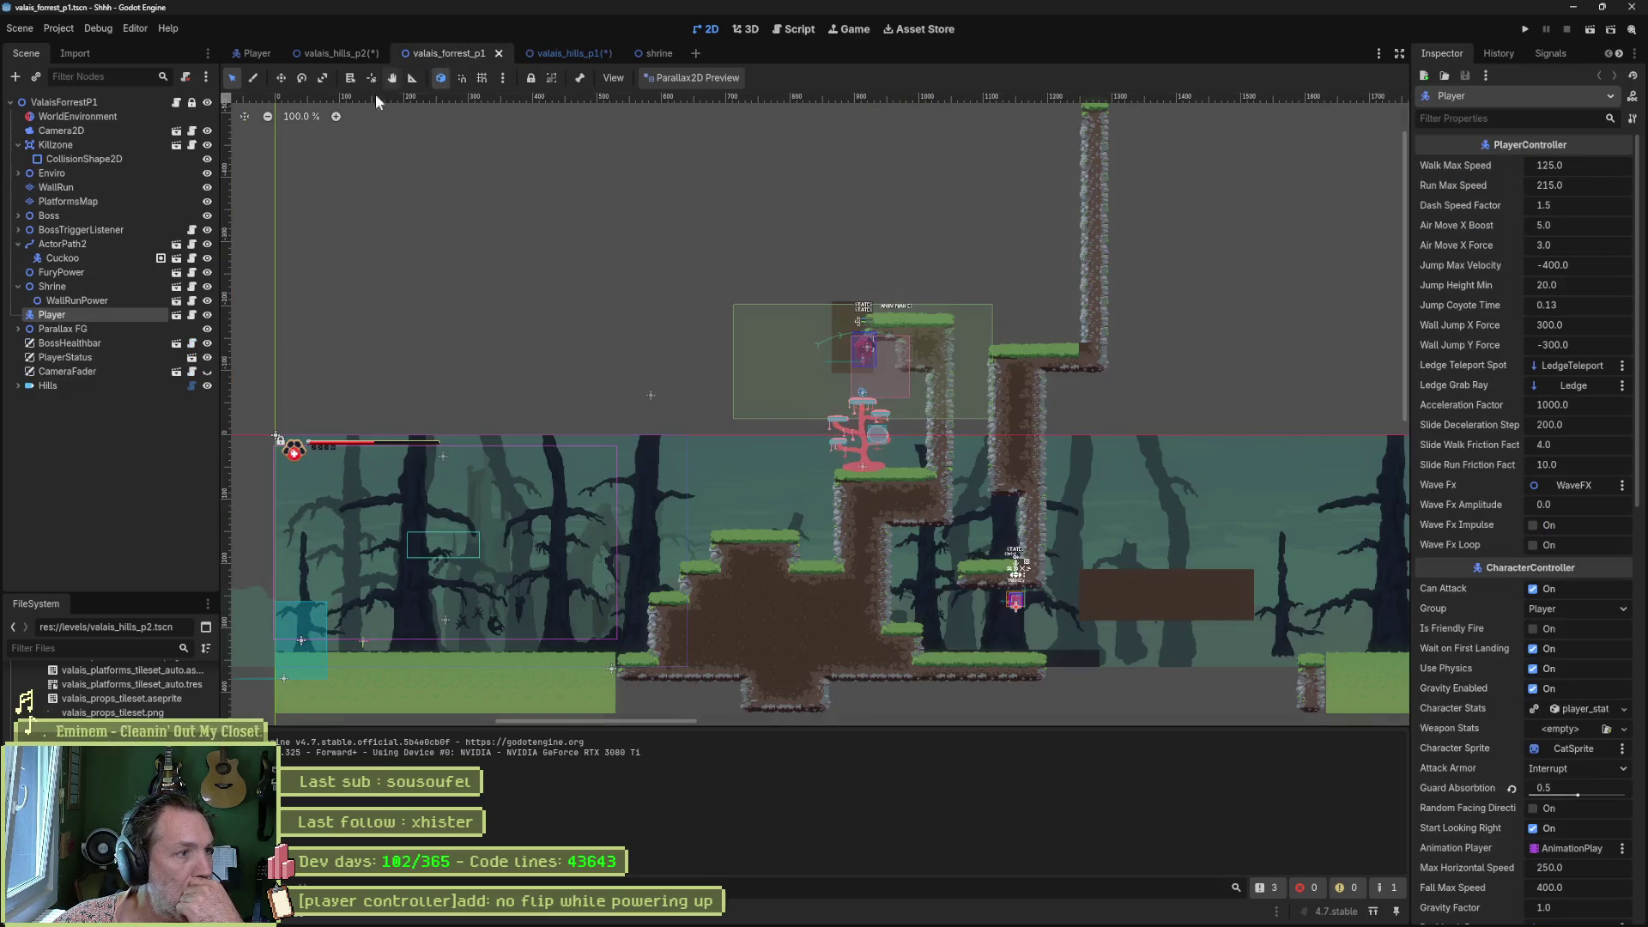
pyautogui.click(100, 384)
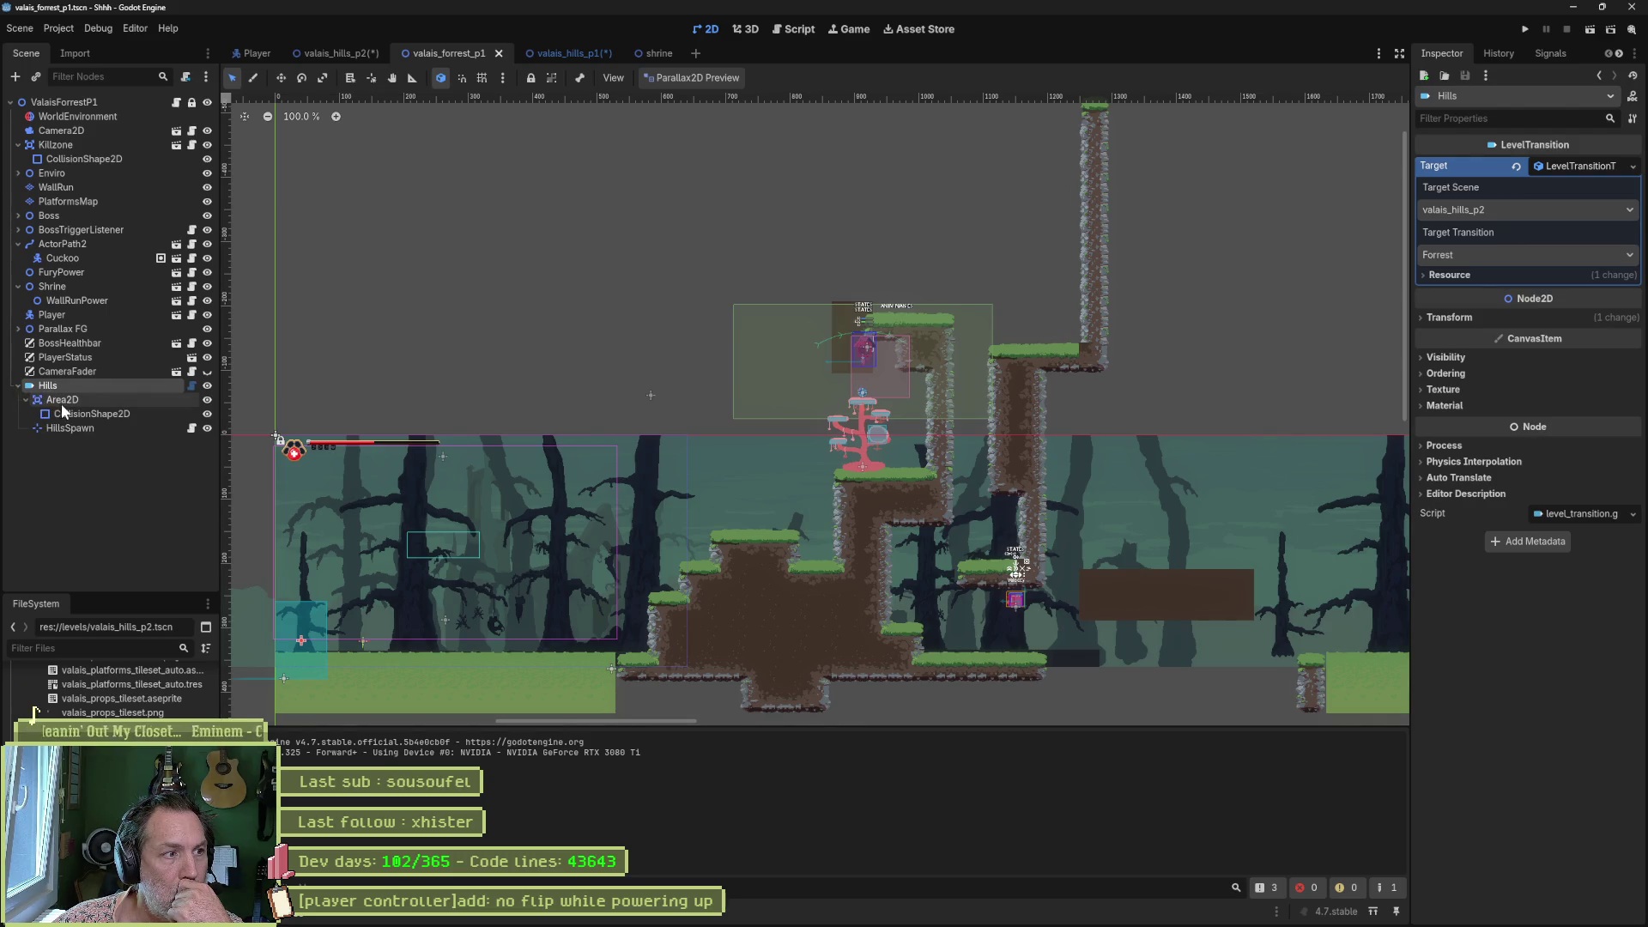
# Copy TransitionPostSign from valais_hills_p1 and paste it under the forest's HillsSpawn marker.
pyautogui.click(70, 428)
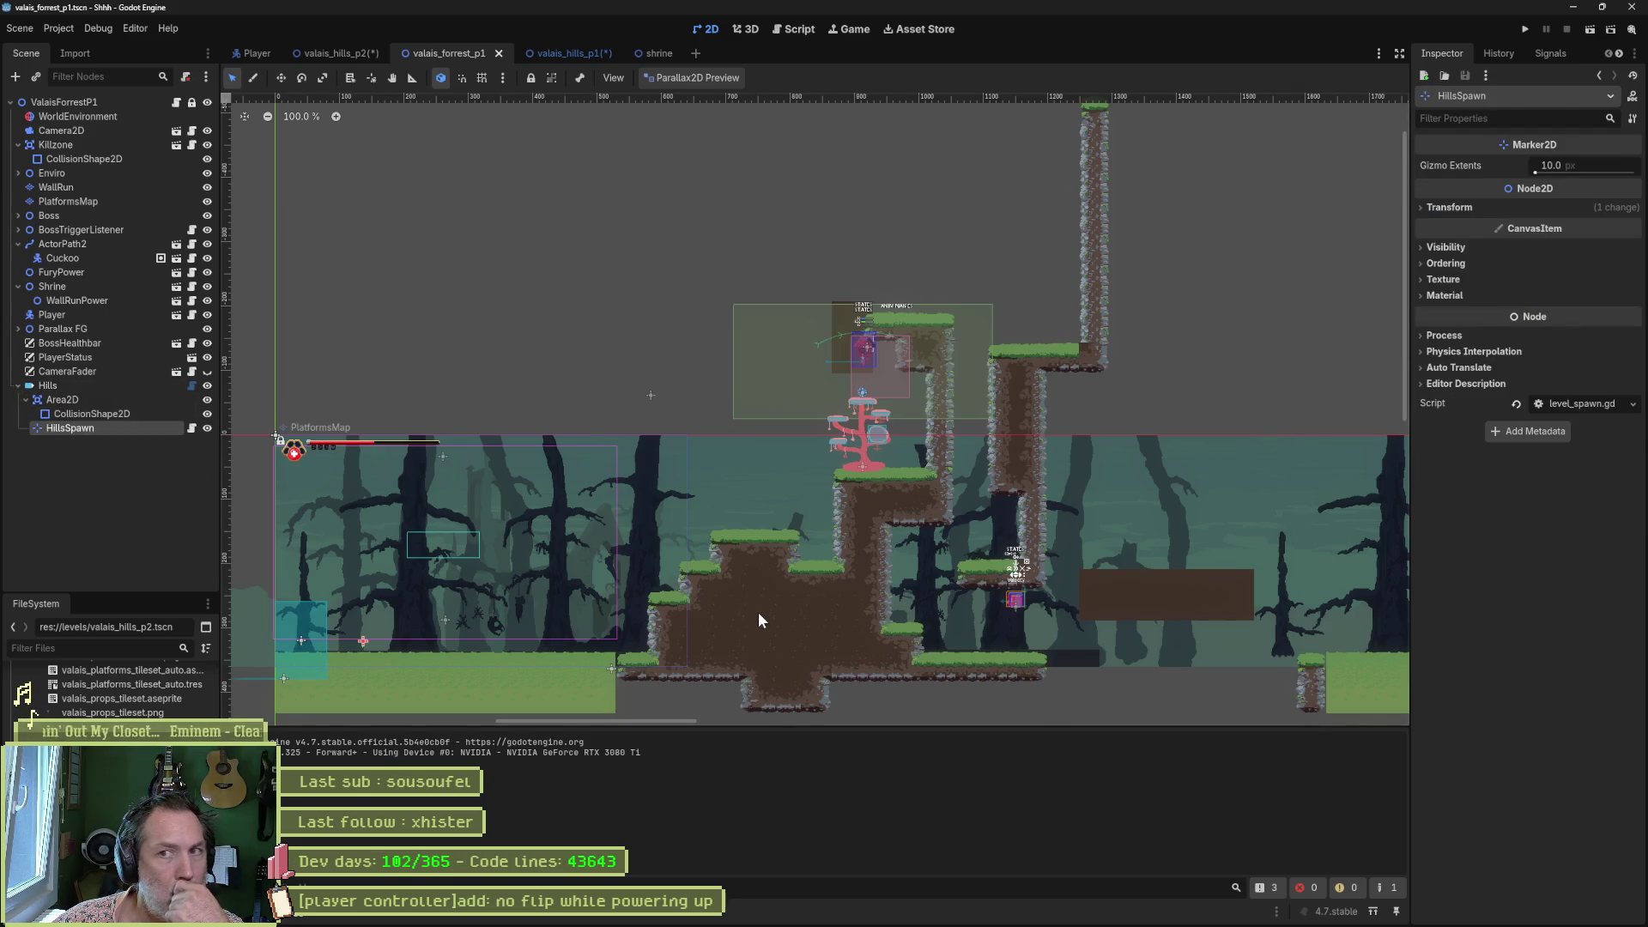
pyautogui.press('w')
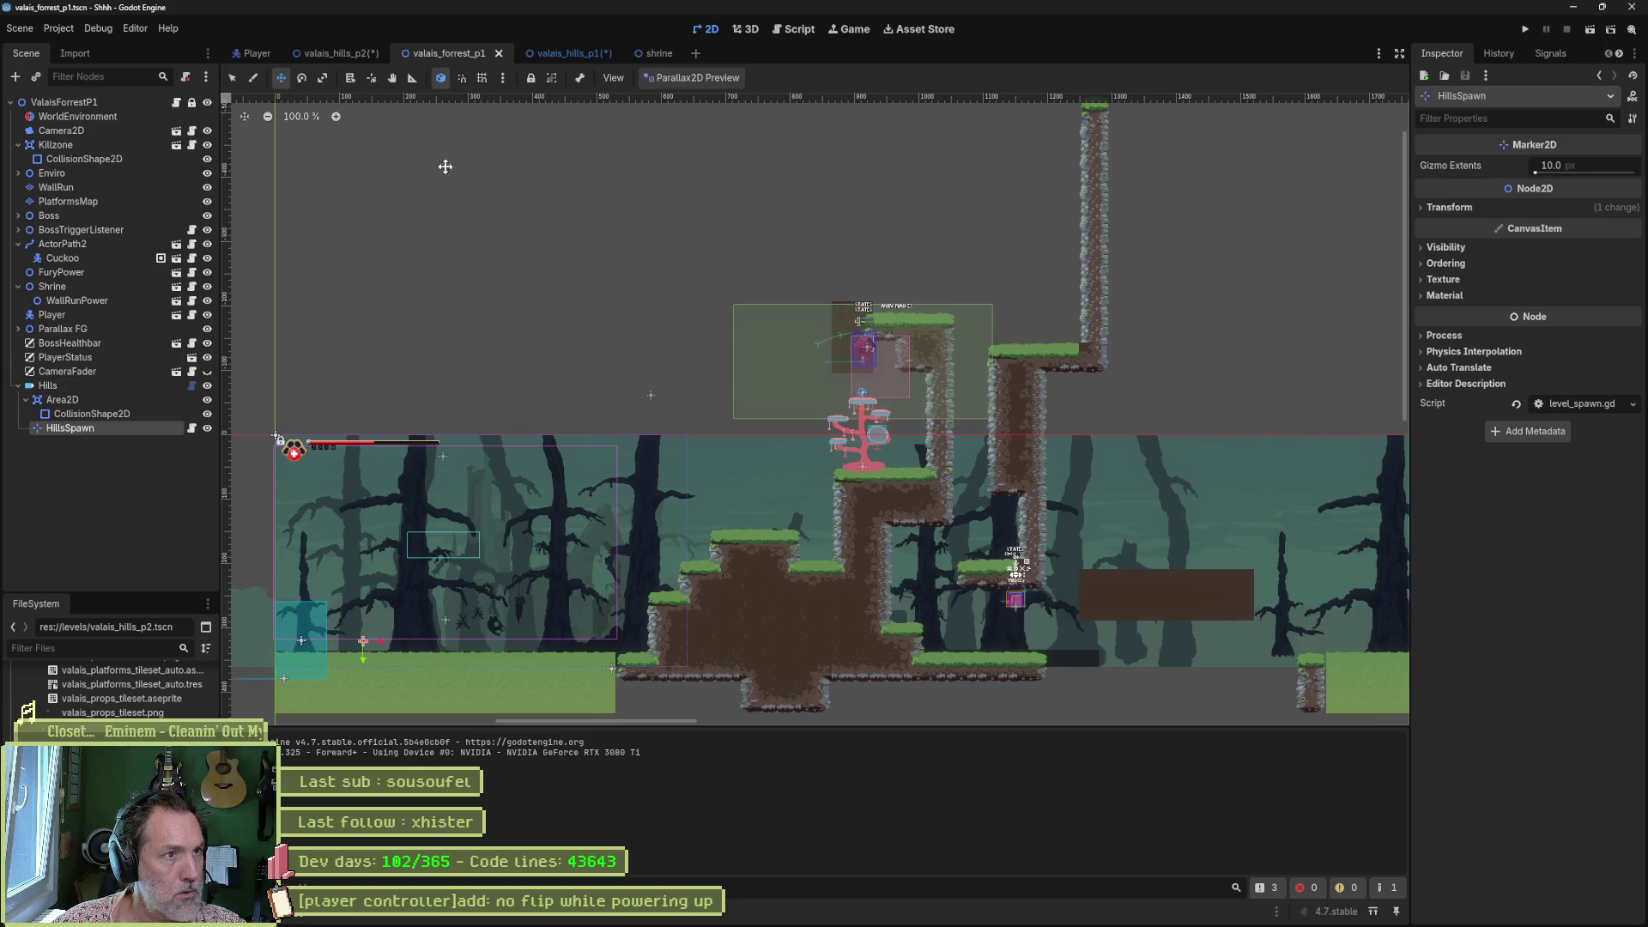
pyautogui.click(568, 56)
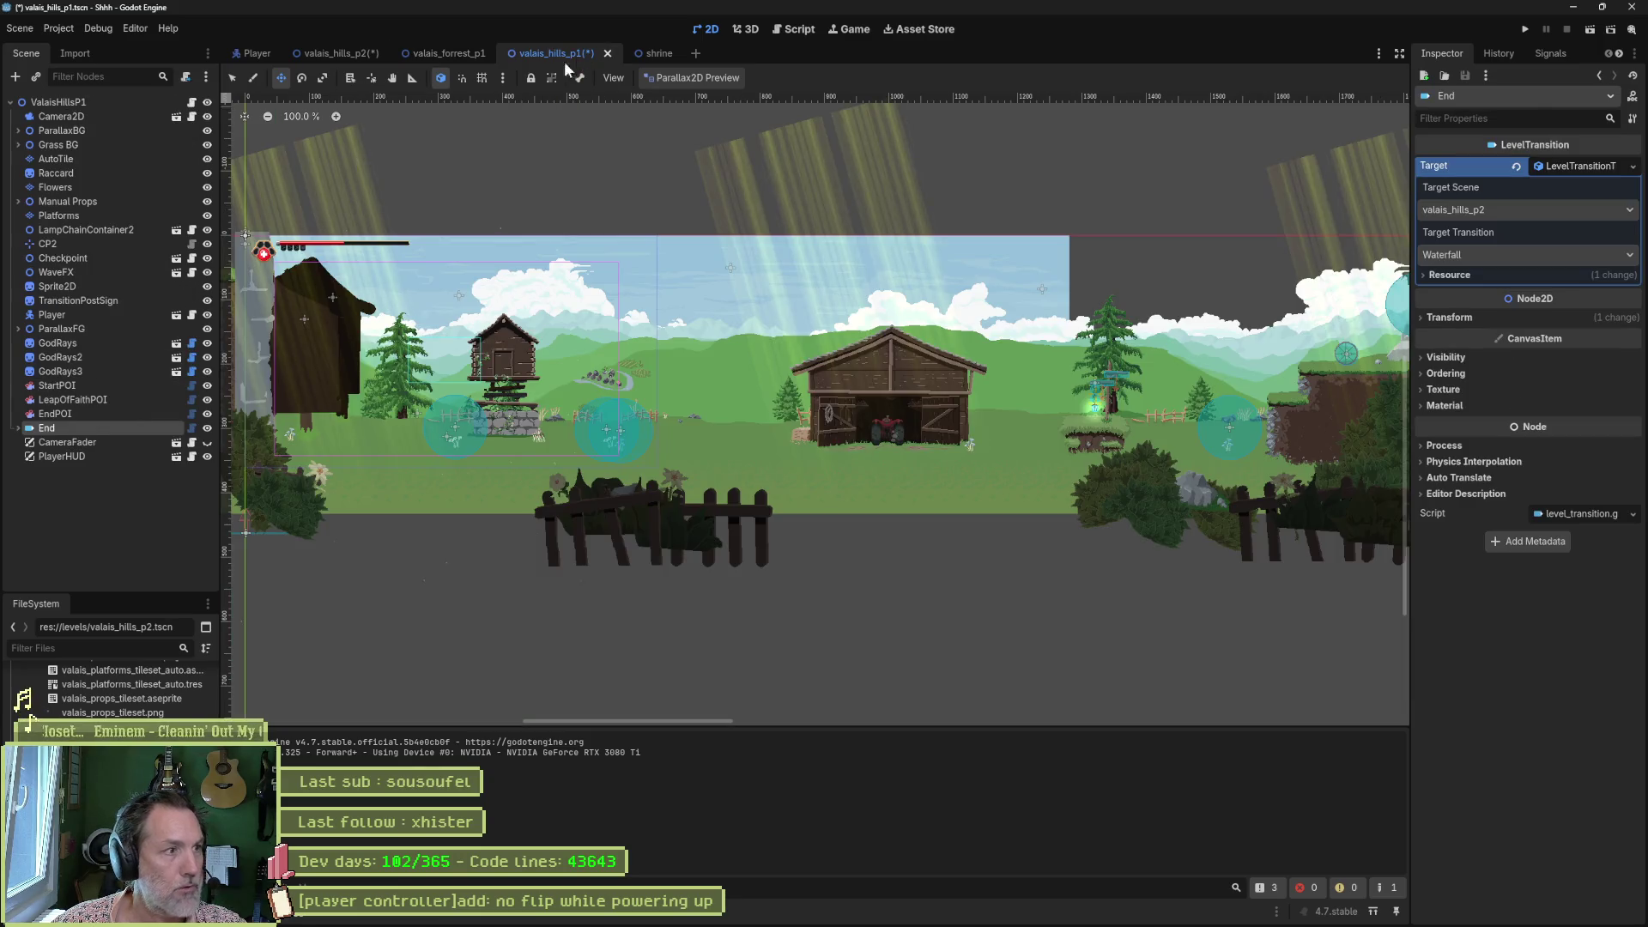
pyautogui.click(79, 302)
pyautogui.click(446, 53)
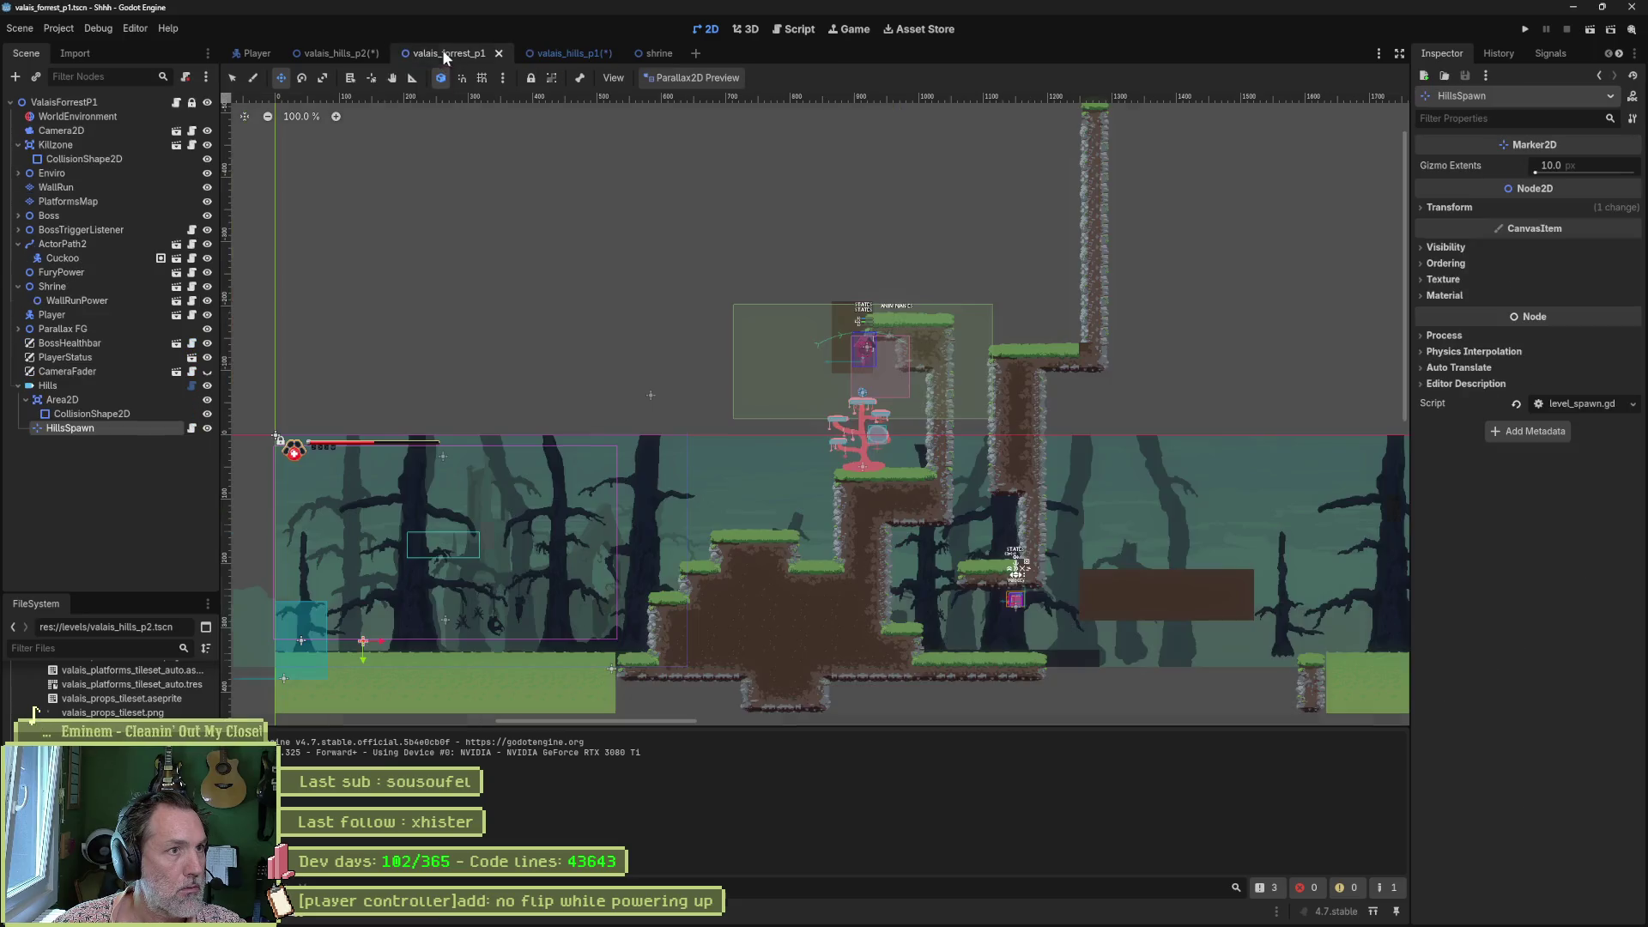
pyautogui.hotkey('ctrl', 'v')
# Place the pasted signpost on the grass beside HillsSpawn and turn off its Flip H.
pyautogui.scroll(-3, 426, 525)
pyautogui.moveTo(427, 525)
pyautogui.mouseDown()
pyautogui.moveTo(933, 635)
pyautogui.moveTo(486, 595)
pyautogui.mouseUp()
pyautogui.scroll(7, 486, 596)
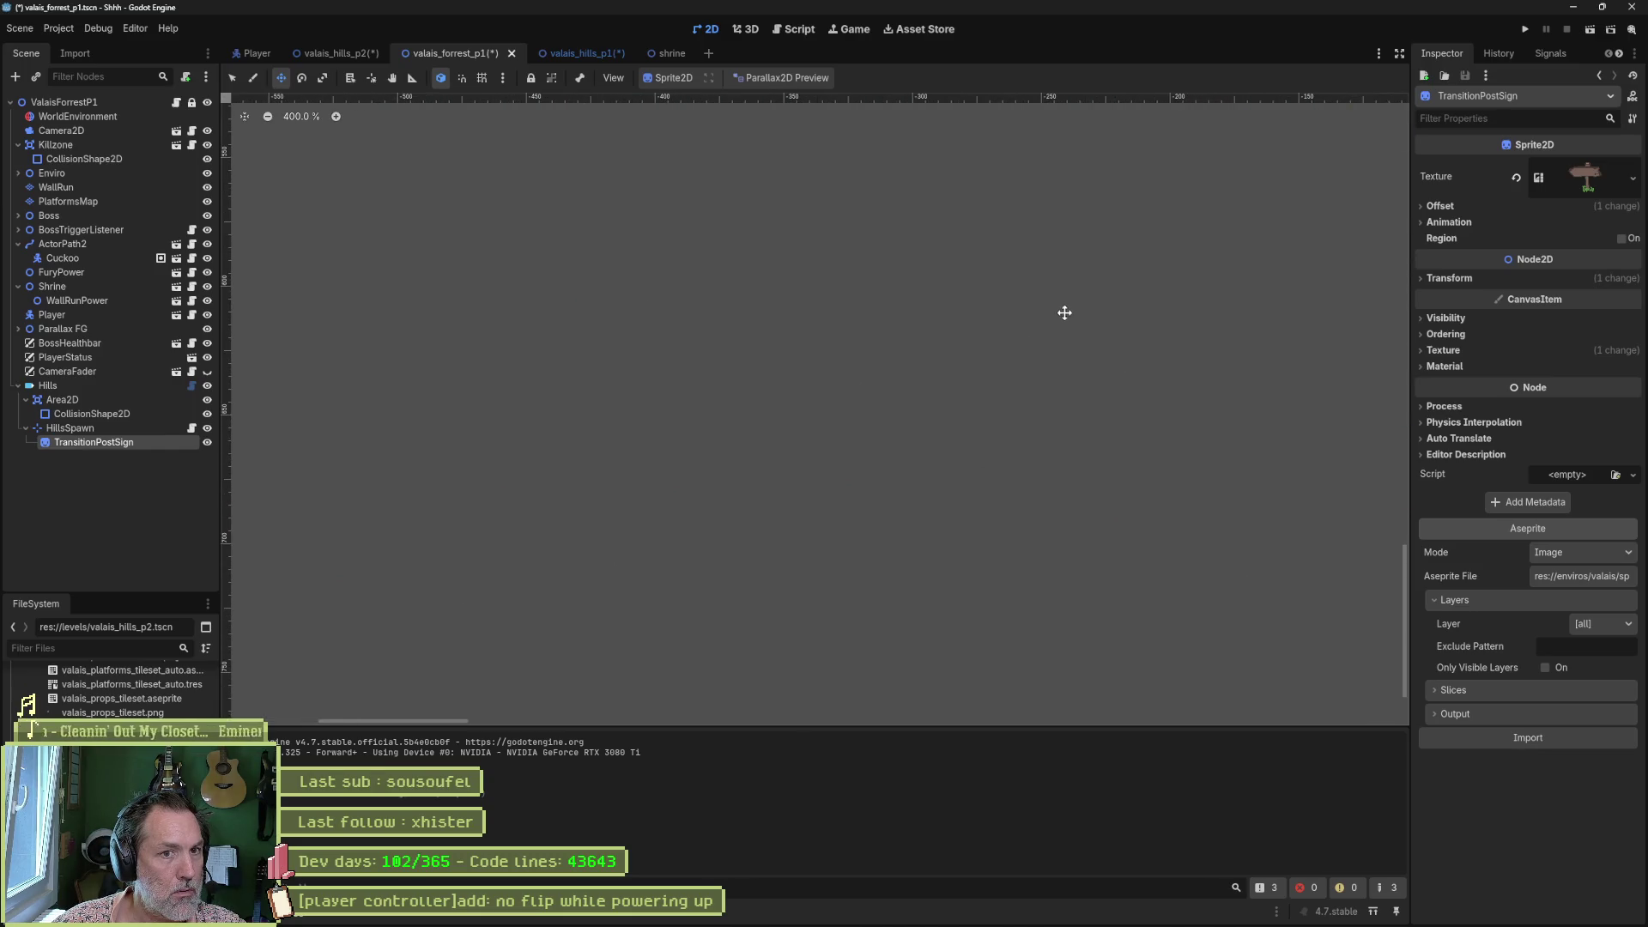
pyautogui.scroll(-3, 1072, 300)
pyautogui.scroll(4, 1207, 210)
pyautogui.moveTo(985, 343); pyautogui.dragTo(1087, 440)
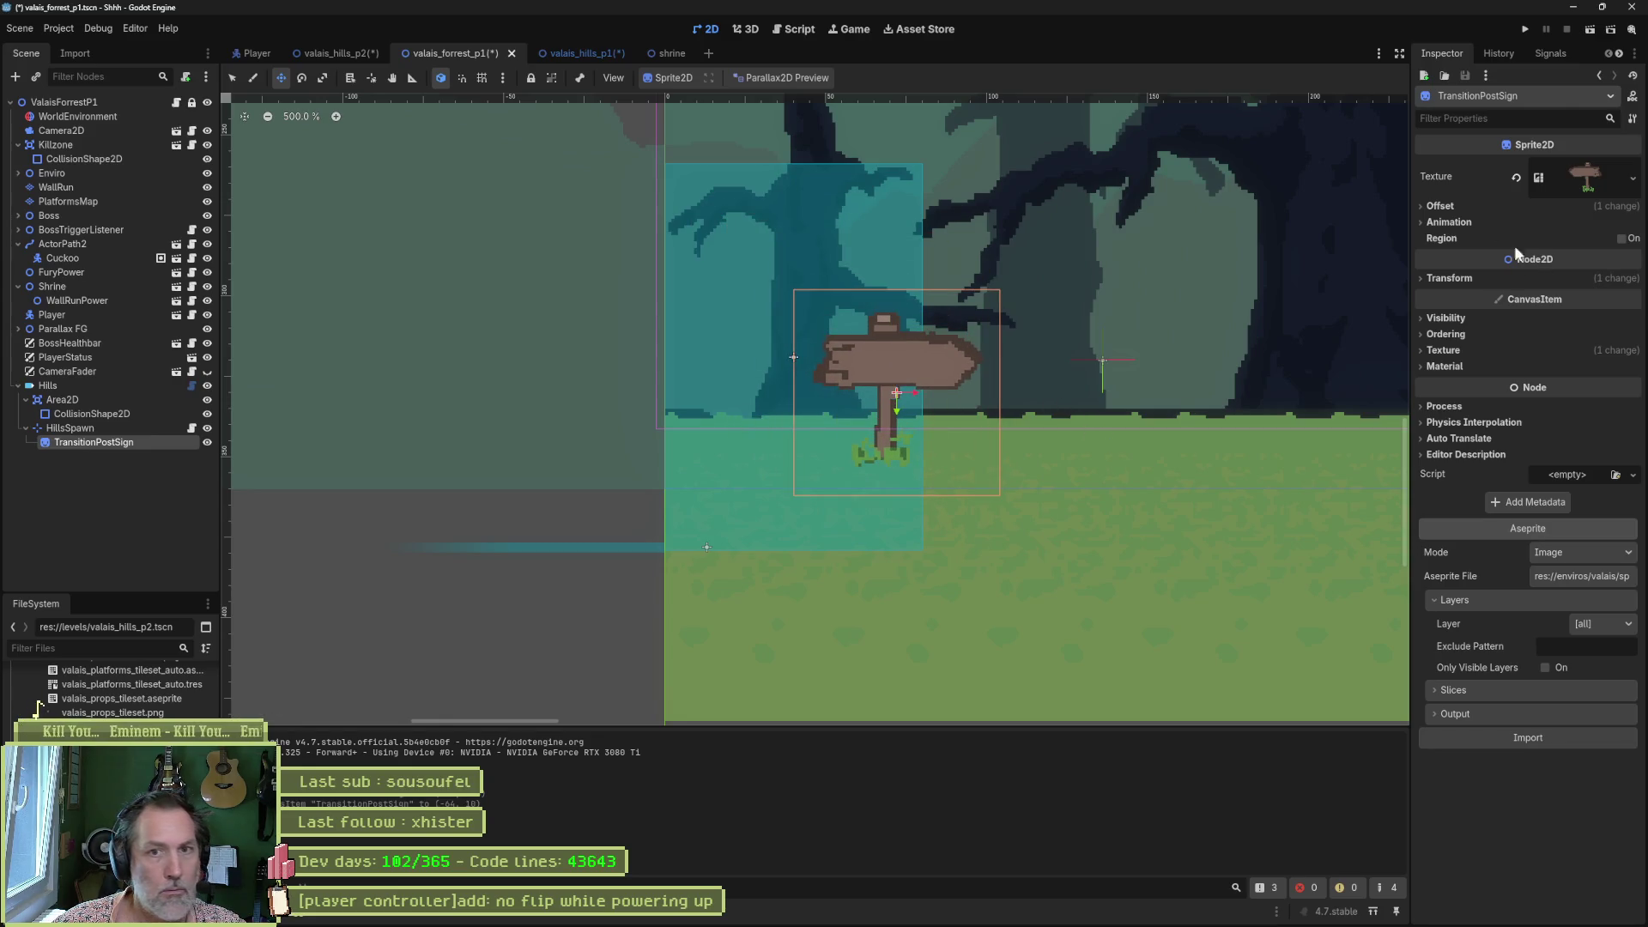
pyautogui.click(1478, 207)
pyautogui.click(1538, 284)
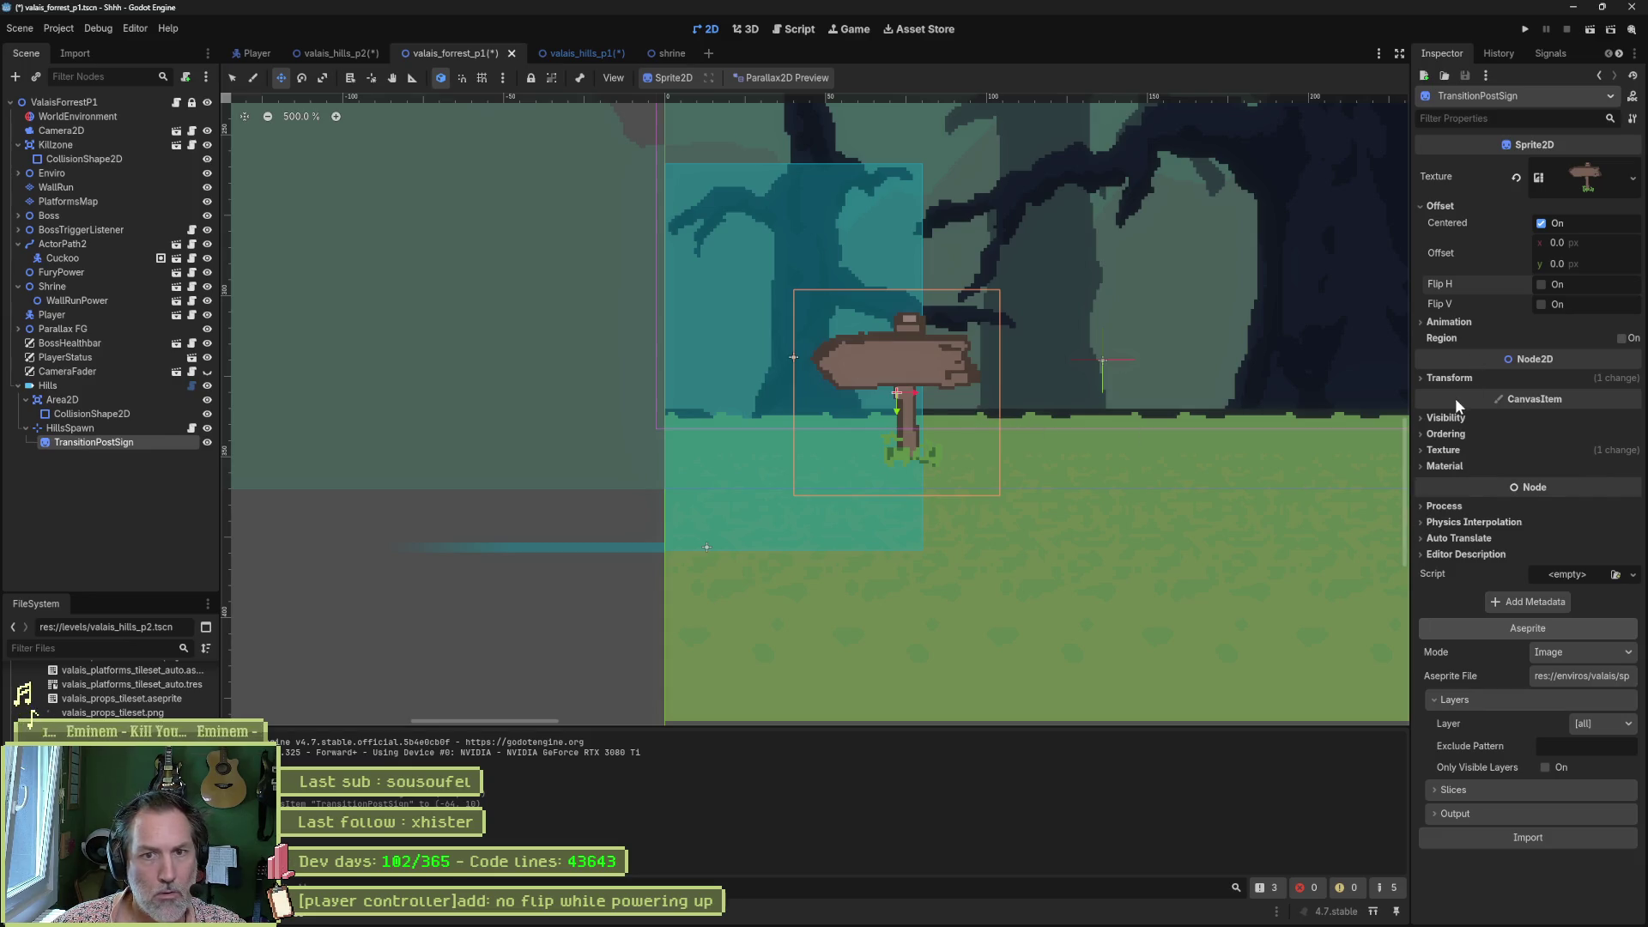
pyautogui.click(1486, 378)
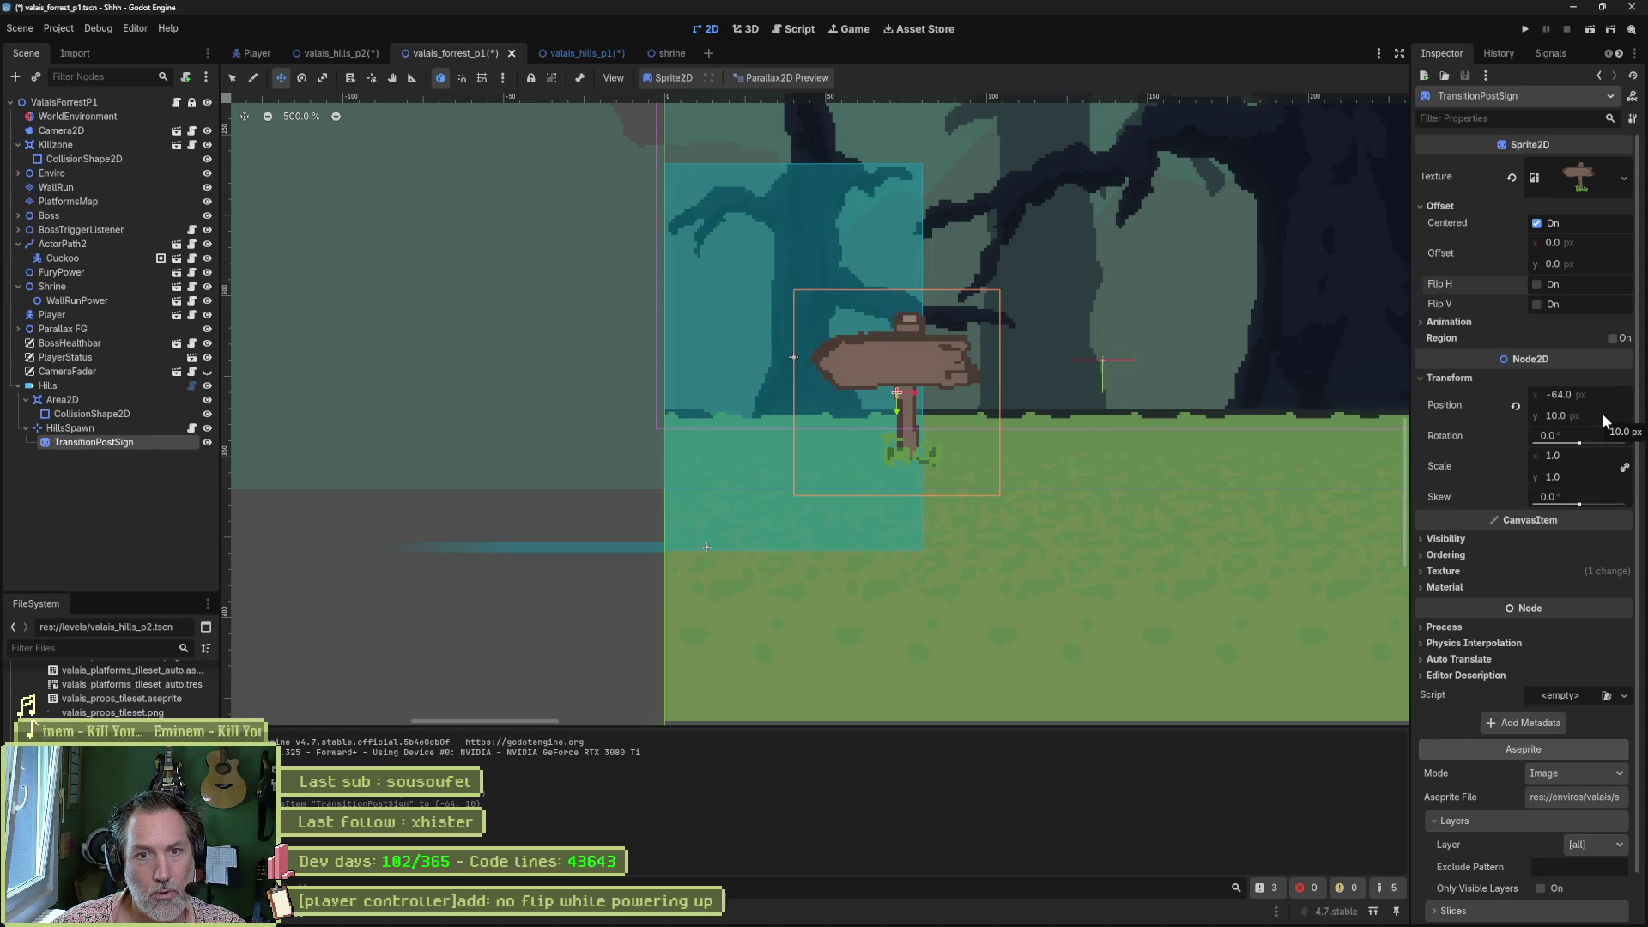
pyautogui.scroll(-1, 1196, 302)
pyautogui.moveTo(1195, 301)
pyautogui.mouseDown()
pyautogui.moveTo(798, 413)
pyautogui.moveTo(750, 358)
pyautogui.mouseUp()
# Save valais_forrest_p1 and valais_hills_p1, then select the Player in valais_hills_p2.
pyautogui.hotkey('ctrl', 's')
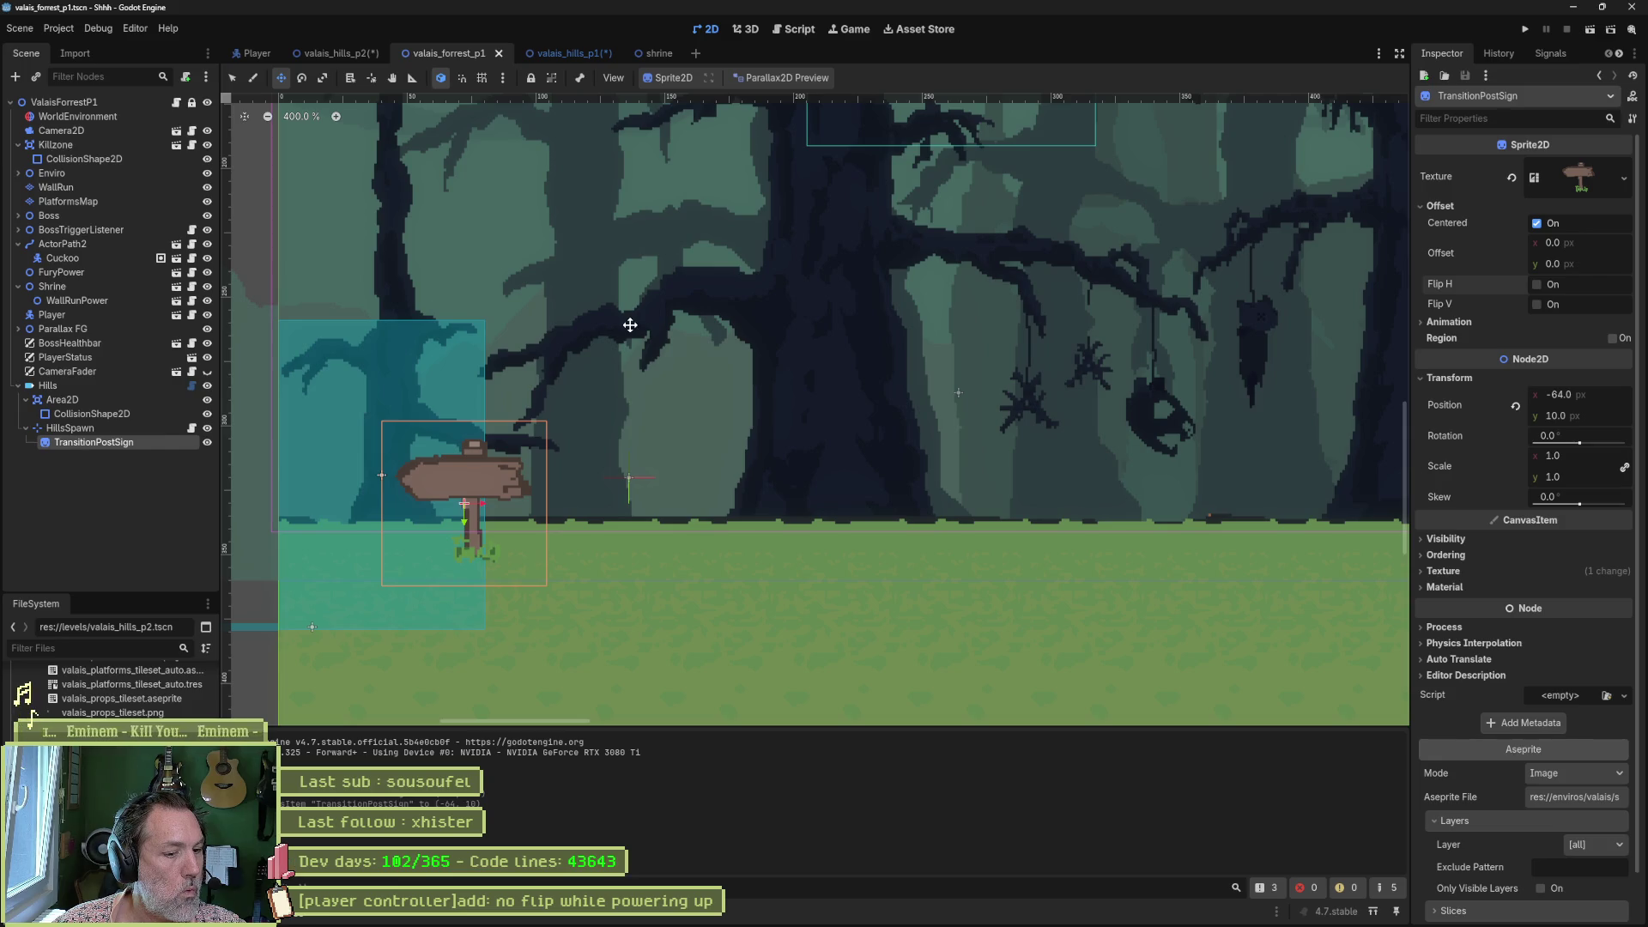
pyautogui.click(579, 52)
pyautogui.hotkey('ctrl', 's')
pyautogui.hotkey('ctrl', 'shift', 'Tab')
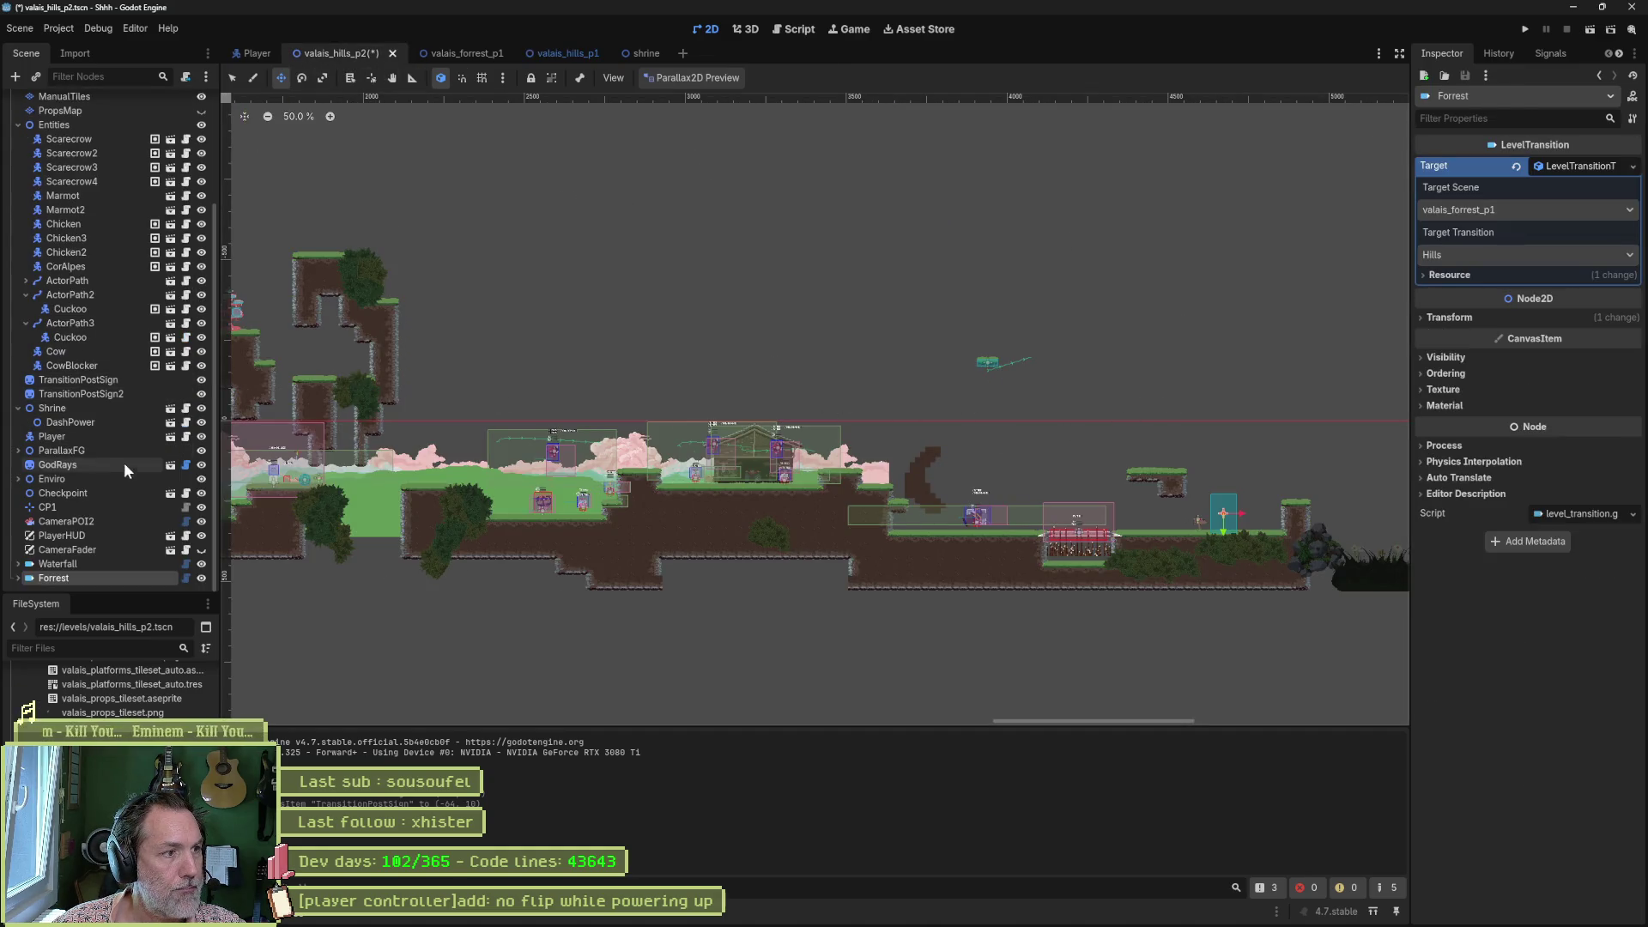
pyautogui.click(105, 438)
# Move the Player to the right platform near the forest exit and playtest walking into it.
pyautogui.moveTo(1034, 417)
pyautogui.mouseDown()
pyautogui.moveTo(1086, 496)
pyautogui.moveTo(1199, 515)
pyautogui.mouseUp()
pyautogui.hotkey('ctrl', 's')
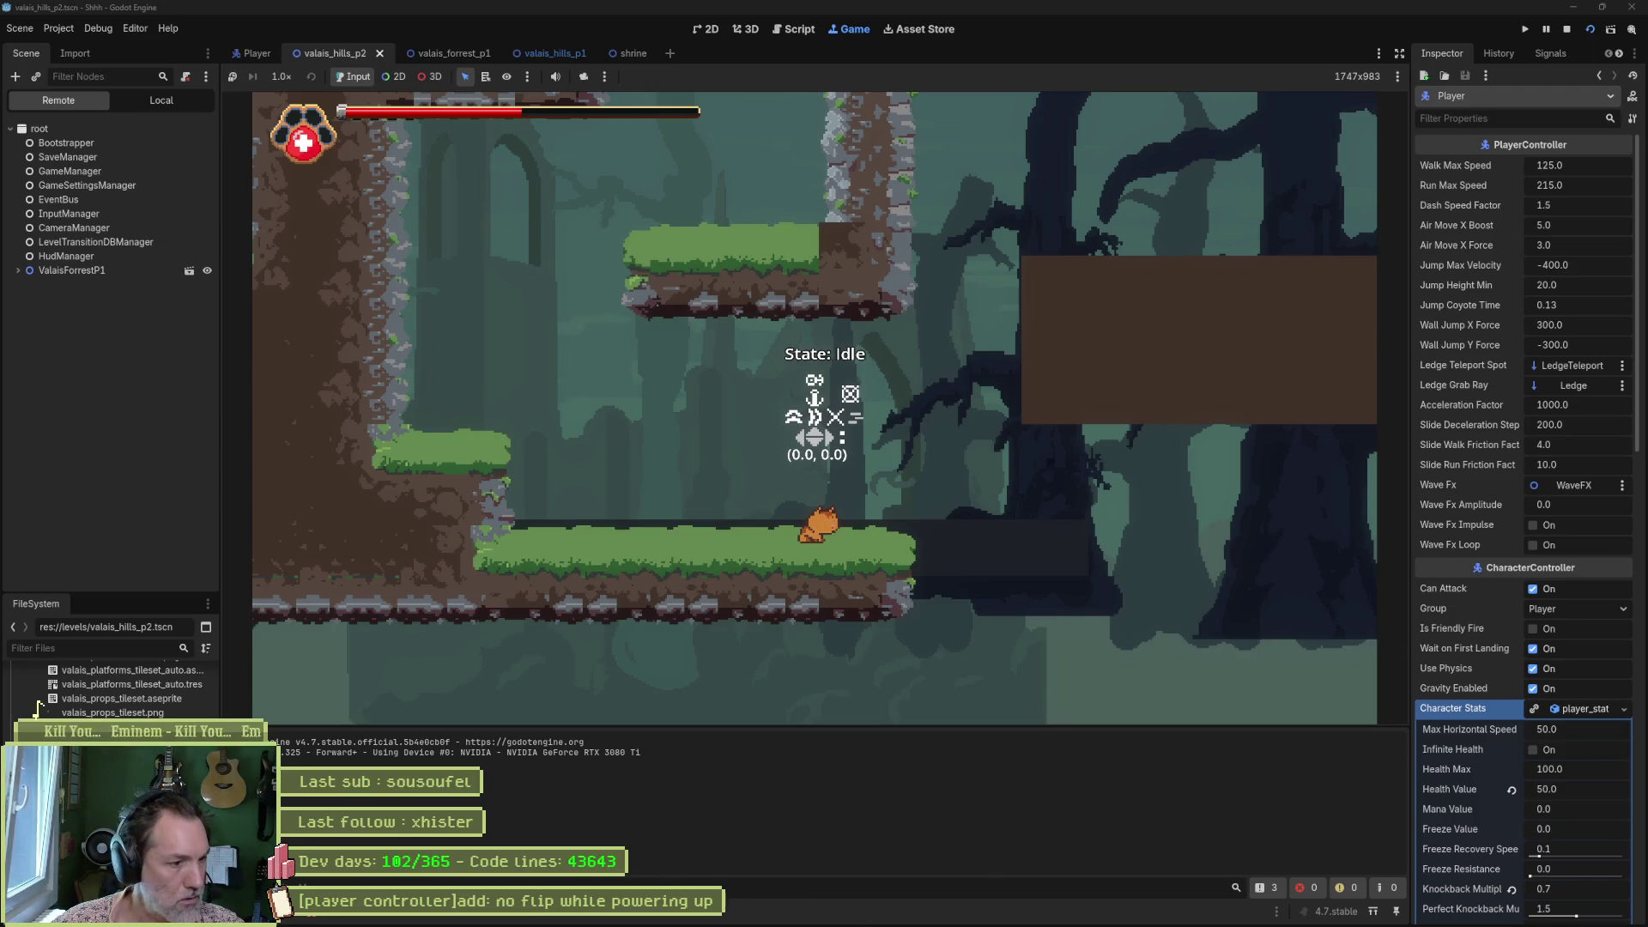
pyautogui.press('F8')
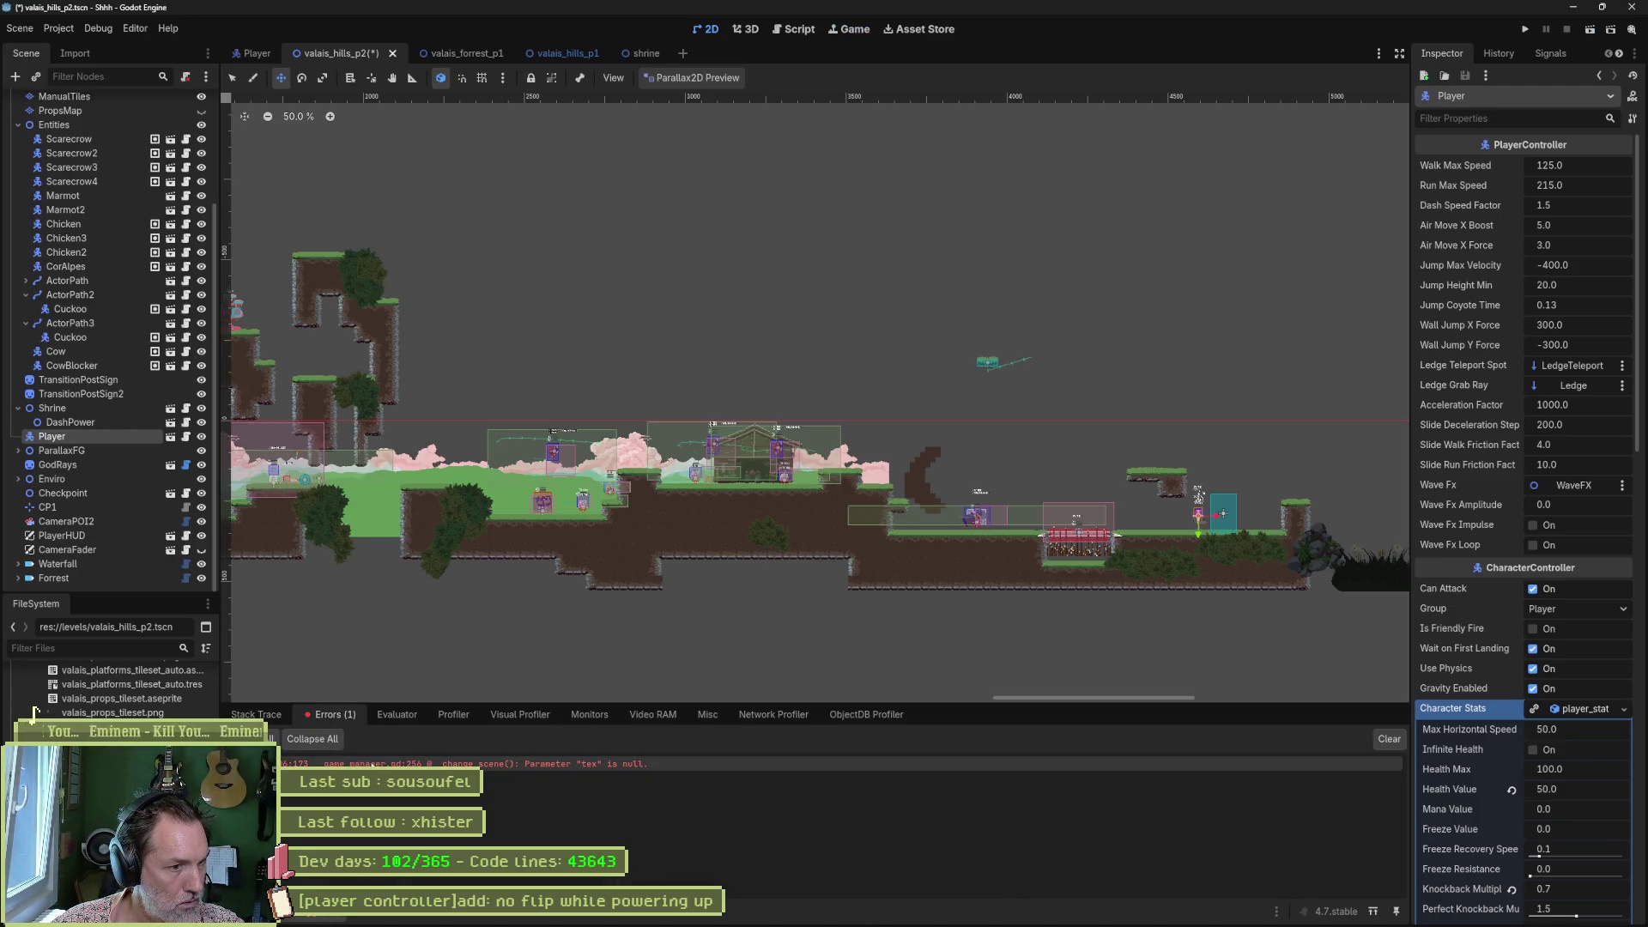
pyautogui.moveTo(372, 763)
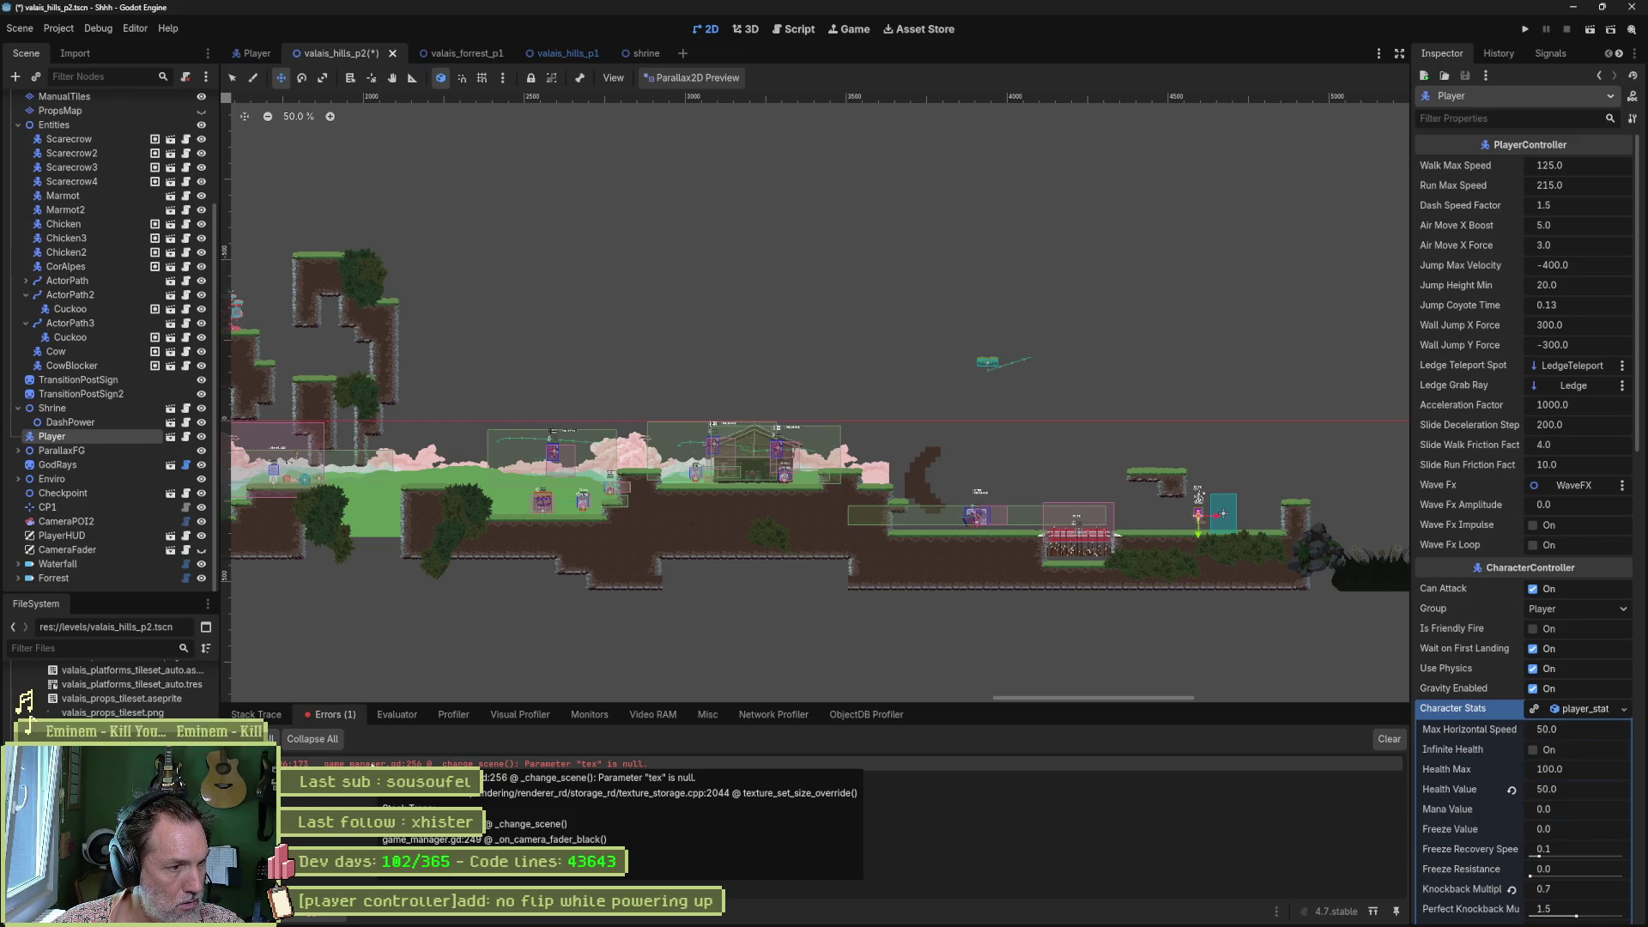
pyautogui.press('F5')
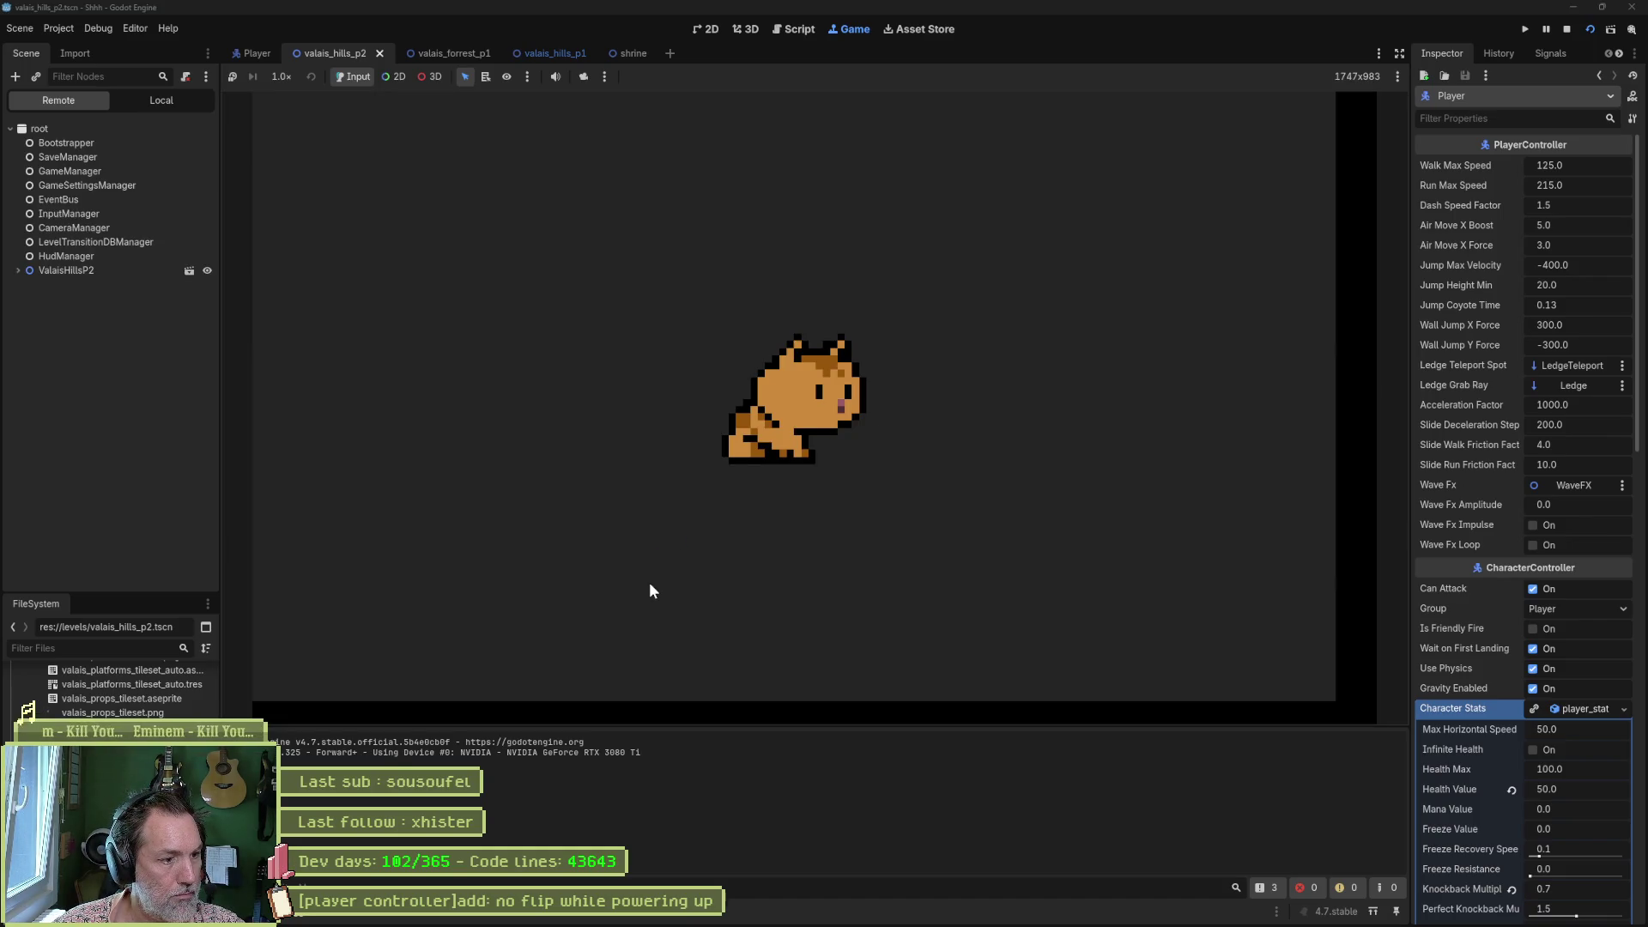
pyautogui.press('Right')
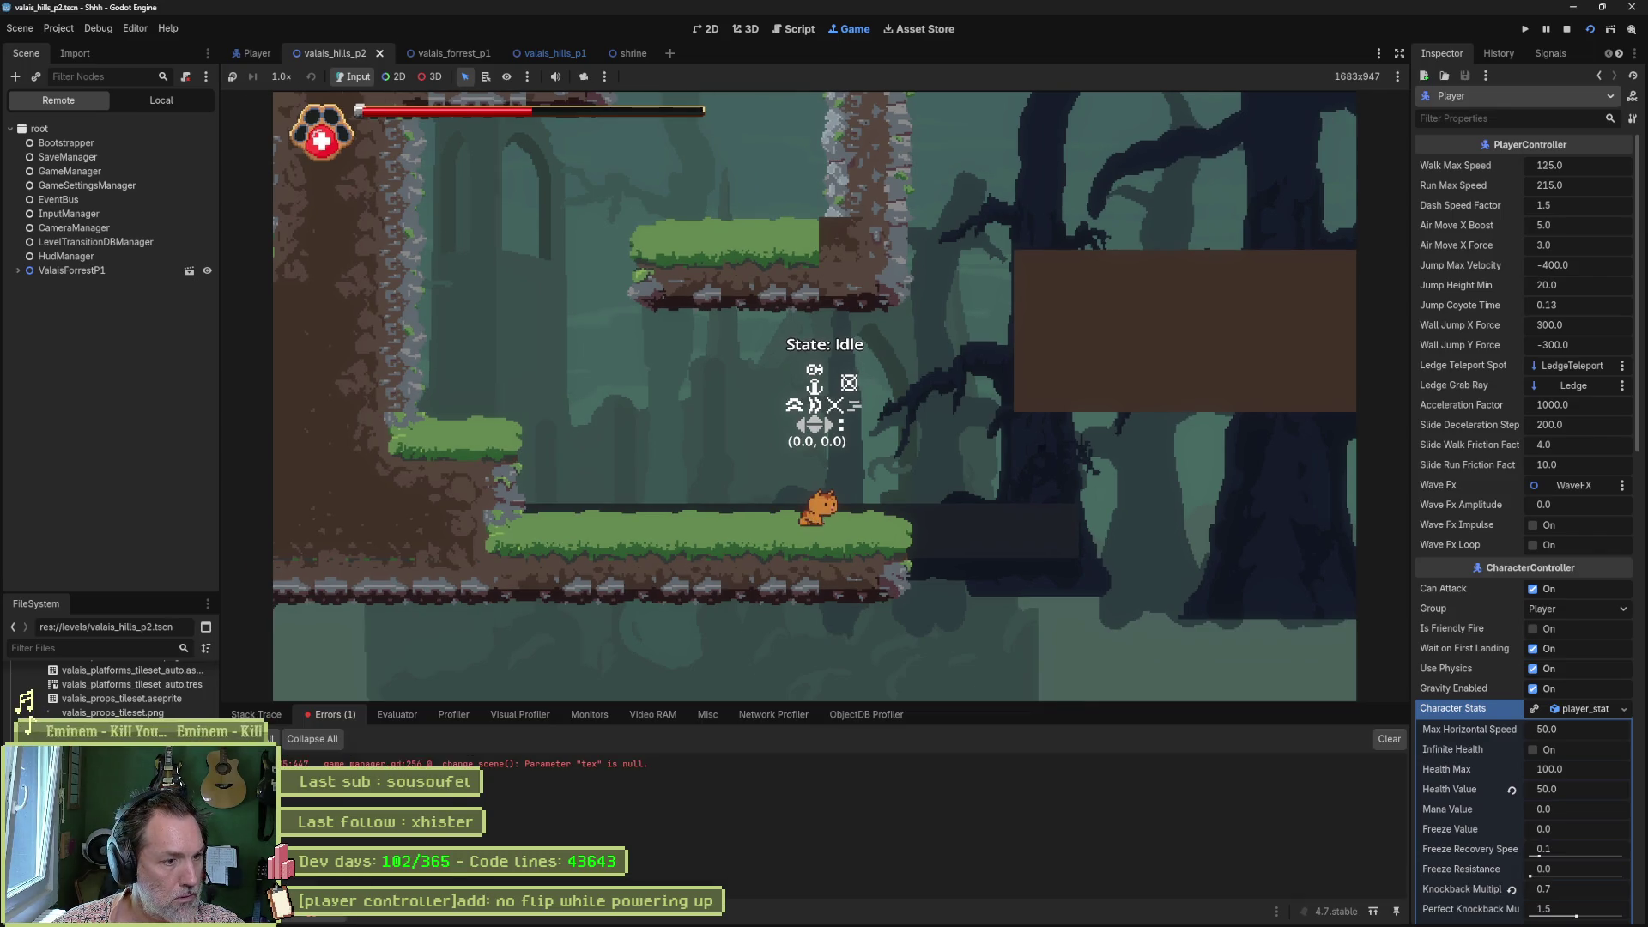
# Open the failing change_scene error at _change_scene() in game_manager.gd.
pyautogui.moveTo(564, 762)
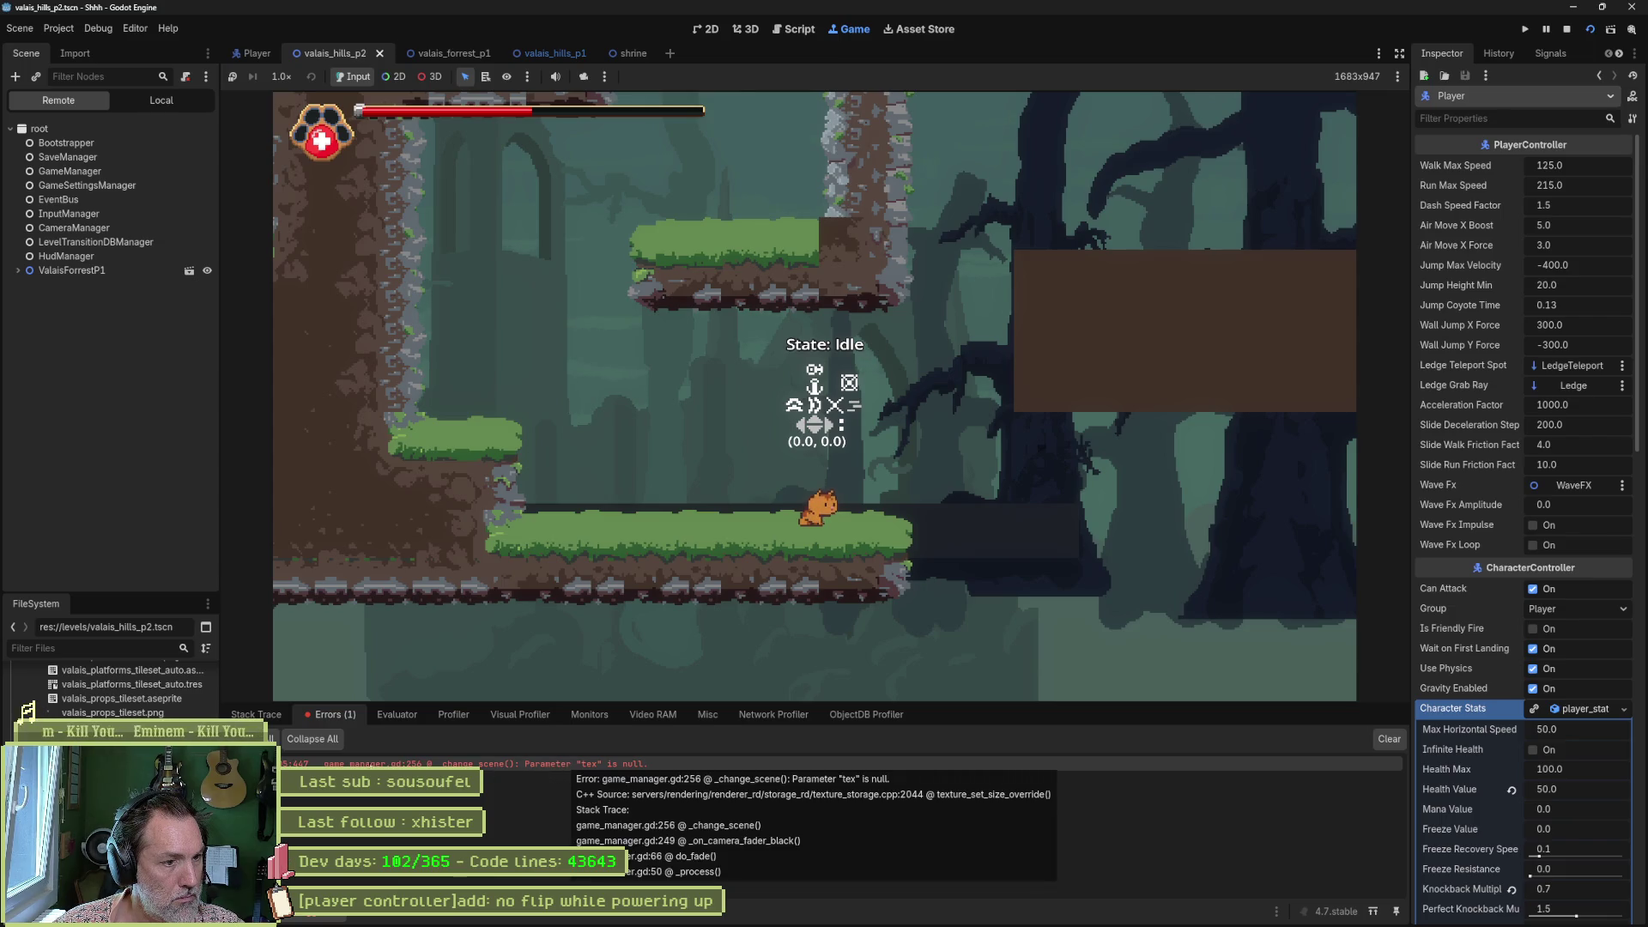
pyautogui.doubleClick(564, 763)
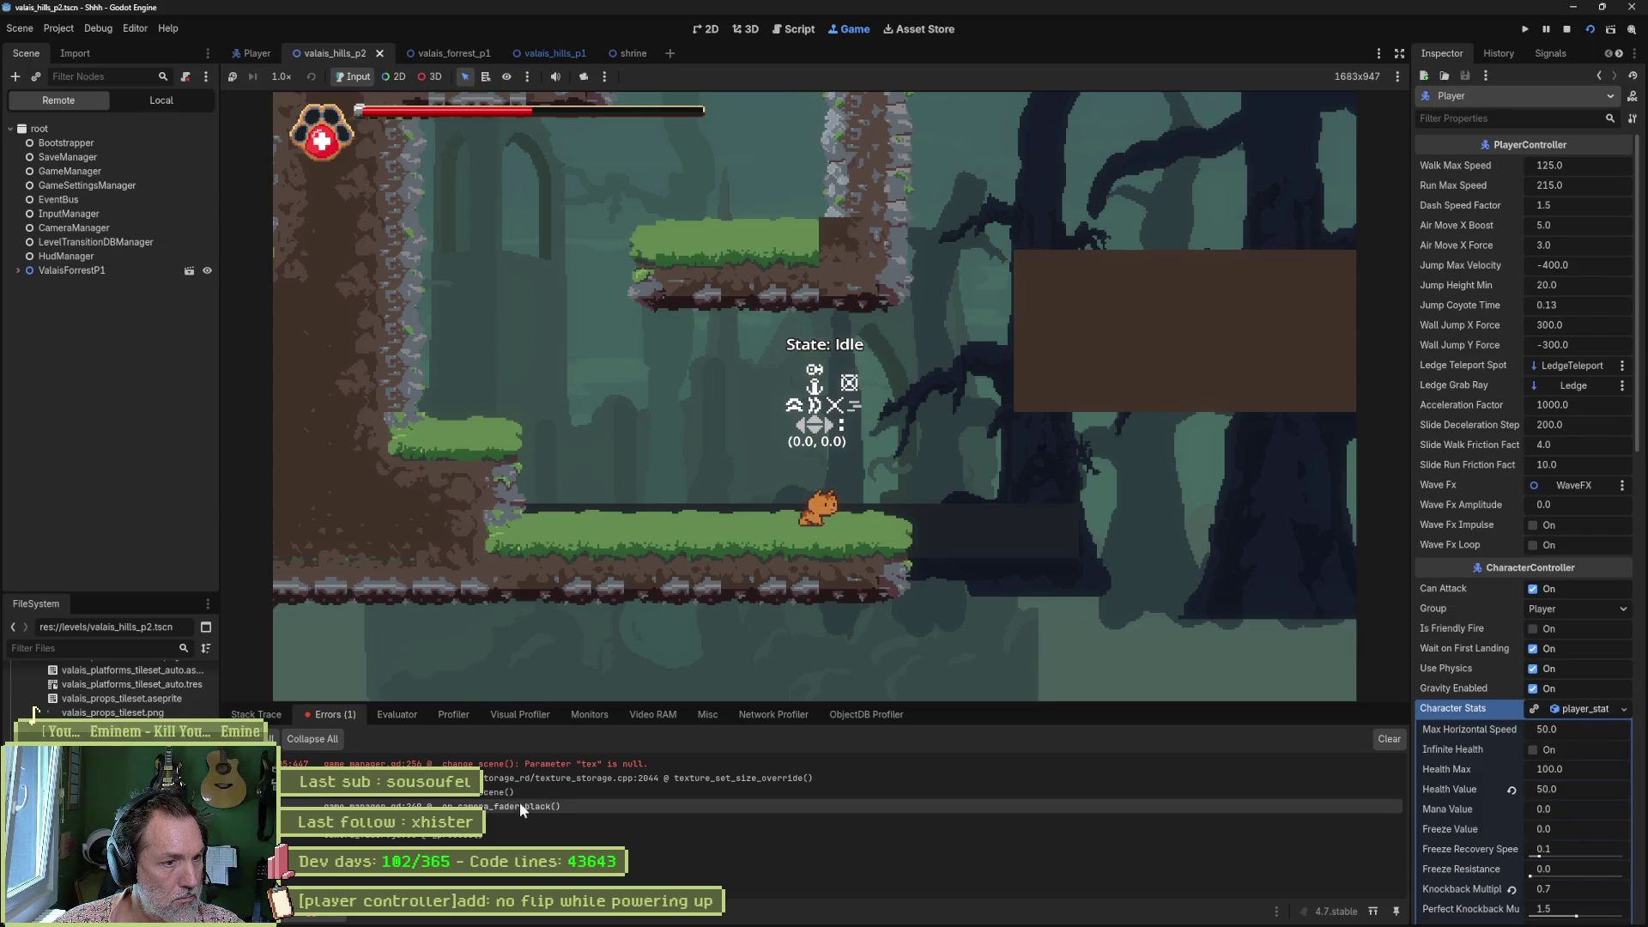
pyautogui.doubleClick(621, 796)
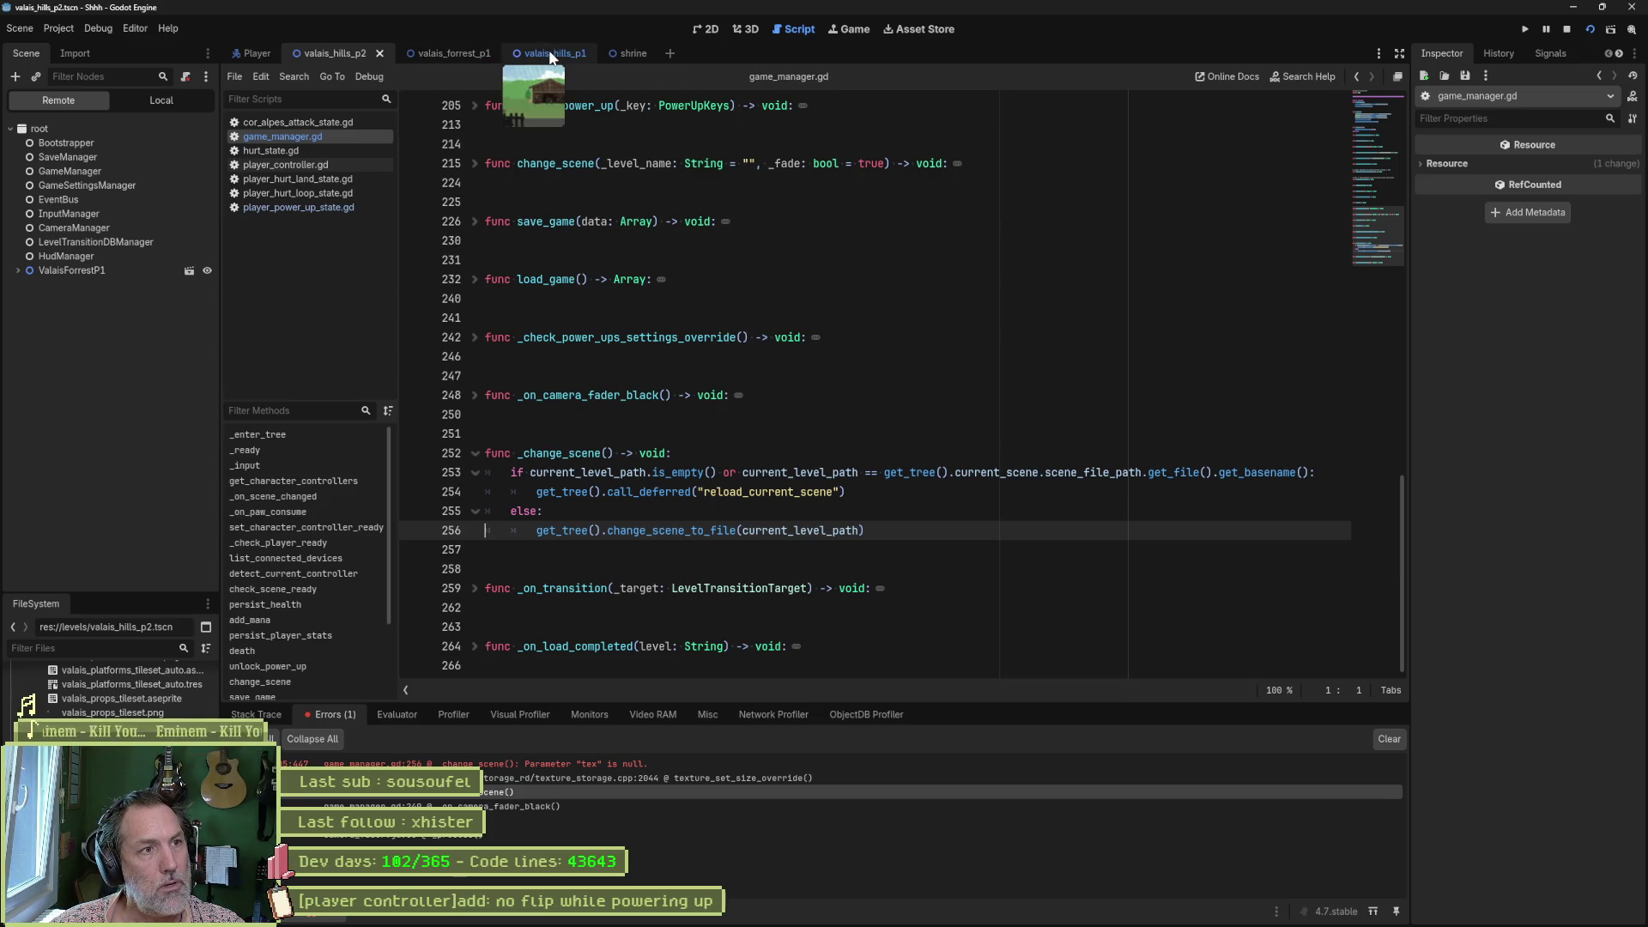
# Inspect the live Hills transition node in valais_hills_p2, then stop the game.
pyautogui.click(451, 54)
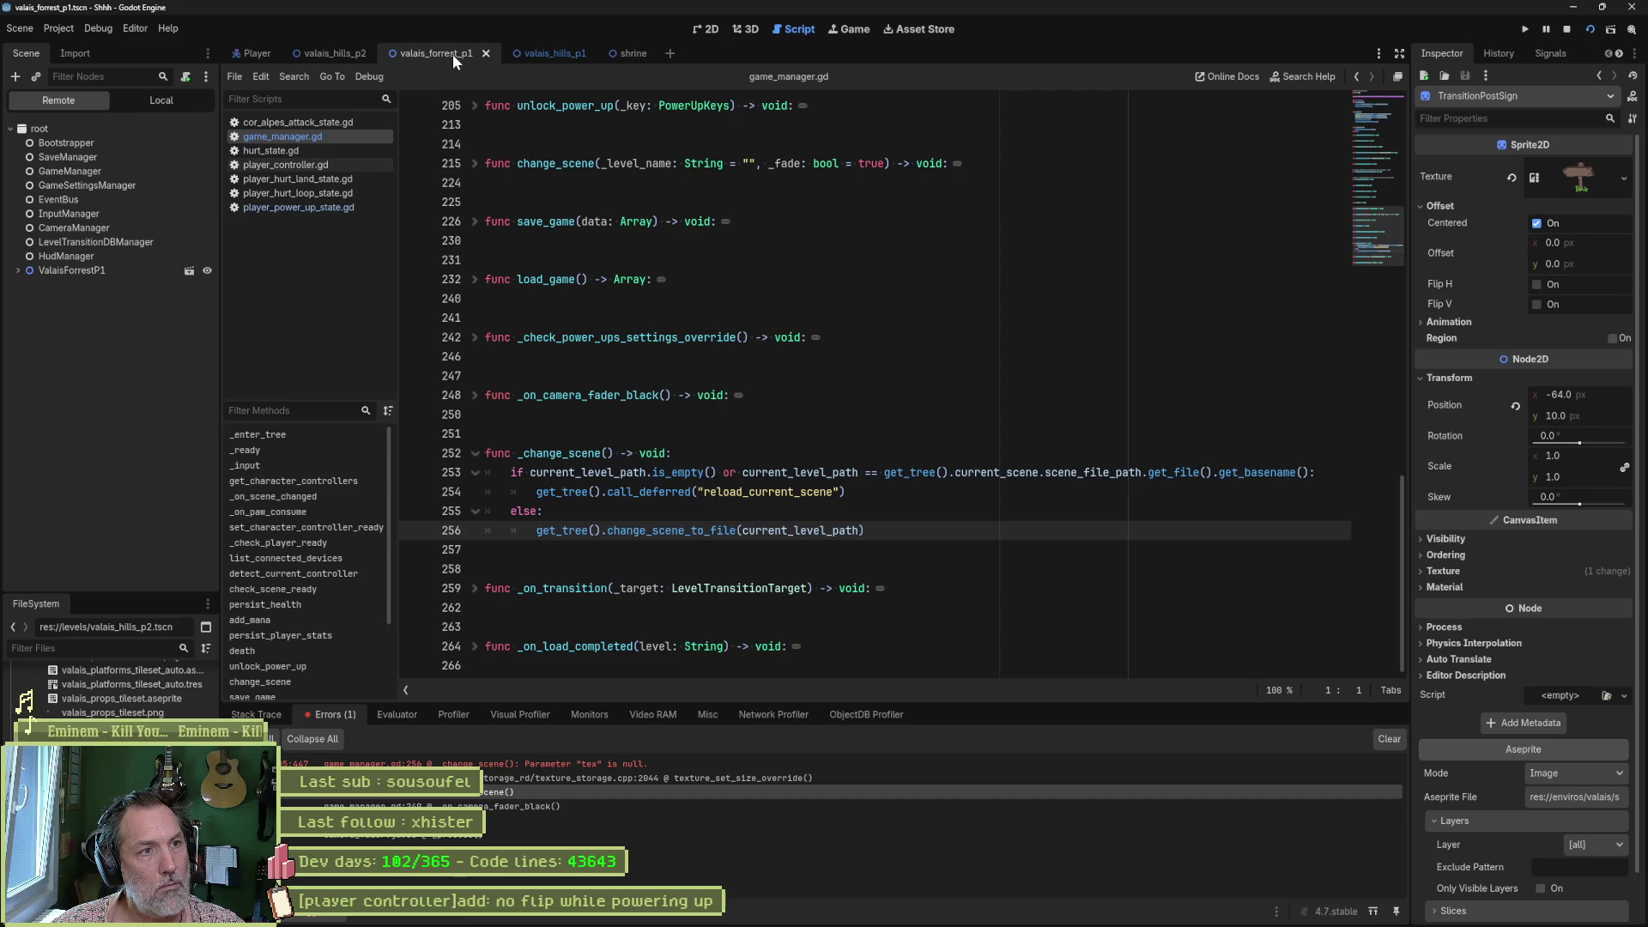
pyautogui.click(343, 53)
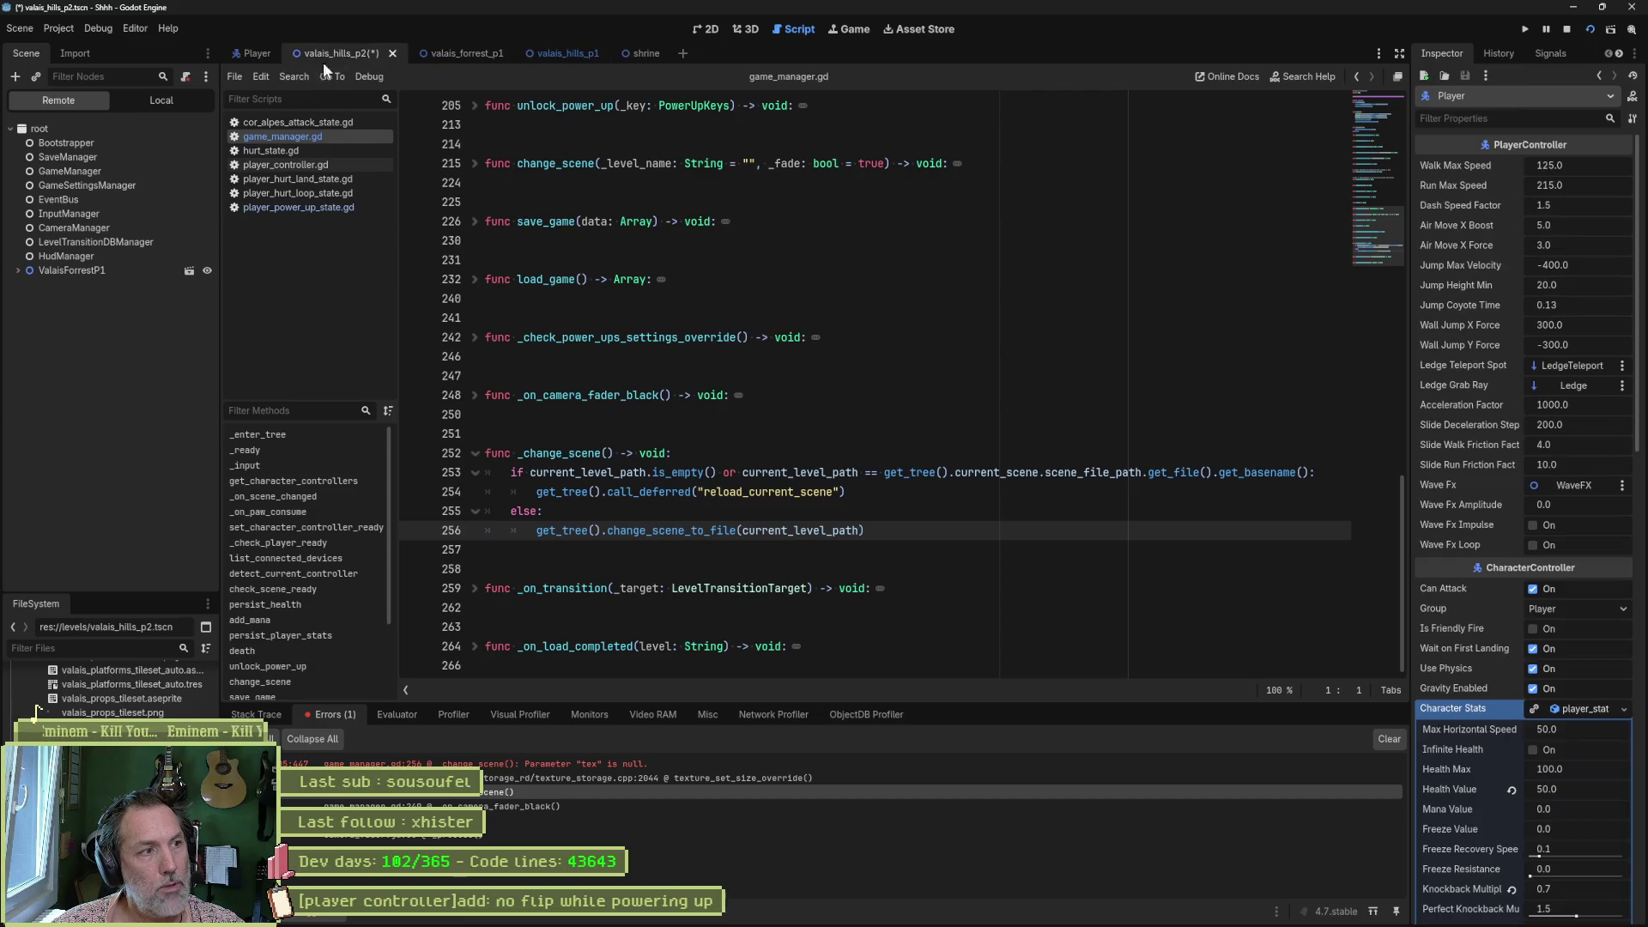
pyautogui.click(18, 271)
pyautogui.click(81, 511)
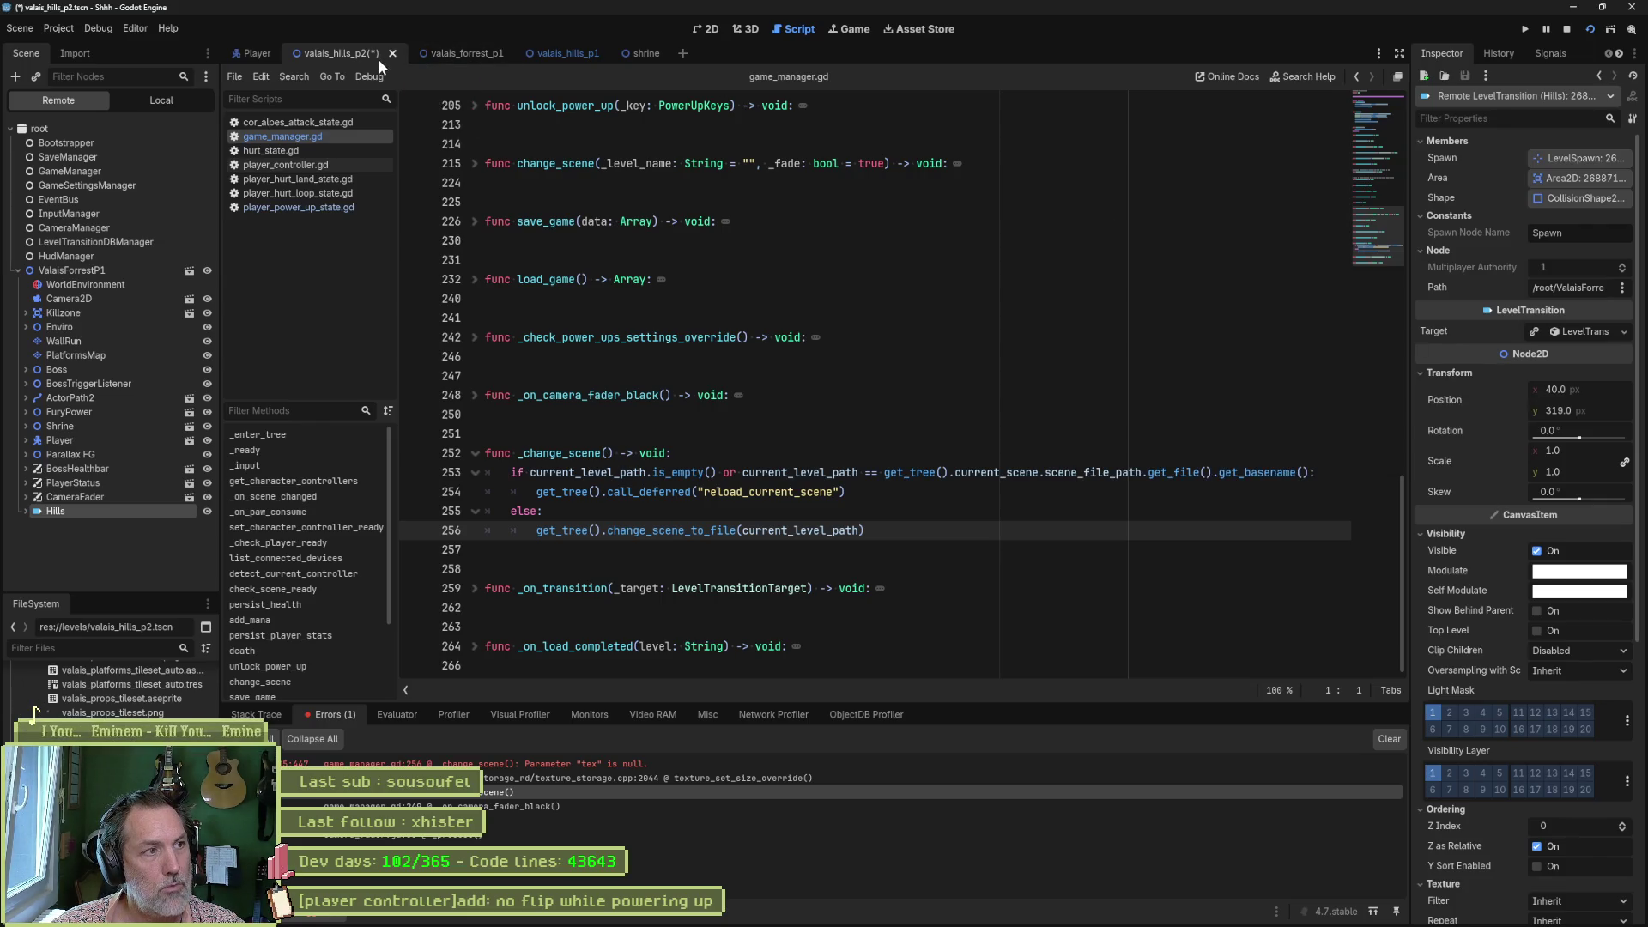
pyautogui.click(1565, 33)
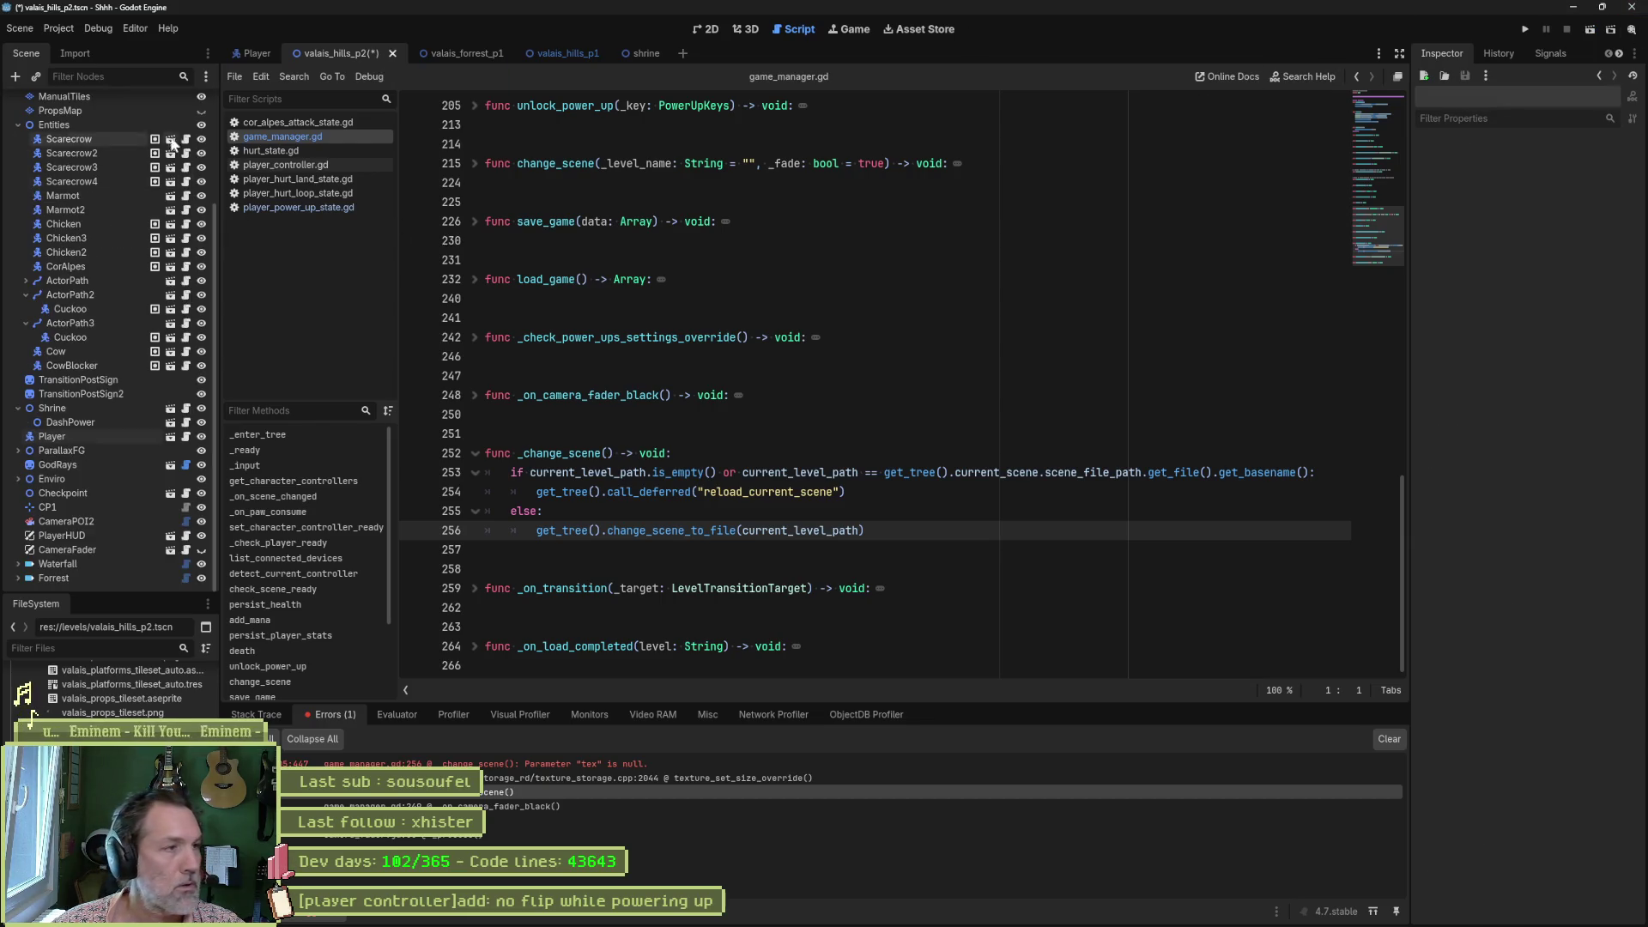
# Check the Forrest and Hills transition targets in both scenes and open level.gd.
pyautogui.click(18, 125)
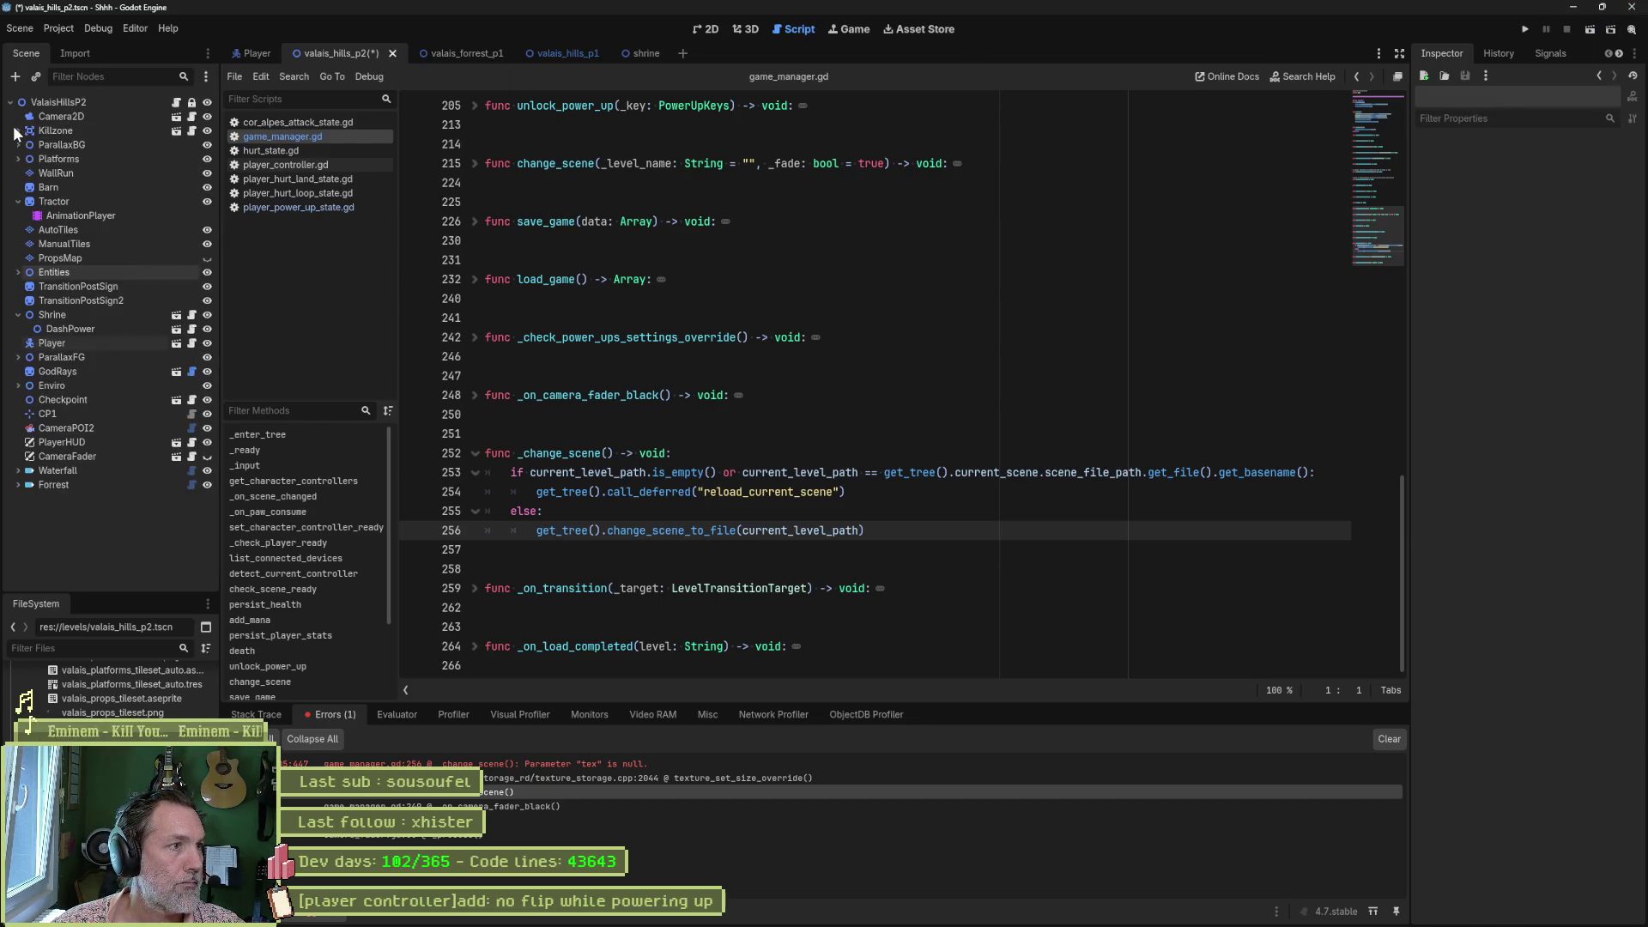
pyautogui.click(18, 201)
pyautogui.click(18, 201)
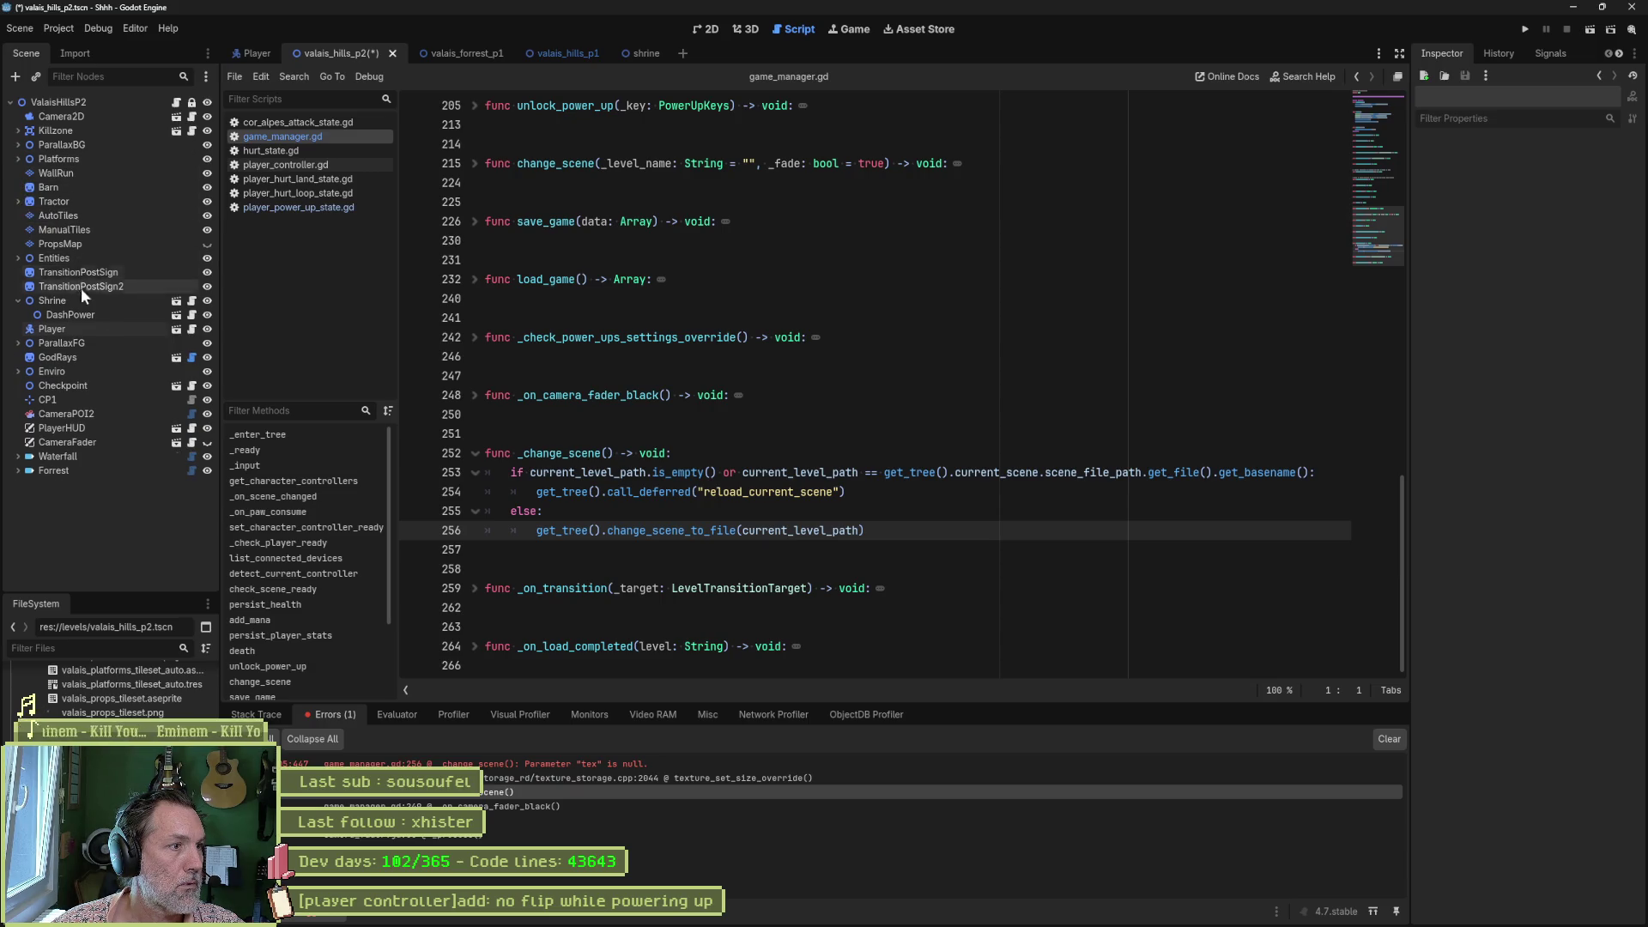
pyautogui.click(18, 300)
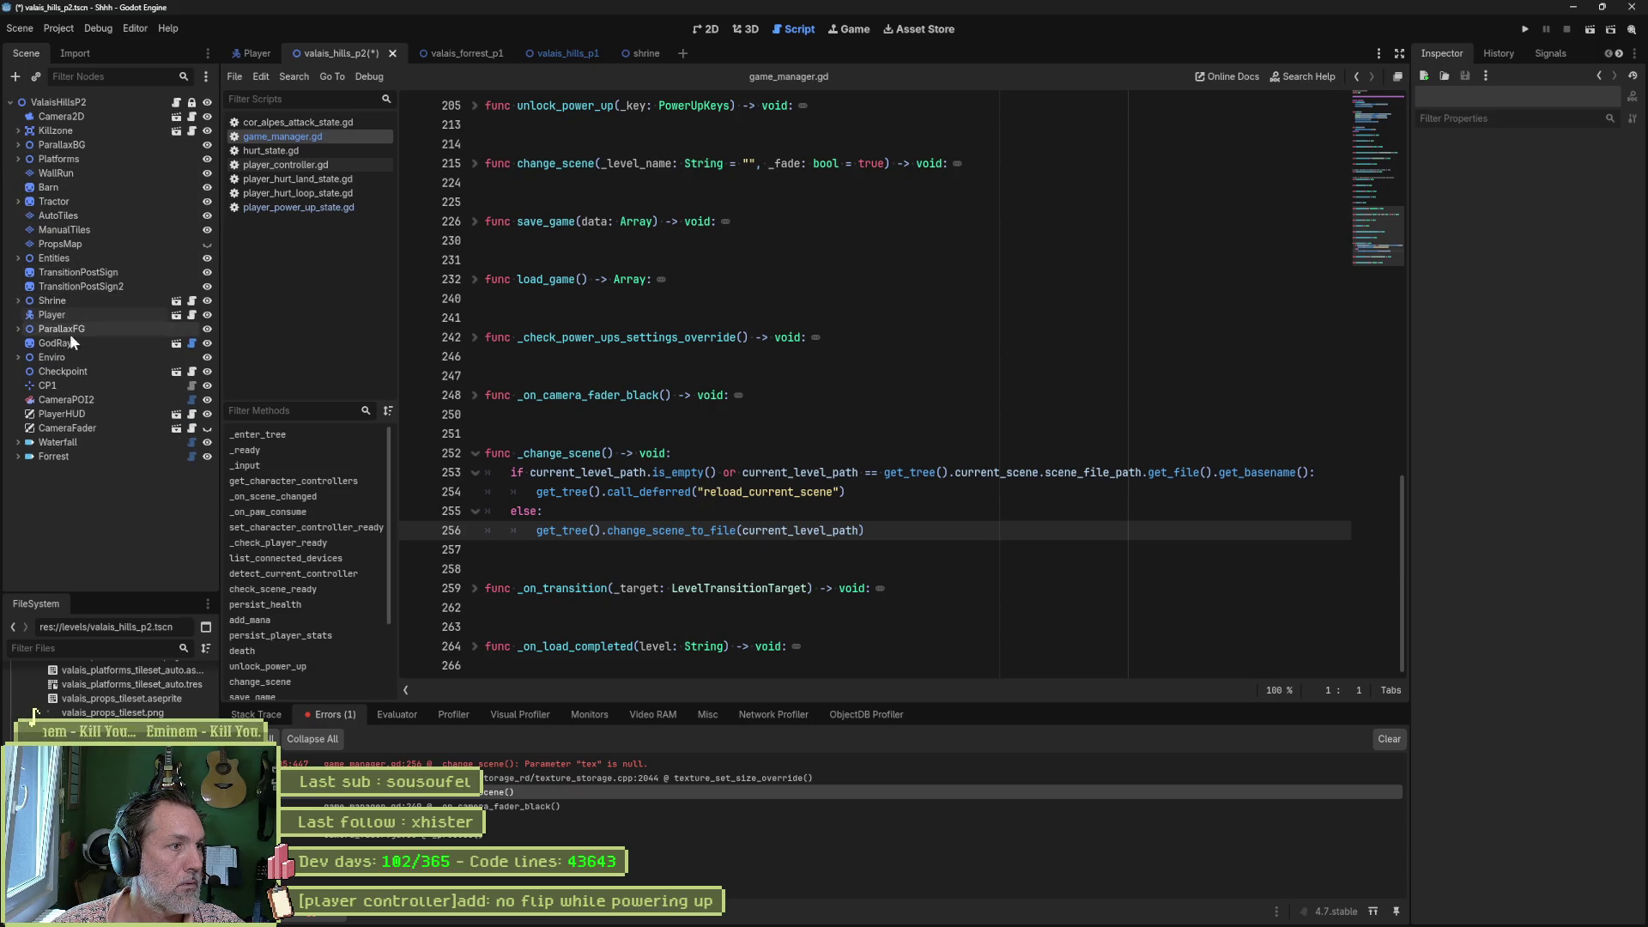
pyautogui.click(74, 455)
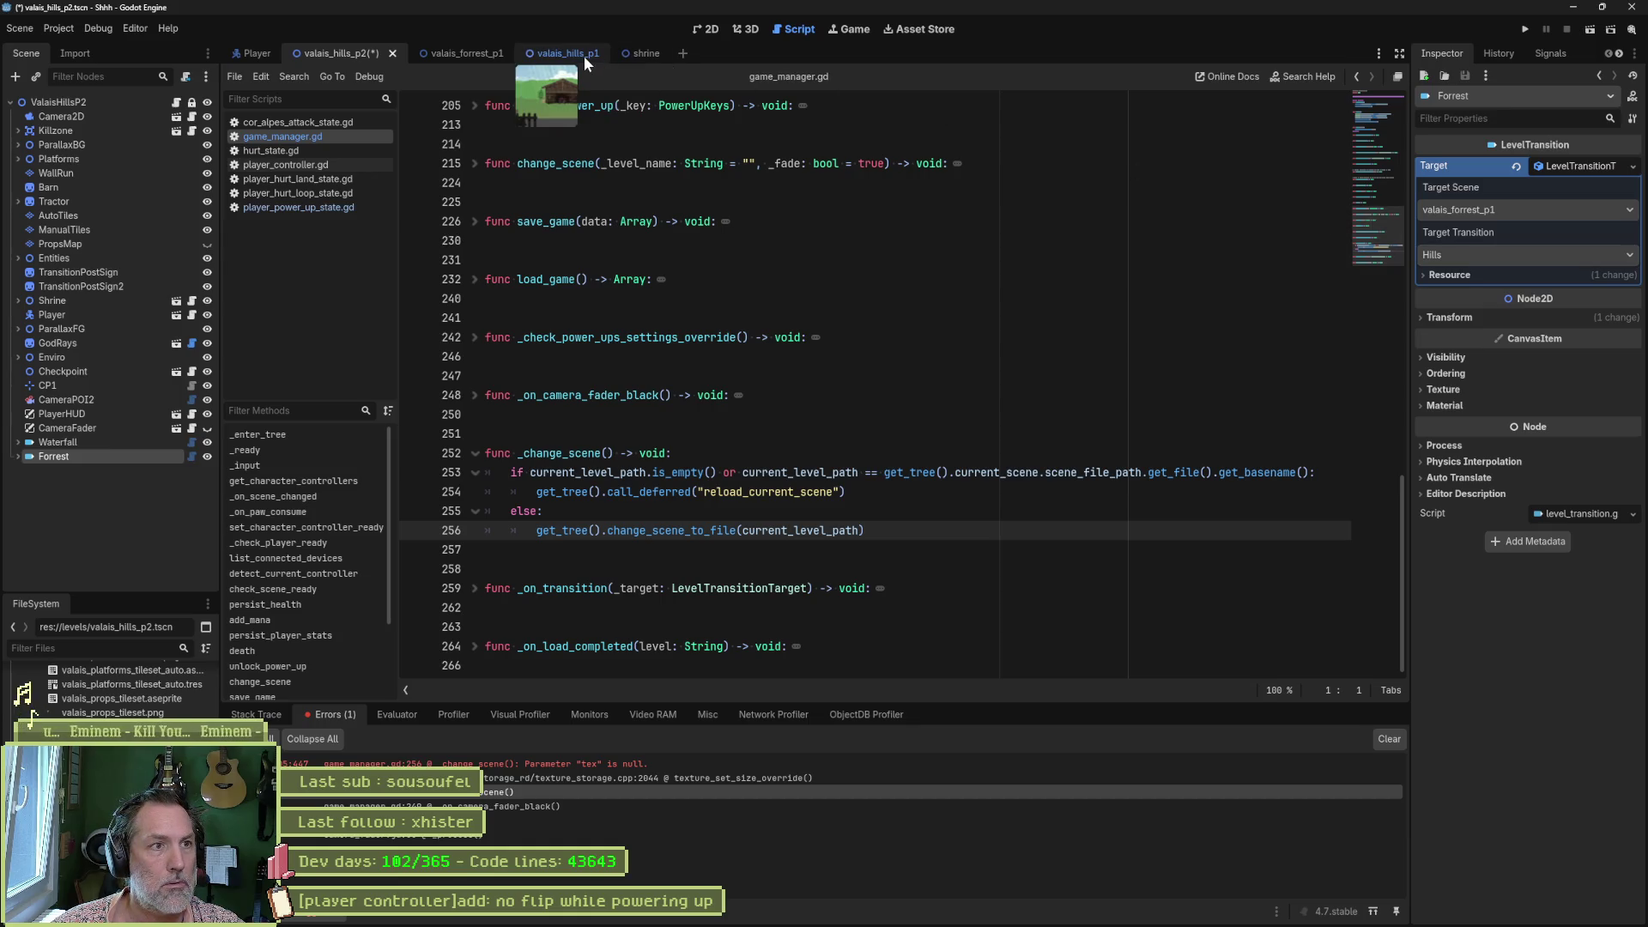
pyautogui.click(468, 54)
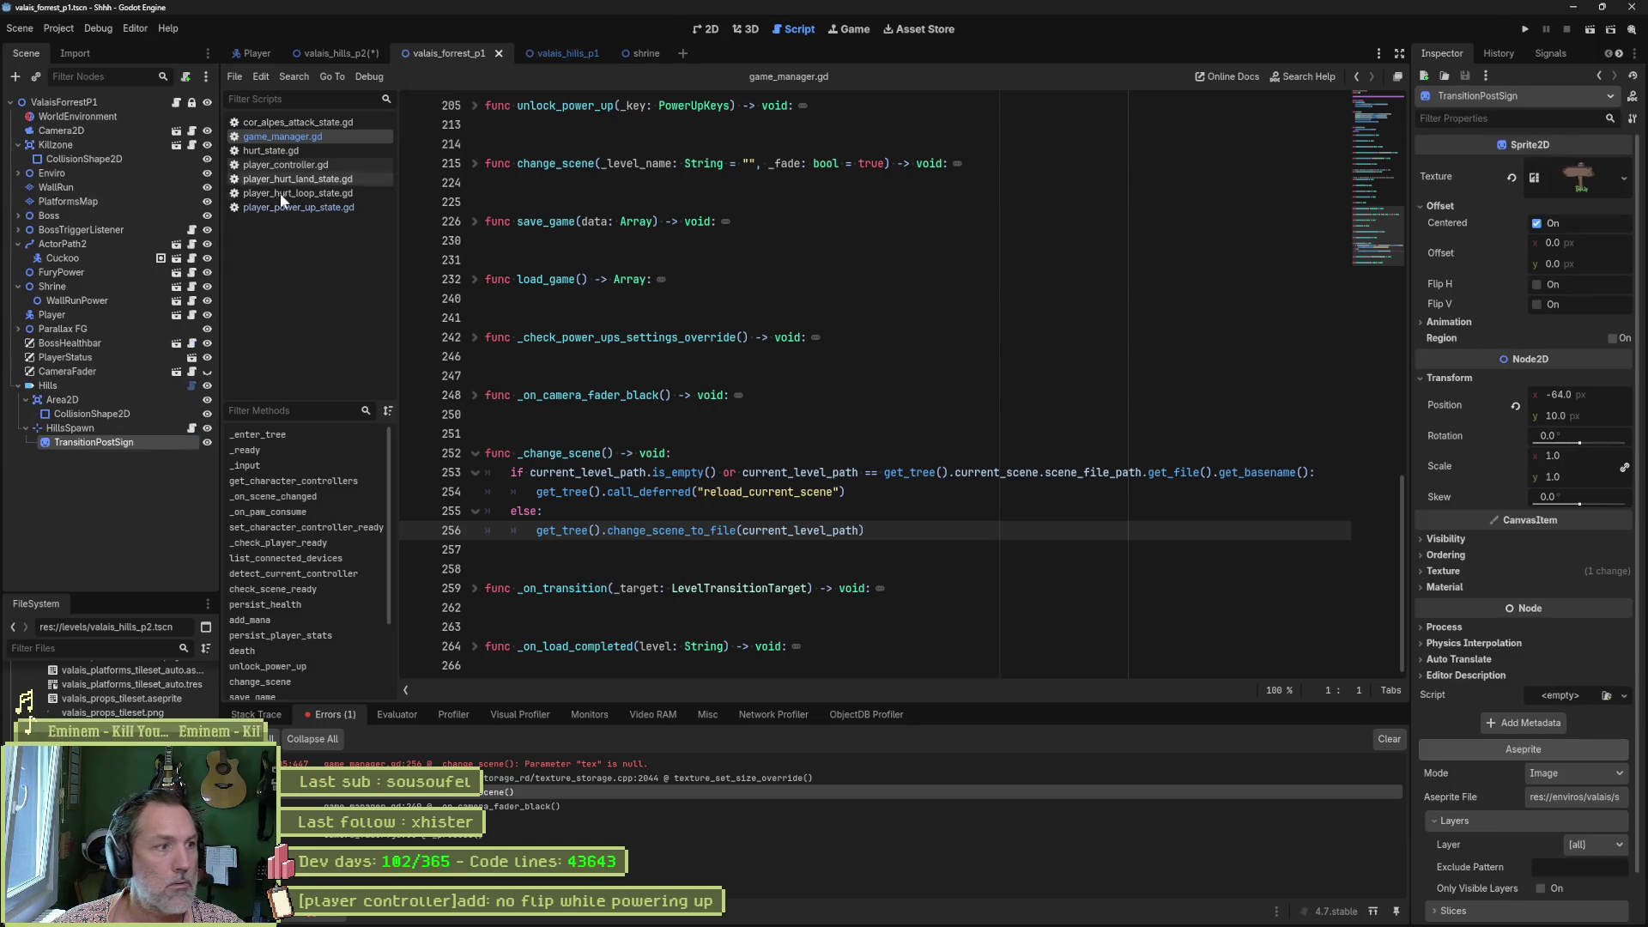
pyautogui.click(105, 386)
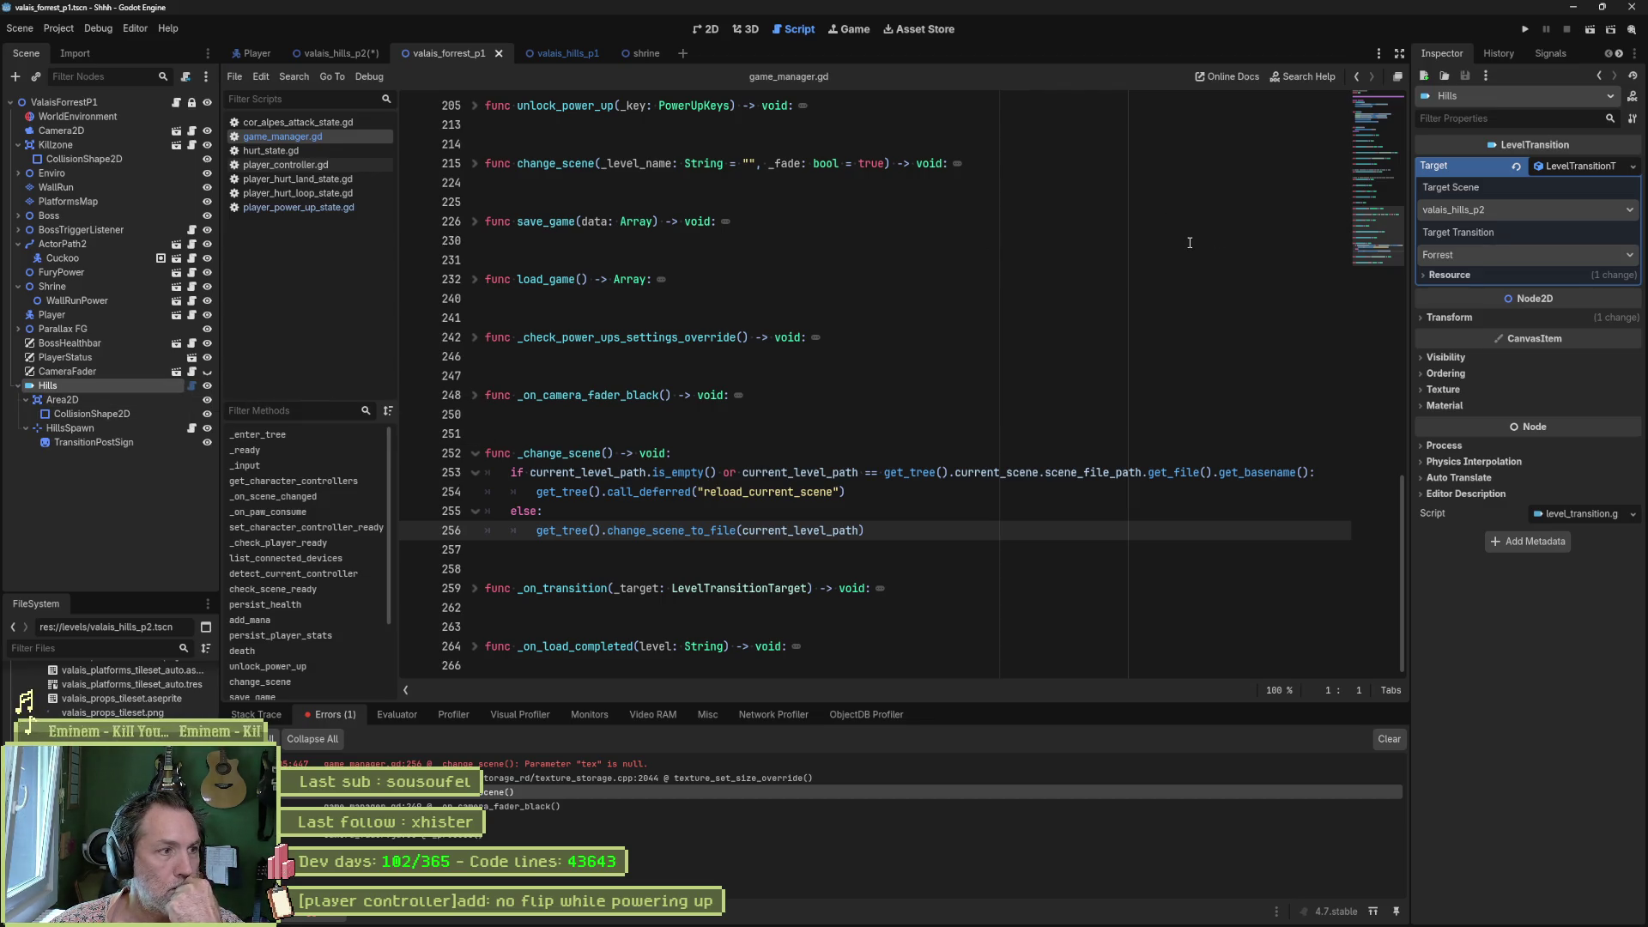
pyautogui.click(176, 103)
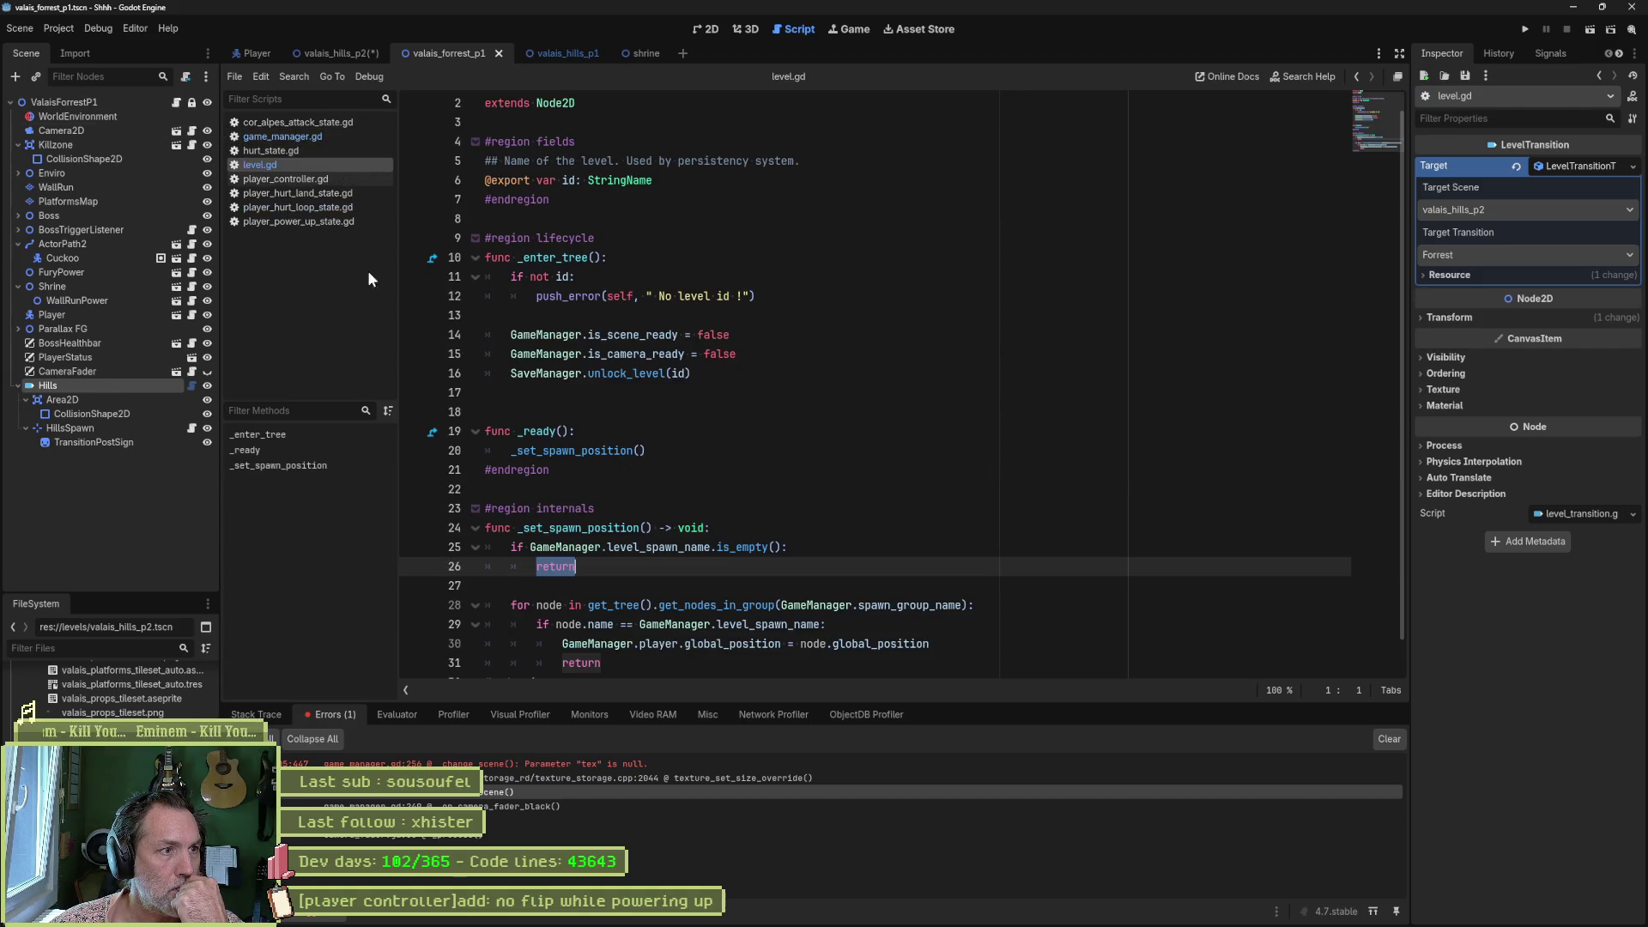
# Review the line-25 spawn-name check in _set_spawn_position, then run valais_hills_p2 to hit the breakpoint.
pyautogui.click(268, 466)
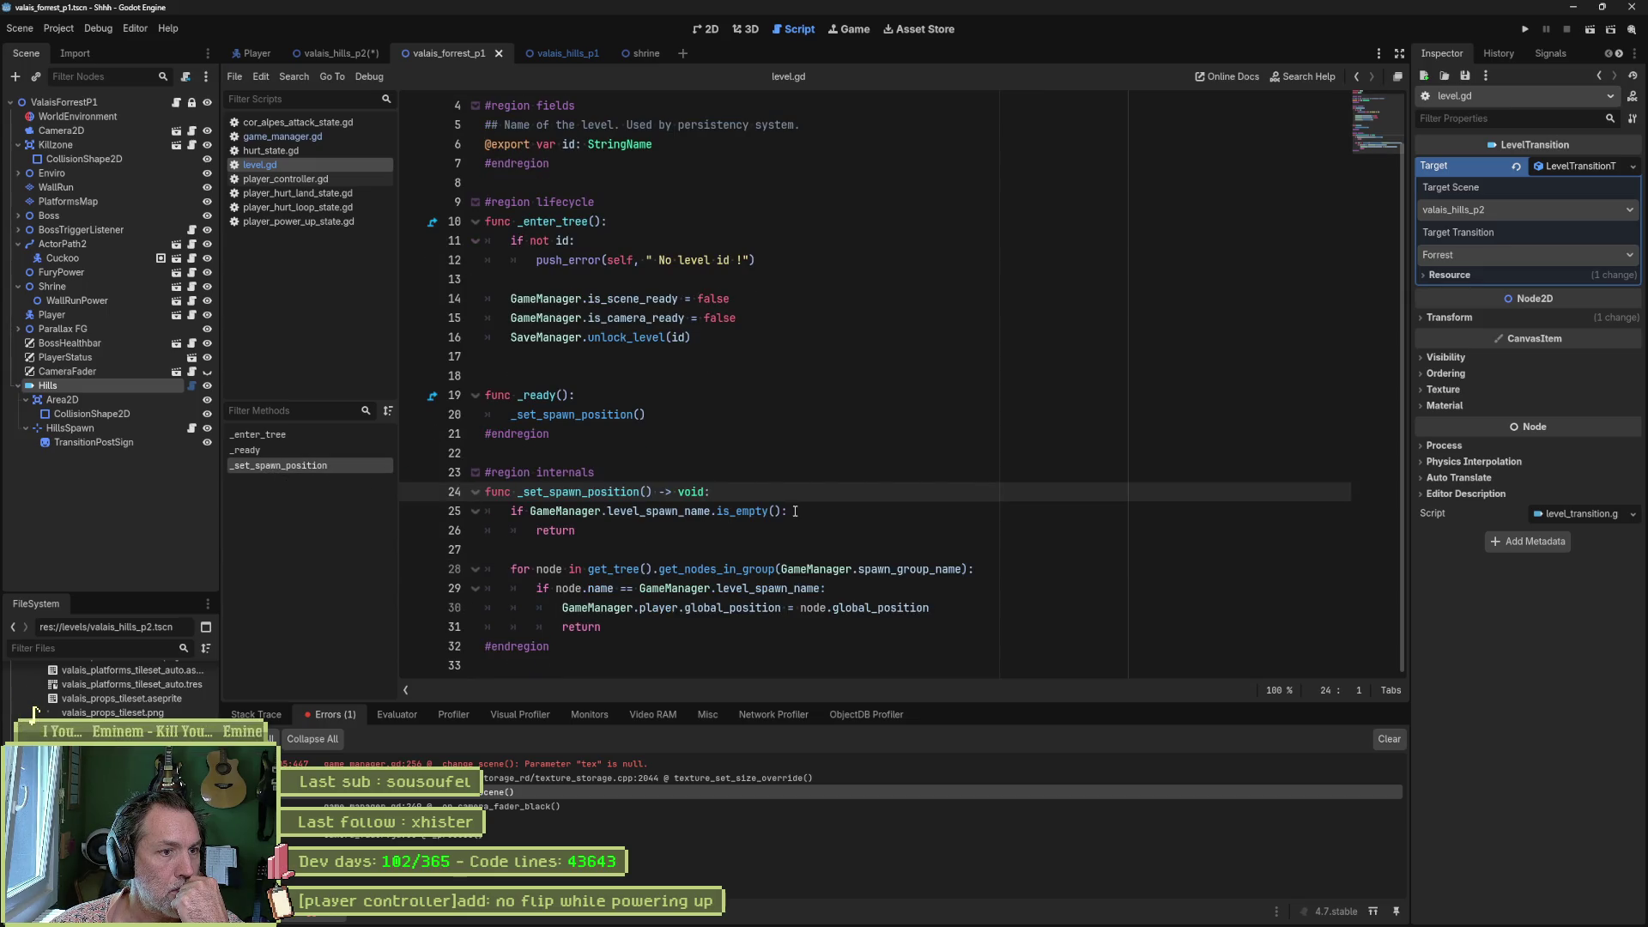
pyautogui.moveTo(780, 512); pyautogui.dragTo(526, 511)
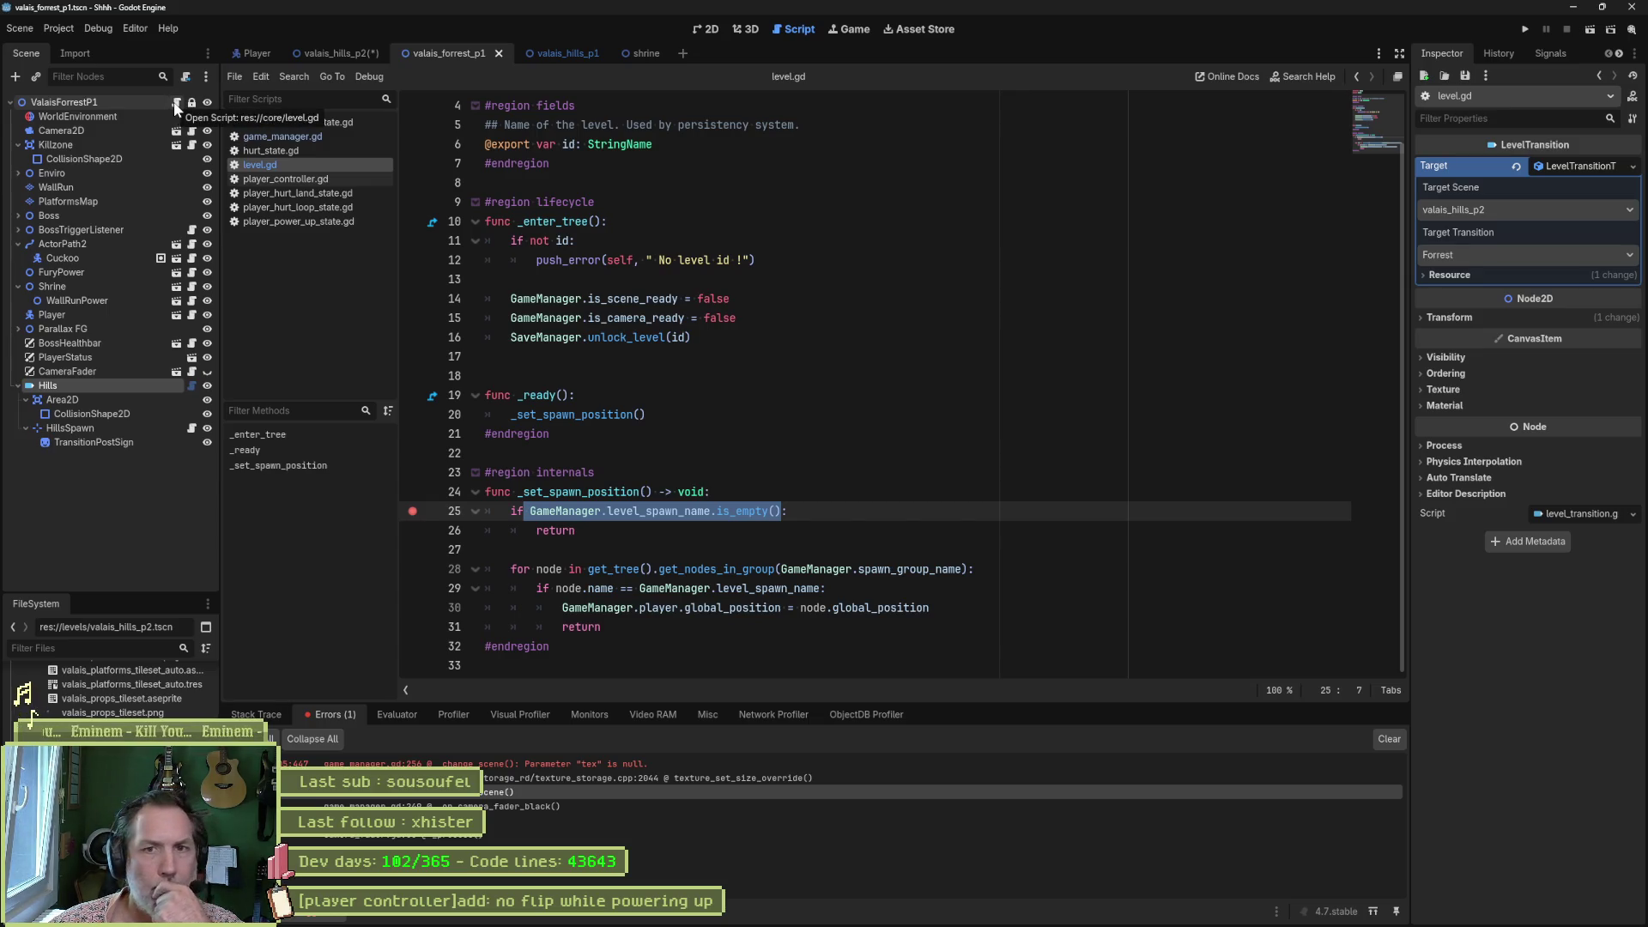
pyautogui.click(124, 115)
pyautogui.click(178, 100)
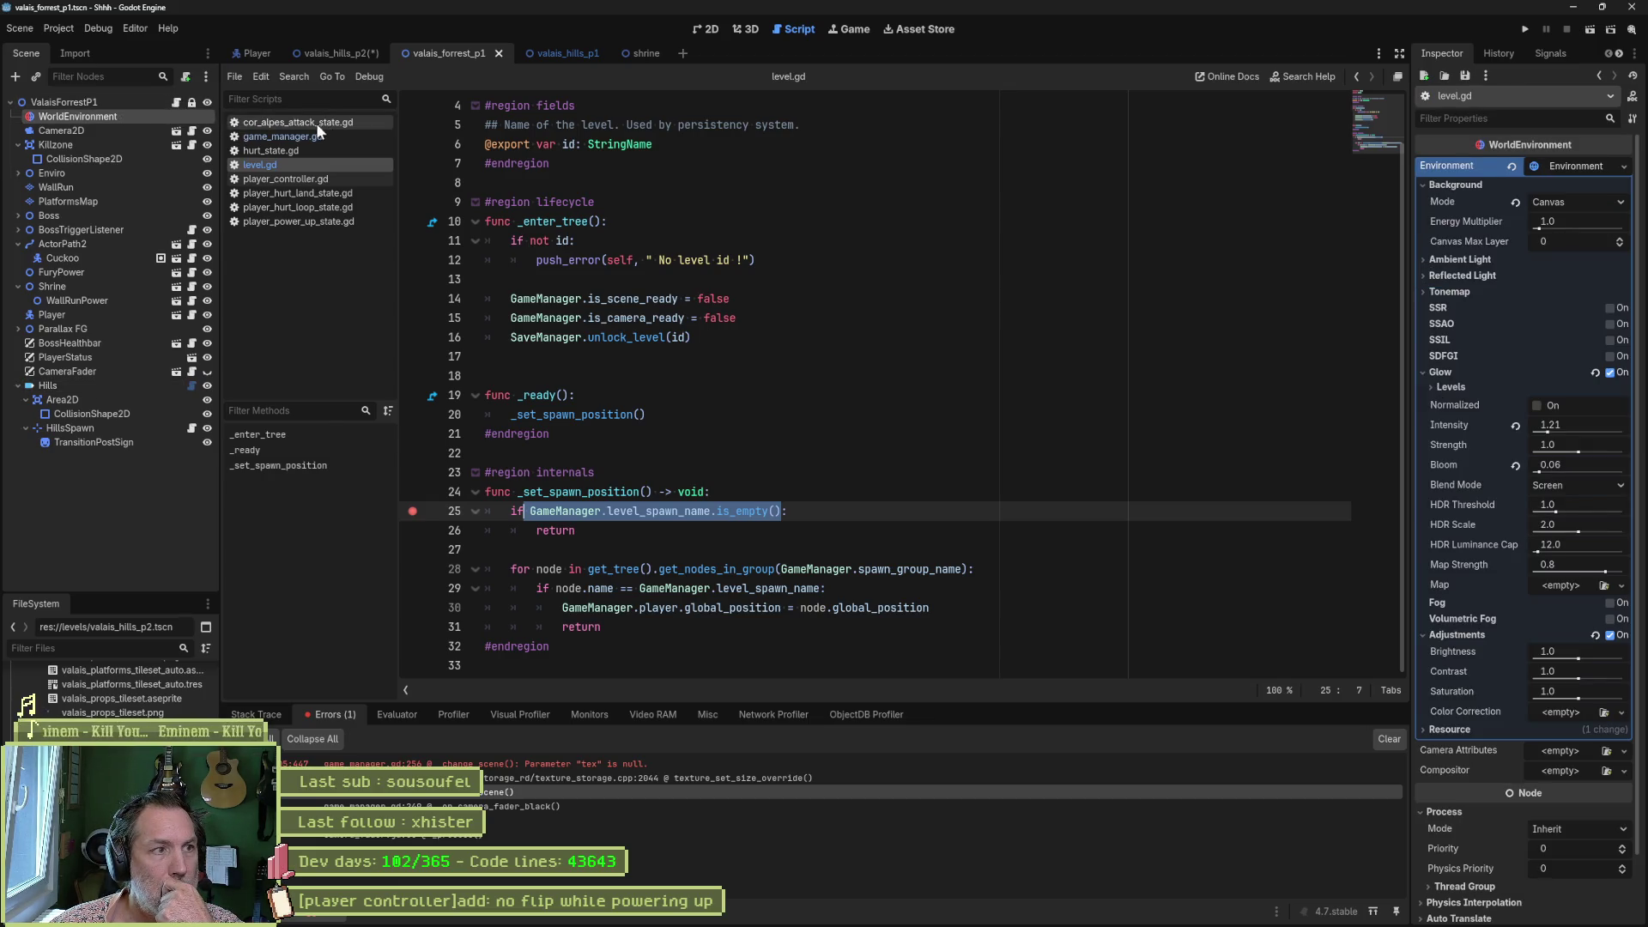
pyautogui.click(116, 102)
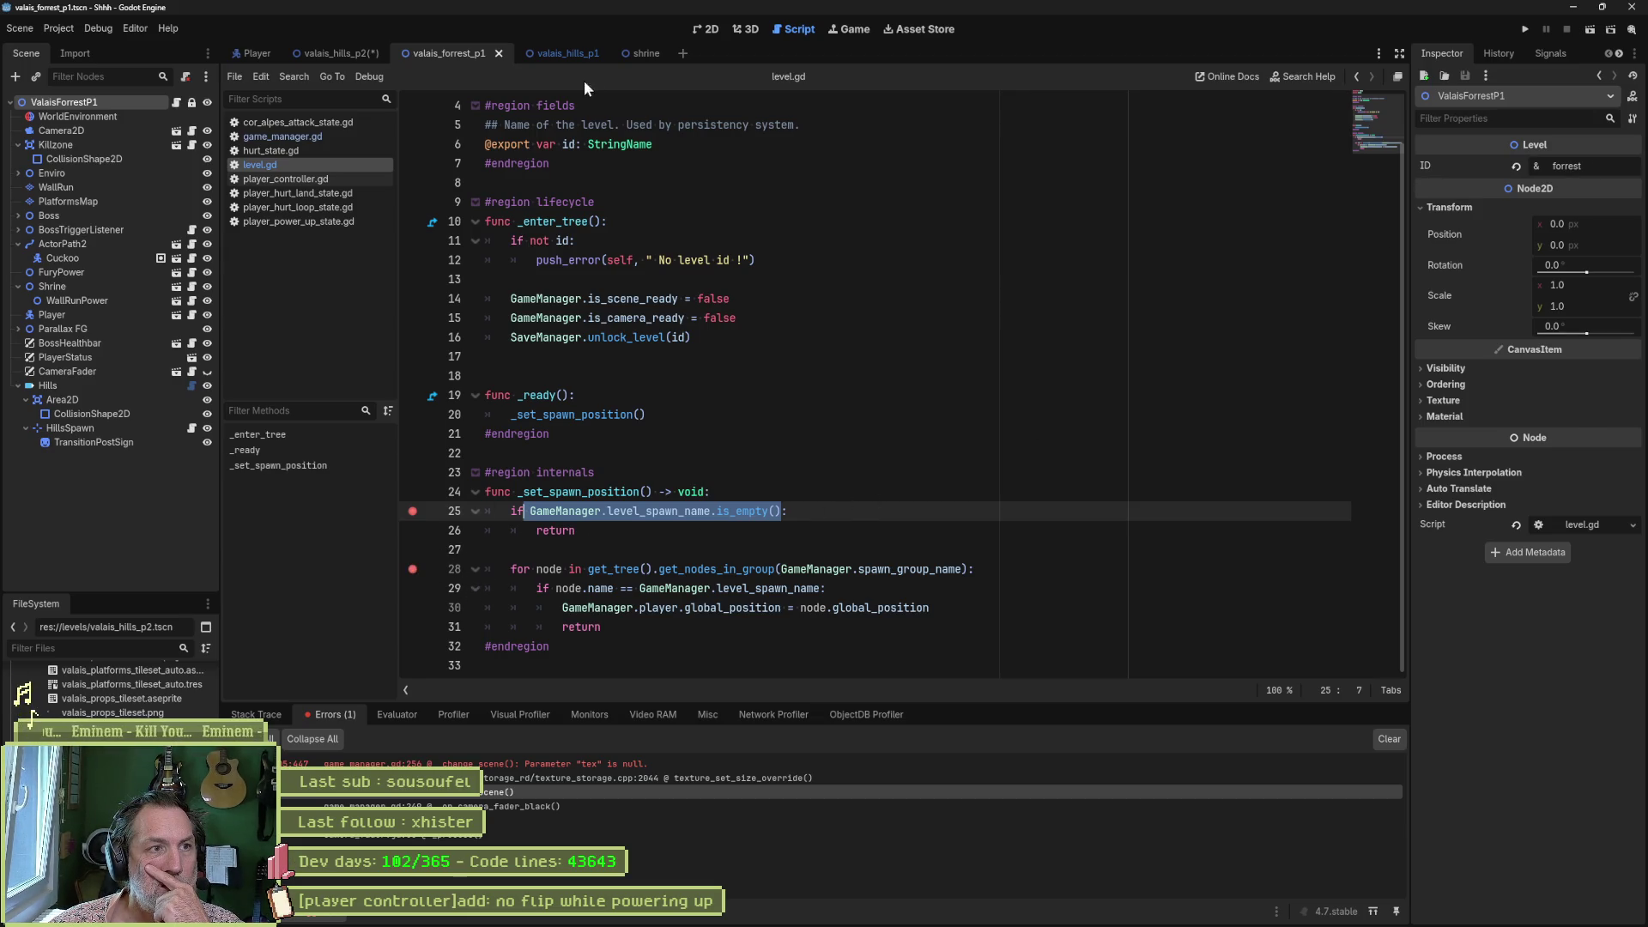
pyautogui.hotkey('ctrl', 'shift', 'Tab')
pyautogui.press('F6')
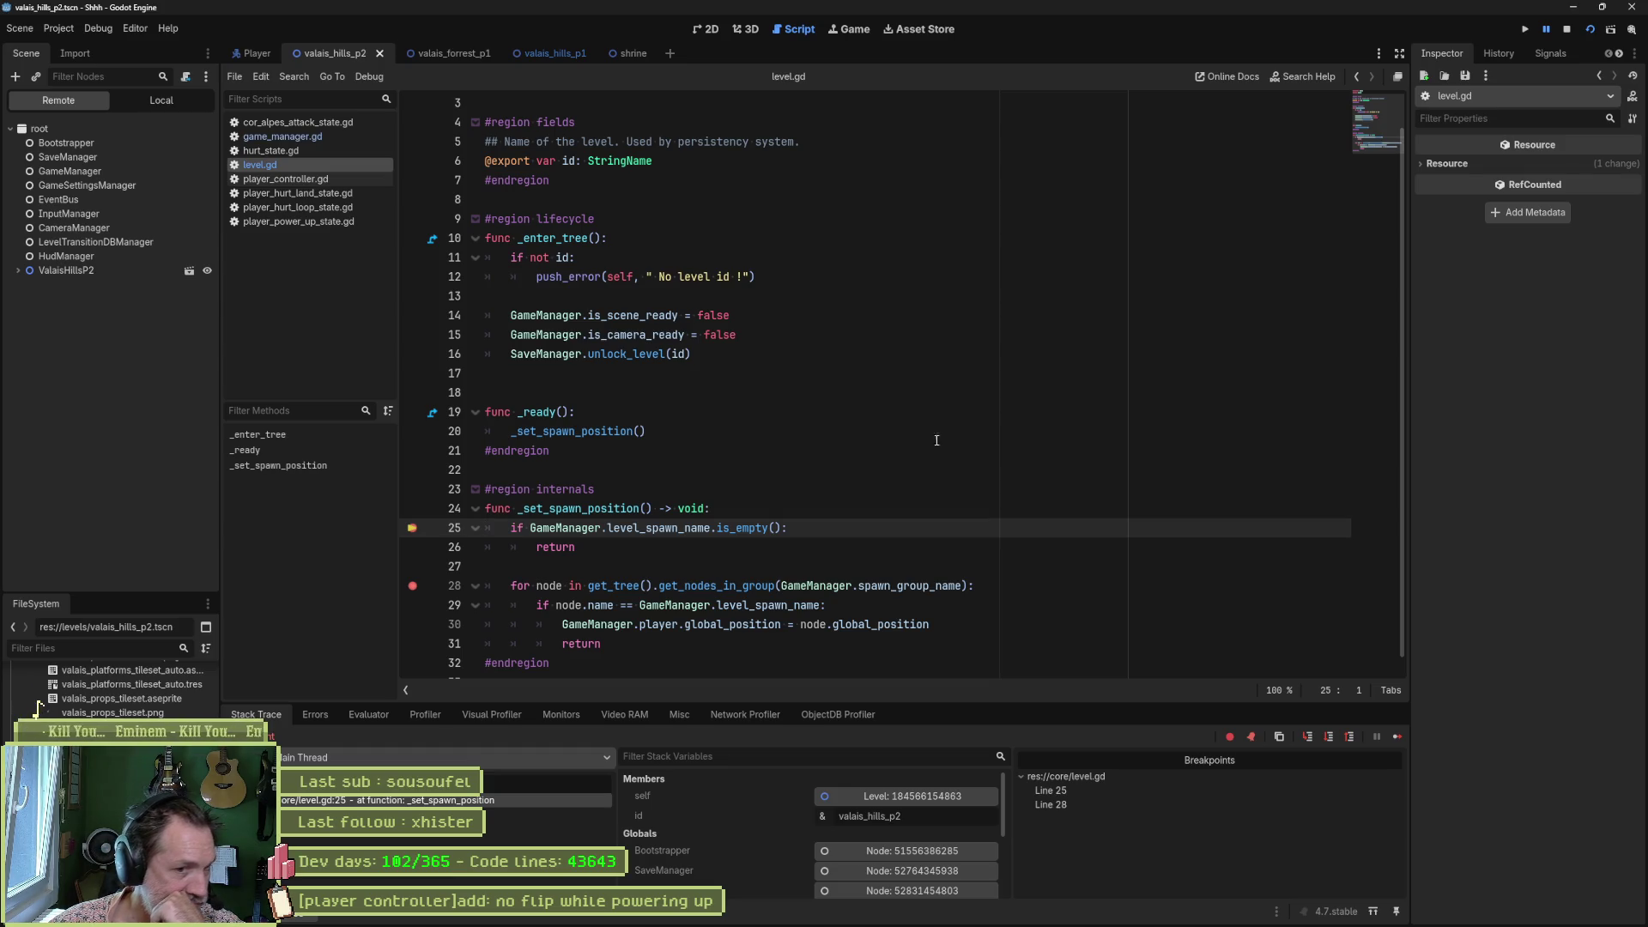
# Continue past the line-25 and line-28 stops and move the breakpoint to line 30.
pyautogui.click(1396, 736)
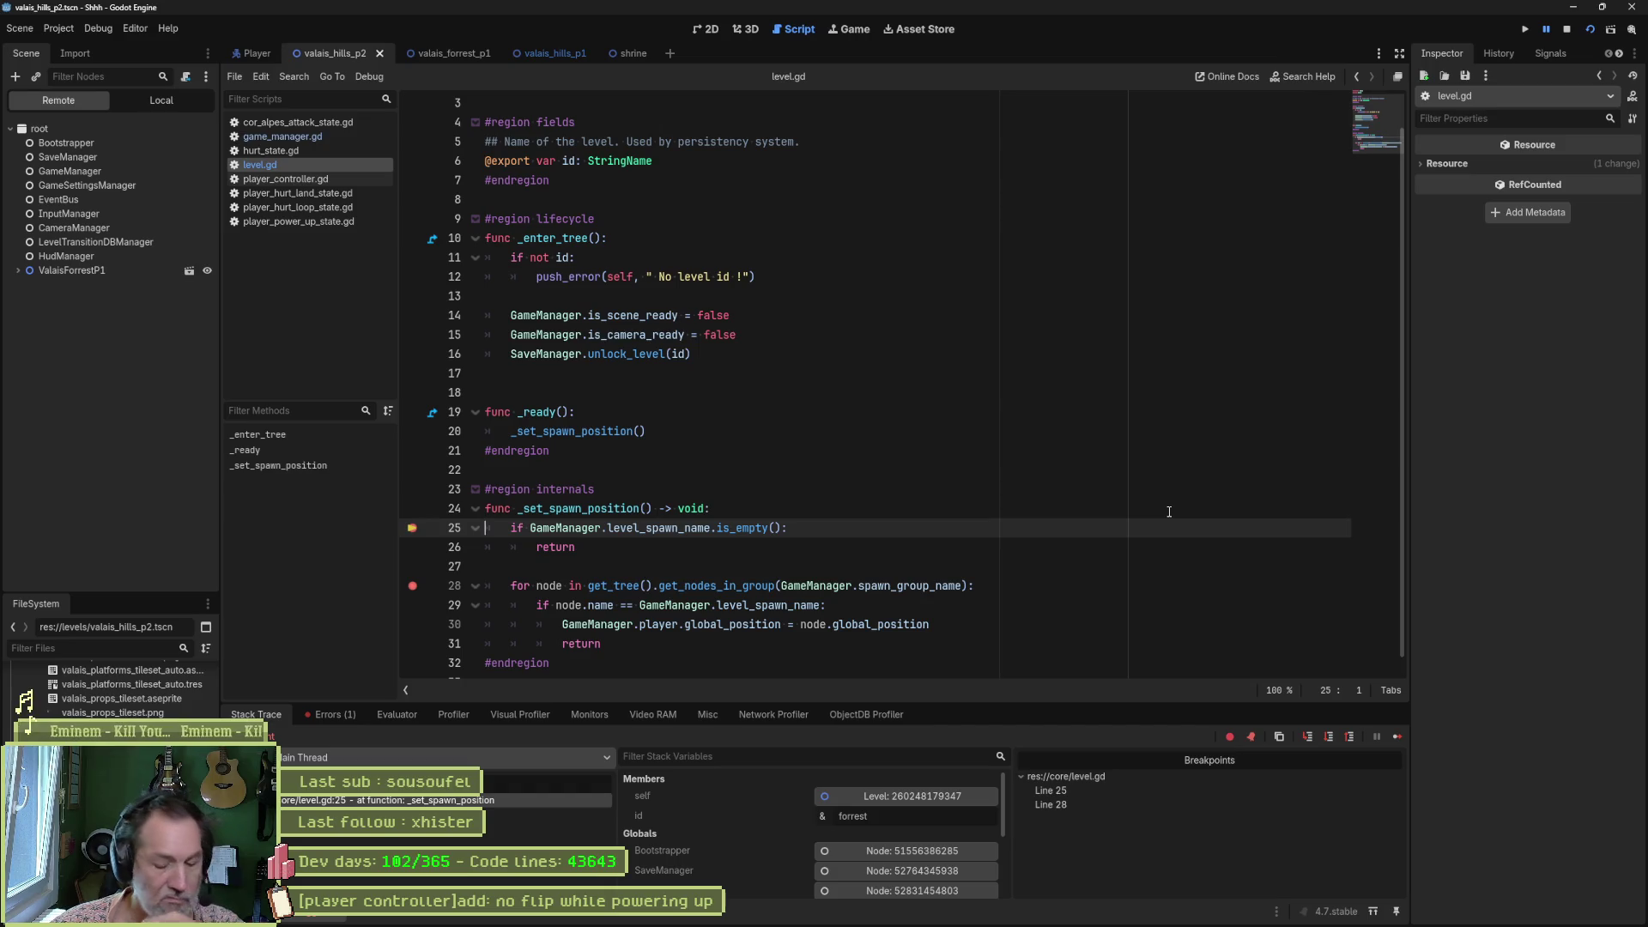
pyautogui.press('F10')
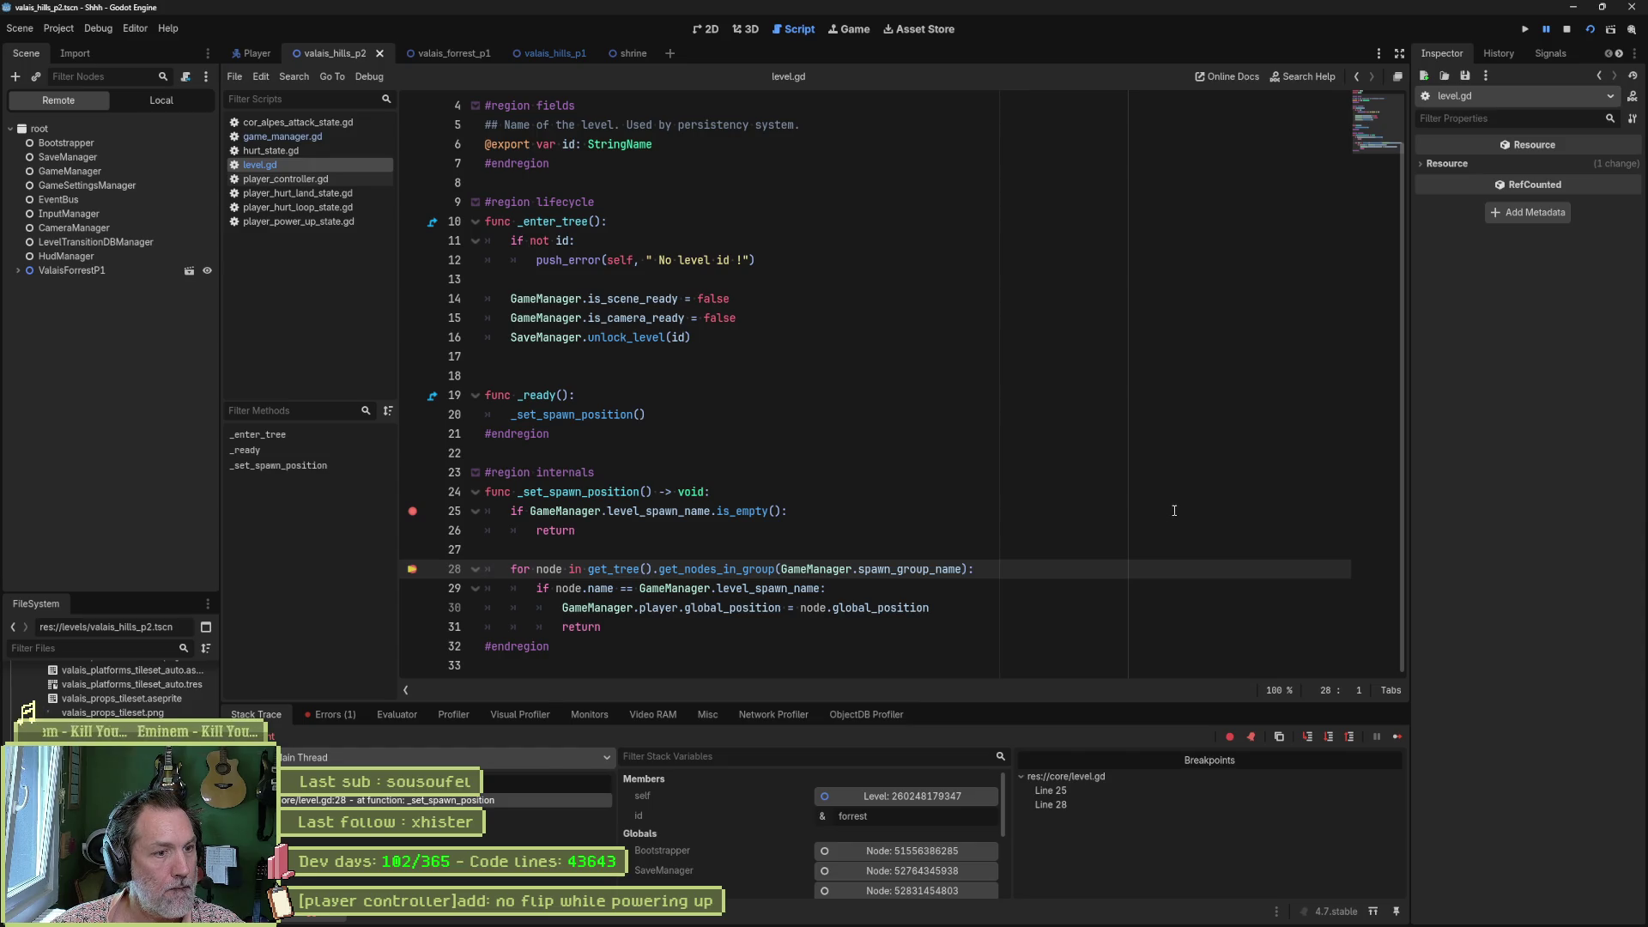
pyautogui.click(413, 608)
pyautogui.click(412, 569)
pyautogui.click(412, 511)
# Resume and stop the game, then select the spawn-name comparison line.
pyautogui.click(1397, 737)
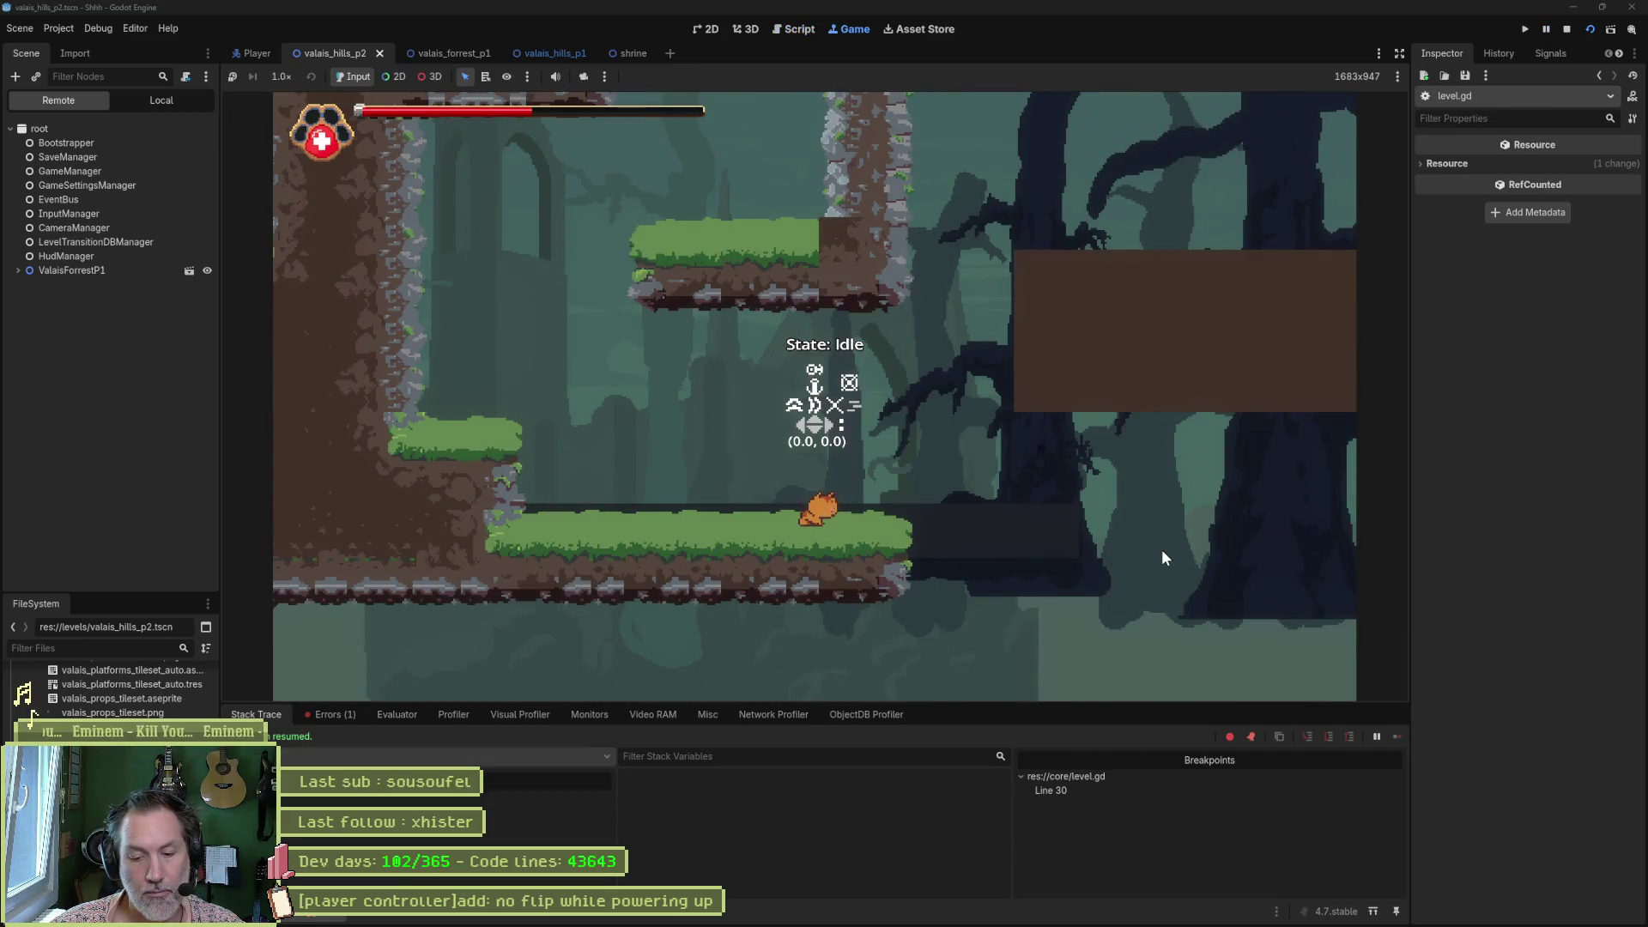
pyautogui.press('F8')
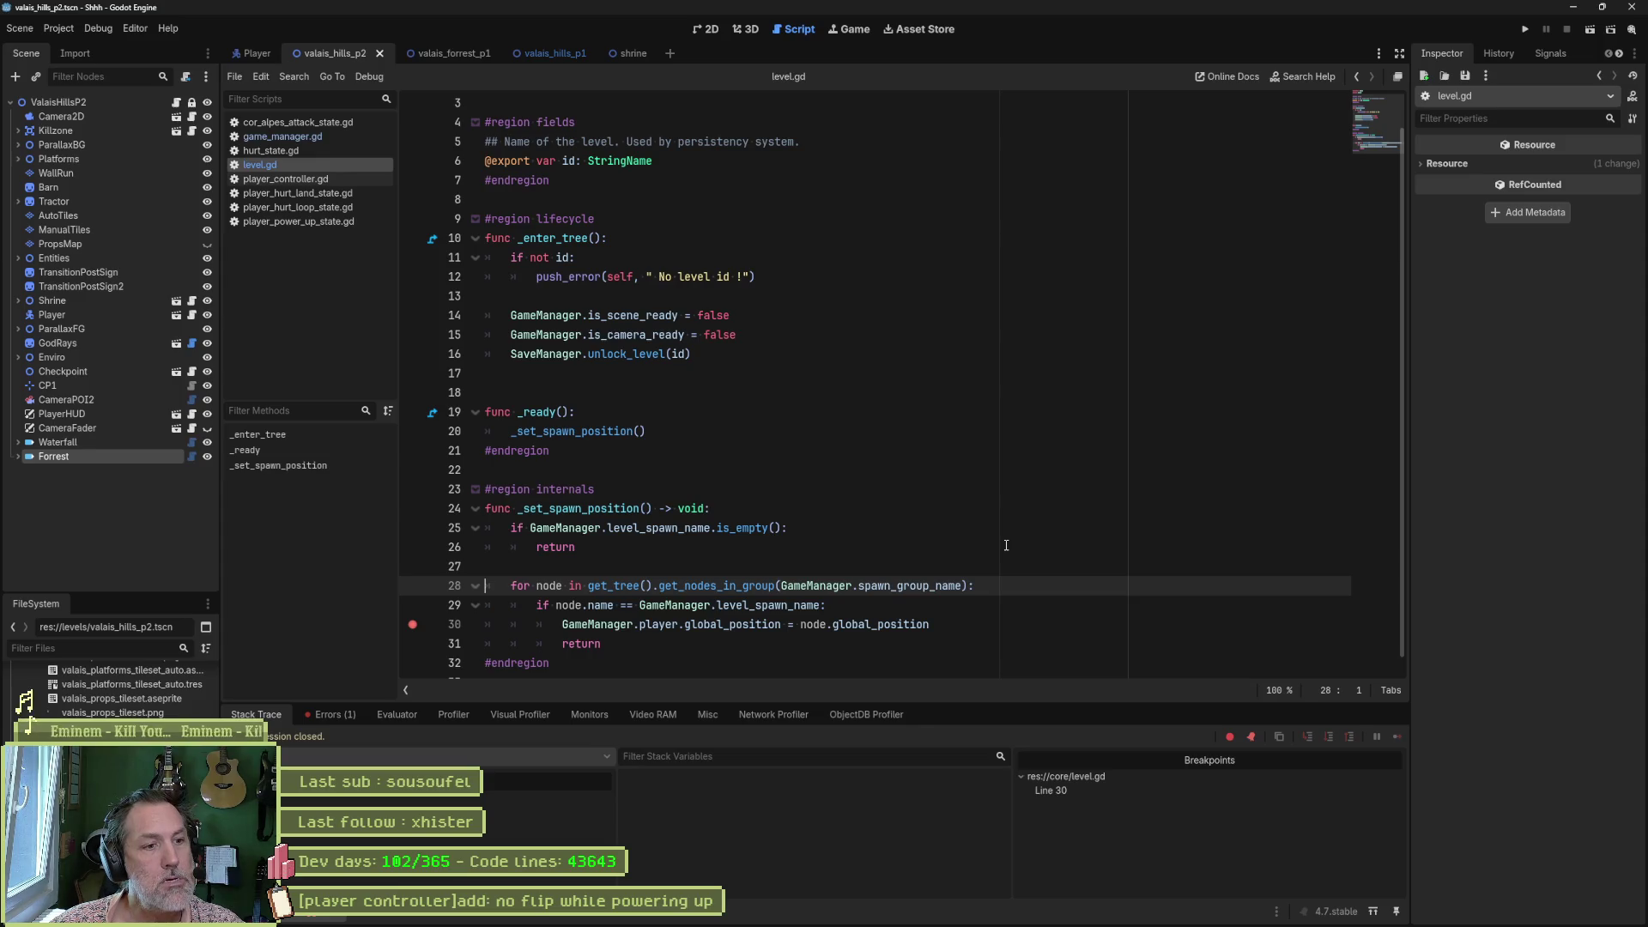
pyautogui.moveTo(826, 605); pyautogui.dragTo(512, 605)
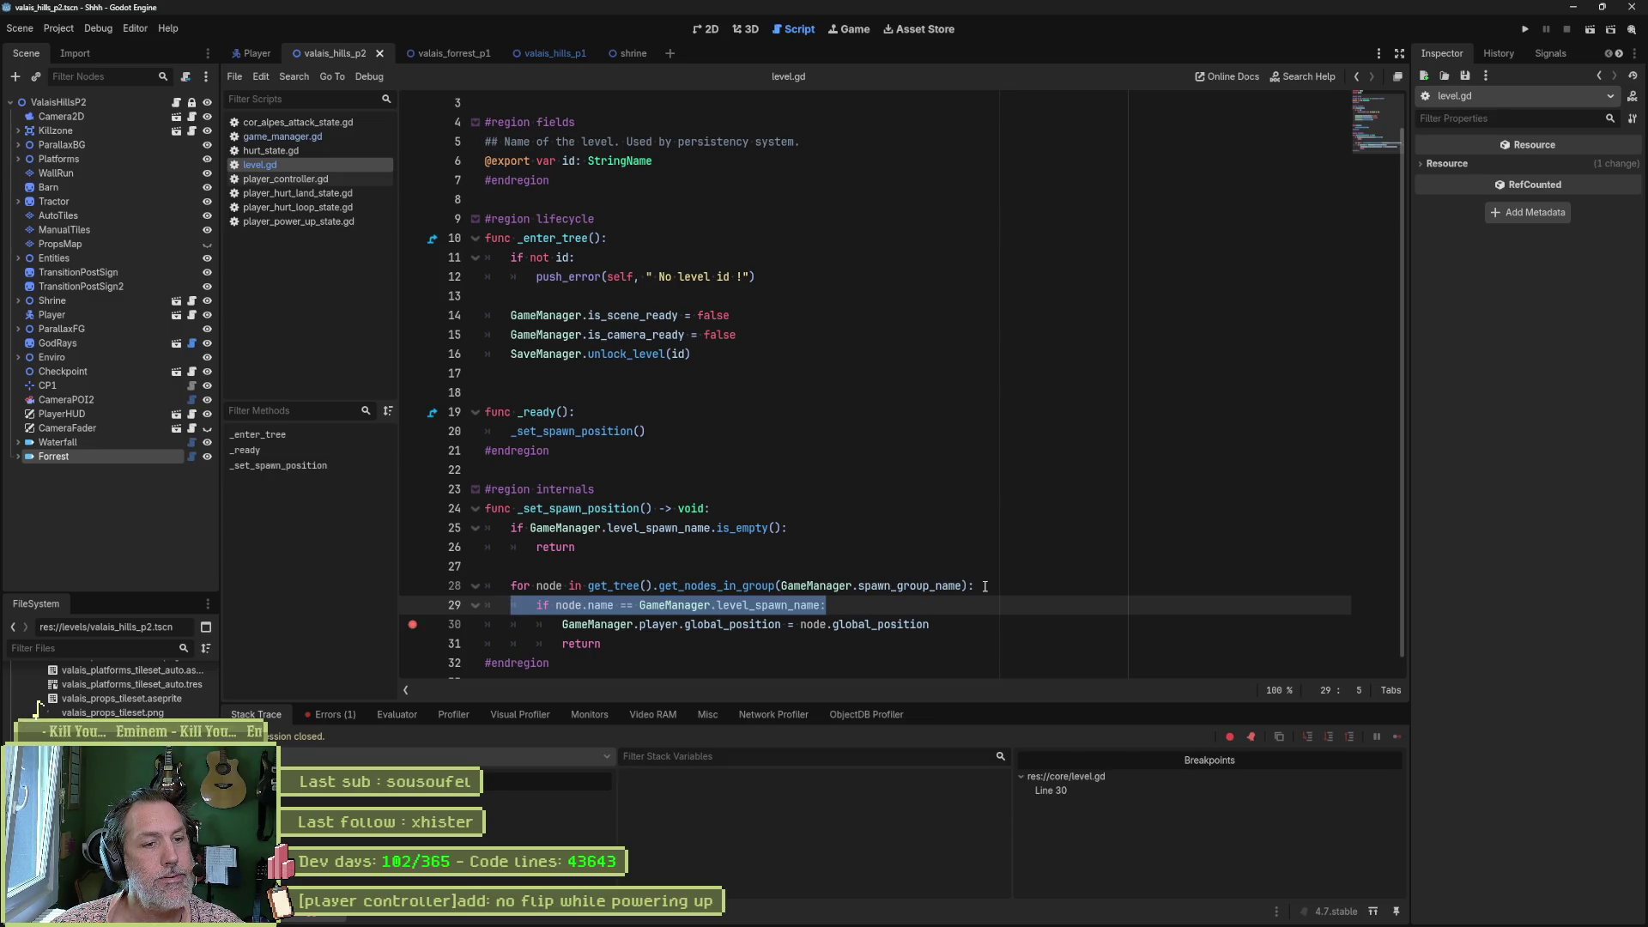
pyautogui.moveTo(930, 594)
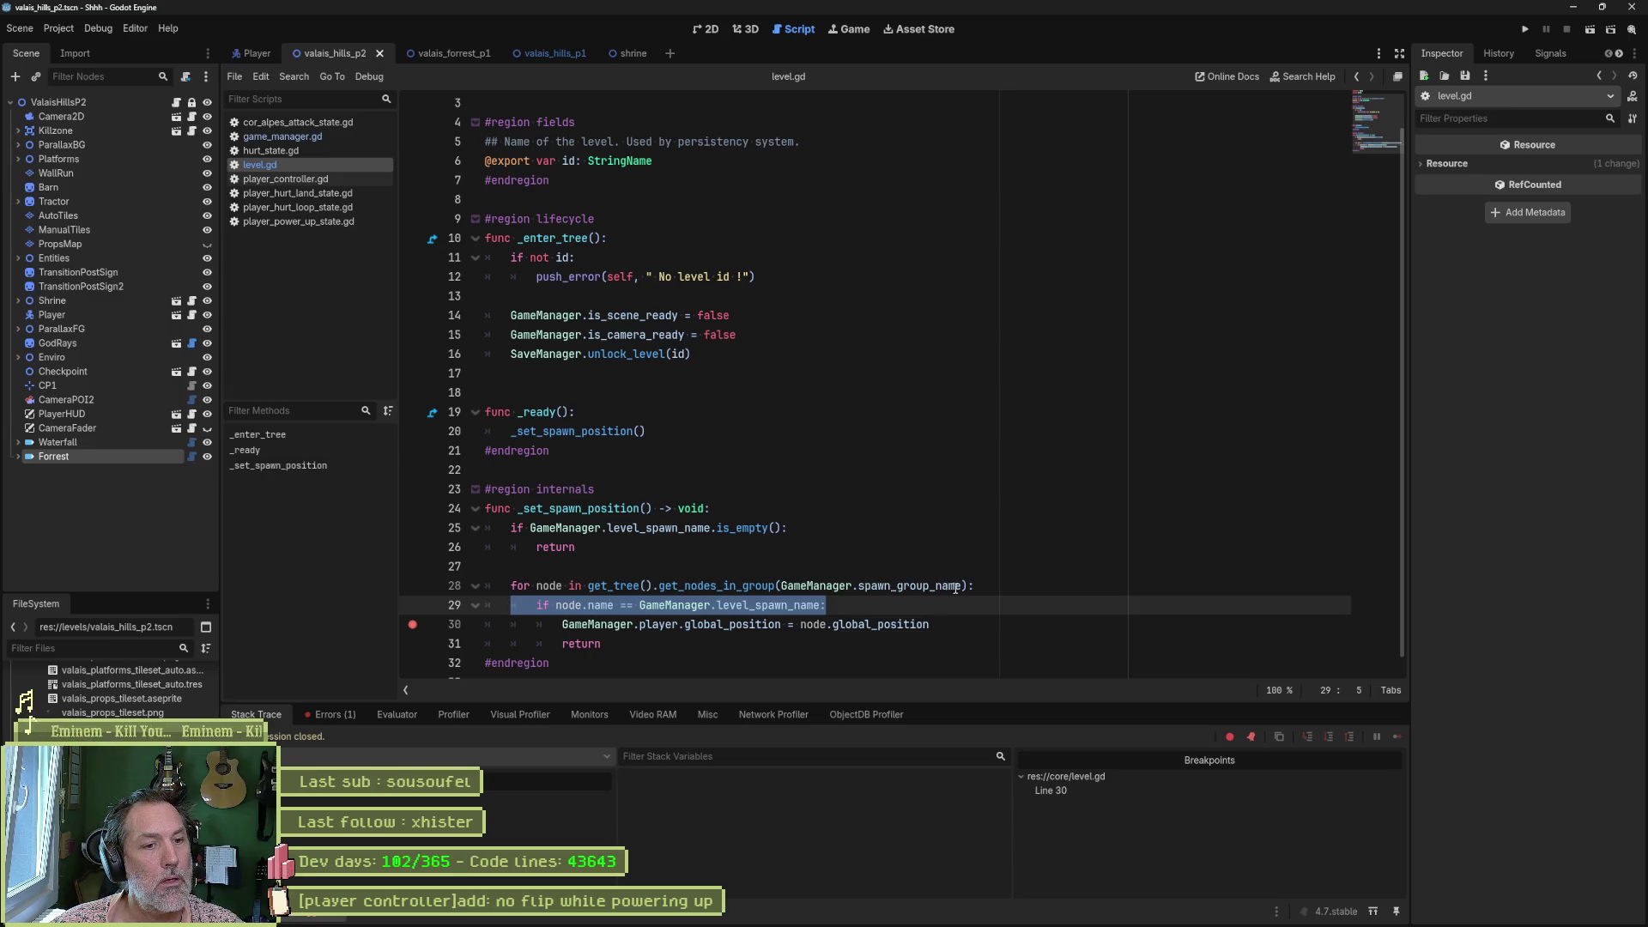
# Add print_debug(self, " node: ", node.name) inside level.gd's spawn loop and run the game.
pyautogui.click(1082, 587)
pyautogui.press('Return')
pyautogui.write('PR')
pyautogui.press('BackSpace')
pyautogui.press('BackSpace')
pyautogui.write('print_')
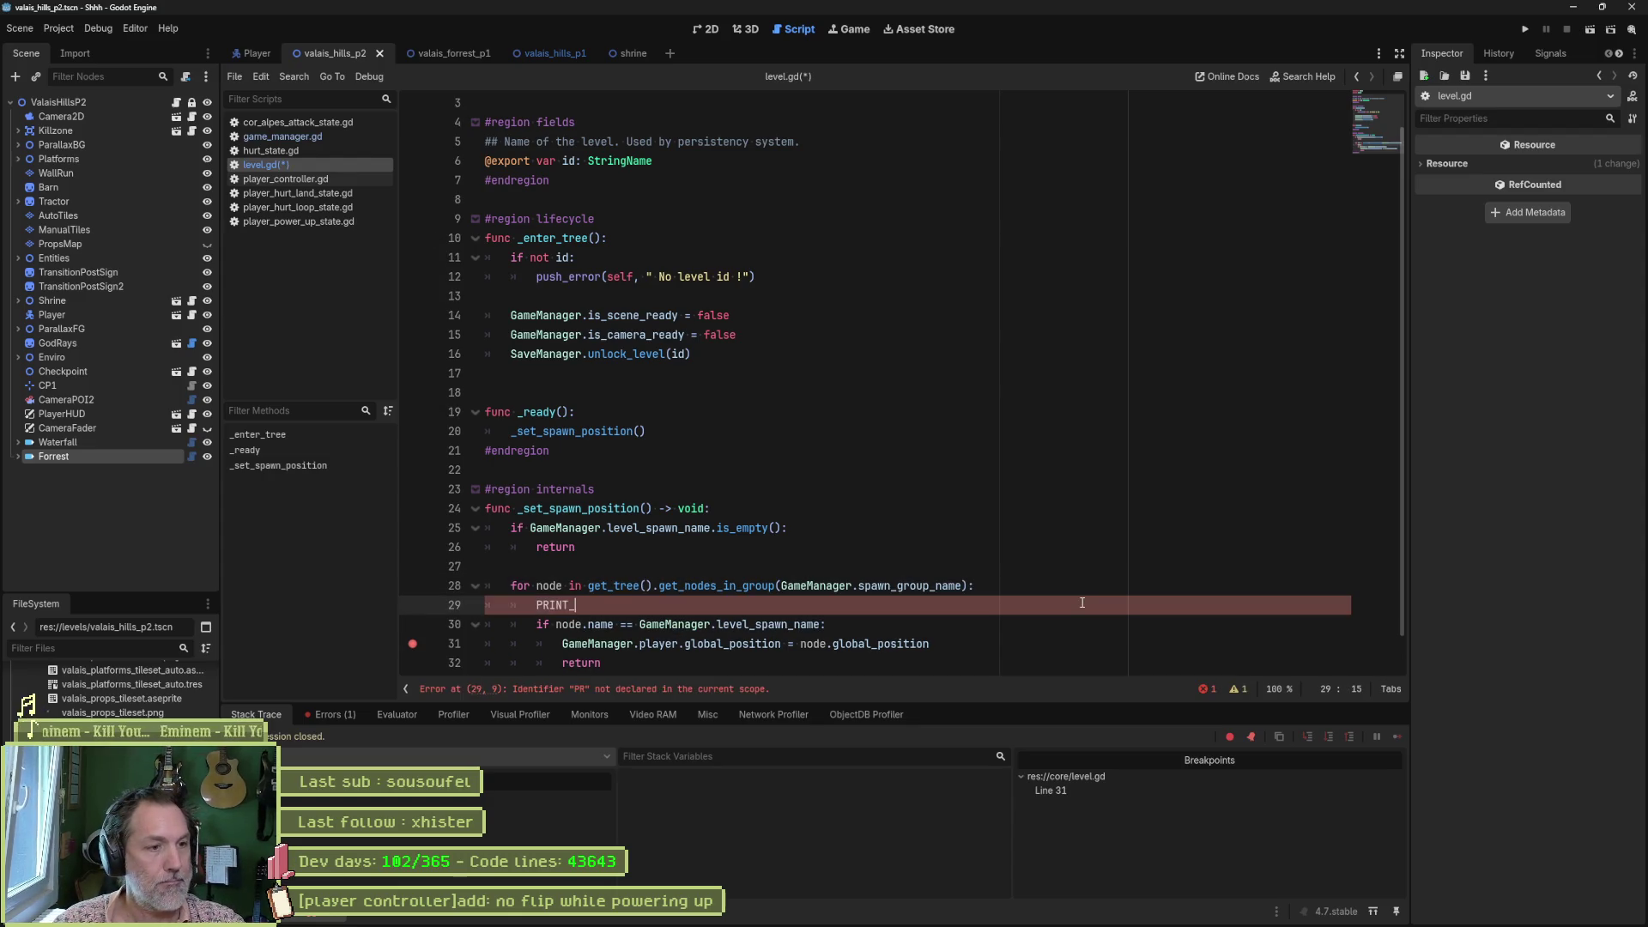
pyautogui.write('d')
pyautogui.press('Return')
pyautogui.write('self, ')
pyautogui.write('" node: ",')
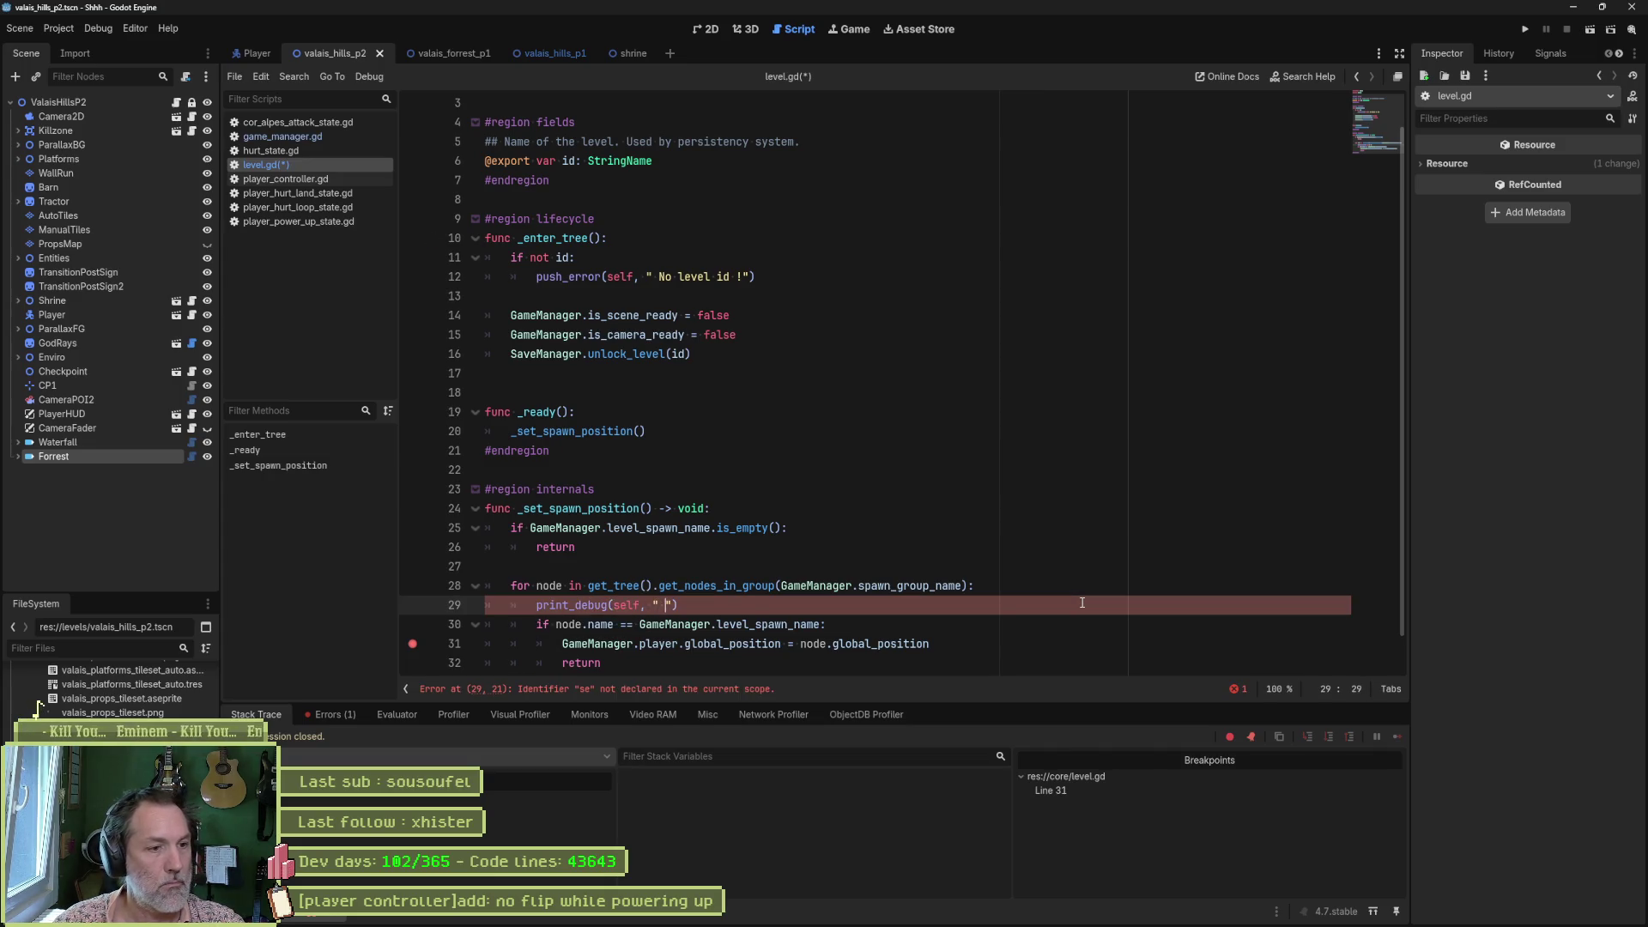
pyautogui.write(' node.name')
pyautogui.press('F5')
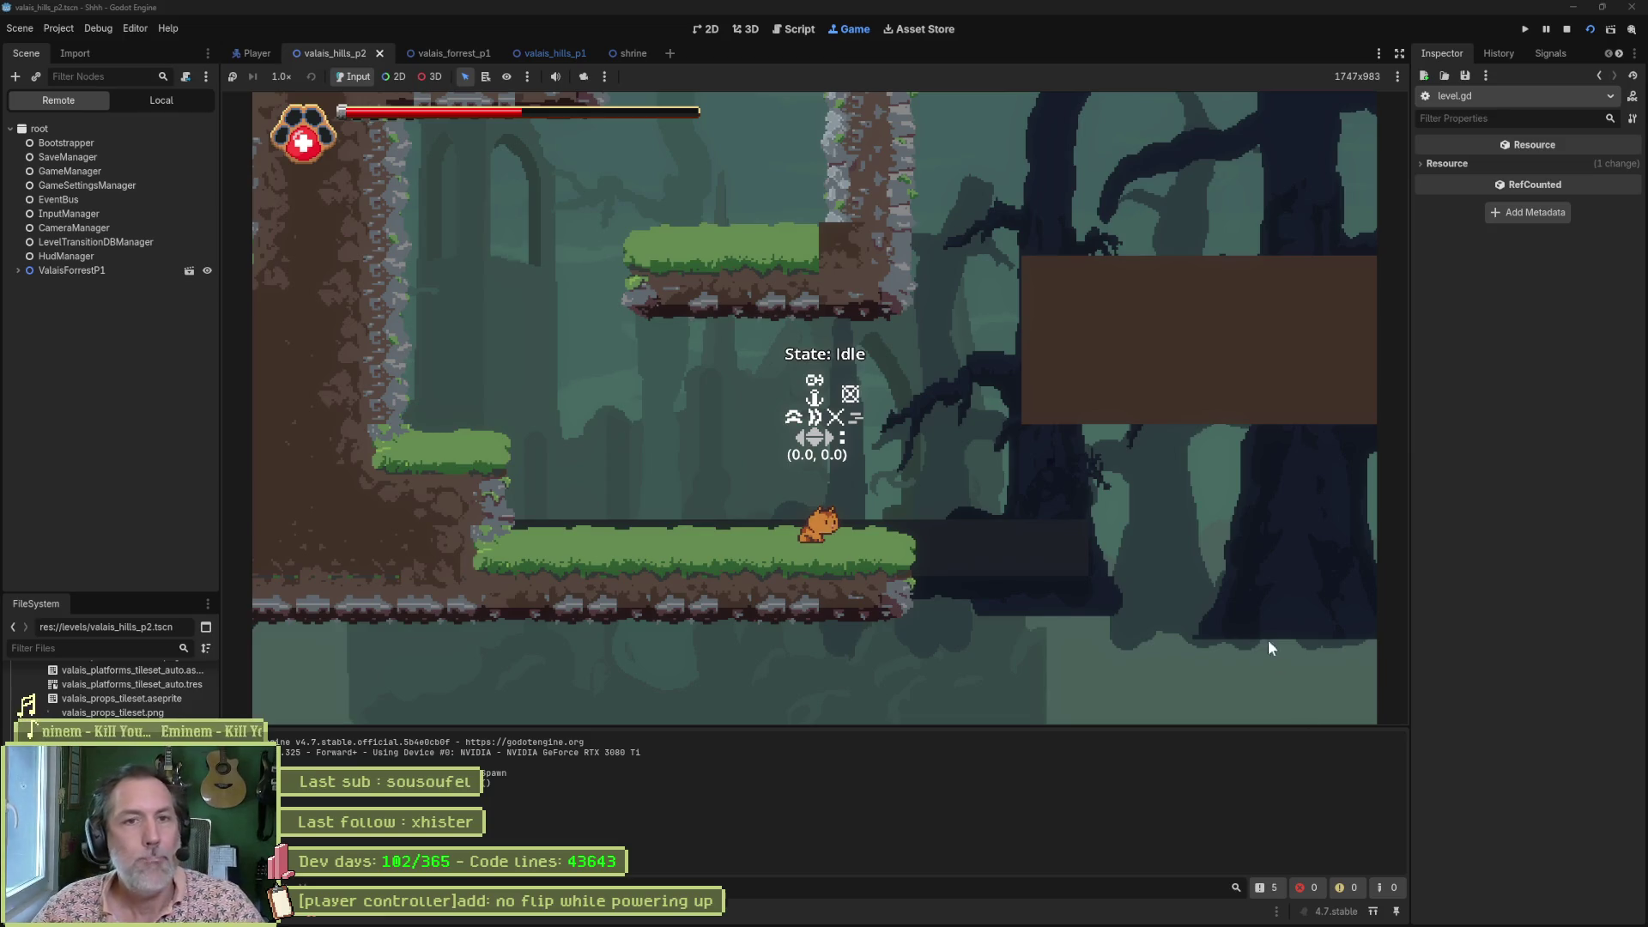
# Restart the game, inspect live GameManager values and the forest level's Hills node, then return to level.gd.
pyautogui.click(1567, 29)
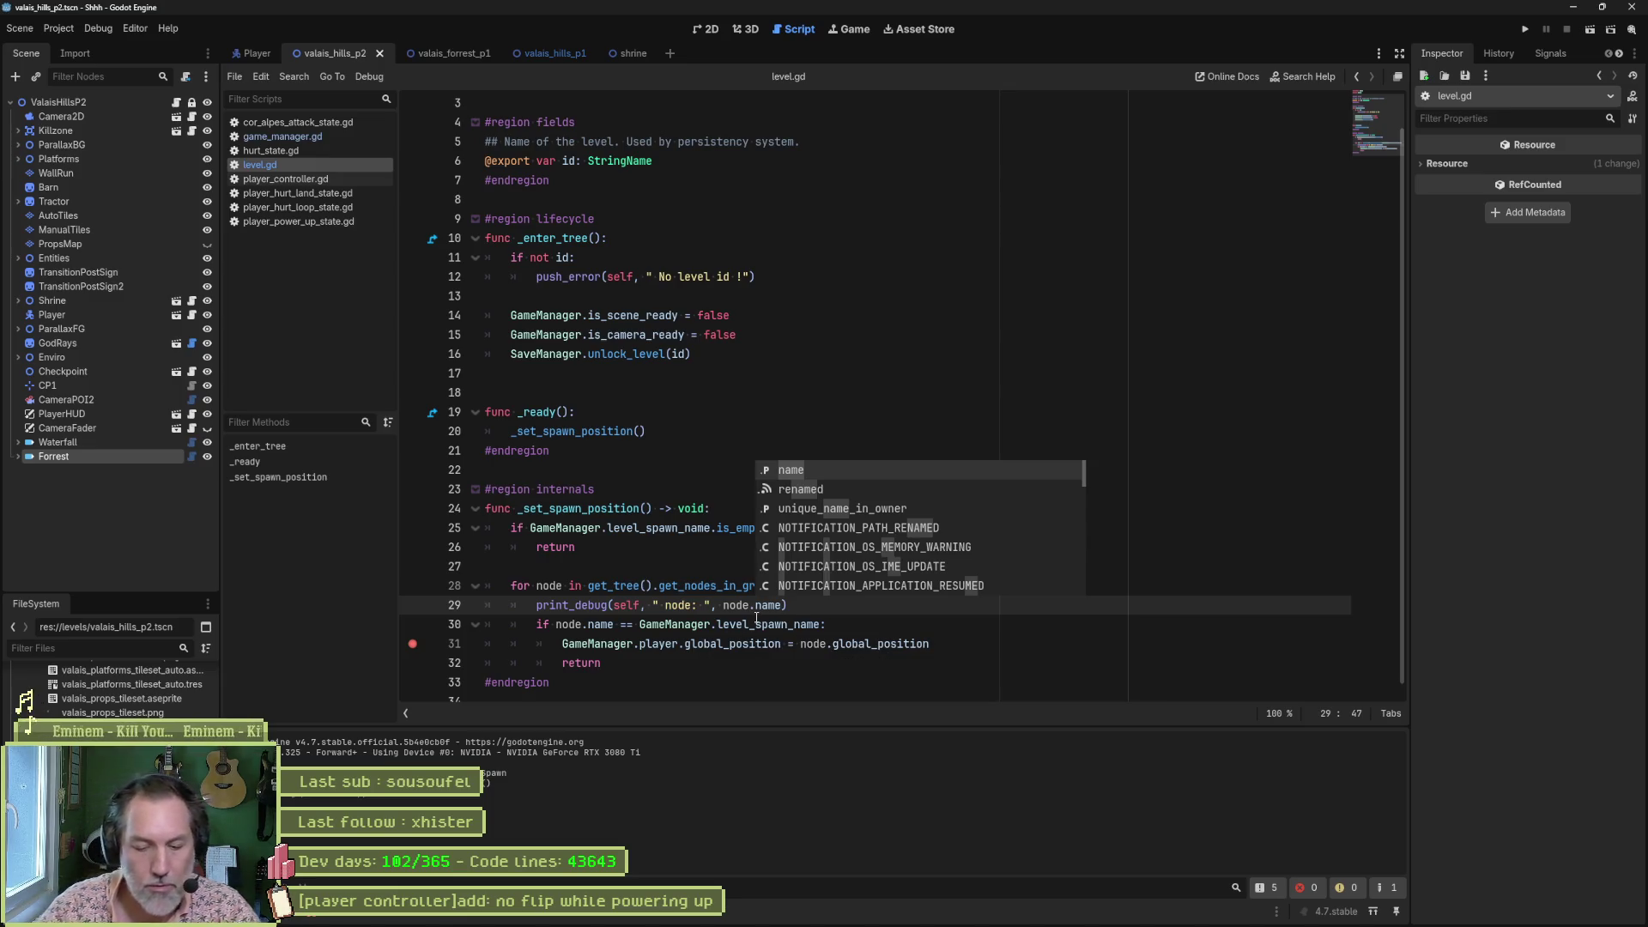
pyautogui.press('F5')
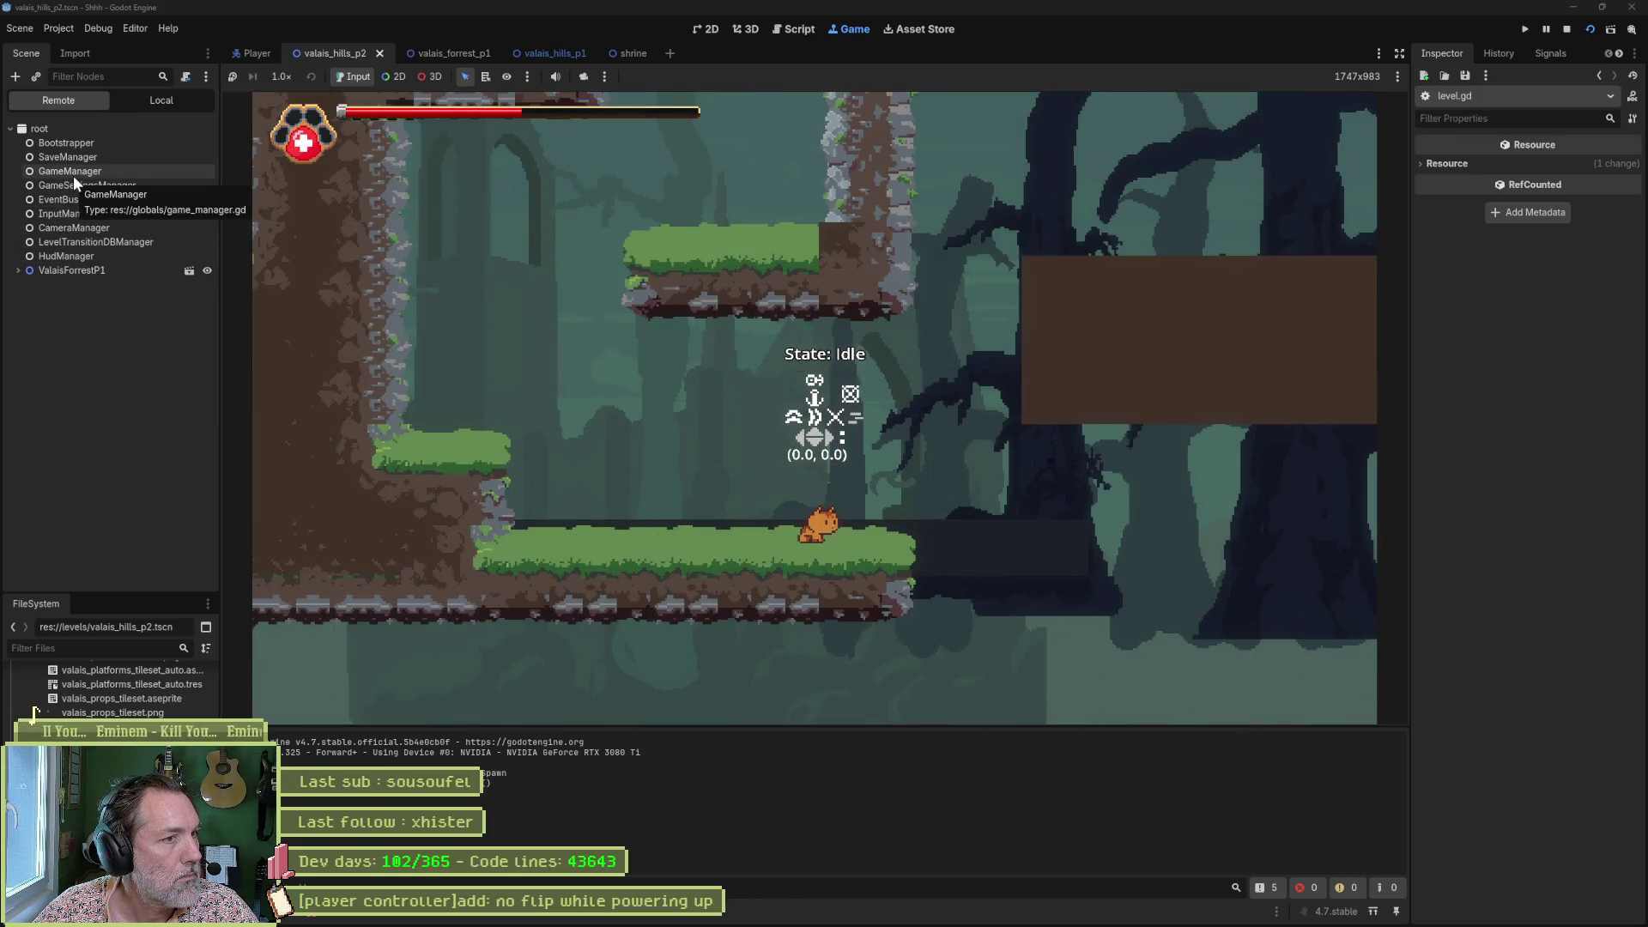
pyautogui.click(73, 173)
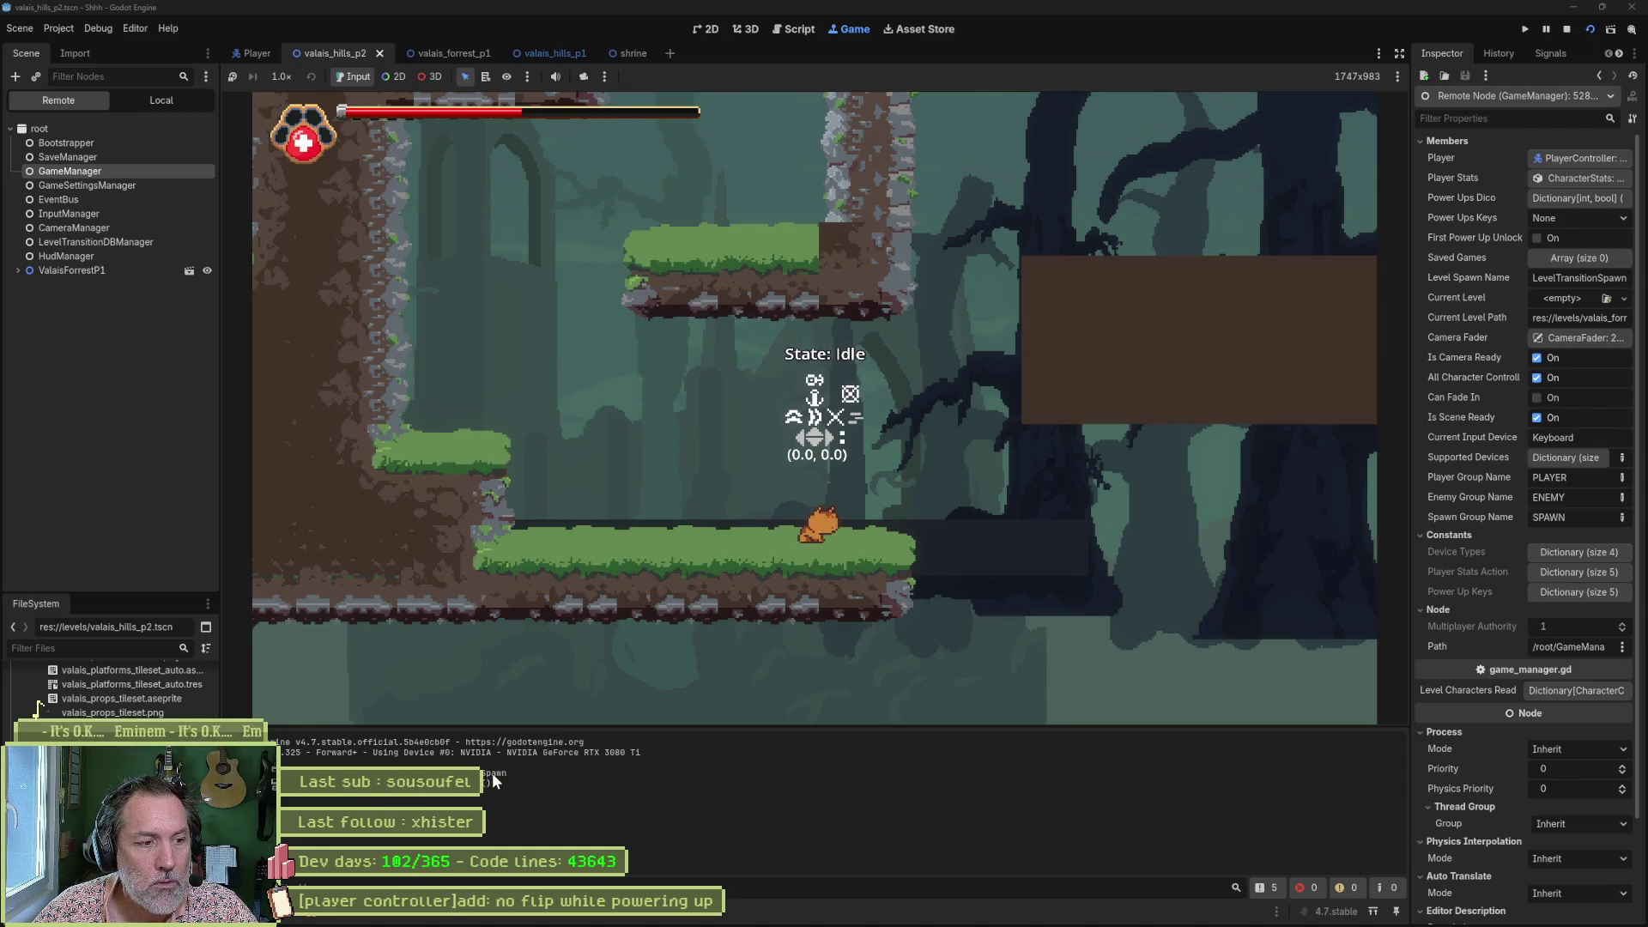
pyautogui.click(18, 272)
pyautogui.click(26, 511)
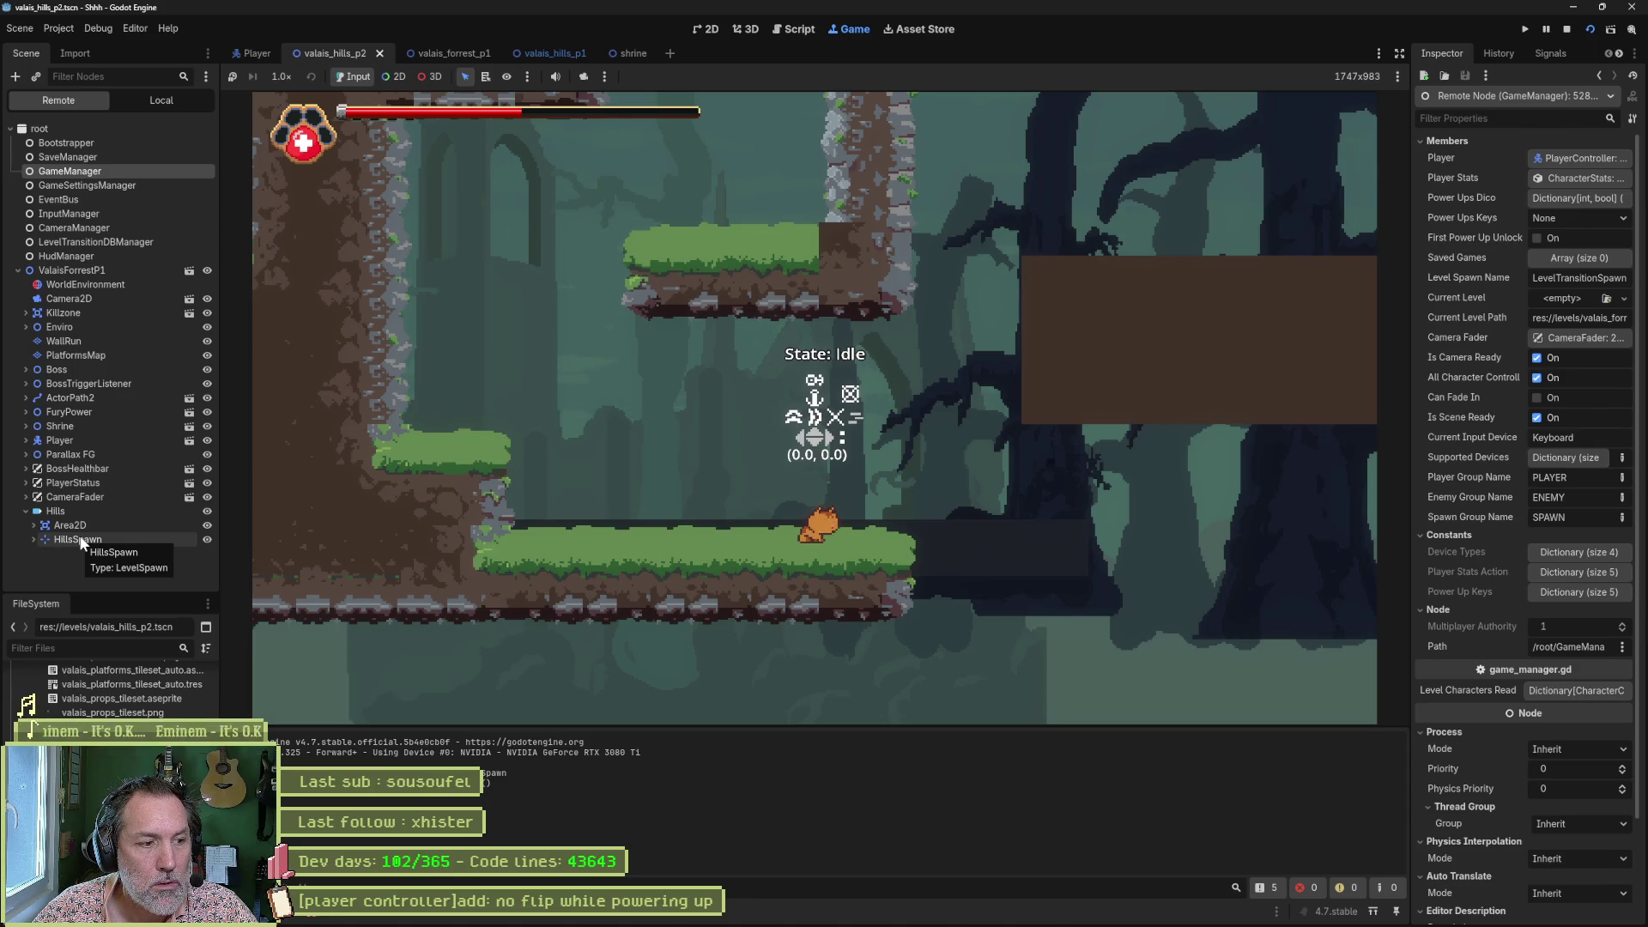
pyautogui.click(798, 29)
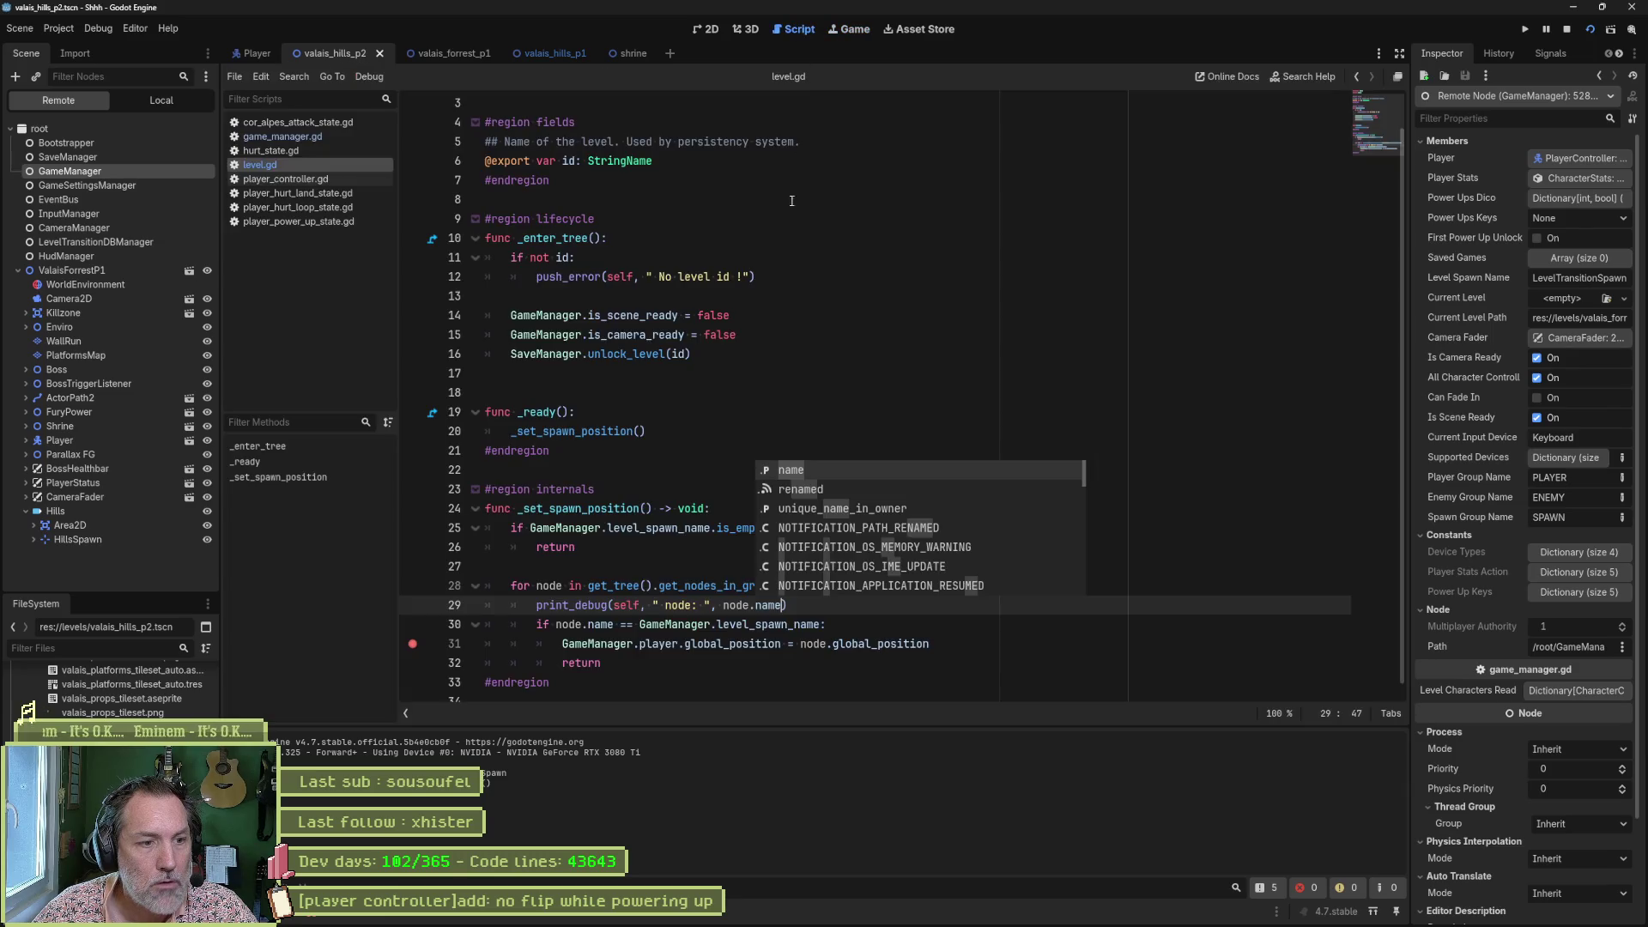
# Stop the game and search the project for GameManager.level_spawn_name, finding 5 matches in 2 files.
pyautogui.click(581, 625)
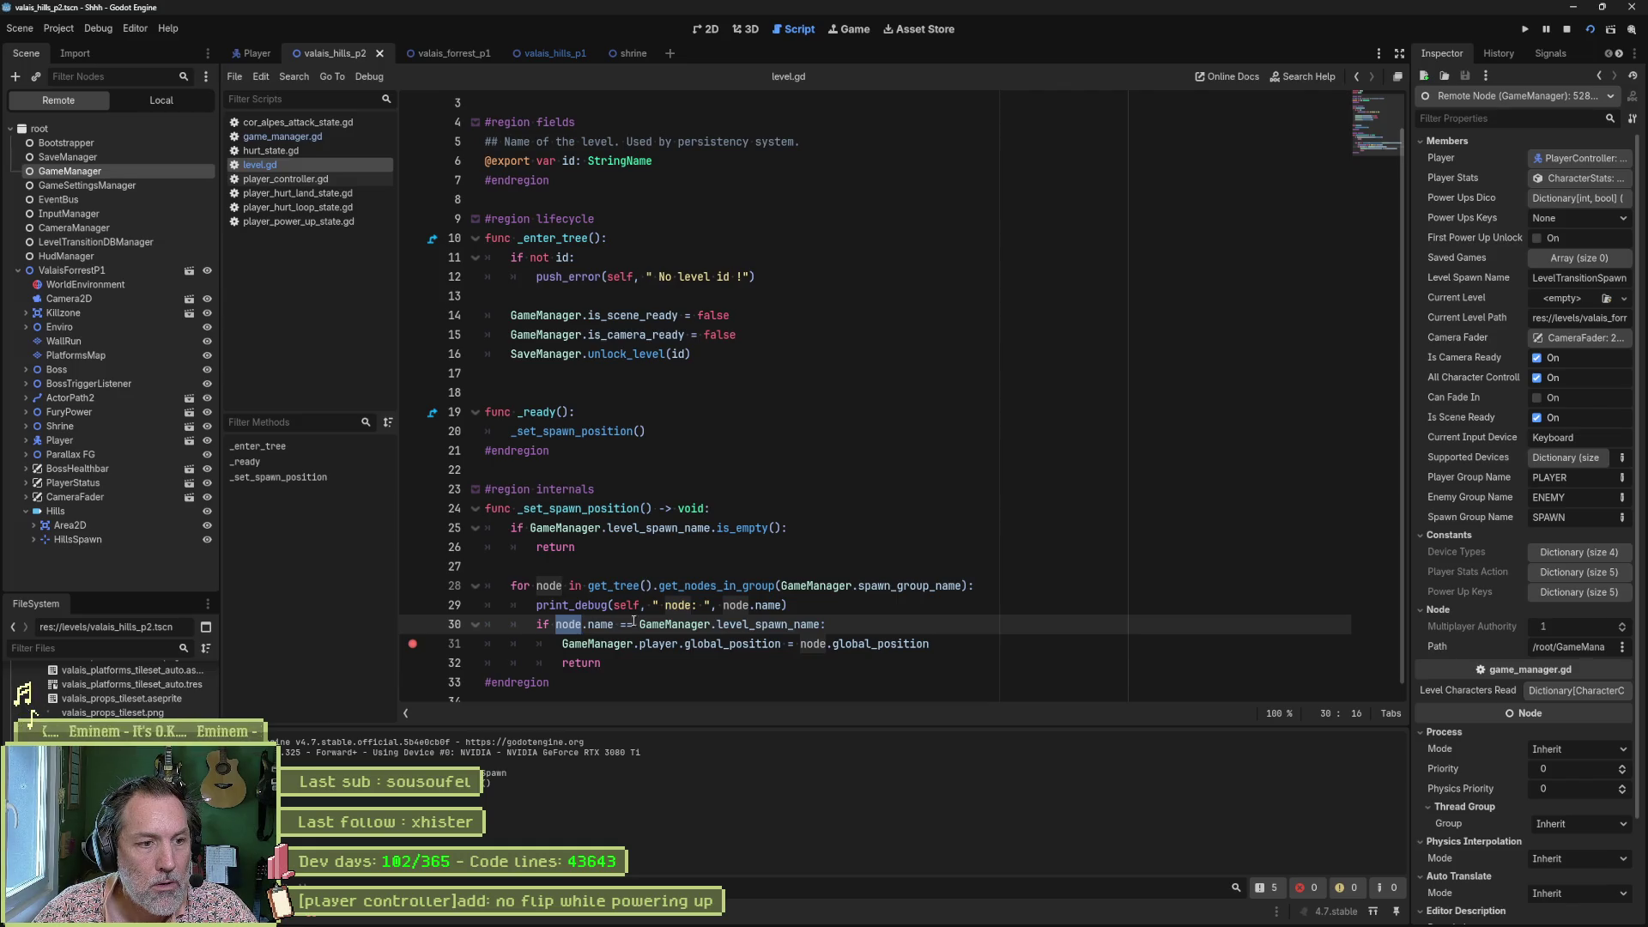
pyautogui.moveTo(640, 624); pyautogui.dragTo(822, 625)
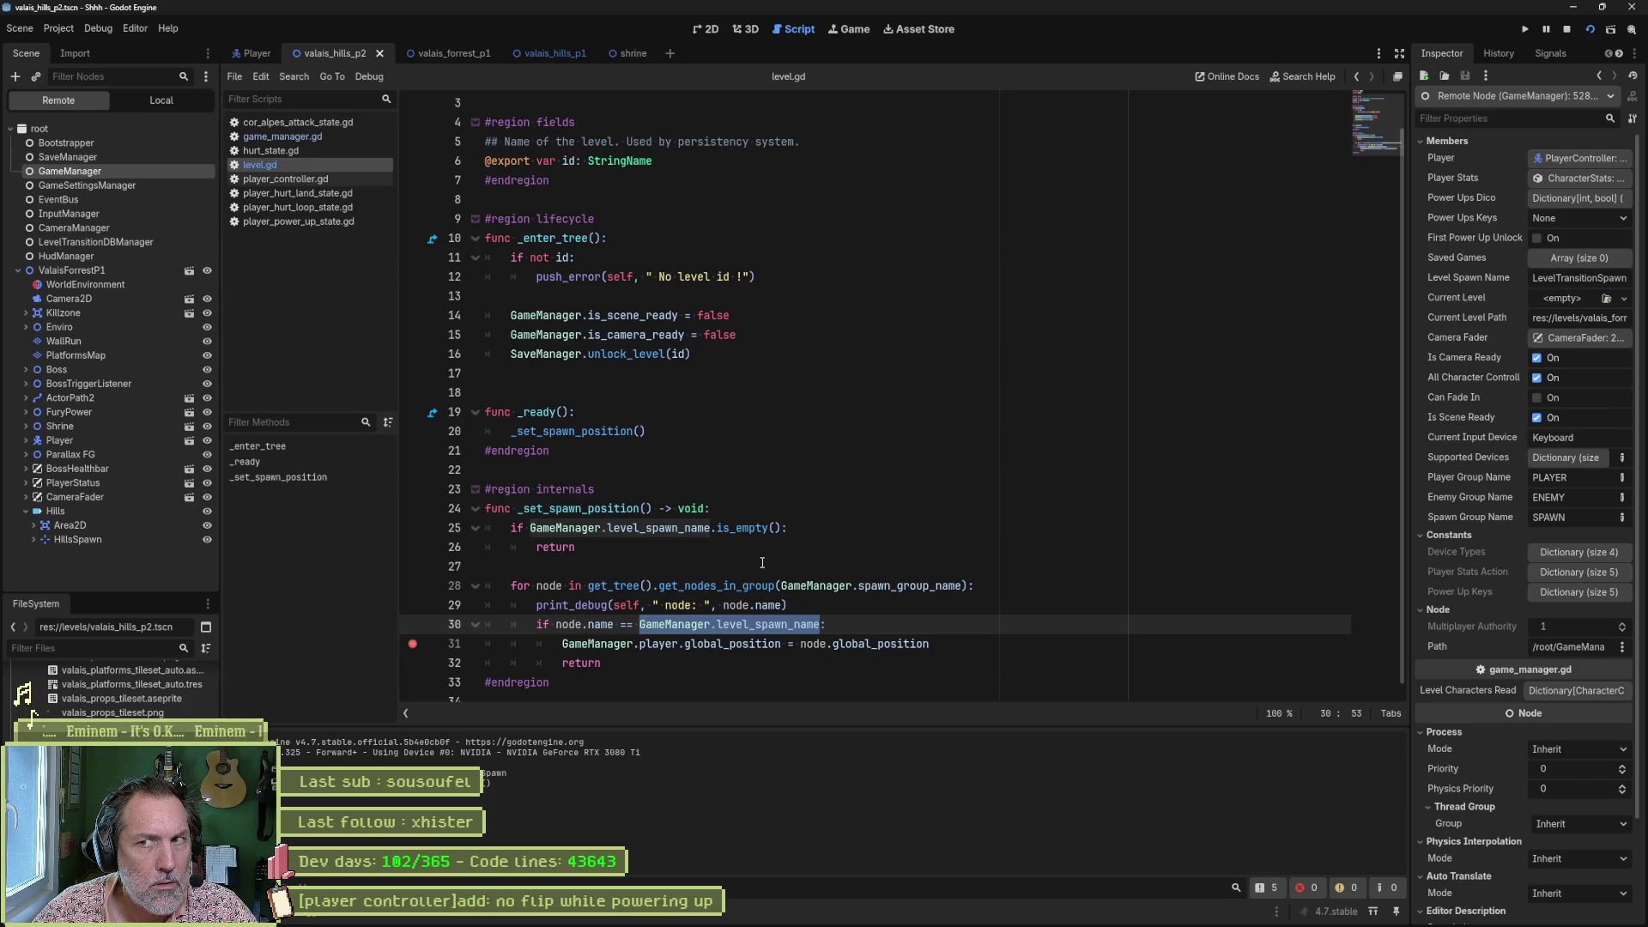
pyautogui.click(1562, 35)
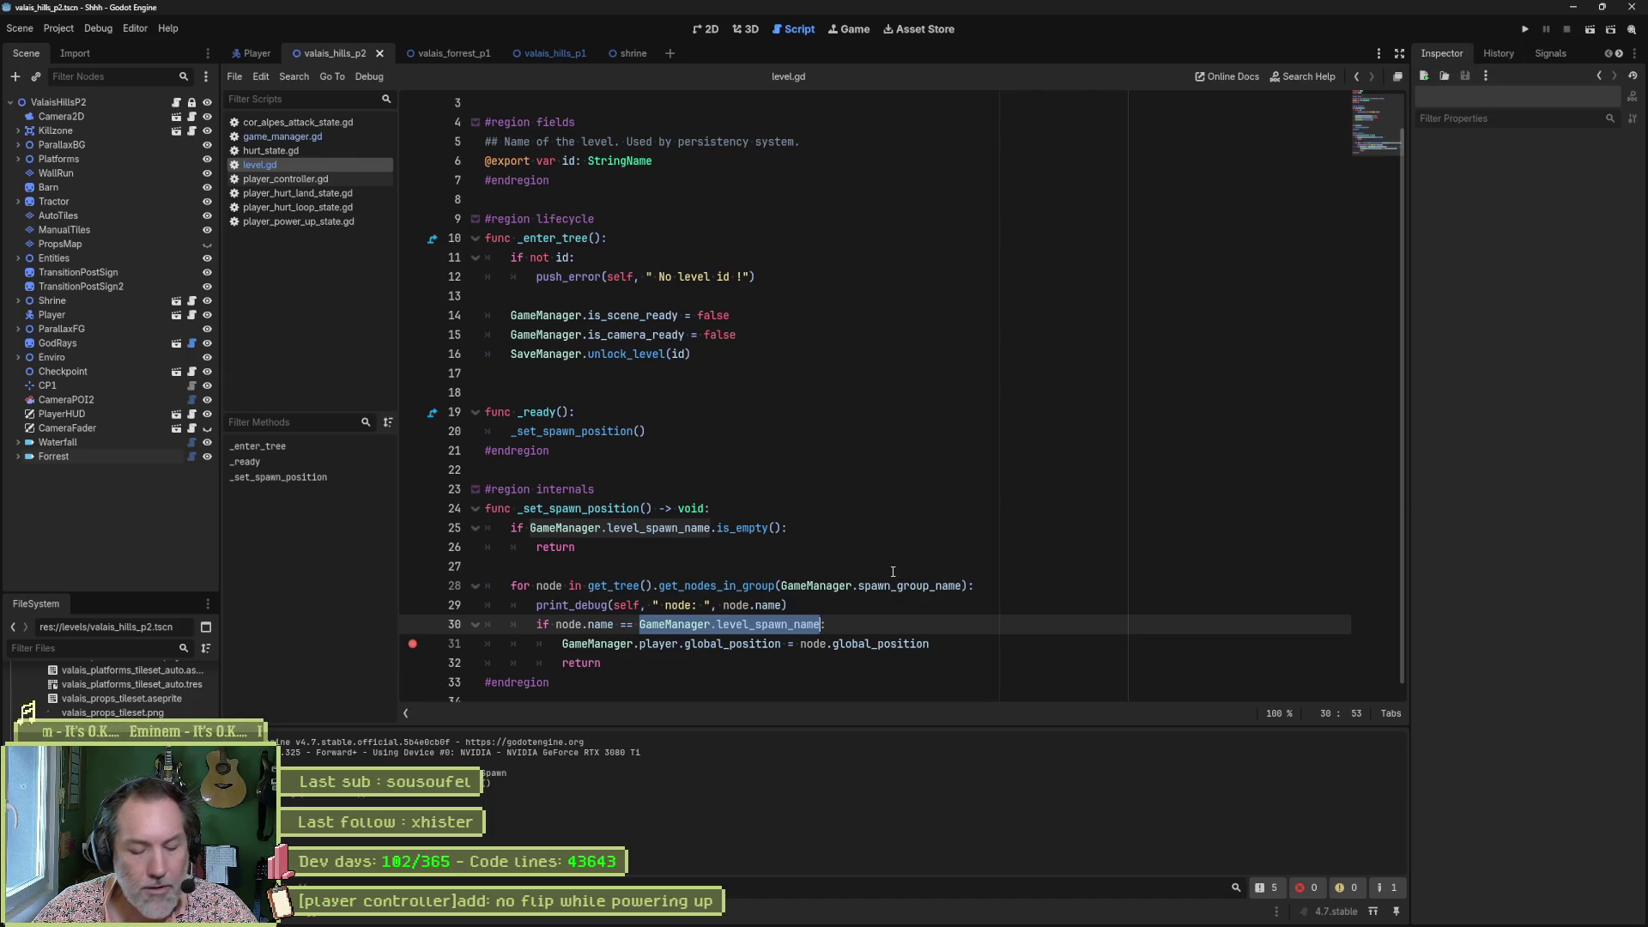
pyautogui.hotkey('ctrl', 'shift', 'f')
pyautogui.press('Return')
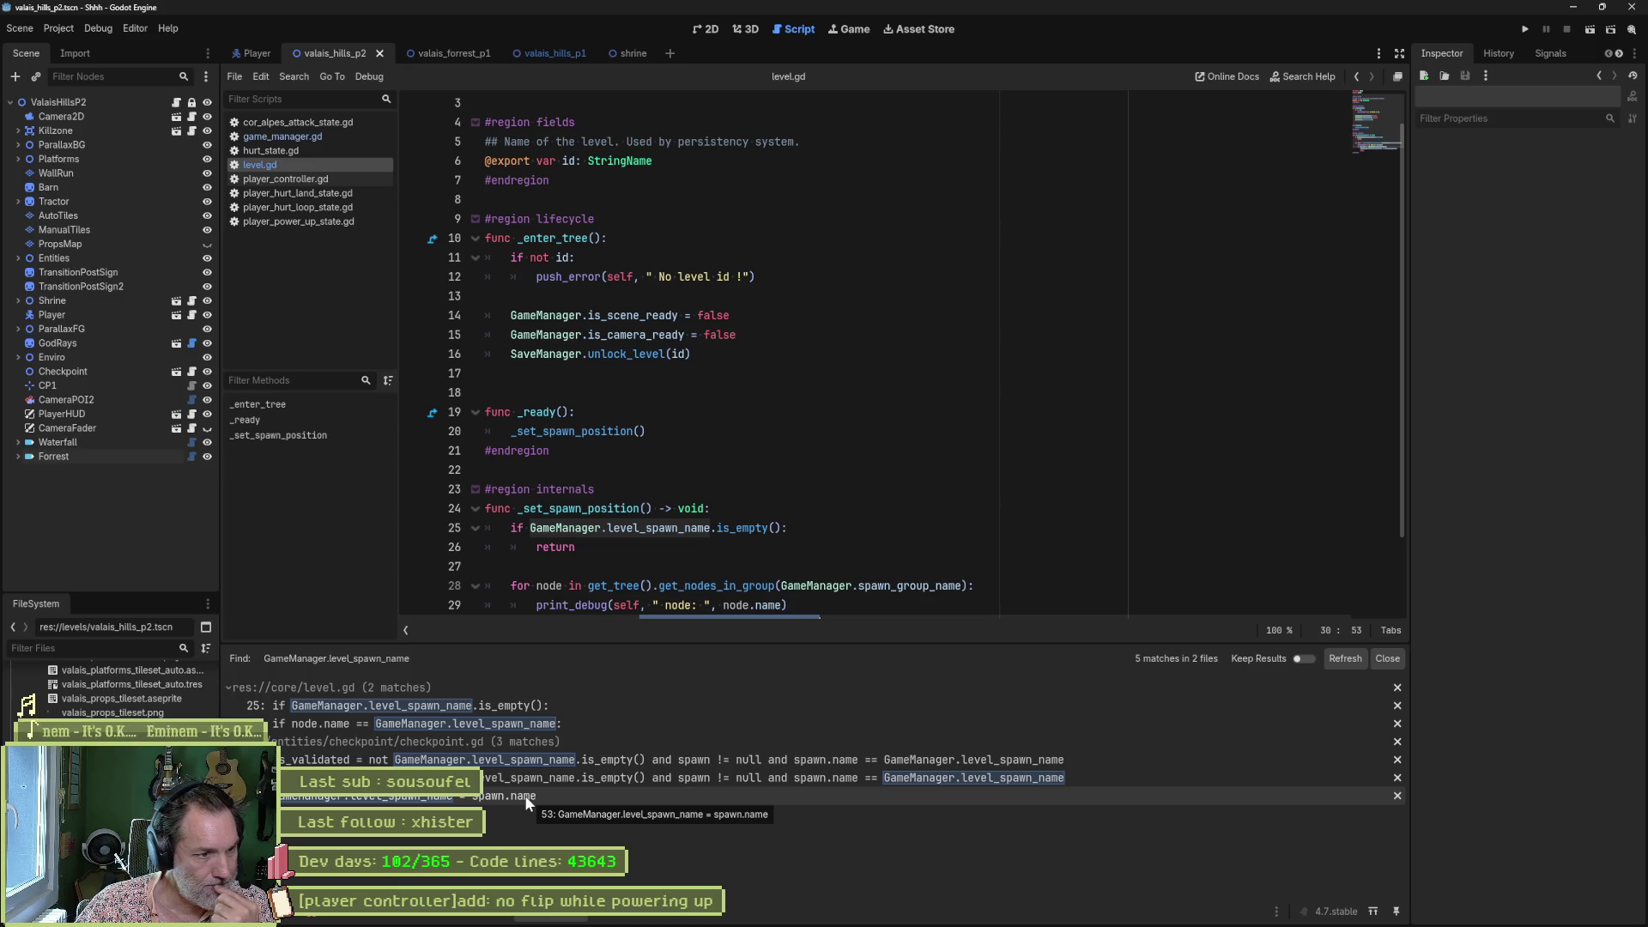
pyautogui.scroll(-2, 1009, 494)
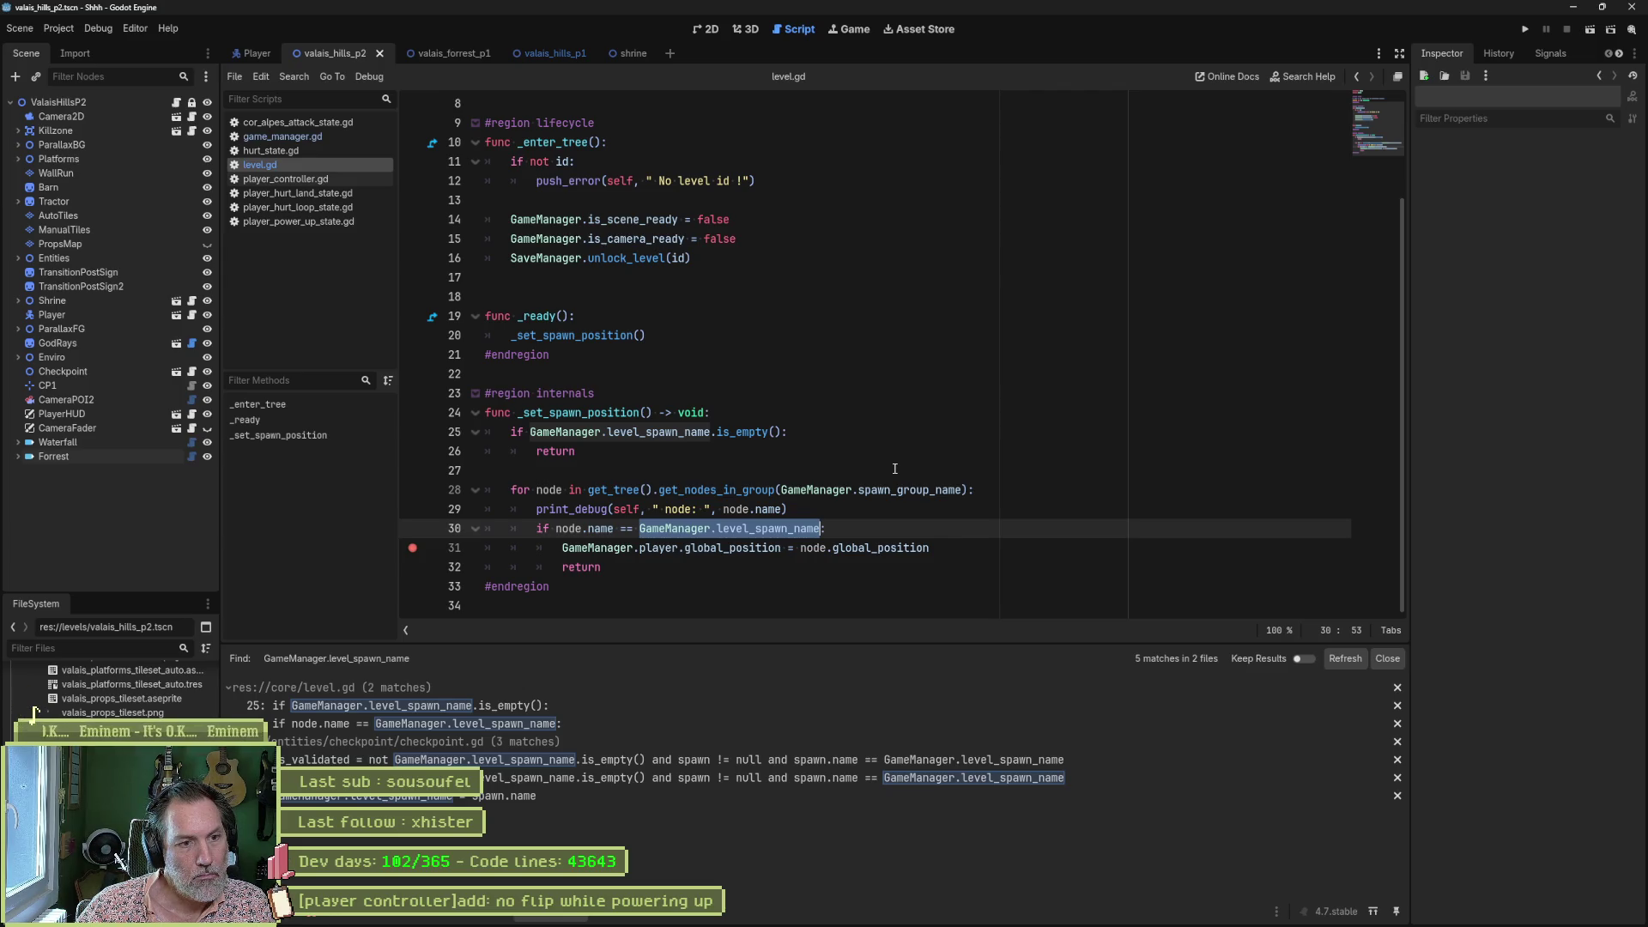
pyautogui.hotkey('alt', 'Tab')
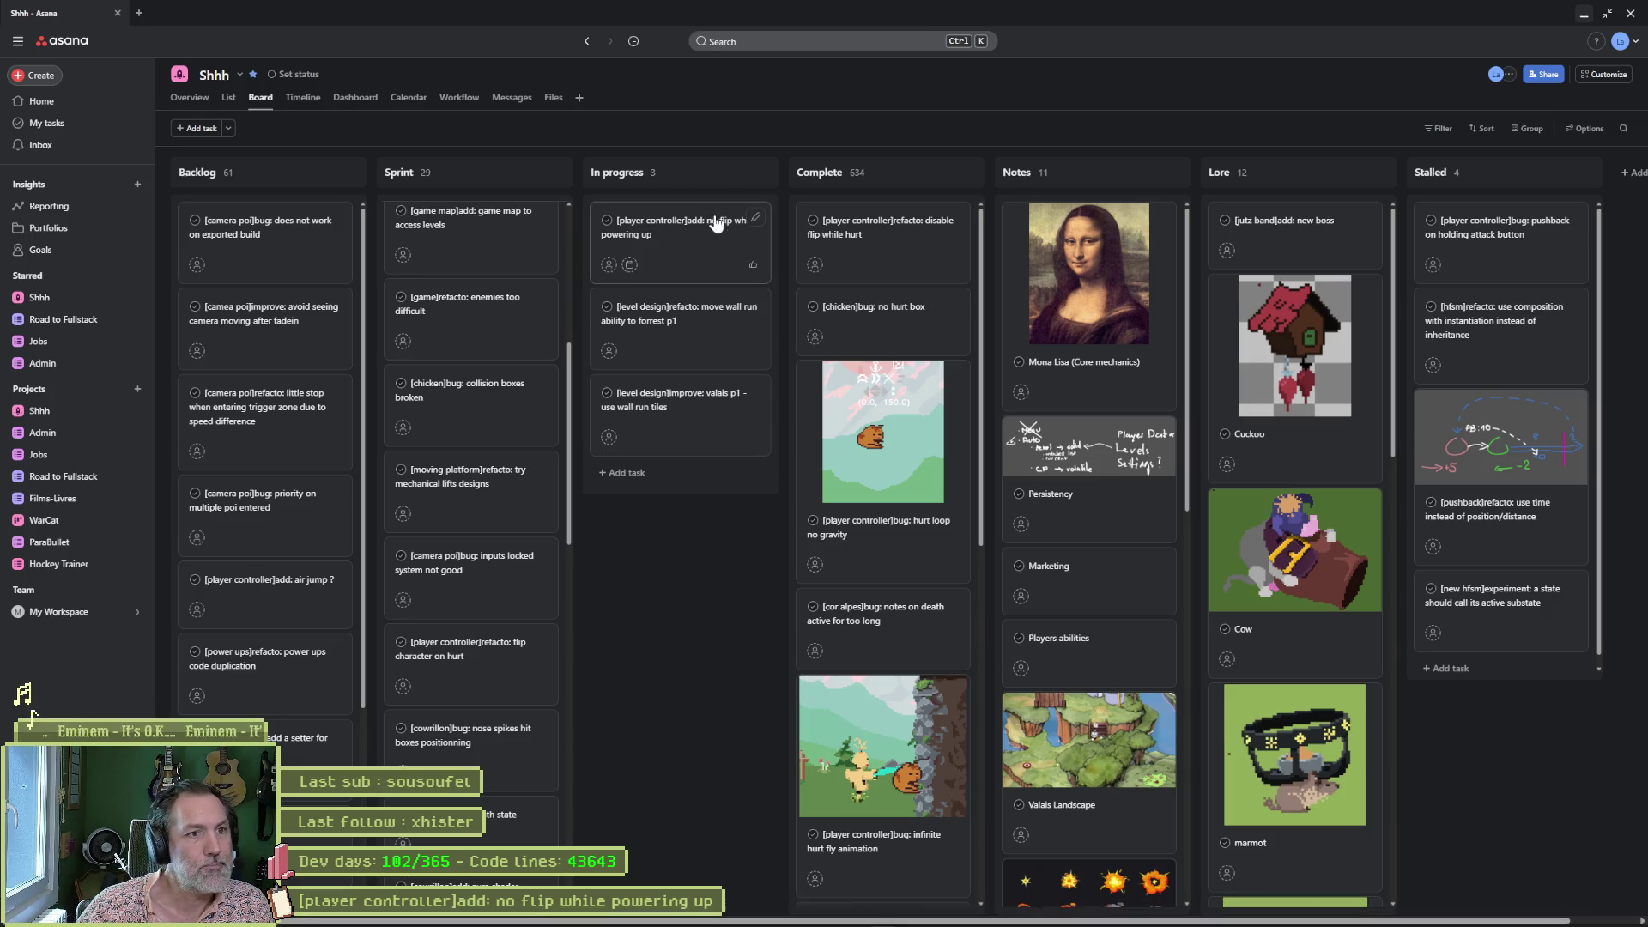
# Open the "[player controller]add: no flip while powering up" task and select its full title.
pyautogui.click(702, 245)
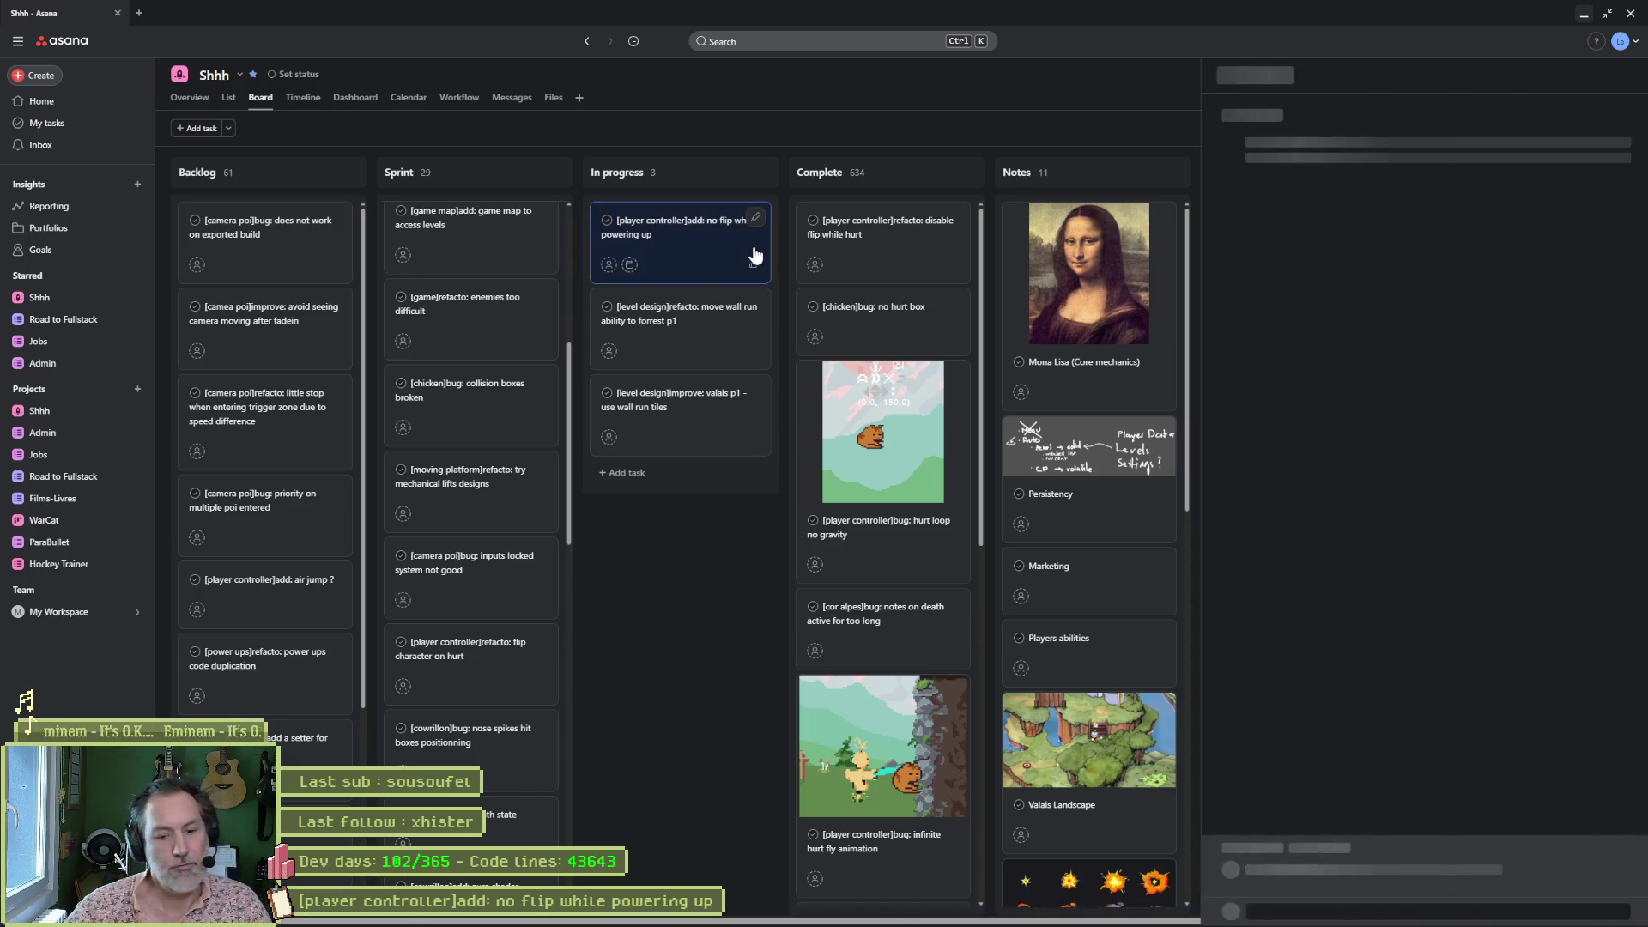
pyautogui.click(1311, 120)
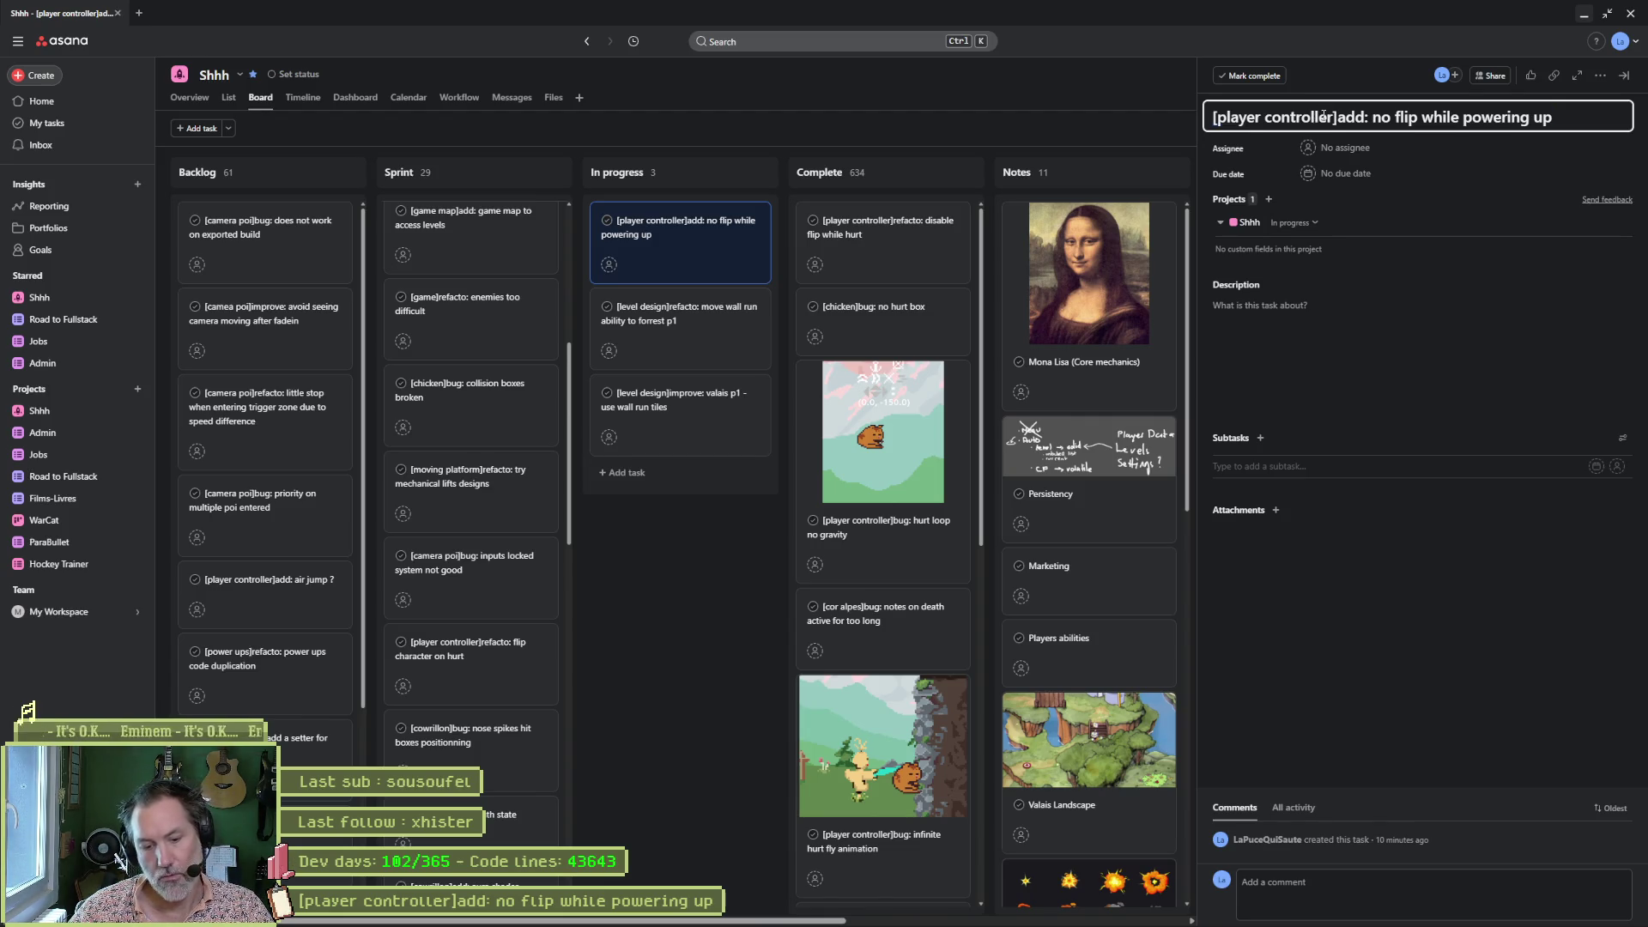
pyautogui.tripleClick(1323, 116)
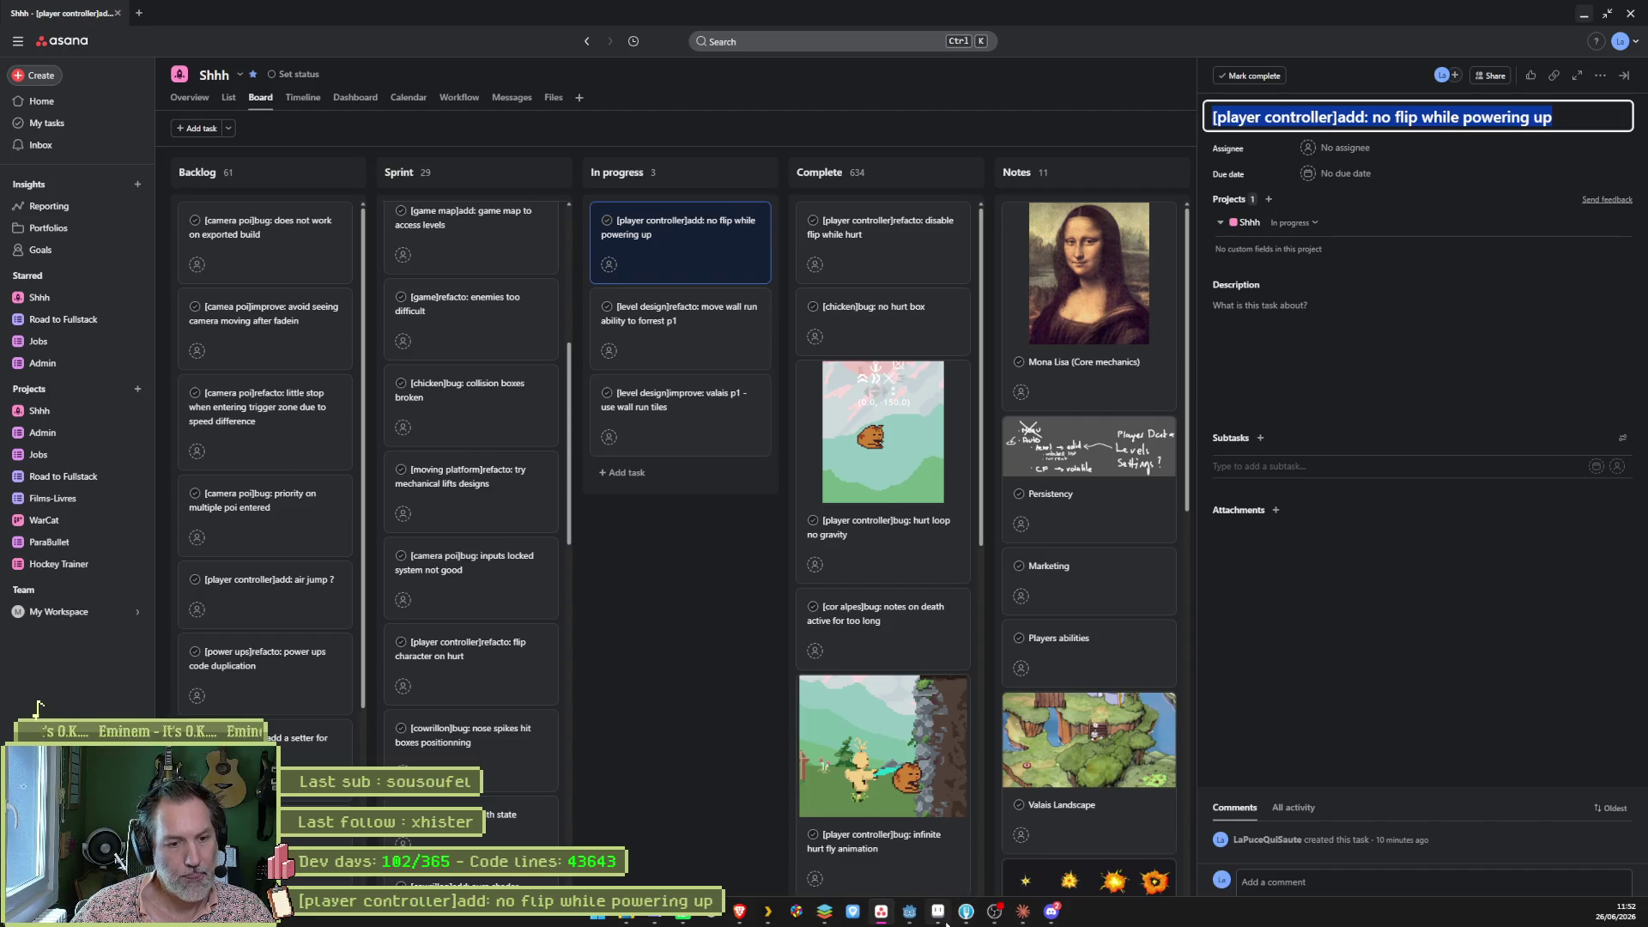
pyautogui.click(965, 920)
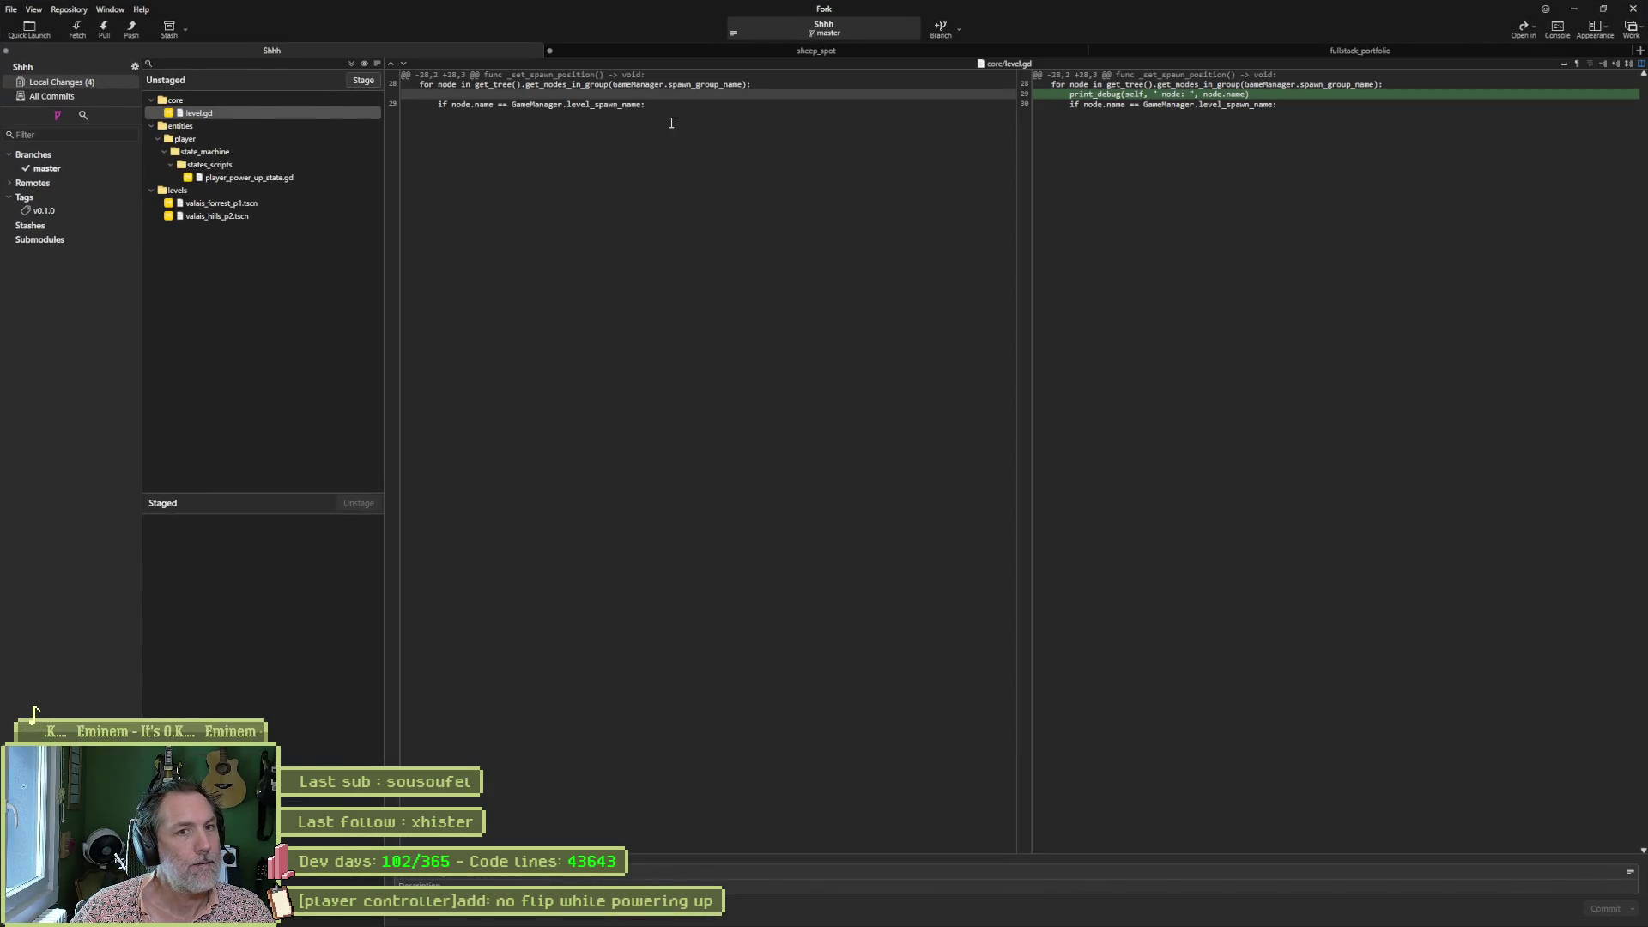
# Stage and commit player_power_up_state.gd, valais_forrest_p1.tscn and valais_hills_p2.tscn, leaving level.gd out.
pyautogui.doubleClick(288, 177)
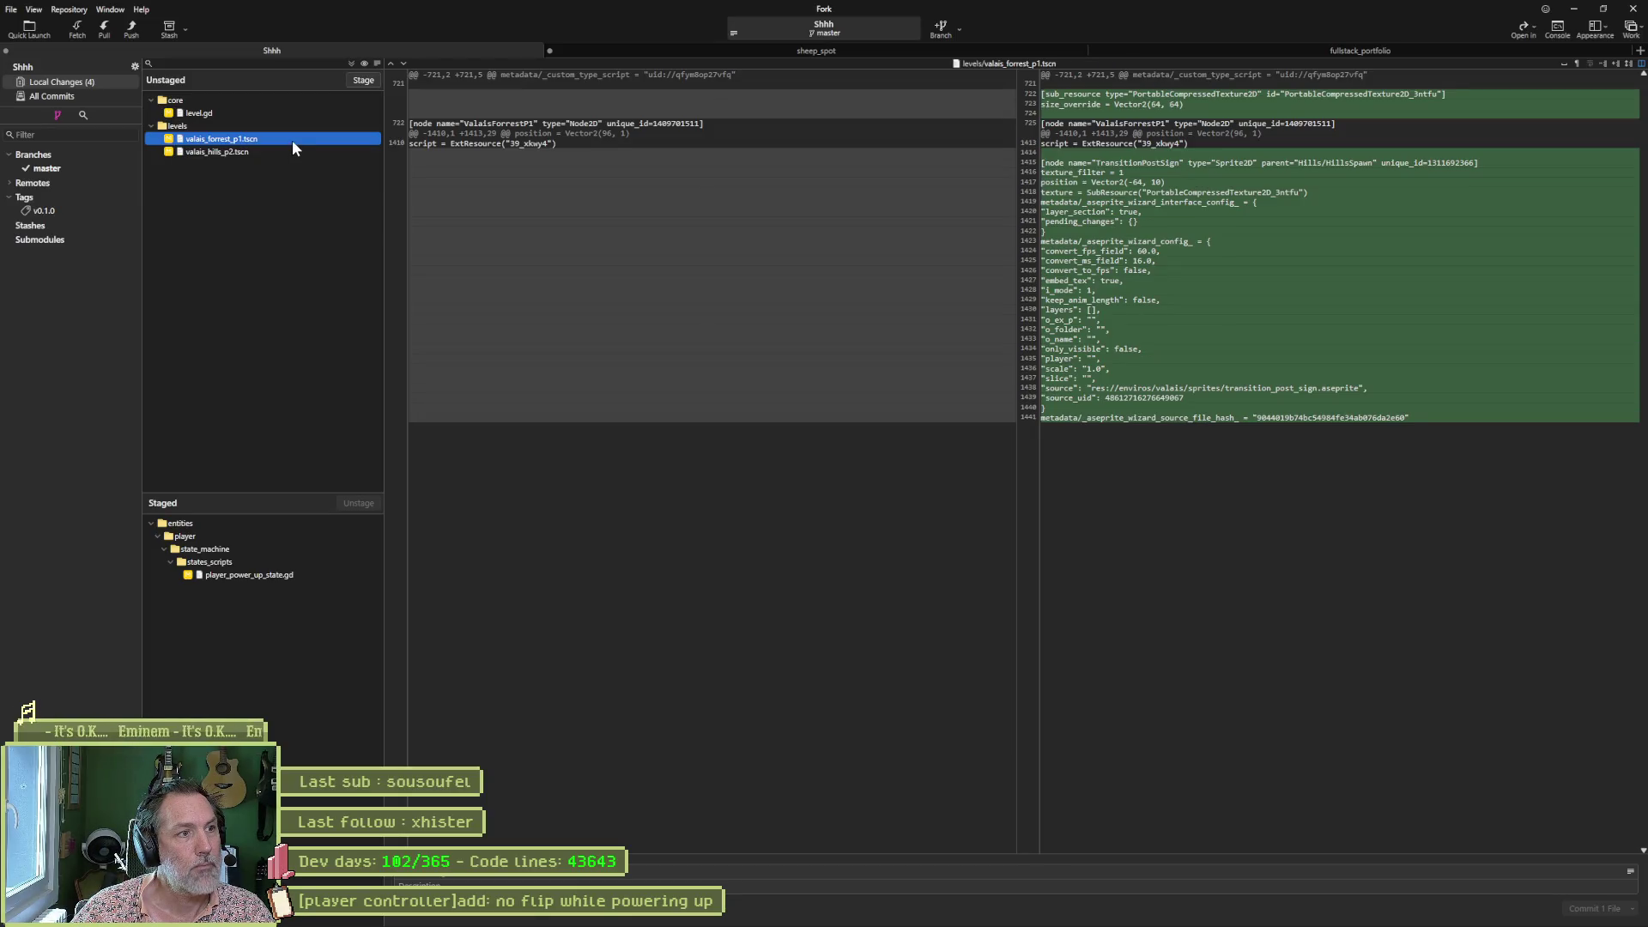
pyautogui.doubleClick(292, 141)
pyautogui.doubleClick(290, 138)
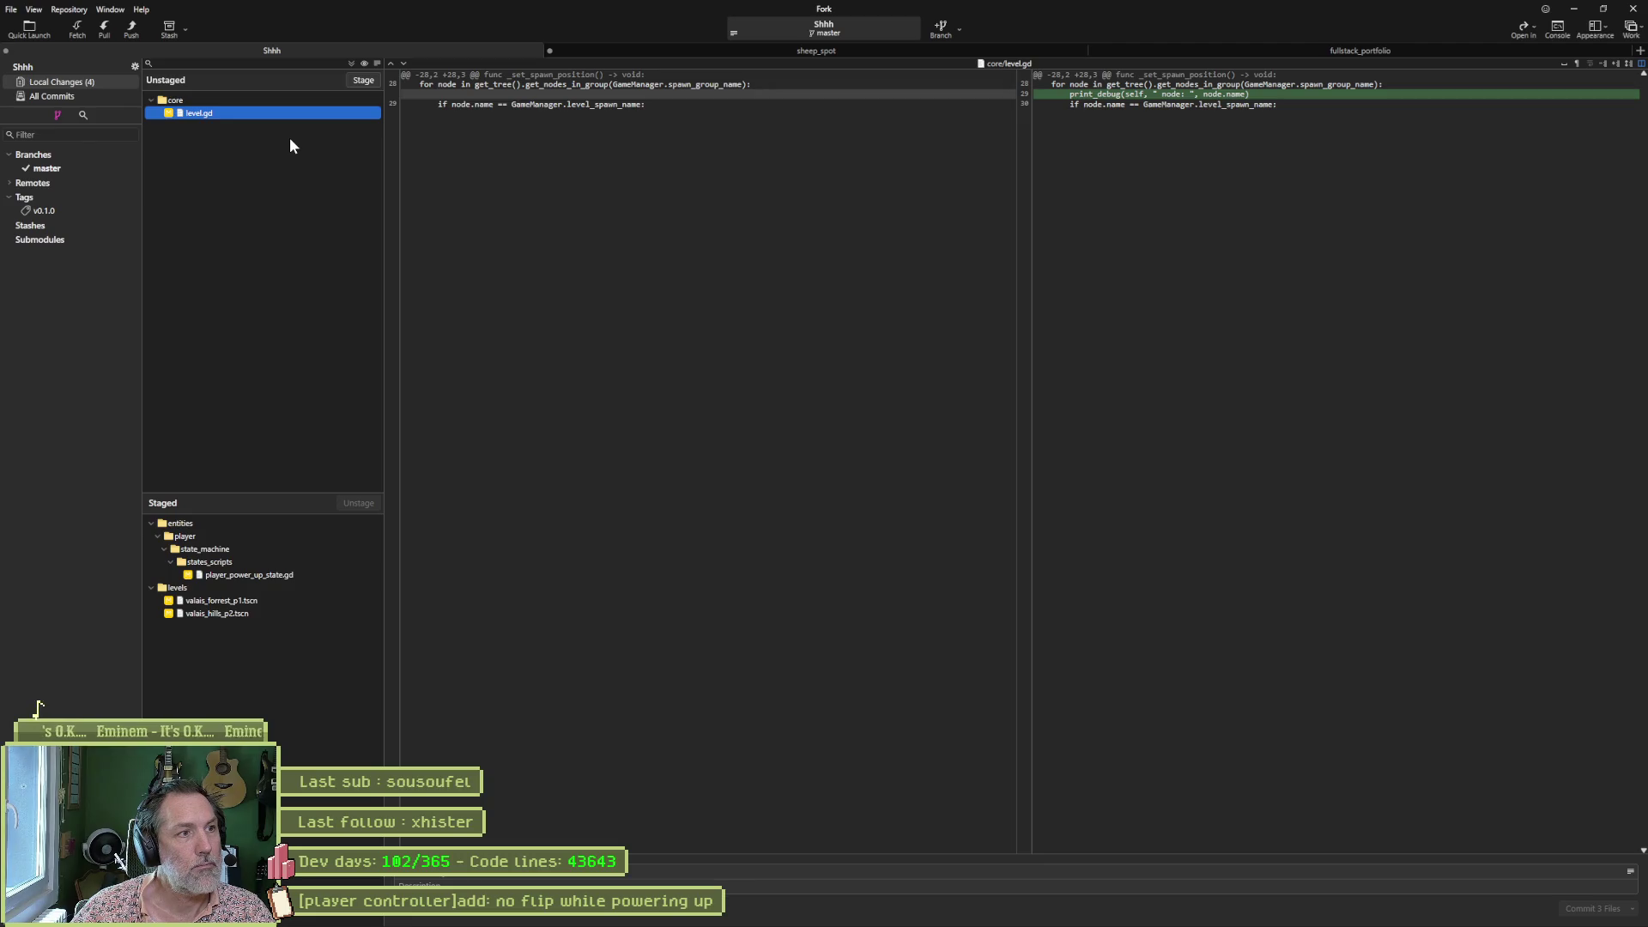
pyautogui.click(515, 872)
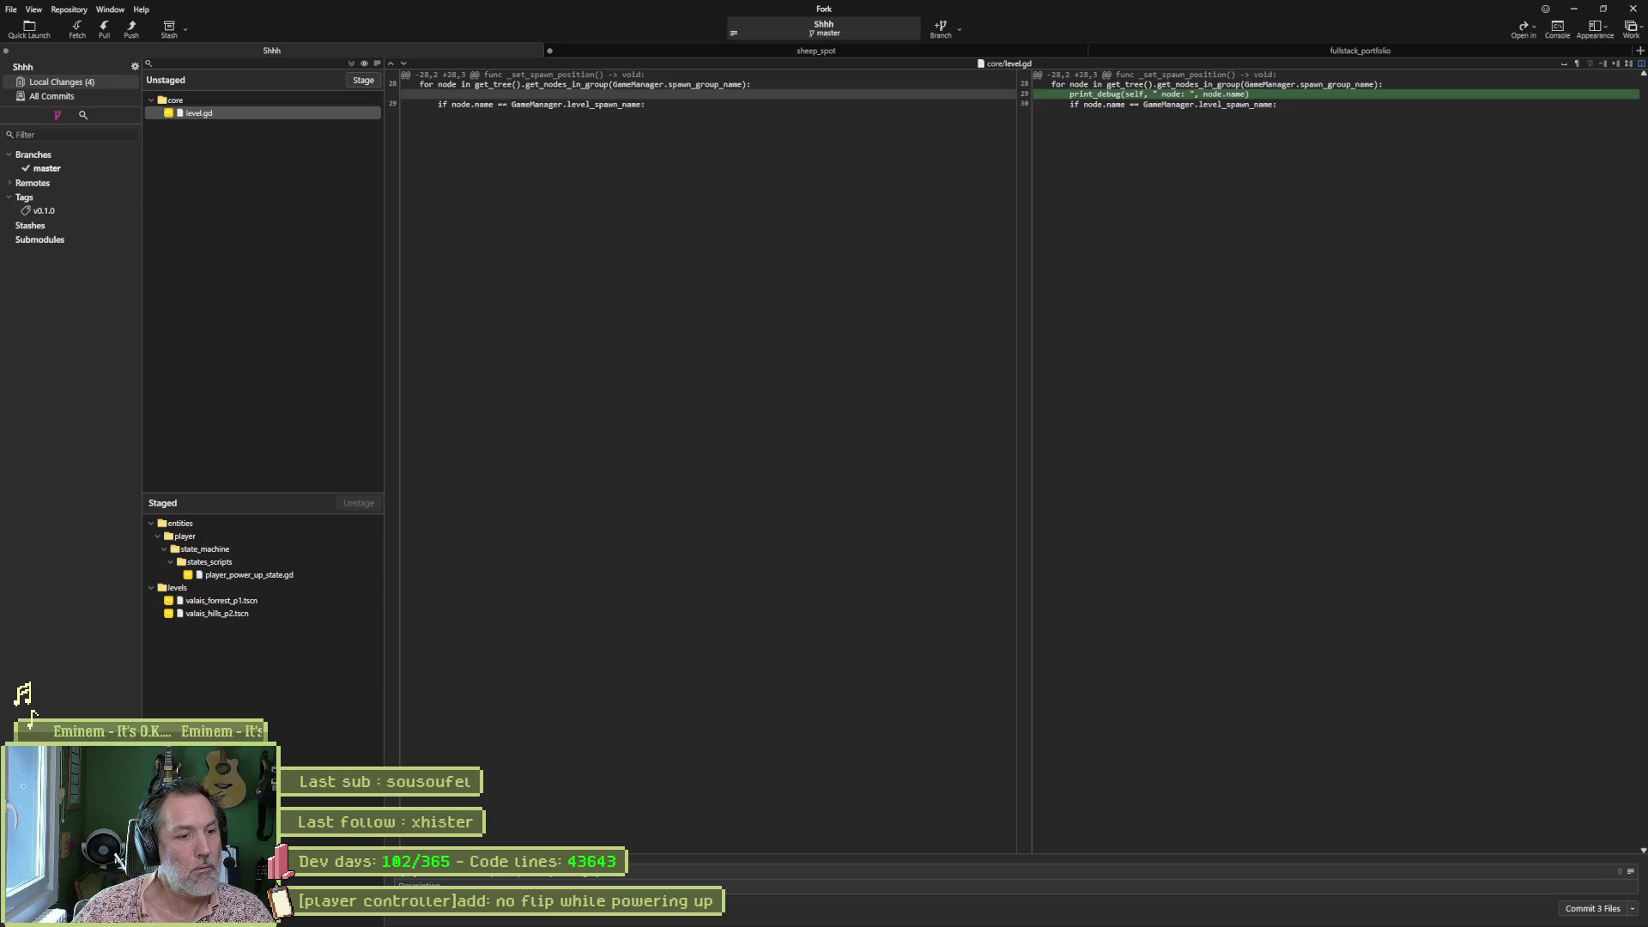
pyautogui.click(1594, 908)
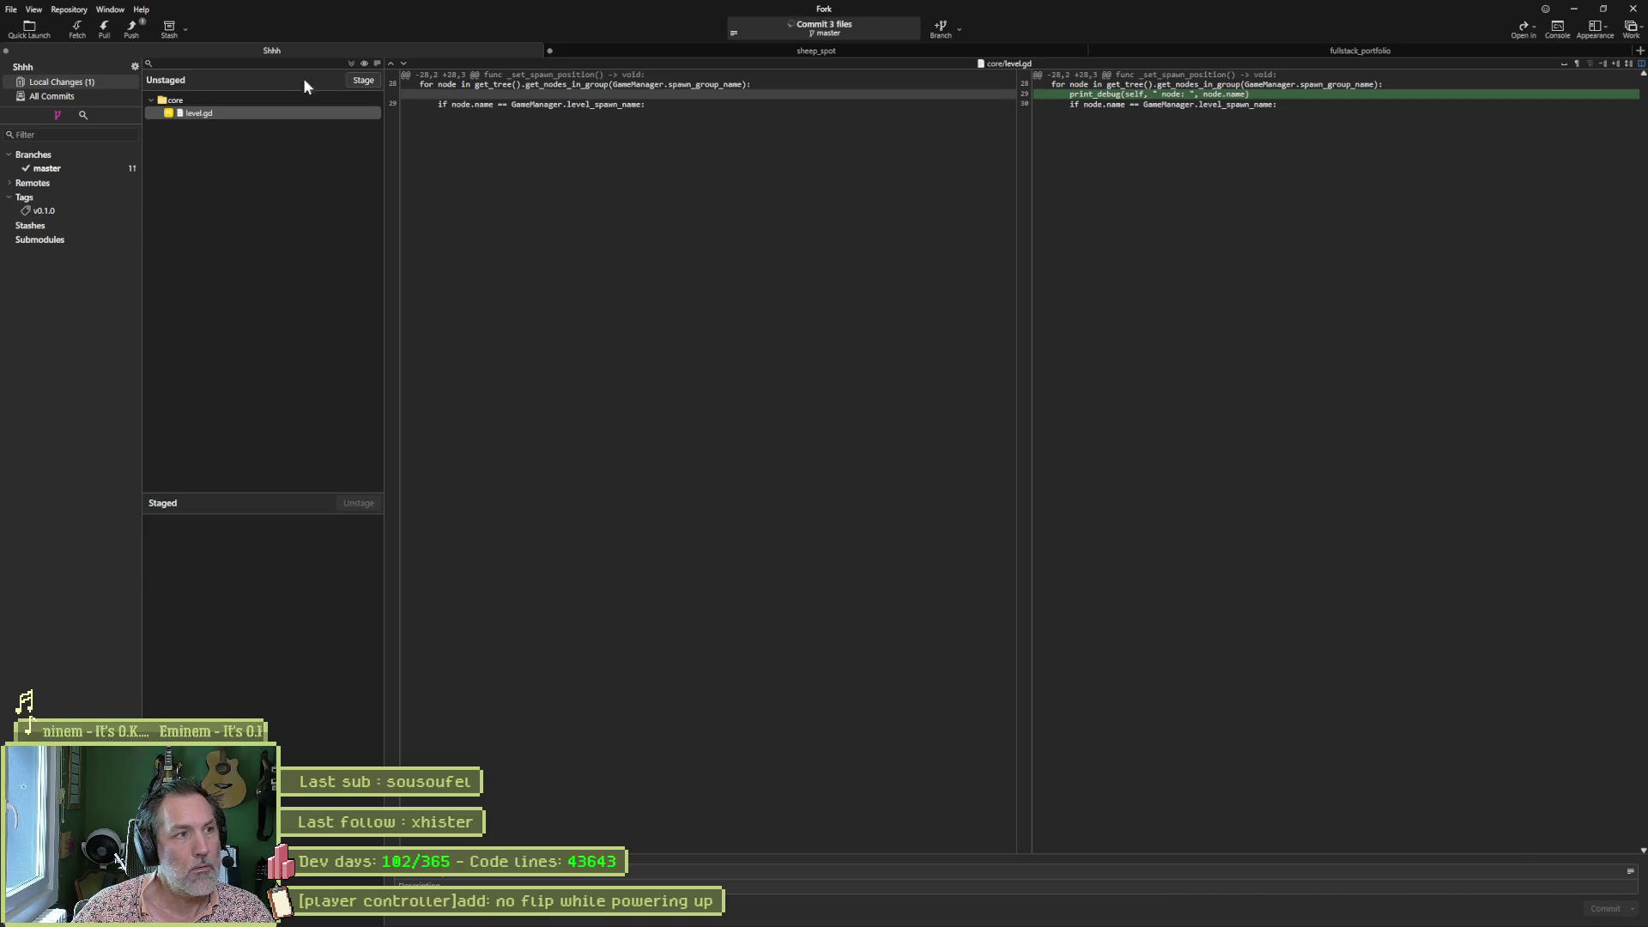
# Push master to origin and move the no-flip task to Complete in Asana.
pyautogui.click(133, 31)
pyautogui.click(903, 506)
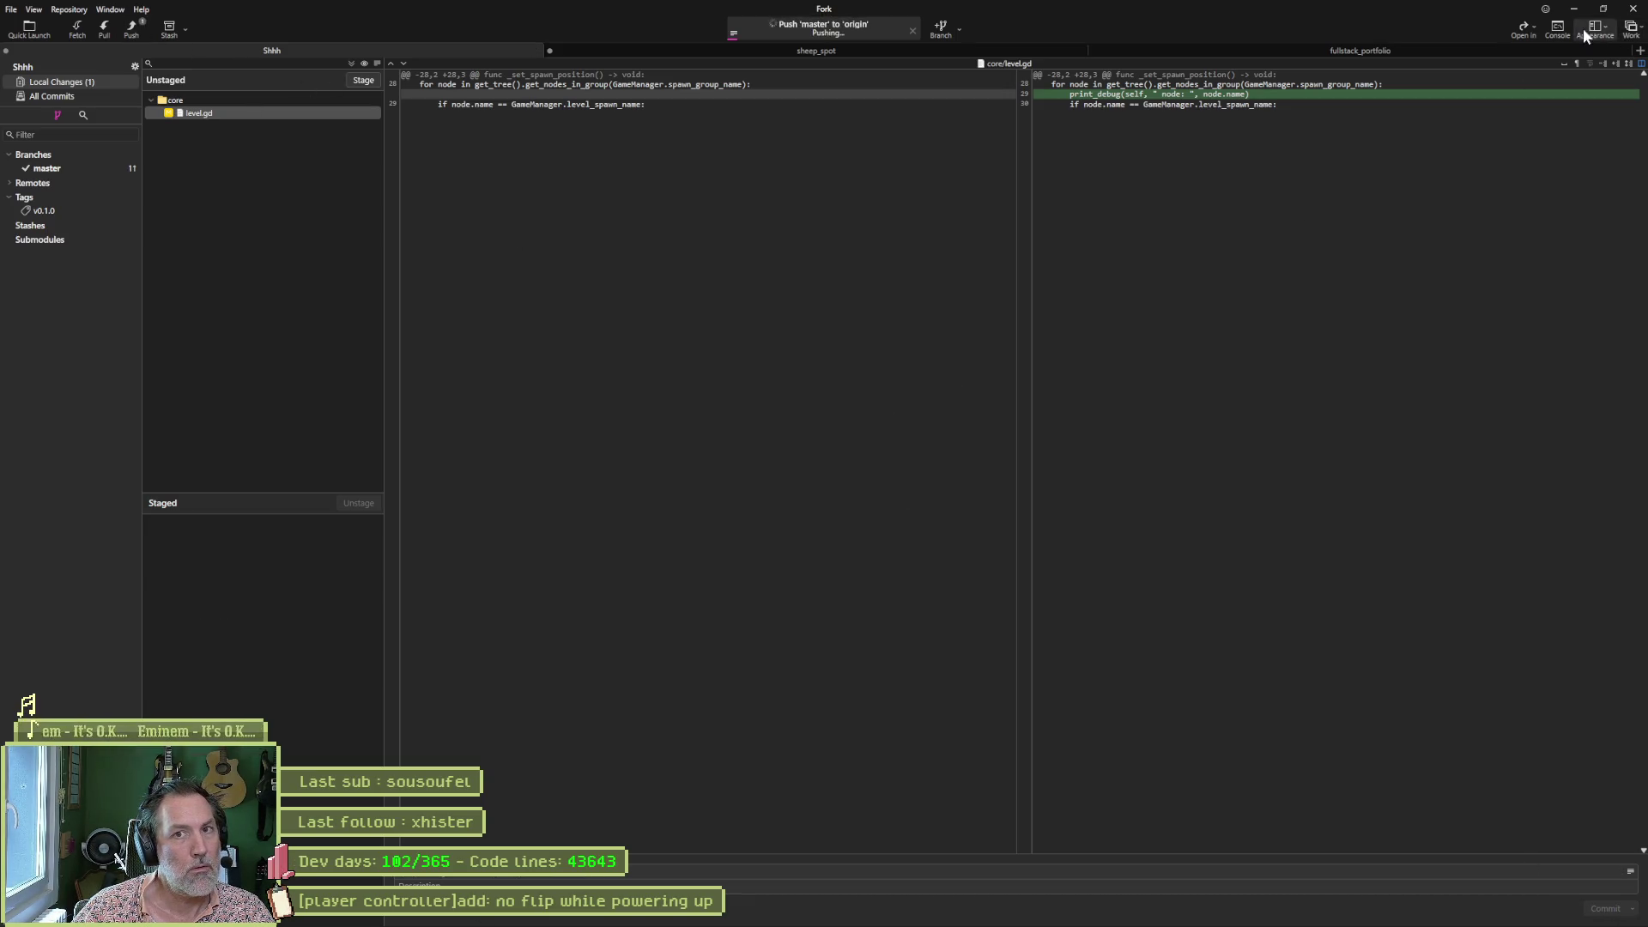
pyautogui.click(1573, 9)
pyautogui.moveTo(695, 242); pyautogui.dragTo(904, 232)
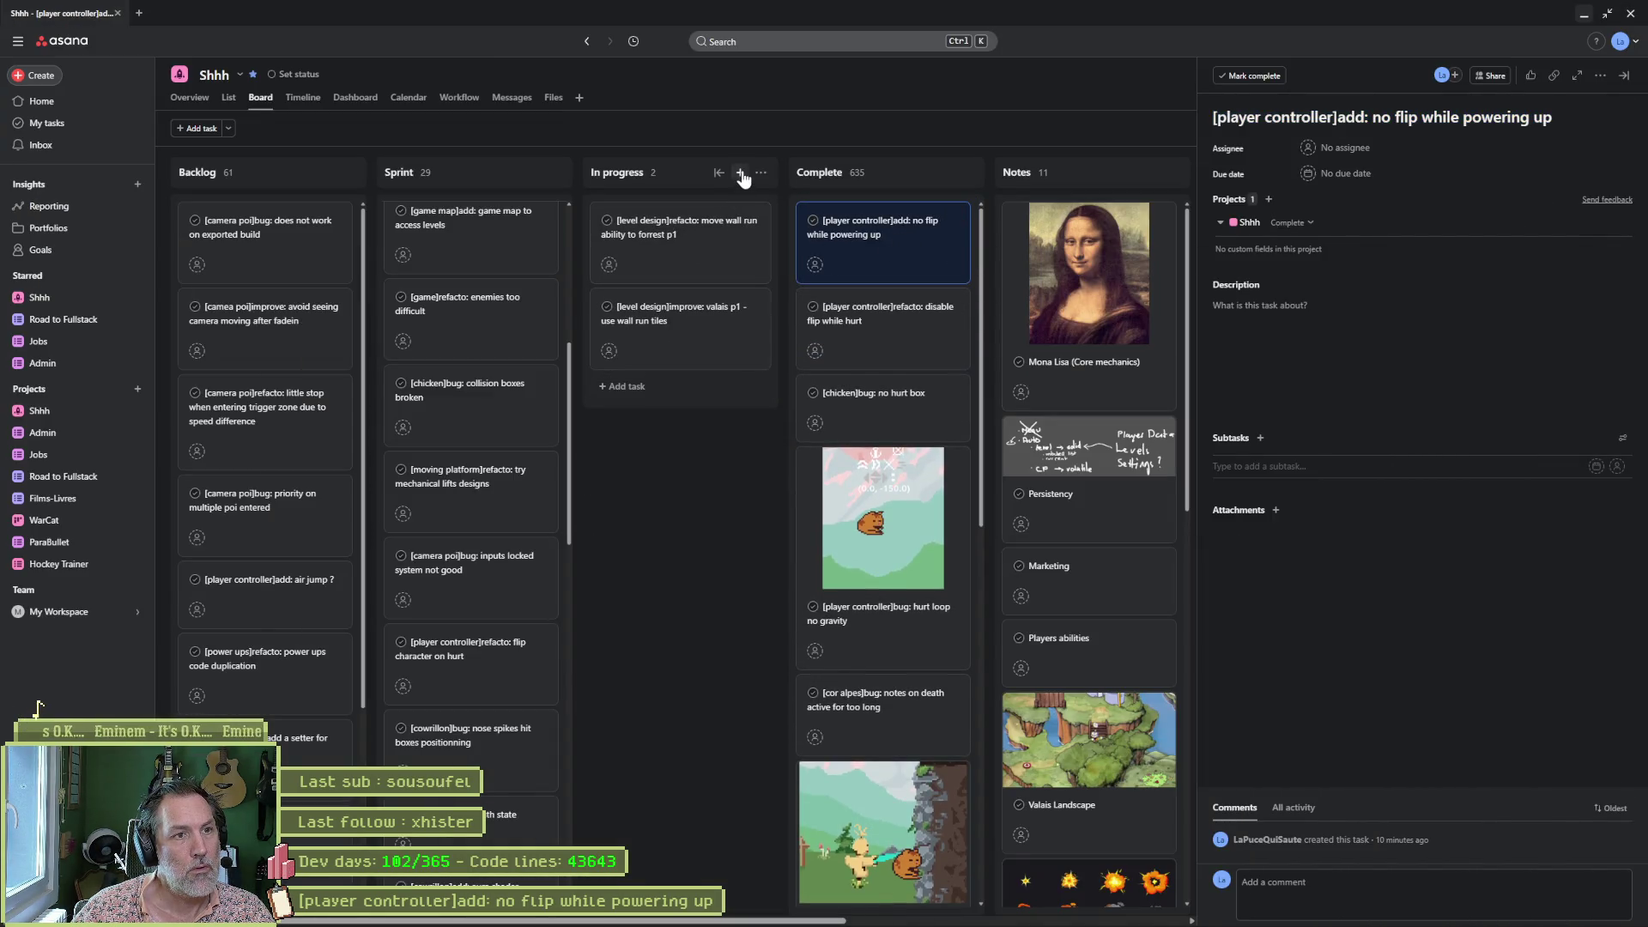
# Add the In progress task "[level transition]bug: hills p2 -> forrest" and clear its mistakenly pasted description.
pyautogui.click(741, 171)
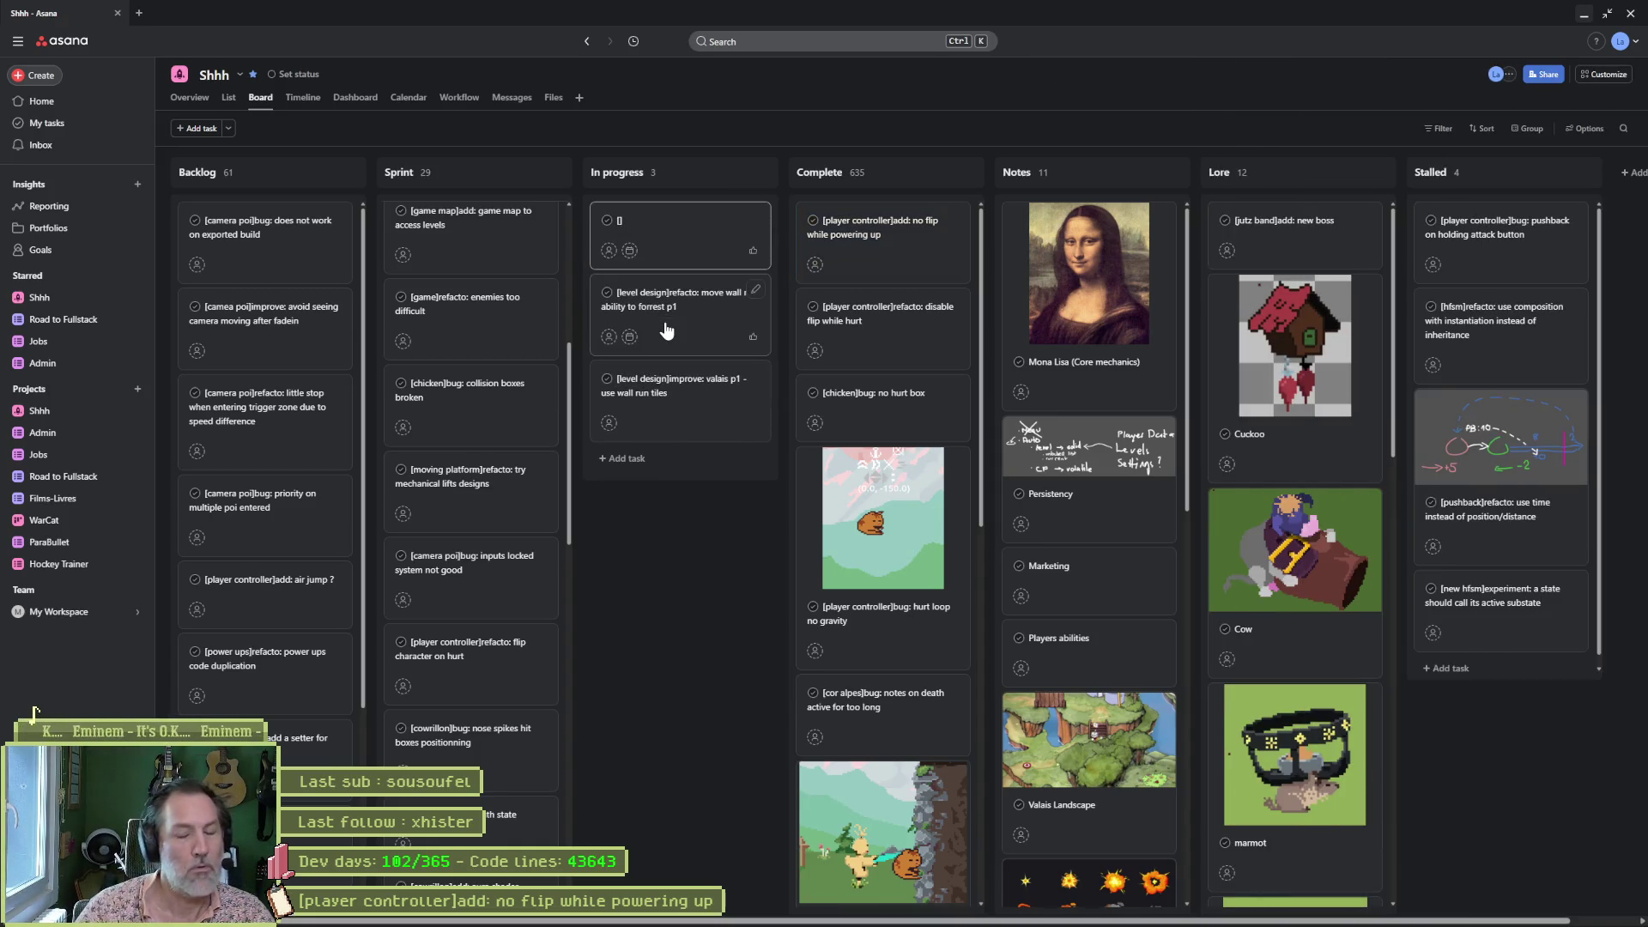
pyautogui.write('level transition]b')
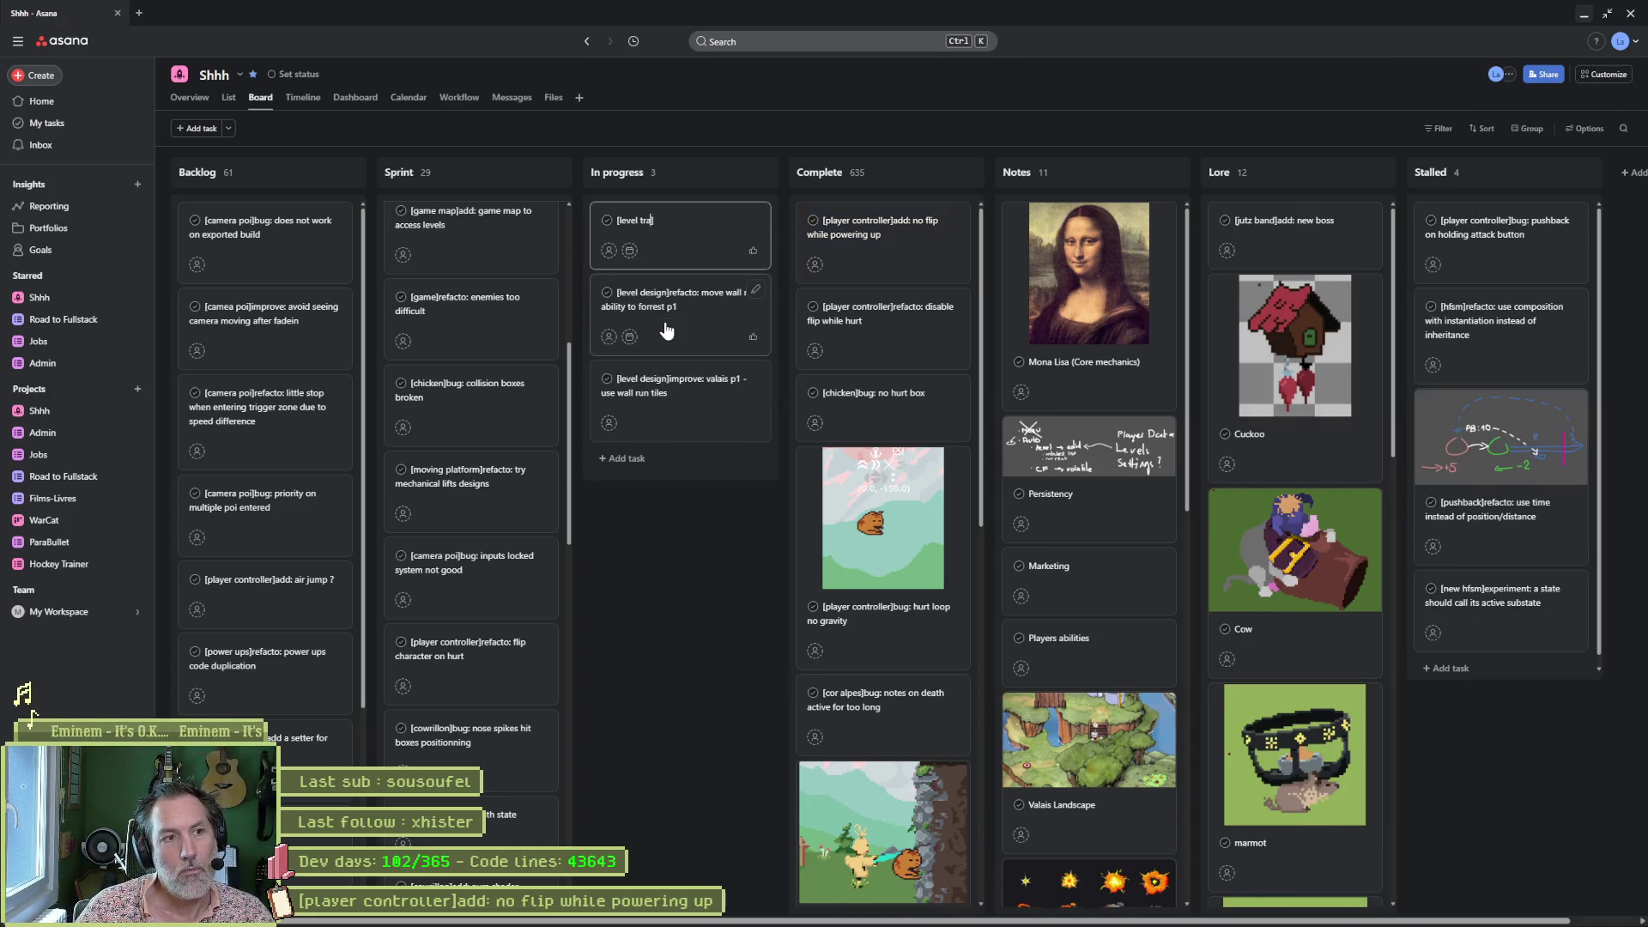
pyautogui.write('ug:')
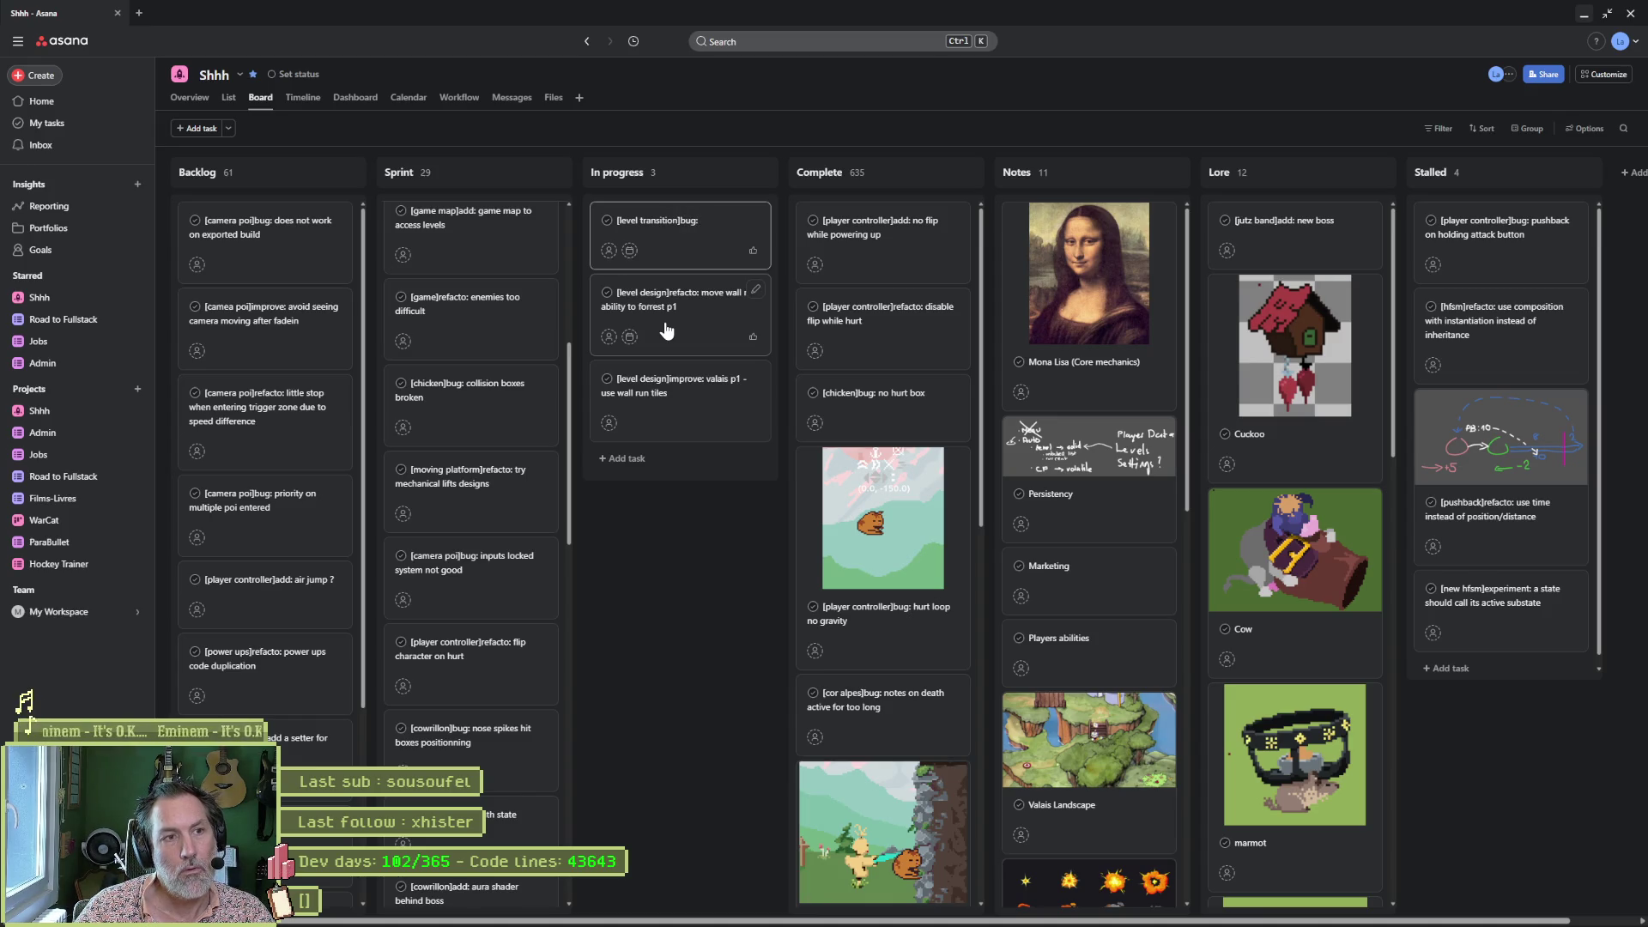
pyautogui.write(' hills p2 ->')
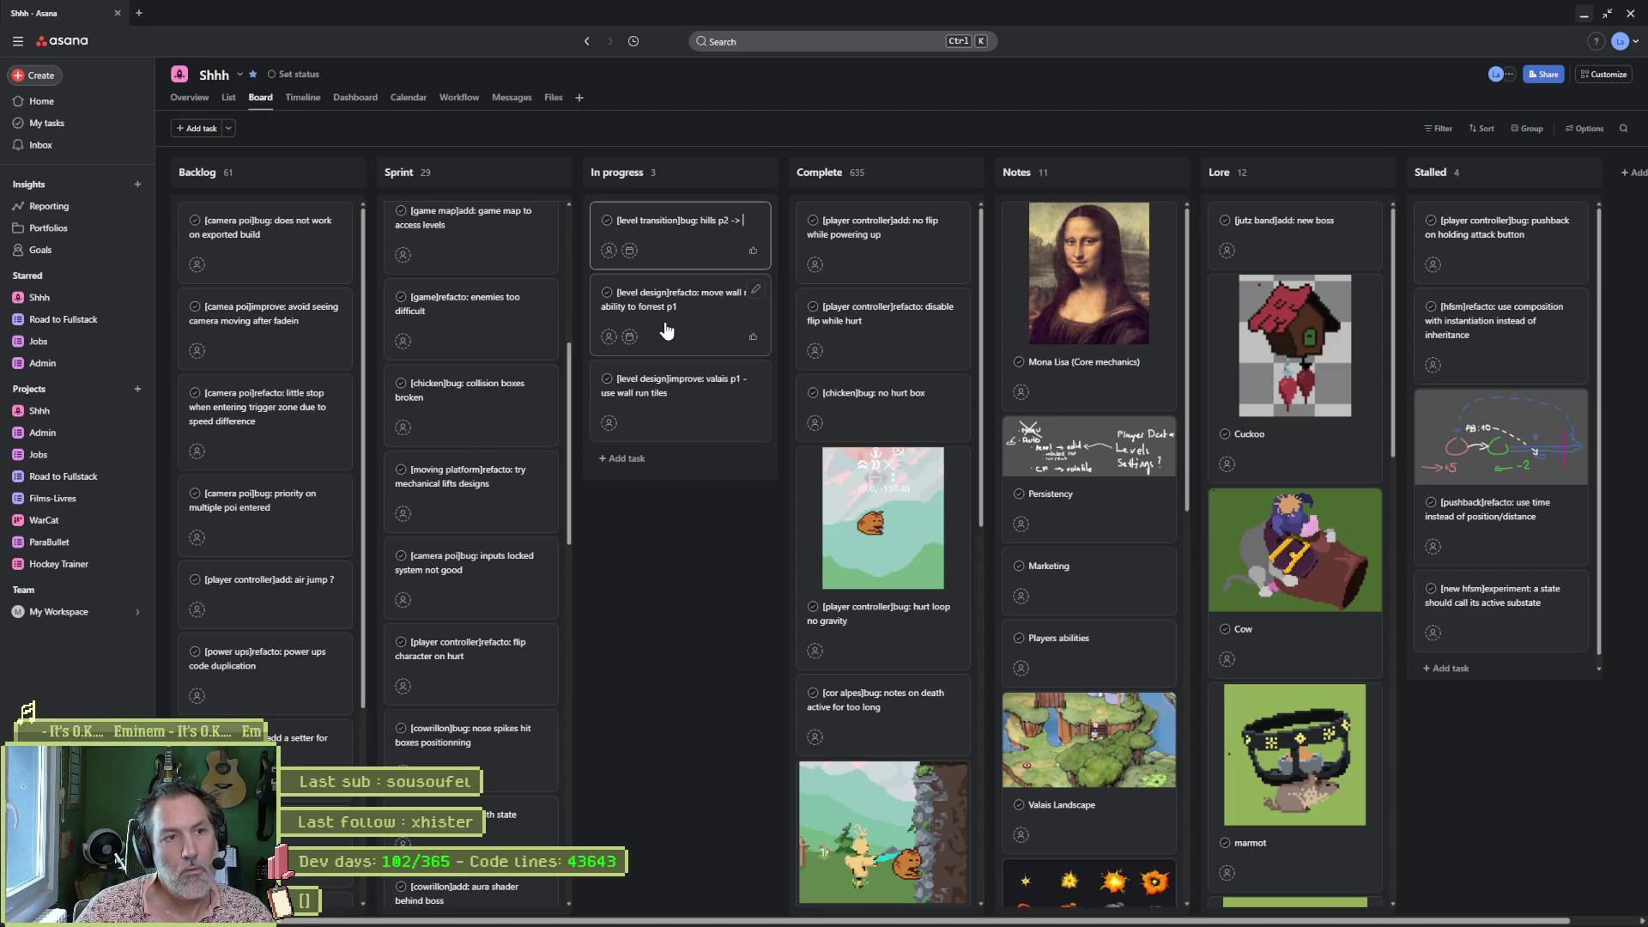
pyautogui.write(' forrest')
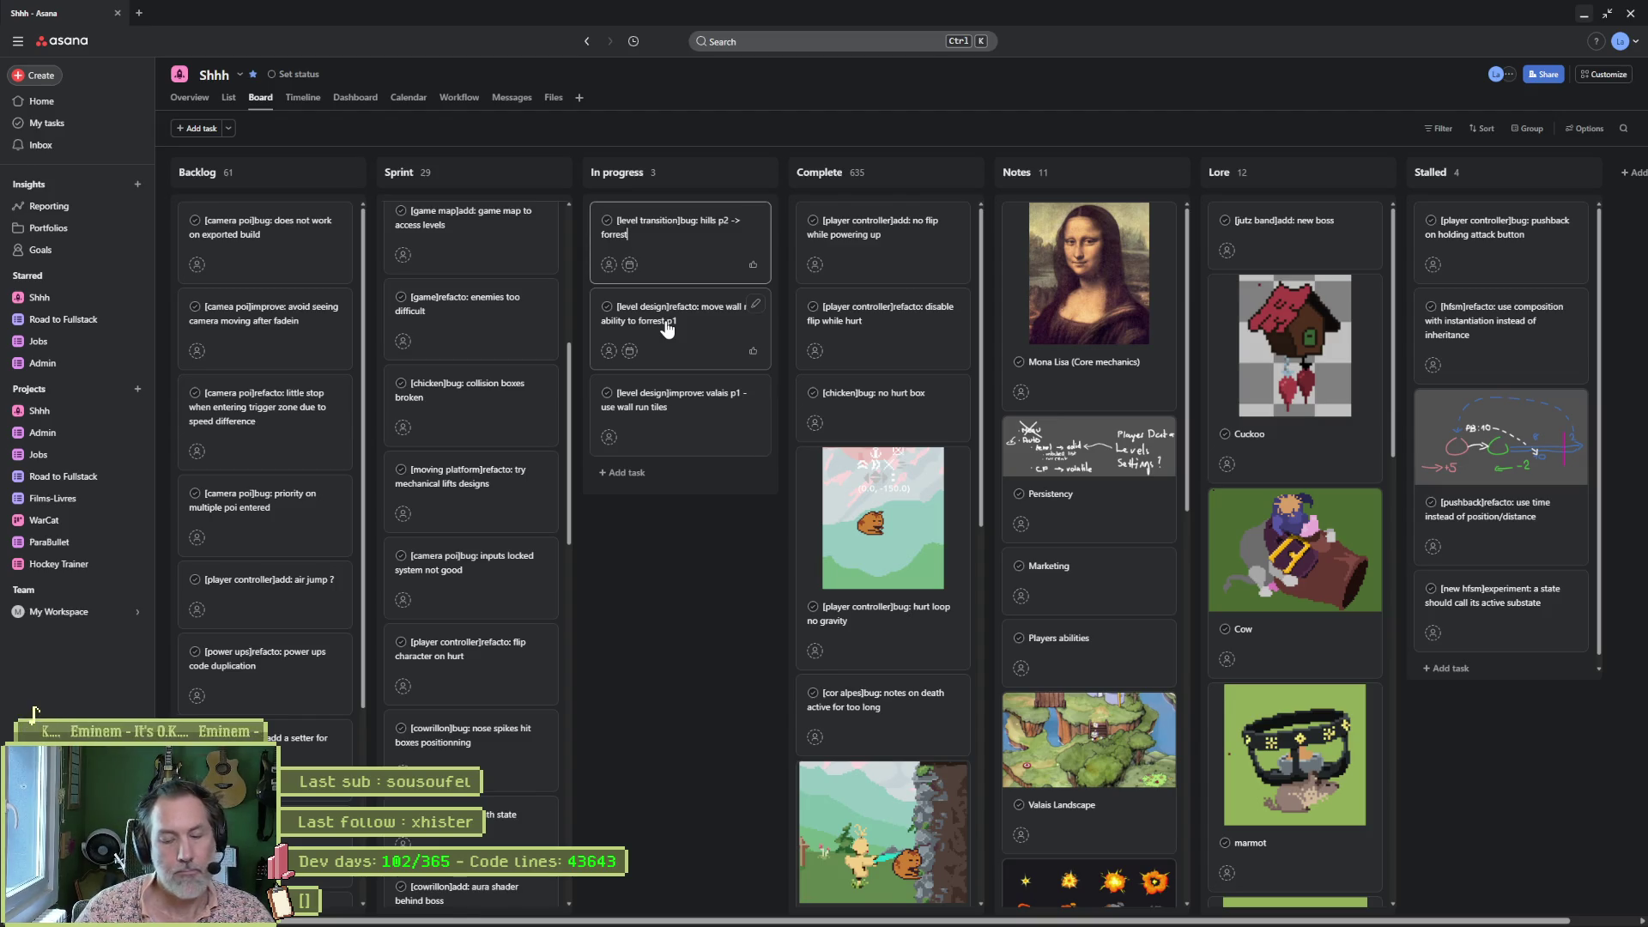
pyautogui.click(666, 246)
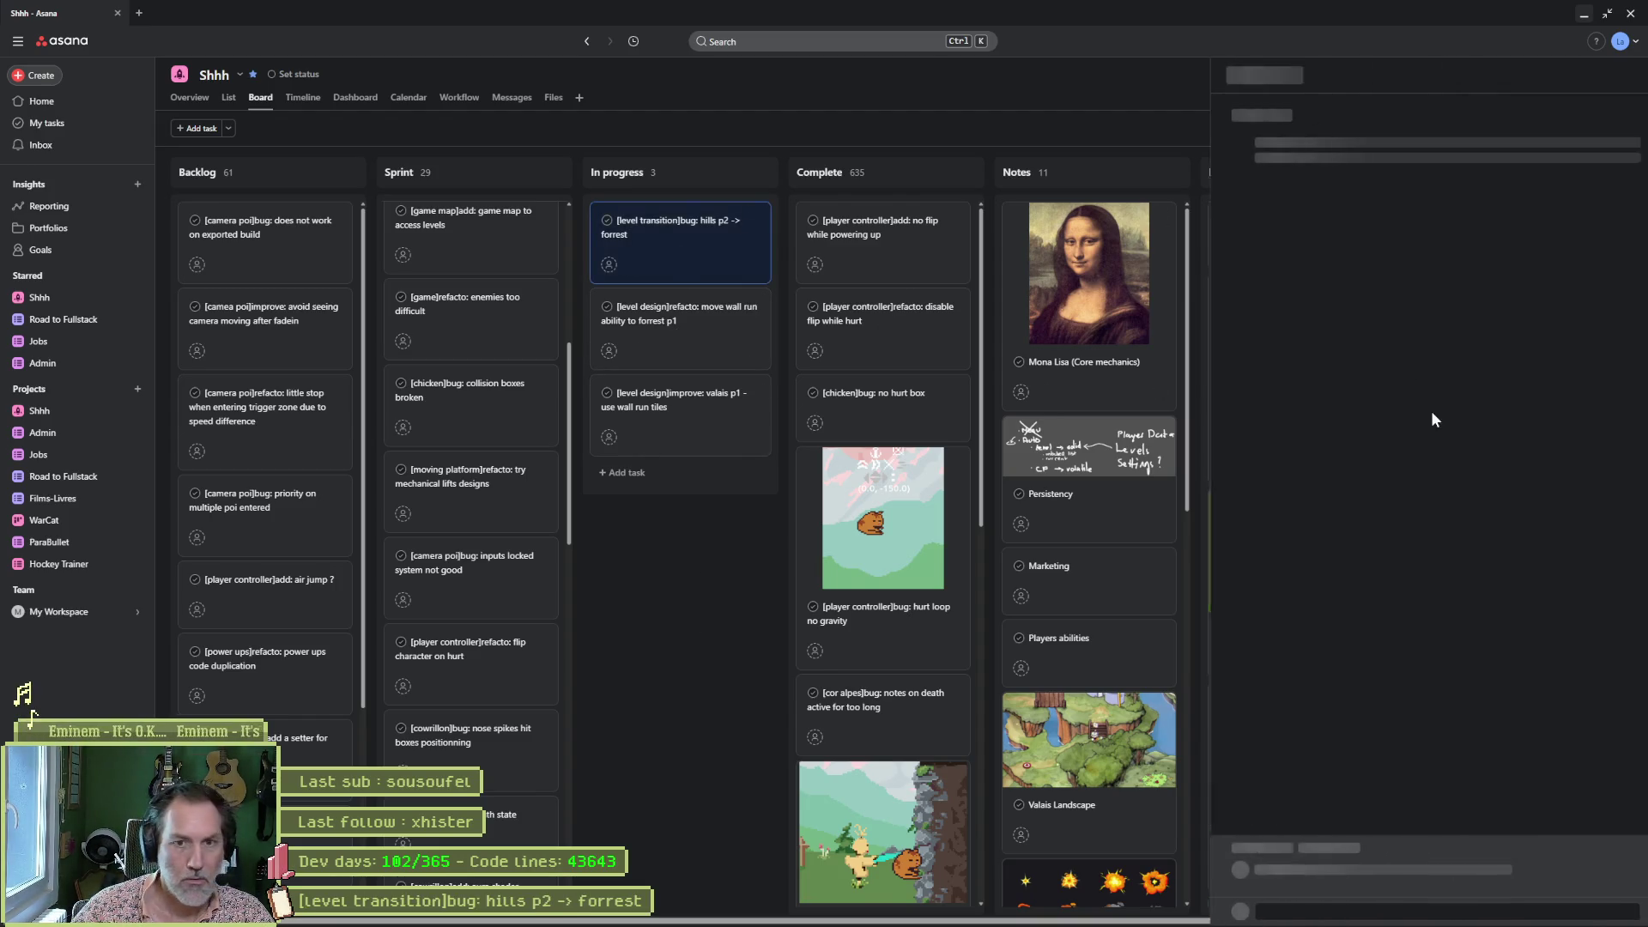
pyautogui.click(1400, 318)
pyautogui.write('[player controller]add: no flip while powering up')
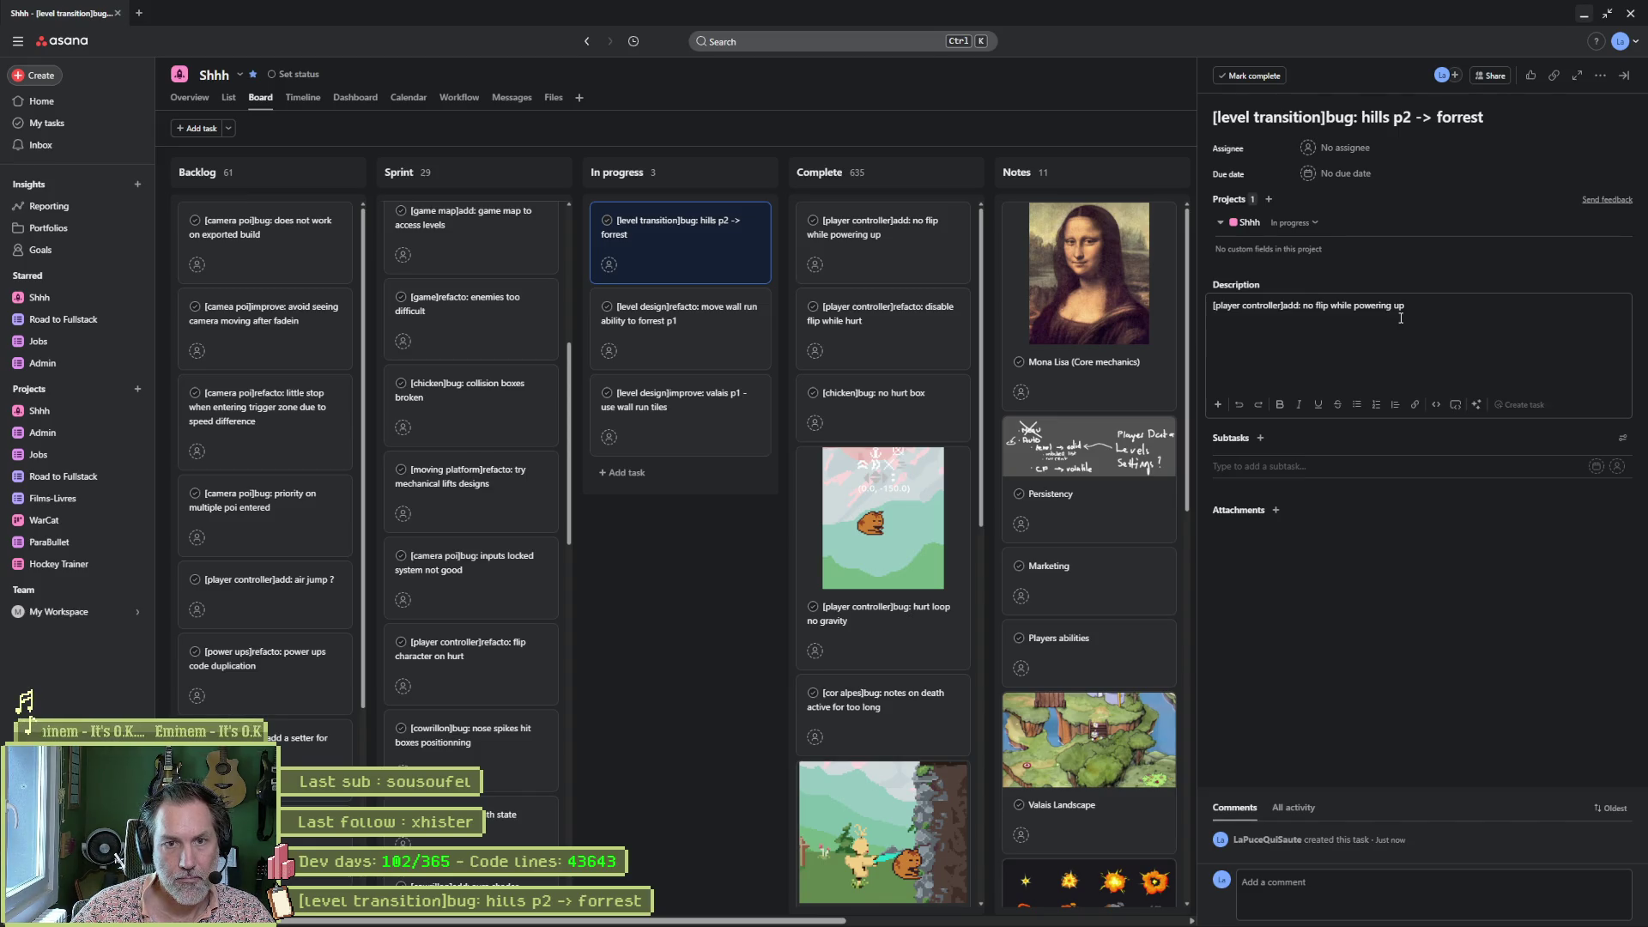
pyautogui.hotkey('ctrl', 'a')
pyautogui.hotkey('ctrl', 'x')
pyautogui.hotkey('alt', 'Tab')
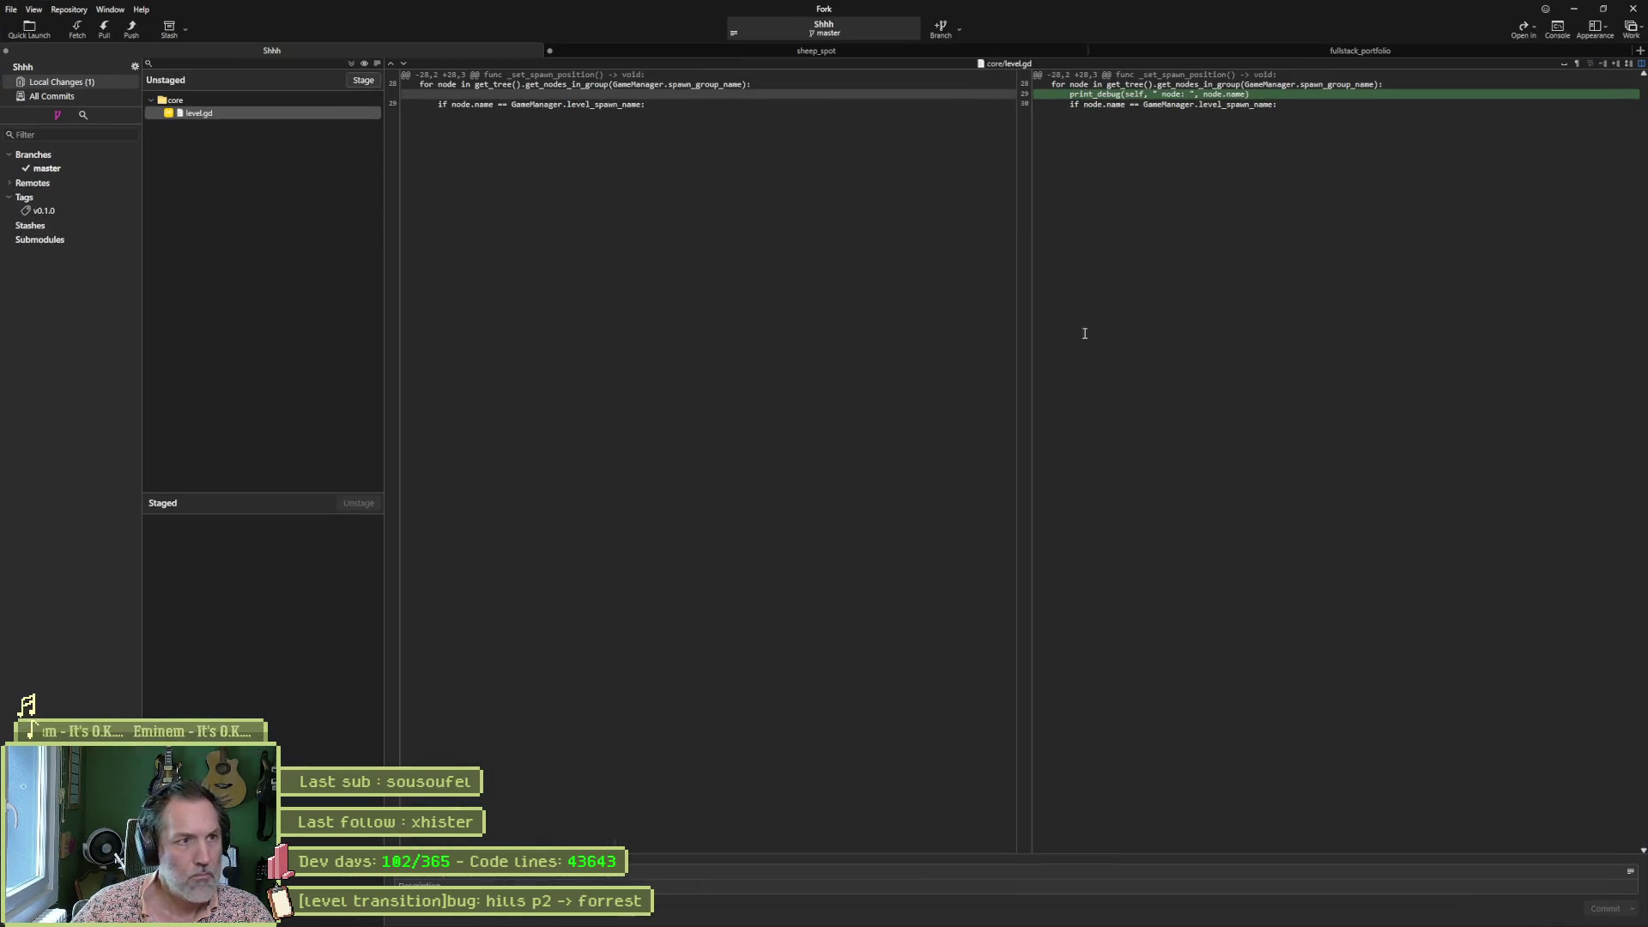
# Copy level.gd's _set_spawn_position function (lines 24–32) into the hills p2 bug task's description.
pyautogui.hotkey('alt', 'Tab')
pyautogui.hotkey('alt', 'Tab')
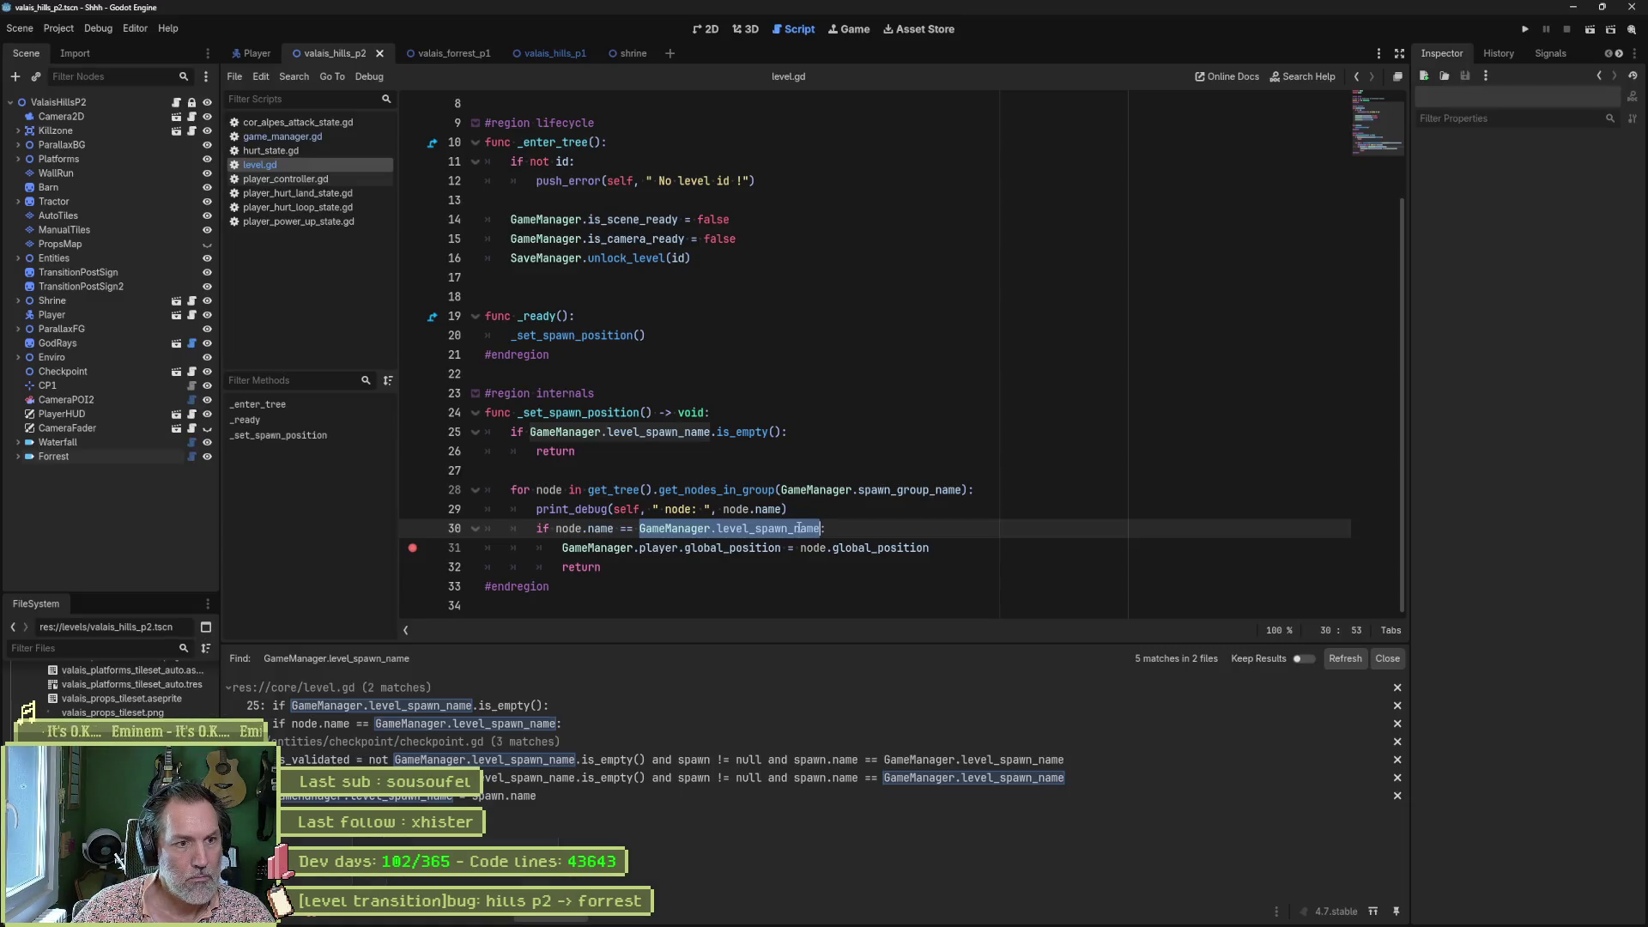
pyautogui.click(822, 530)
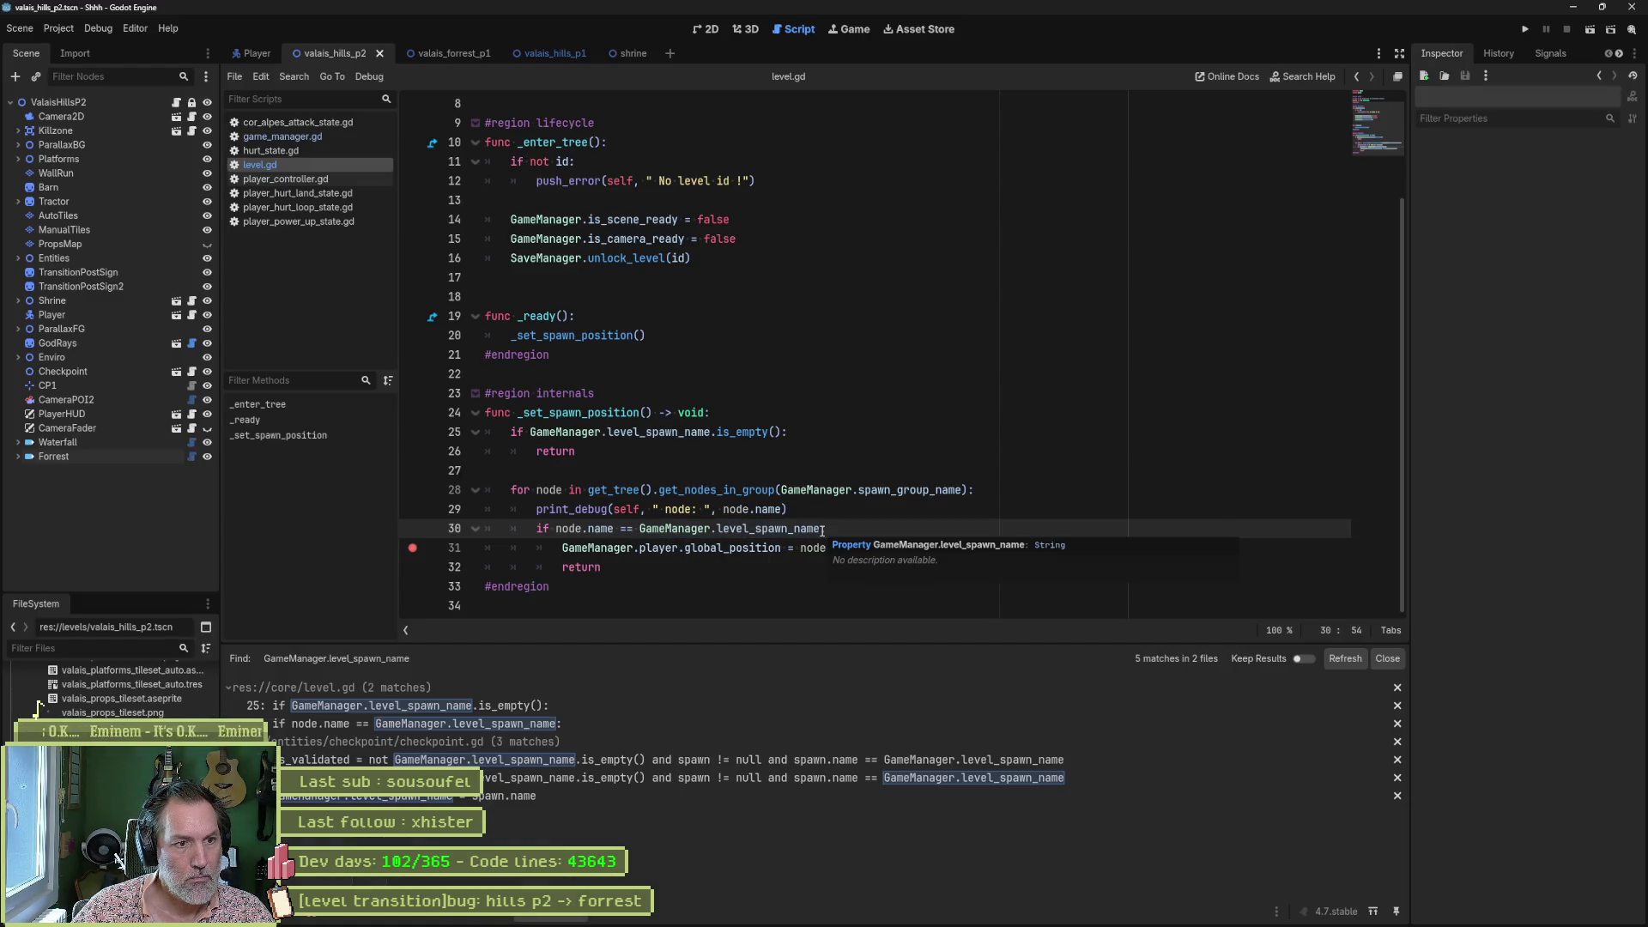
pyautogui.moveTo(863, 566)
pyautogui.mouseDown()
pyautogui.moveTo(562, 568)
pyautogui.moveTo(425, 504)
pyautogui.mouseUp()
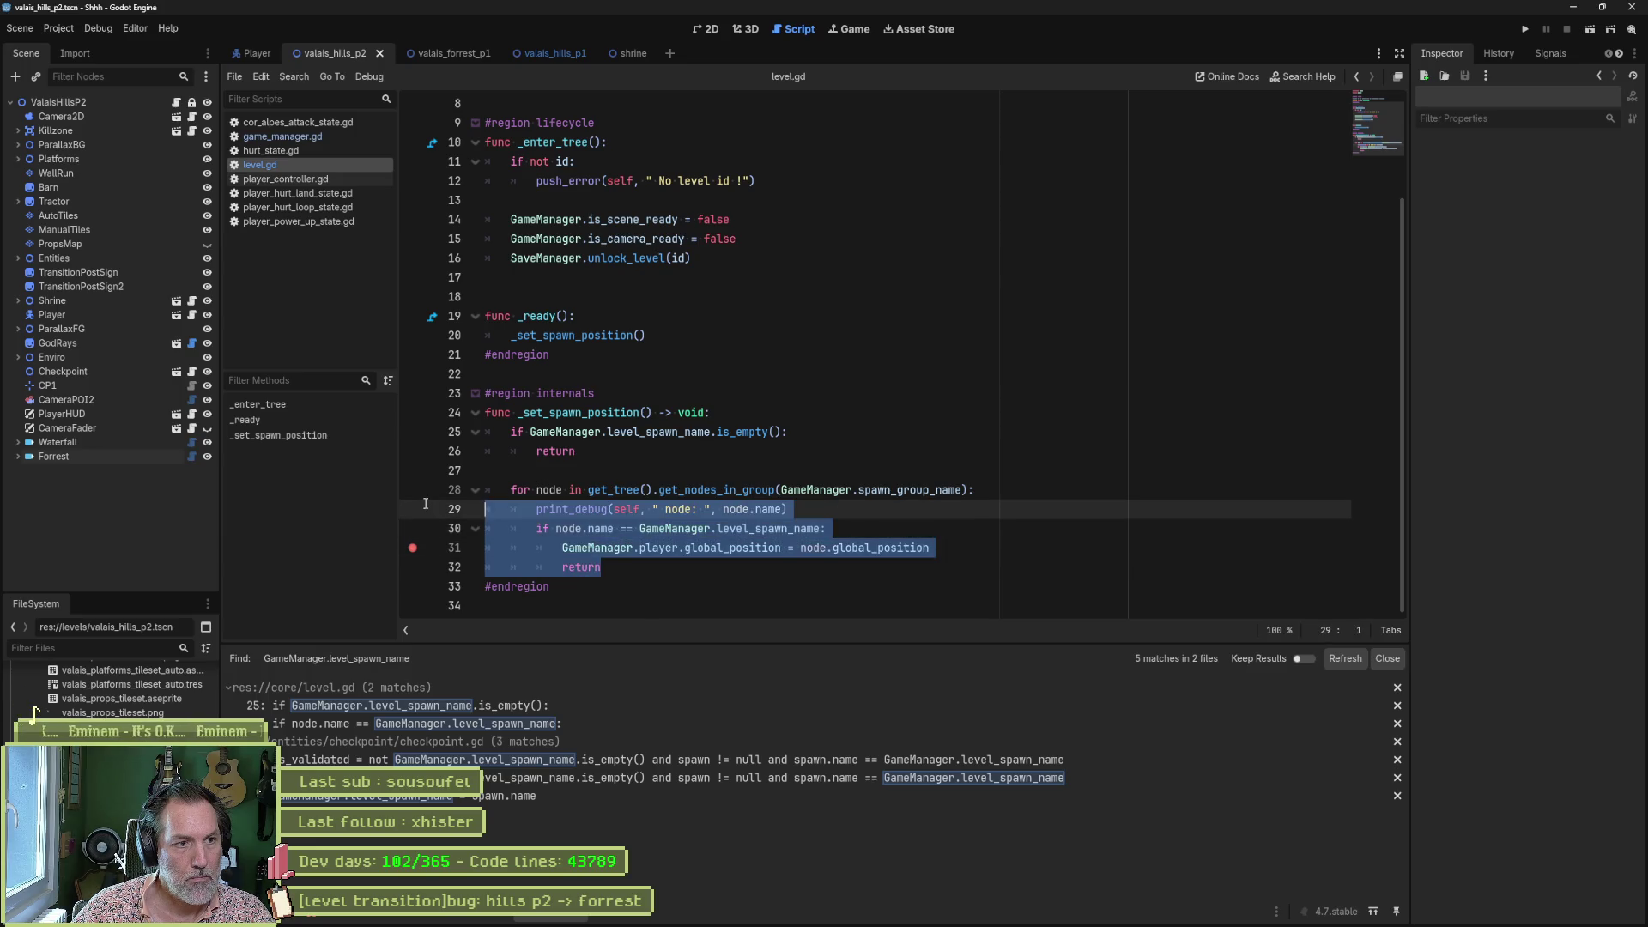
pyautogui.keyDown('shift'); pyautogui.click(482, 414); pyautogui.keyUp('shift')
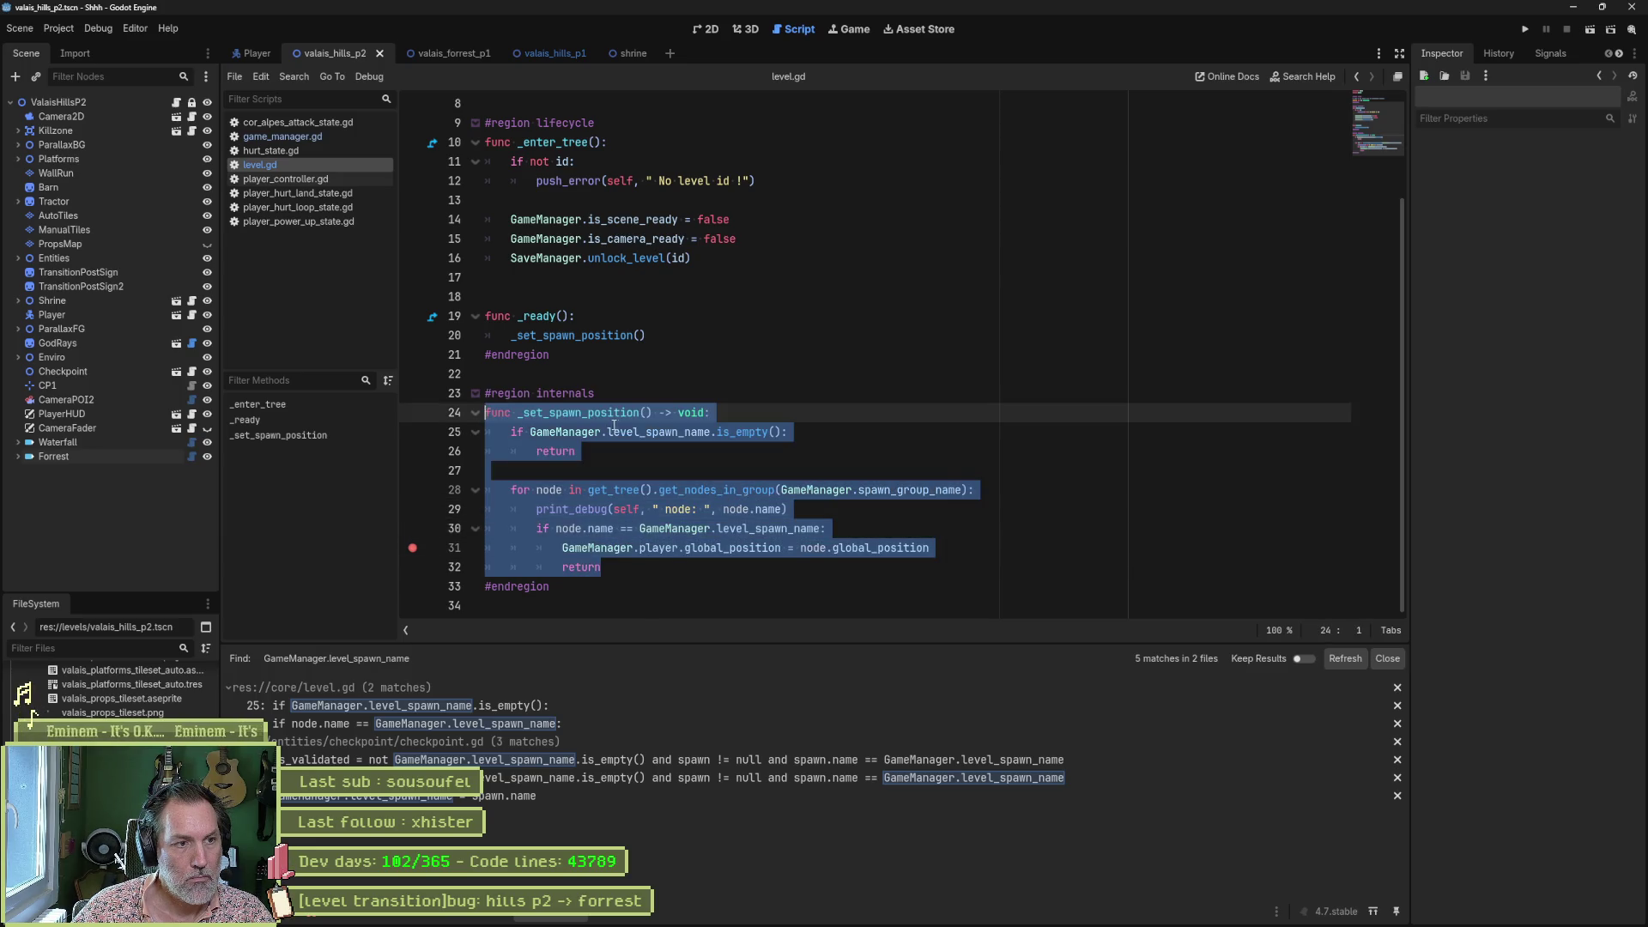
pyautogui.hotkey('ctrl', 'c')
pyautogui.click(1159, 420)
pyautogui.hotkey('ctrl', 'v')
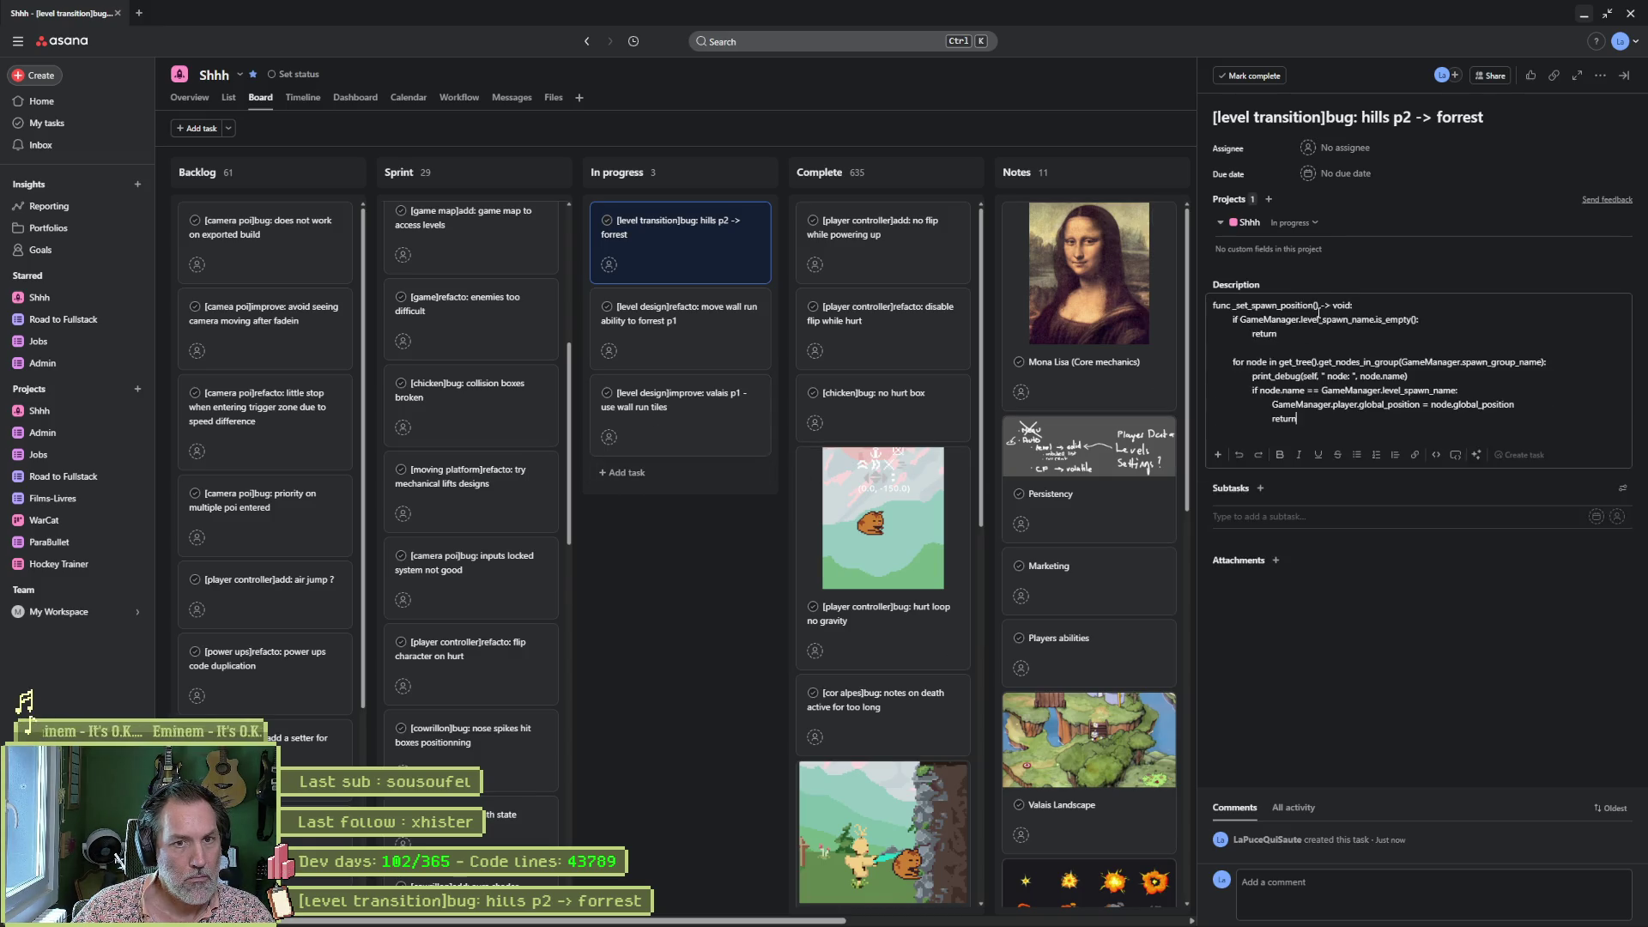
# Select level_spawn_name and run the game with F5 to capture the spawn debug output.
pyautogui.click(656, 432)
pyautogui.doubleClick(656, 432)
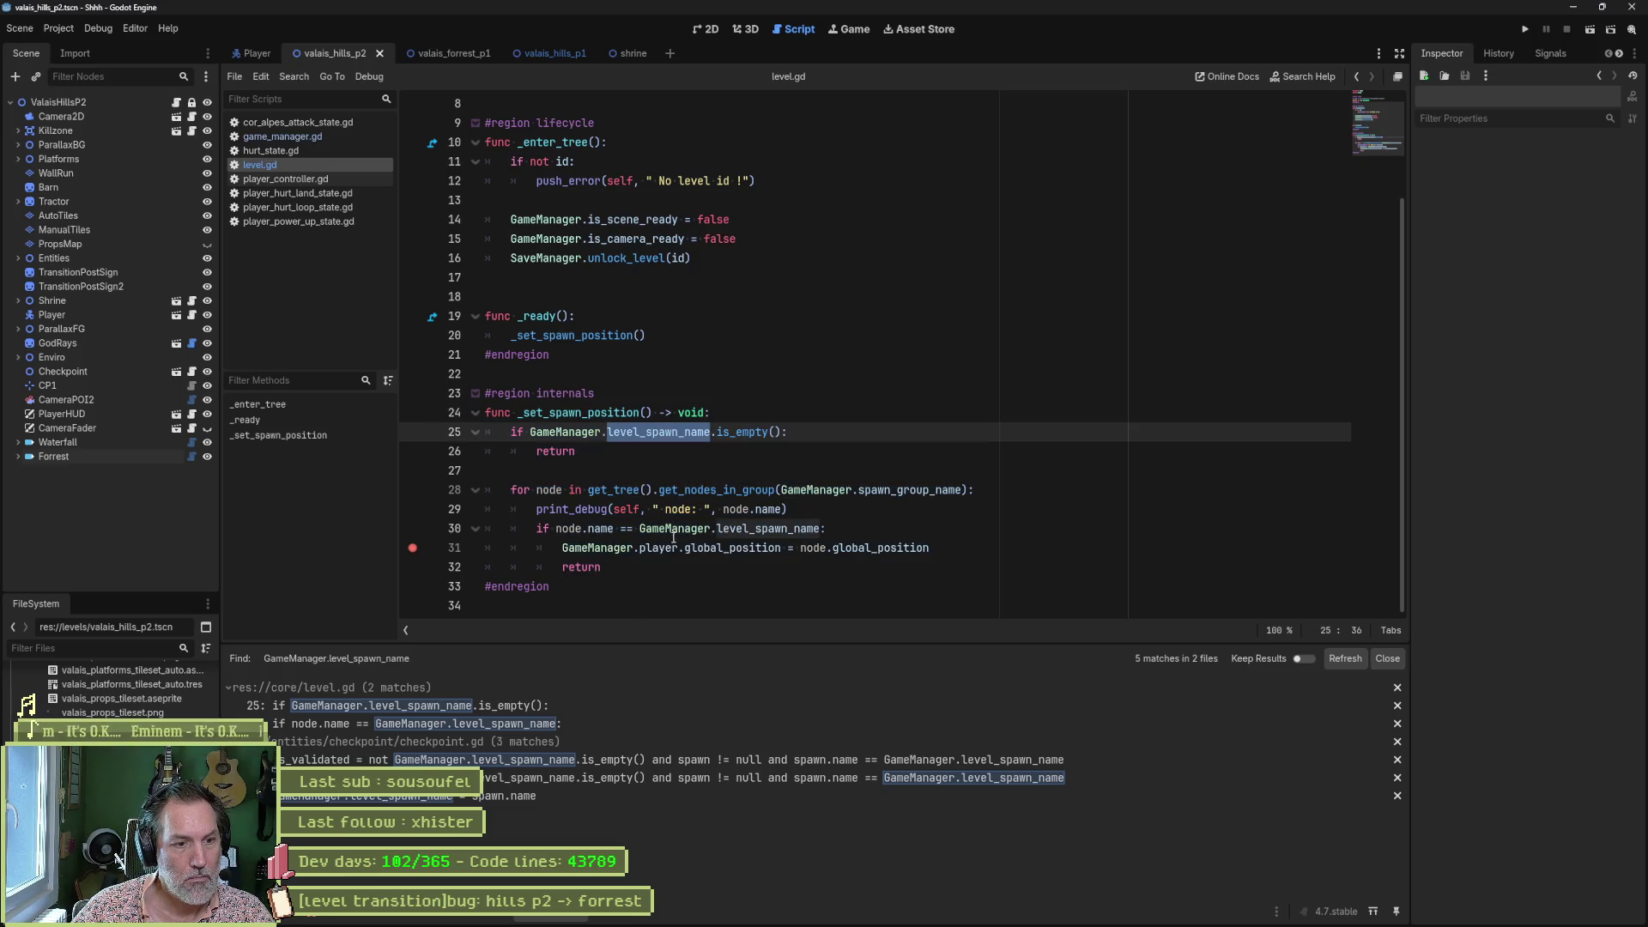
pyautogui.press('F5')
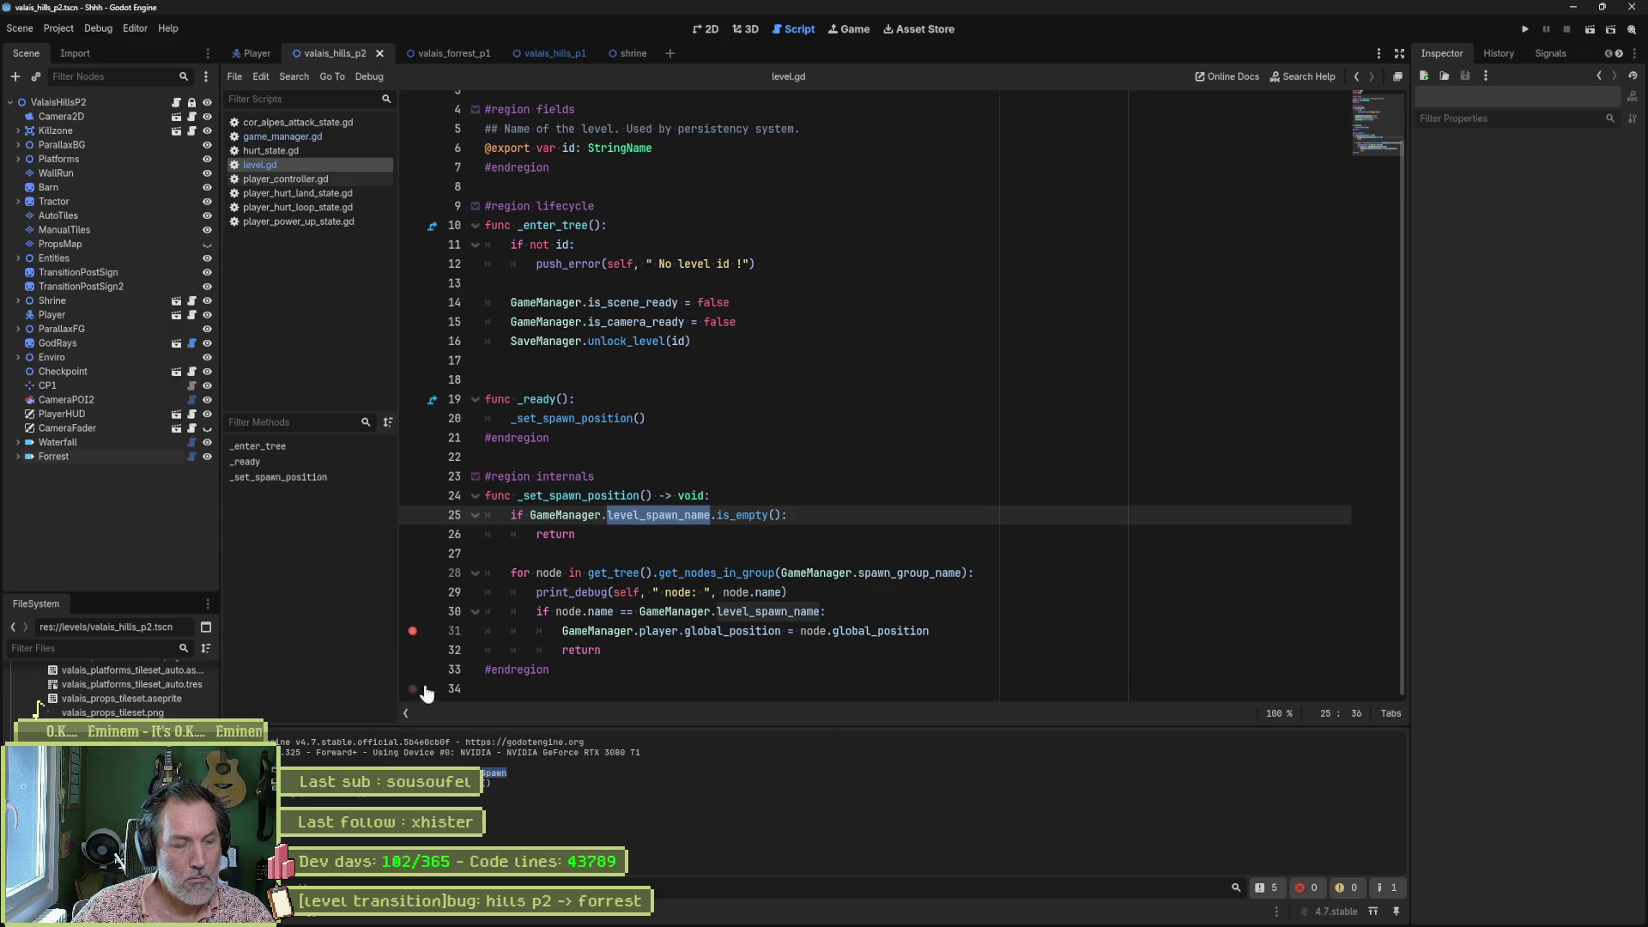
# Add a logs line with the pasted HillsSpawn output below the code, then close the task.
pyautogui.hotkey('alt', 'Tab')
pyautogui.press('Return')
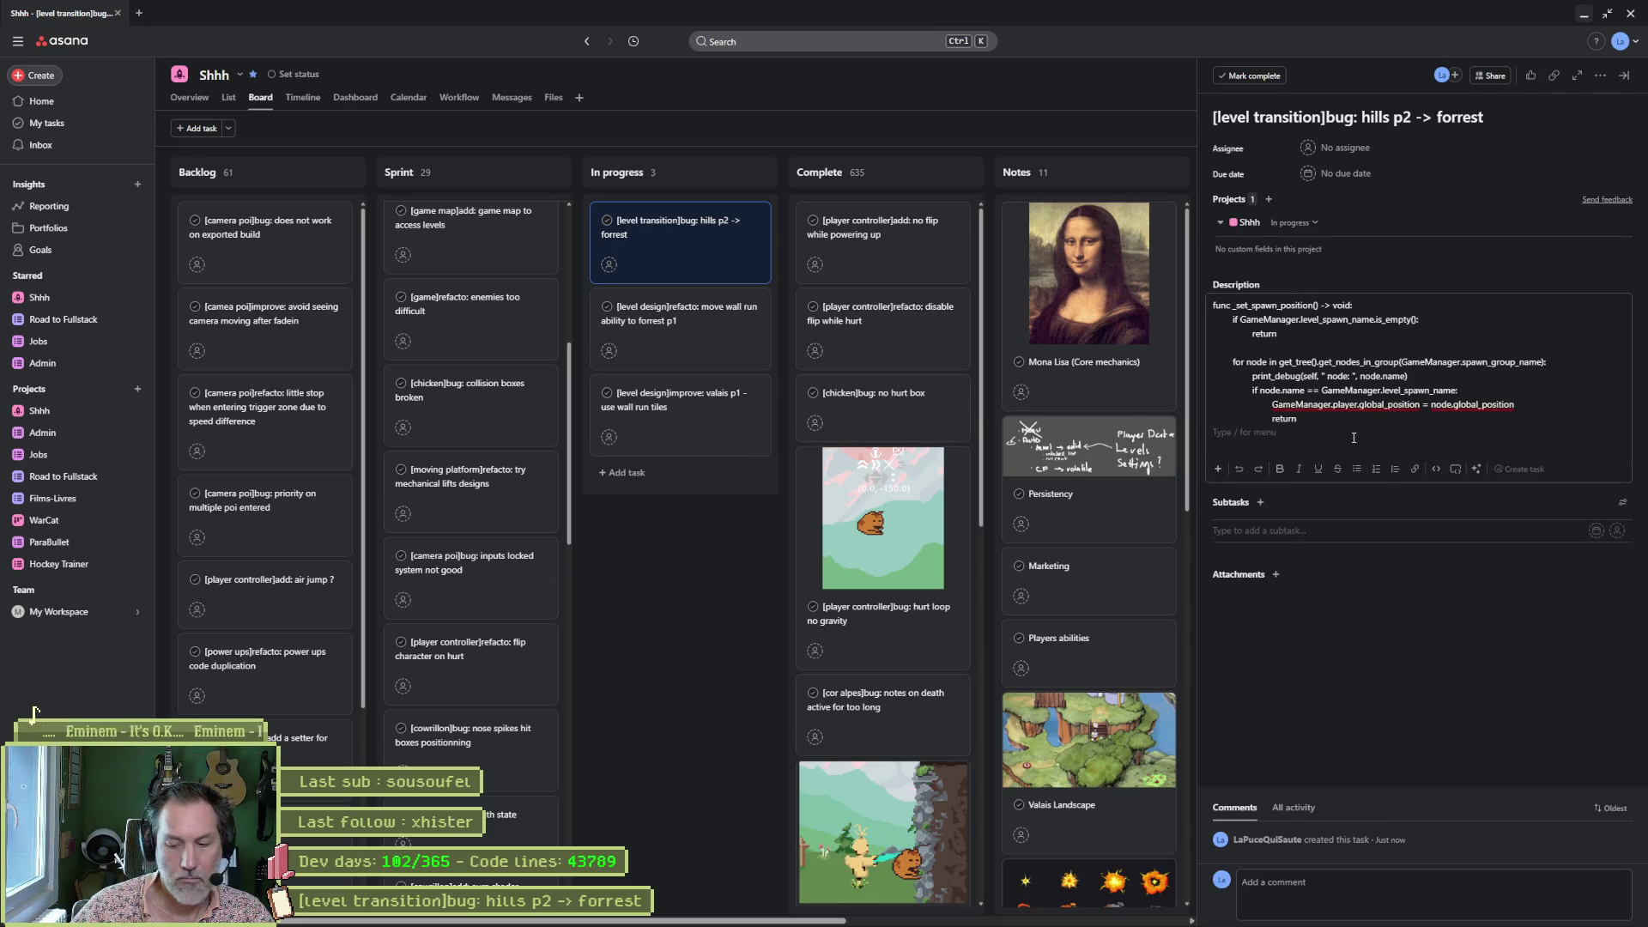
pyautogui.write('logs:')
pyautogui.hotkey('ctrl', 'v')
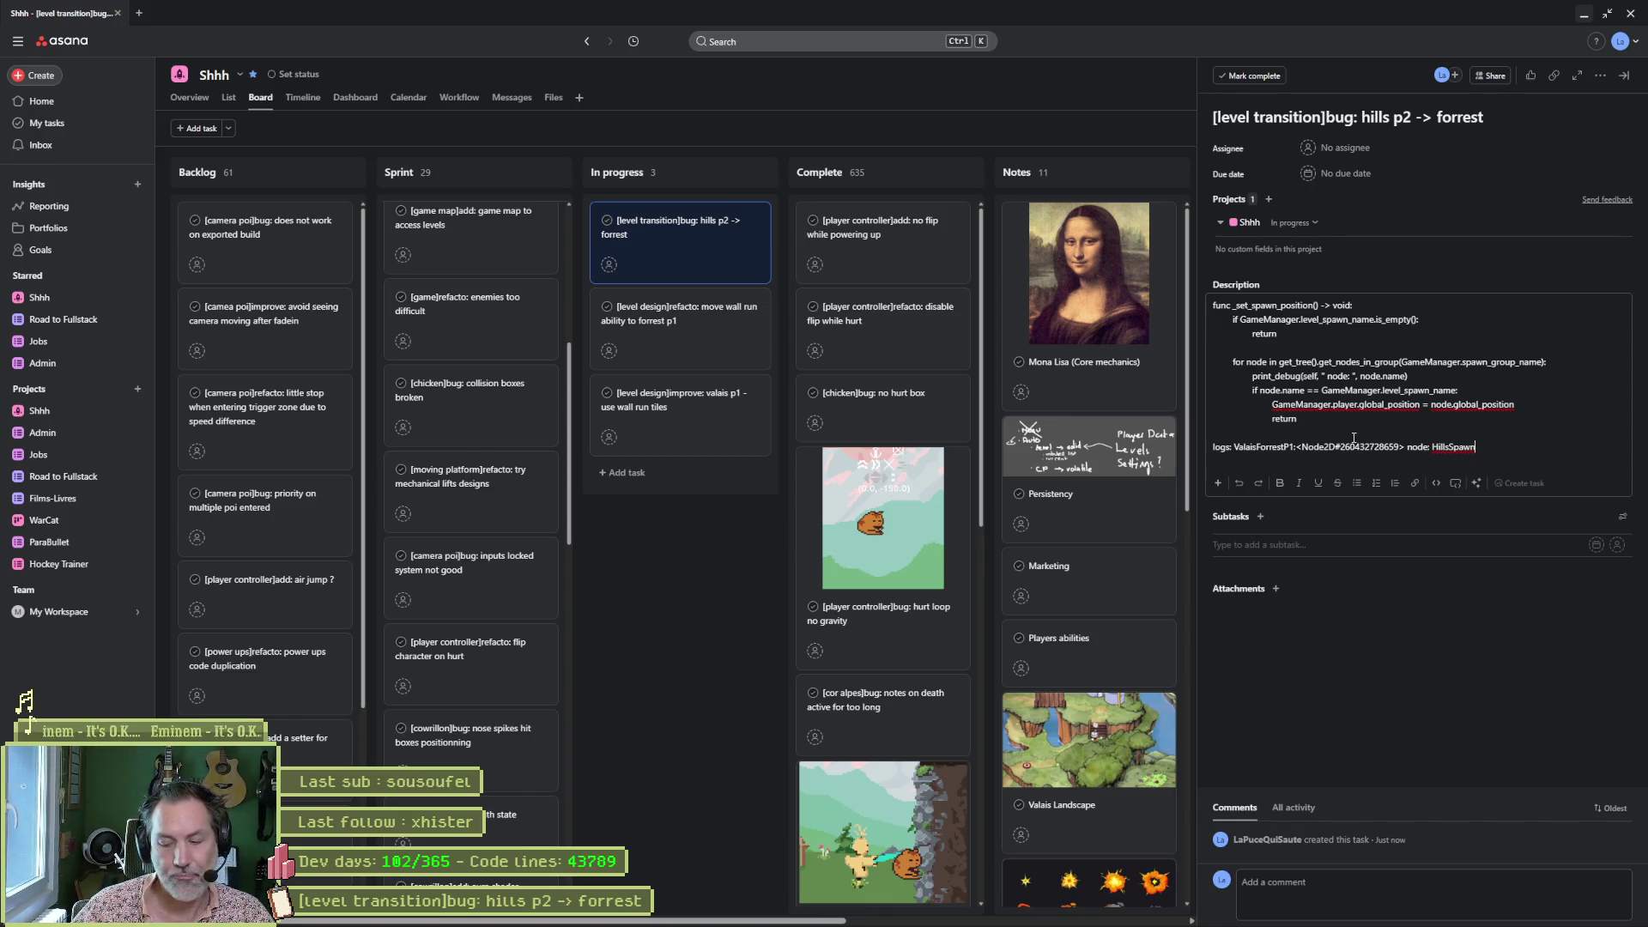
pyautogui.click(681, 584)
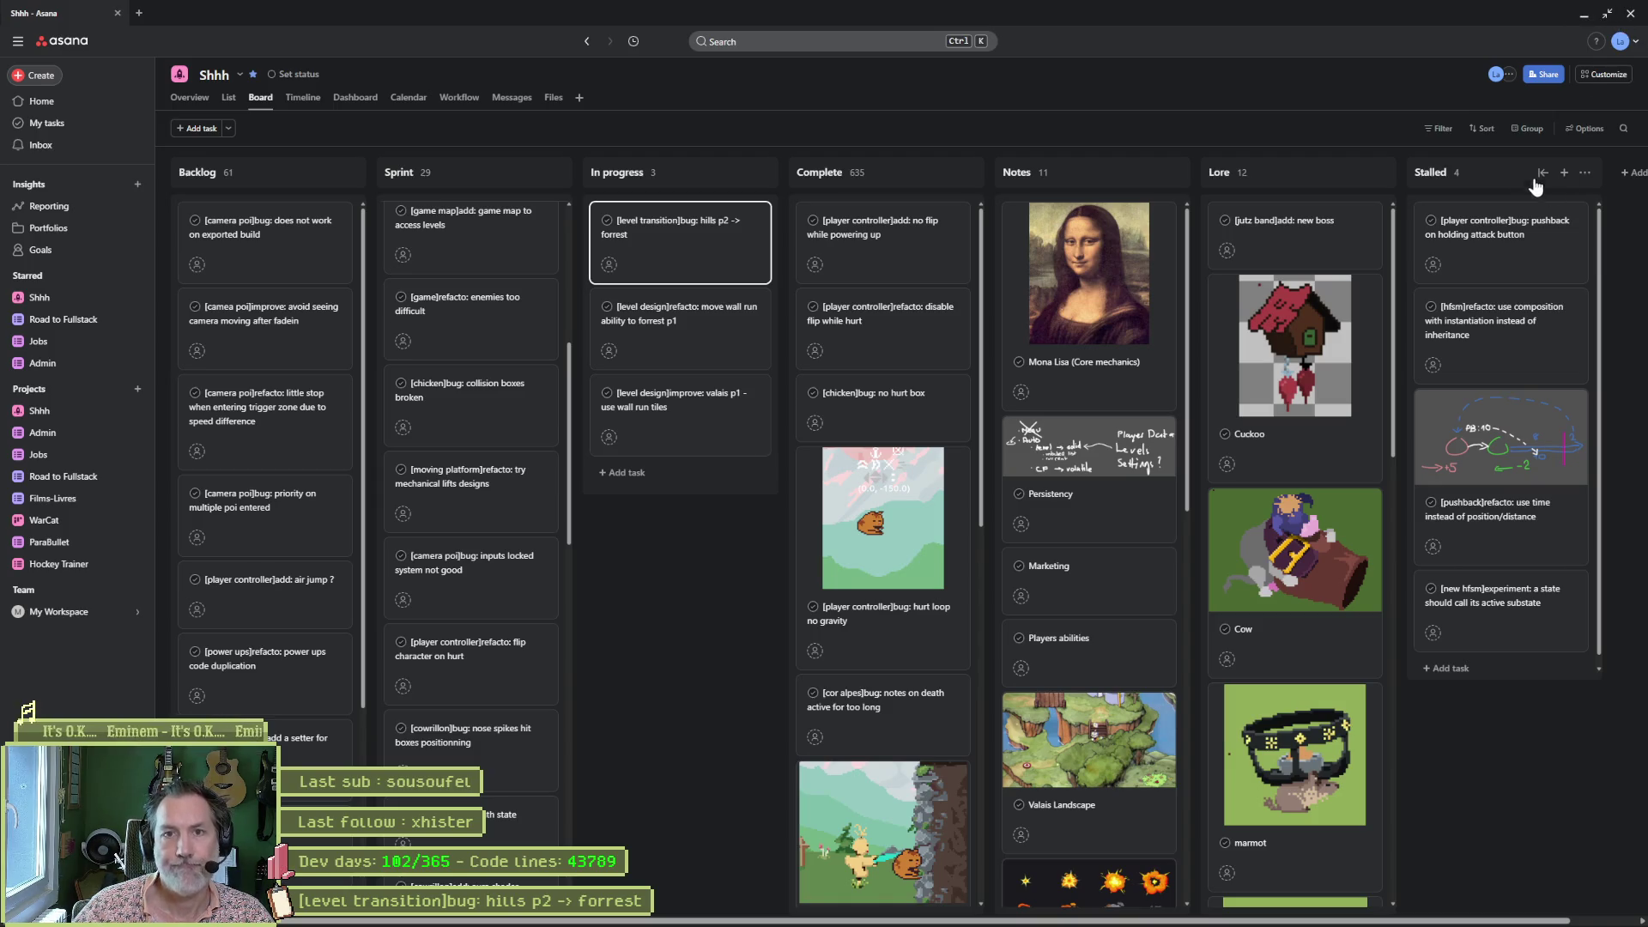
pyautogui.click(1582, 15)
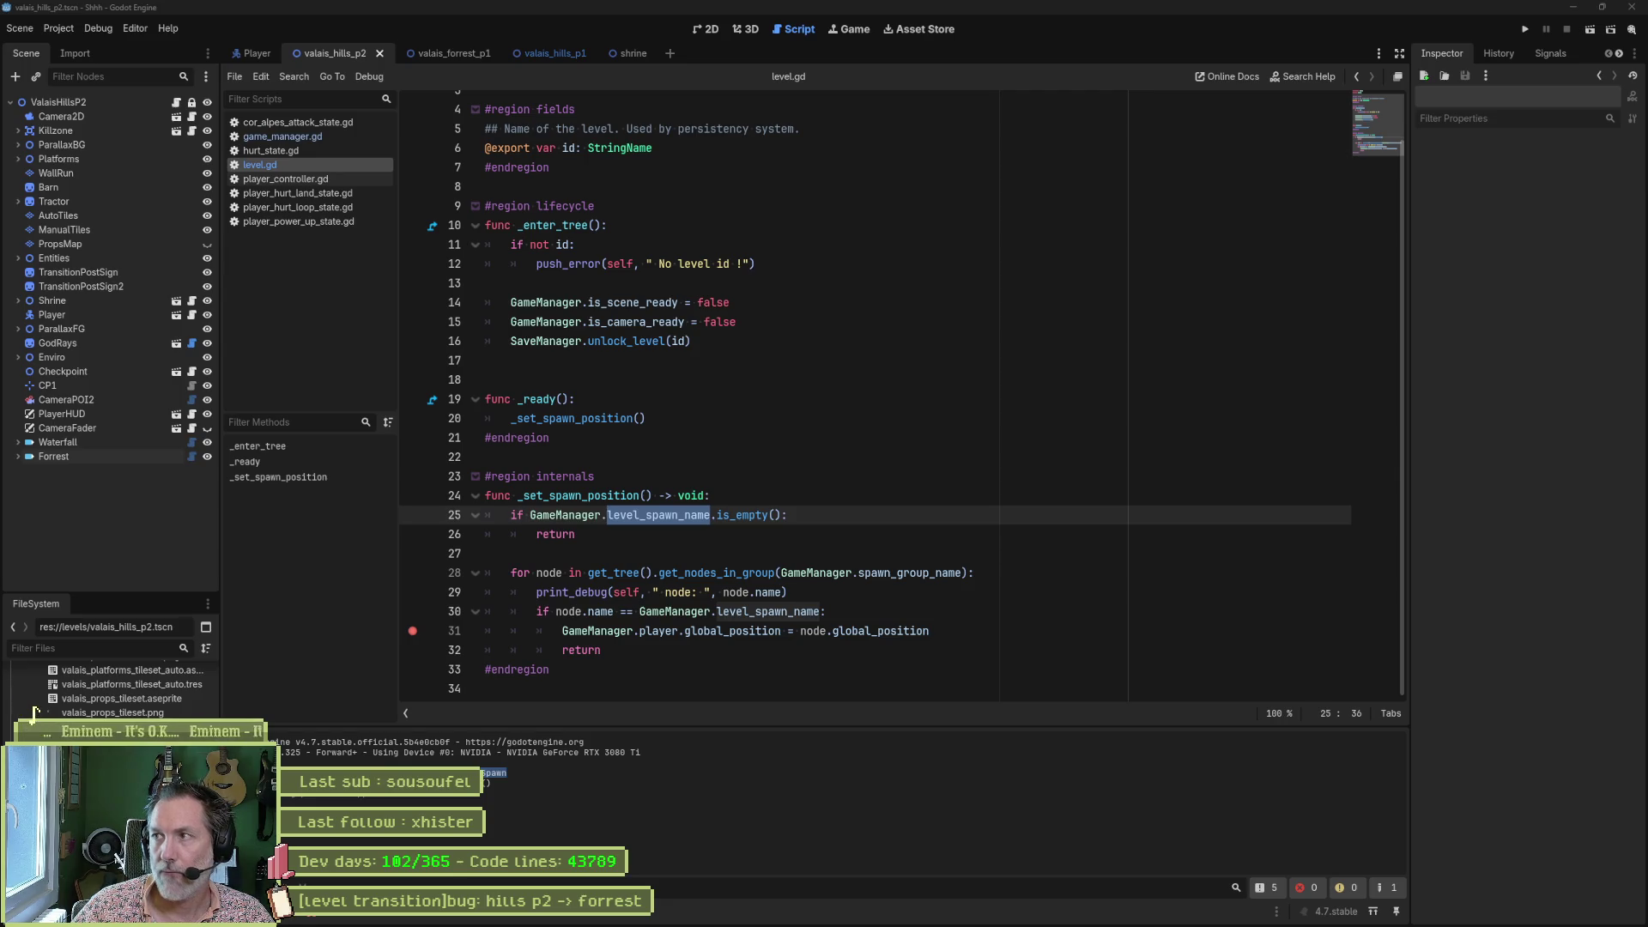
# Switch to the browser showing Twitch's 'Développement de logiciels et de jeux' directory.
pyautogui.hotkey('alt', 'Tab')
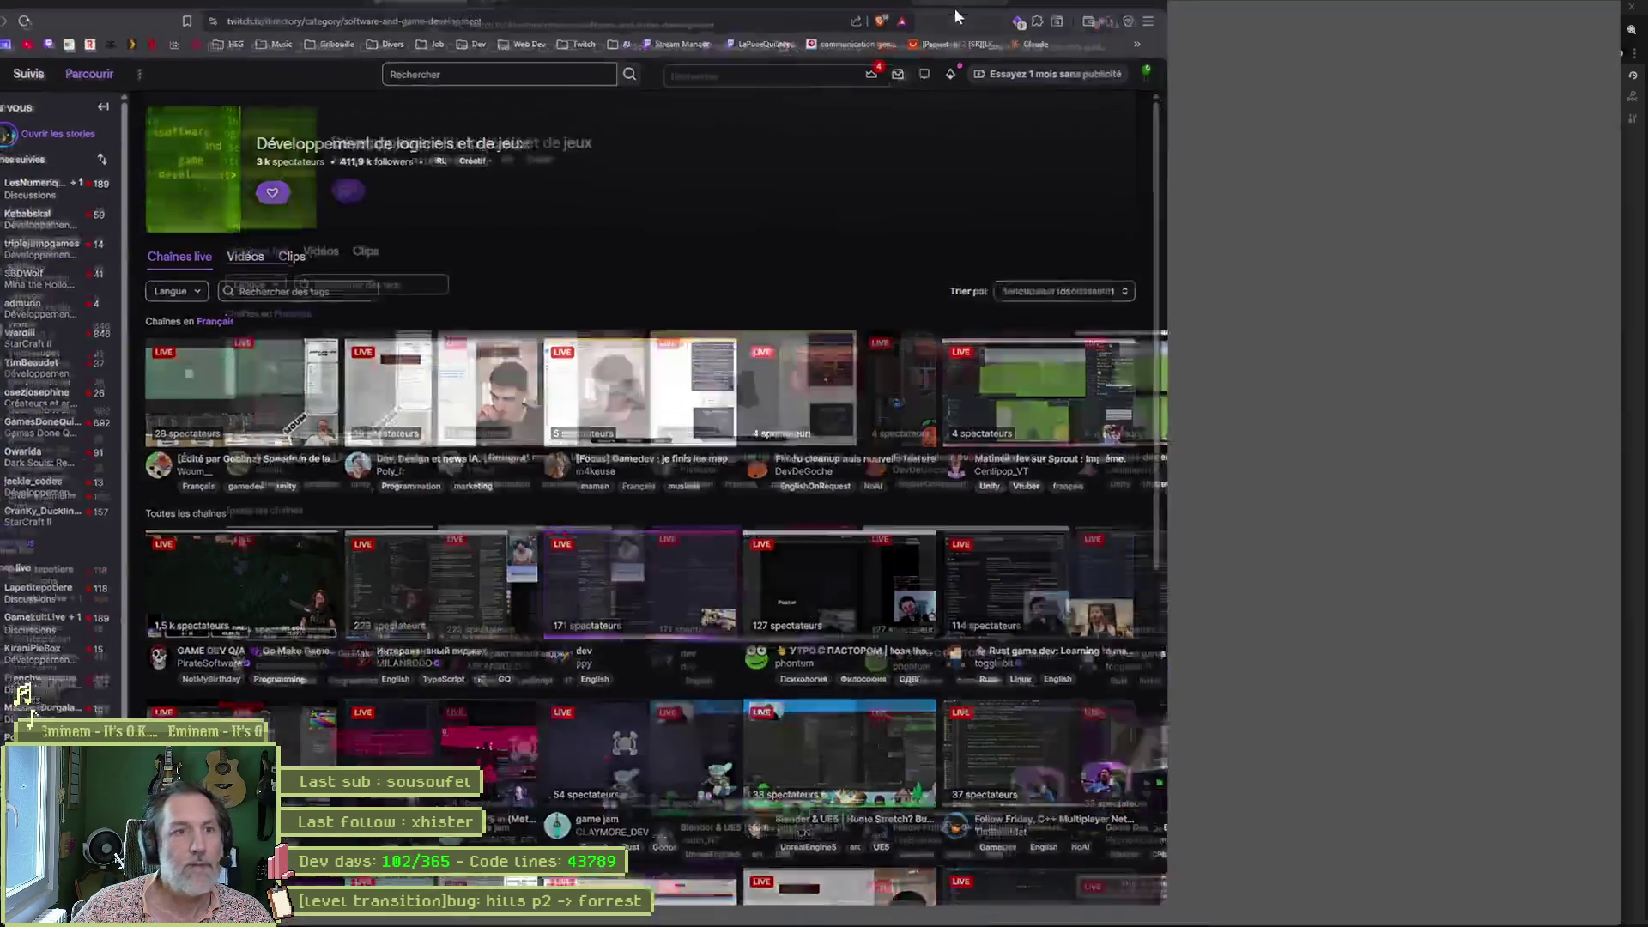